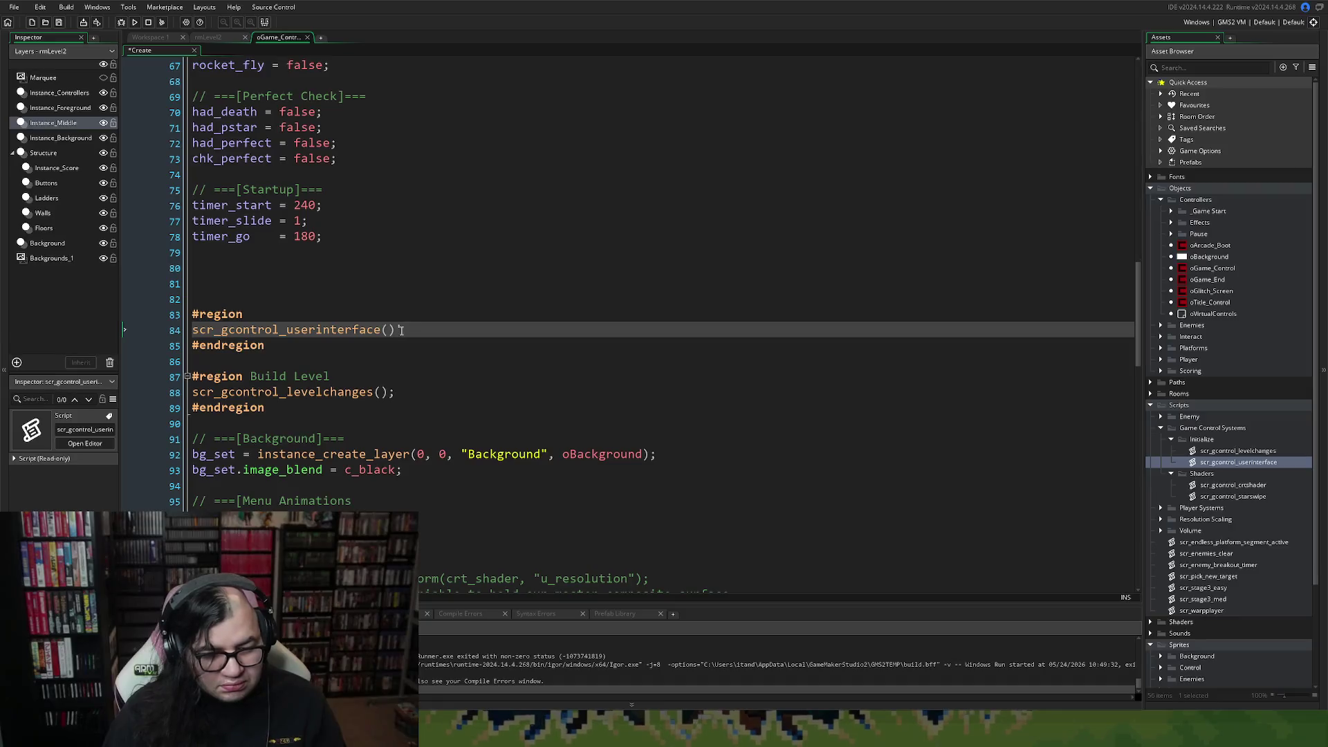
End the scr_gcontrol_userinterface() call on line 84 with a semicolon instead of an apostrophe.
{"action": "type", "text": "'"}
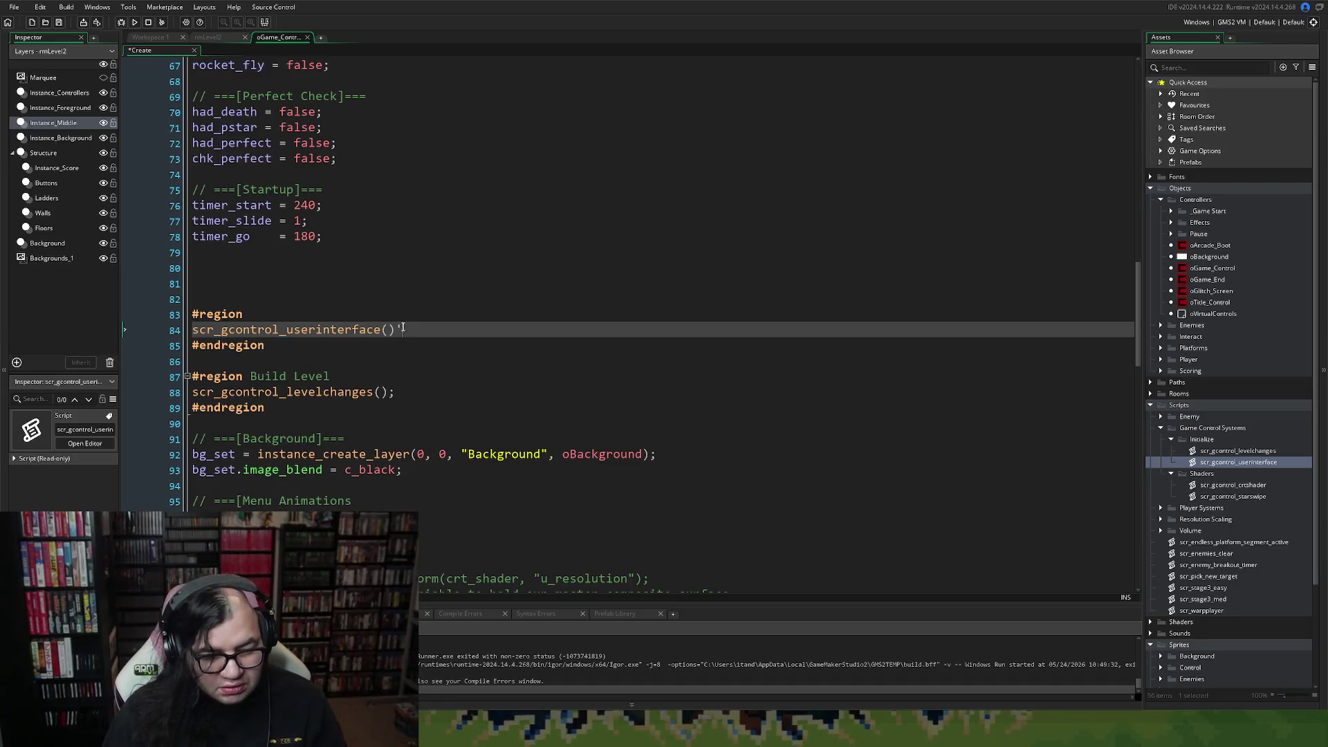
{"action": "scroll", "coordinate": [379, 328], "scroll_direction": "up", "scroll_amount": 1}
{"action": "key", "text": "BackSpace"}
{"action": "type", "text": ";"}
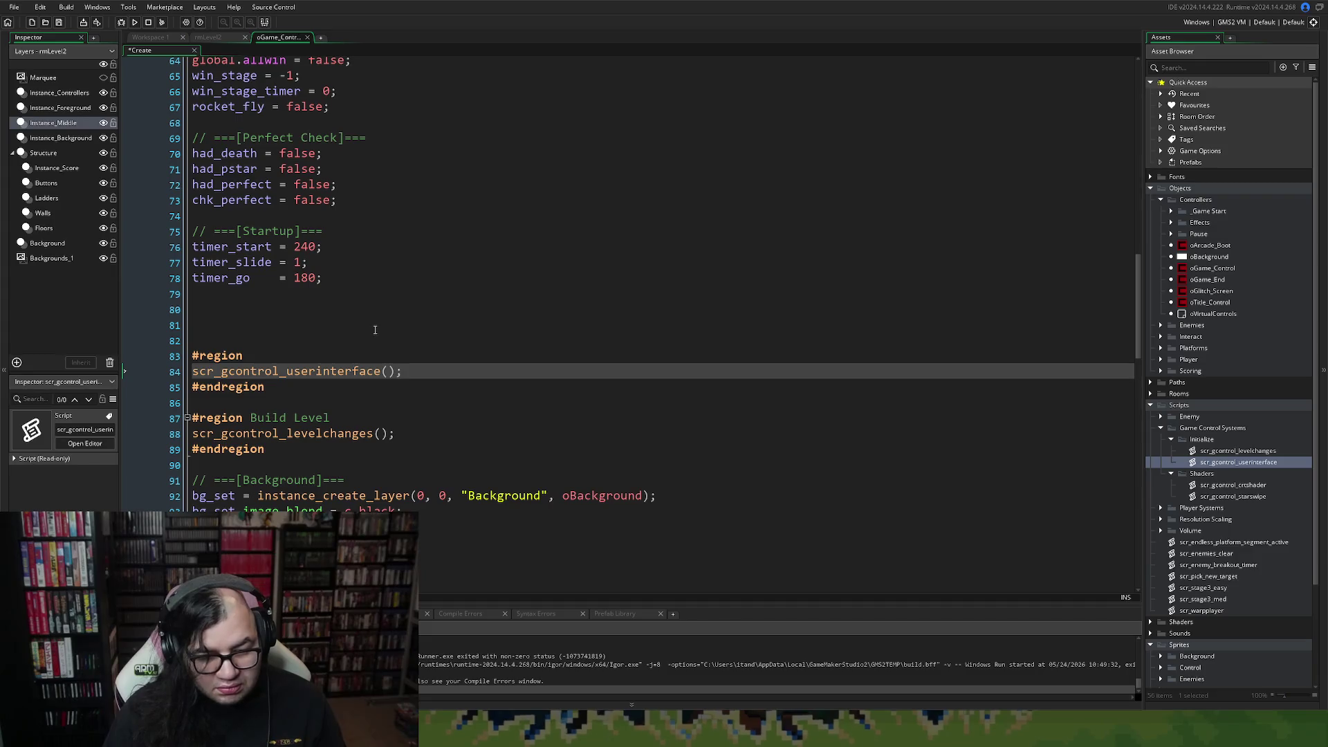
Review the Create event code down to the attract-mode idle timer settings.
{"action": "scroll", "coordinate": [507, 209], "scroll_direction": "up", "scroll_amount": 7}
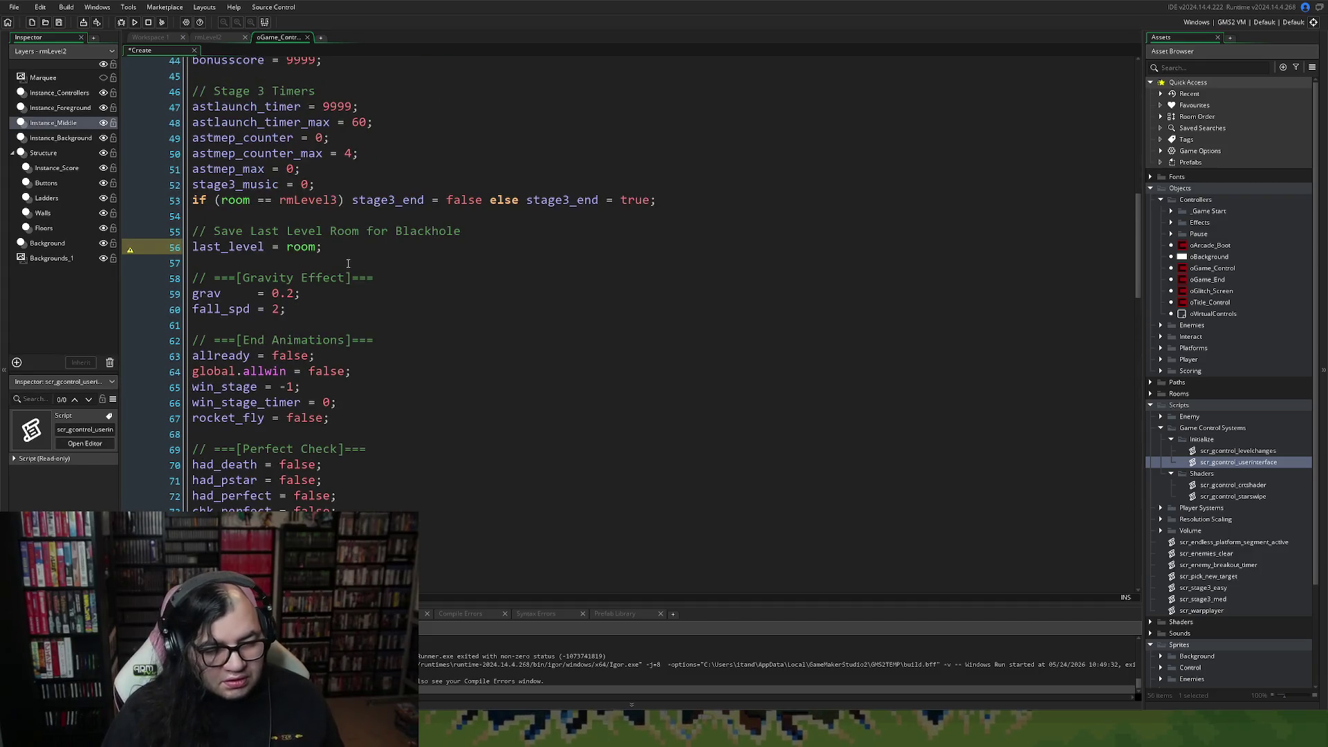
{"action": "scroll", "coordinate": [348, 264], "scroll_direction": "up", "scroll_amount": 2}
{"action": "scroll", "coordinate": [339, 260], "scroll_direction": "down", "scroll_amount": 10}
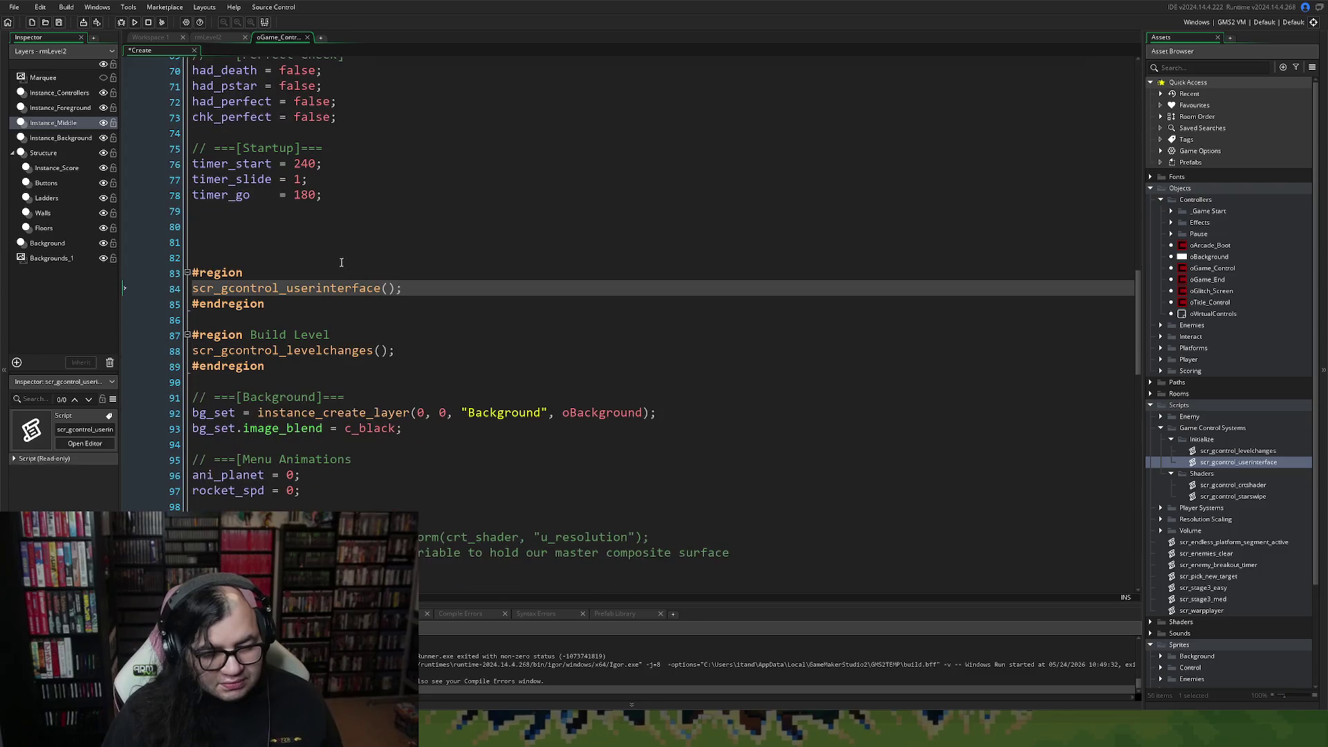
{"action": "scroll", "coordinate": [332, 256], "scroll_direction": "down", "scroll_amount": 4}
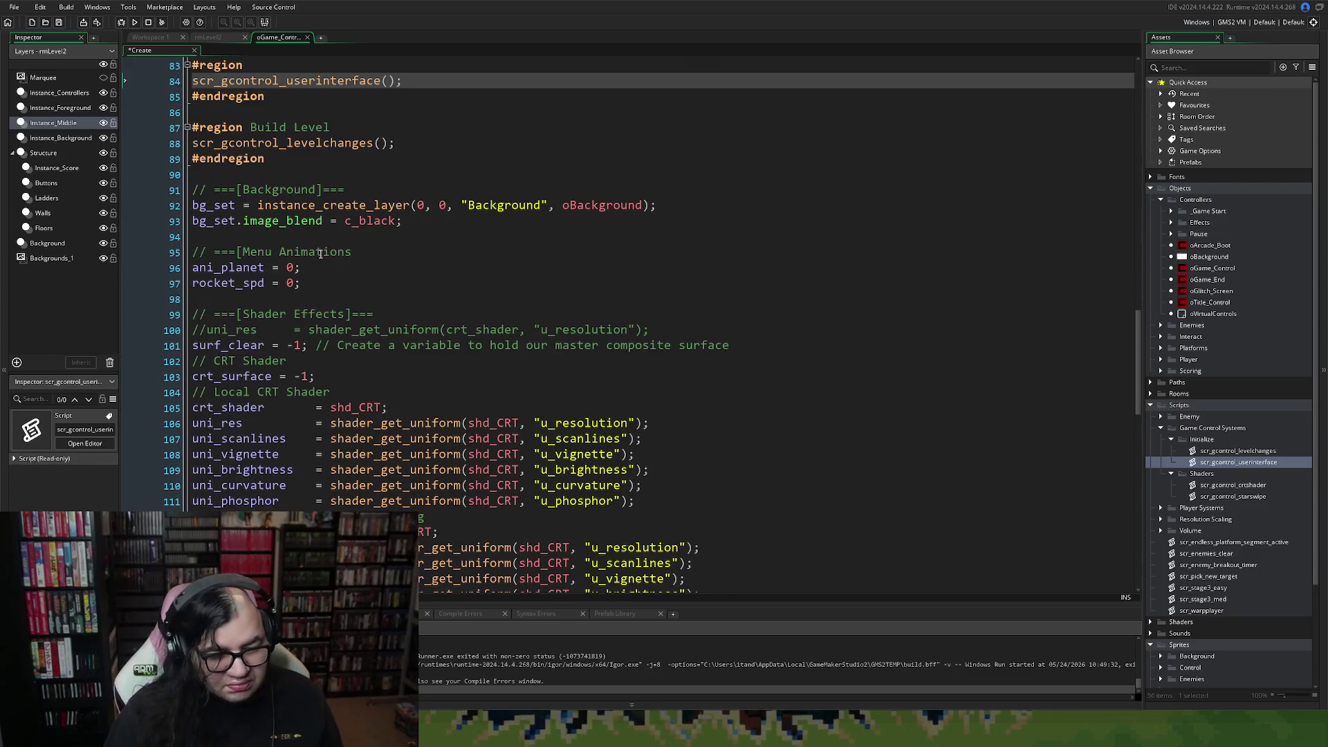
{"action": "scroll", "coordinate": [320, 258], "scroll_direction": "down", "scroll_amount": 1}
{"action": "scroll", "coordinate": [320, 258], "scroll_direction": "down", "scroll_amount": 3}
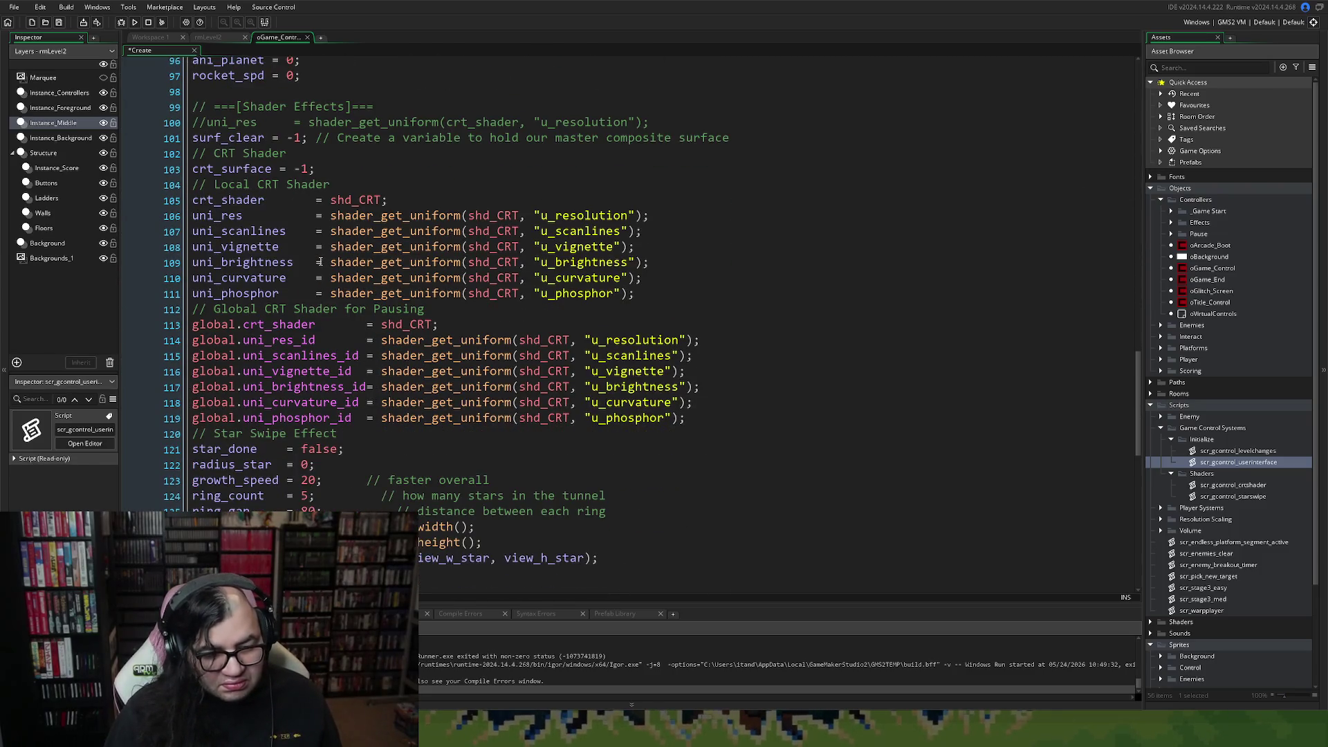
{"action": "scroll", "coordinate": [320, 261], "scroll_direction": "down", "scroll_amount": 6}
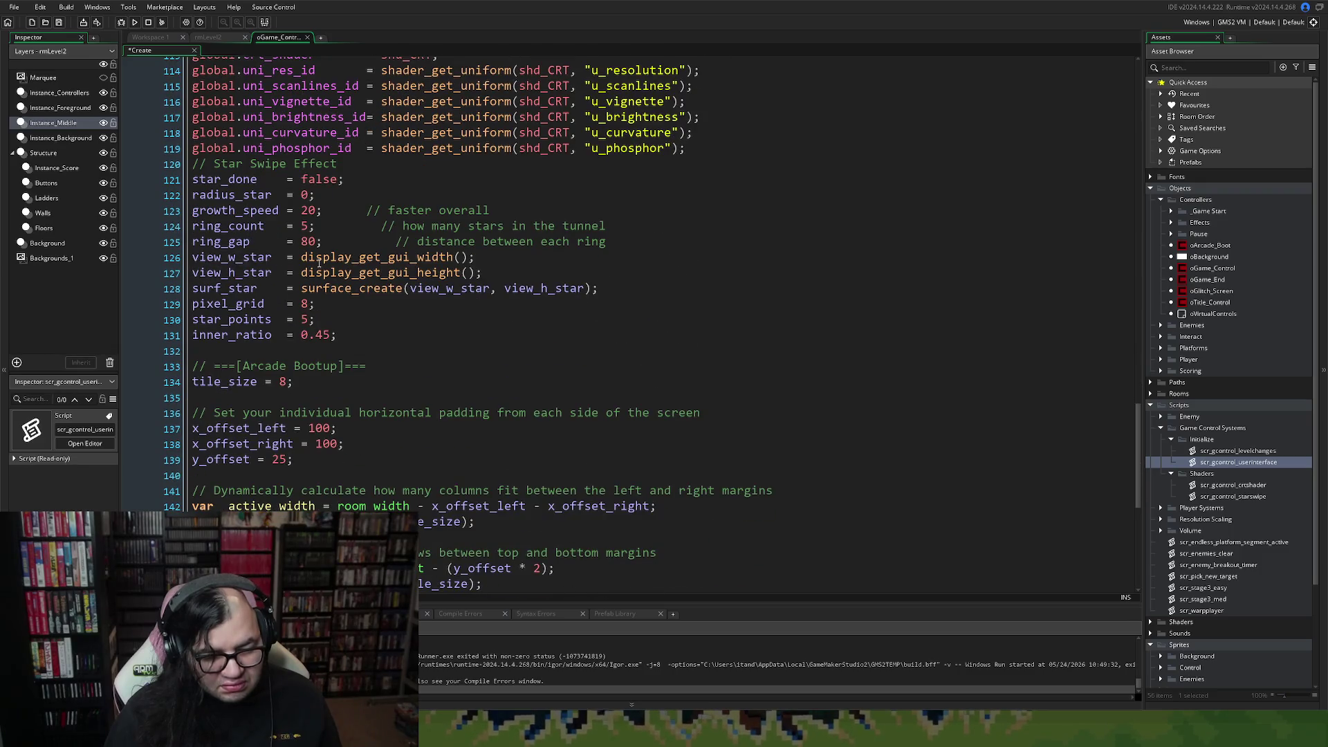
{"action": "scroll", "coordinate": [319, 262], "scroll_direction": "down", "scroll_amount": 8}
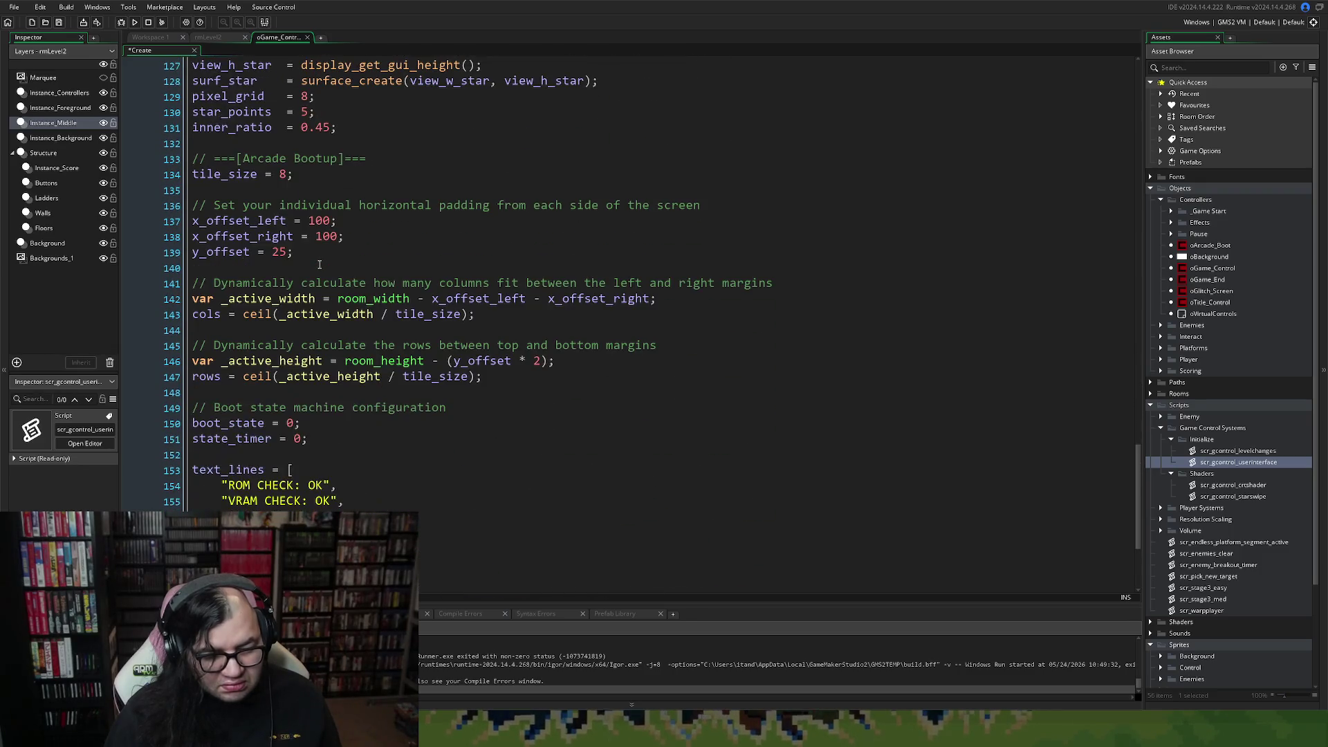
{"action": "scroll", "coordinate": [318, 267], "scroll_direction": "down", "scroll_amount": 1}
{"action": "scroll", "coordinate": [318, 266], "scroll_direction": "up", "scroll_amount": 17}
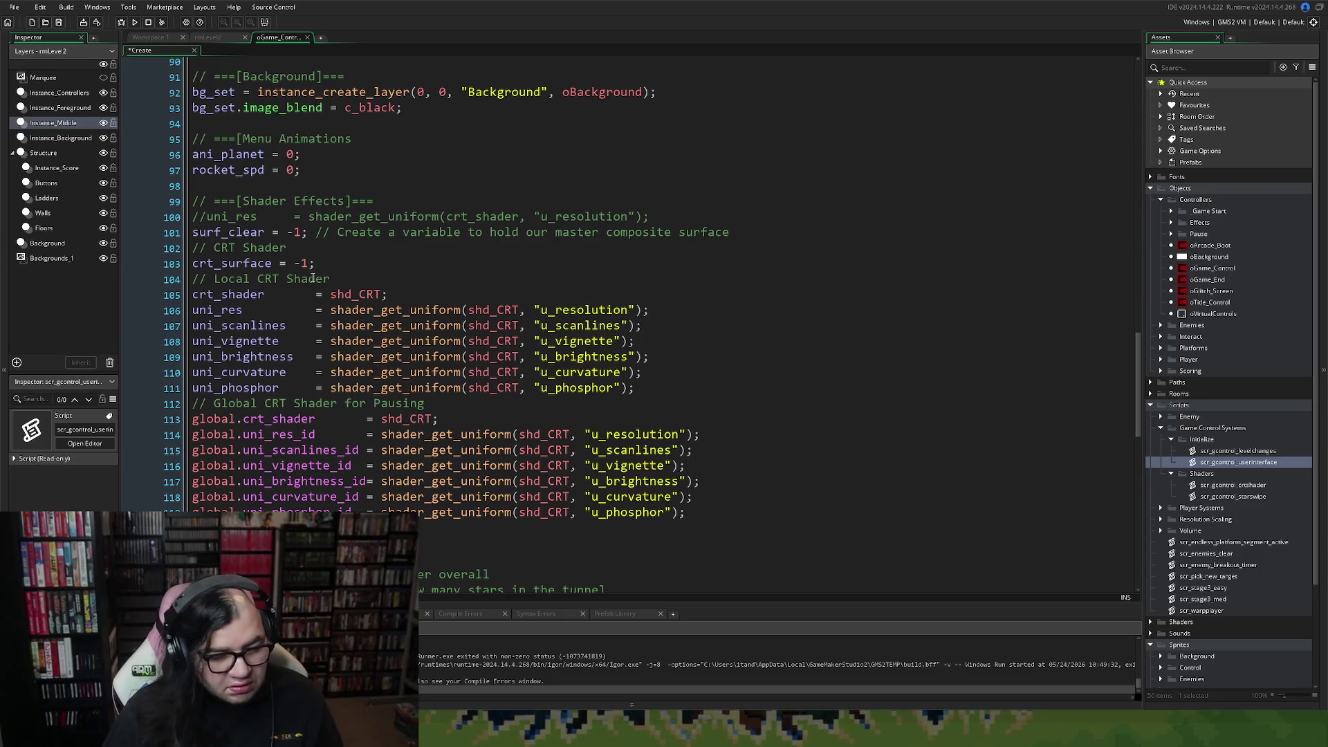
{"action": "scroll", "coordinate": [312, 263], "scroll_direction": "down", "scroll_amount": 3}
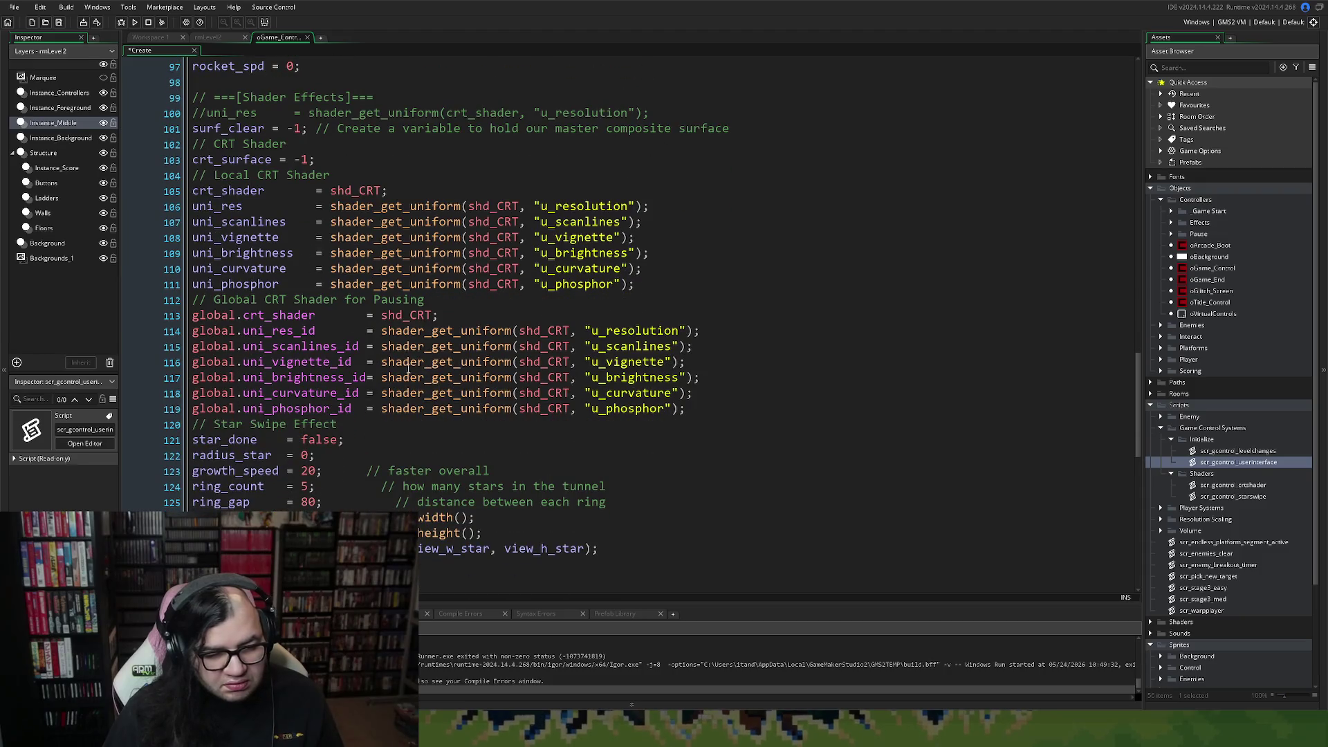
{"action": "scroll", "coordinate": [387, 356], "scroll_direction": "down", "scroll_amount": 10}
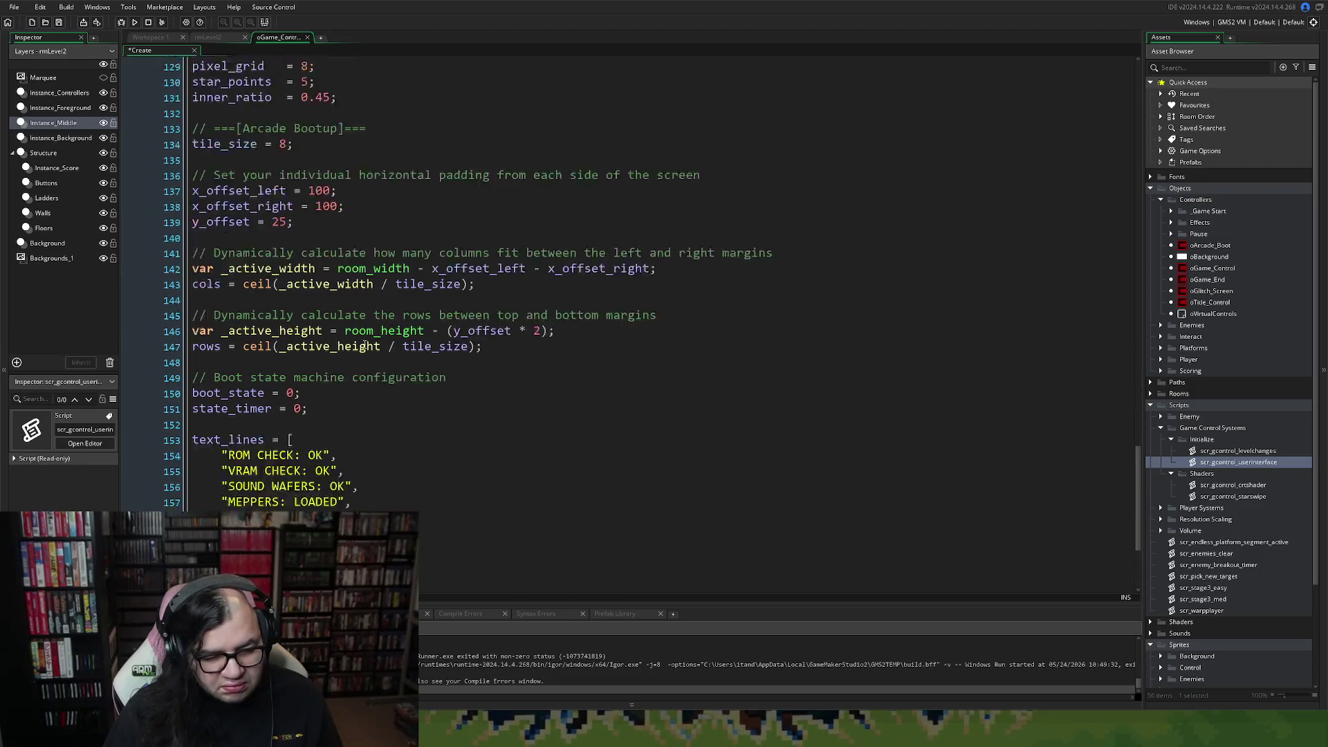
{"action": "scroll", "coordinate": [364, 343], "scroll_direction": "down", "scroll_amount": 2}
{"action": "scroll", "coordinate": [364, 343], "scroll_direction": "down", "scroll_amount": 2}
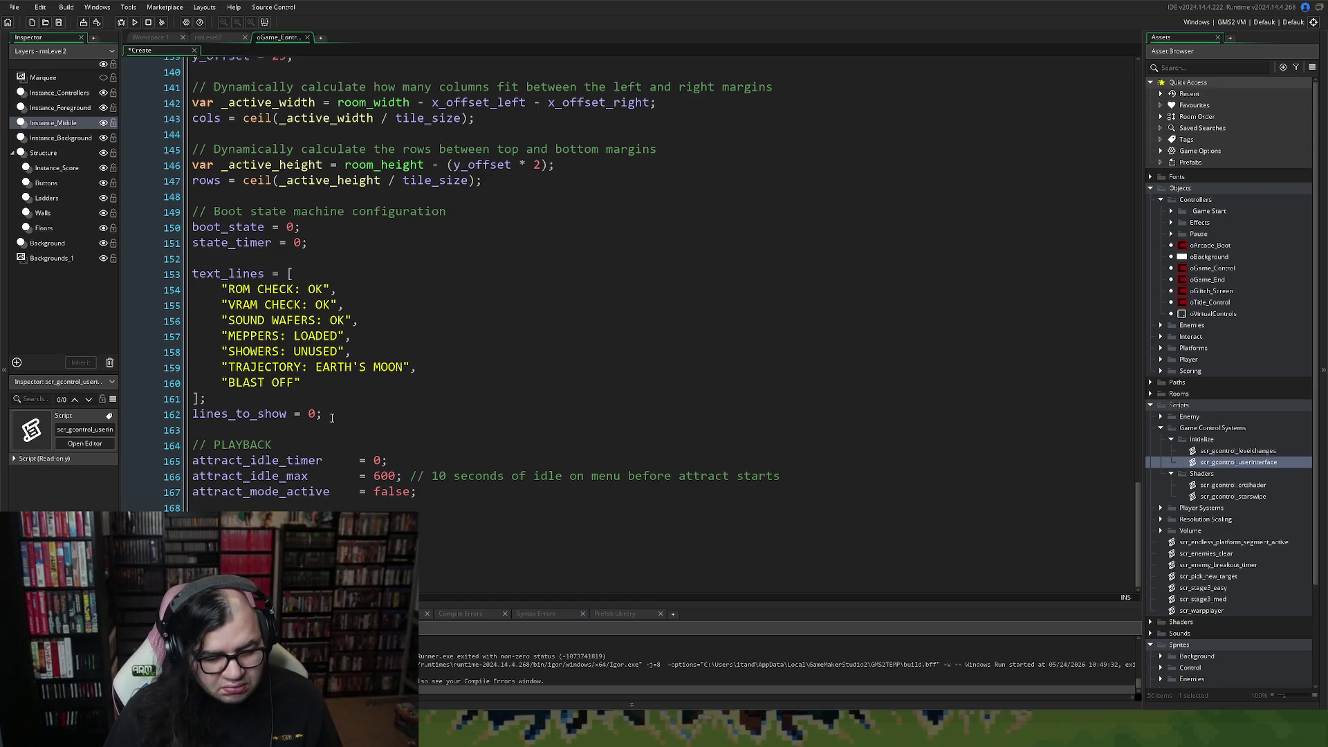
Delete the shader, star swipe and arcade bootup code (lines 99–162) from the Create event.
{"action": "mouse_move", "coordinate": [331, 415]}
{"action": "left_mouse_down"}
{"action": "mouse_move", "coordinate": [228, 305]}
{"action": "mouse_move", "coordinate": [221, 61]}
{"action": "mouse_move", "coordinate": [169, 144]}
{"action": "mouse_move", "coordinate": [173, 359]}
{"action": "mouse_move", "coordinate": [168, 126]}
{"action": "left_mouse_up"}
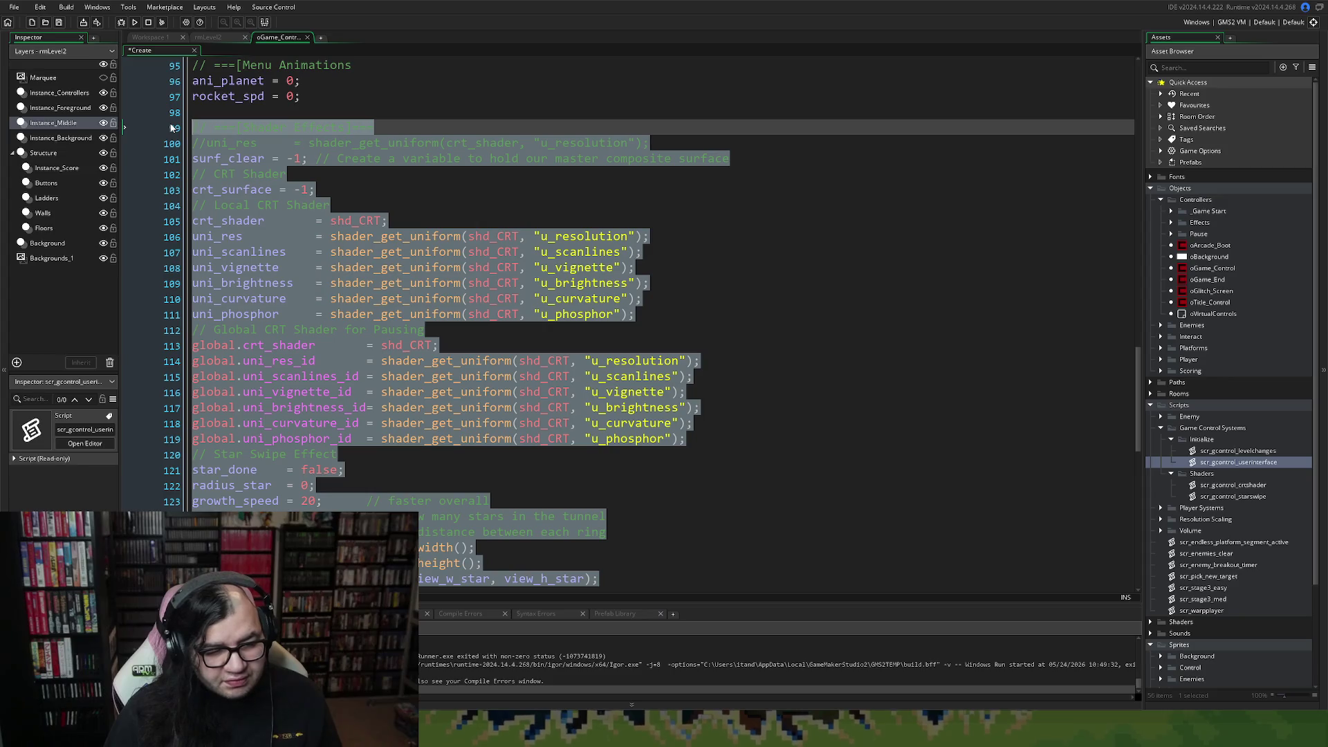
{"action": "key", "text": "Delete"}
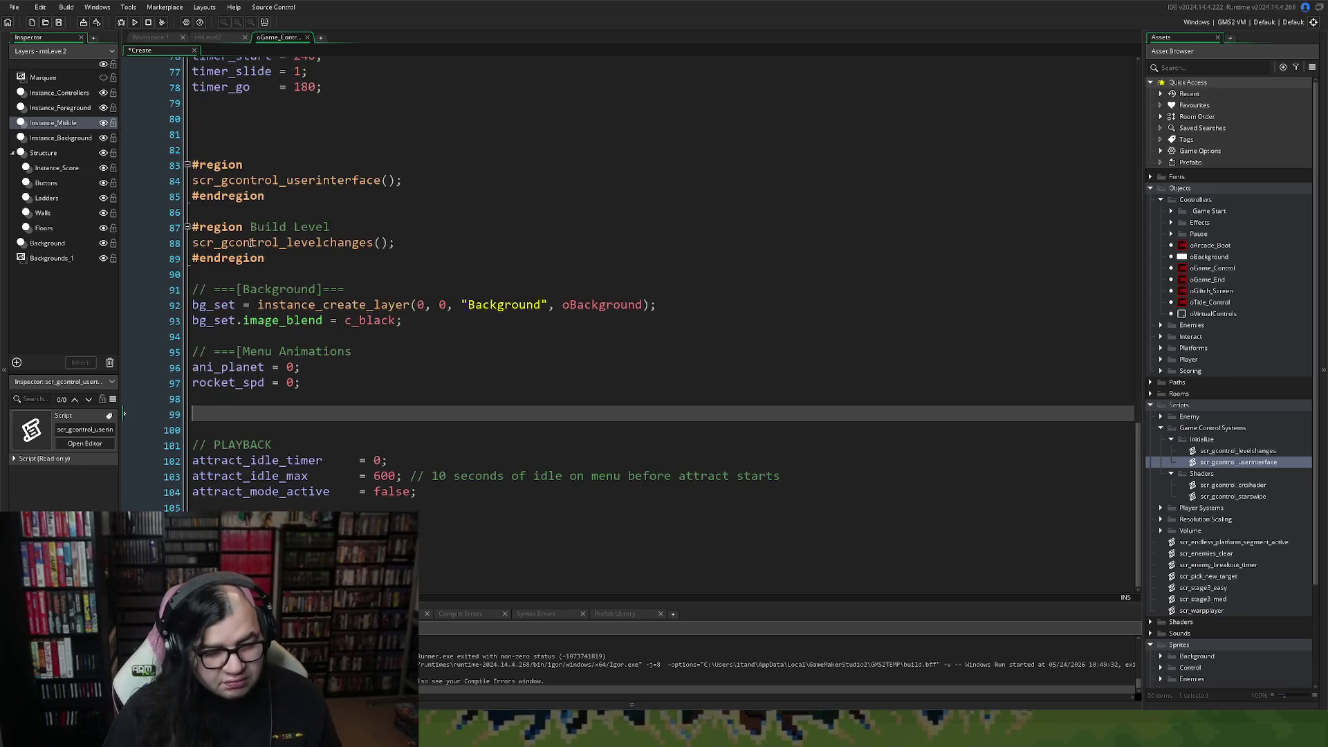
{"action": "scroll", "coordinate": [237, 402], "scroll_direction": "up", "scroll_amount": 5}
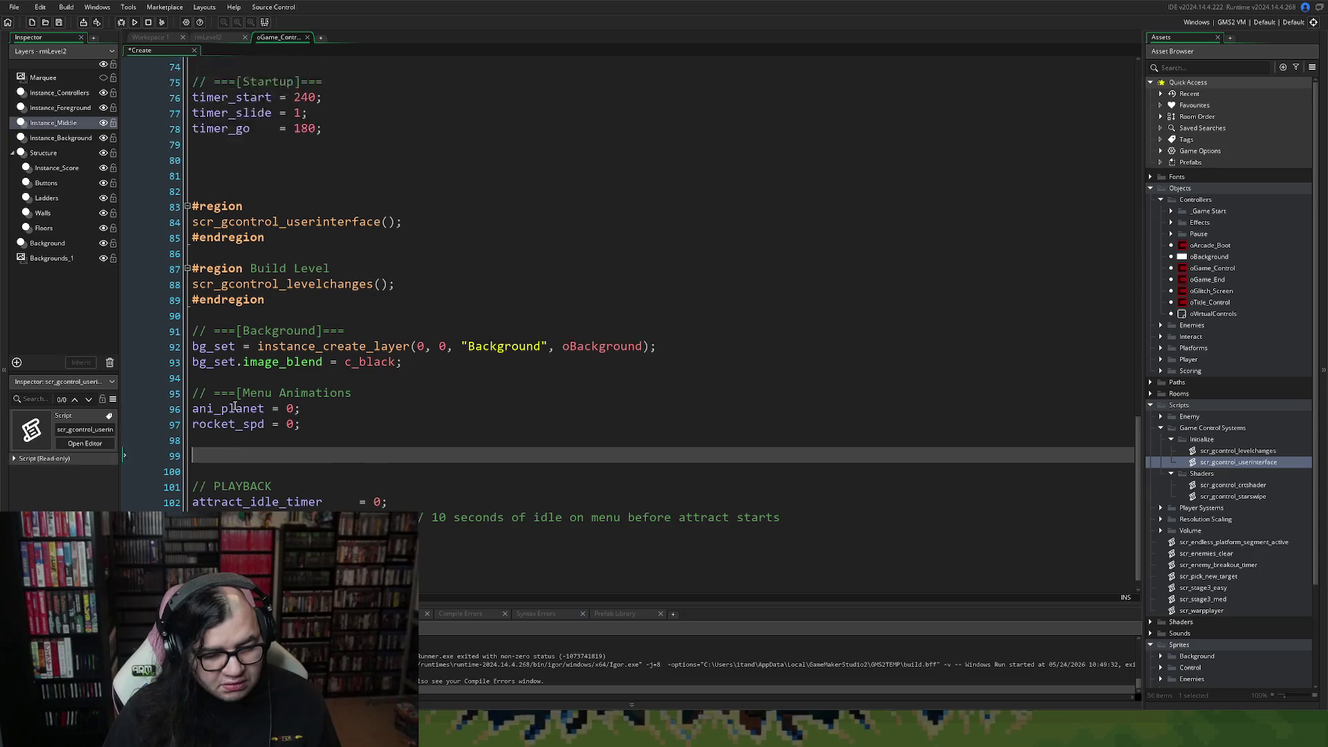
{"action": "scroll", "coordinate": [236, 402], "scroll_direction": "up", "scroll_amount": 9}
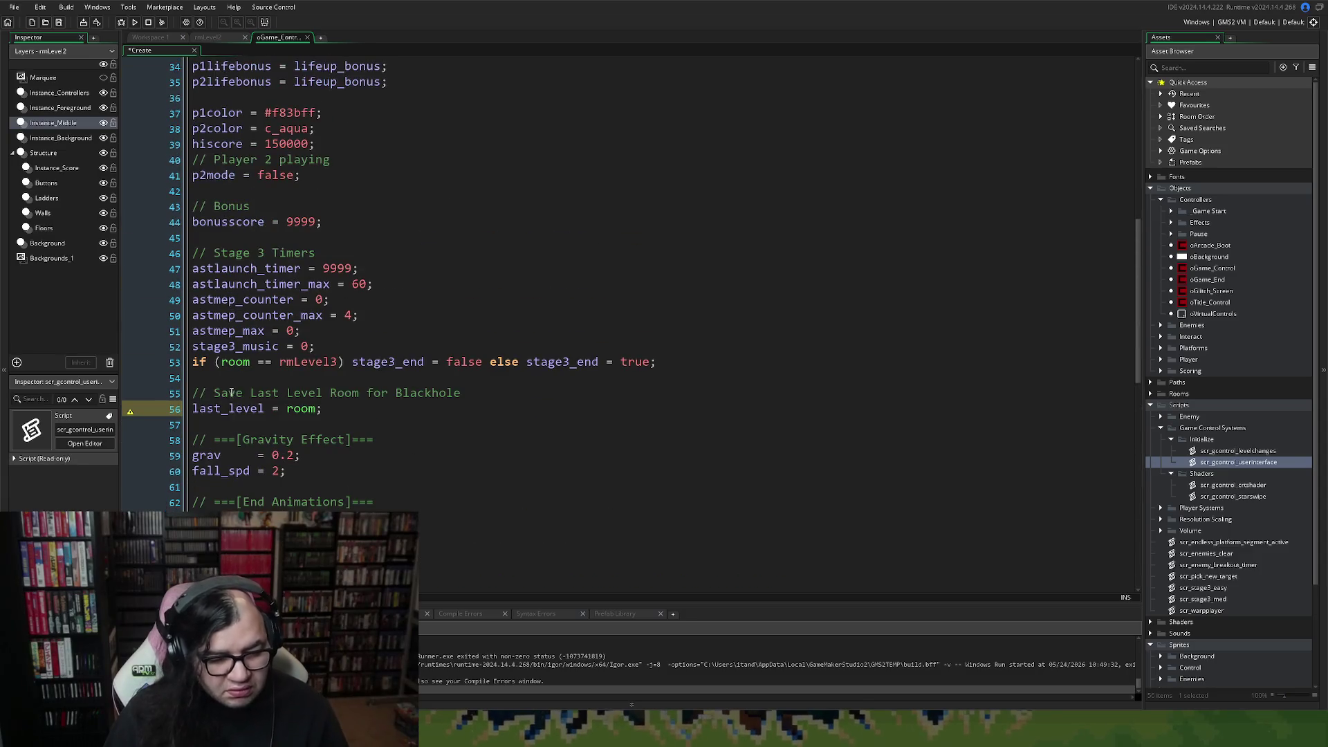
{"action": "scroll", "coordinate": [231, 392], "scroll_direction": "up", "scroll_amount": 2}
{"action": "scroll", "coordinate": [232, 392], "scroll_direction": "down", "scroll_amount": 2}
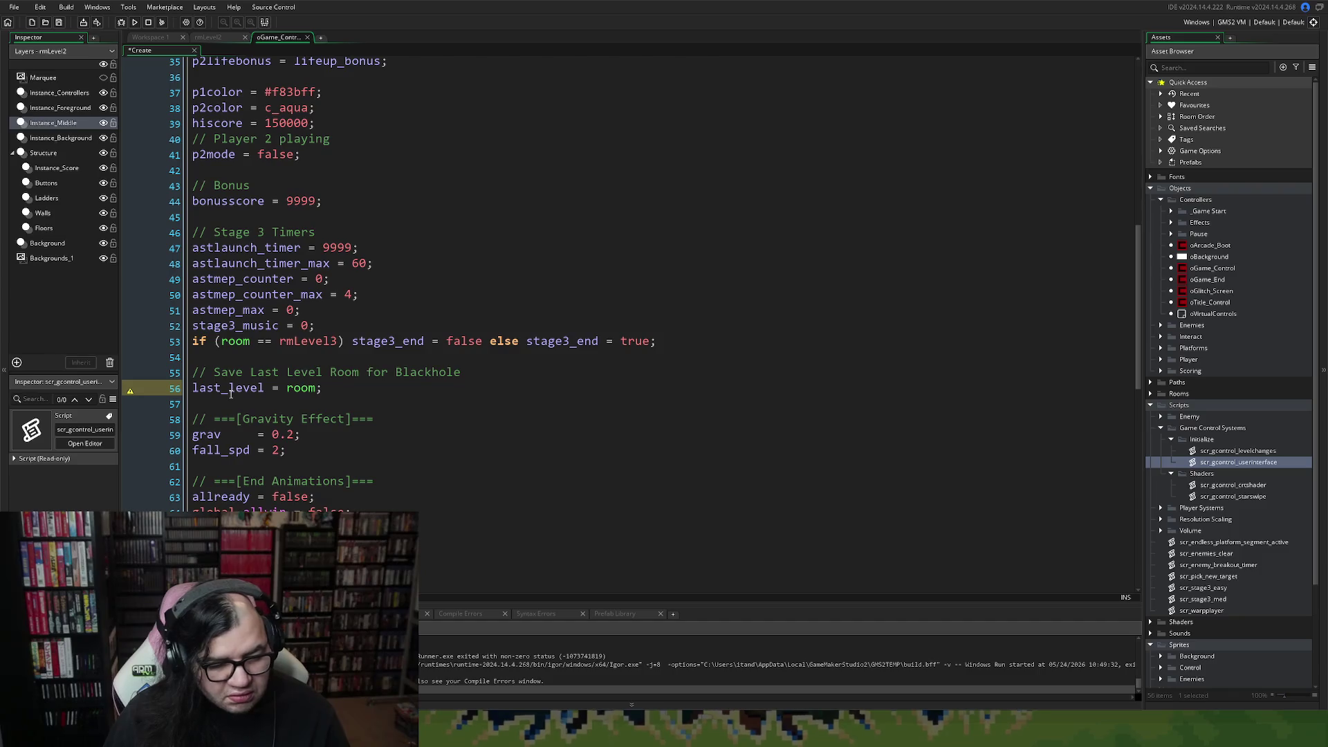
{"action": "left_click", "coordinate": [231, 391]}
{"action": "scroll", "coordinate": [232, 398], "scroll_direction": "up", "scroll_amount": 4}
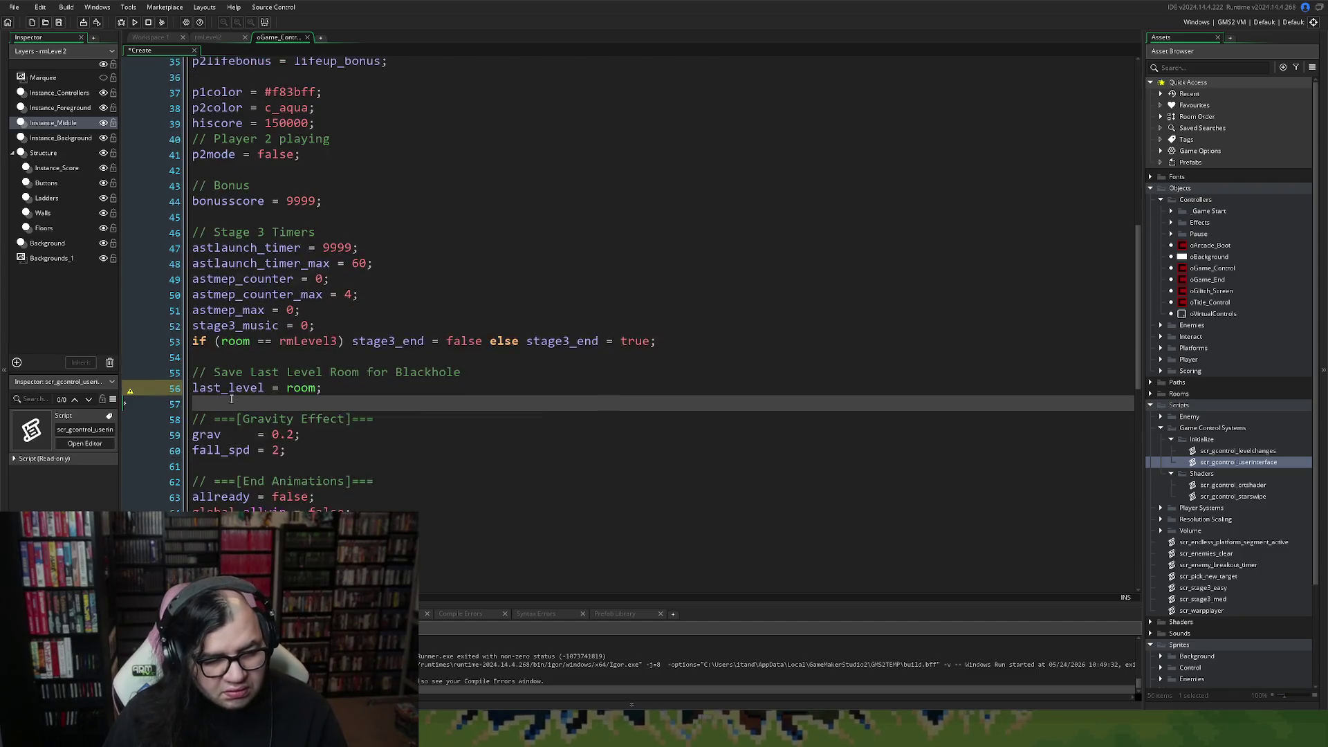
{"action": "scroll", "coordinate": [231, 402], "scroll_direction": "down", "scroll_amount": 14}
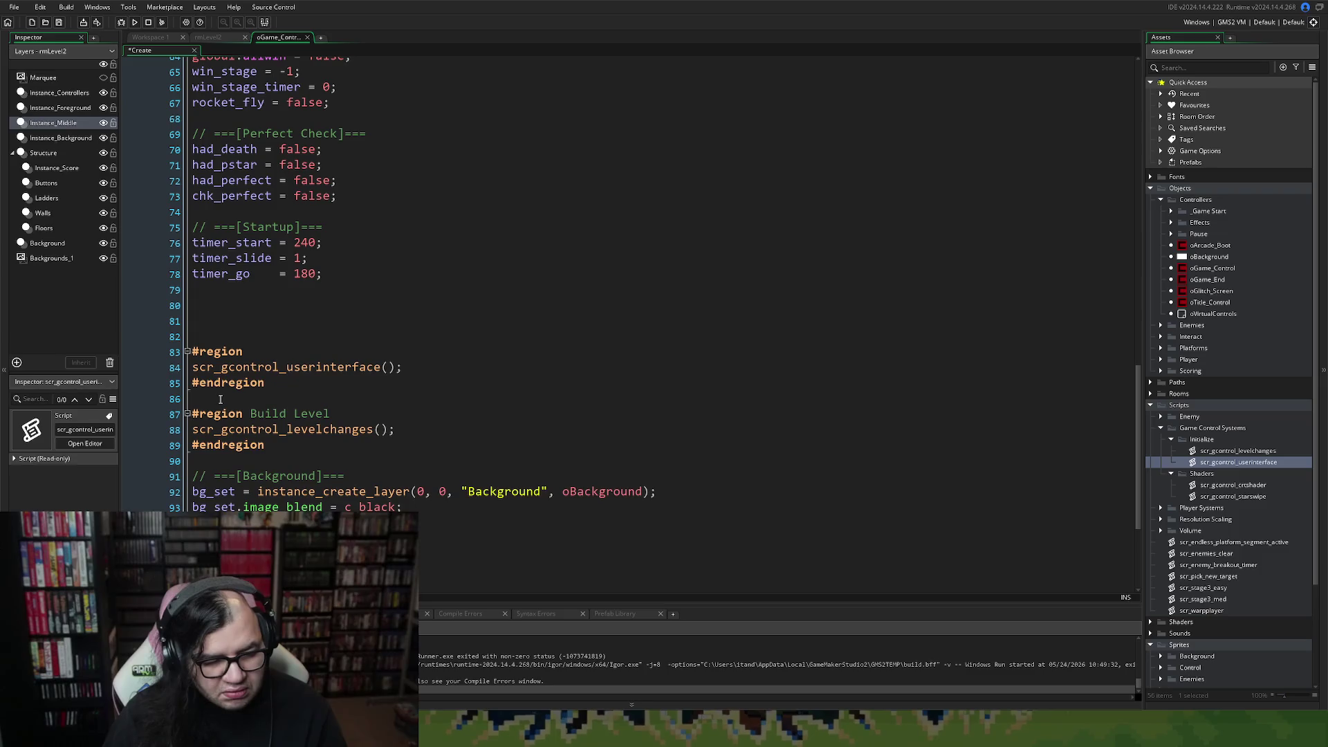
Add a blank line after the userinterface call and name the first region 'Display and UI'.
{"action": "left_click", "coordinate": [422, 366]}
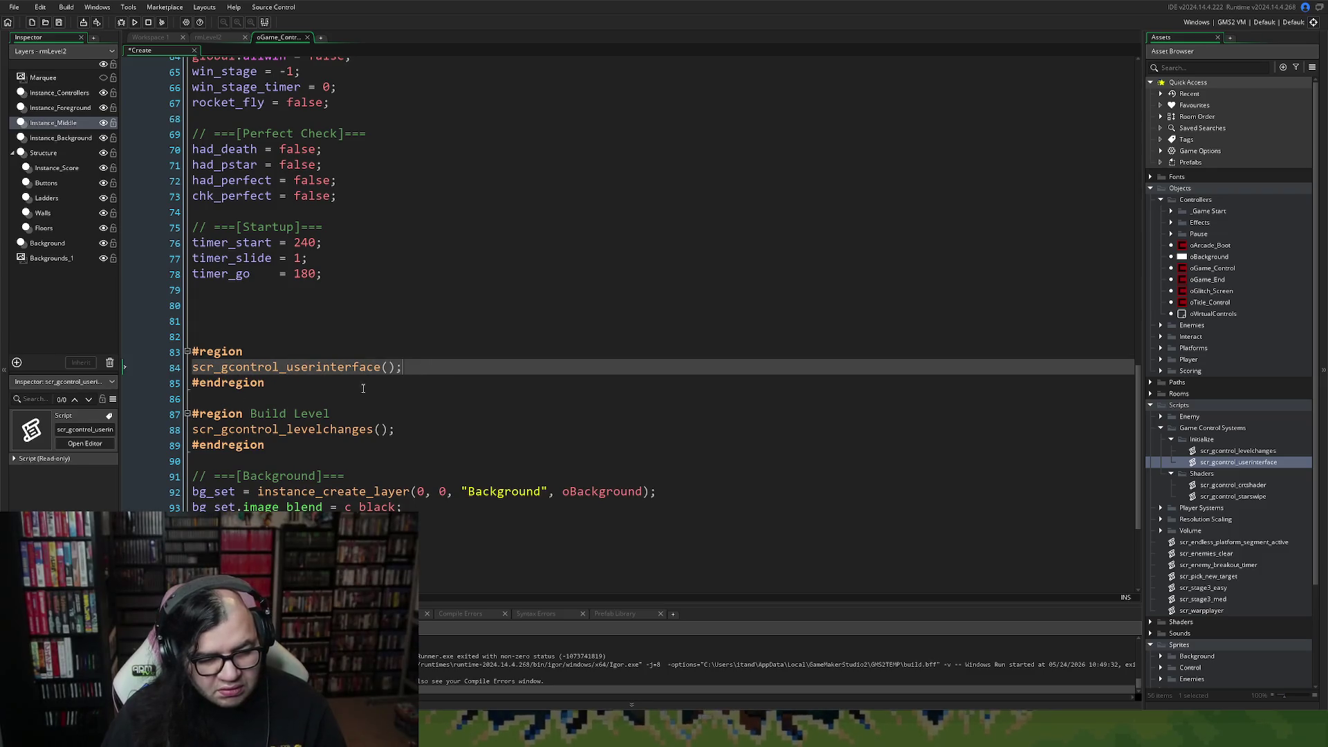
{"action": "key", "text": "Return"}
{"action": "key", "text": "Up"}
{"action": "key", "text": "Up"}
{"action": "key", "text": "End"}
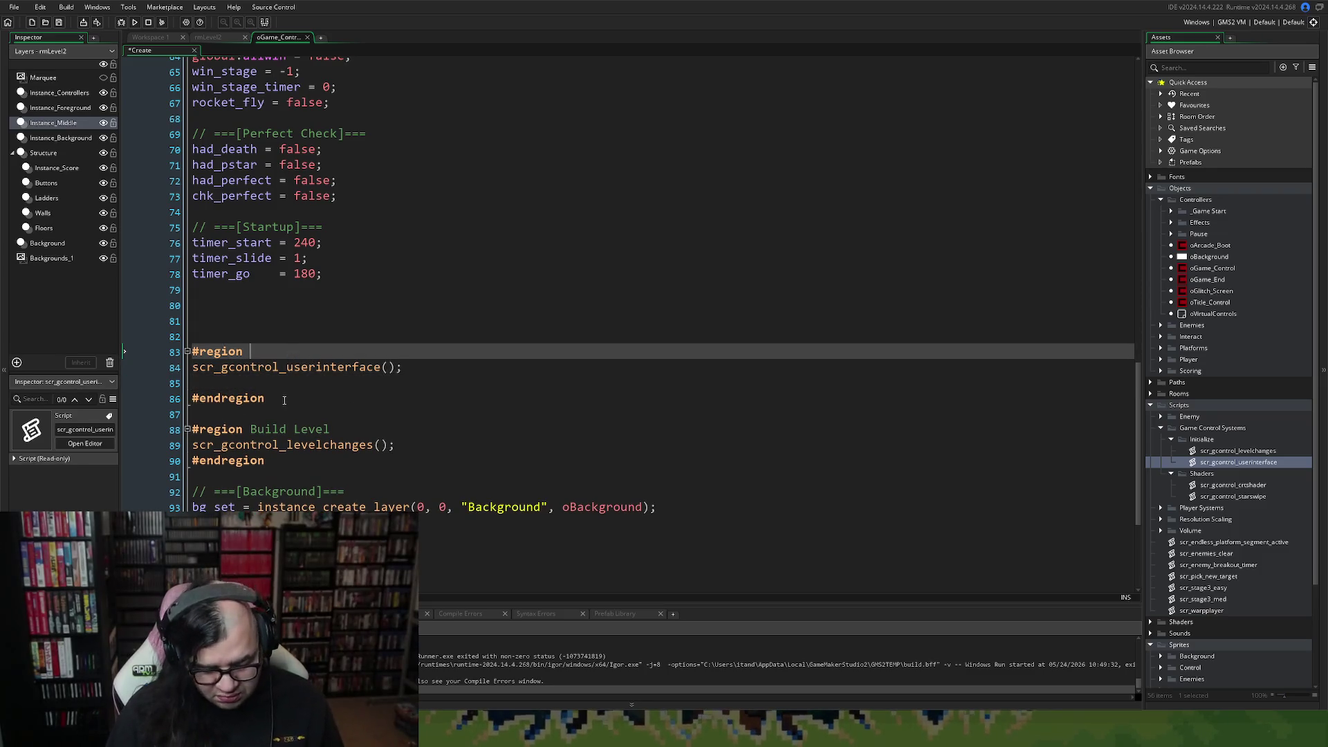
{"action": "type", "text": "//"}
{"action": "key", "text": "BackSpace"}
{"action": "key", "text": "BackSpace"}
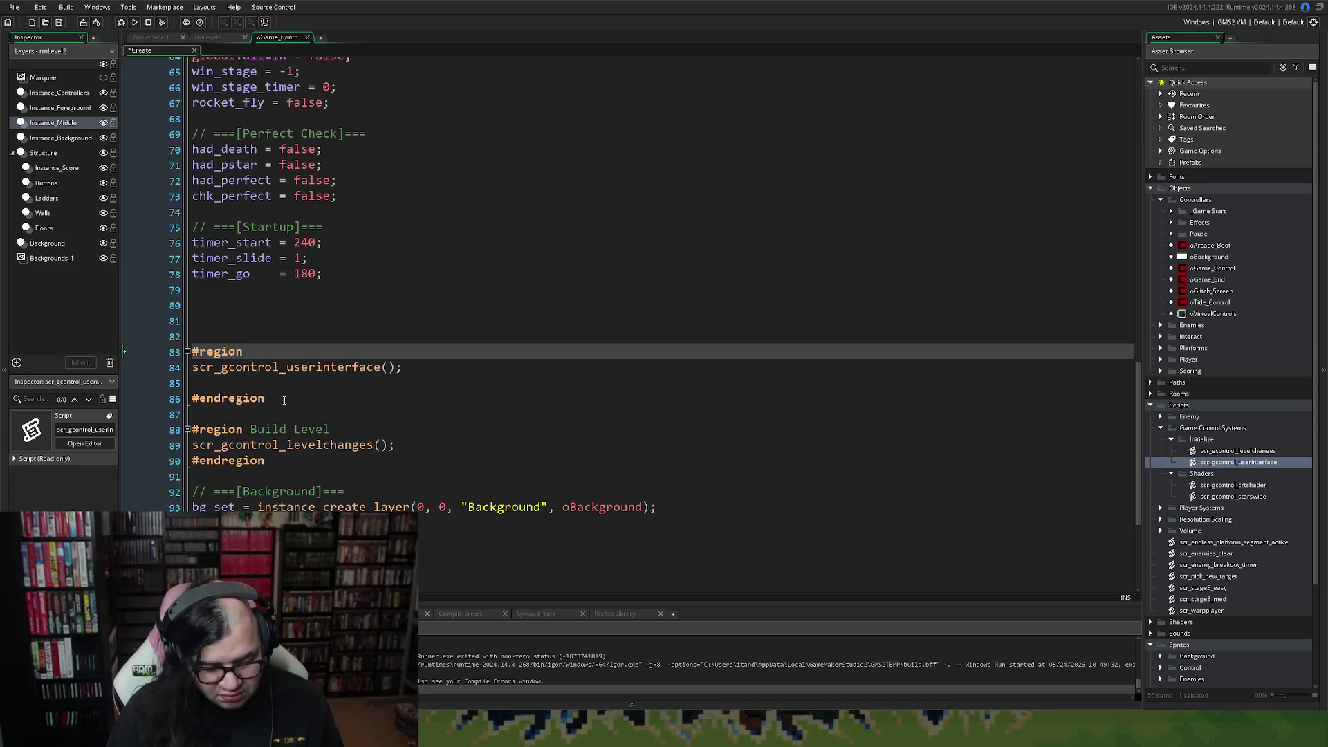
{"action": "type", "text": " Display and"}
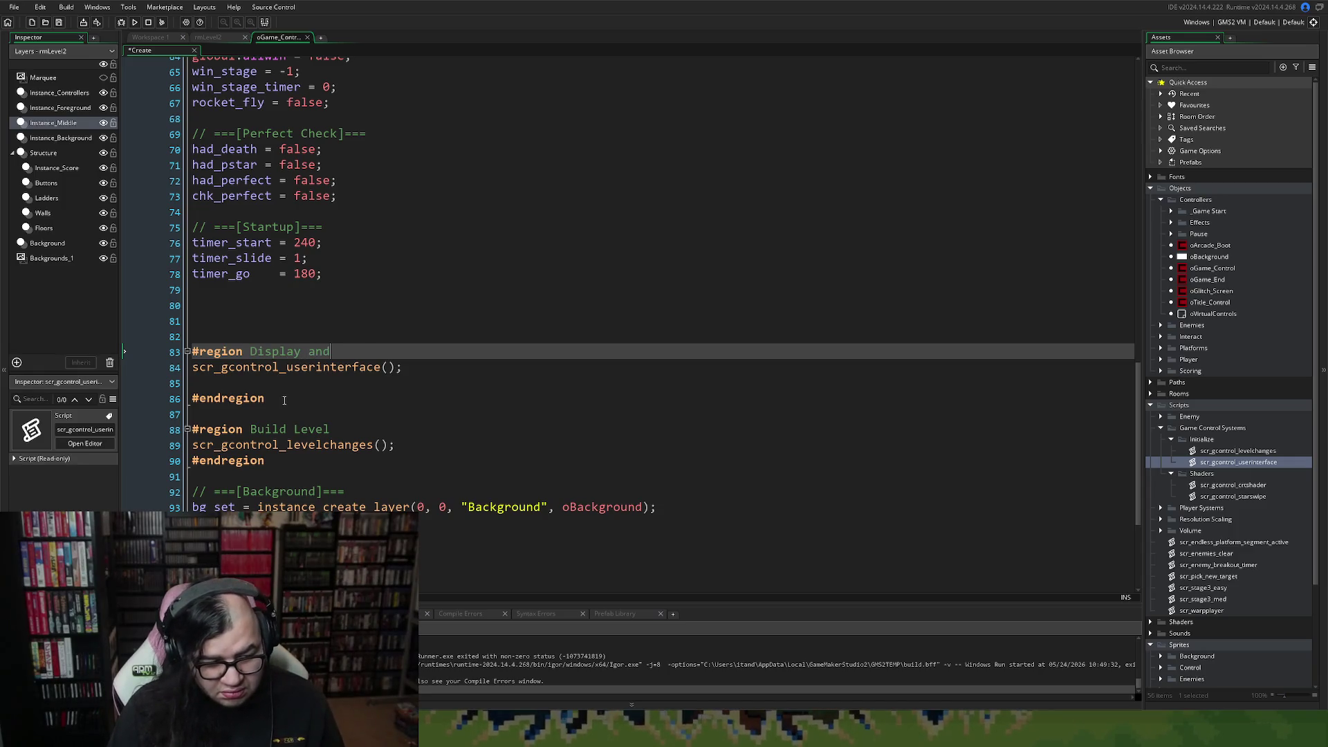
{"action": "type", "text": " UI"}
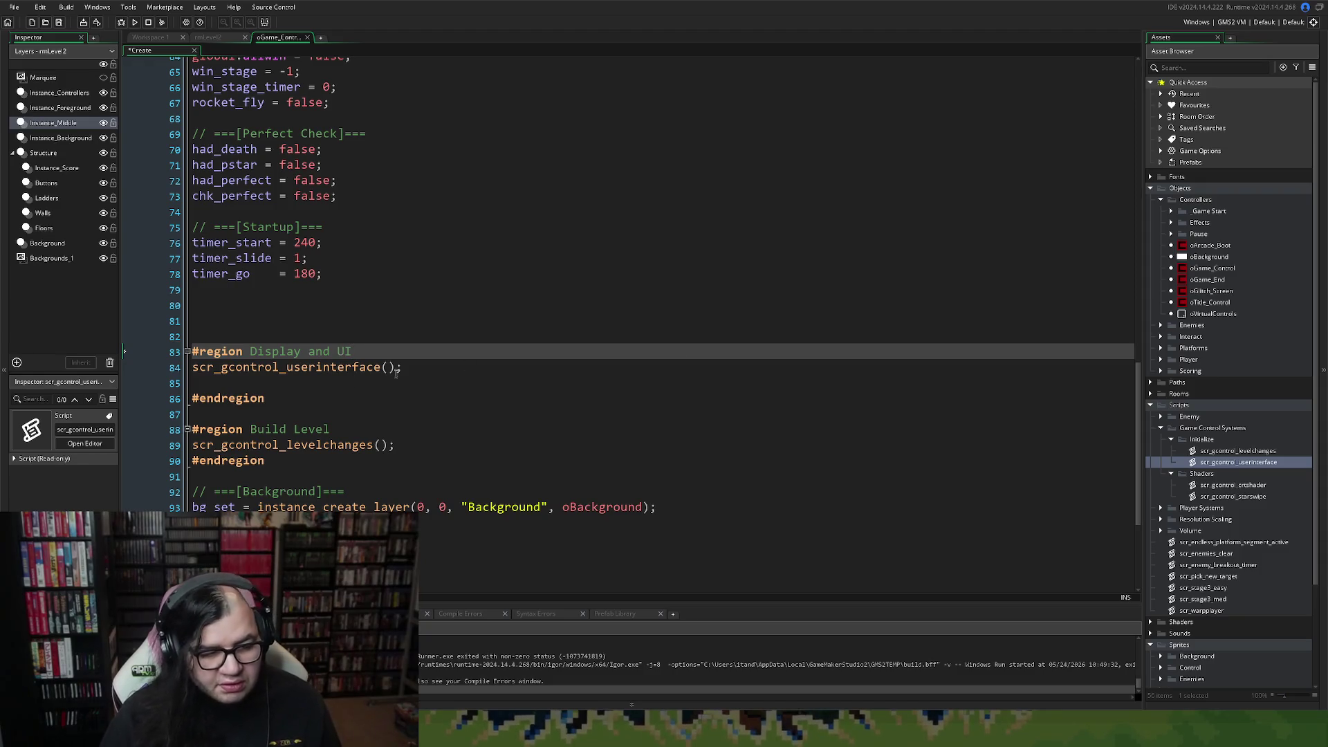
Create a script named scr_gcontrol_display in the Initialize group and select its function stub.
{"action": "right_click", "coordinate": [1205, 457]}
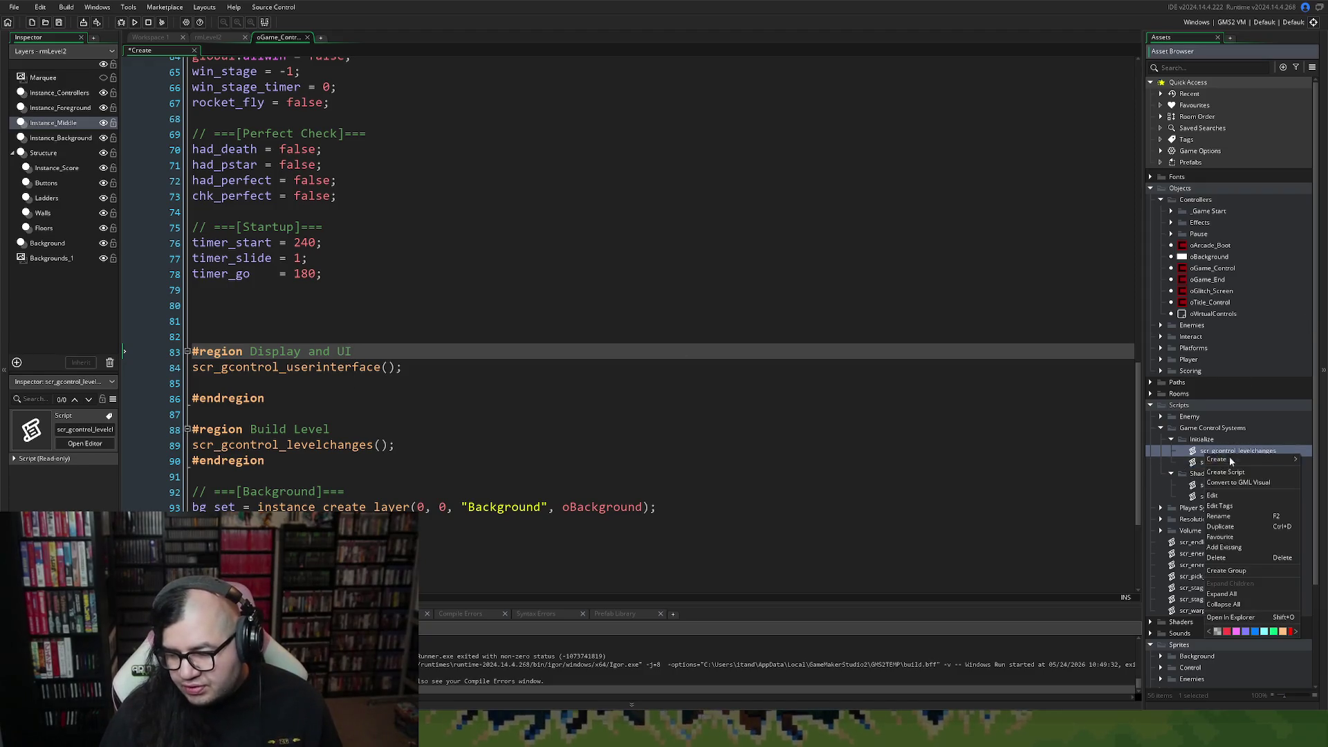
{"action": "mouse_move", "coordinate": [1228, 463]}
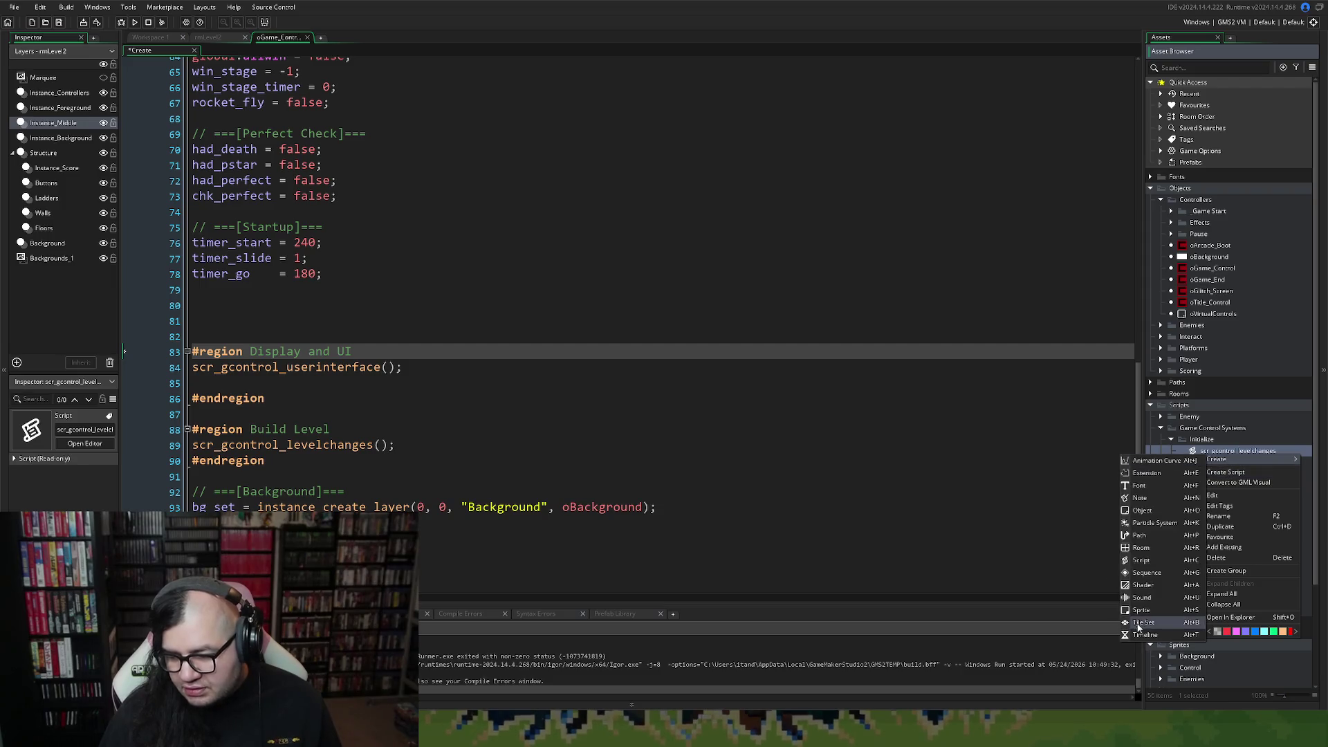
{"action": "left_click", "coordinate": [1141, 561]}
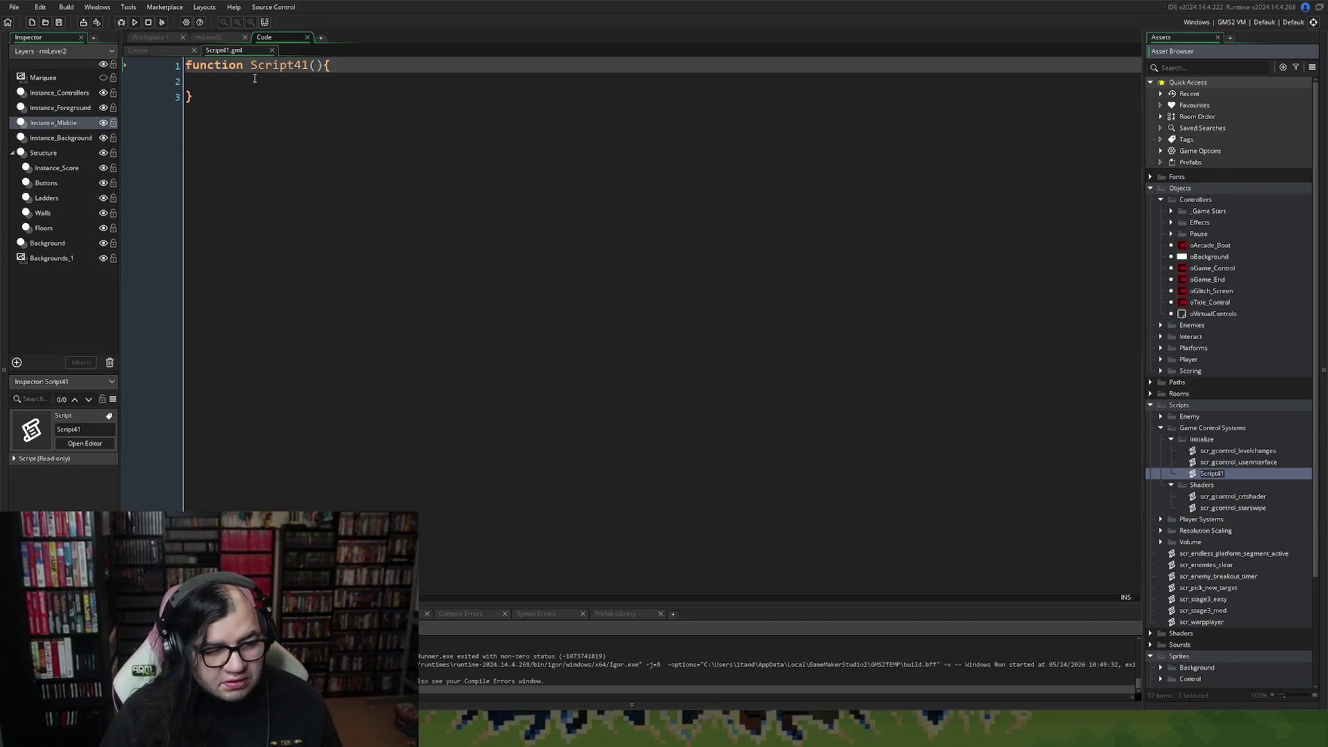
{"action": "type", "text": "scr_"}
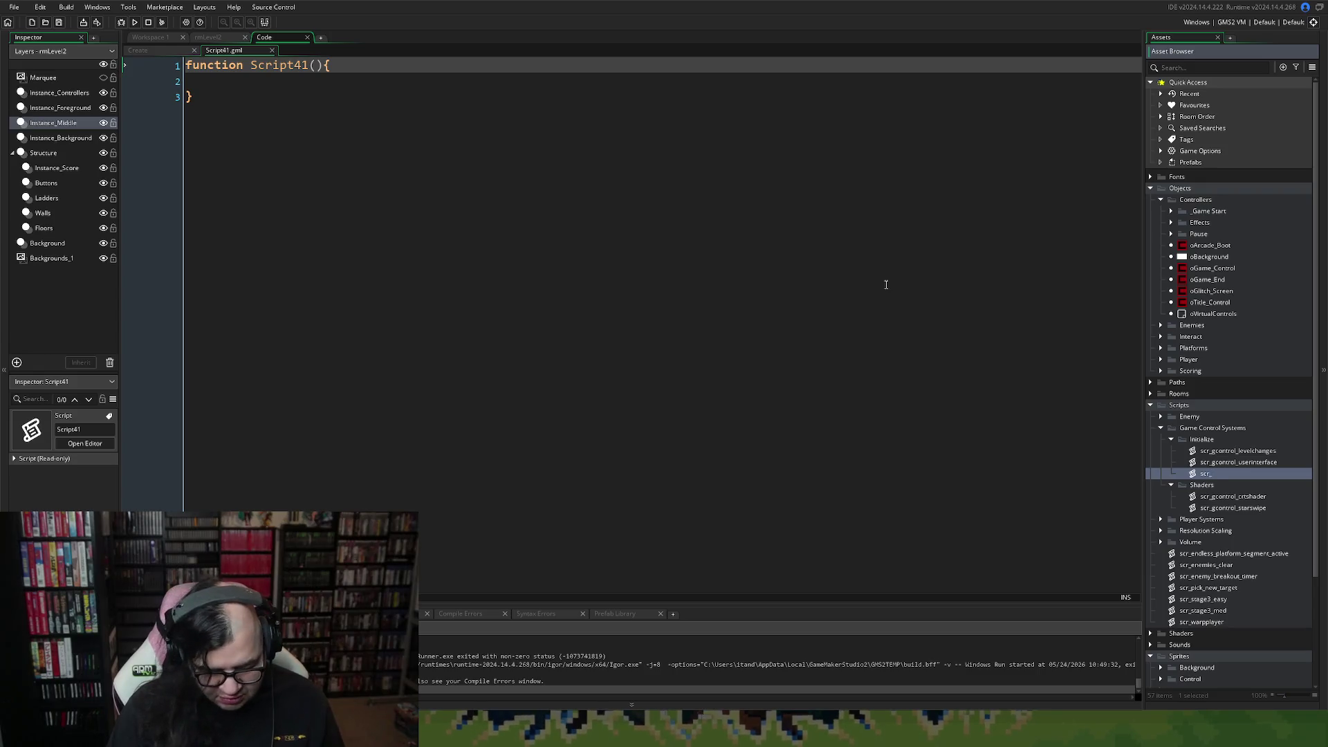
{"action": "type", "text": "gcontrol_"}
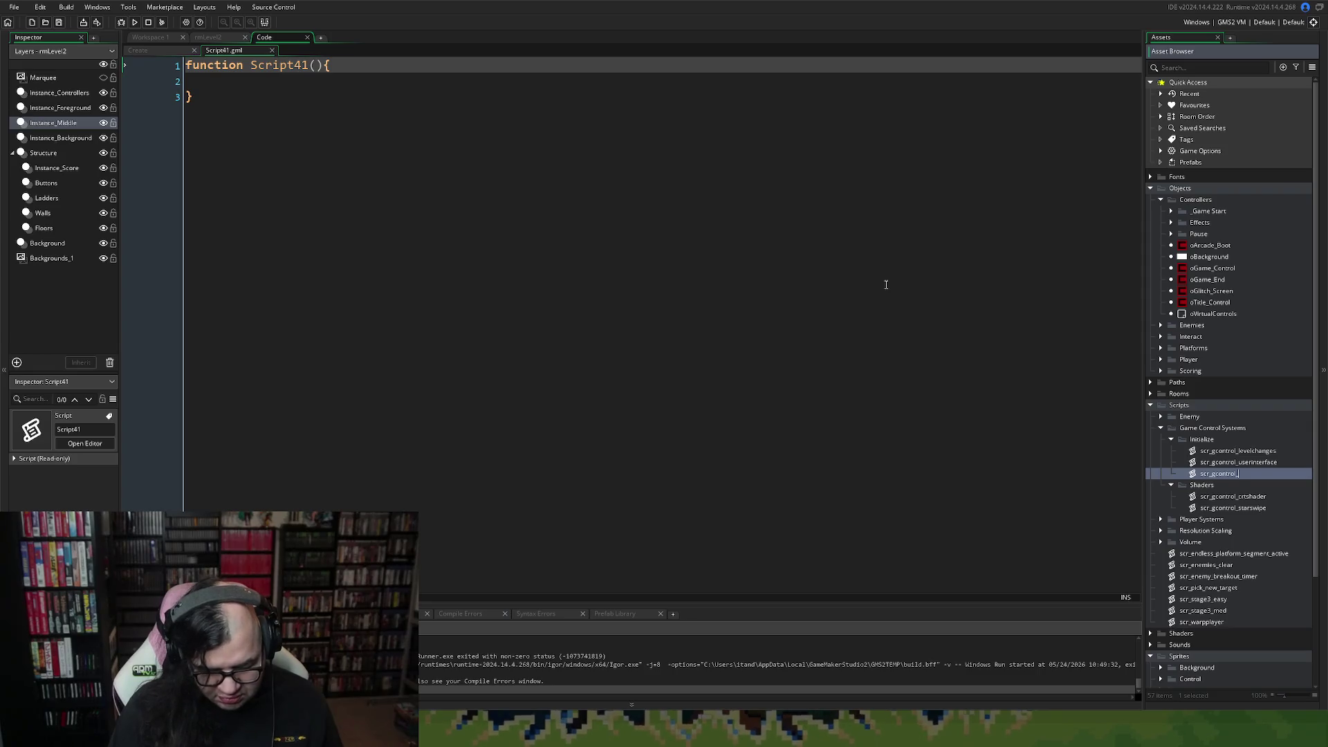
{"action": "type", "text": "display"}
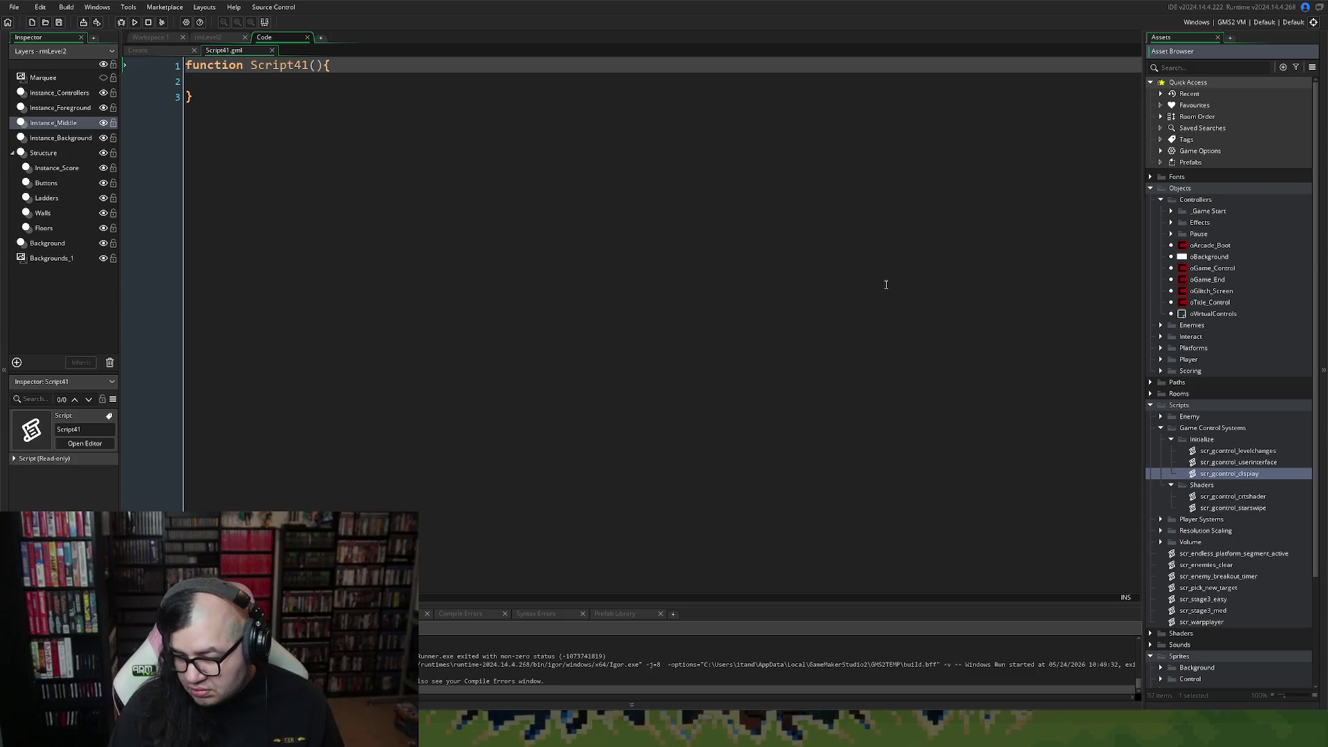
{"action": "key", "text": "Return"}
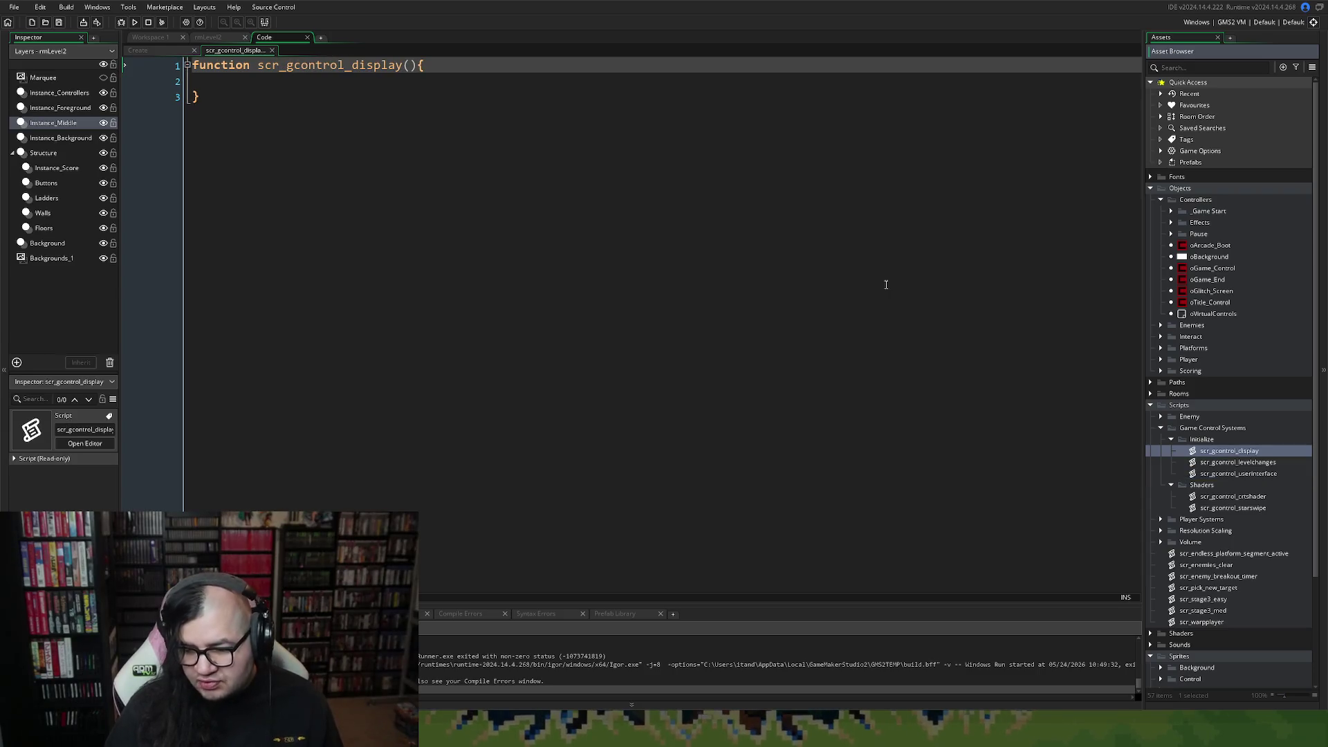
{"action": "key", "text": "ctrl+a"}
Paste the shader, star swipe and bootup code into scr_gcontrol_display and indent the body.
{"action": "key", "text": "ctrl+v"}
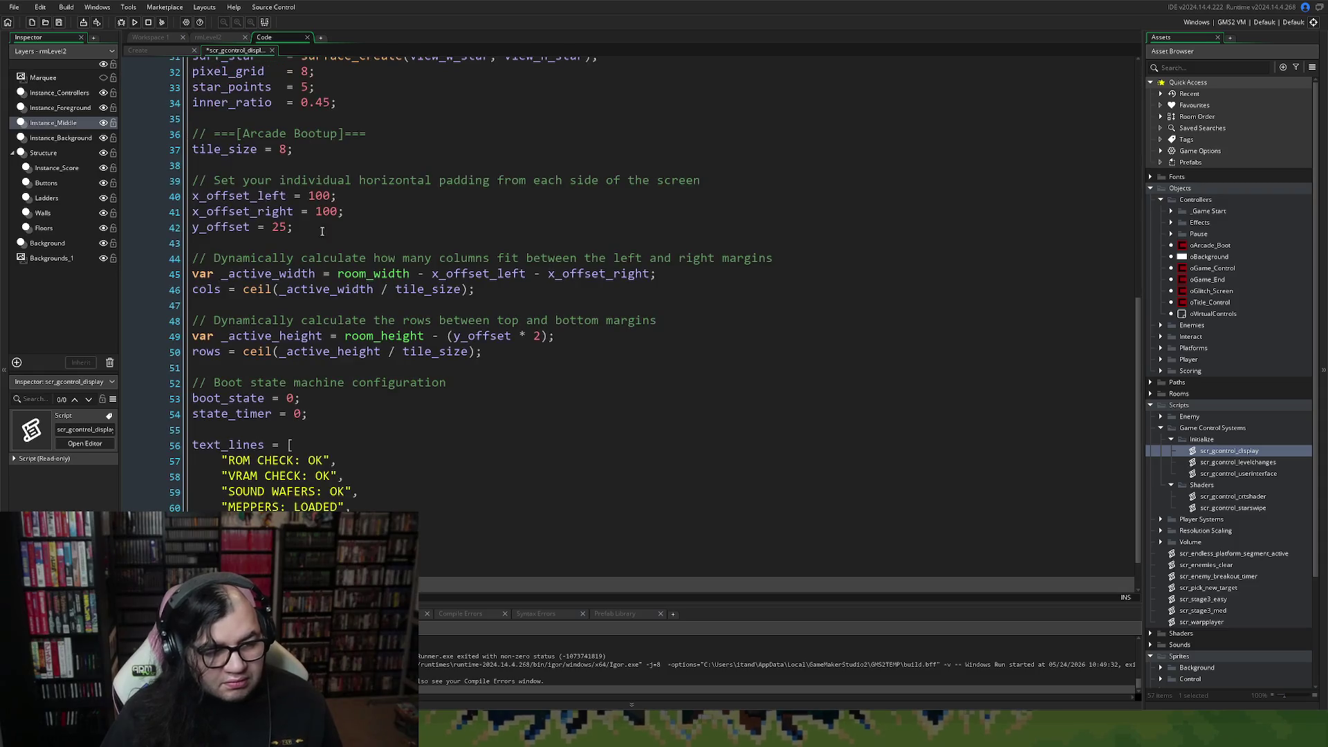
{"action": "scroll", "coordinate": [290, 474], "scroll_direction": "down", "scroll_amount": 1}
{"action": "mouse_move", "coordinate": [429, 538]}
{"action": "left_mouse_down"}
{"action": "mouse_move", "coordinate": [193, 397]}
{"action": "mouse_move", "coordinate": [346, 62]}
{"action": "mouse_move", "coordinate": [433, 92]}
{"action": "mouse_move", "coordinate": [163, 93]}
{"action": "left_mouse_up"}
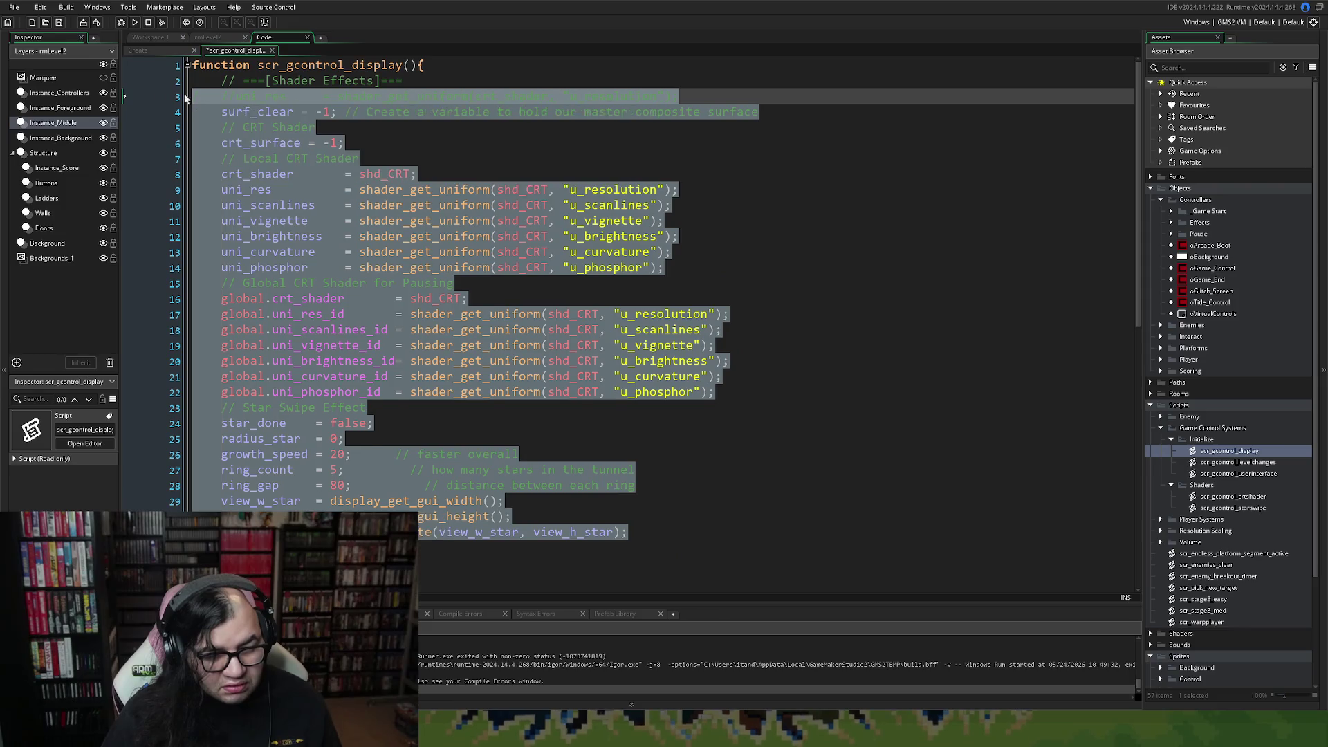
{"action": "key", "text": "Tab"}
Remove the blank lines after y_offset, cols, rows and before text_lines.
{"action": "scroll", "coordinate": [253, 130], "scroll_direction": "down", "scroll_amount": 6}
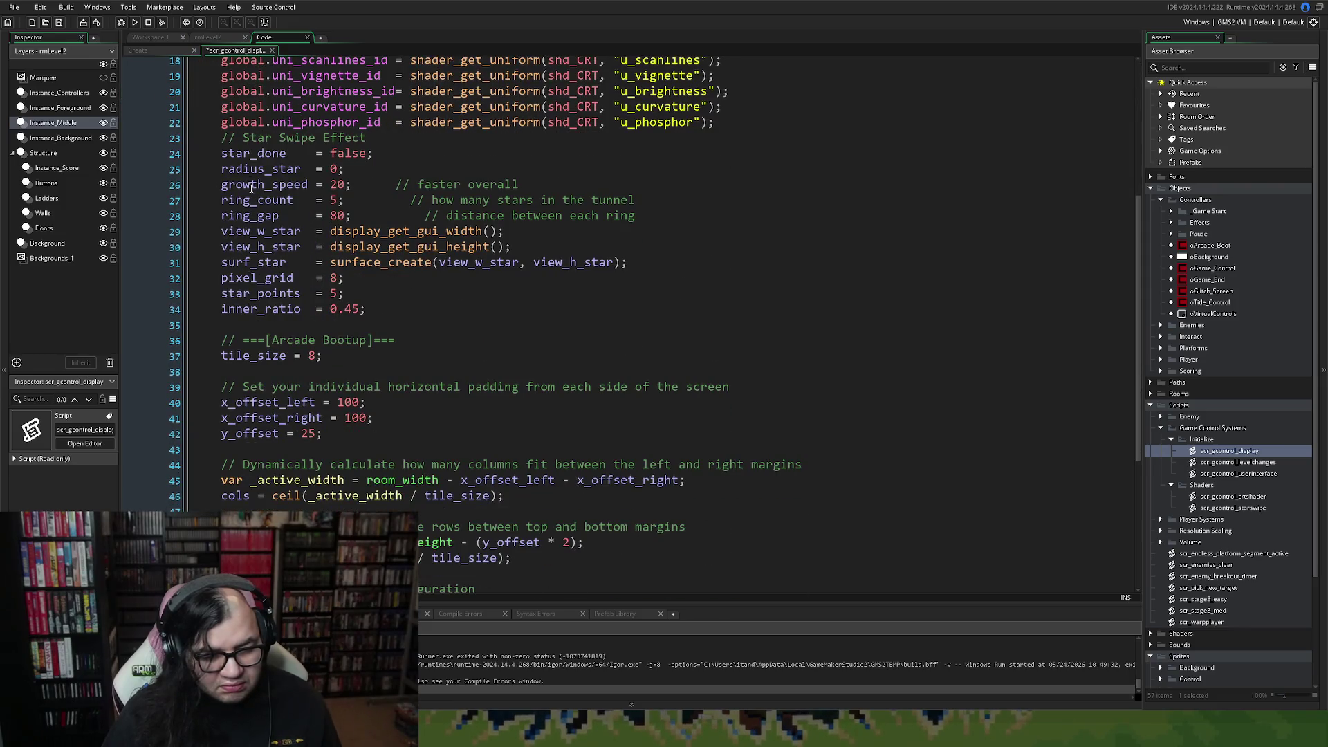
{"action": "scroll", "coordinate": [252, 186], "scroll_direction": "down", "scroll_amount": 2}
{"action": "left_click", "coordinate": [245, 293]}
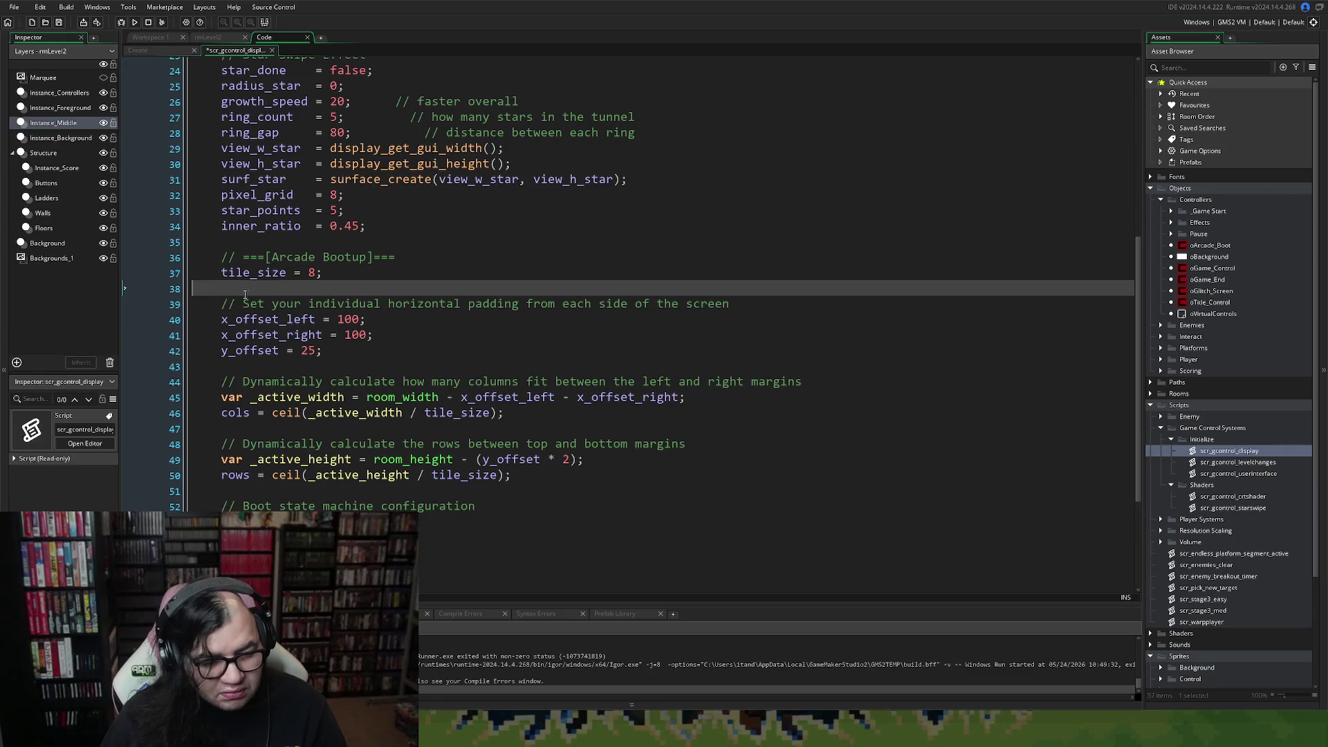
{"action": "key", "text": "BackSpace"}
{"action": "left_click", "coordinate": [255, 349]}
{"action": "key", "text": "BackSpace"}
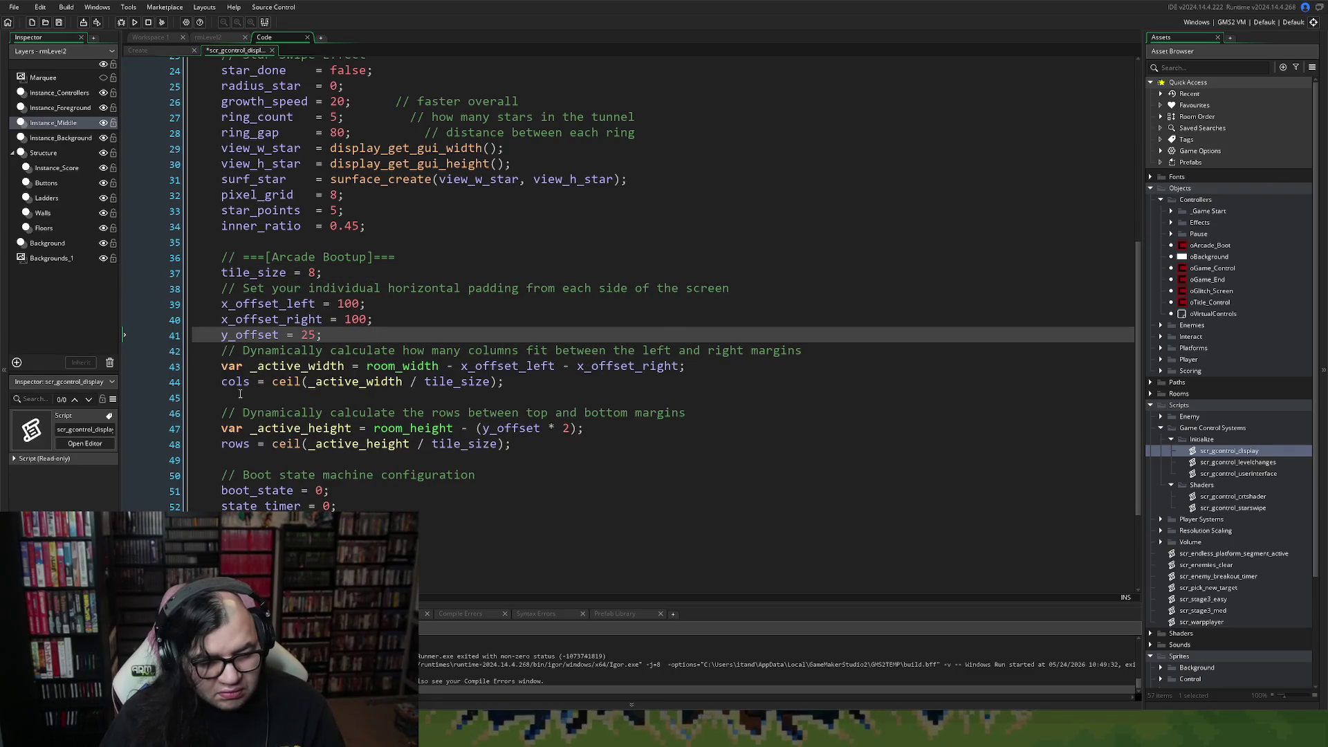
{"action": "left_click", "coordinate": [242, 398]}
{"action": "key", "text": "BackSpace"}
{"action": "left_click", "coordinate": [246, 430]}
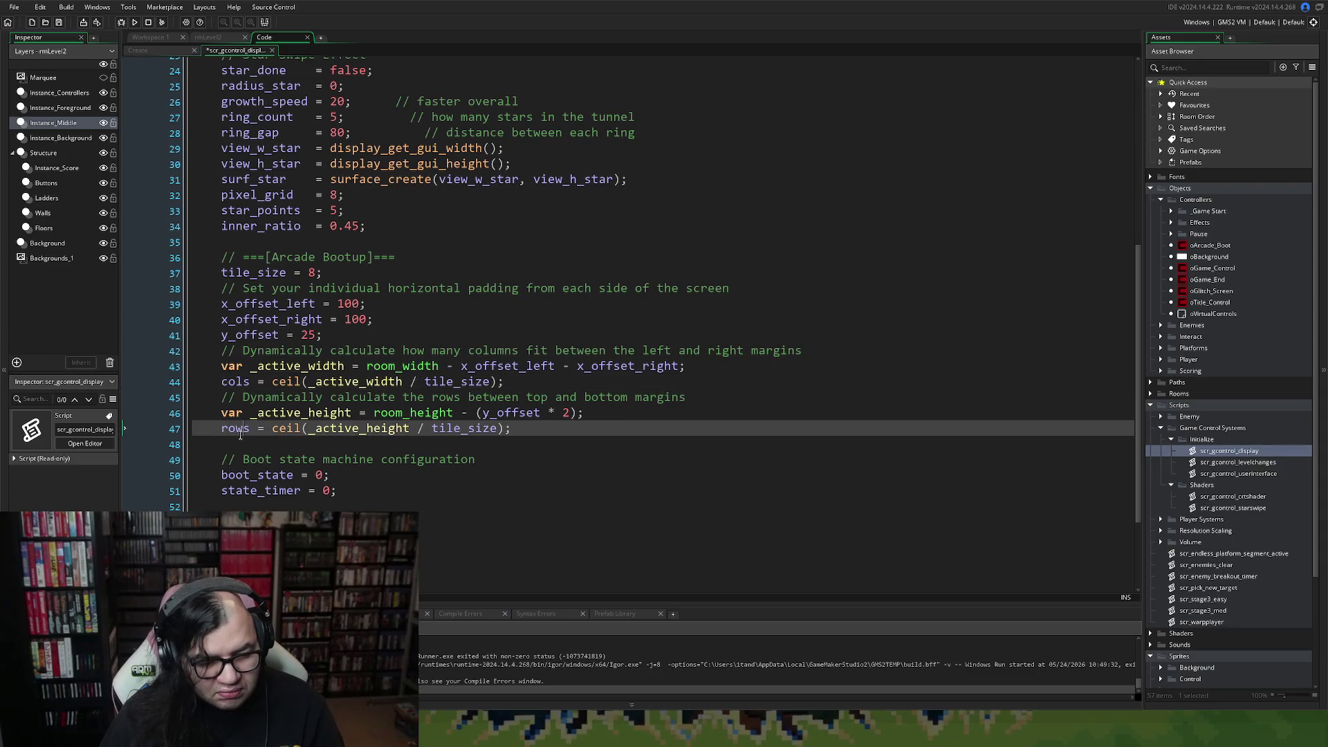
{"action": "left_click", "coordinate": [244, 444]}
{"action": "key", "text": "BackSpace"}
{"action": "scroll", "coordinate": [241, 453], "scroll_direction": "down", "scroll_amount": 2}
{"action": "left_click", "coordinate": [242, 412]}
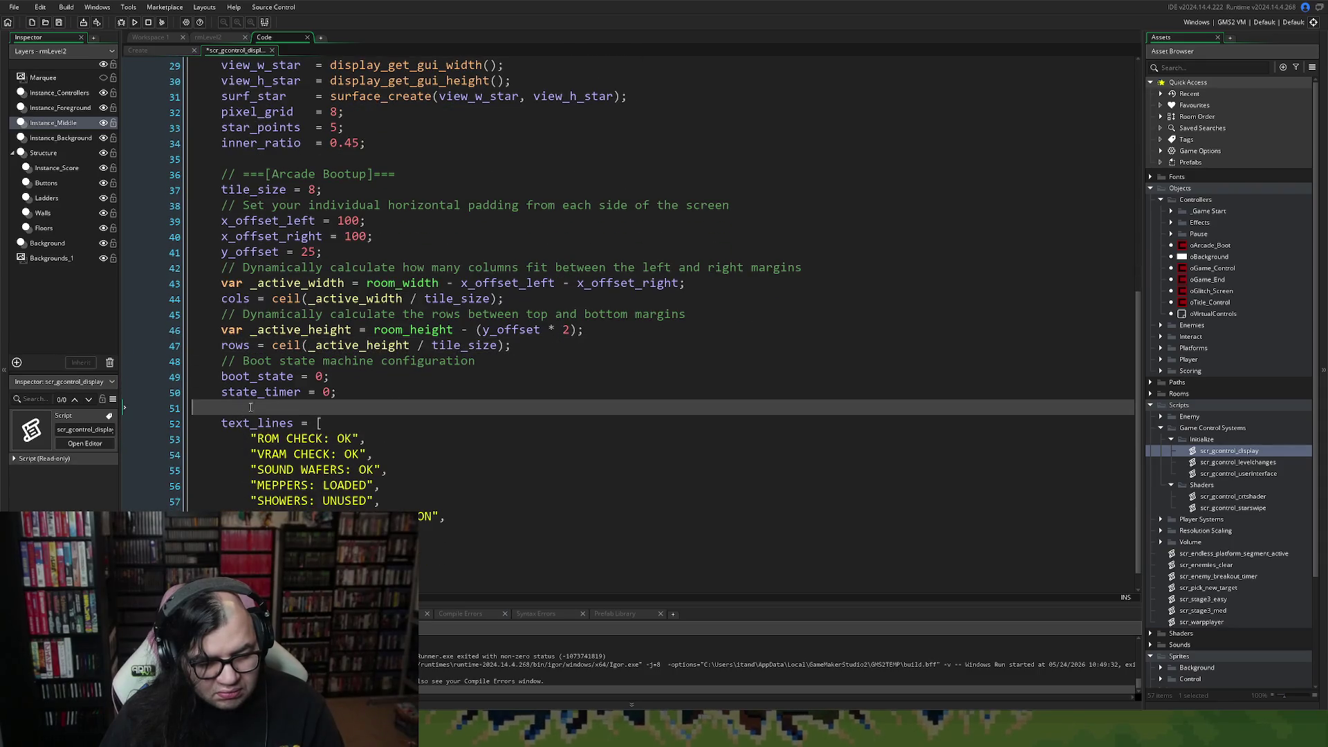
{"action": "key", "text": "BackSpace"}
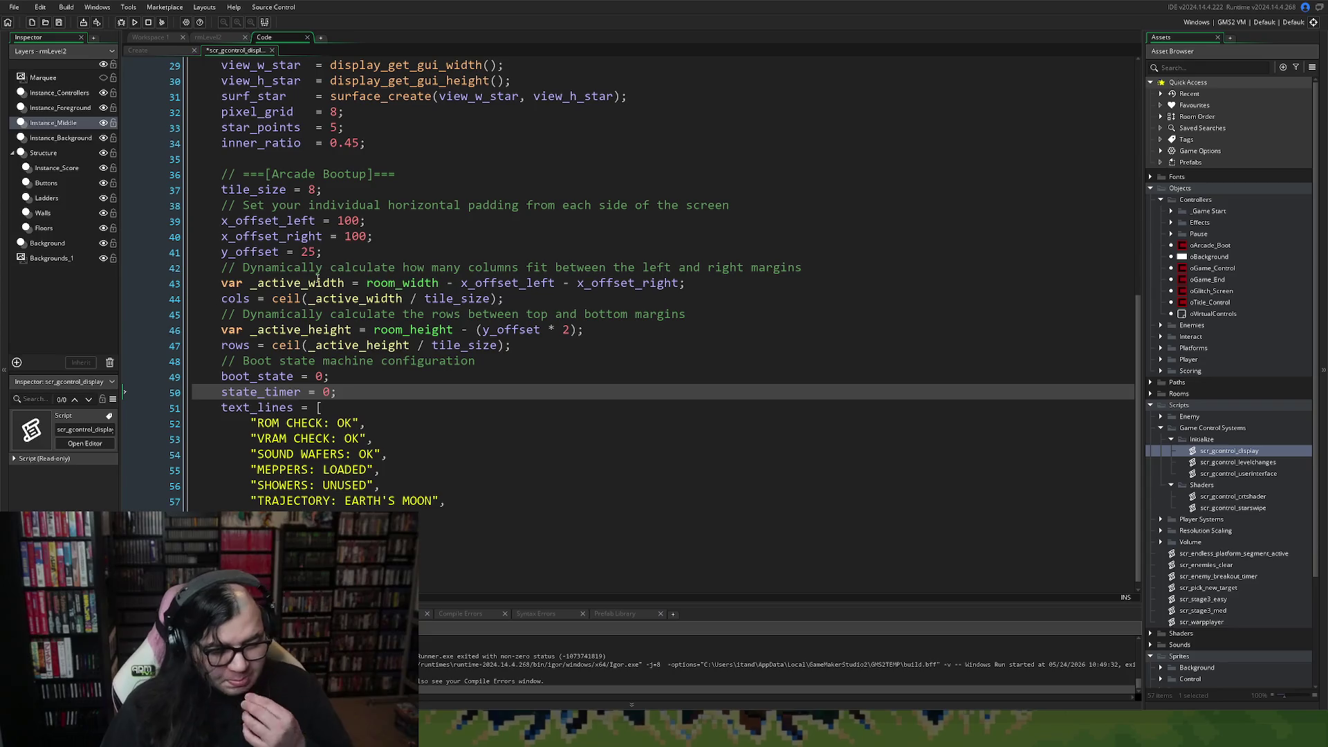
Keep the commented-out uni_res line after an undone deletion, and return to the Create event.
{"action": "scroll", "coordinate": [325, 289], "scroll_direction": "up", "scroll_amount": 6}
{"action": "scroll", "coordinate": [325, 289], "scroll_direction": "up", "scroll_amount": 4}
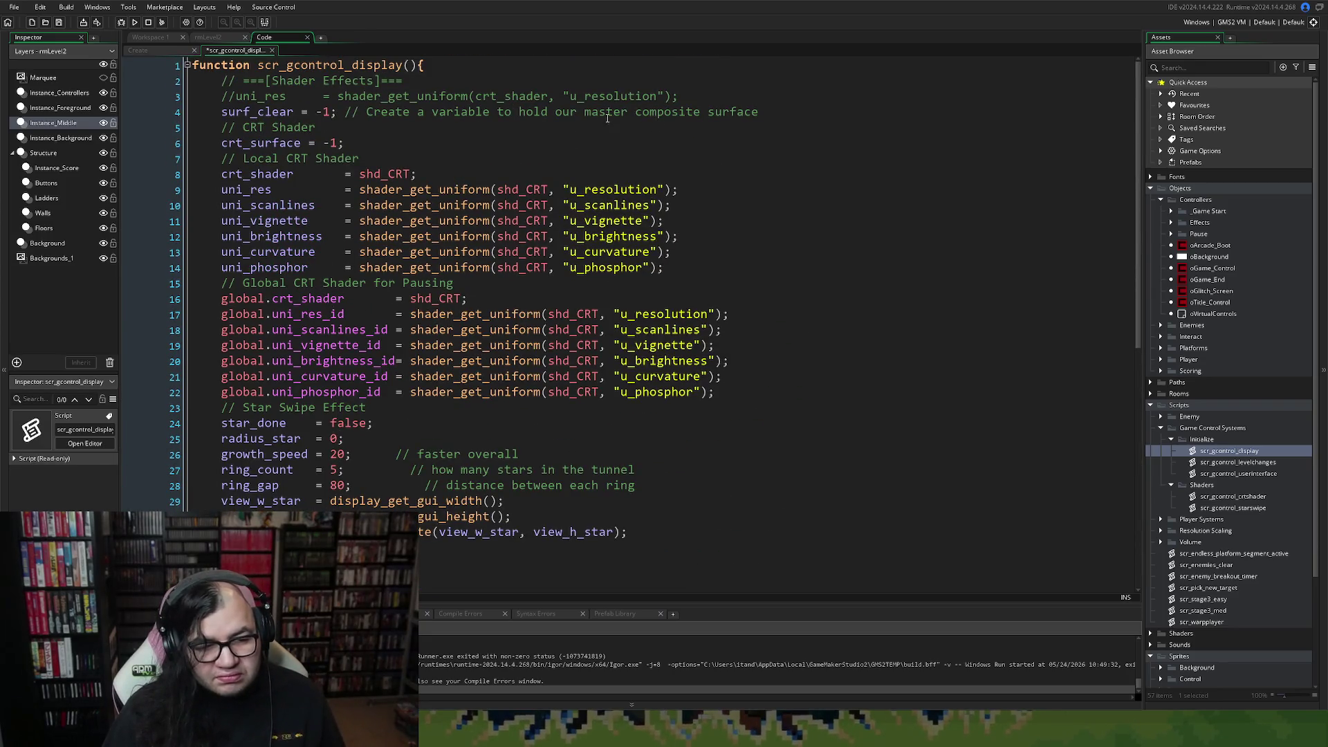
{"action": "left_click_drag", "start_coordinate": [693, 96], "coordinate": [185, 91]}
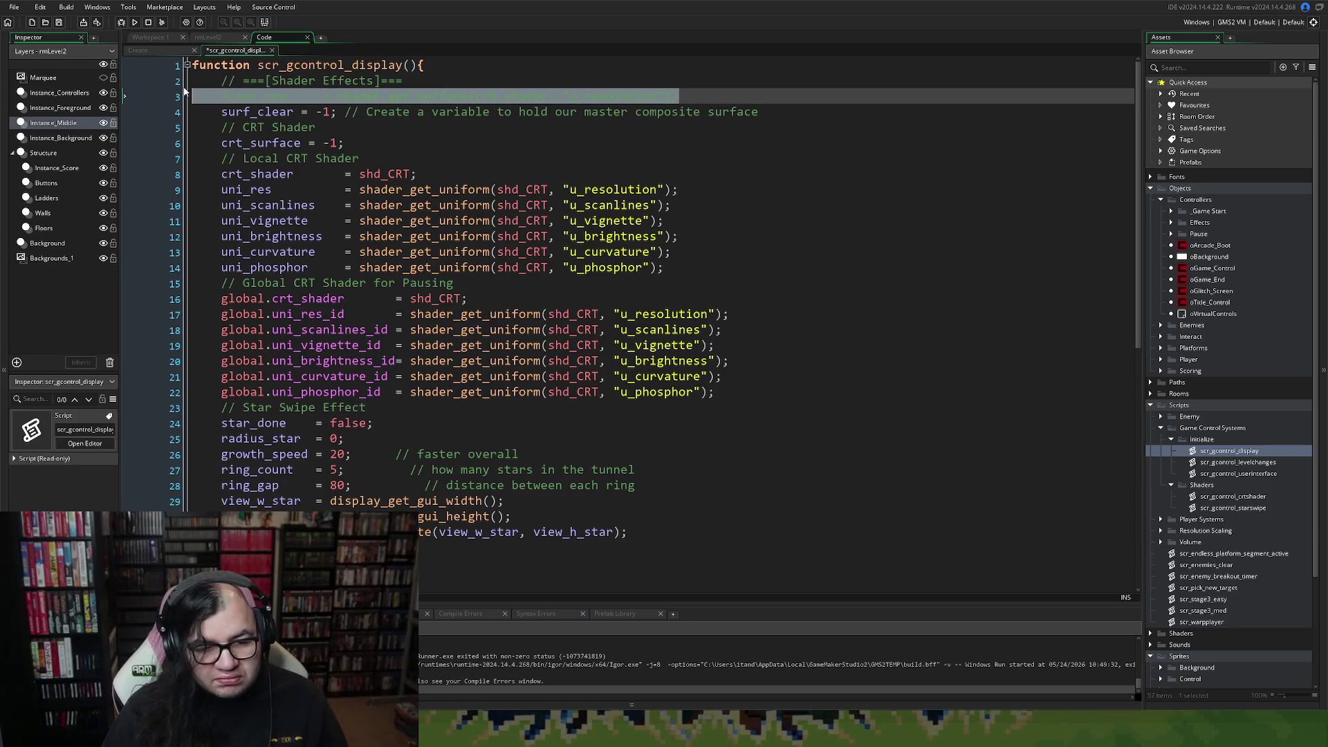
{"action": "key", "text": "BackSpace"}
{"action": "key", "text": "BackSpace"}
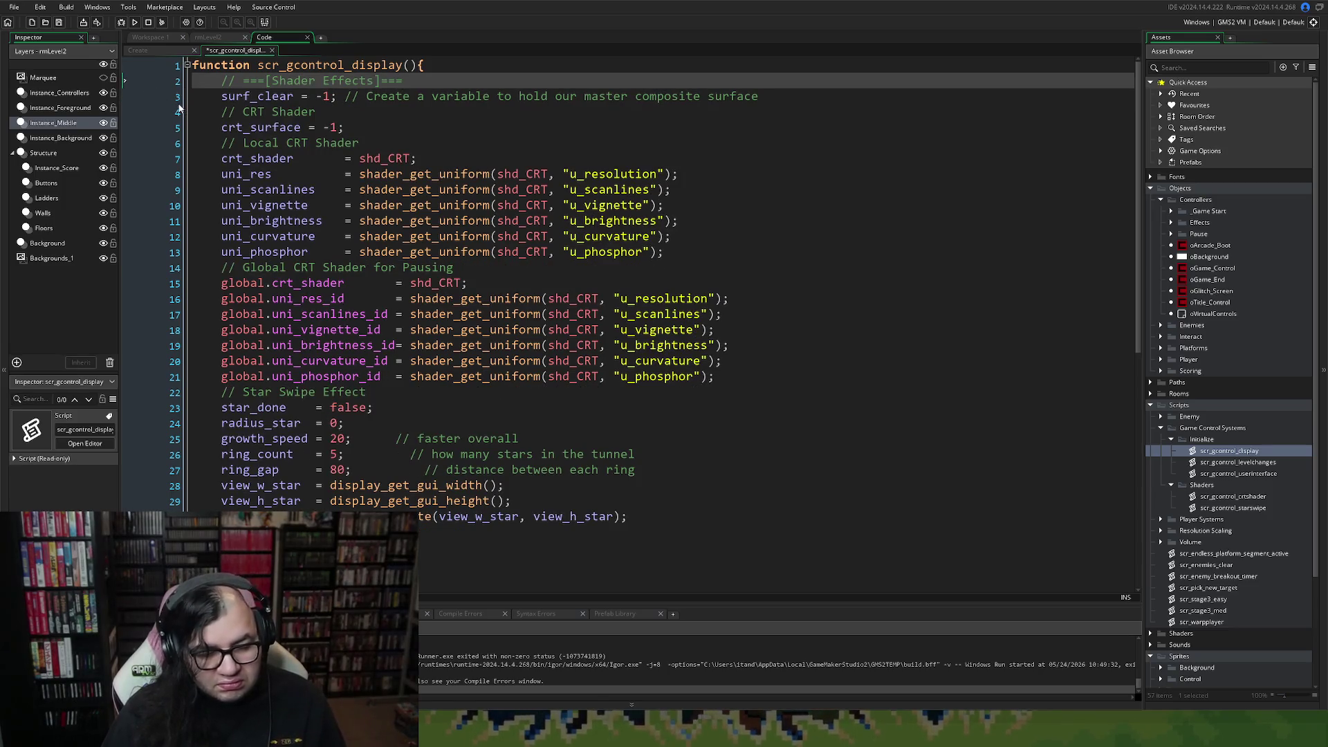
{"action": "key", "text": "ctrl+z"}
{"action": "key", "text": "ctrl+z"}
{"action": "key", "text": "ctrl+z"}
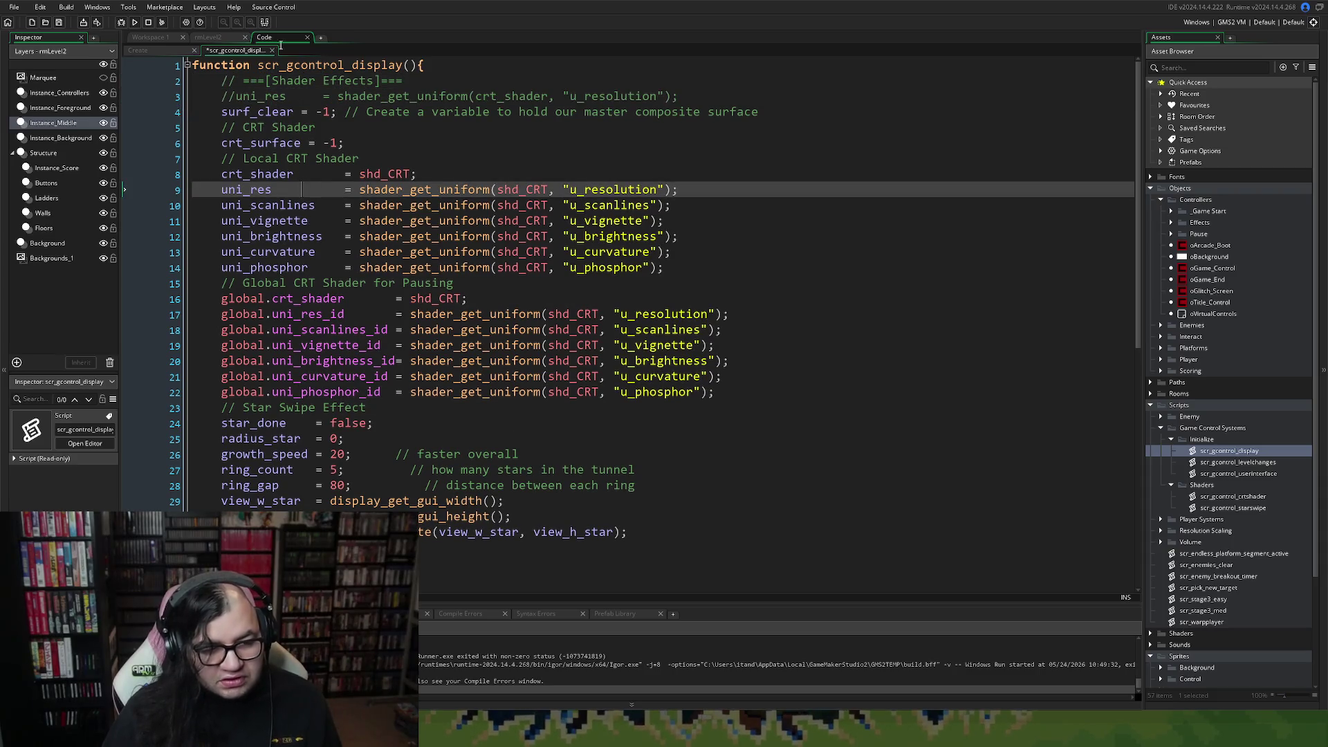
{"action": "left_click", "coordinate": [272, 50]}
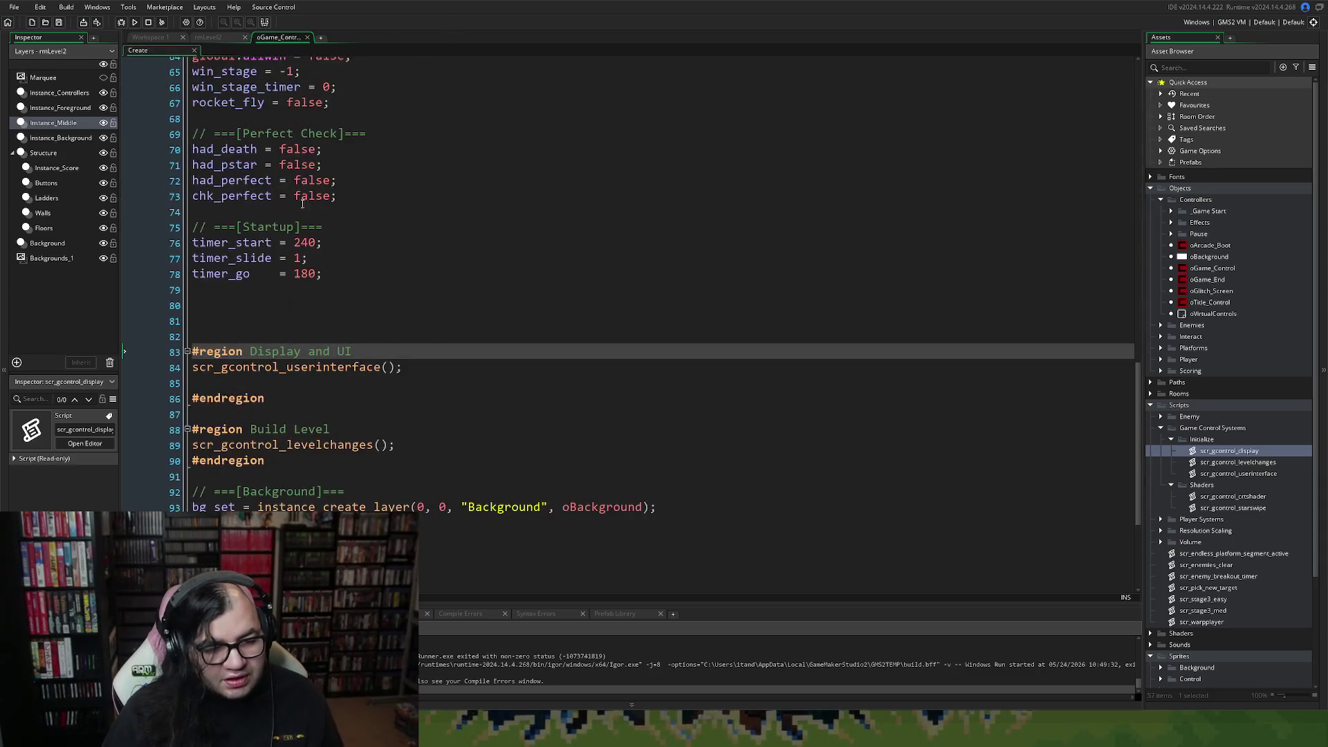
Add scr_gcontrol_display(); after the userinterface call and a blank line opening the Display and UI region.
{"action": "scroll", "coordinate": [444, 321], "scroll_direction": "down", "scroll_amount": 2}
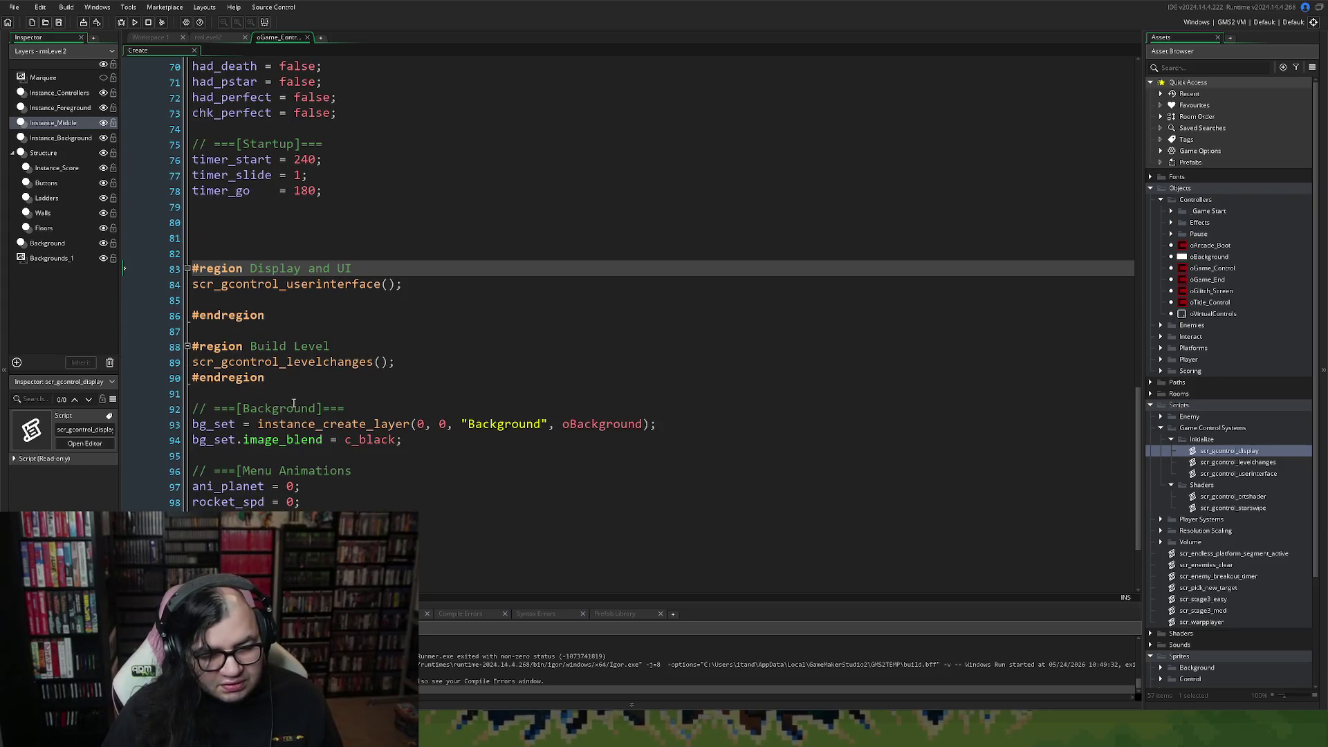
{"action": "left_click", "coordinate": [243, 314]}
{"action": "left_click", "coordinate": [232, 301]}
{"action": "type", "text": "sc"}
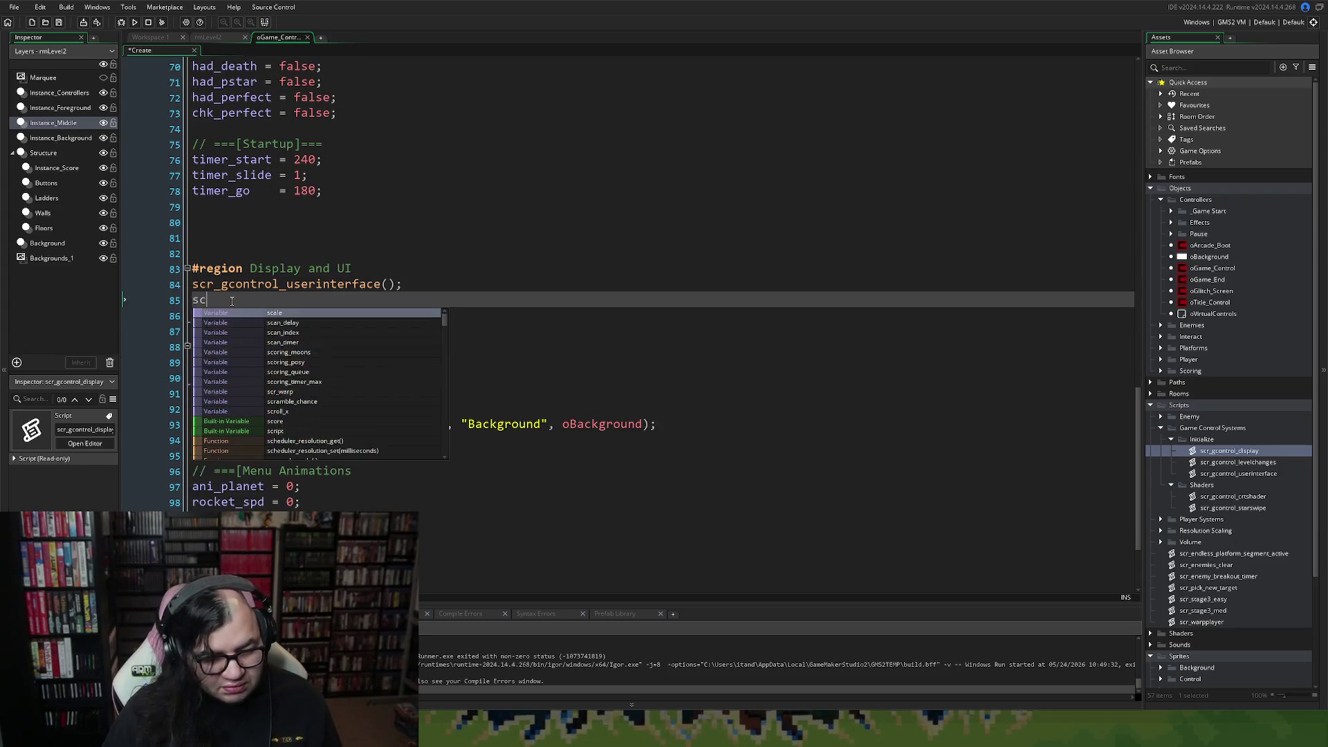
{"action": "type", "text": "r_g"}
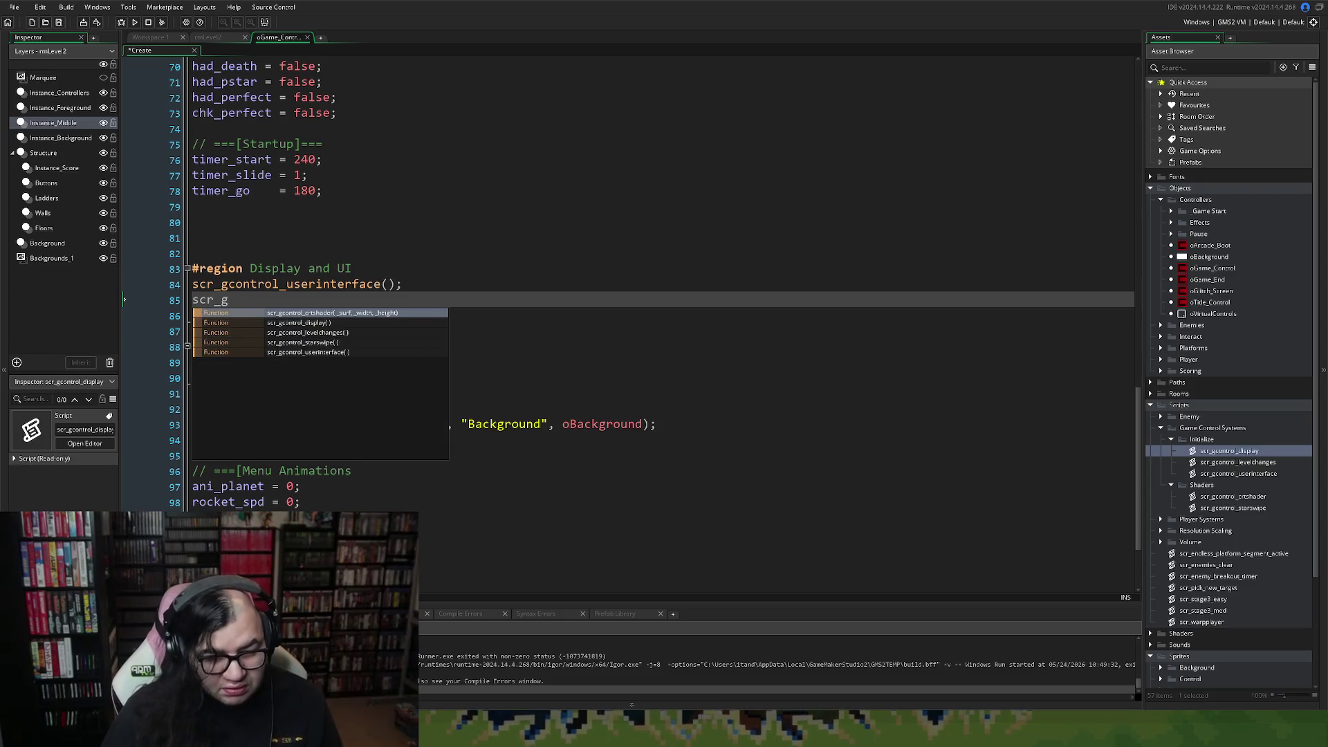
{"action": "left_click", "coordinate": [342, 322]}
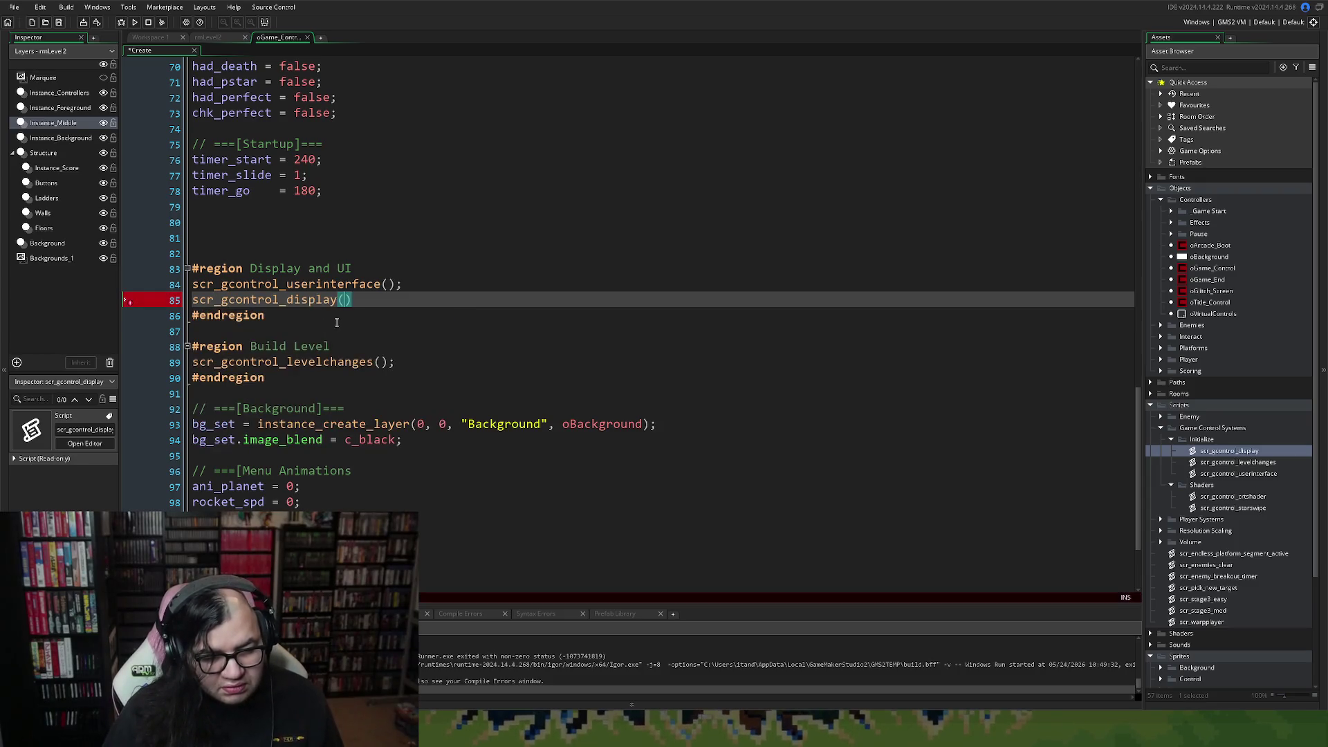
{"action": "type", "text": ";"}
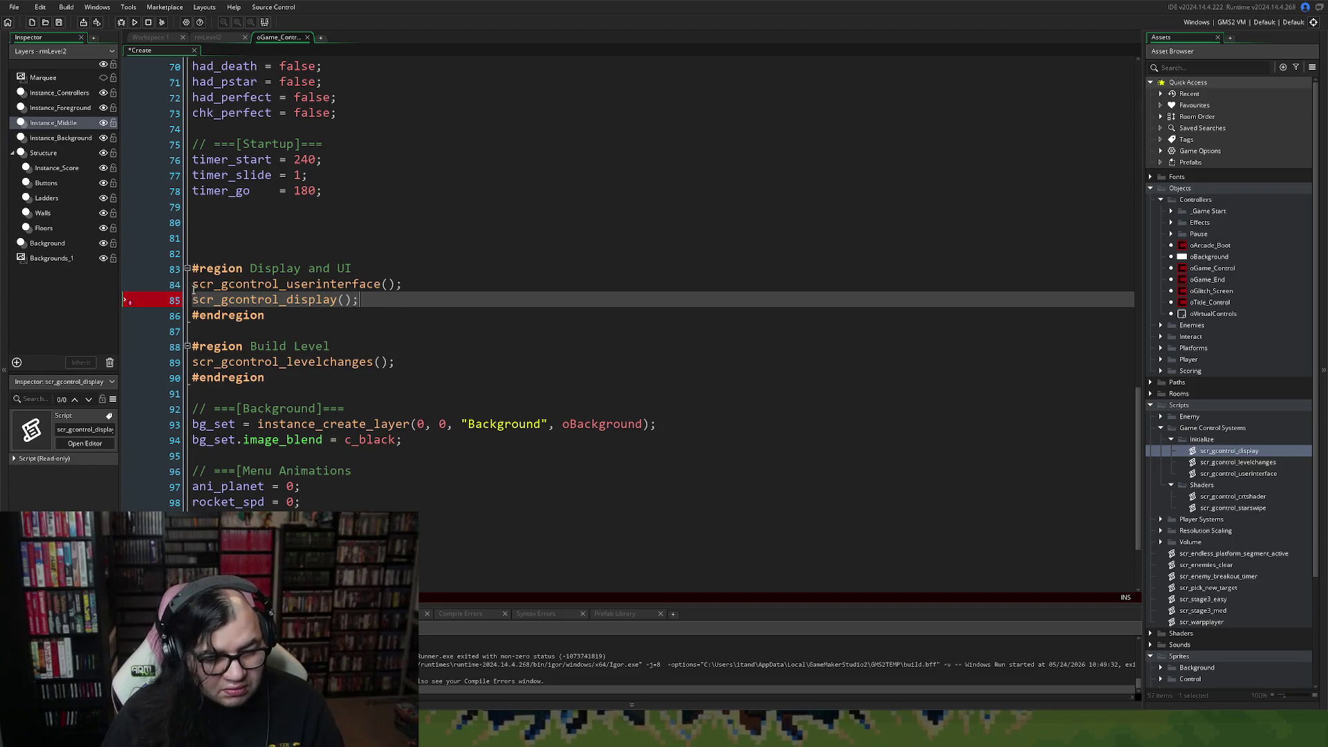
{"action": "right_click", "coordinate": [193, 286]}
{"action": "key", "text": "Escape"}
{"action": "key", "text": "Return"}
{"action": "key", "text": "Up"}
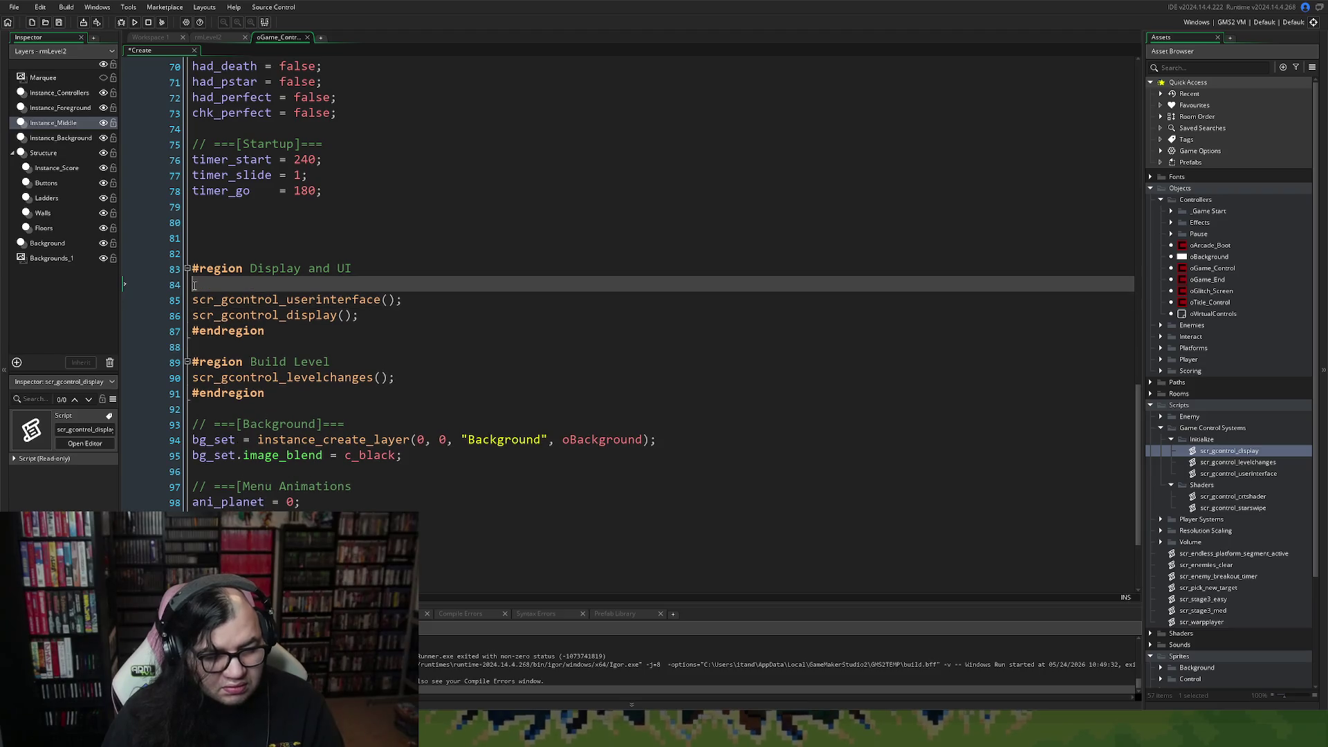
Label the Display and UI calls with '// UI Variables' and '// Shader and Bootup sequence' comments.
{"action": "type", "text": "// "}
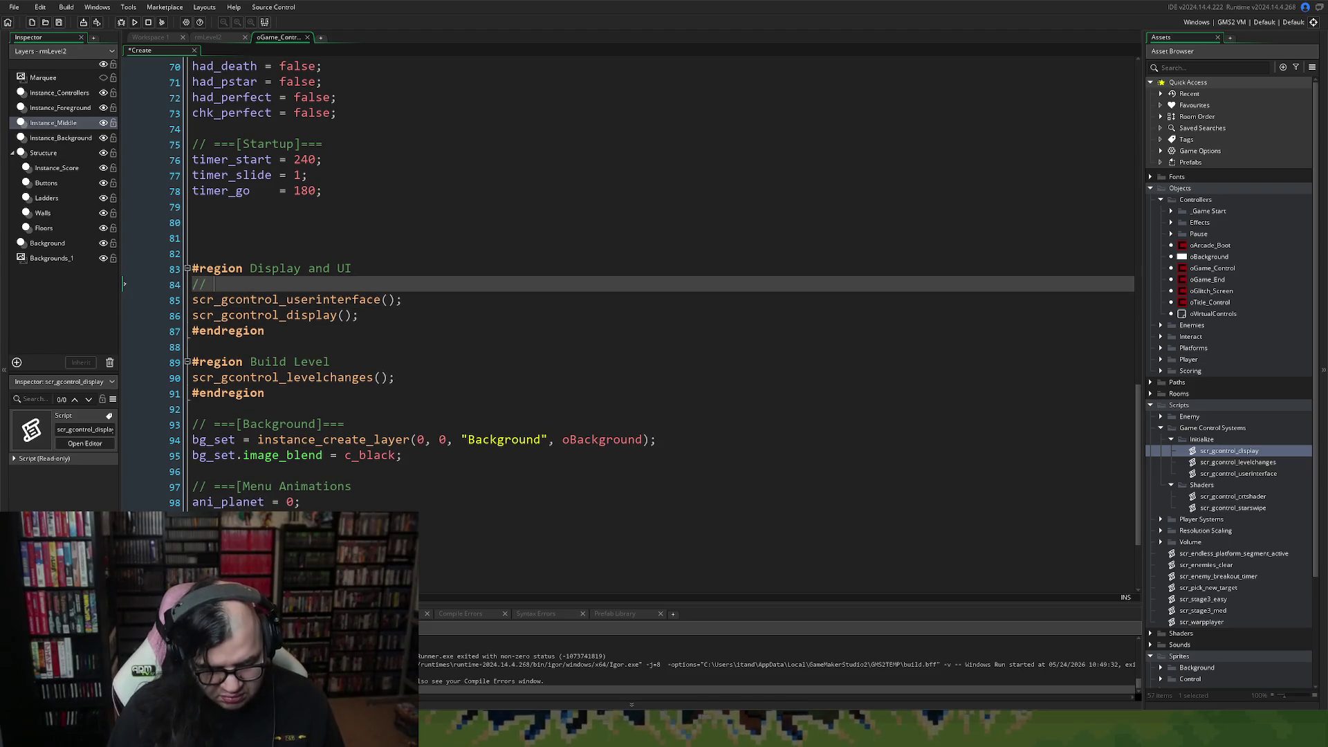
{"action": "type", "text": "UI "}
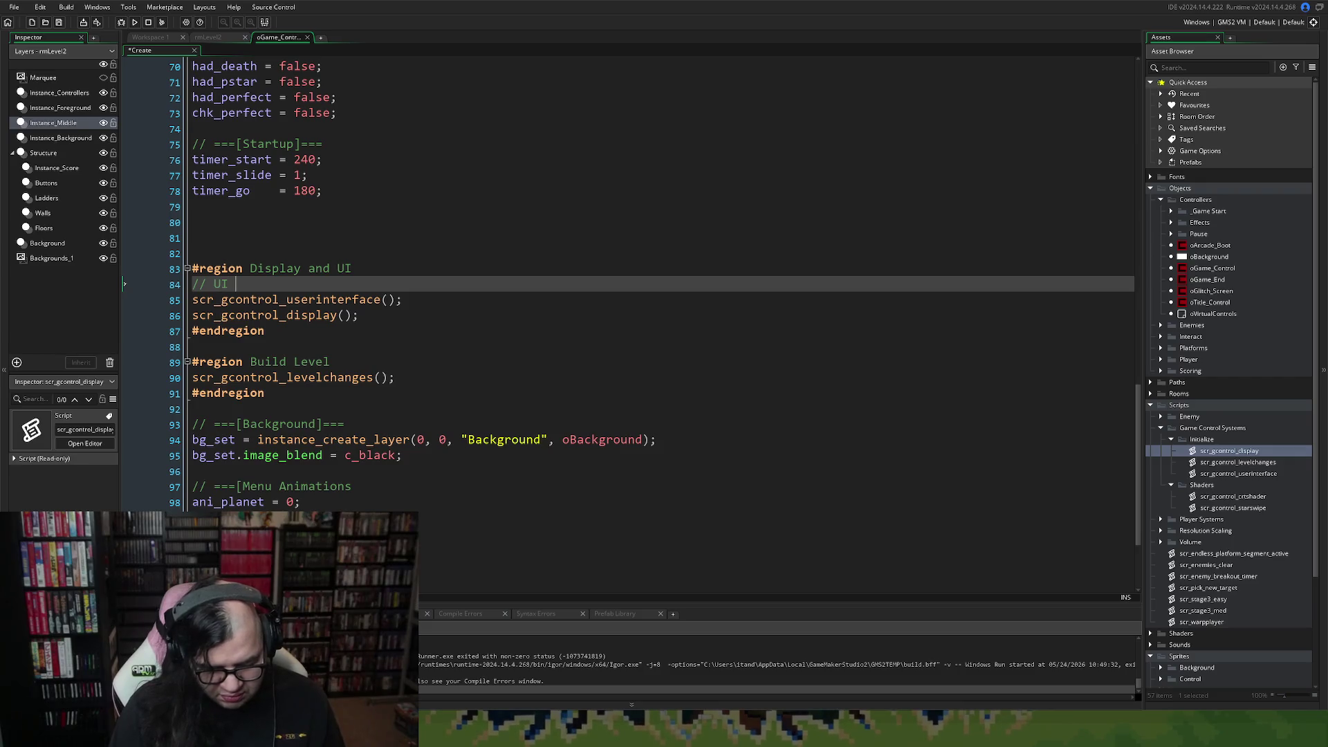
{"action": "type", "text": "Variables"}
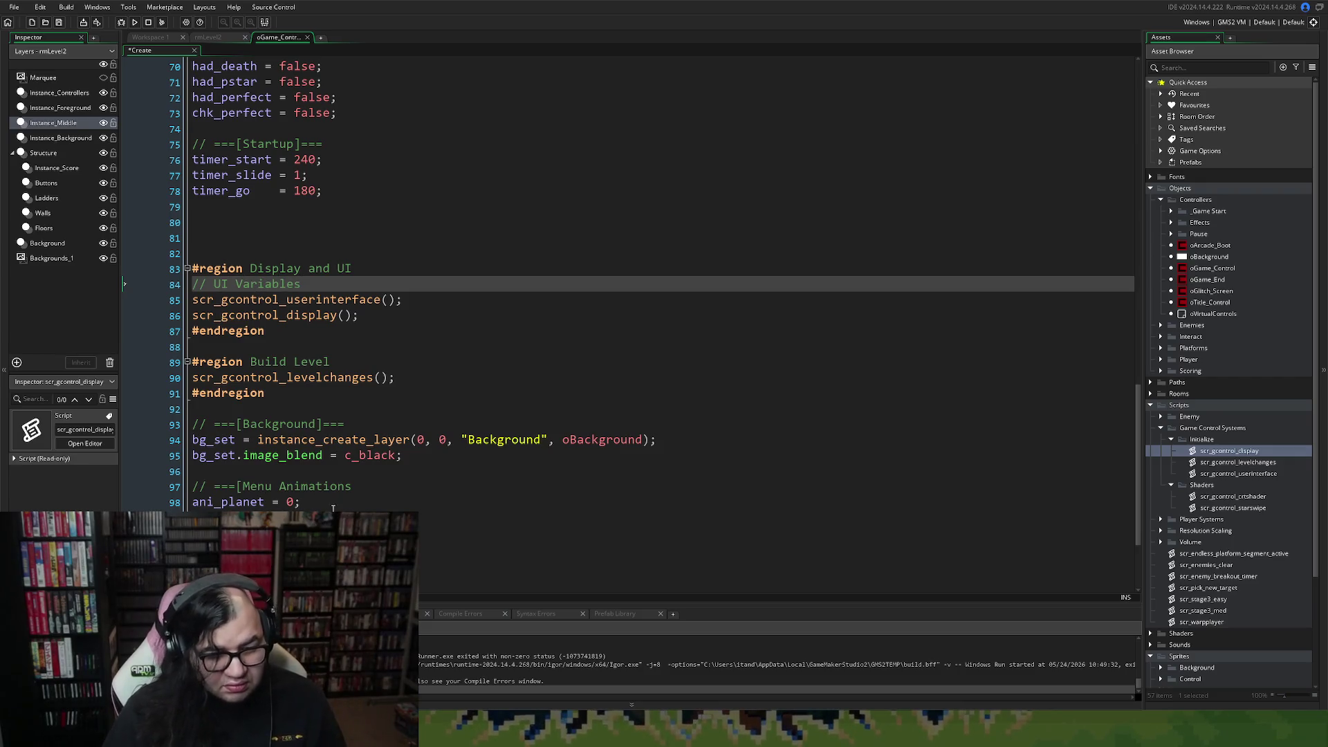
{"action": "left_click", "coordinate": [408, 304]}
{"action": "key", "text": "Return"}
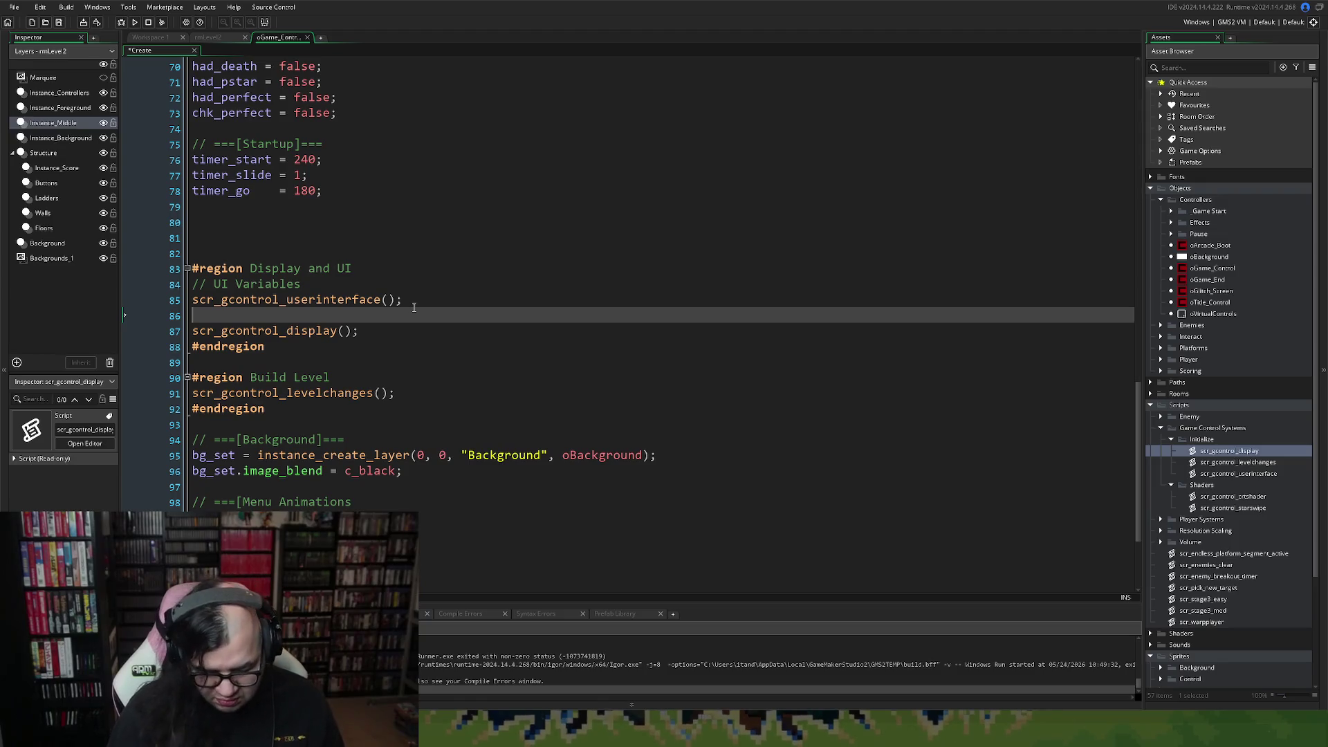
{"action": "type", "text": "// Shader "}
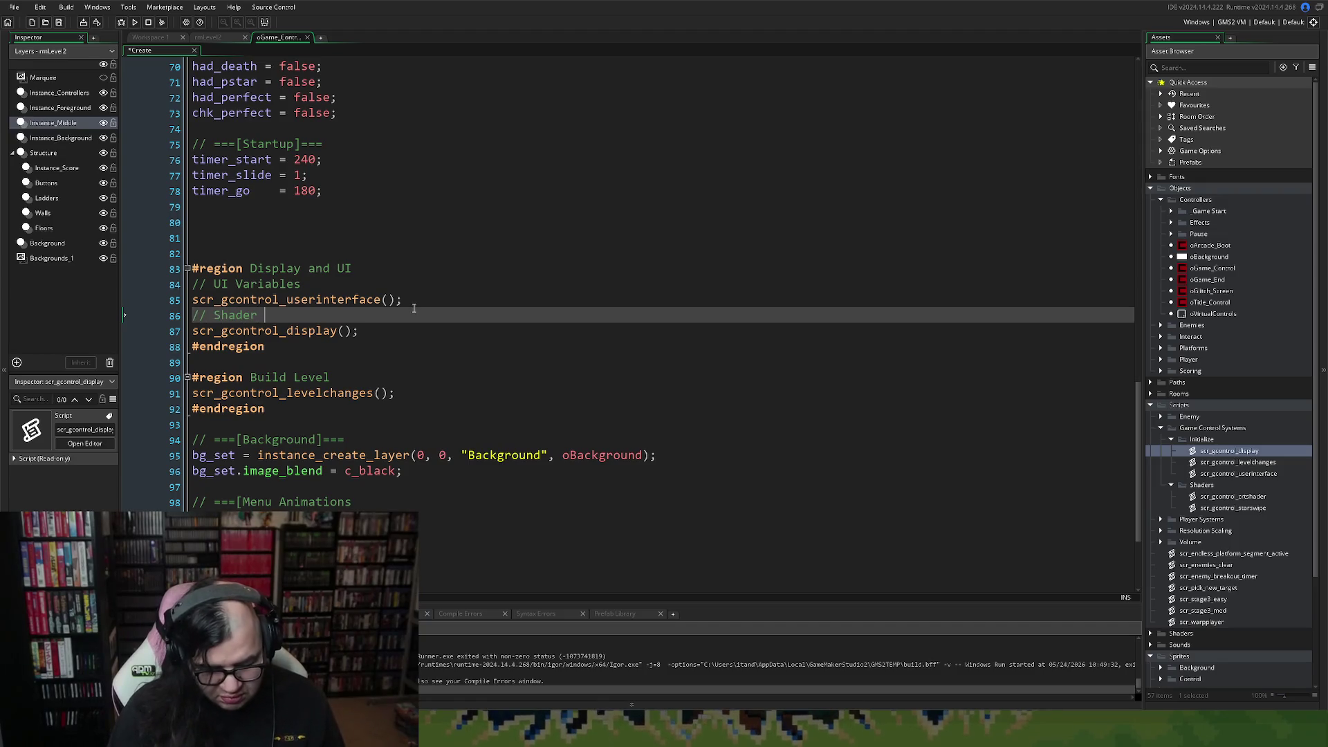
{"action": "type", "text": "and Boot"}
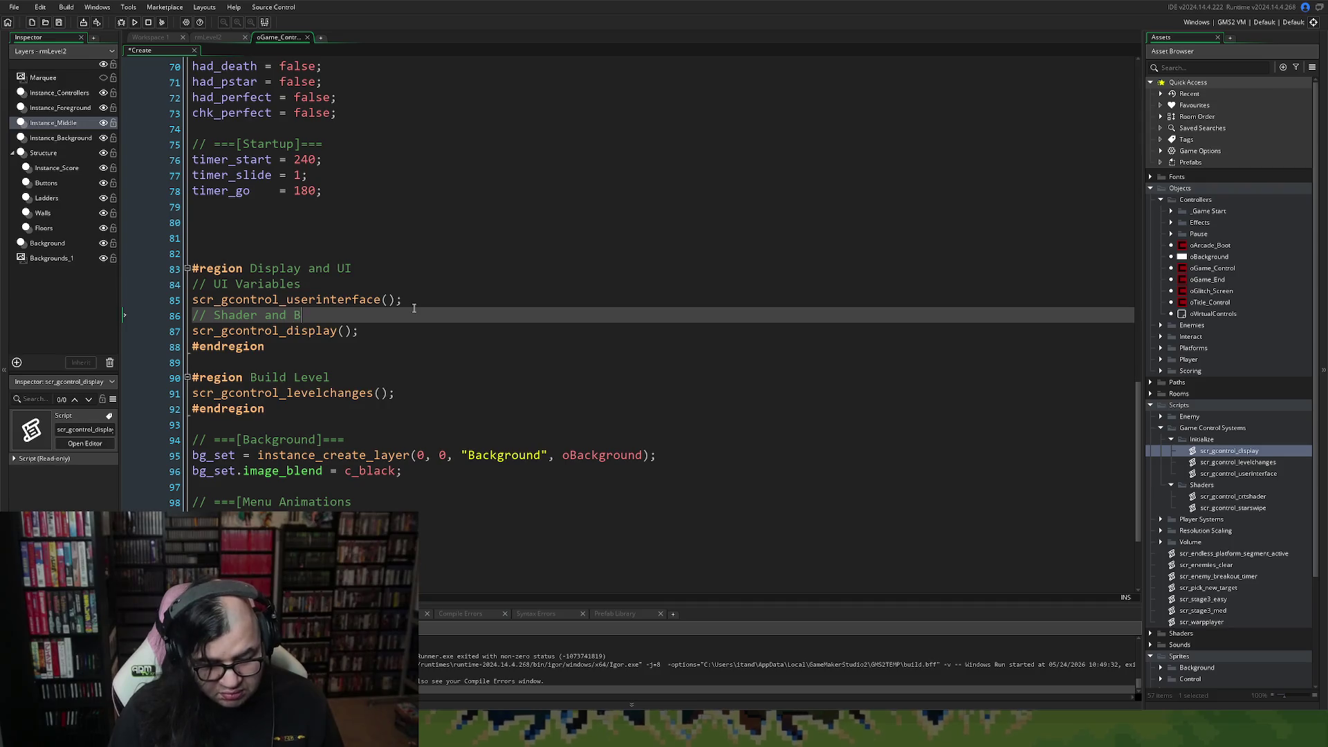
{"action": "type", "text": "up "}
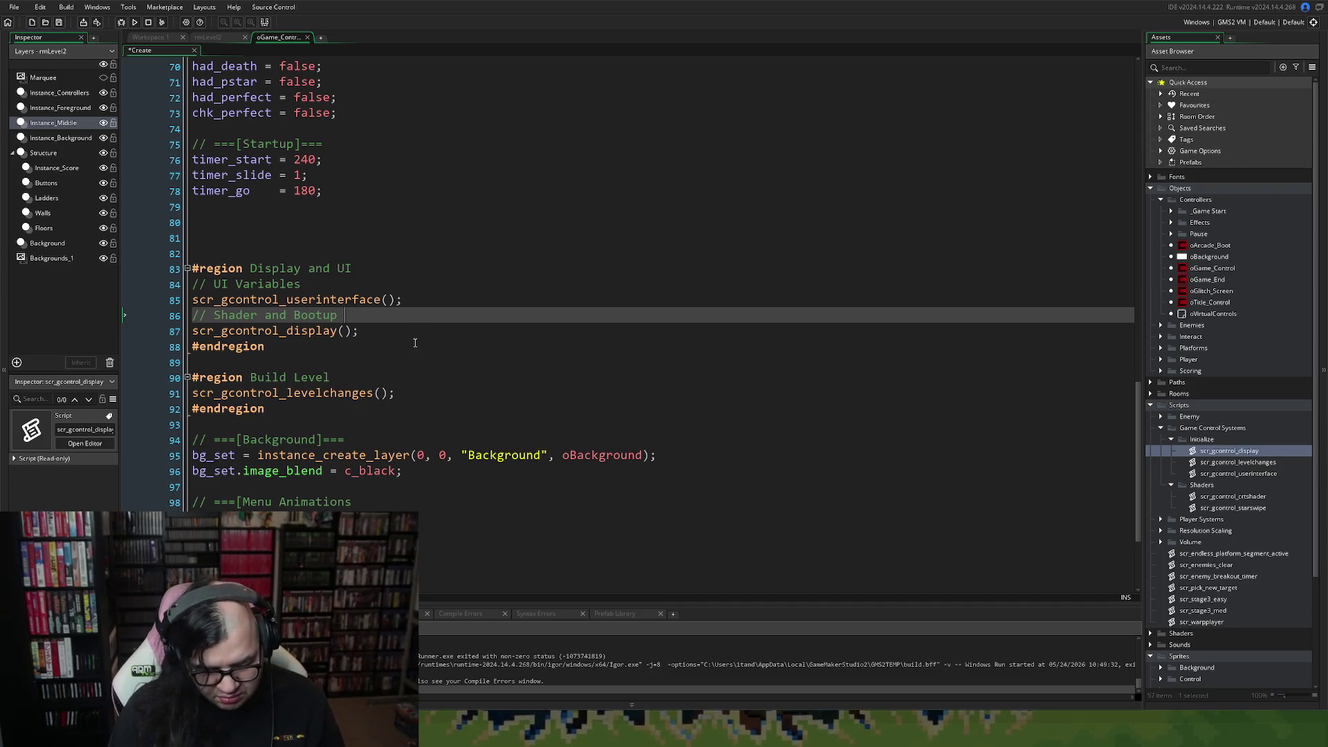
{"action": "type", "text": "sequence"}
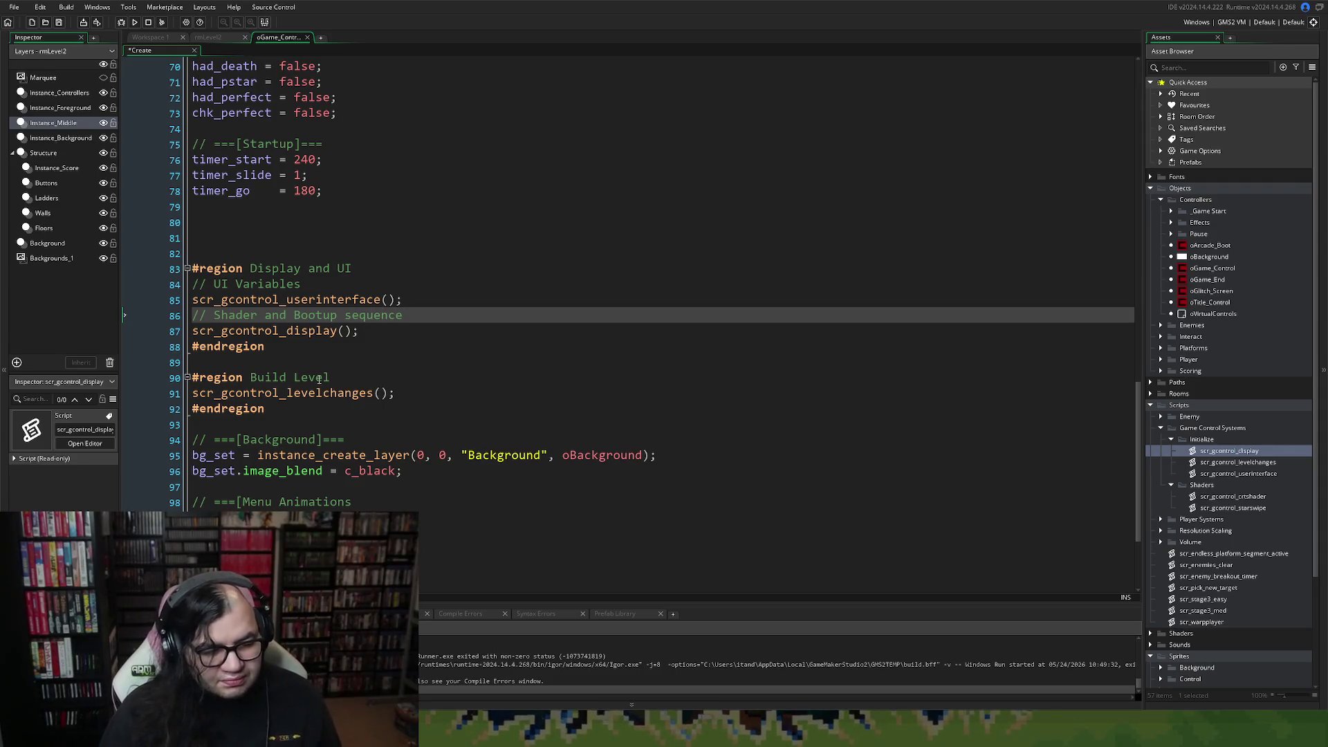
Add a '// Level Changes' comment under #region Build Level above scr_gcontrol_levelchanges().
{"action": "left_click", "coordinate": [351, 376]}
{"action": "key", "text": "Return"}
{"action": "type", "text": "/"}
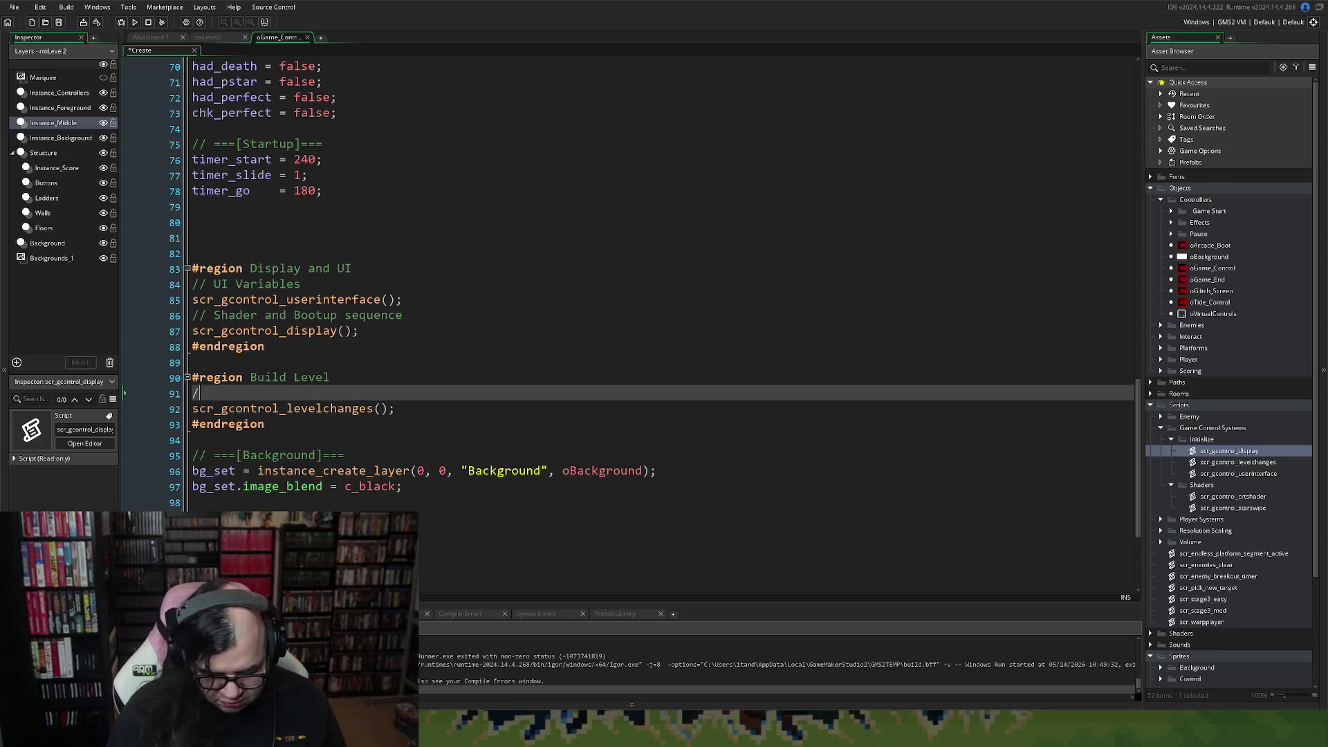
{"action": "type", "text": "/ Level "}
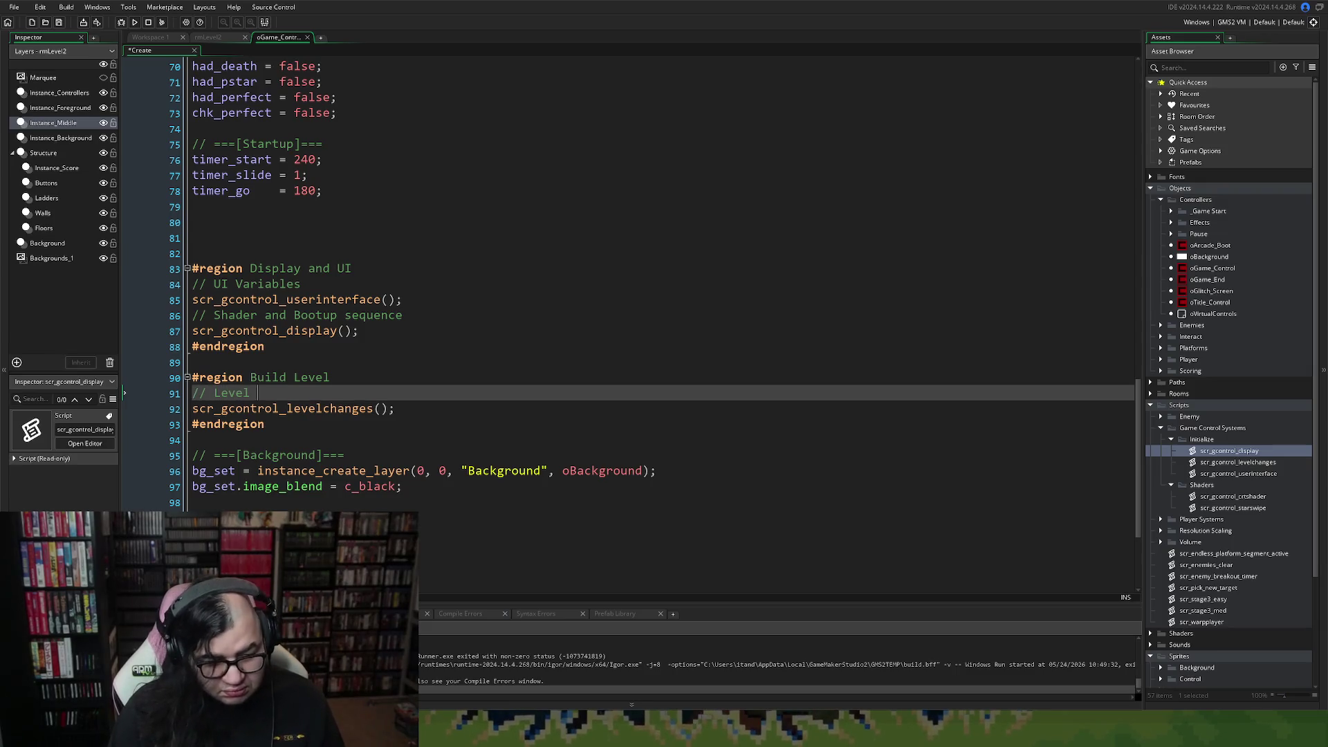
{"action": "type", "text": "Changes"}
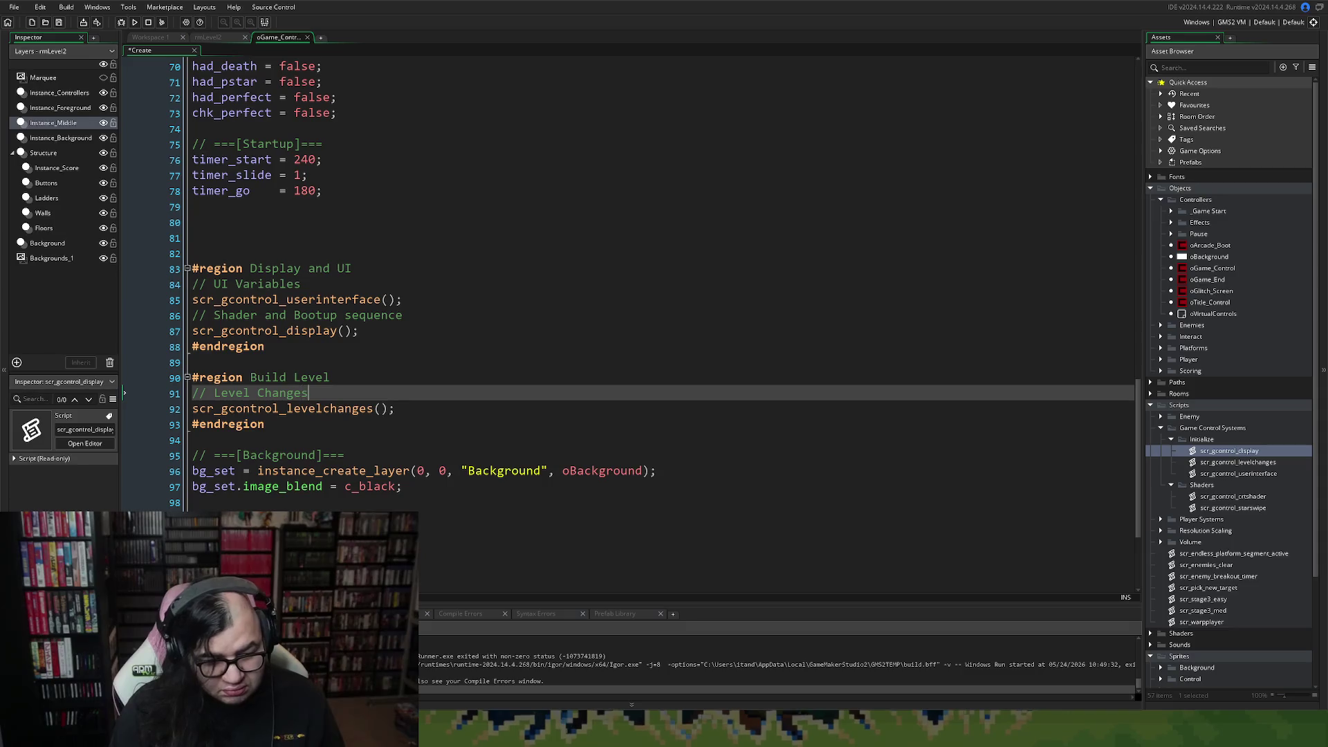
{"action": "left_click", "coordinate": [375, 351]}
{"action": "scroll", "coordinate": [375, 375], "scroll_direction": "down", "scroll_amount": 2}
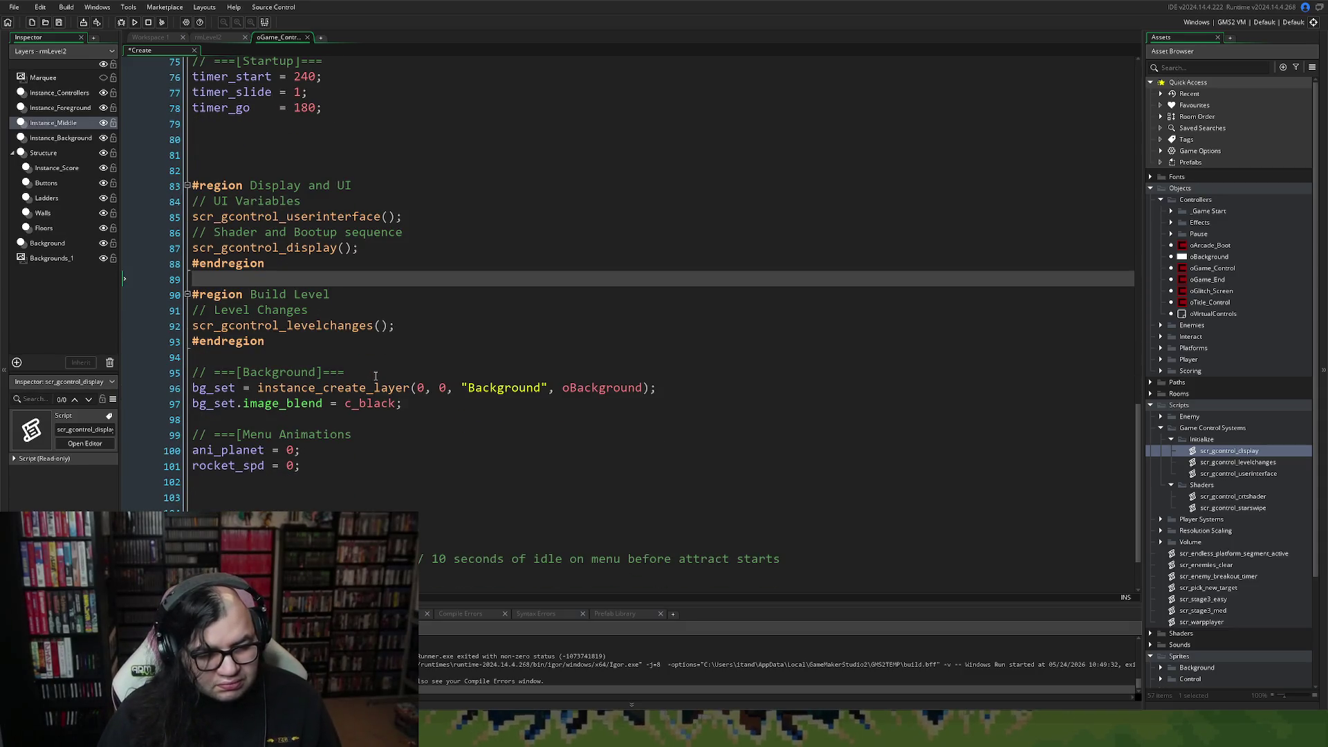
{"action": "scroll", "coordinate": [375, 376], "scroll_direction": "down", "scroll_amount": 2}
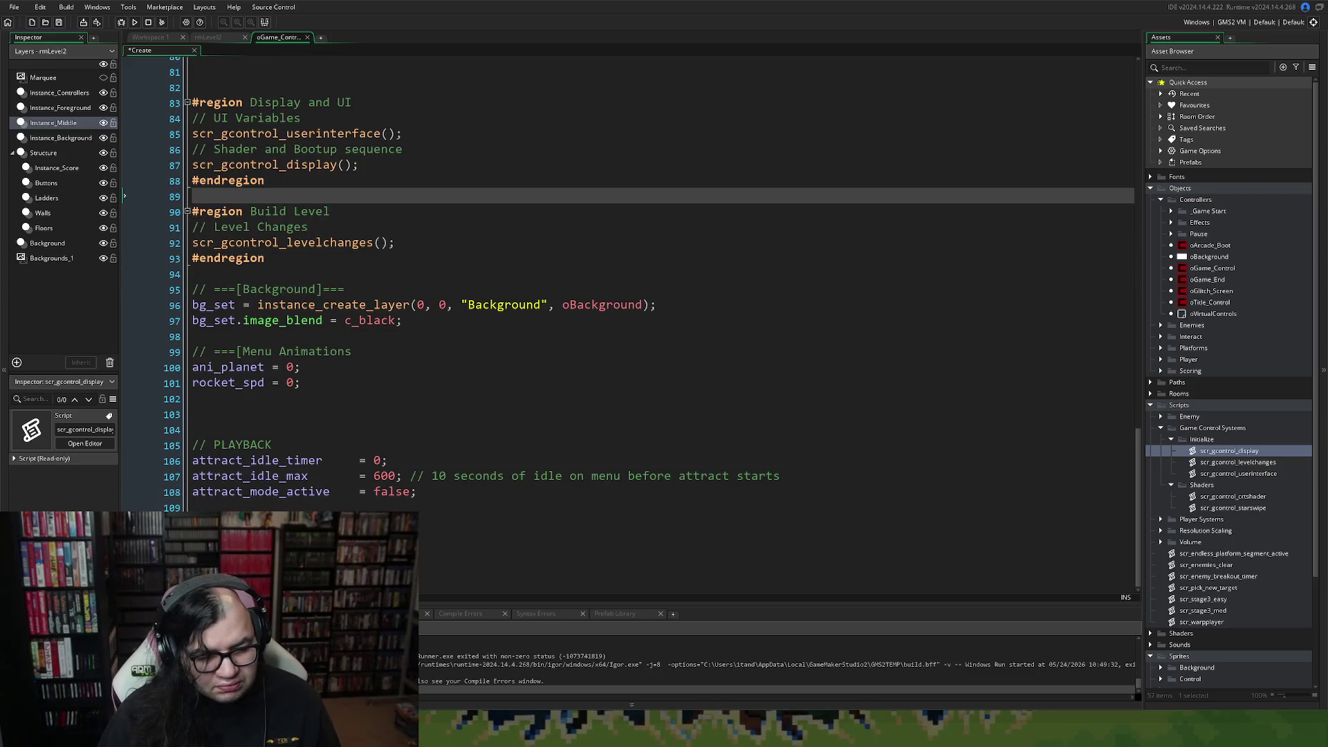
{"action": "left_click", "coordinate": [228, 523]}
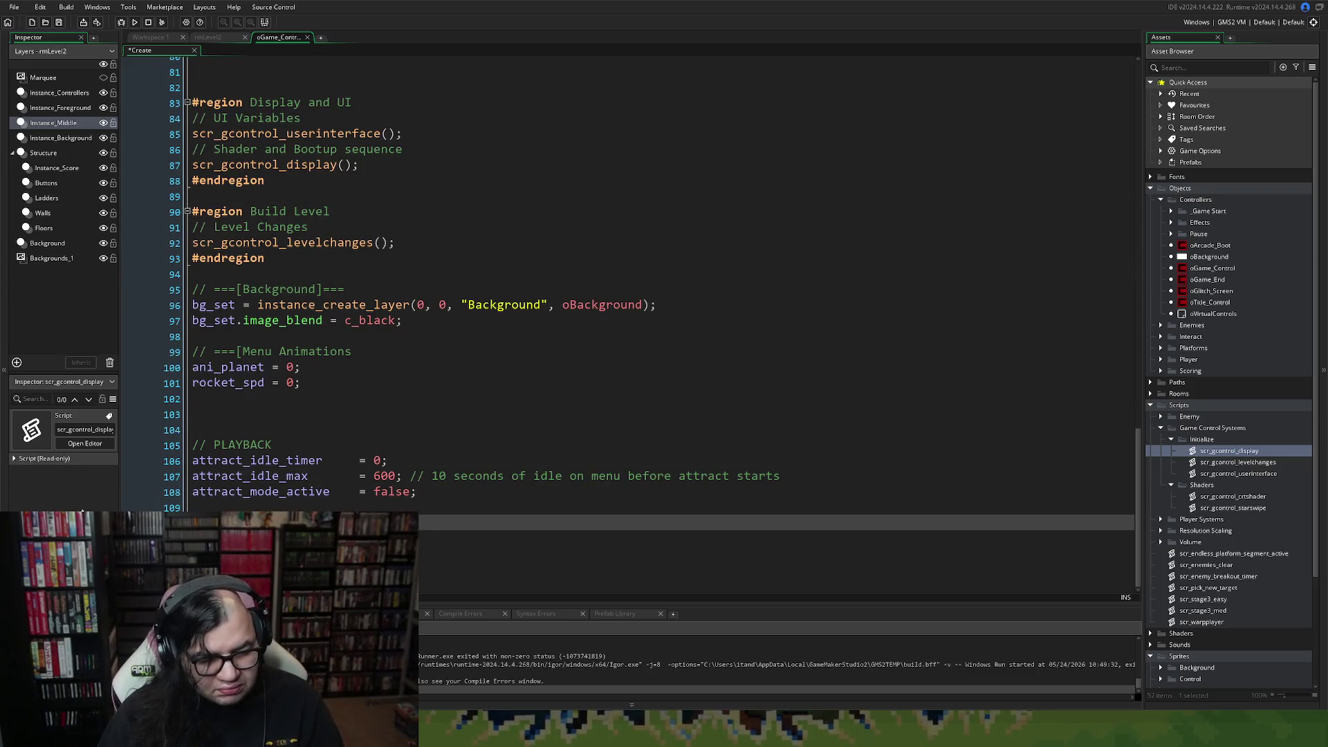
{"action": "scroll", "coordinate": [275, 339], "scroll_direction": "up", "scroll_amount": 1}
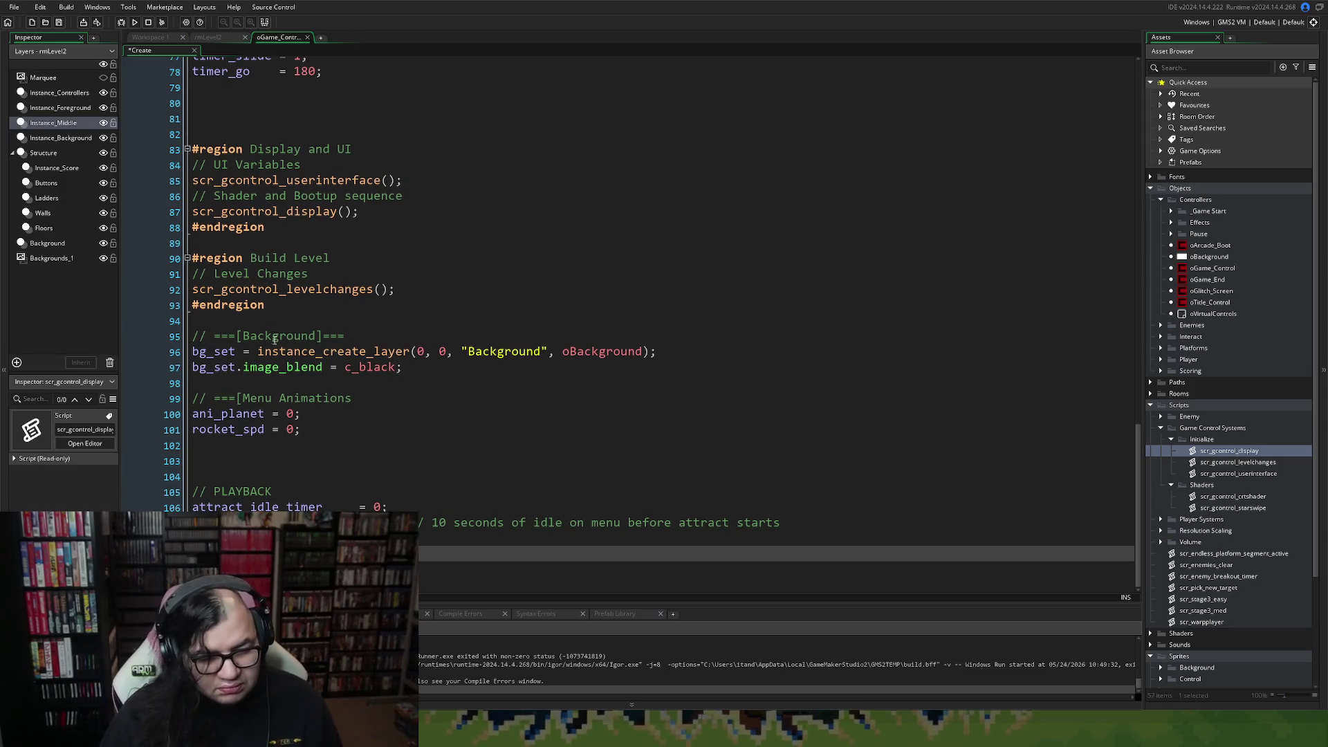
{"action": "left_click", "coordinate": [262, 318]}
Start a new unnamed #region on line 95, just above the Background setup code.
{"action": "key", "text": "Return"}
{"action": "key", "text": "Return"}
{"action": "left_click", "coordinate": [202, 336]}
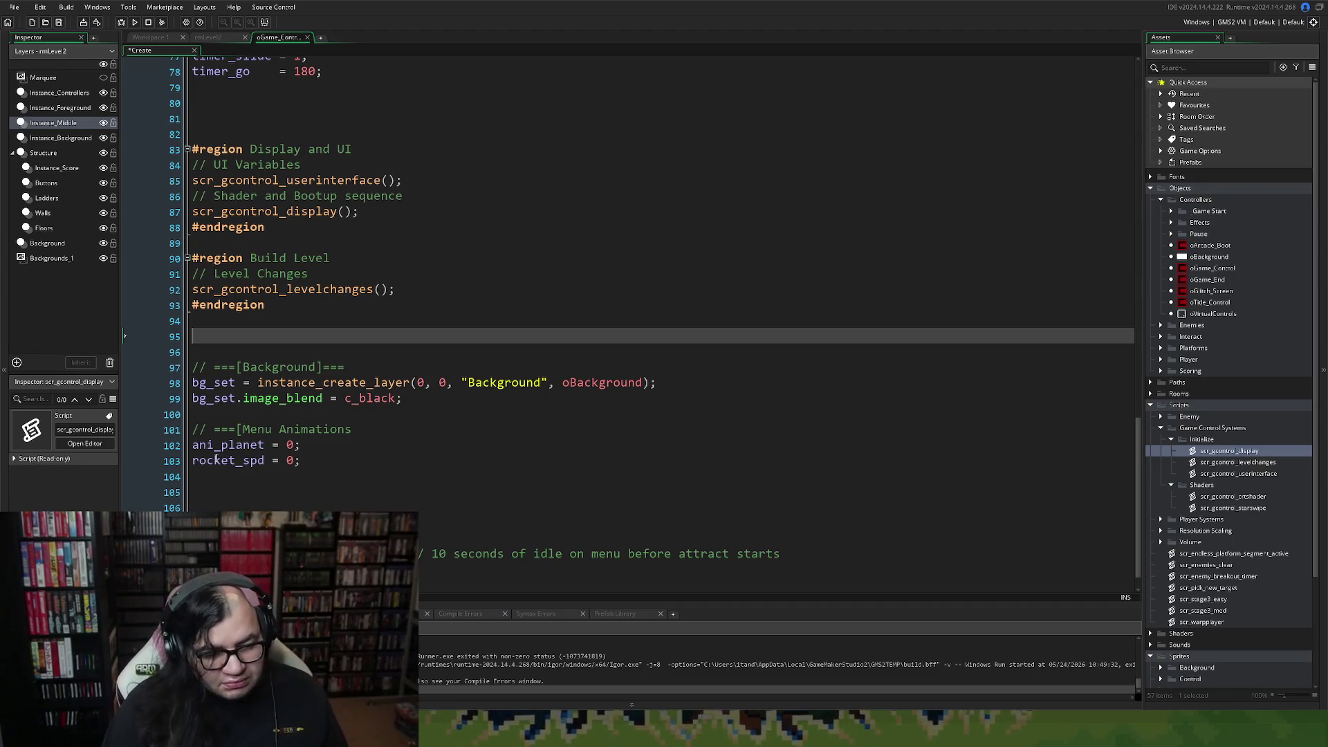
{"action": "type", "text": "#region"}
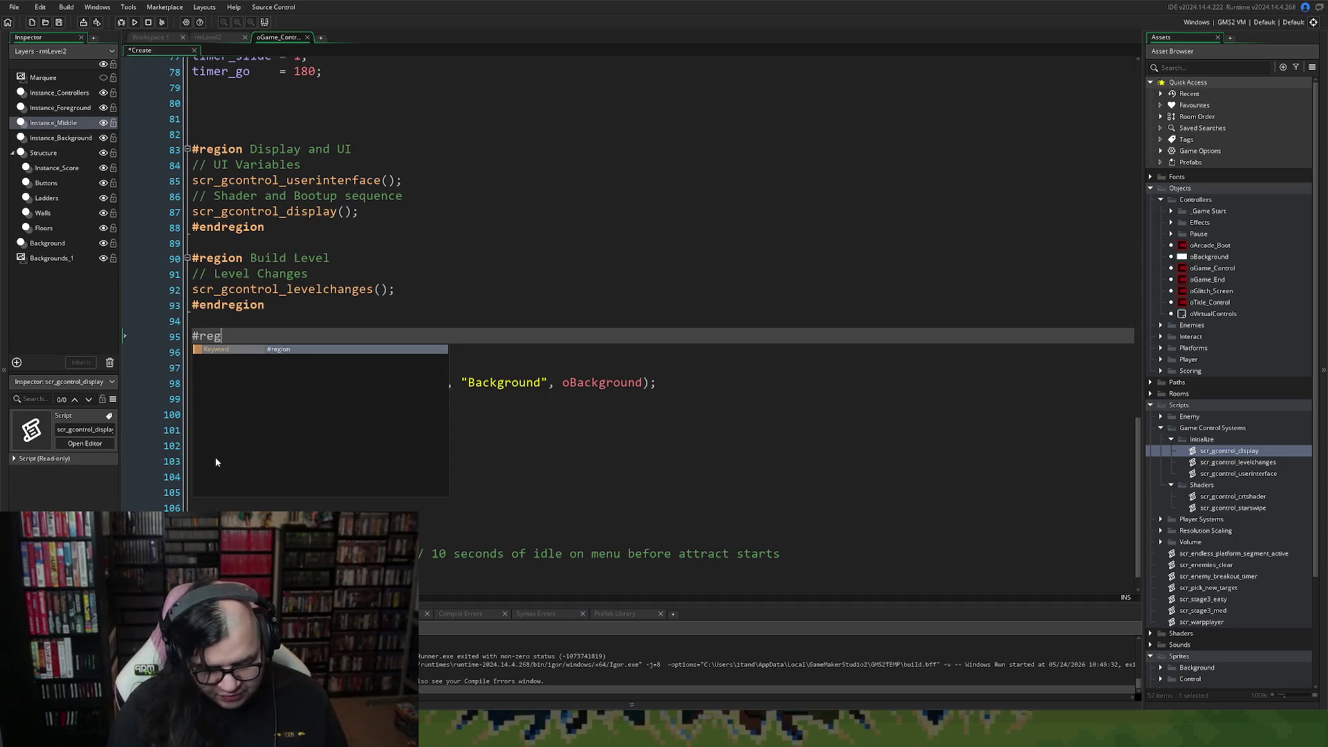
{"action": "key", "text": "Return"}
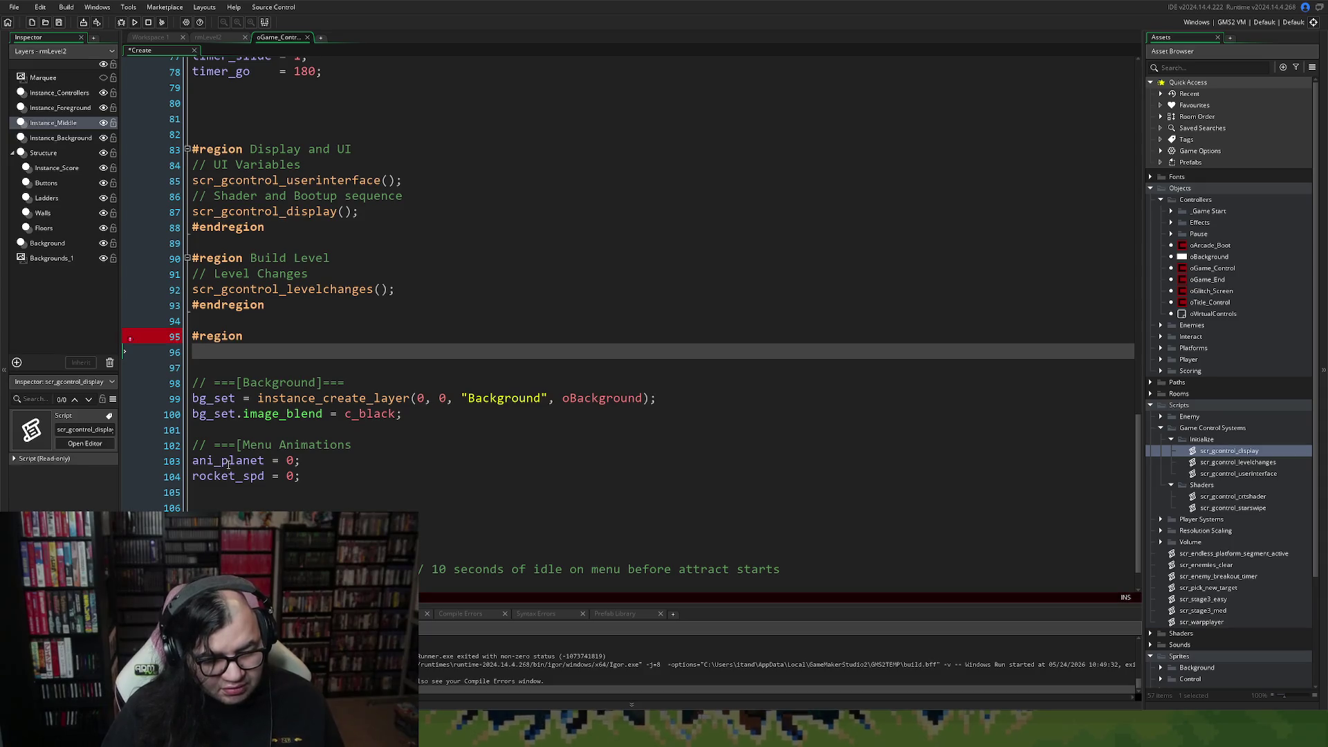
{"action": "right_click", "coordinate": [1209, 464]}
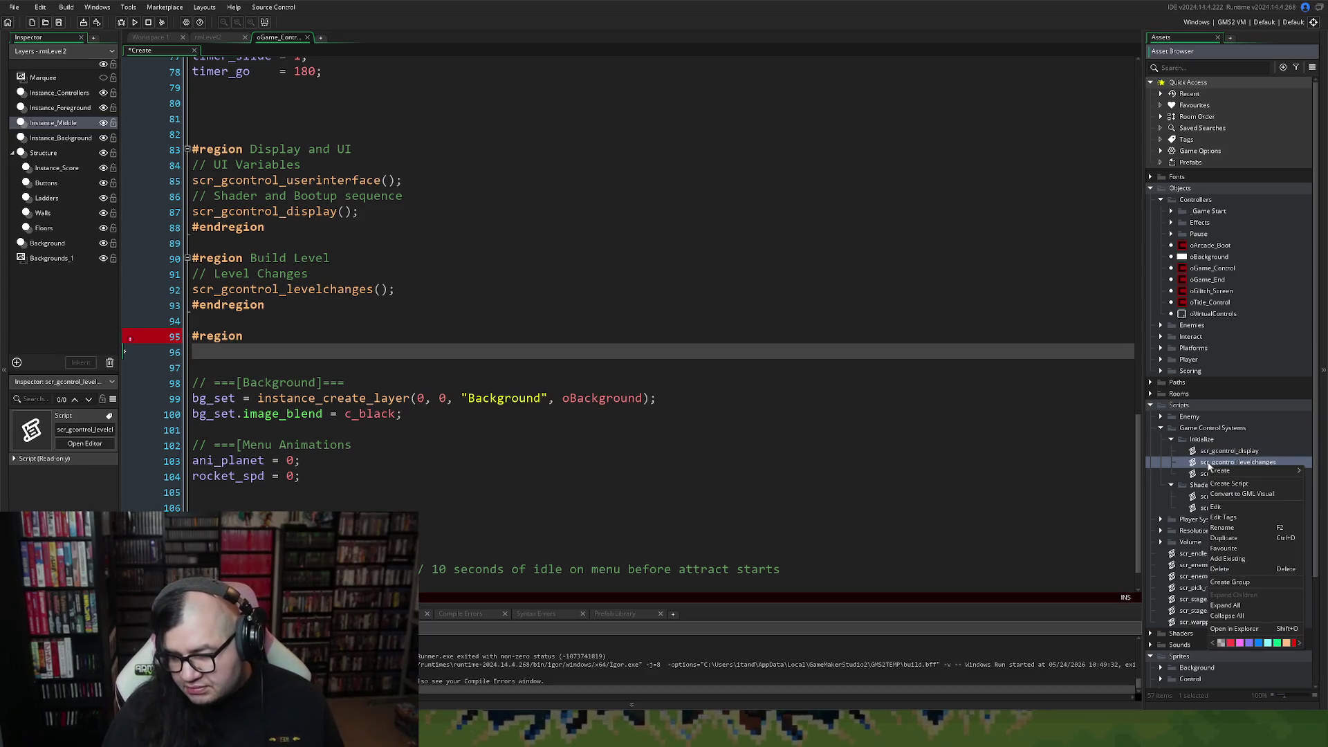
Create a script in the Initialize group and name it scr_gcontrol_playback_ini.
{"action": "left_click", "coordinate": [1231, 483]}
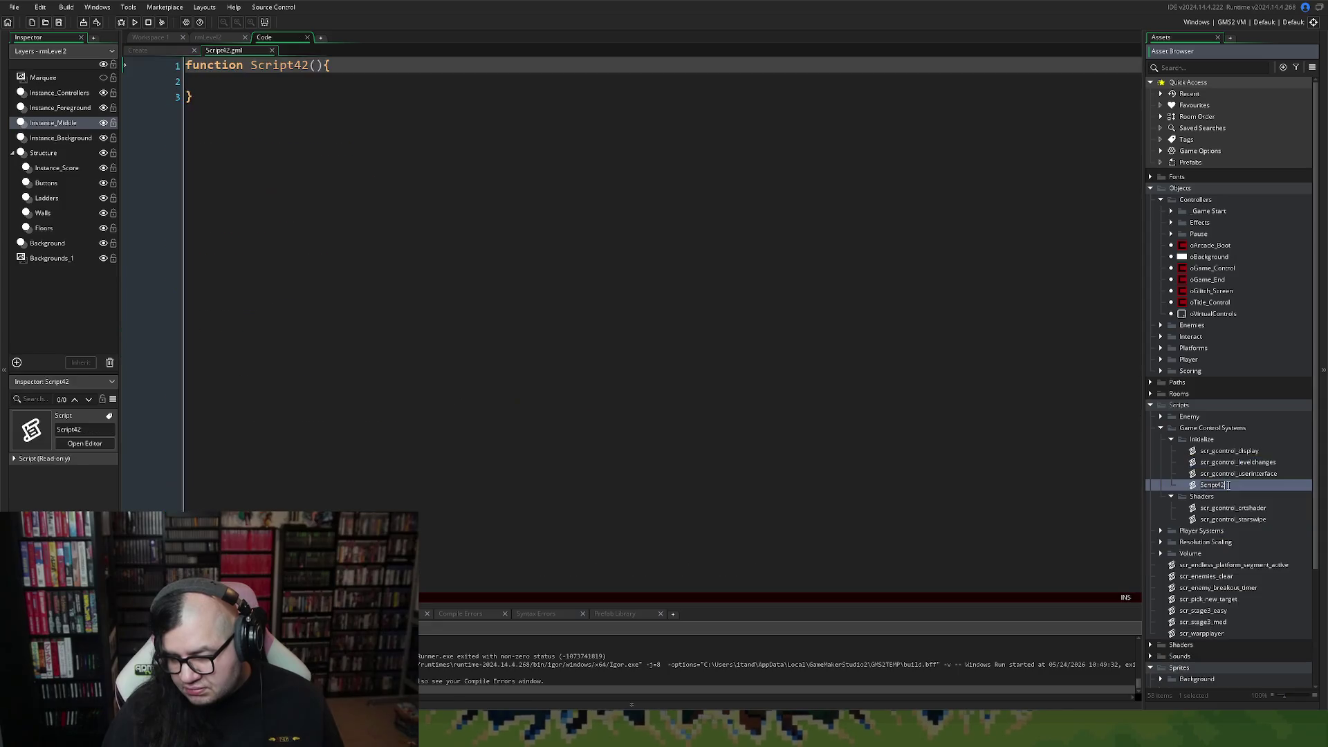
{"action": "type", "text": "scr_"}
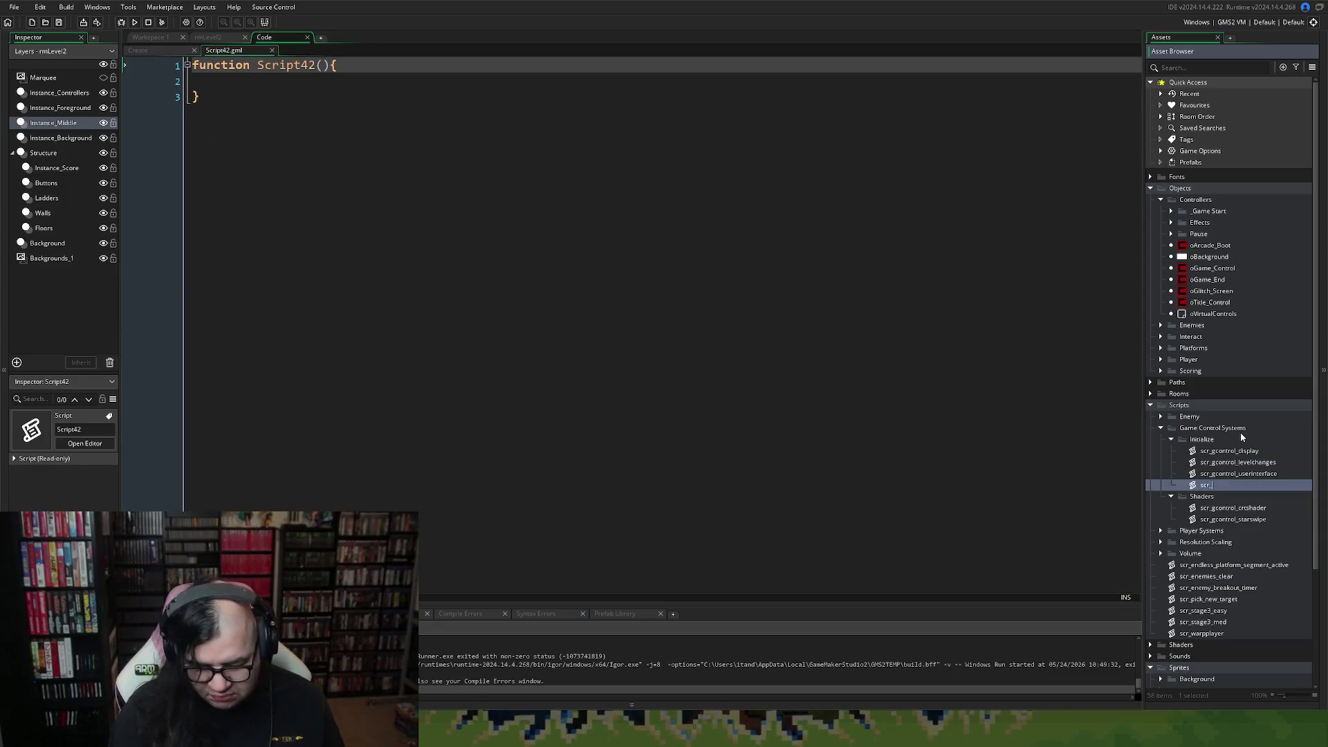
{"action": "type", "text": "gcon"}
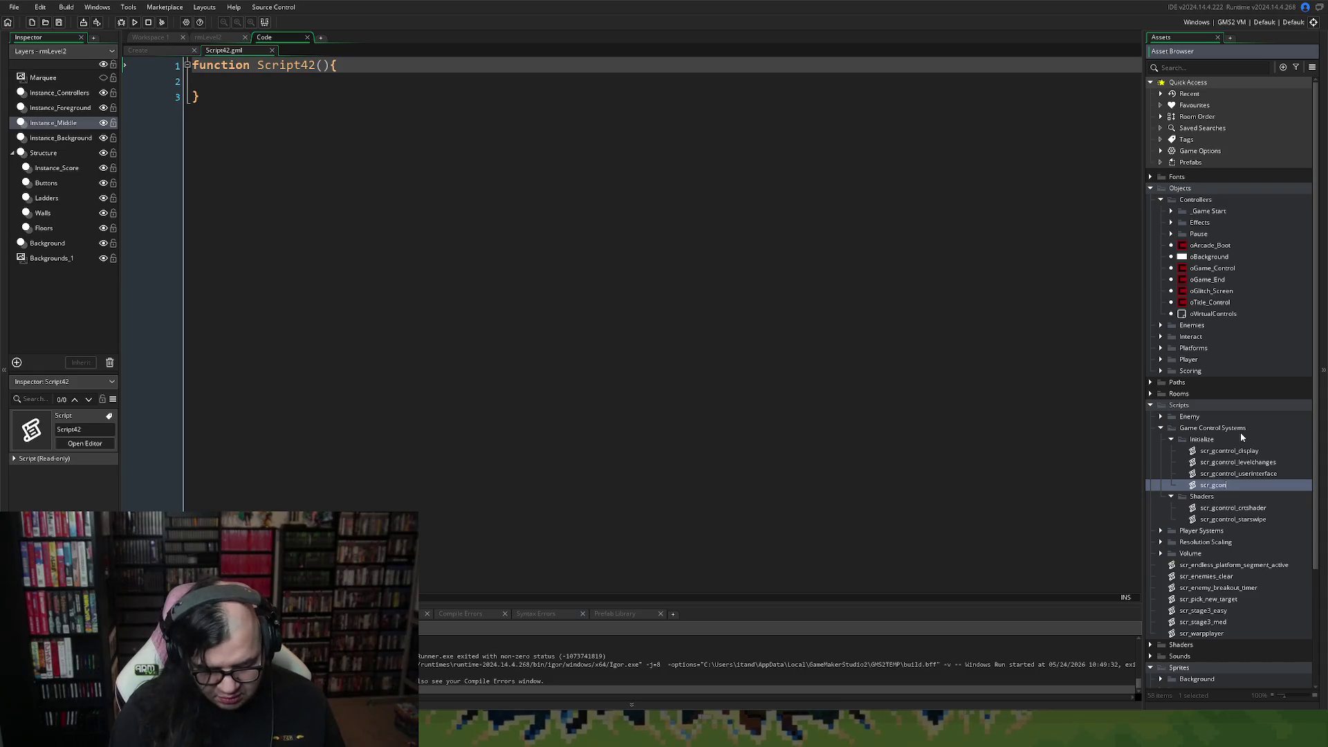
{"action": "type", "text": "trol_play"}
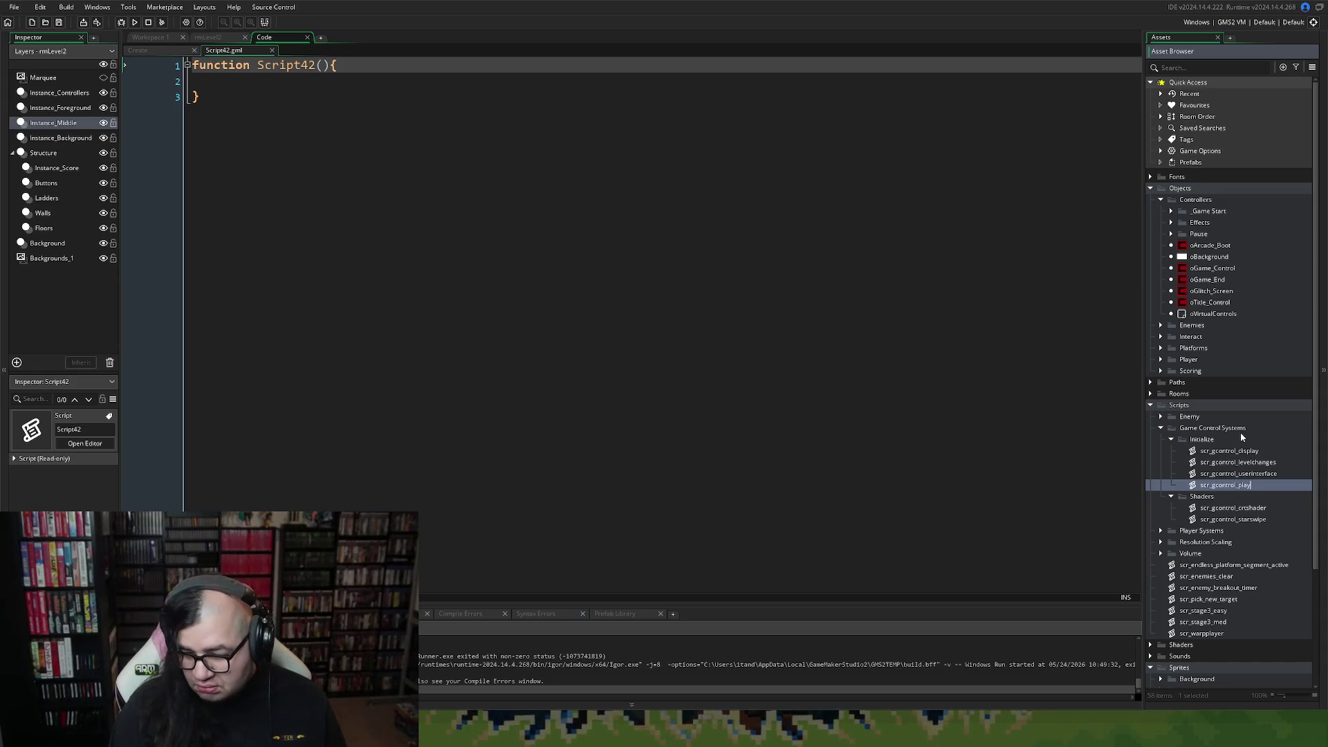
{"action": "type", "text": "back"}
{"action": "key", "text": "Return"}
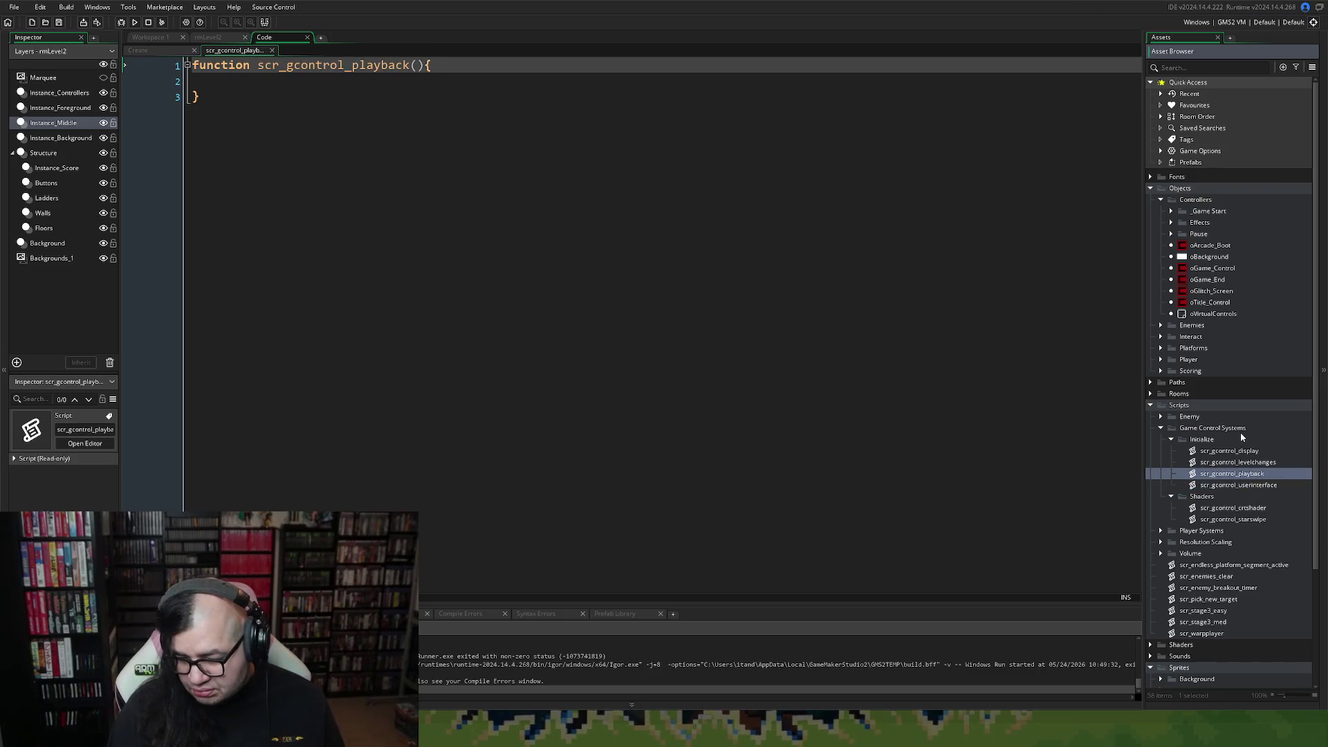
{"action": "right_click", "coordinate": [1254, 475]}
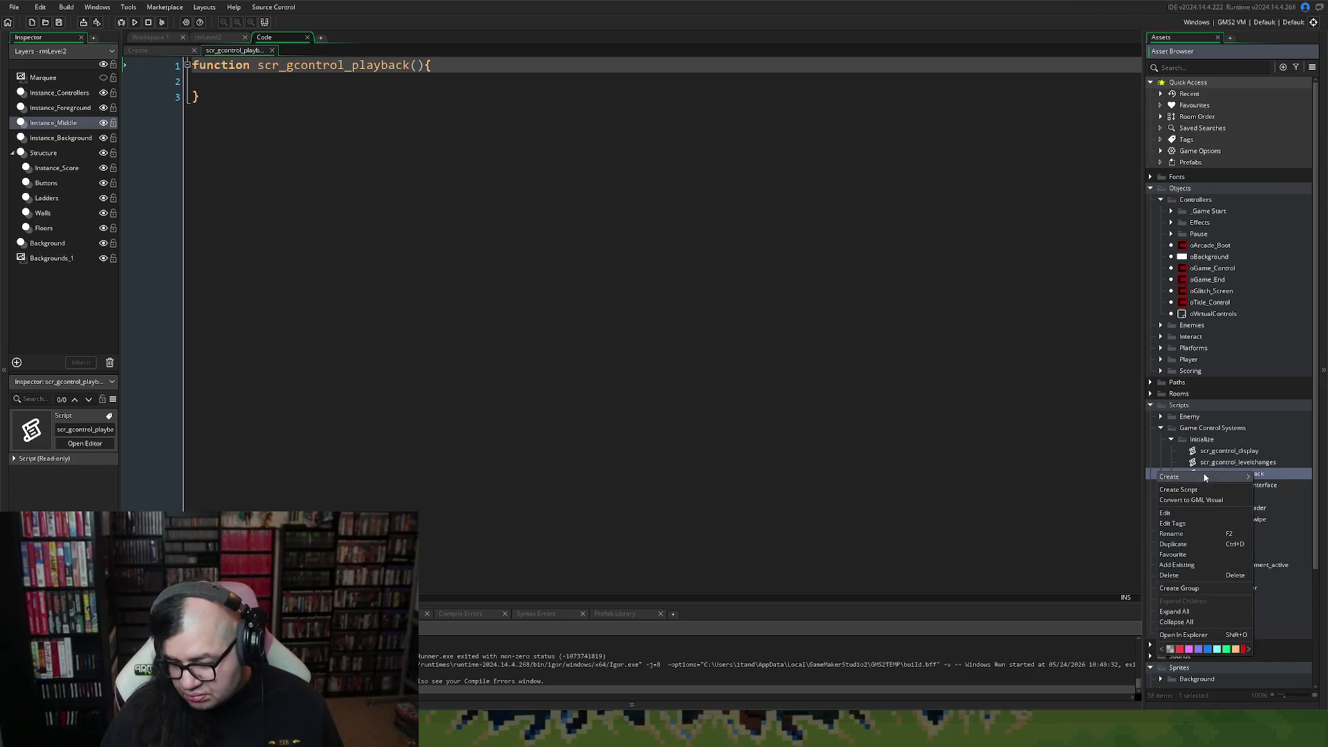
{"action": "mouse_move", "coordinate": [1195, 478]}
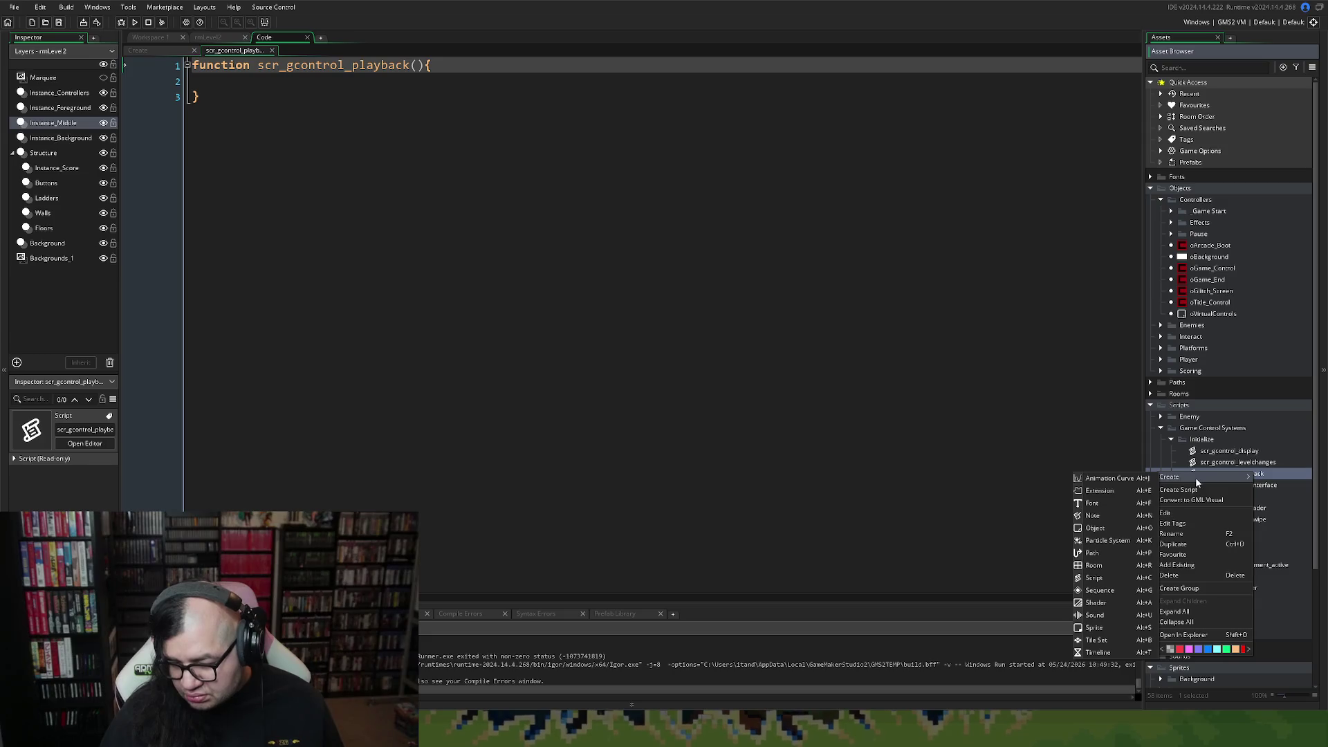
{"action": "left_click", "coordinate": [1180, 538]}
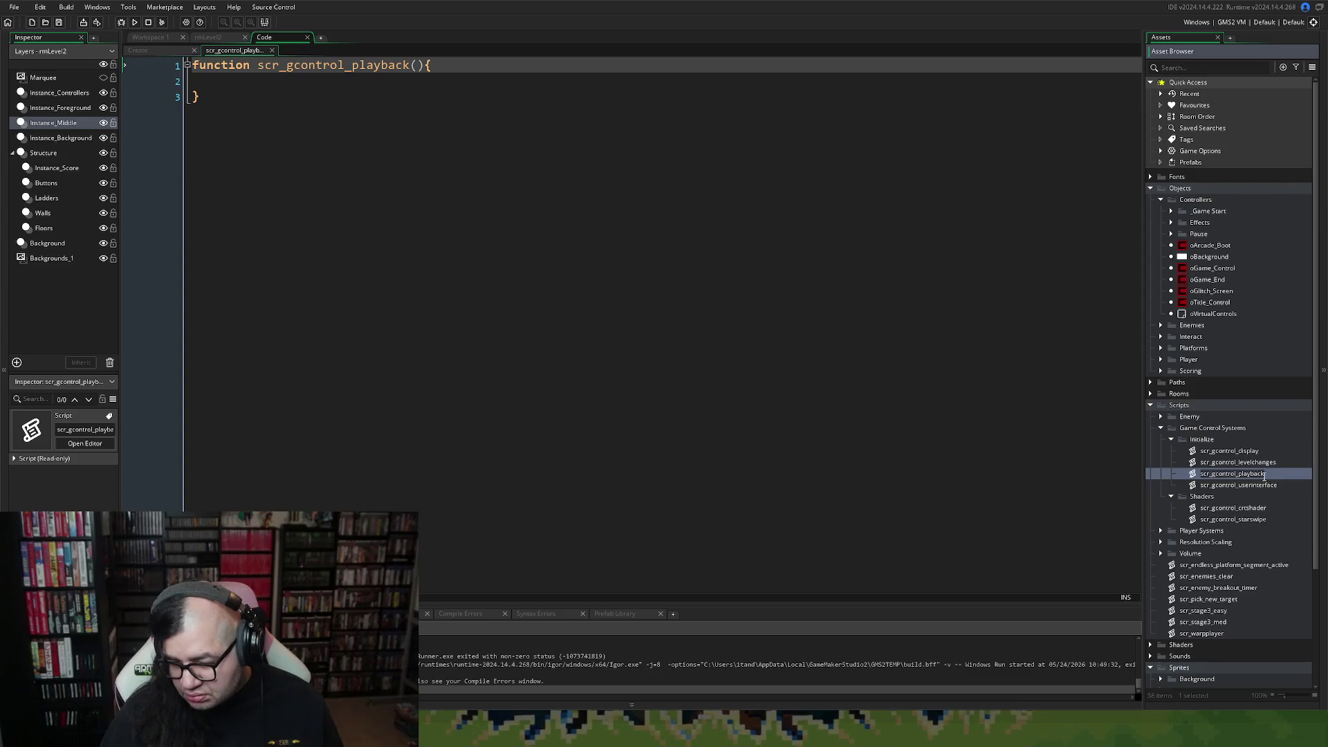
{"action": "type", "text": "_in"}
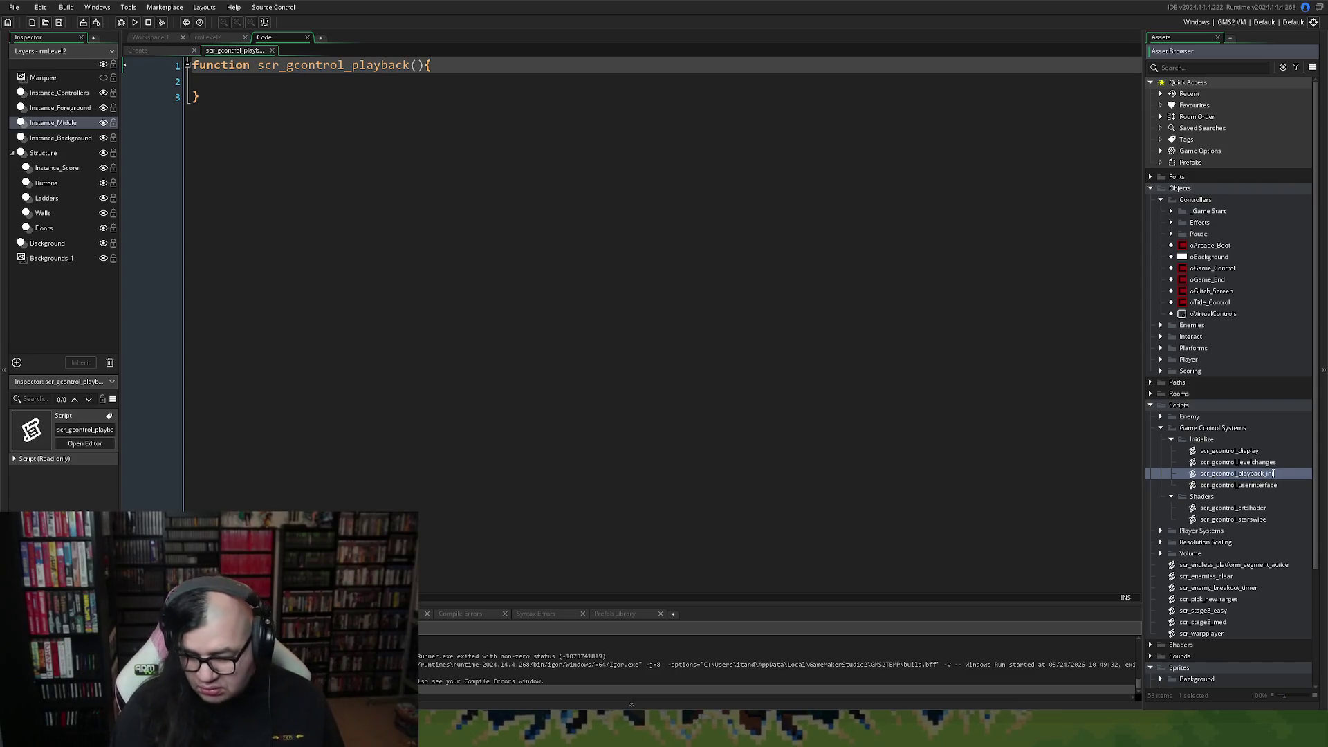
{"action": "type", "text": "i"}
{"action": "key", "text": "Return"}
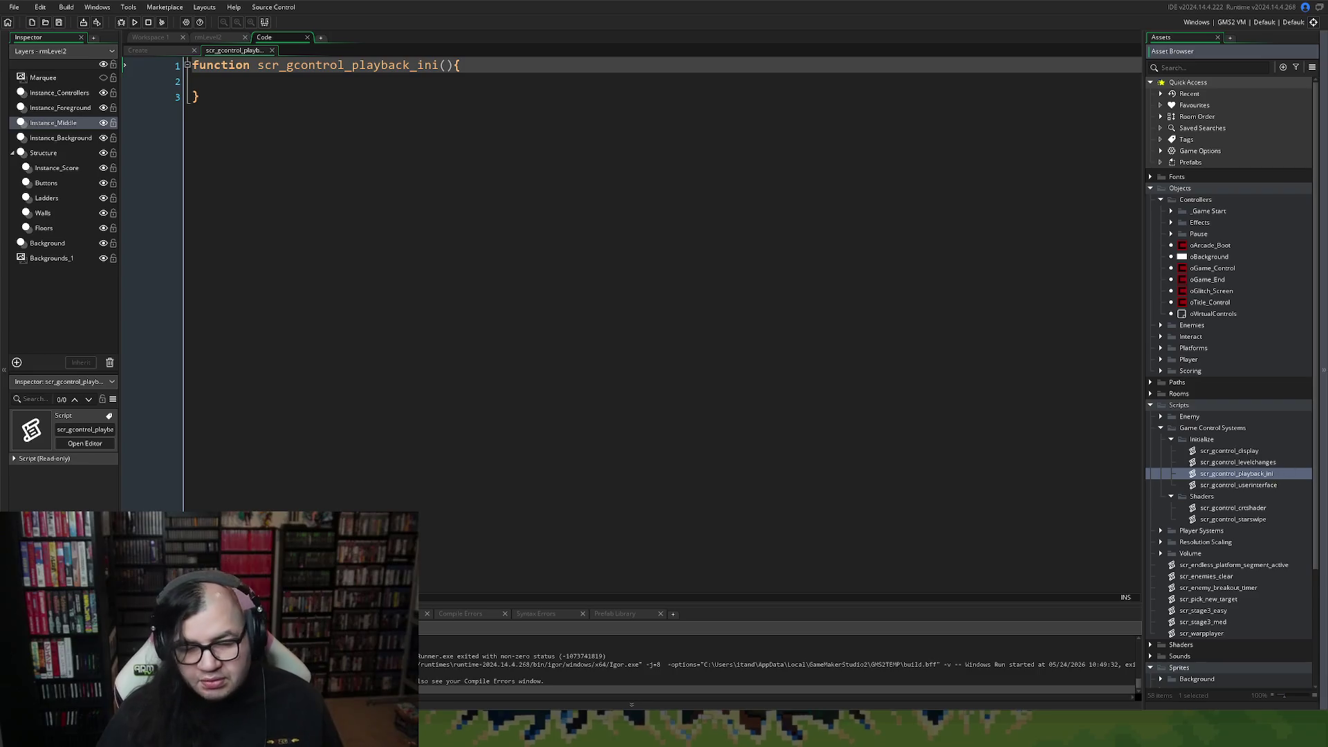
Prepare an indented line in the empty function body, undoing a stray paste.
{"action": "left_click", "coordinate": [240, 78]}
{"action": "key", "text": "Tab"}
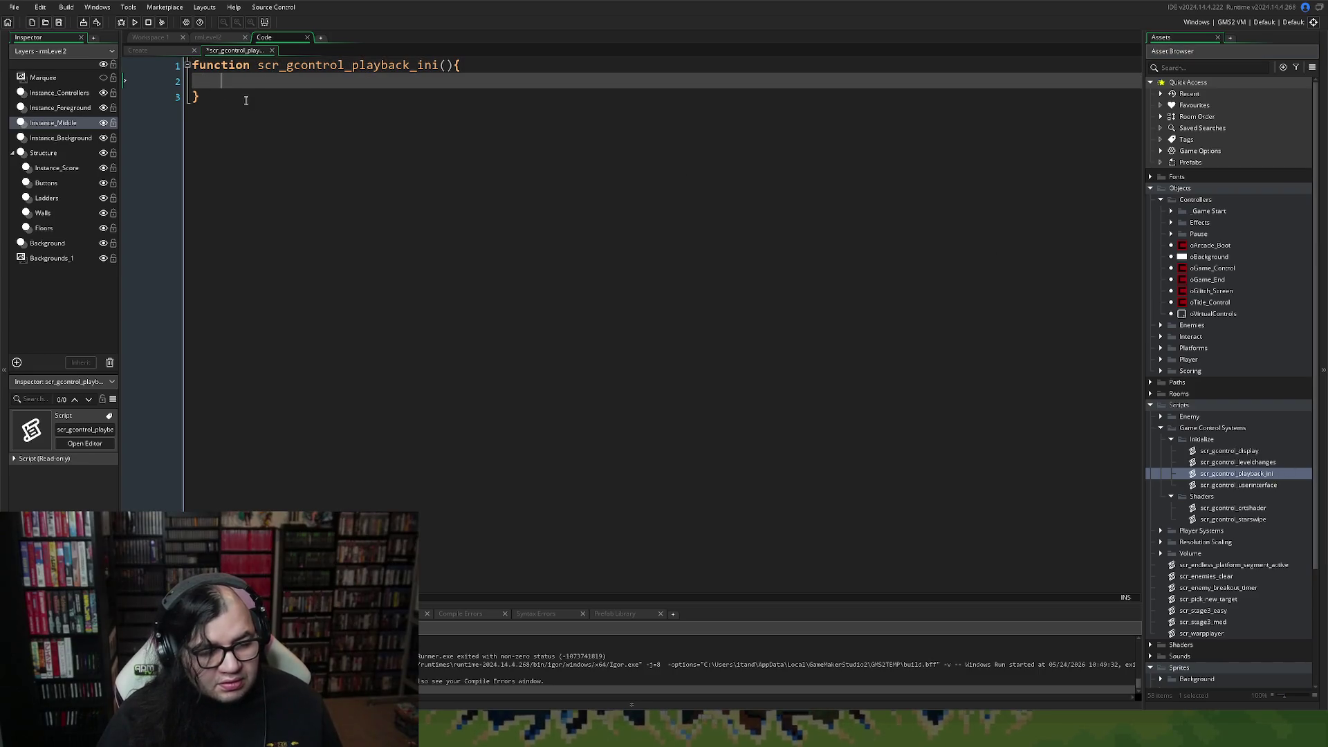
{"action": "key", "text": "ctrl+v"}
{"action": "key", "text": "ctrl+z"}
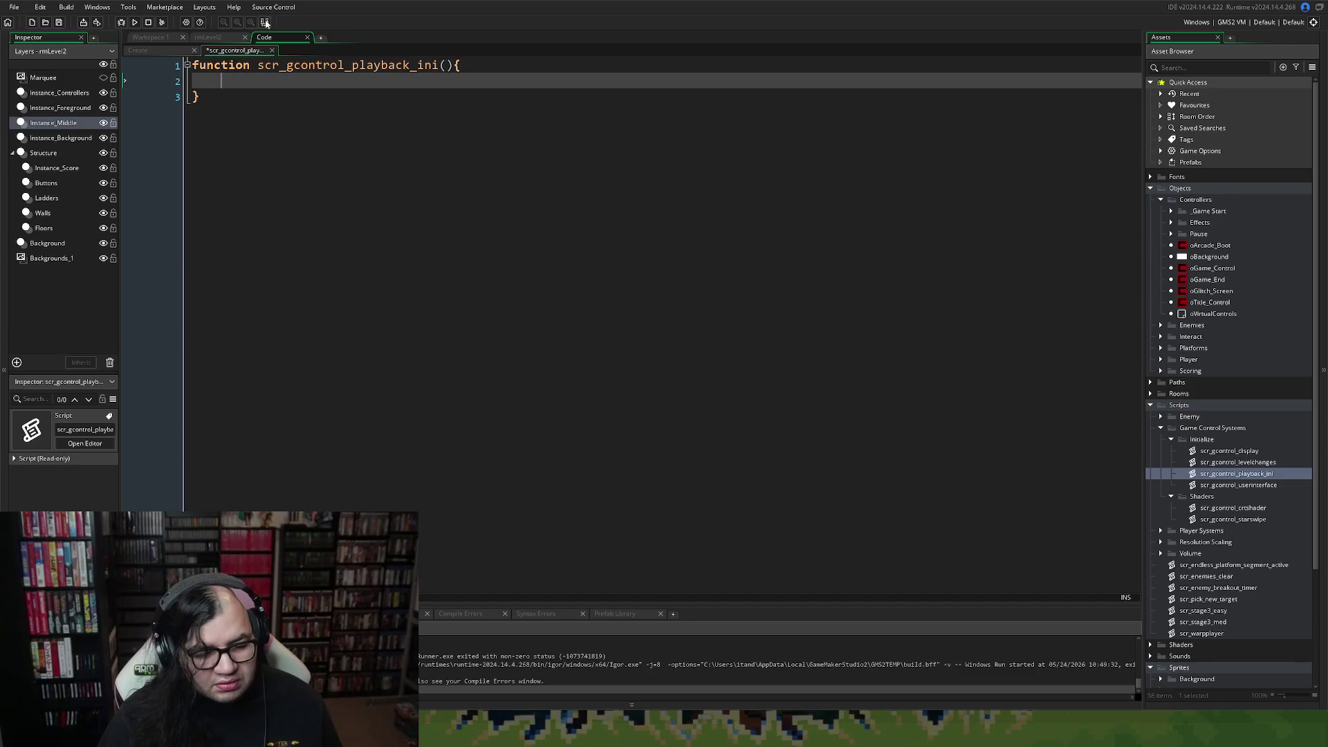
{"action": "left_click", "coordinate": [138, 49]}
Move the PLAYBACK comment and three attract variables from Create into scr_gcontrol_playback_ini, indented one level.
{"action": "scroll", "coordinate": [311, 414], "scroll_direction": "down", "scroll_amount": 1}
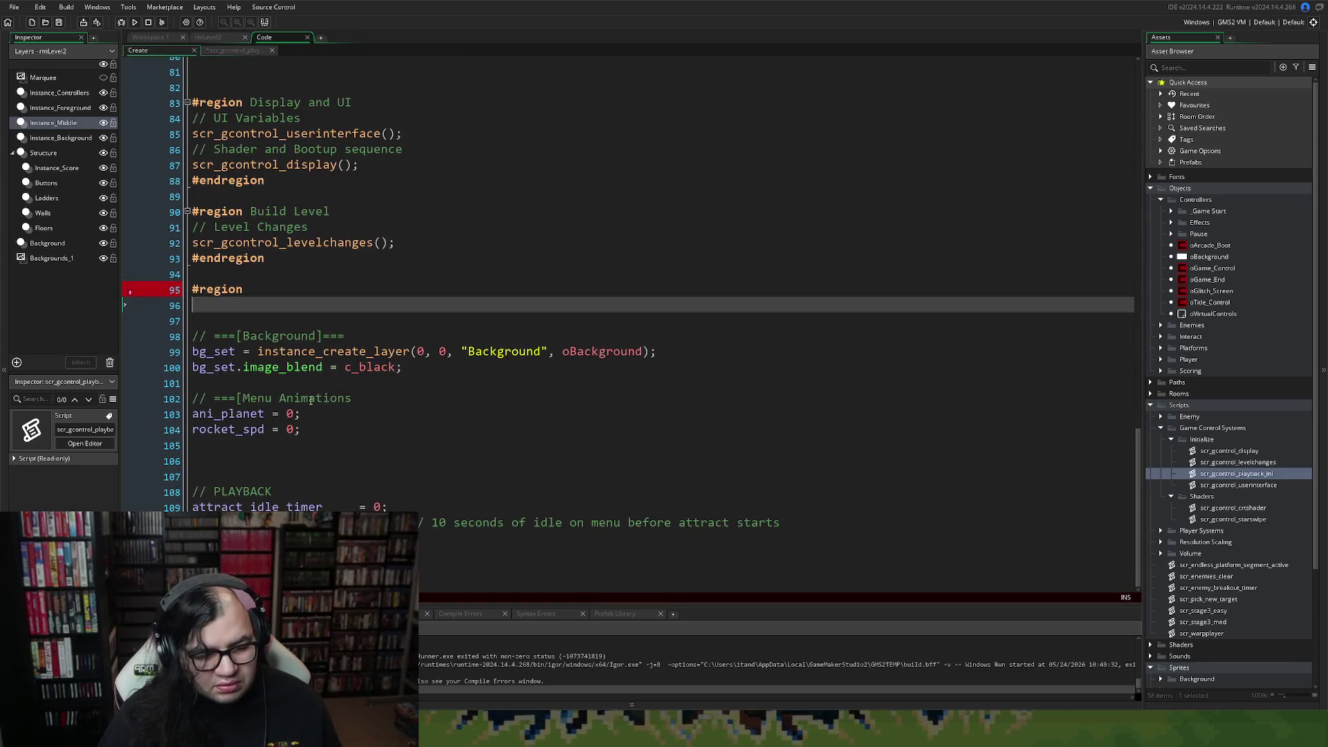
{"action": "left_click_drag", "start_coordinate": [782, 523], "coordinate": [159, 496]}
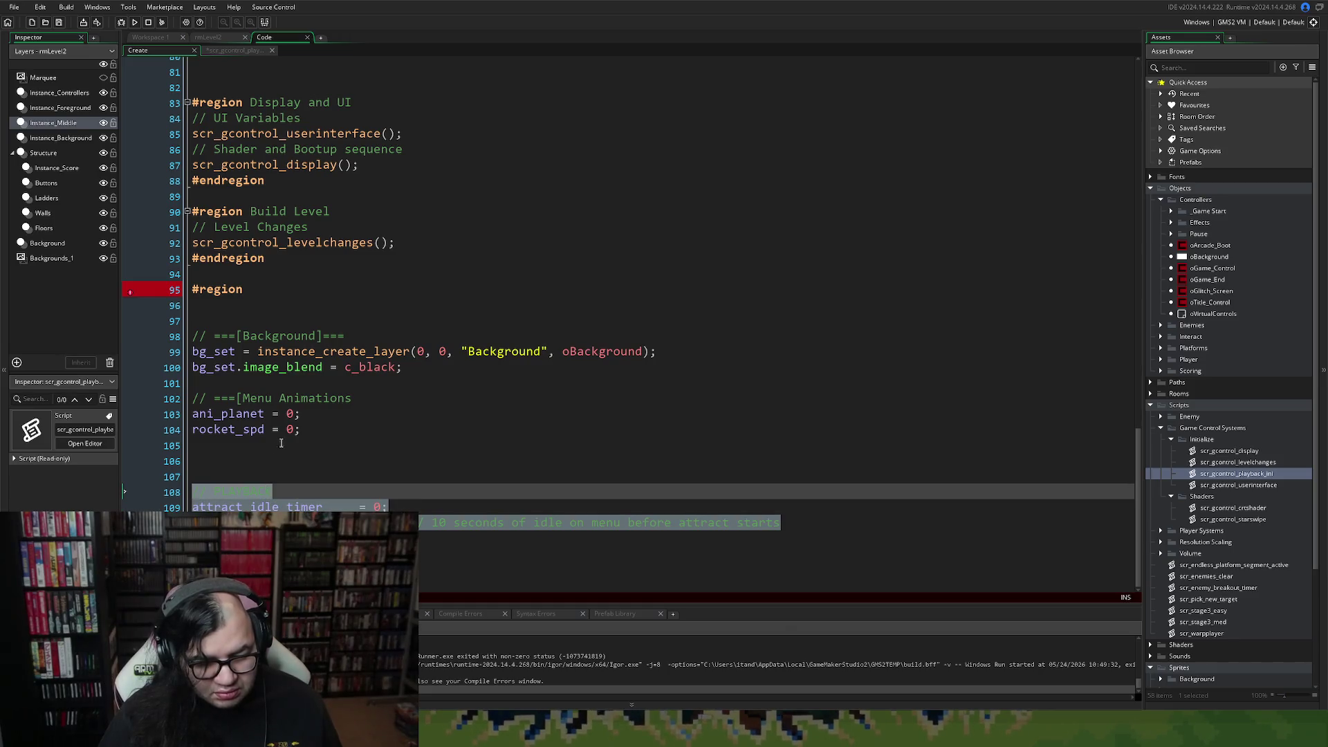
{"action": "key", "text": "Delete"}
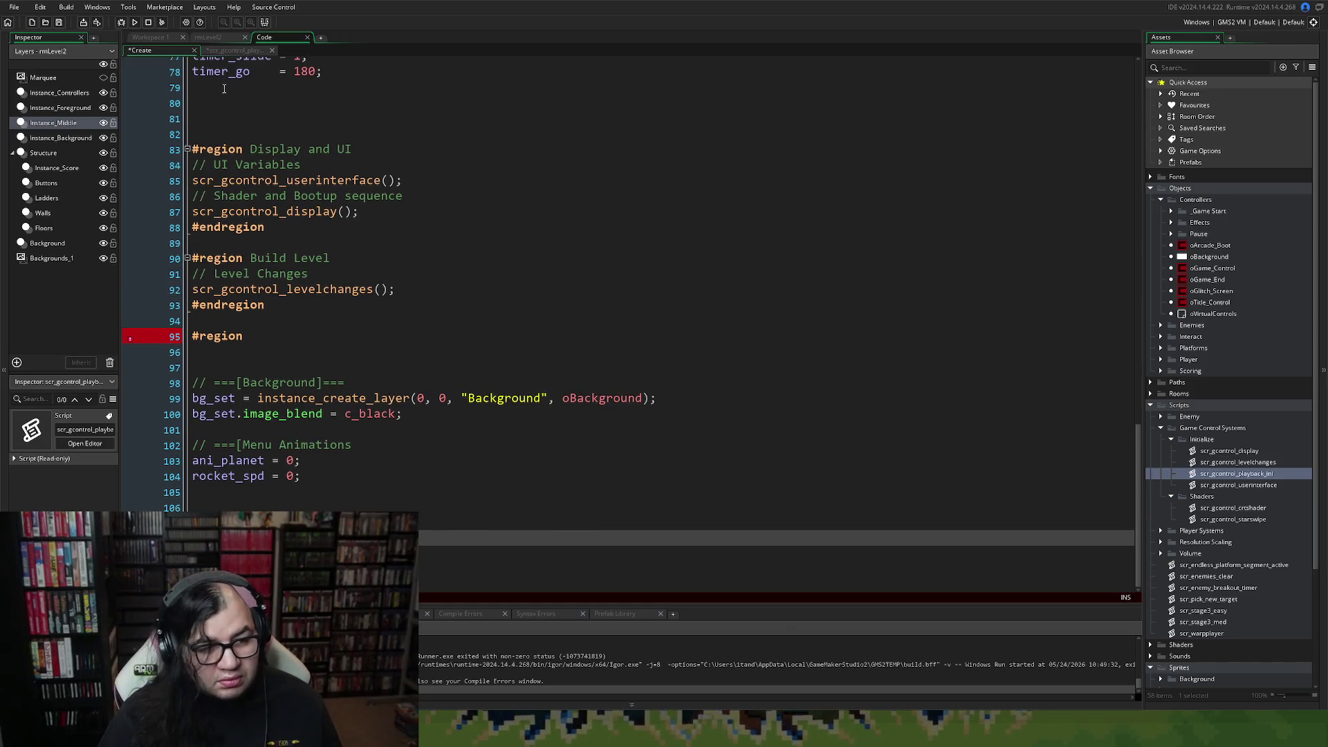
{"action": "left_click", "coordinate": [218, 53]}
{"action": "type", "text": "// PLAYBACK attract_idle_timer     = 0; attract_idle_max       = 600; // 10 seconds of idle on menu before attract starts attract_mode_active    = false;"}
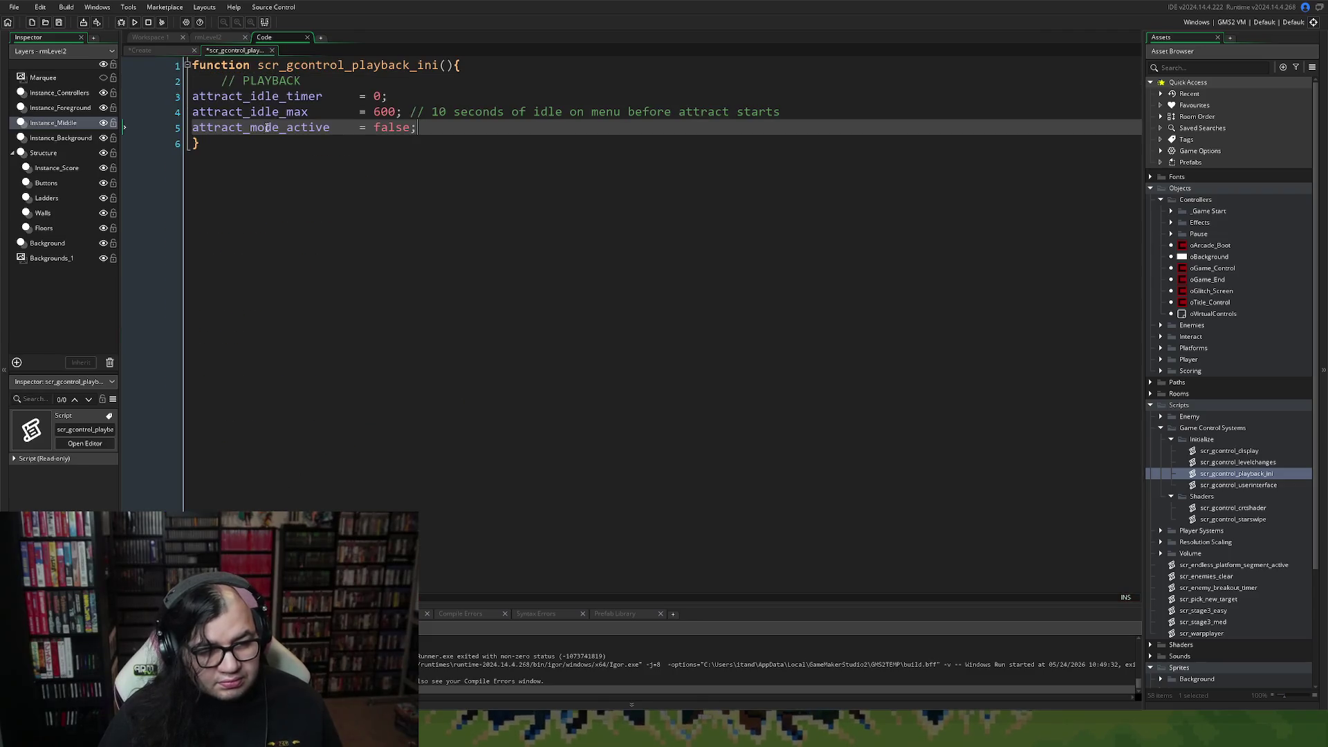
{"action": "left_click_drag", "start_coordinate": [419, 128], "coordinate": [185, 92]}
{"action": "key", "text": "Tab"}
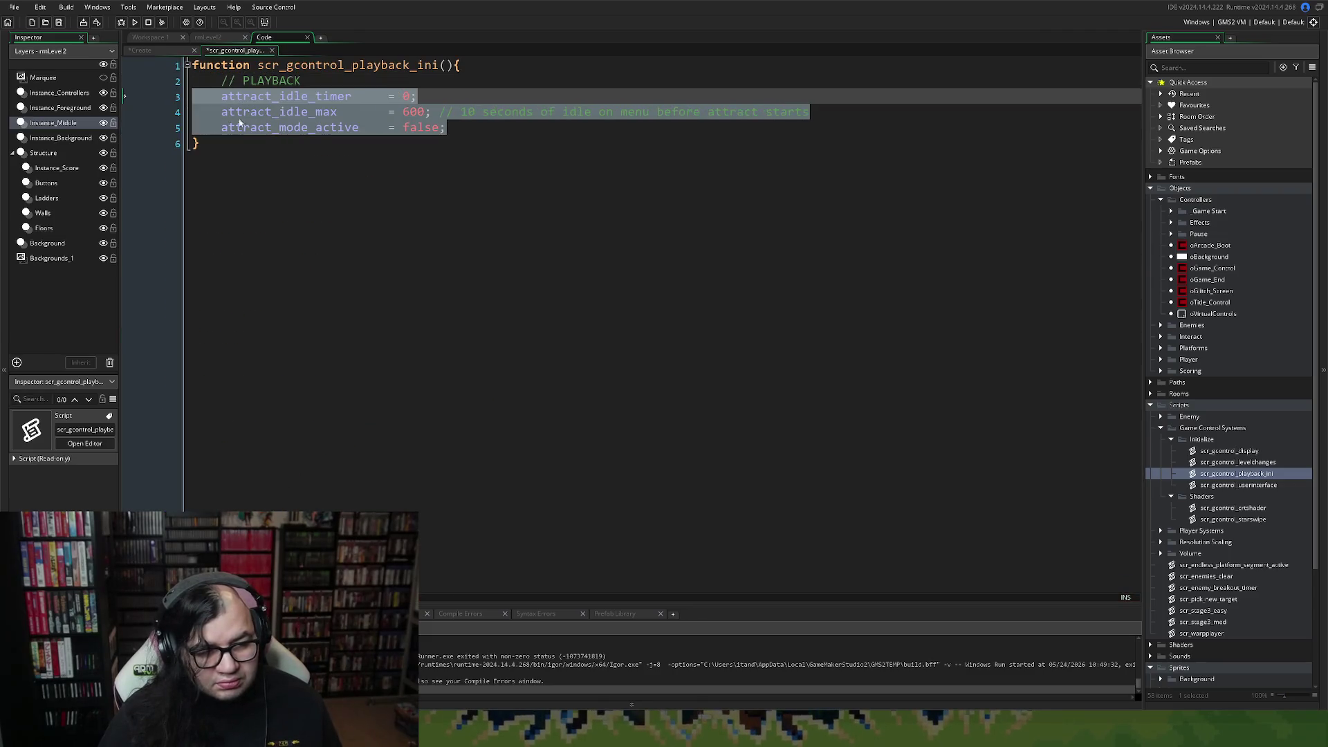
{"action": "left_click", "coordinate": [276, 157]}
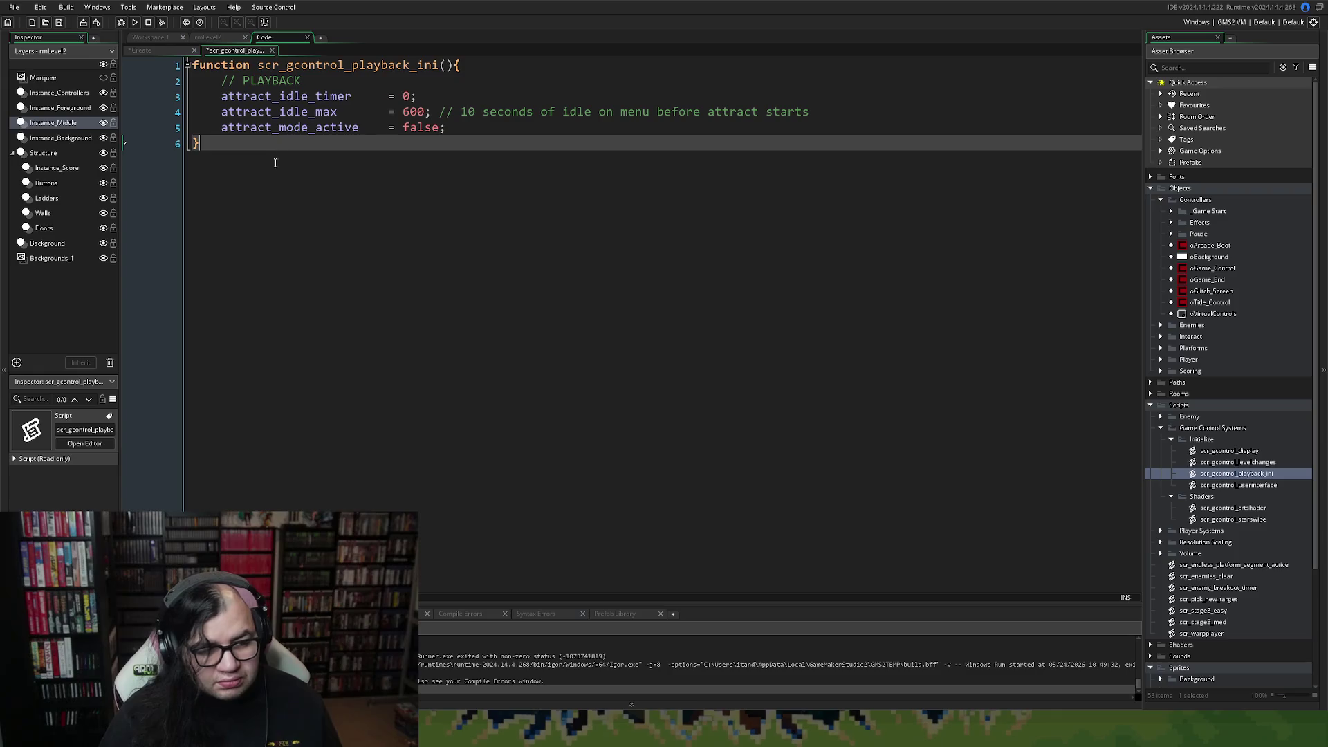
{"action": "left_click", "coordinate": [272, 50]}
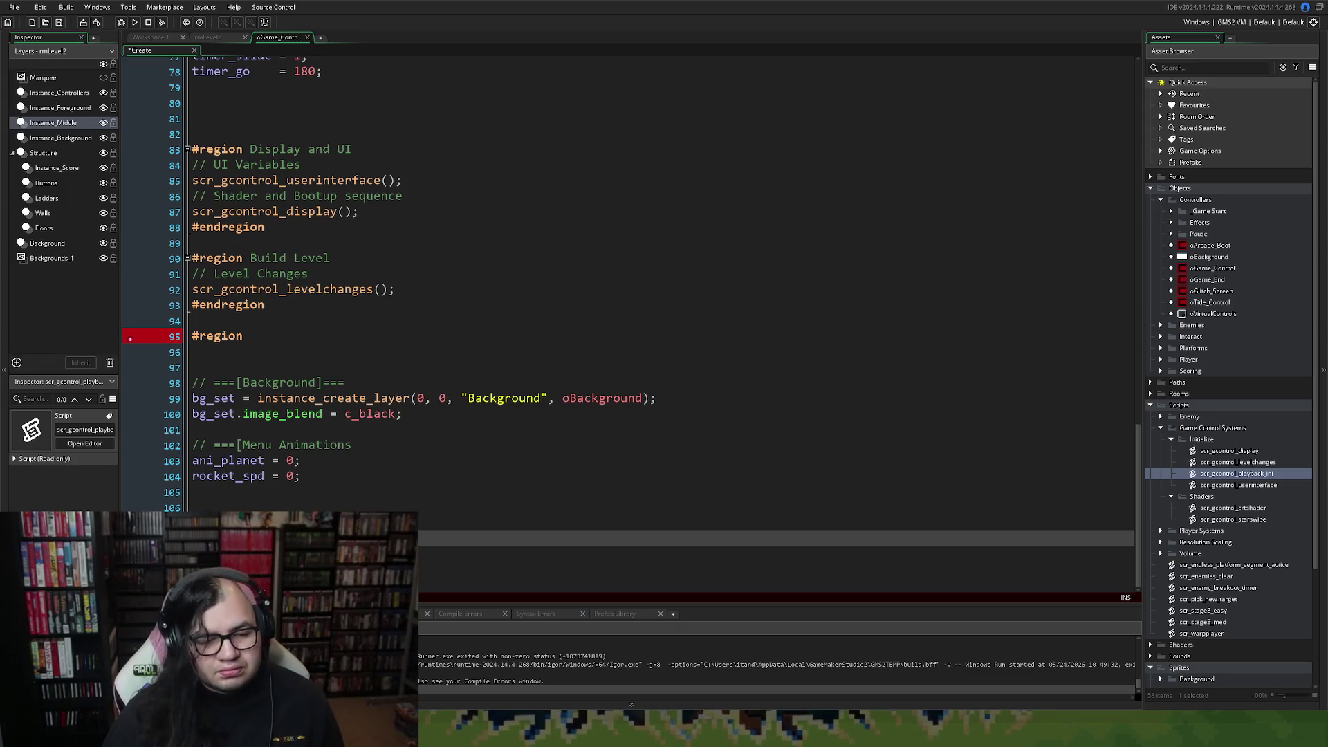
Call scr_gcontrol_playback_ini(); inside the new region.
{"action": "left_click", "coordinate": [201, 352]}
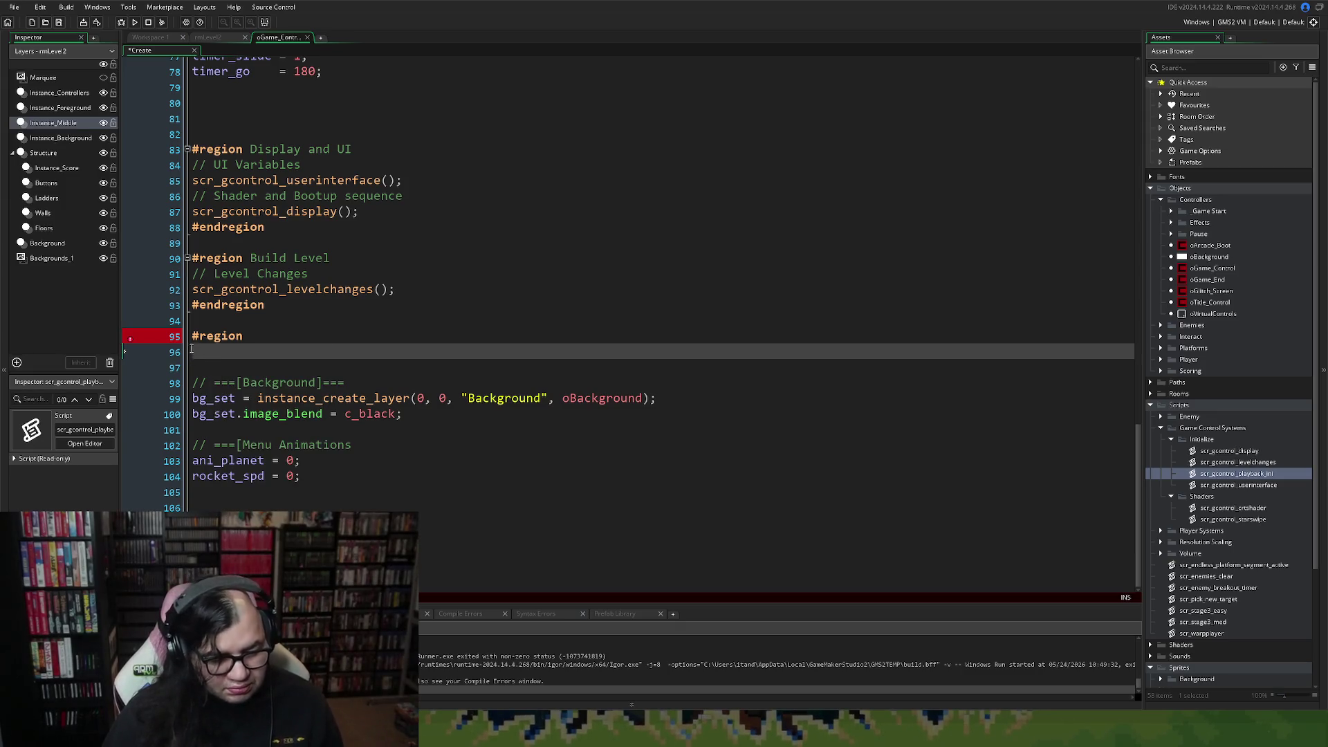
{"action": "type", "text": "scr_g"}
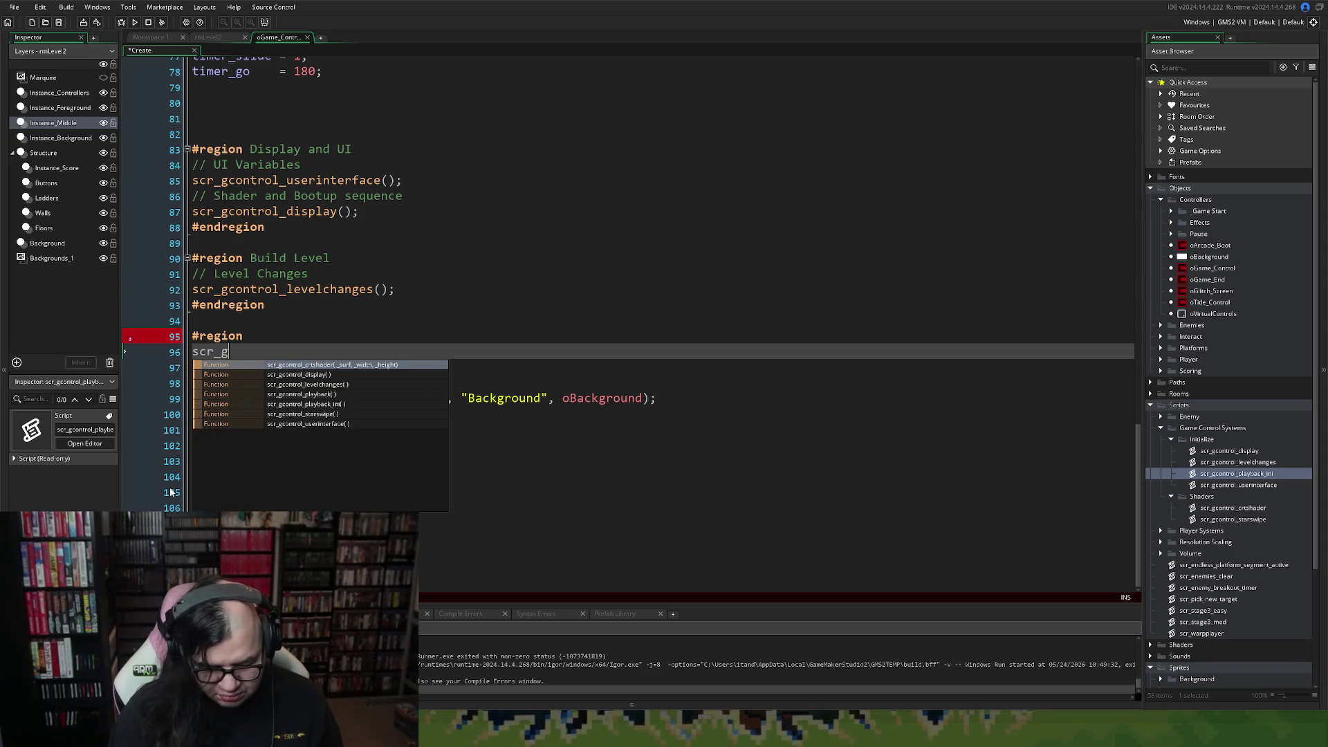
{"action": "type", "text": "con"}
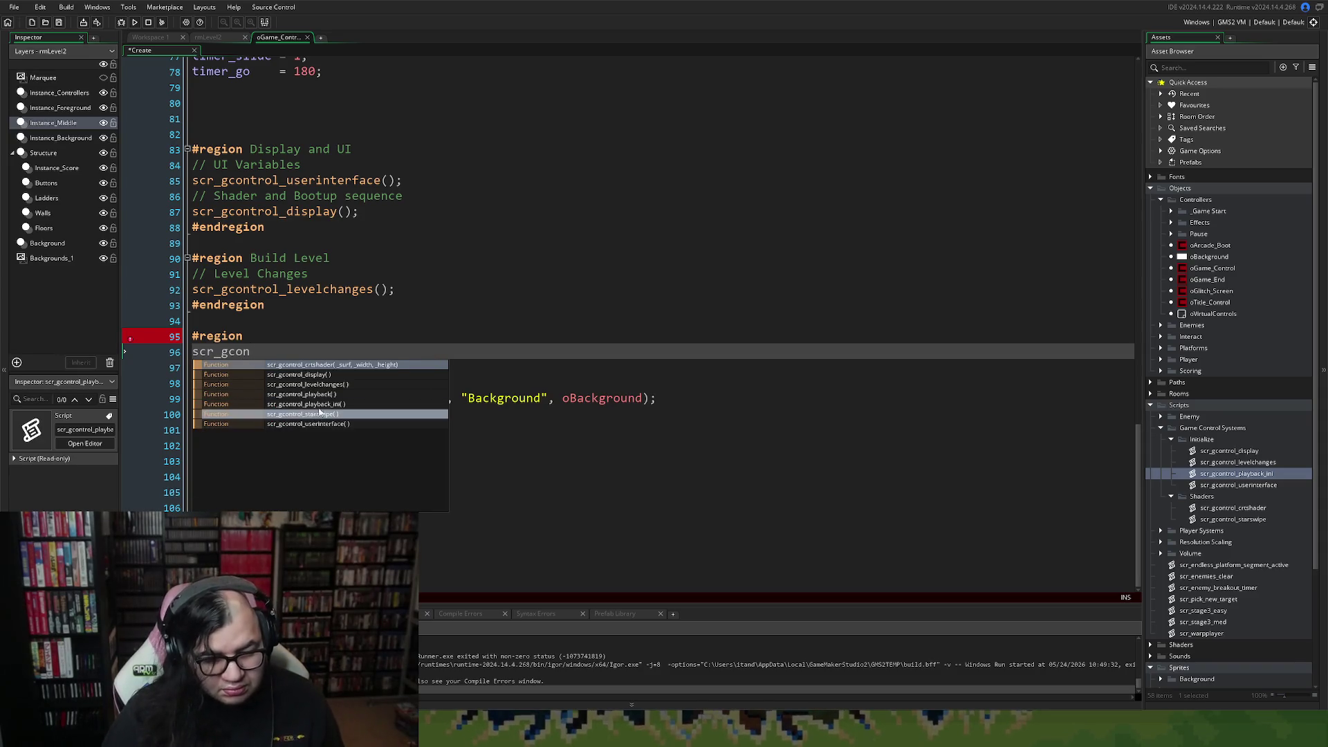
{"action": "left_click", "coordinate": [323, 406]}
{"action": "key", "text": "End"}
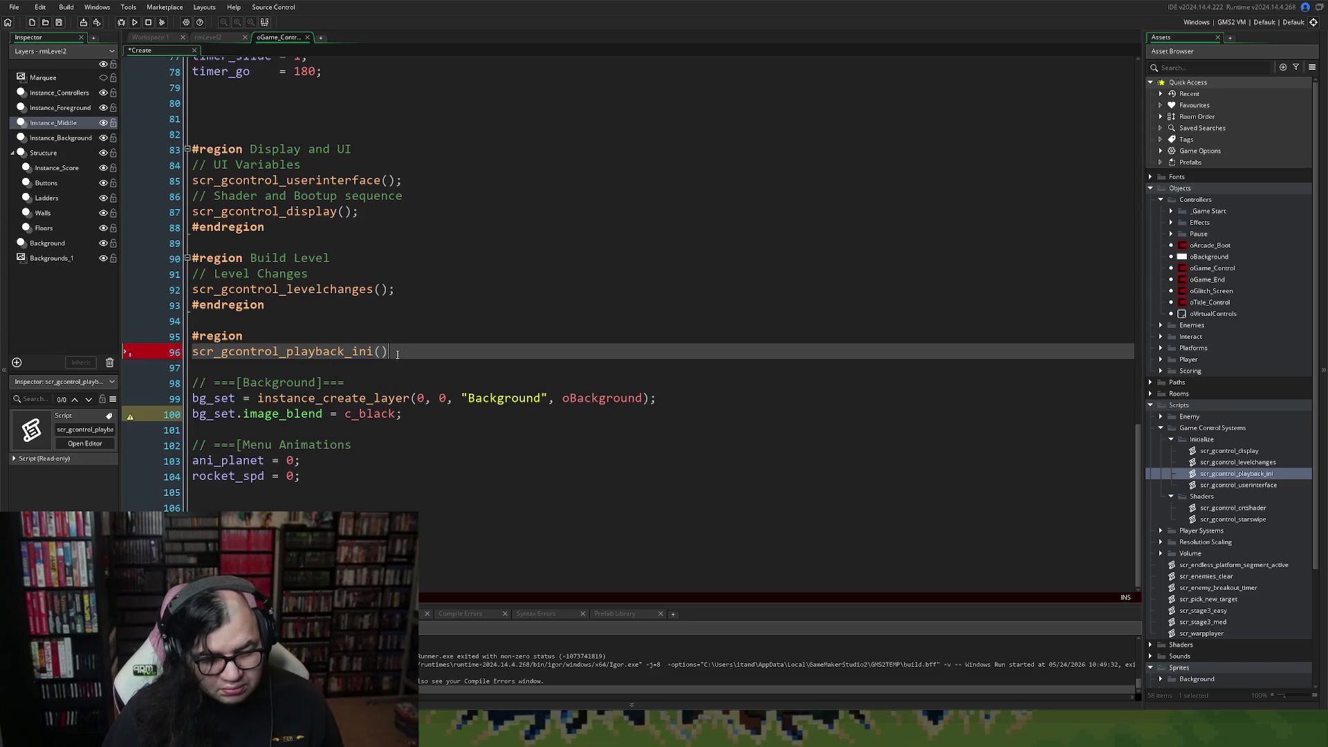
{"action": "type", "text": ";"}
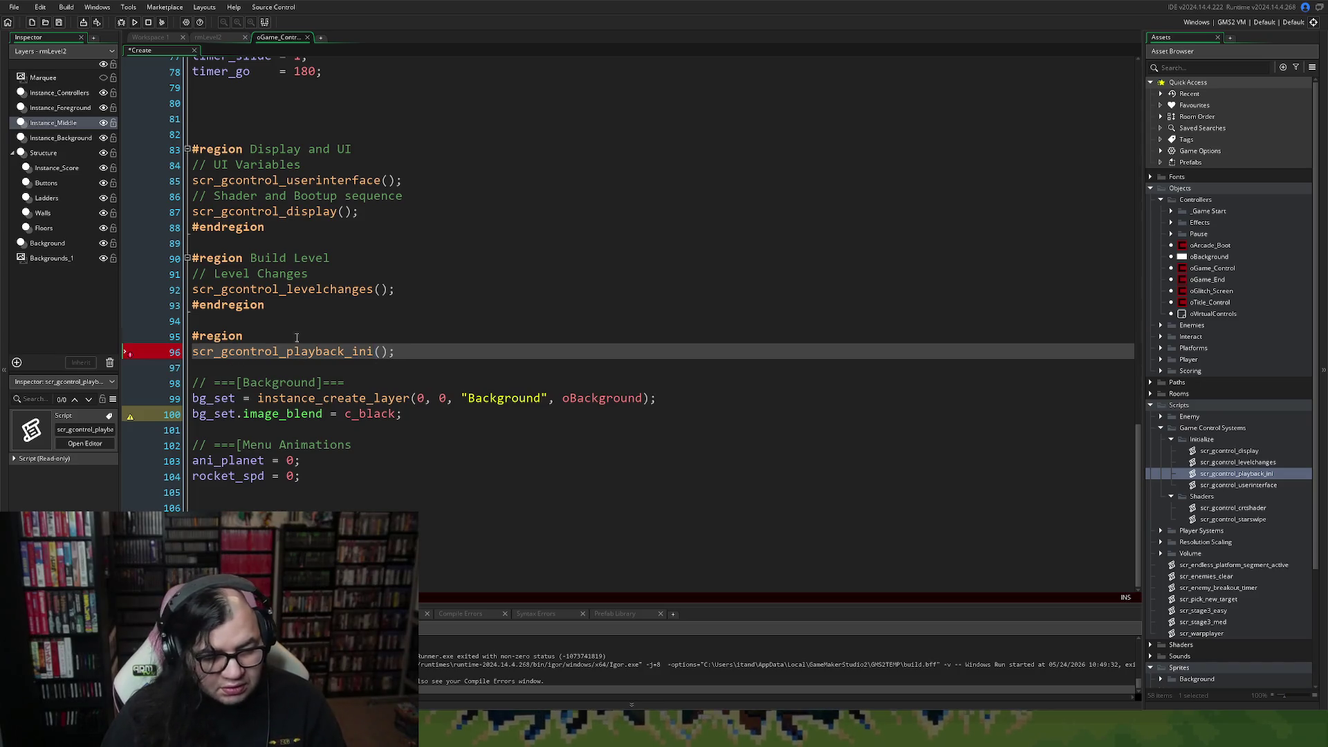
Add the comment // Setup Playback "Attract Mode" above the call and close the region with #endregion.
{"action": "left_click", "coordinate": [297, 337]}
{"action": "key", "text": "Return"}
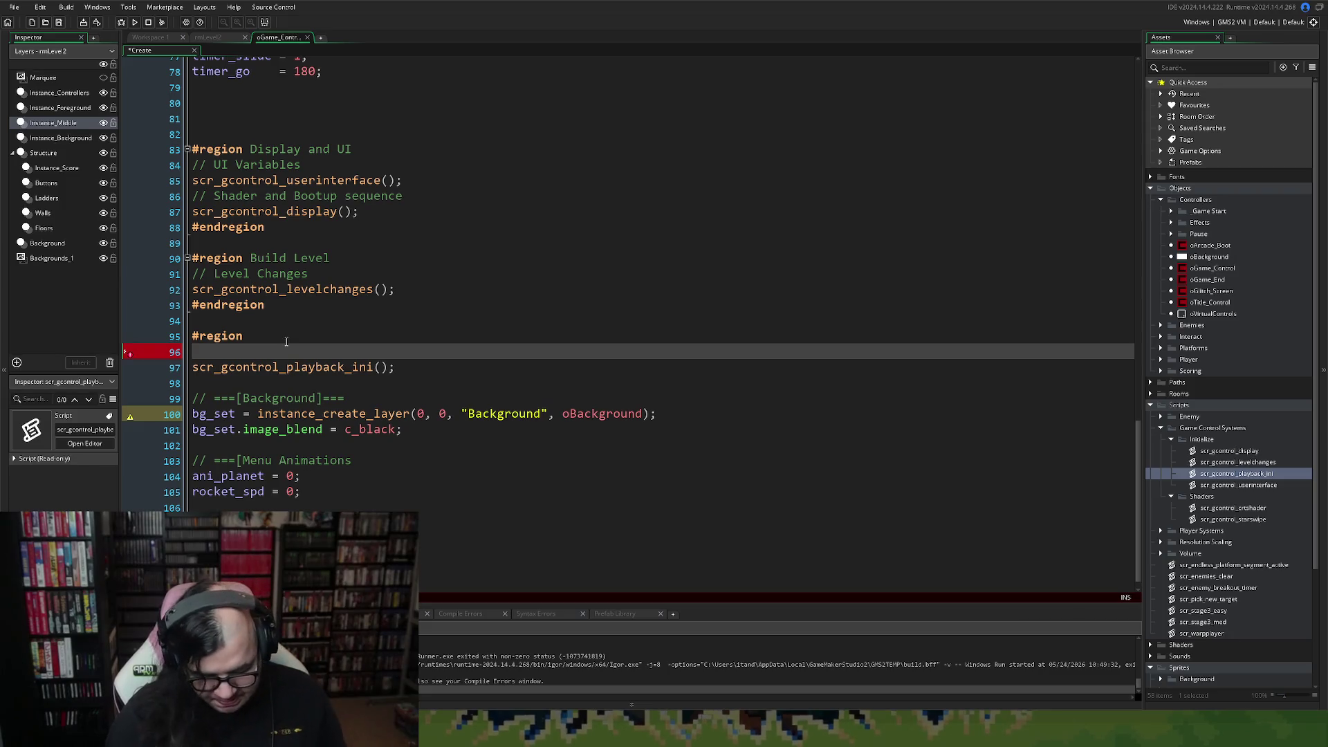
{"action": "type", "text": "// Setup "}
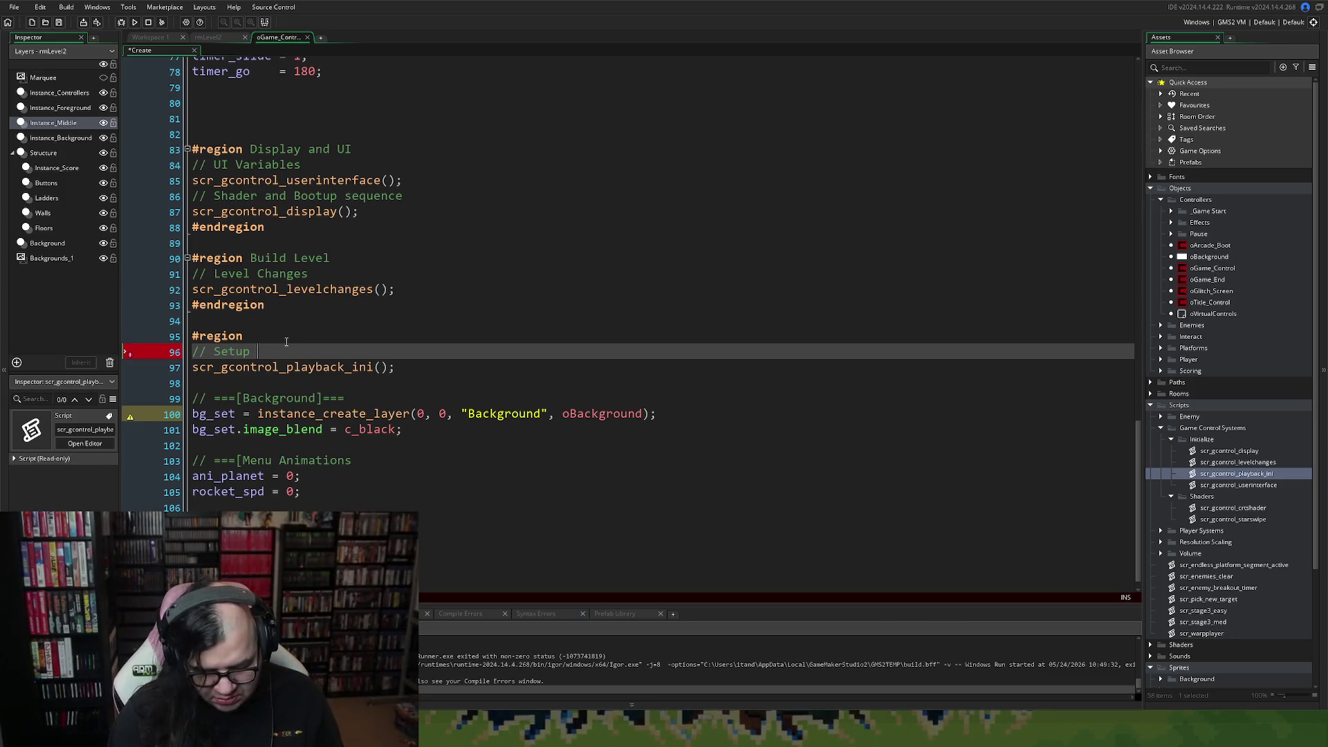
{"action": "type", "text": "Playback"}
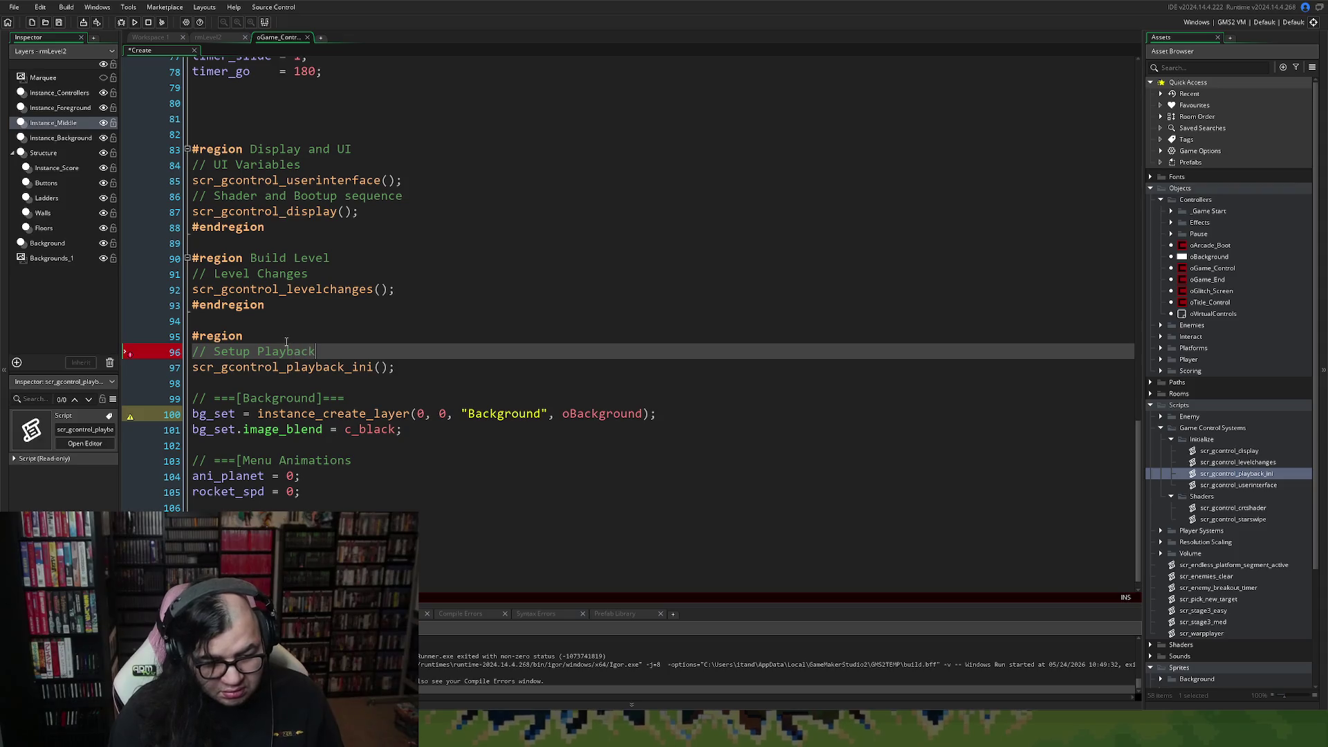
{"action": "type", "text": " \""}
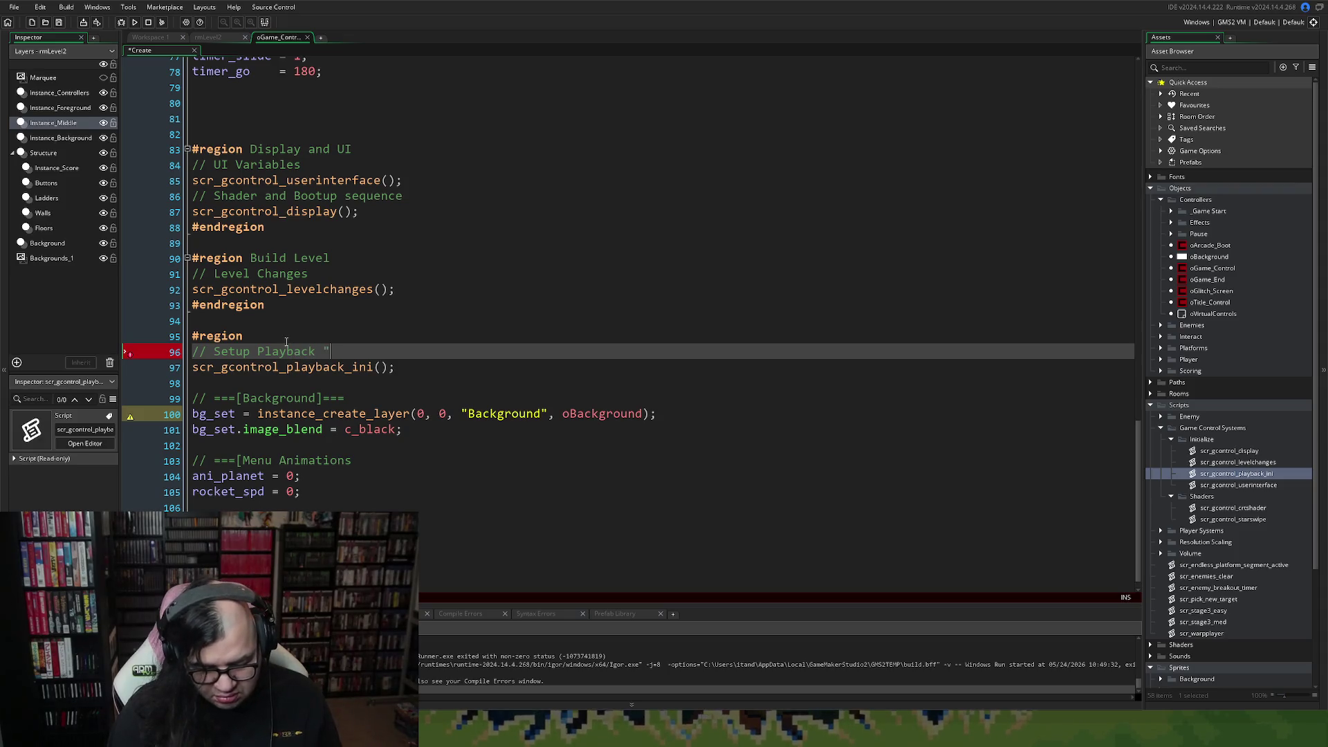
{"action": "type", "text": "Attract"}
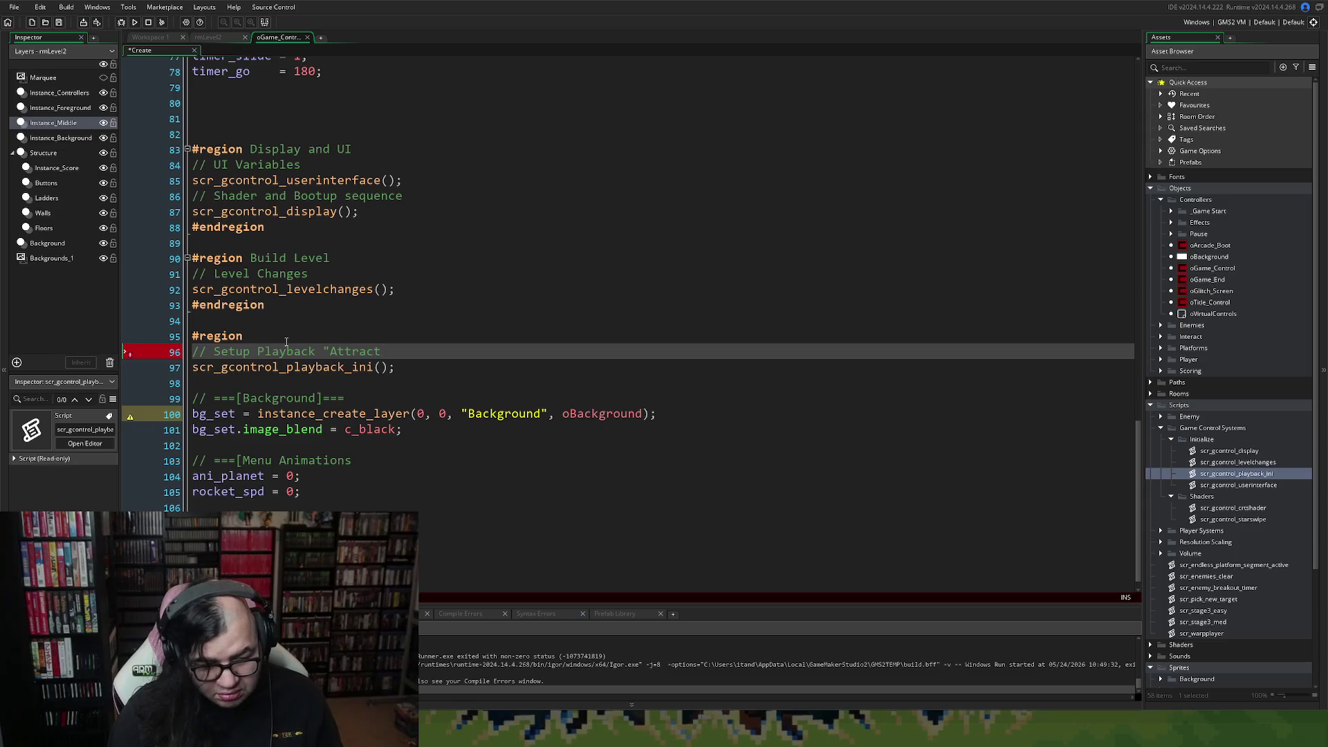
{"action": "type", "text": " Mode\""}
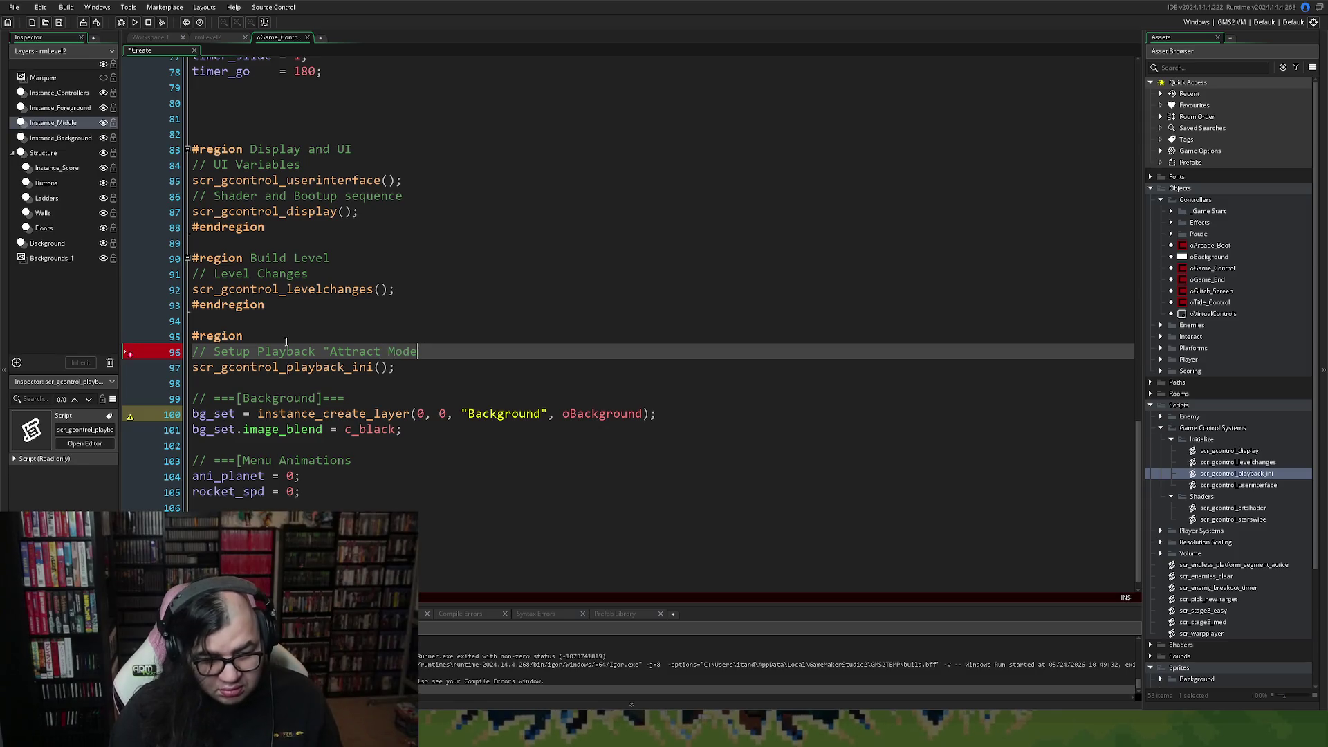
{"action": "key", "text": "Down"}
{"action": "key", "text": "Return"}
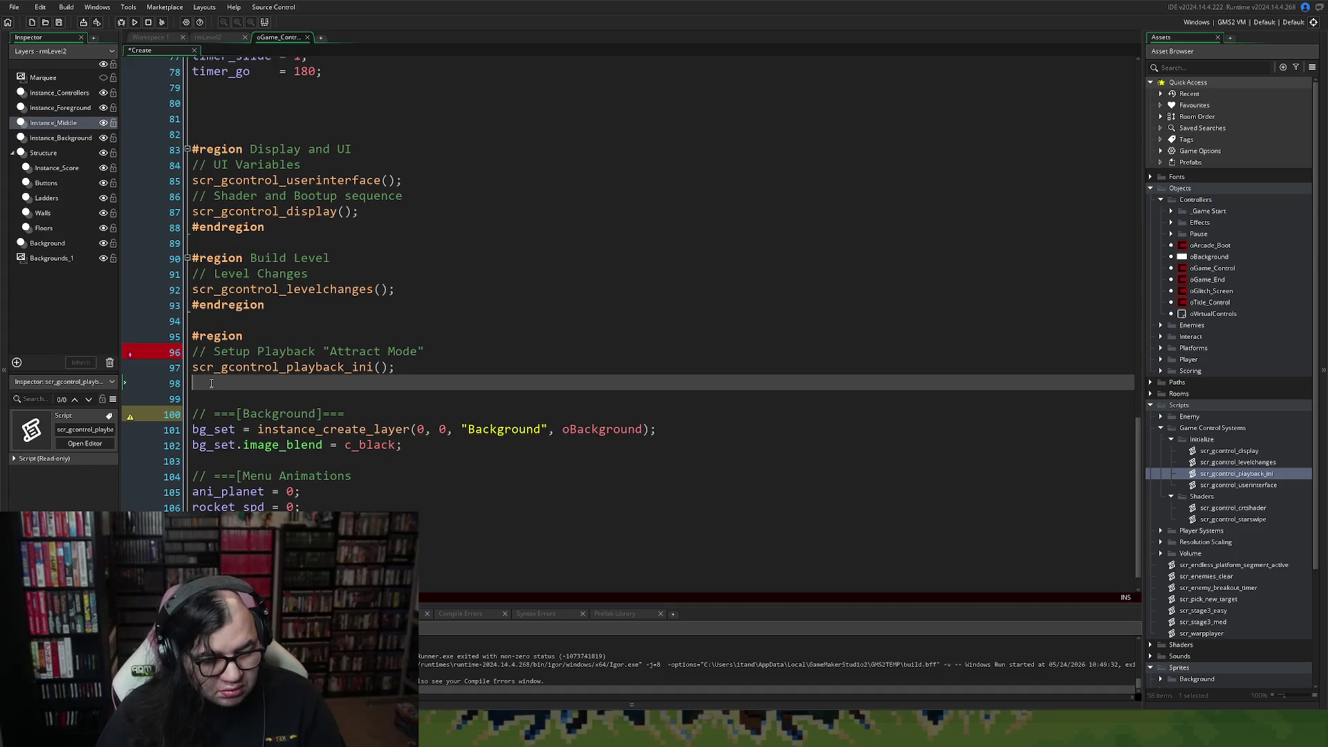
{"action": "type", "text": "#end"}
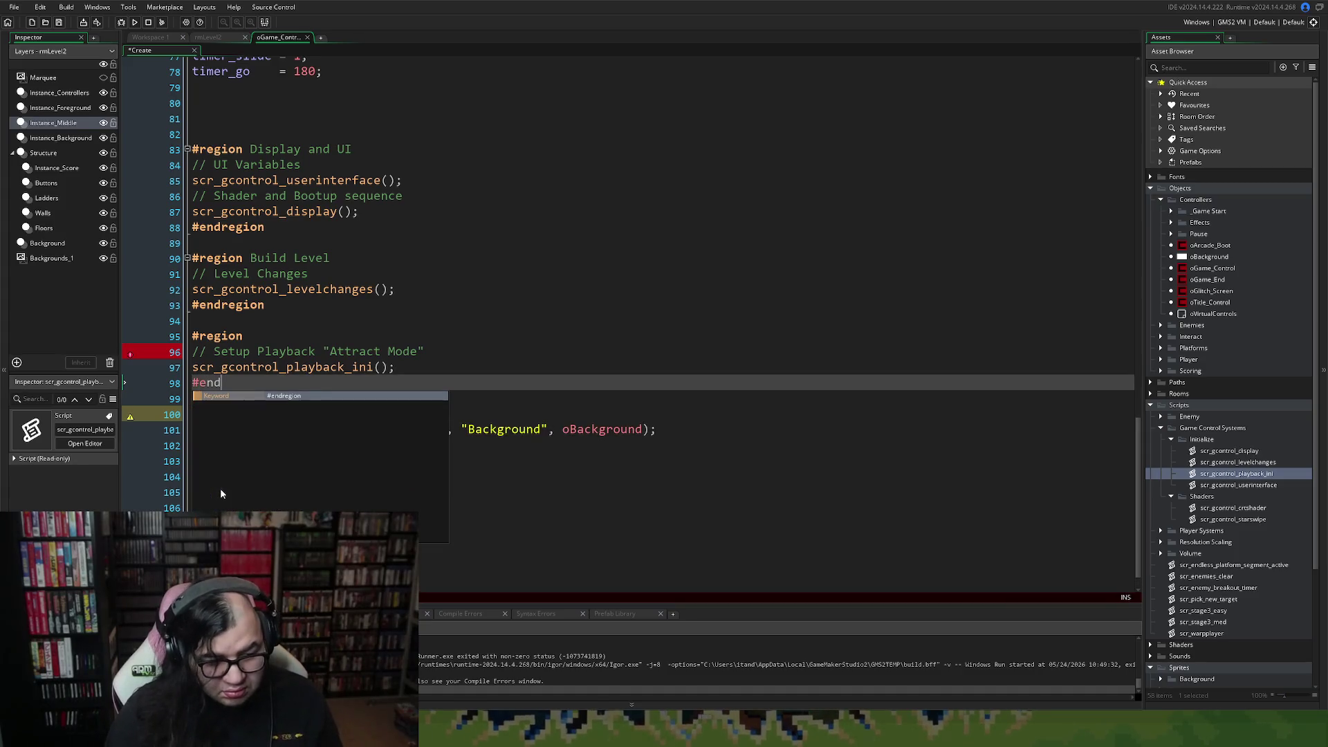
{"action": "left_click", "coordinate": [293, 396]}
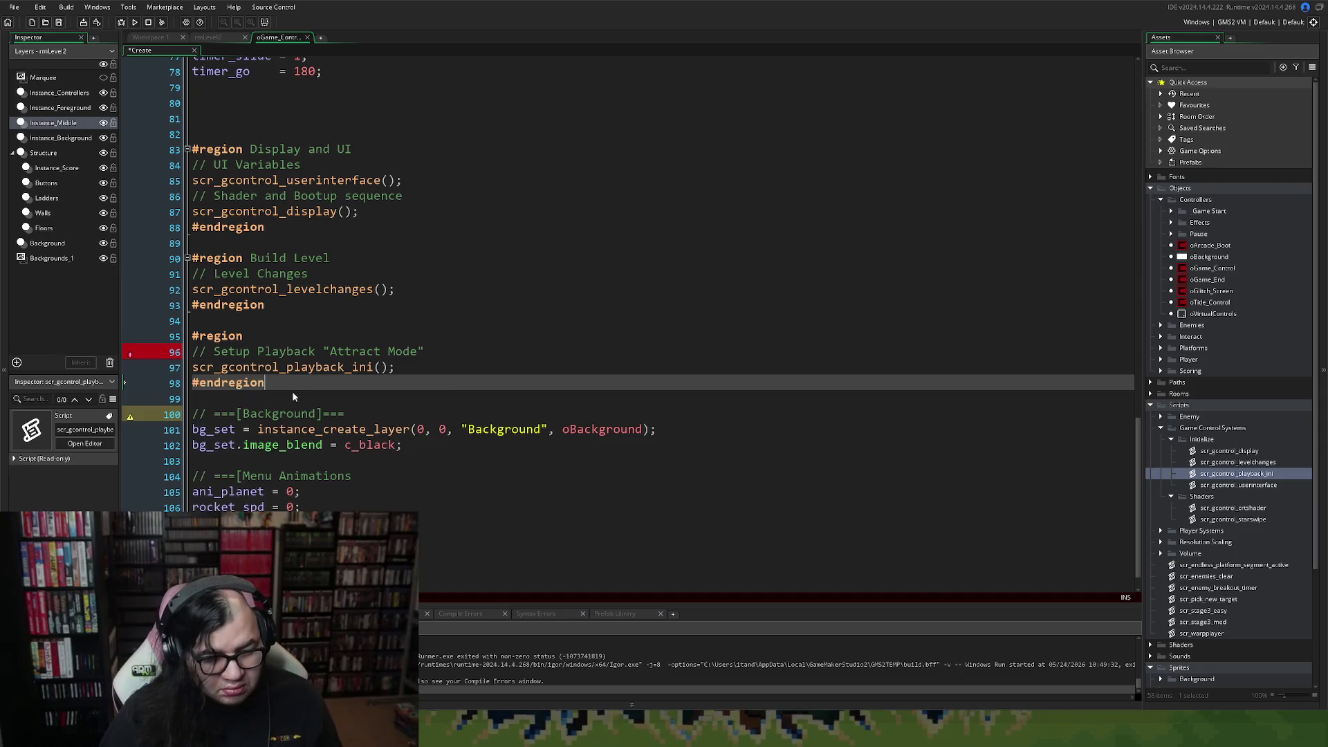
{"action": "left_click", "coordinate": [262, 337]}
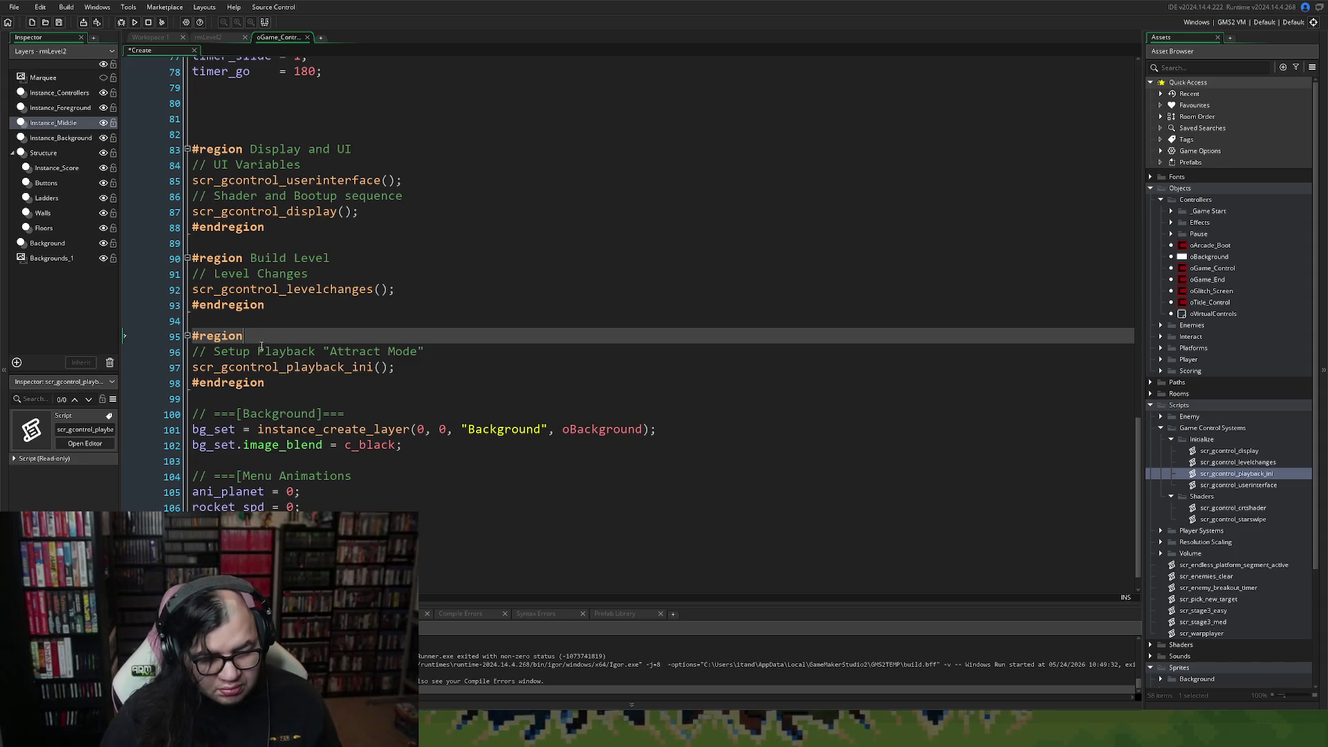
{"action": "left_click", "coordinate": [229, 358]}
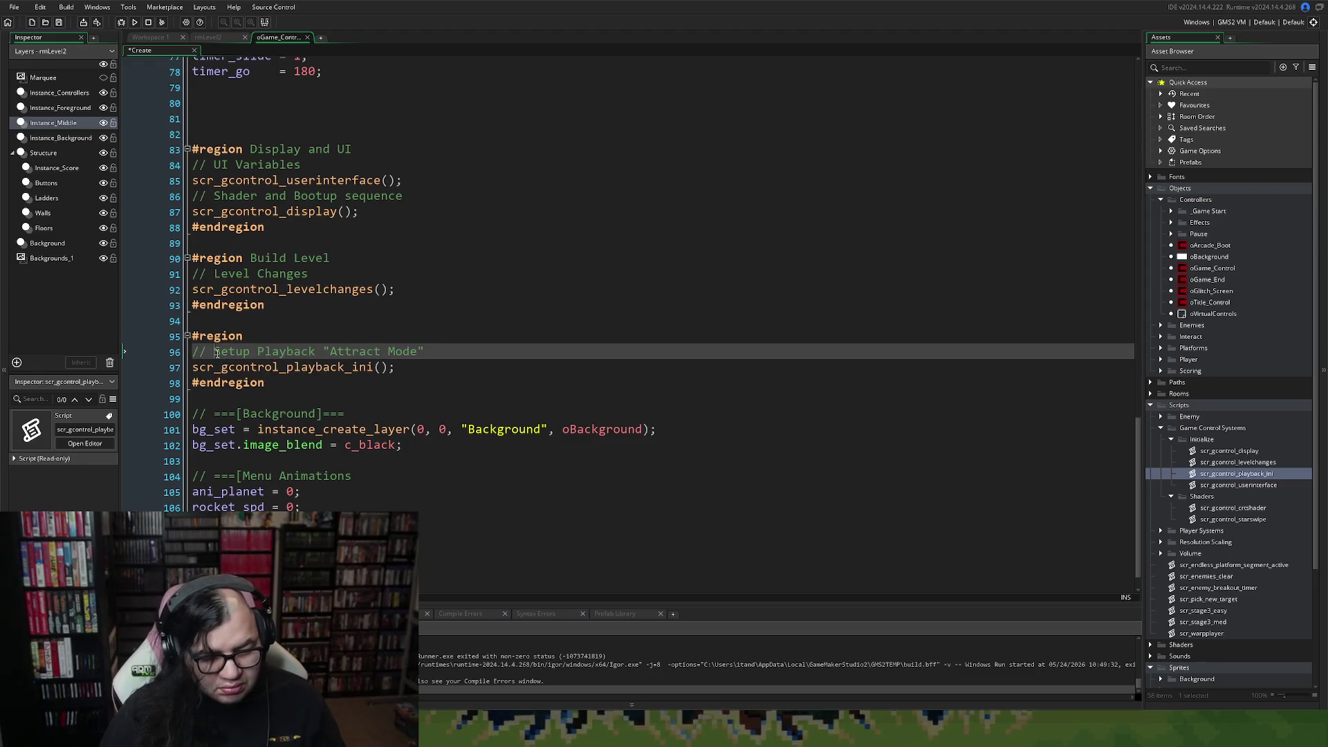
Uncomment the Setup Playback 'Attract Mode' line 96 in the Create event.
{"action": "key", "text": "Home"}
{"action": "key", "text": "Delete"}
{"action": "key", "text": "Delete"}
{"action": "key", "text": "Delete"}
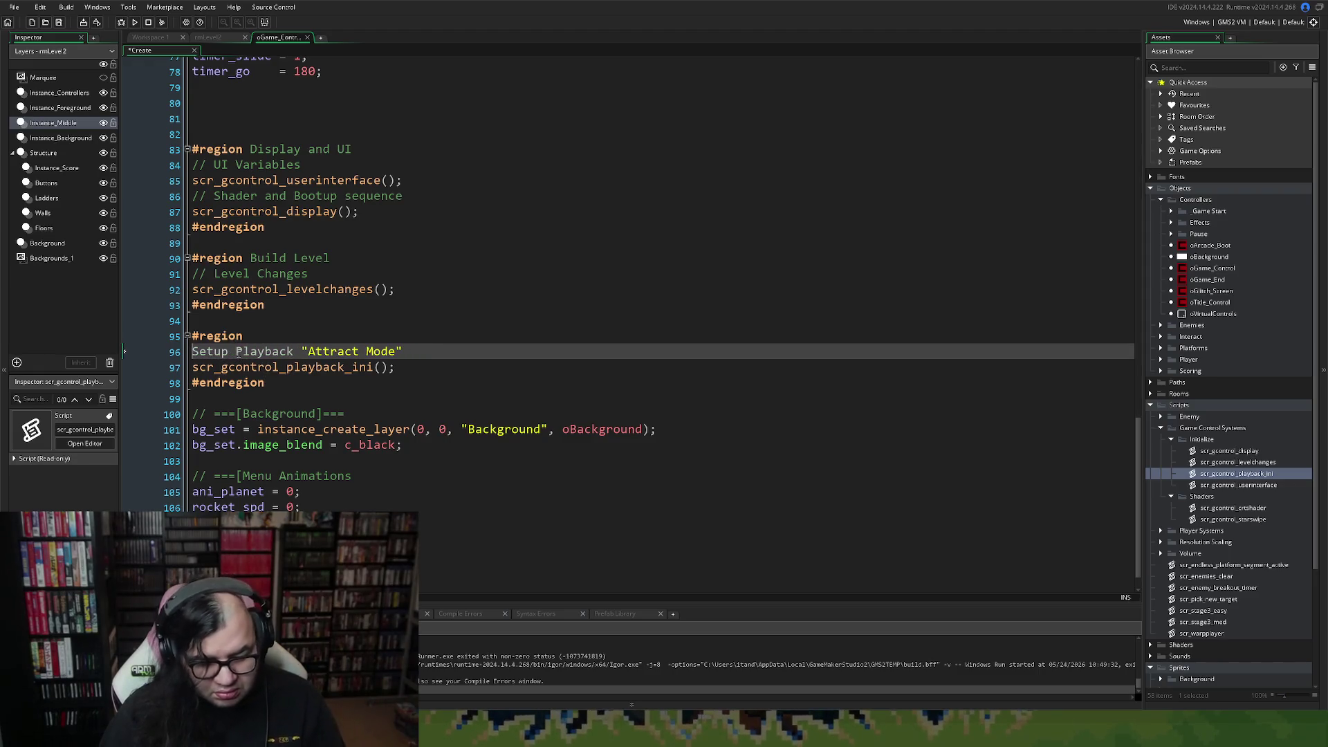
{"action": "scroll", "coordinate": [242, 357], "scroll_direction": "up", "scroll_amount": 4}
Select the Stage 3 Timers block and scroll up toward the Debug lines.
{"action": "scroll", "coordinate": [246, 357], "scroll_direction": "up", "scroll_amount": 2}
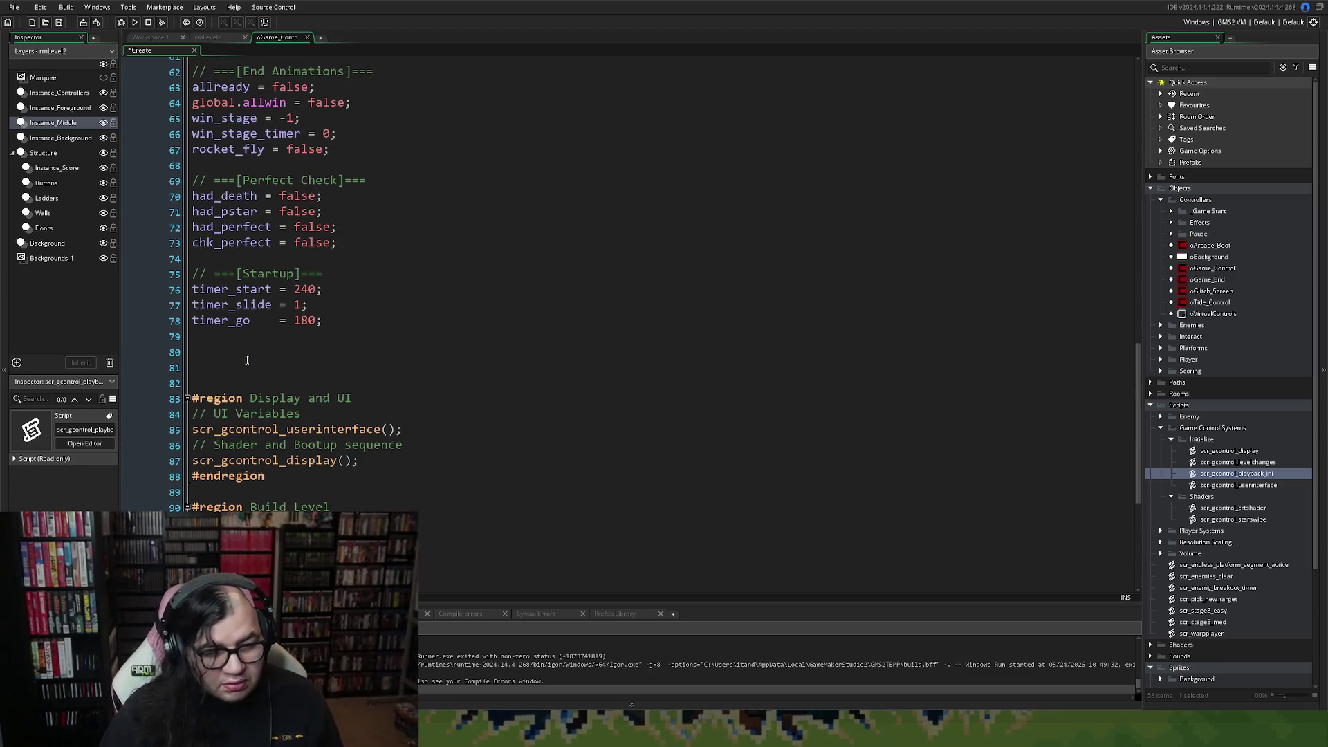
{"action": "scroll", "coordinate": [246, 360], "scroll_direction": "up", "scroll_amount": 2}
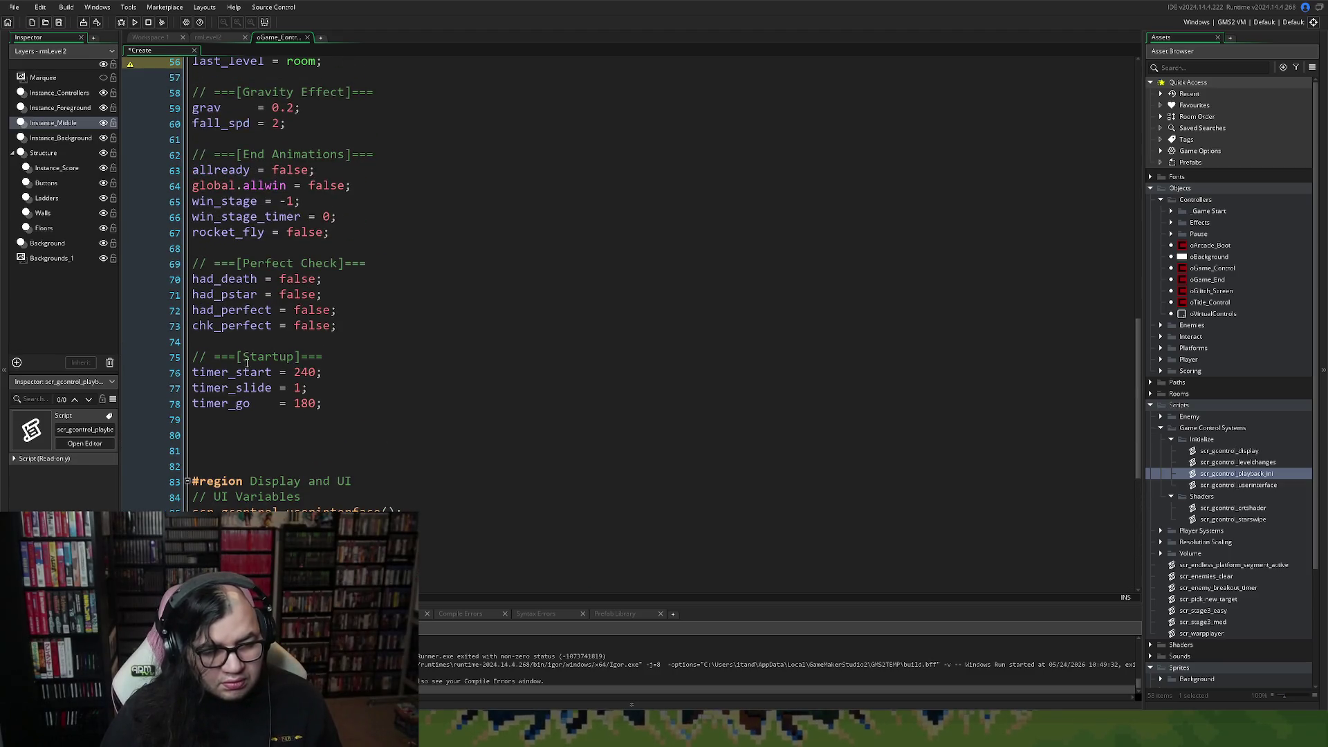
{"action": "scroll", "coordinate": [246, 362], "scroll_direction": "up", "scroll_amount": 7}
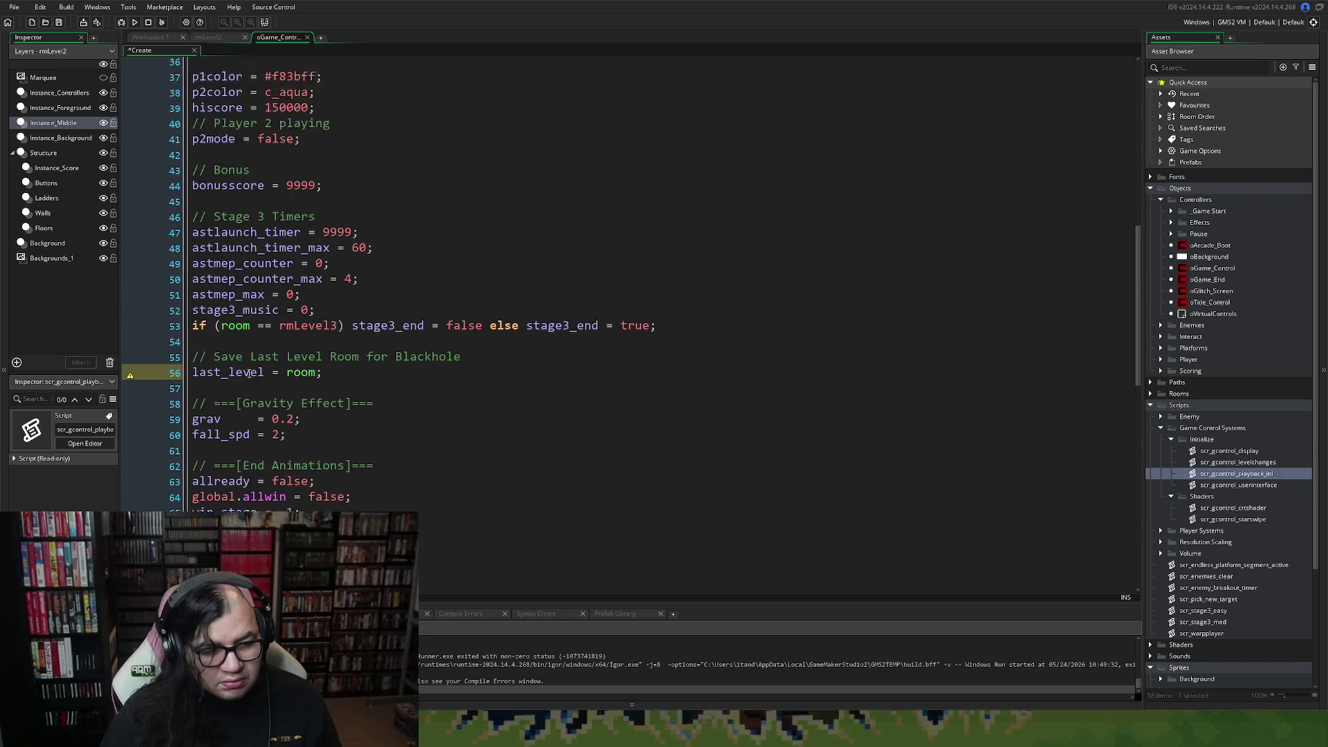
{"action": "scroll", "coordinate": [249, 373], "scroll_direction": "up", "scroll_amount": 6}
{"action": "scroll", "coordinate": [246, 377], "scroll_direction": "down", "scroll_amount": 6}
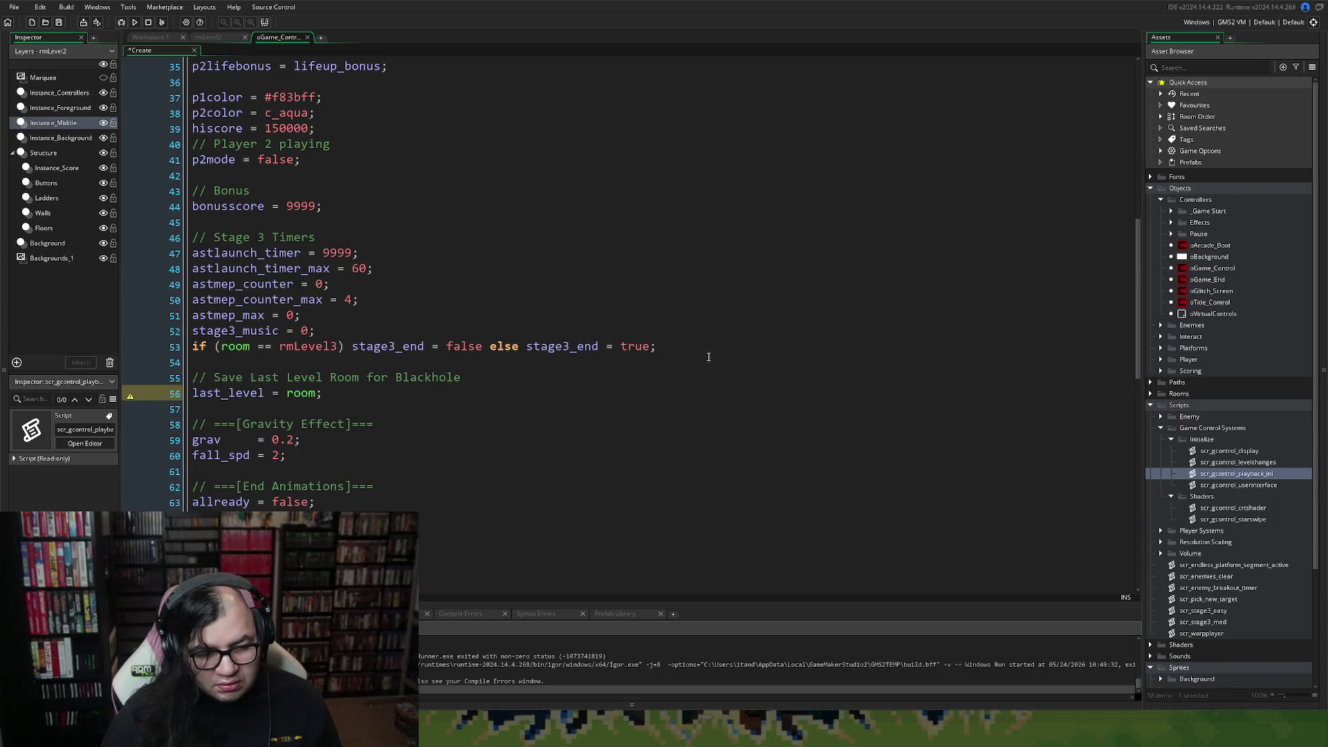
{"action": "mouse_move", "coordinate": [700, 357]}
{"action": "left_mouse_down"}
{"action": "mouse_move", "coordinate": [533, 347]}
{"action": "mouse_move", "coordinate": [304, 300]}
{"action": "mouse_move", "coordinate": [159, 240]}
{"action": "left_mouse_up"}
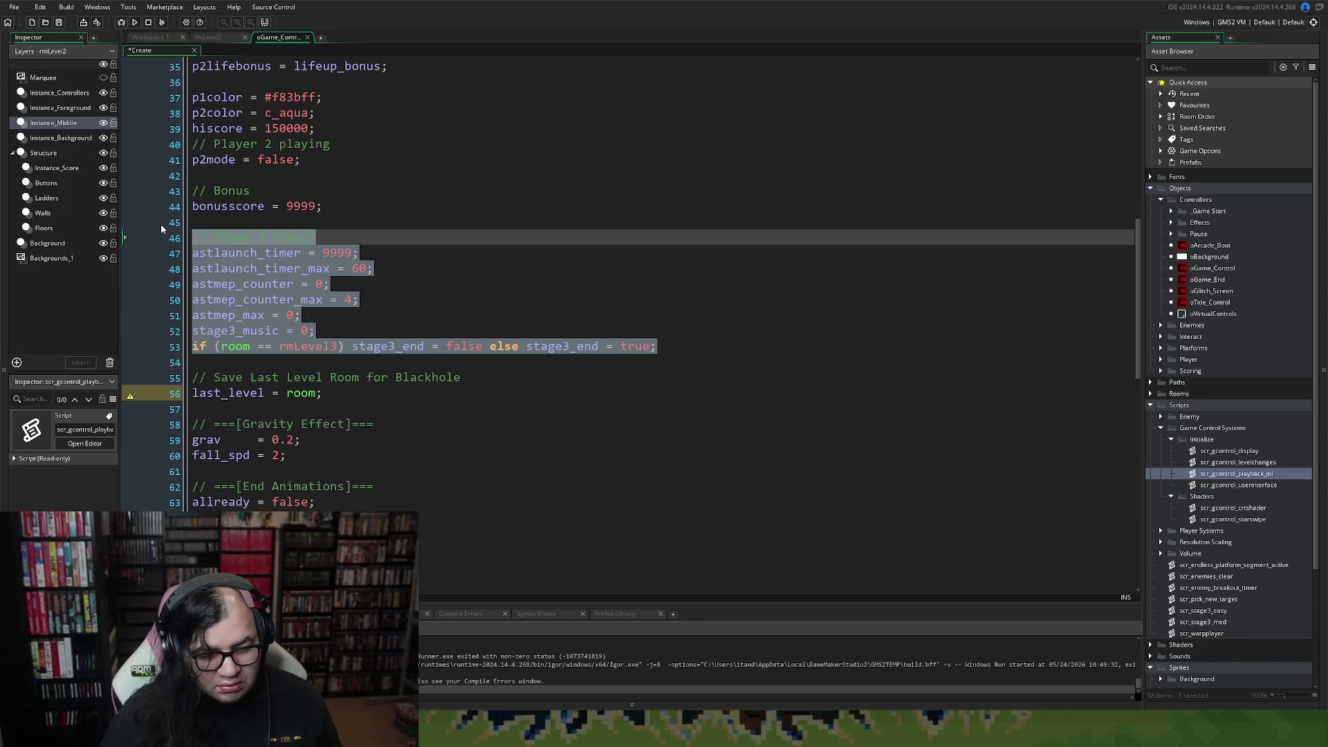
{"action": "scroll", "coordinate": [253, 343], "scroll_direction": "up", "scroll_amount": 7}
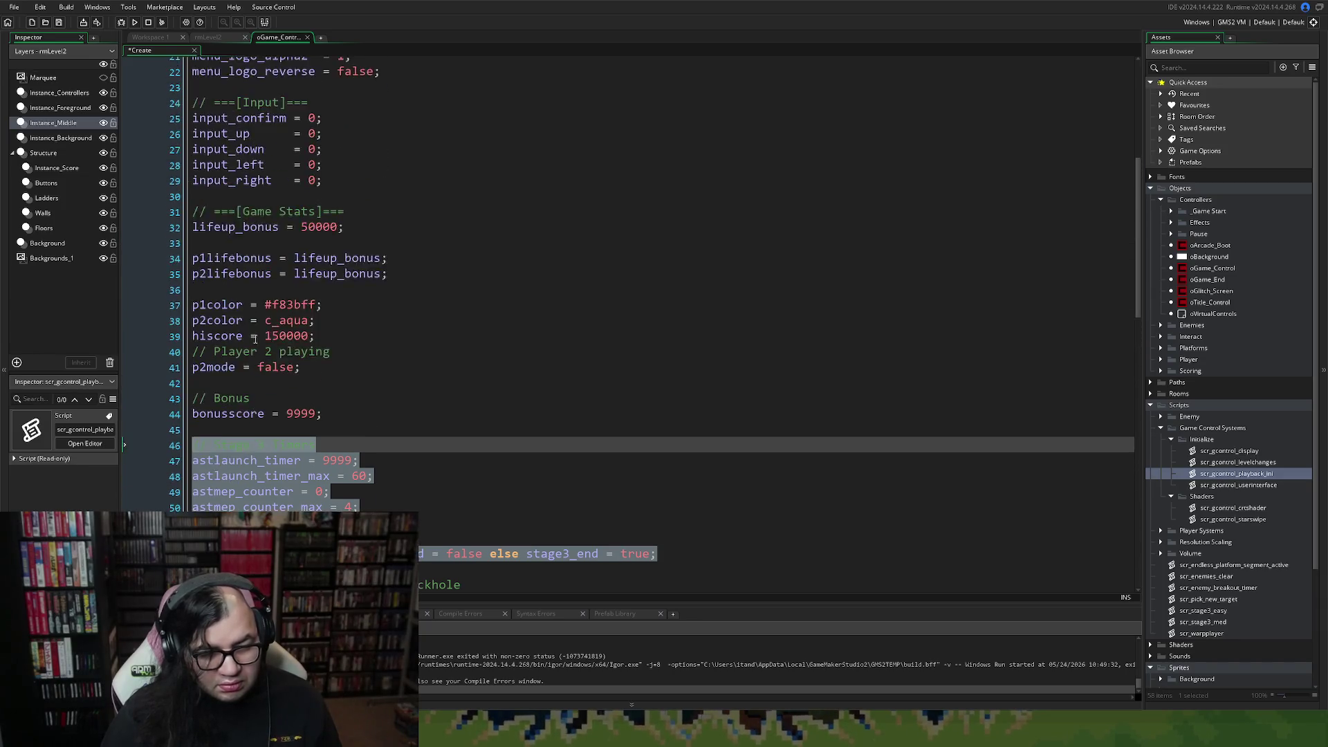
{"action": "scroll", "coordinate": [252, 343], "scroll_direction": "up", "scroll_amount": 3}
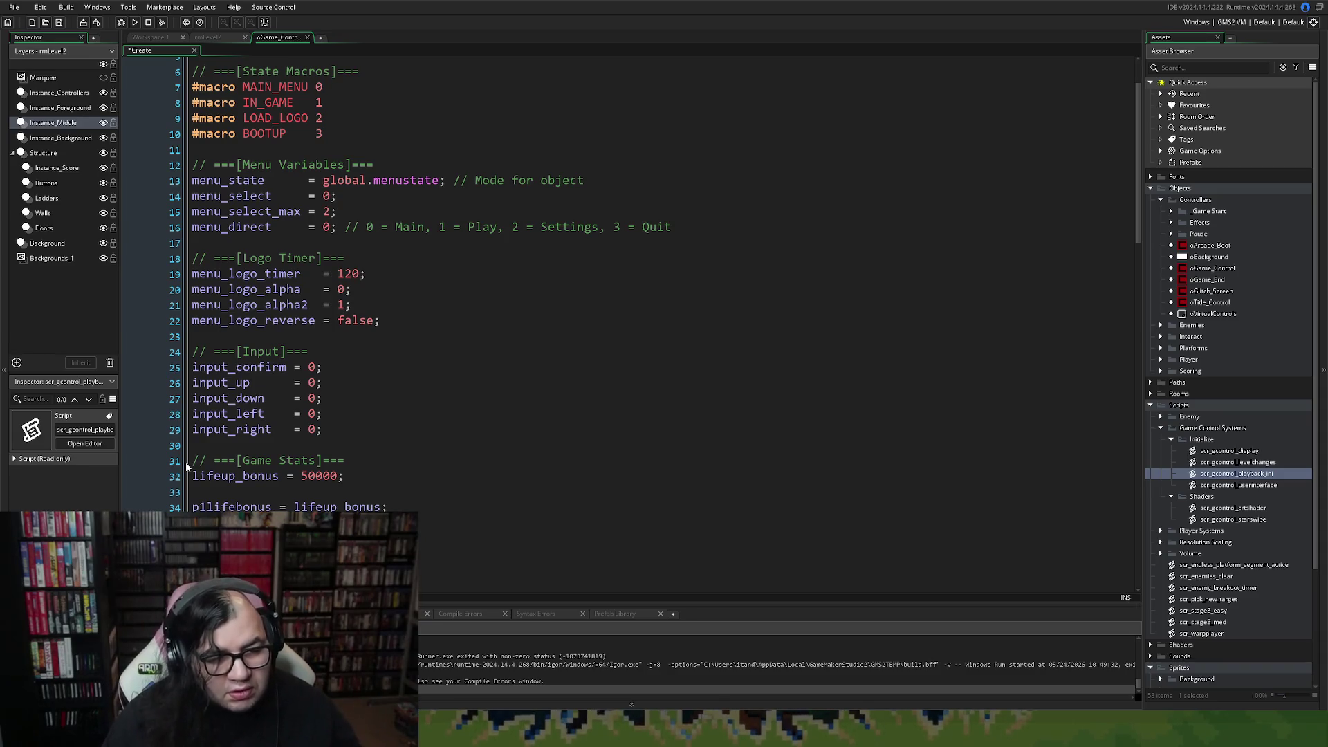
{"action": "scroll", "coordinate": [524, 417], "scroll_direction": "up", "scroll_amount": 2}
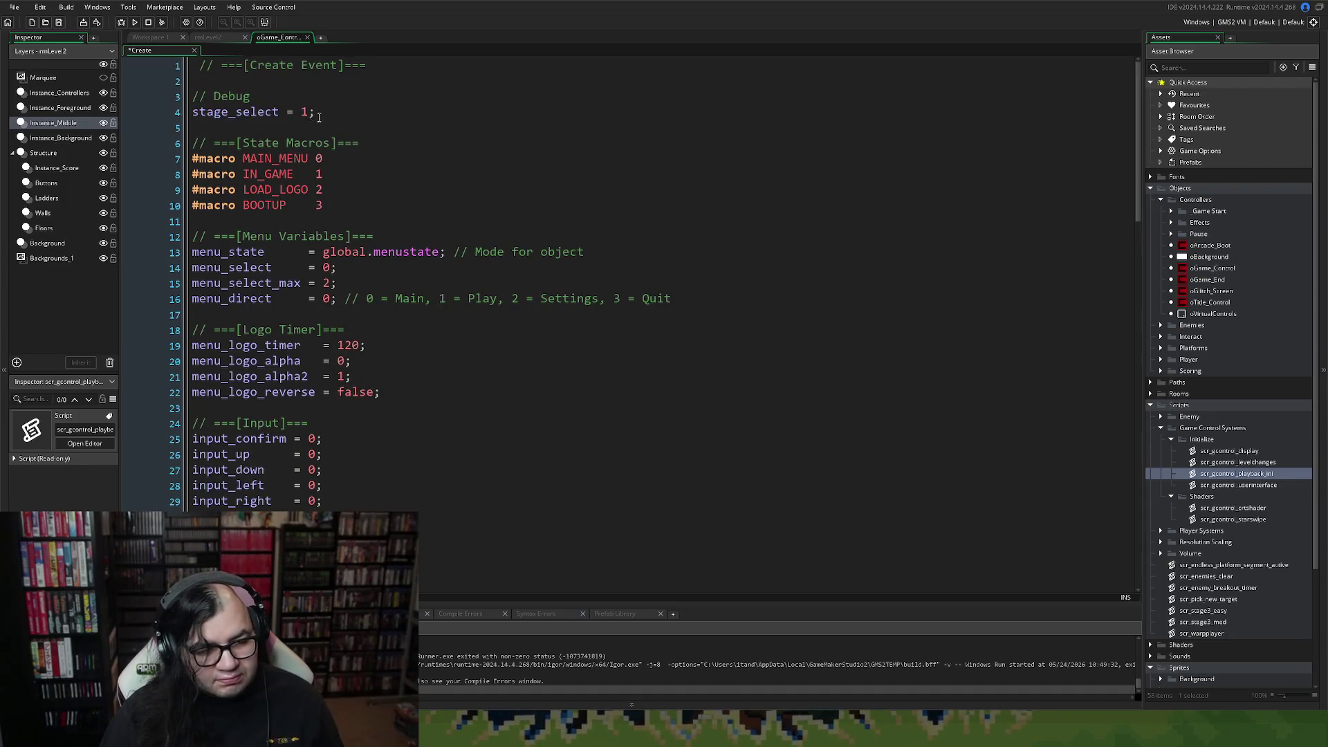
Move the Debug stage_select = 1 lines from the top to just below the BOOTUP macro.
{"action": "mouse_move", "coordinate": [316, 114]}
{"action": "left_mouse_down"}
{"action": "mouse_move", "coordinate": [194, 113]}
{"action": "mouse_move", "coordinate": [191, 99]}
{"action": "left_mouse_up"}
{"action": "key", "text": "ctrl+c"}
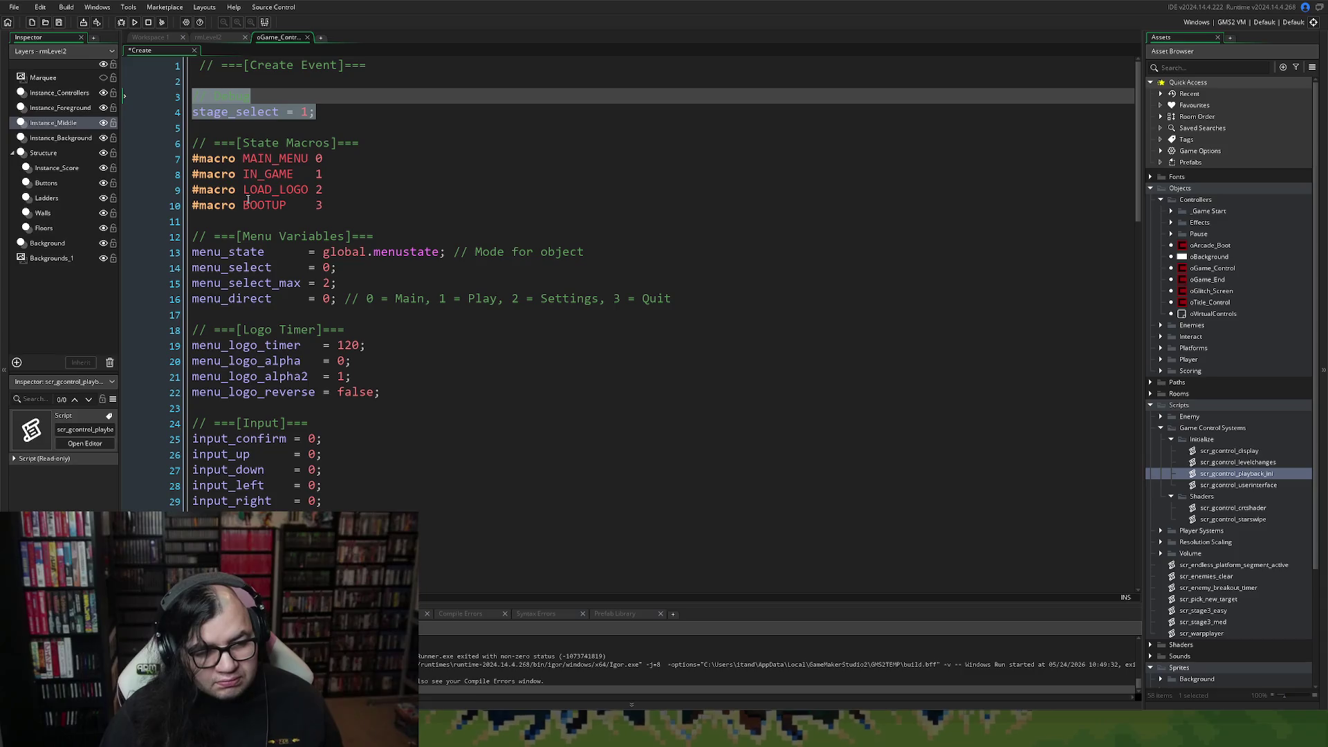
{"action": "key", "text": "BackSpace"}
{"action": "left_click", "coordinate": [334, 191]}
{"action": "key", "text": "Return"}
{"action": "key", "text": "Return"}
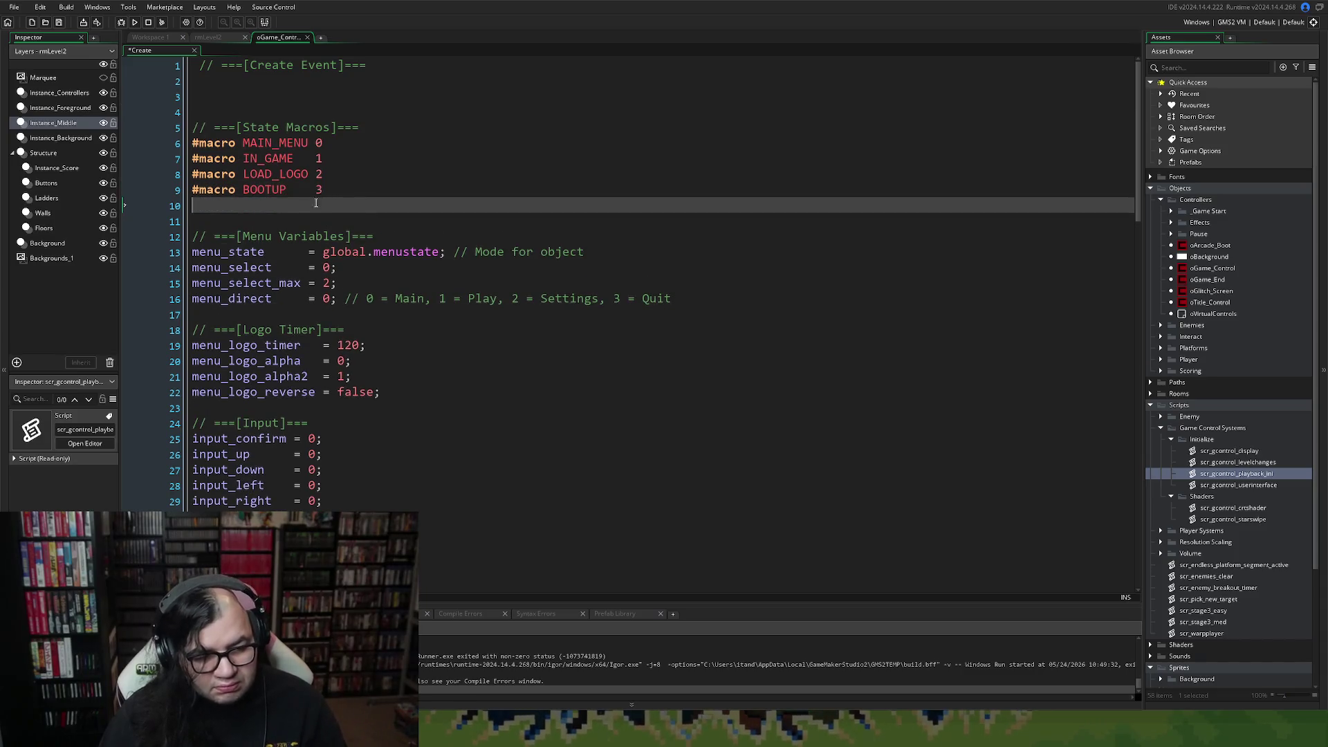
{"action": "key", "text": "ctrl+v"}
{"action": "scroll", "coordinate": [329, 258], "scroll_direction": "down", "scroll_amount": 3}
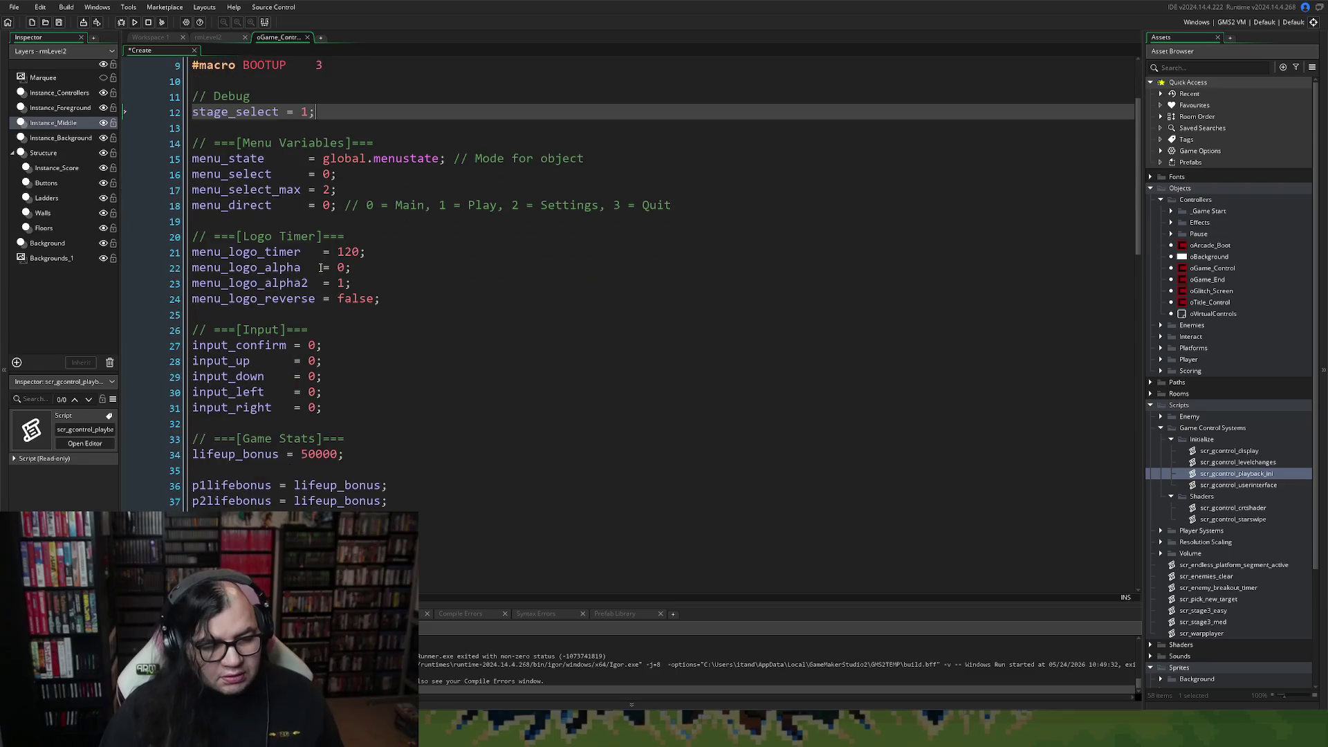
{"action": "right_click", "coordinate": [321, 267]}
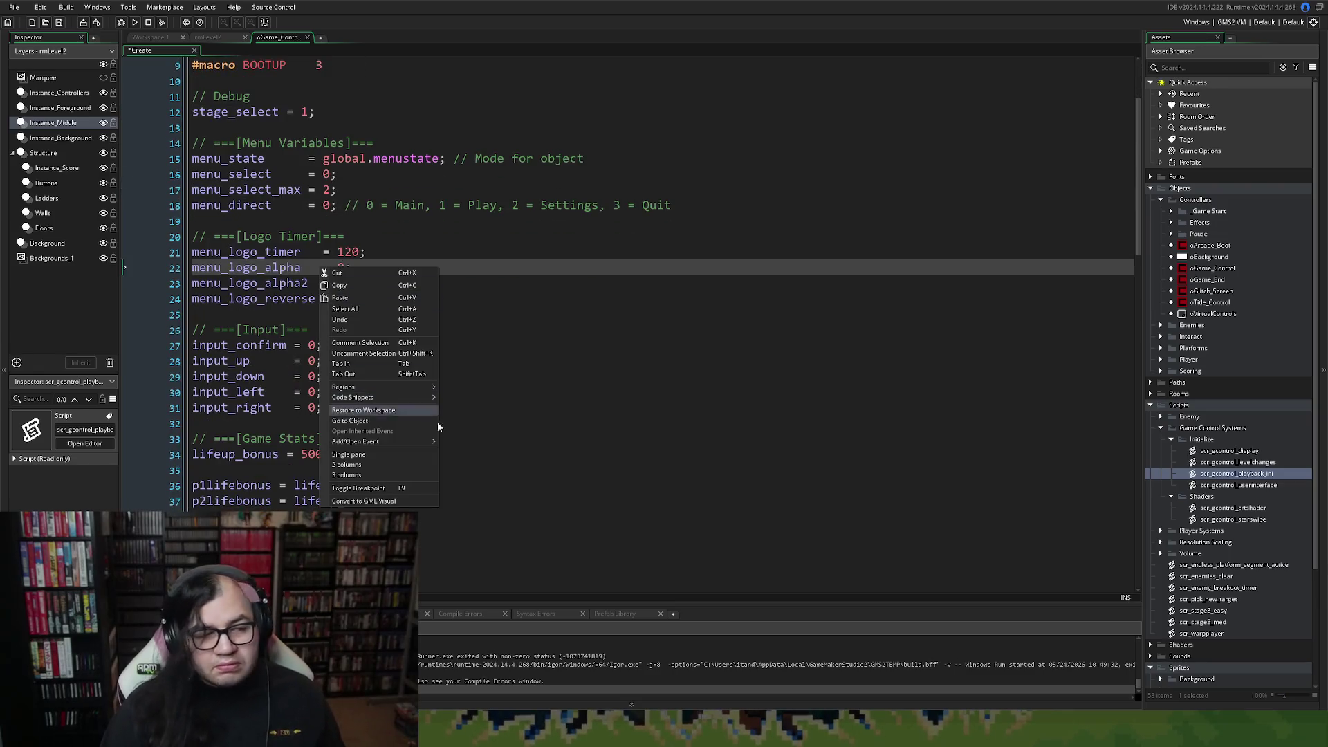
Delete the Logo Timer menu_logo variables on lines 20–24.
{"action": "left_click", "coordinate": [505, 439]}
{"action": "right_click", "coordinate": [497, 404]}
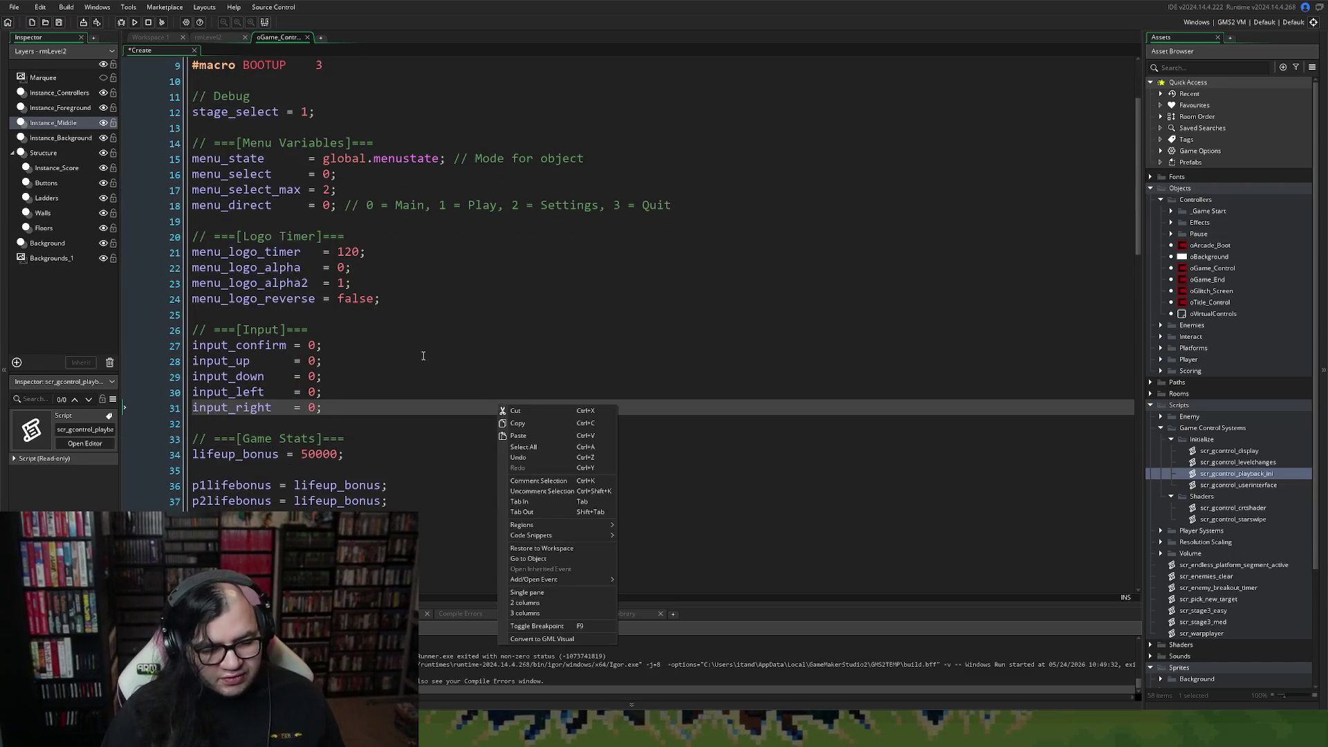
{"action": "scroll", "coordinate": [415, 360], "scroll_direction": "down", "scroll_amount": 7}
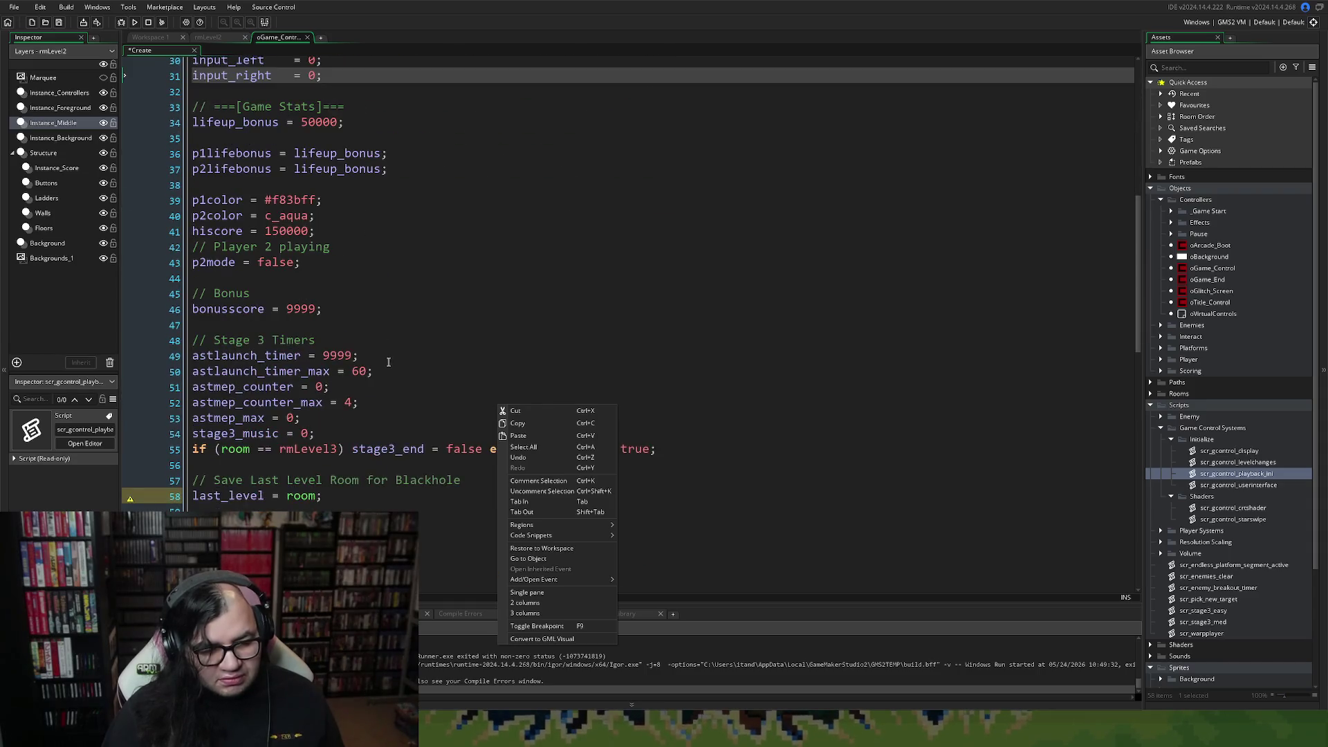
{"action": "scroll", "coordinate": [401, 370], "scroll_direction": "up", "scroll_amount": 5}
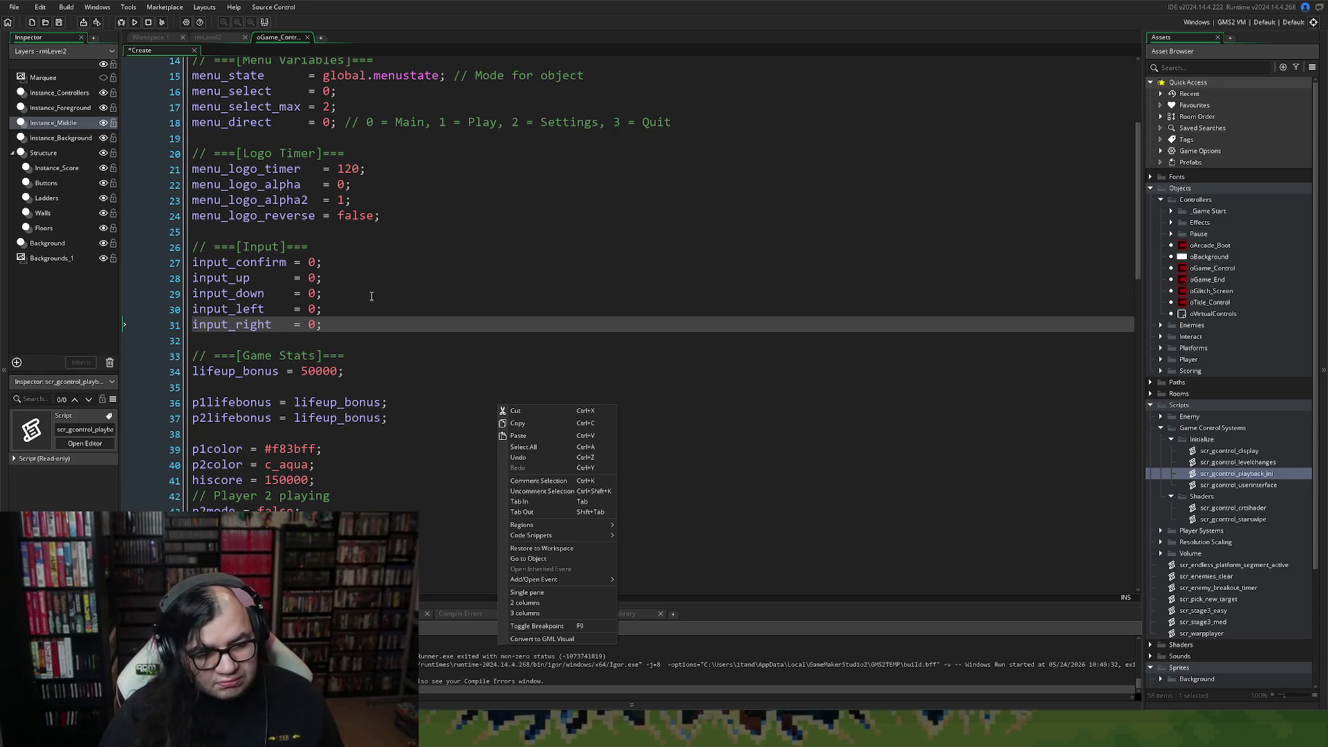
{"action": "left_click", "coordinate": [382, 216]}
{"action": "mouse_move", "coordinate": [381, 216]}
{"action": "left_mouse_down"}
{"action": "mouse_move", "coordinate": [207, 184]}
{"action": "mouse_move", "coordinate": [192, 153]}
{"action": "left_mouse_up"}
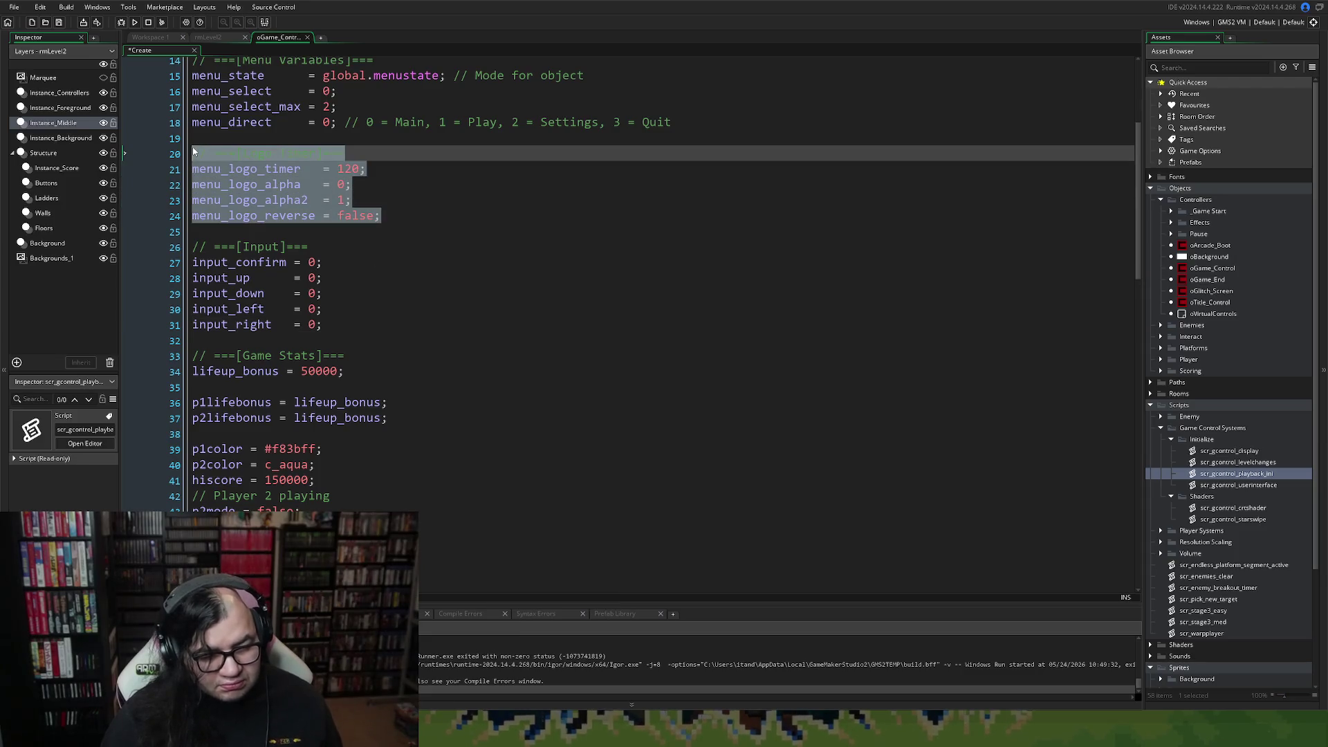
{"action": "key", "text": "Delete"}
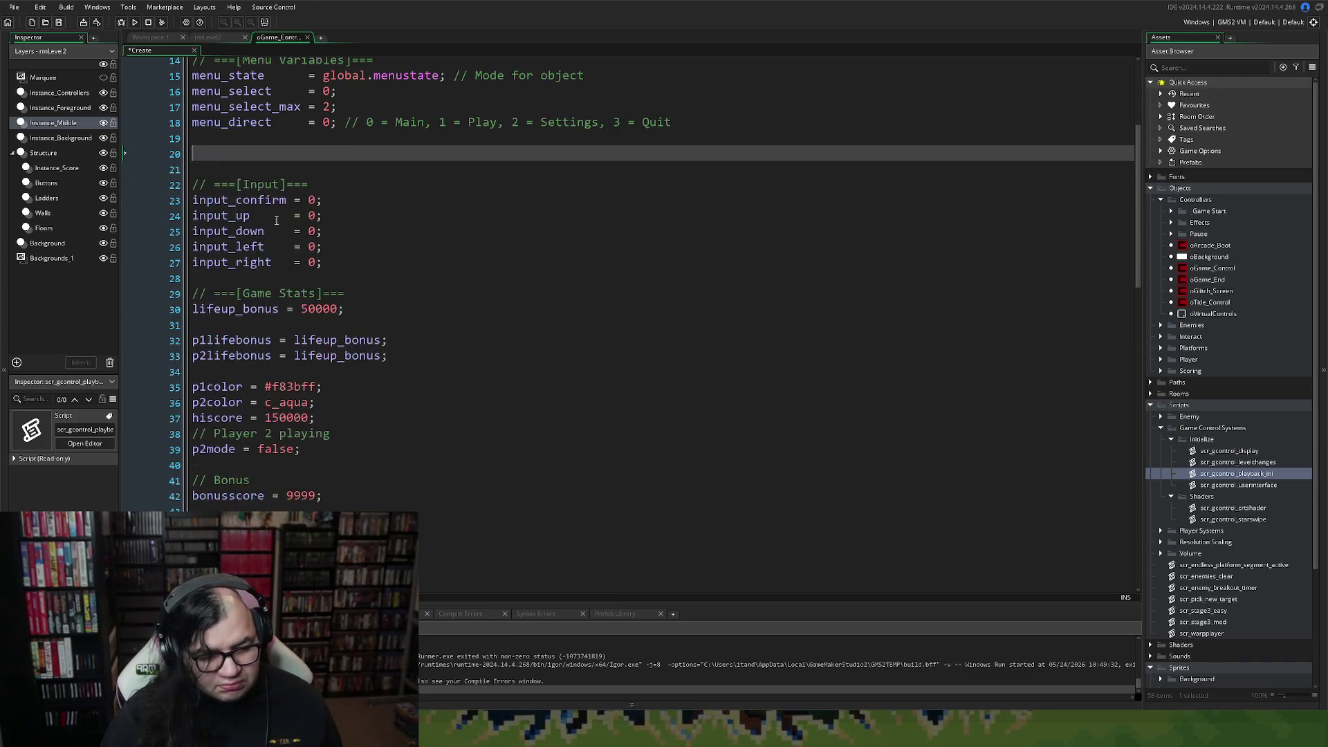
{"action": "scroll", "coordinate": [283, 247], "scroll_direction": "down", "scroll_amount": 7}
{"action": "scroll", "coordinate": [283, 247], "scroll_direction": "down", "scroll_amount": 11}
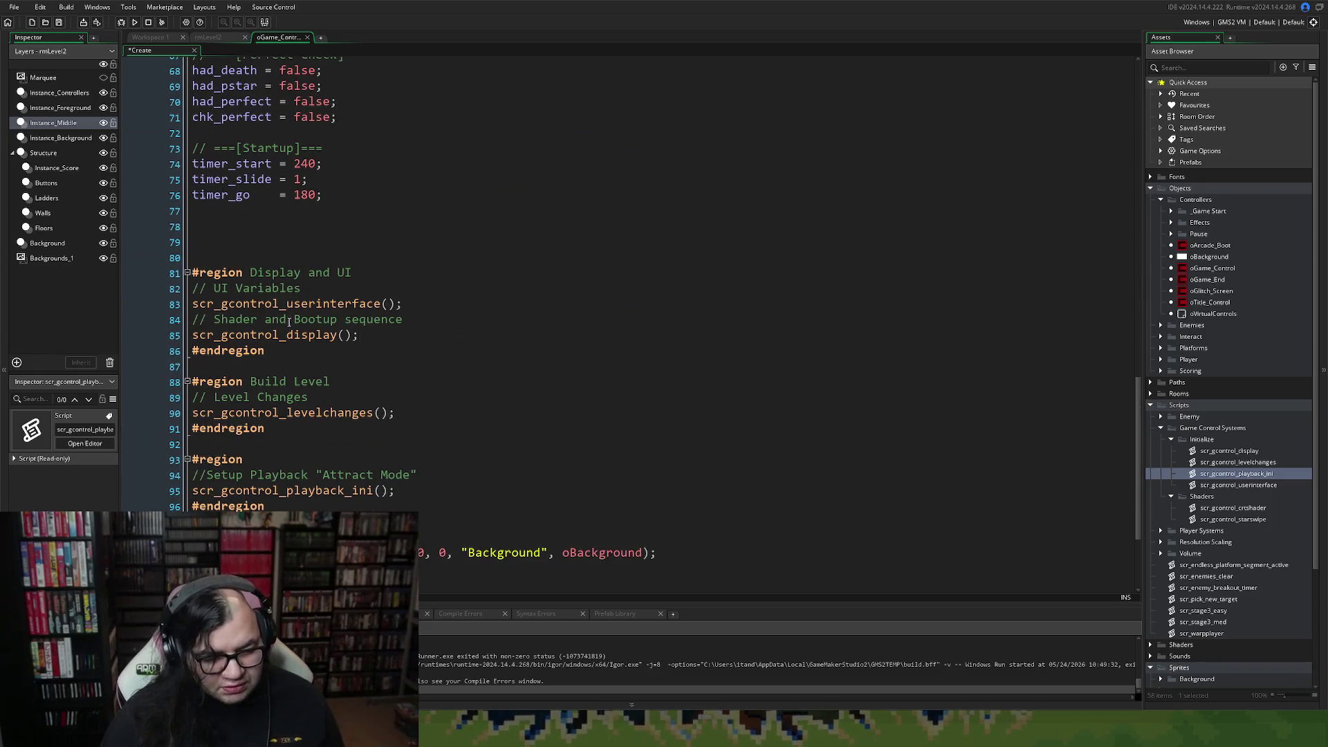
{"action": "left_click", "coordinate": [337, 306]}
{"action": "right_click", "coordinate": [334, 309]}
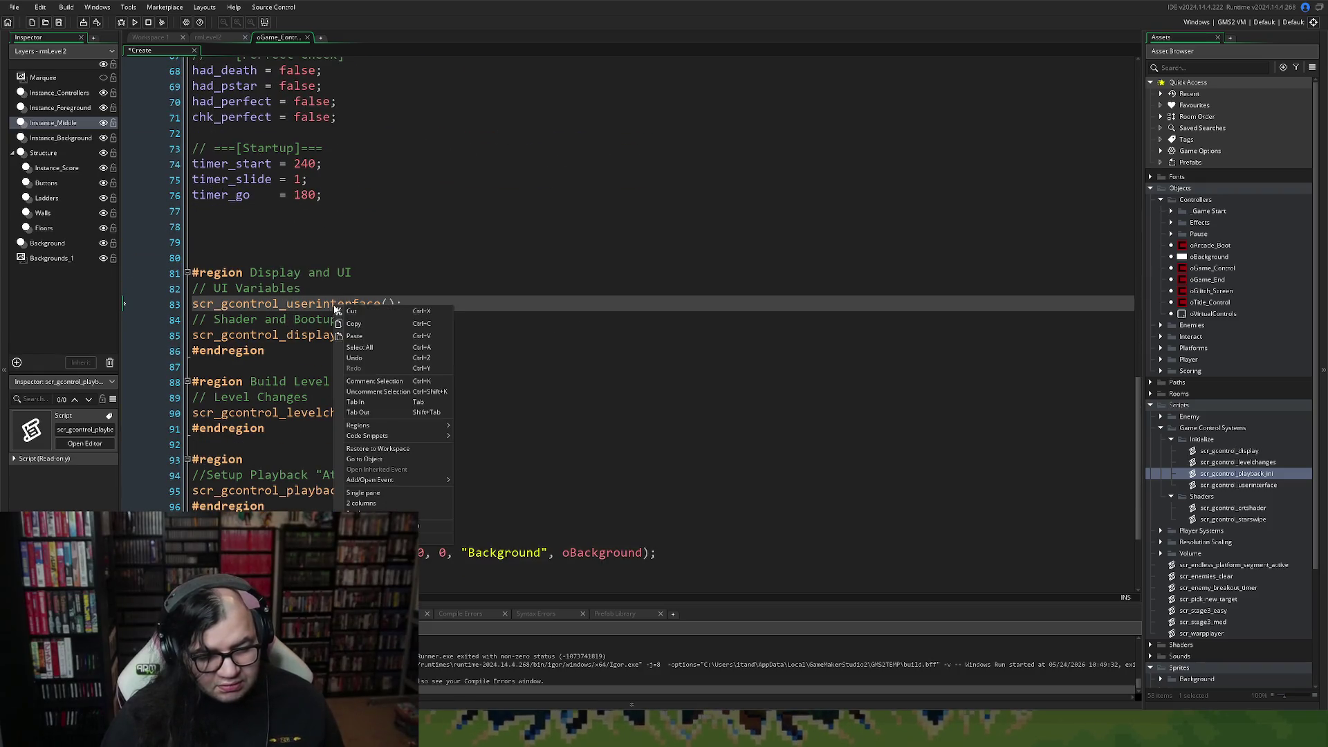
{"action": "left_click", "coordinate": [195, 290]}
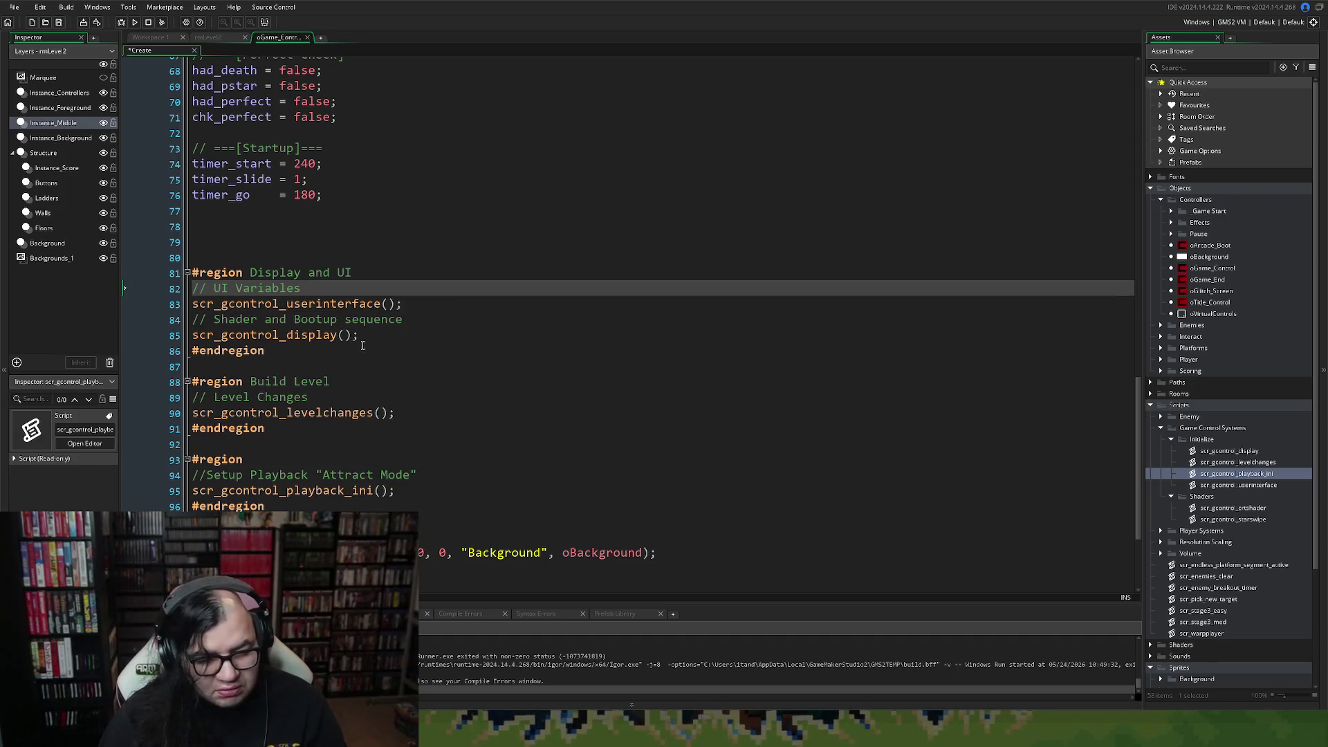
{"action": "left_click", "coordinate": [357, 322]}
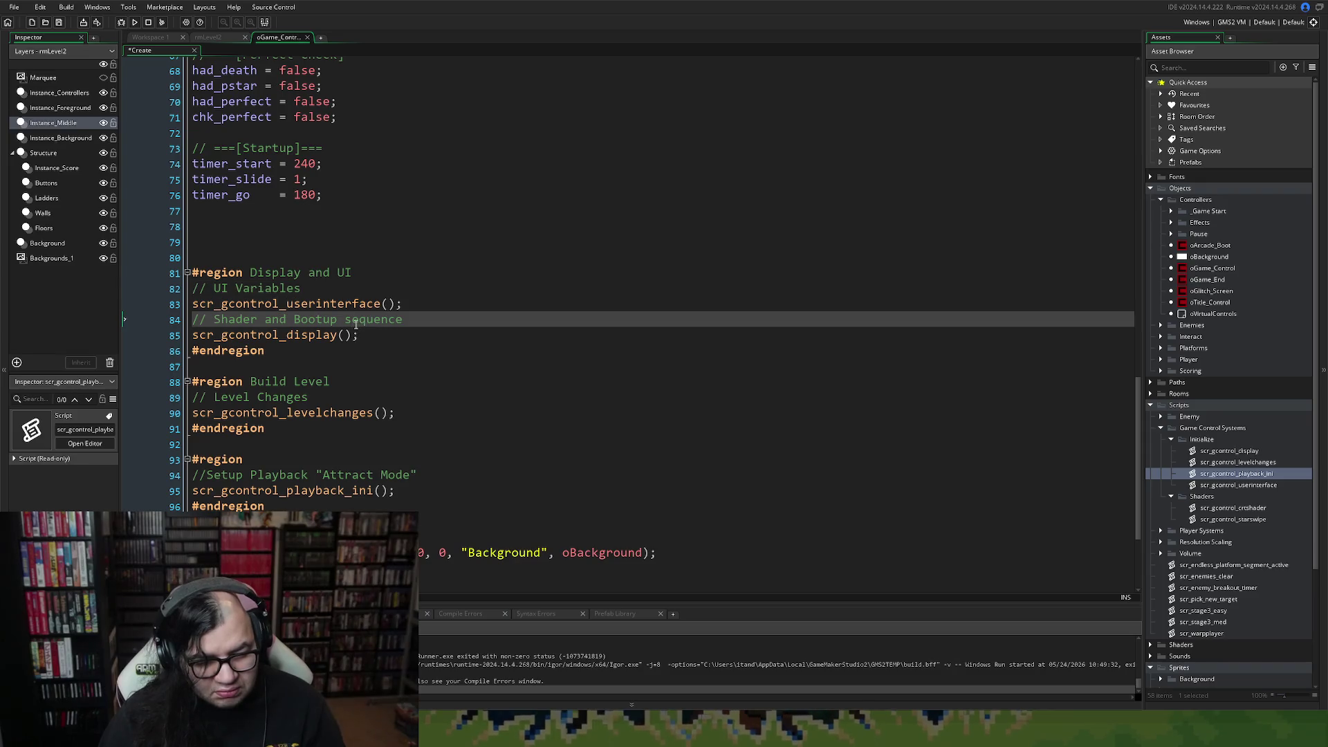
{"action": "left_click", "coordinate": [318, 335]}
{"action": "middle_click", "coordinate": [317, 335]}
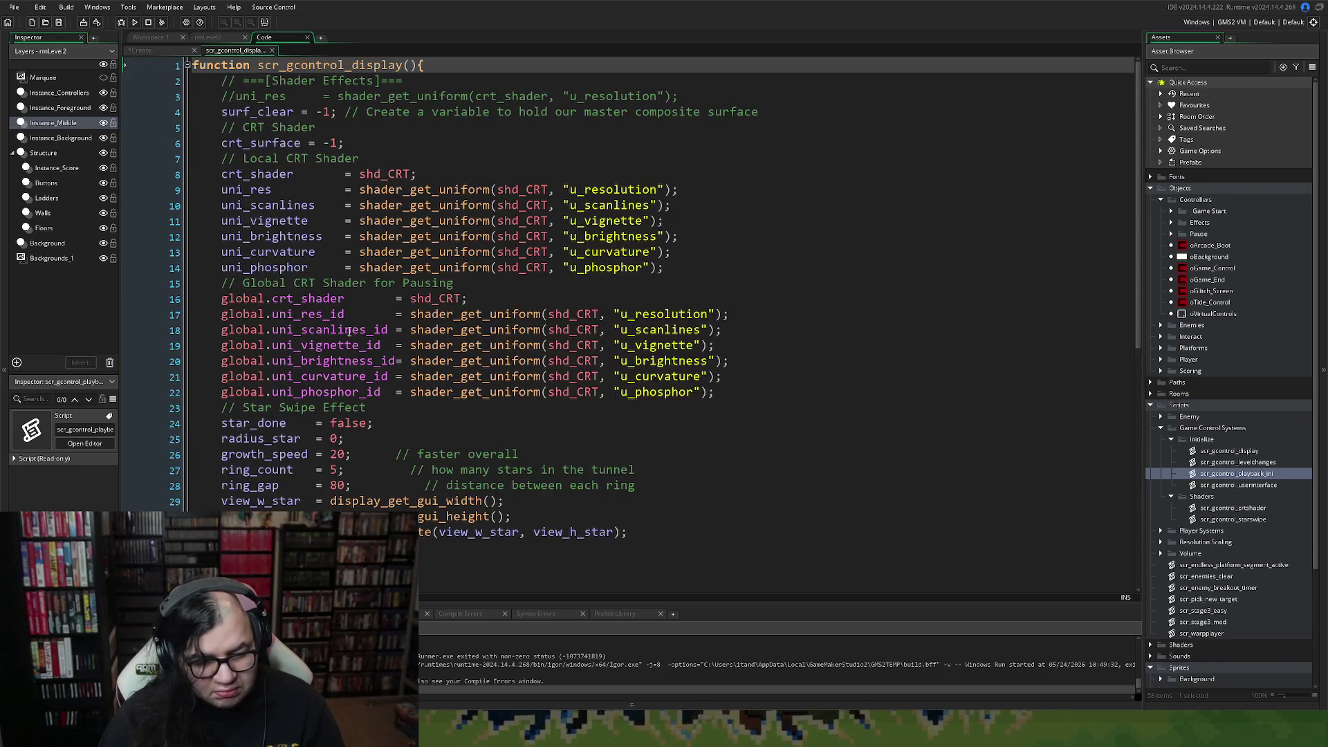
{"action": "scroll", "coordinate": [336, 339], "scroll_direction": "down", "scroll_amount": 9}
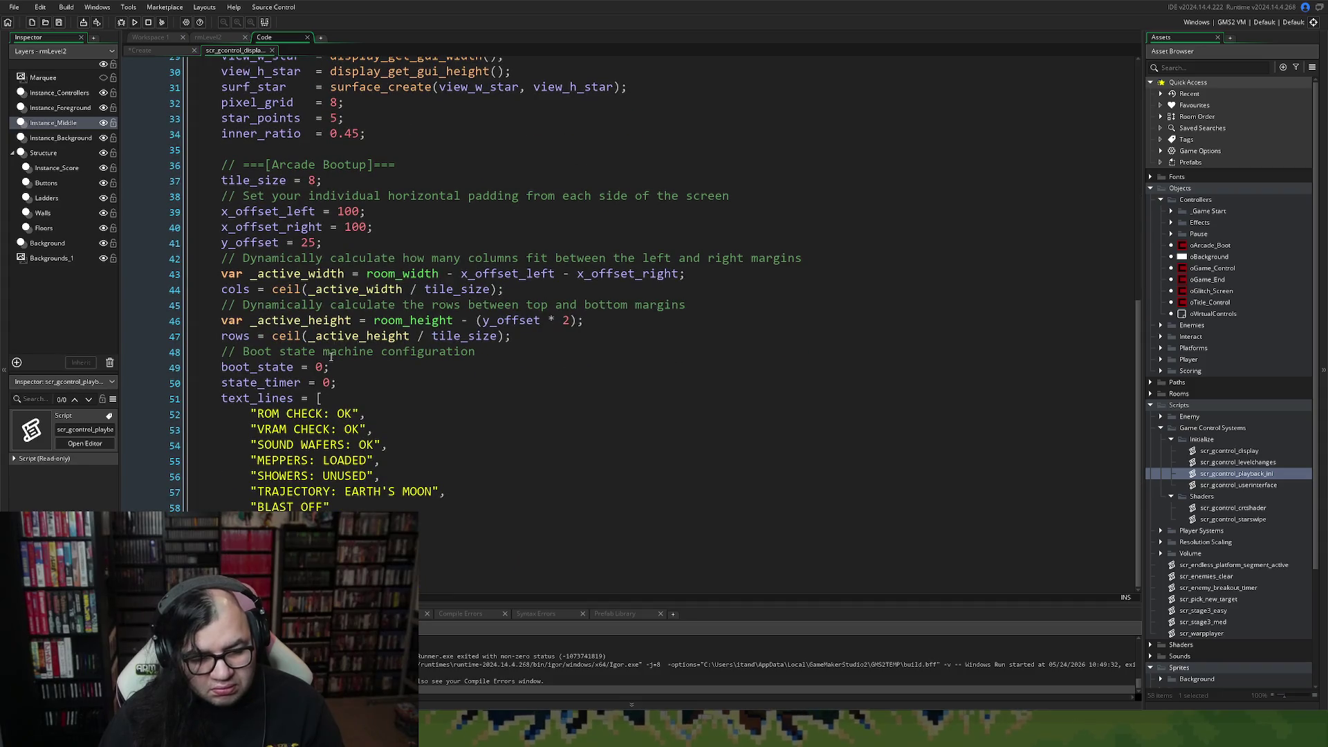
{"action": "left_click", "coordinate": [311, 538]}
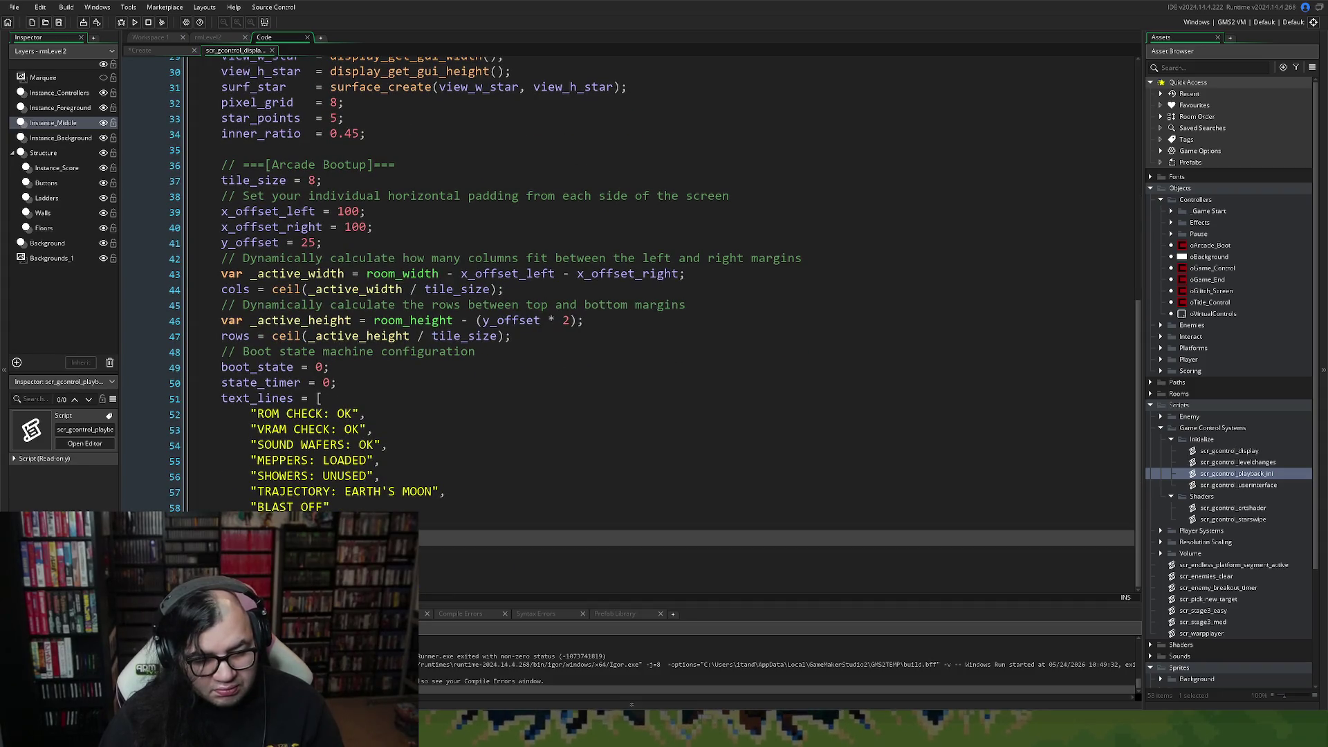
{"action": "key", "text": "Return"}
{"action": "key", "text": "Return"}
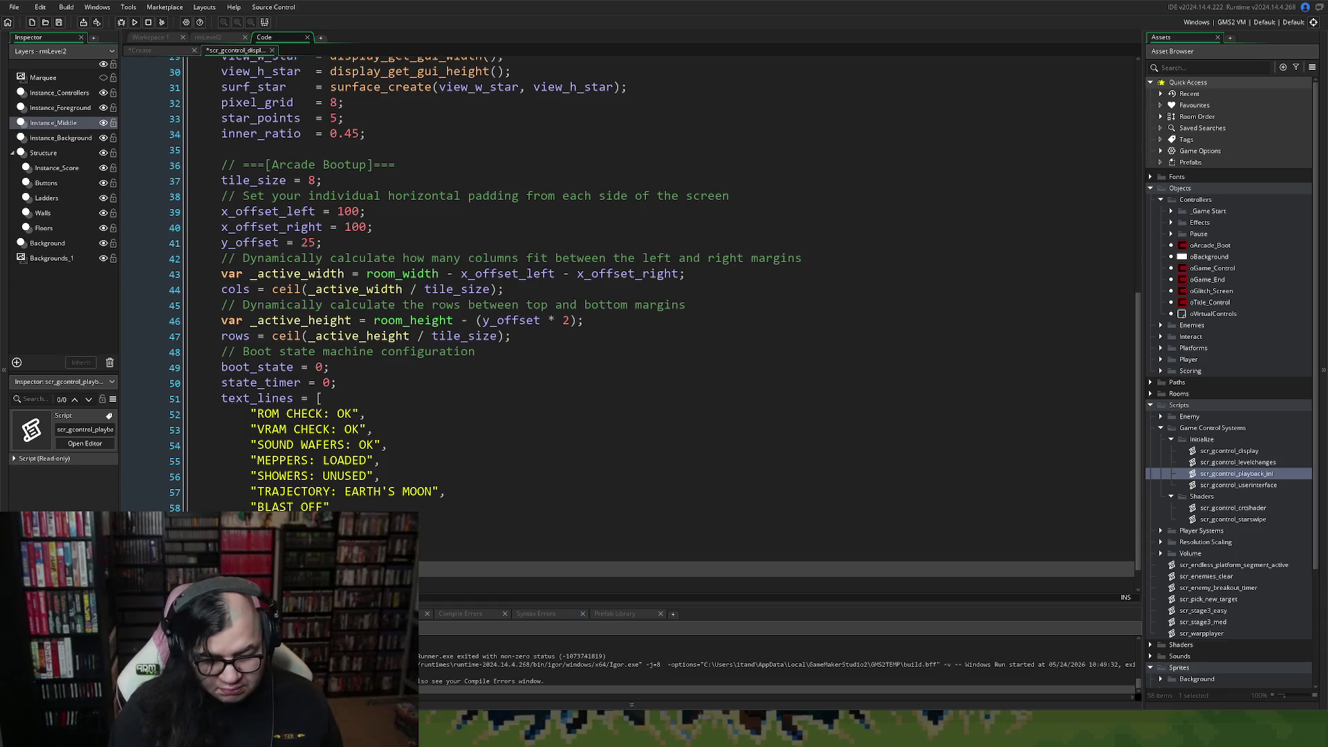
{"action": "scroll", "coordinate": [654, 313], "scroll_direction": "down", "scroll_amount": 2}
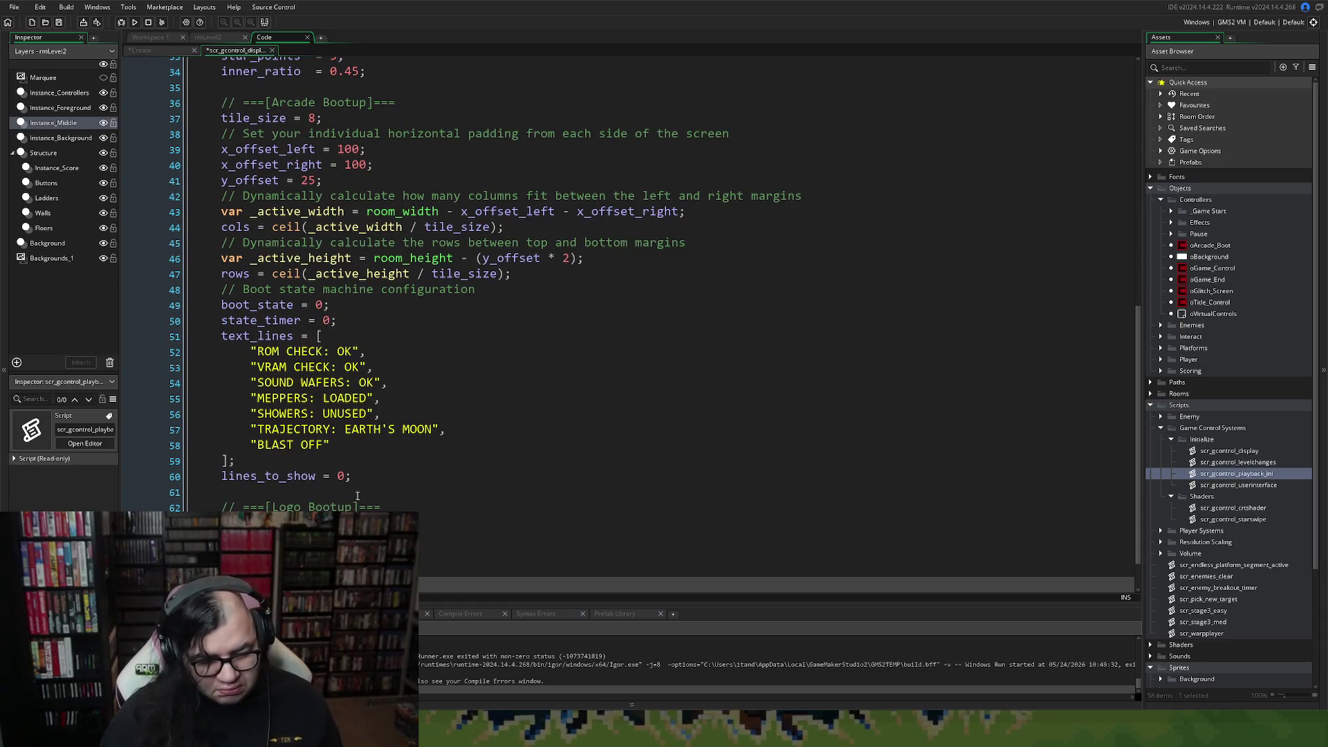
{"action": "left_click", "coordinate": [221, 522]}
{"action": "scroll", "coordinate": [628, 318], "scroll_direction": "down", "scroll_amount": 1}
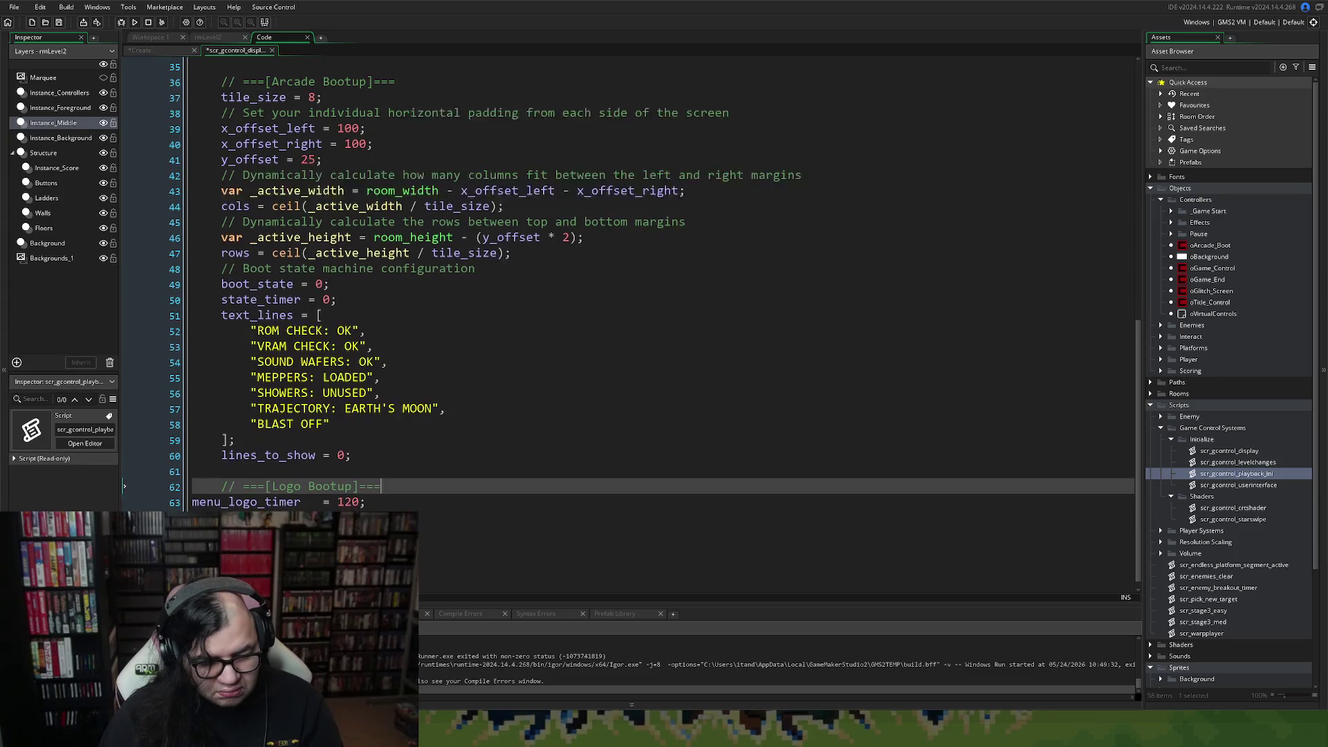
{"action": "key", "text": "shift+Down"}
{"action": "key", "text": "shift+End"}
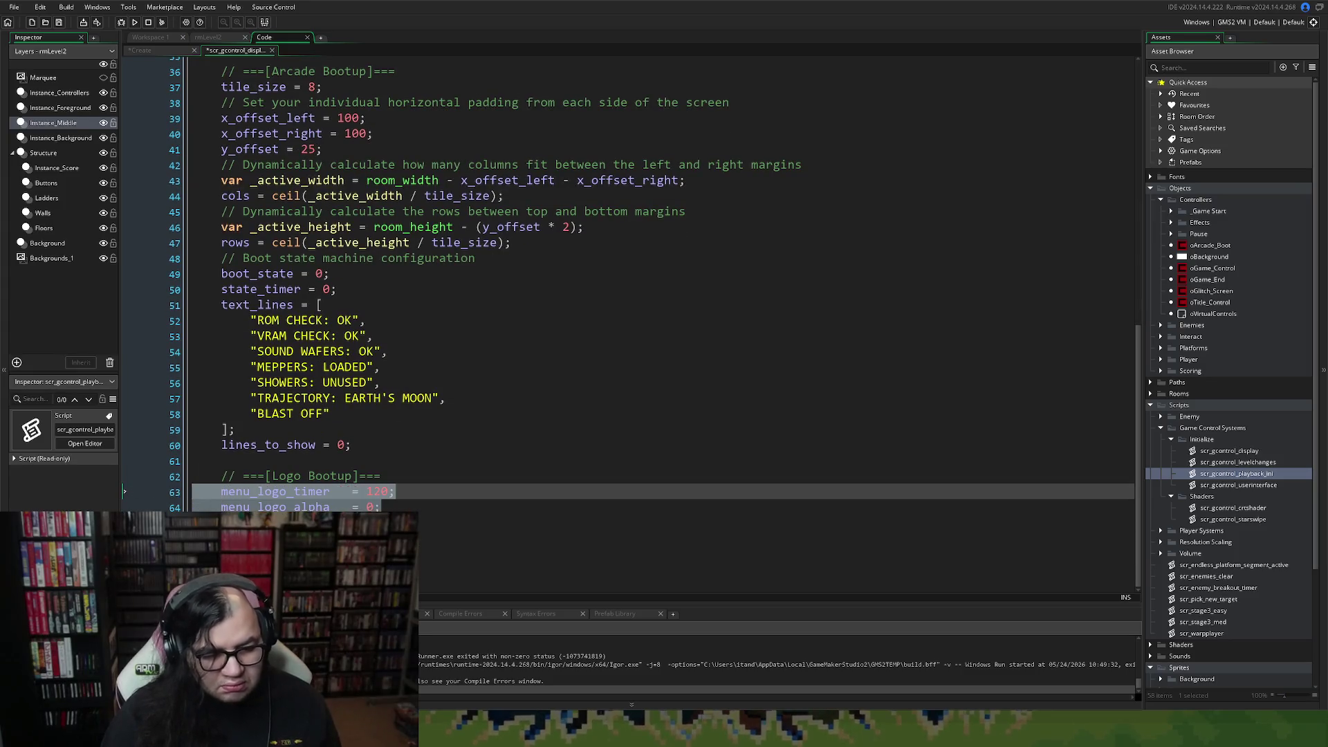
{"action": "scroll", "coordinate": [256, 227], "scroll_direction": "up", "scroll_amount": 7}
{"action": "left_click", "coordinate": [272, 50]}
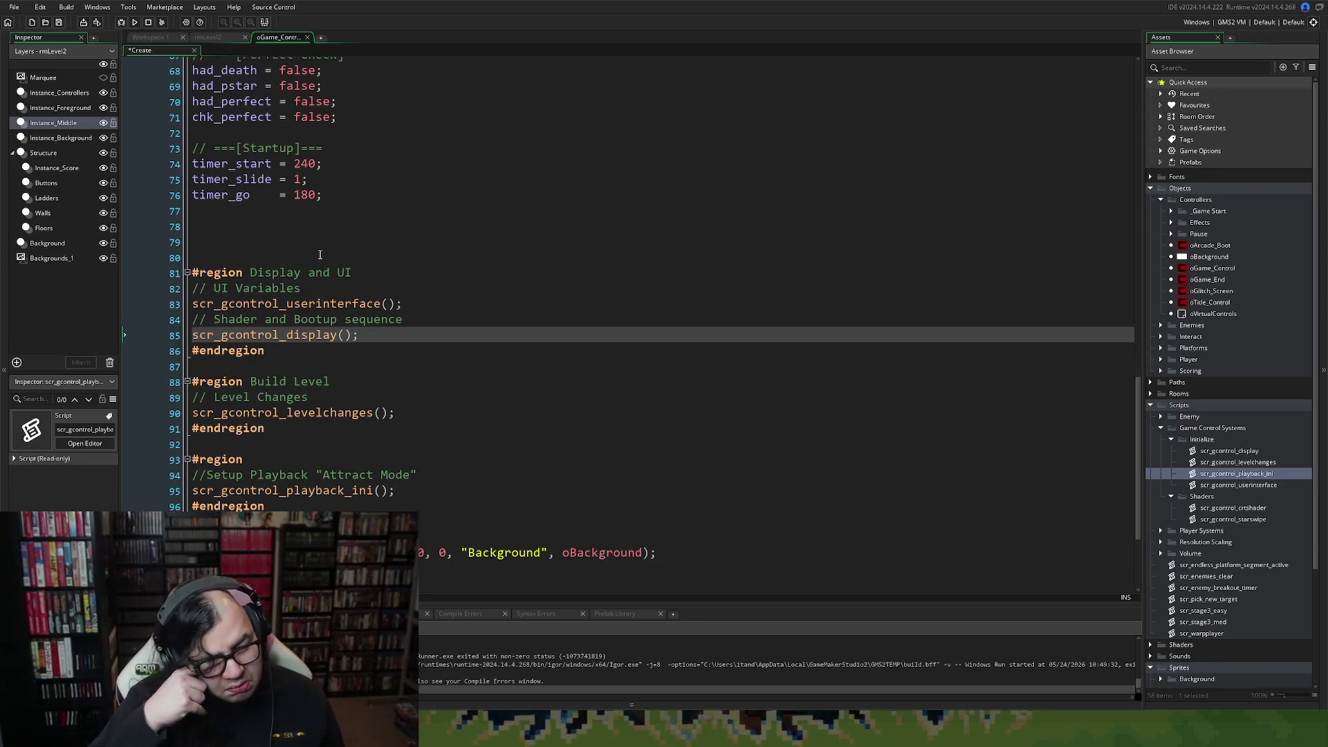
Insert an empty #region/#endregion pair on lines 79–81, above Display and UI.
{"action": "scroll", "coordinate": [280, 275], "scroll_direction": "up", "scroll_amount": 7}
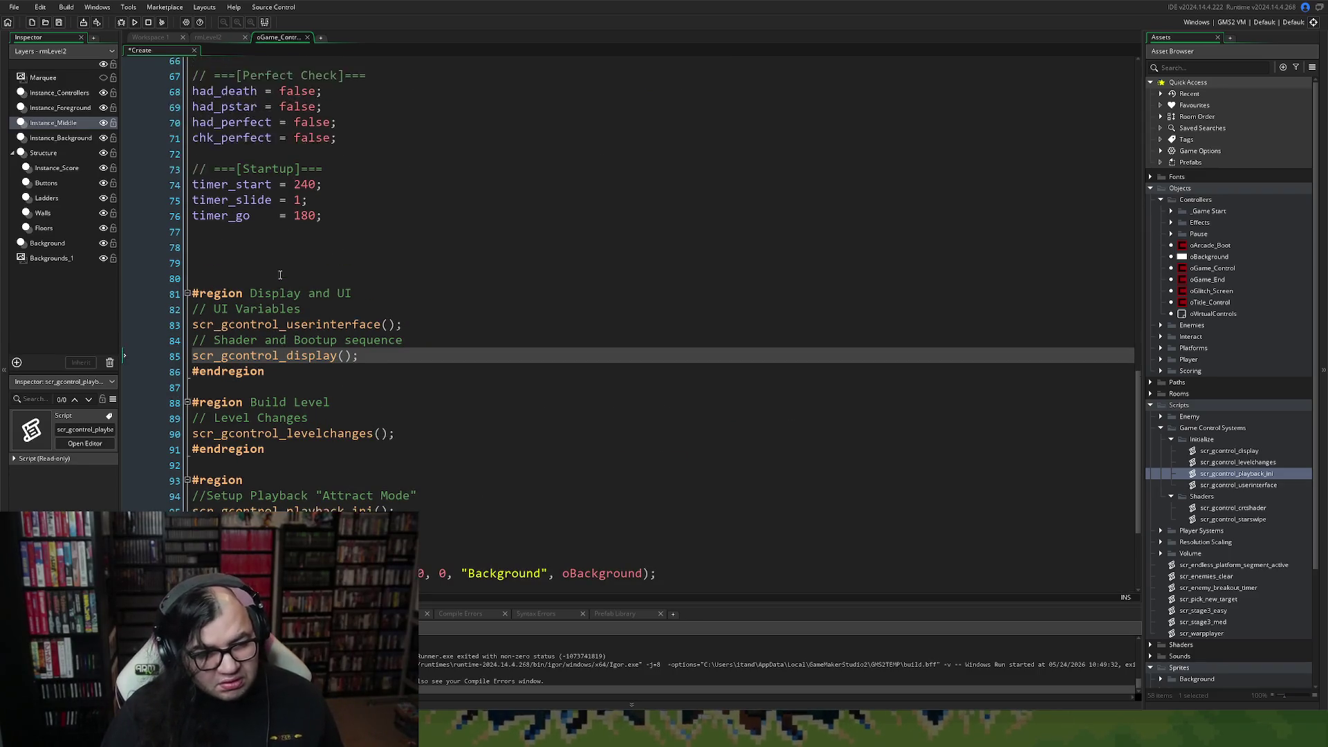
{"action": "scroll", "coordinate": [280, 277], "scroll_direction": "up", "scroll_amount": 9}
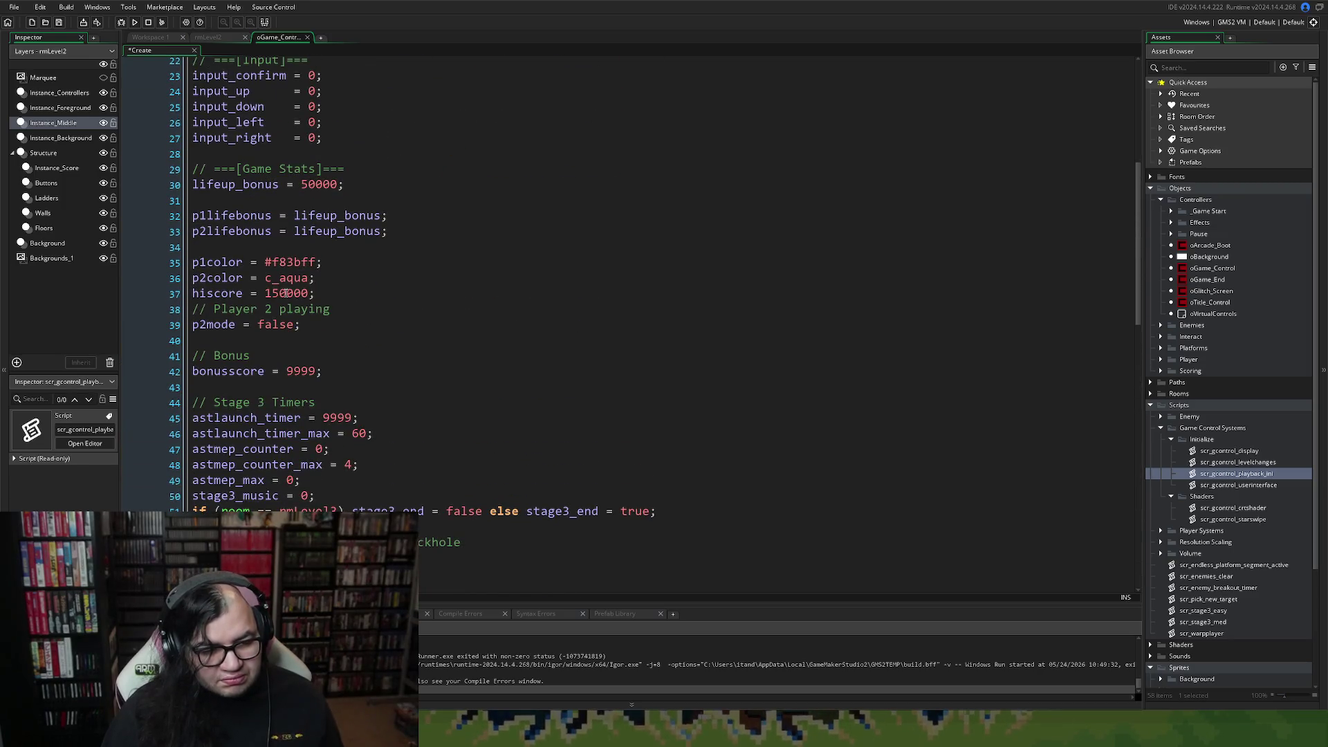
{"action": "scroll", "coordinate": [285, 293], "scroll_direction": "up", "scroll_amount": 4}
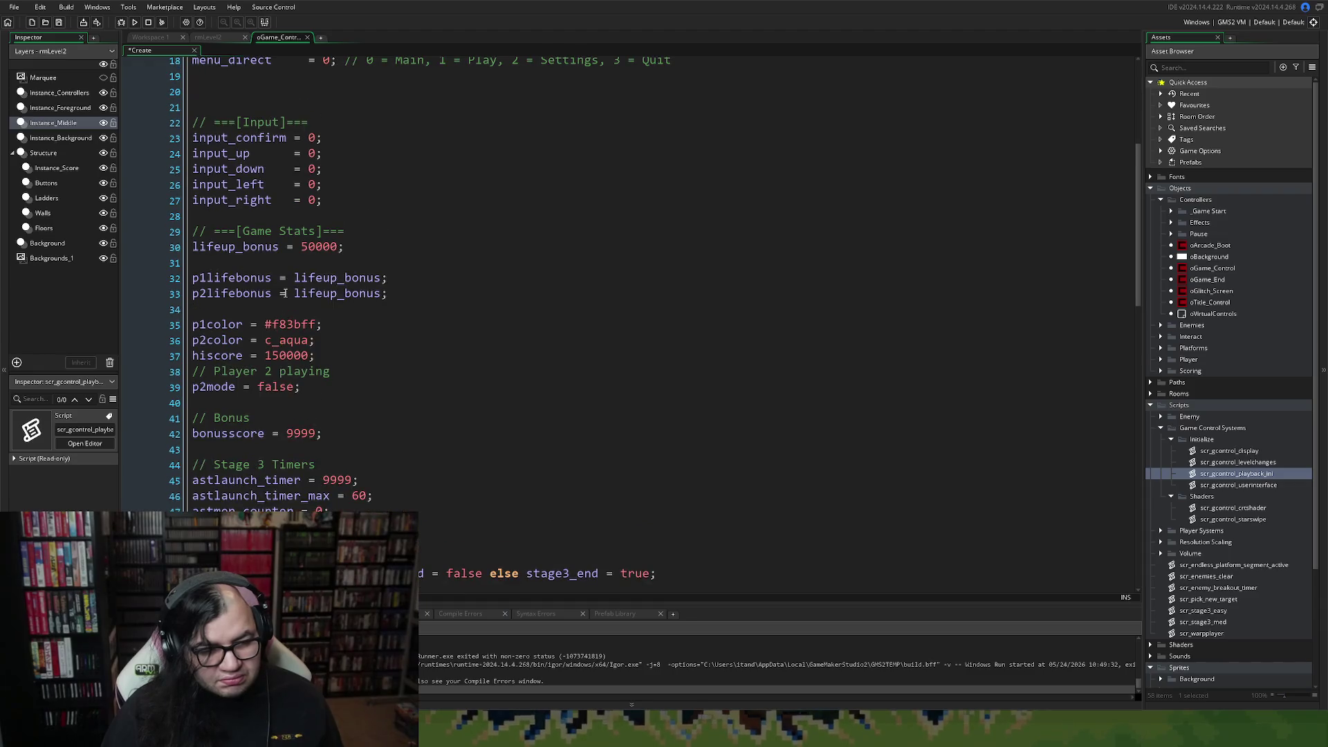
{"action": "scroll", "coordinate": [282, 296], "scroll_direction": "down", "scroll_amount": 4}
{"action": "scroll", "coordinate": [282, 296], "scroll_direction": "down", "scroll_amount": 14}
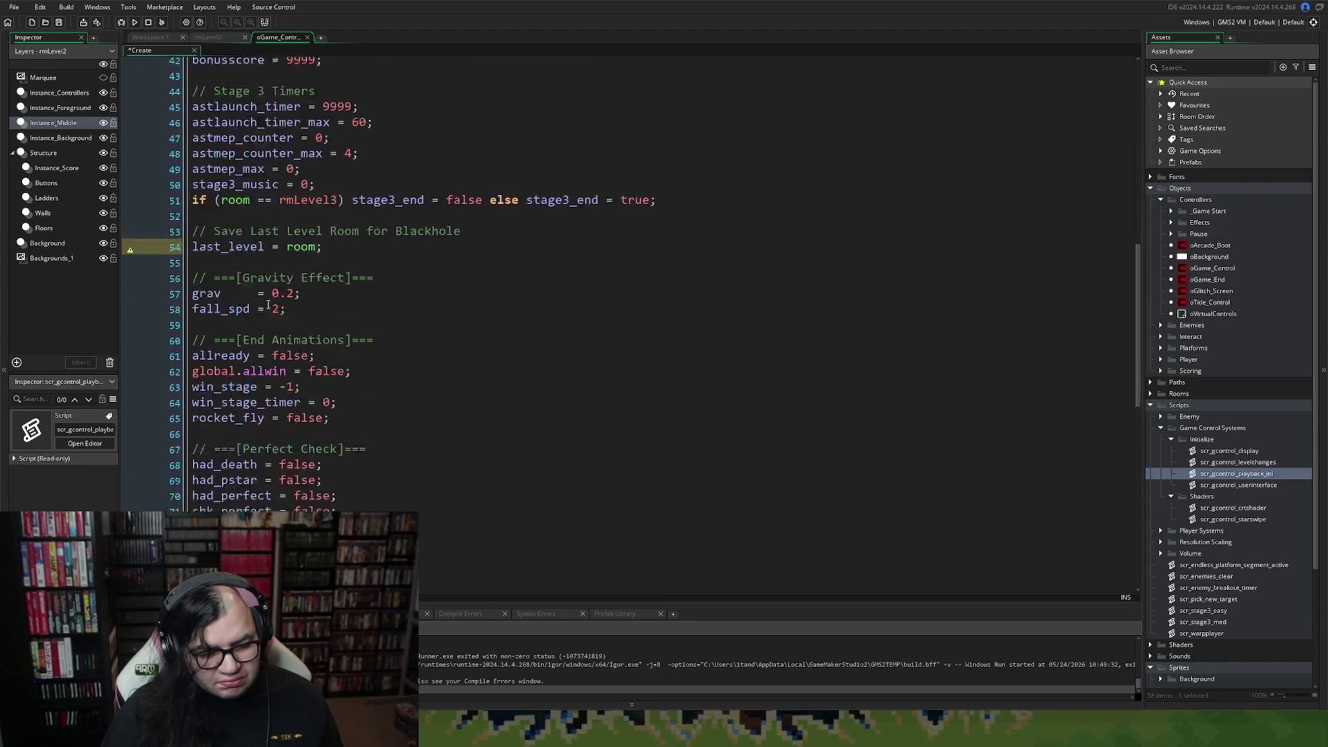
{"action": "left_click", "coordinate": [224, 287]}
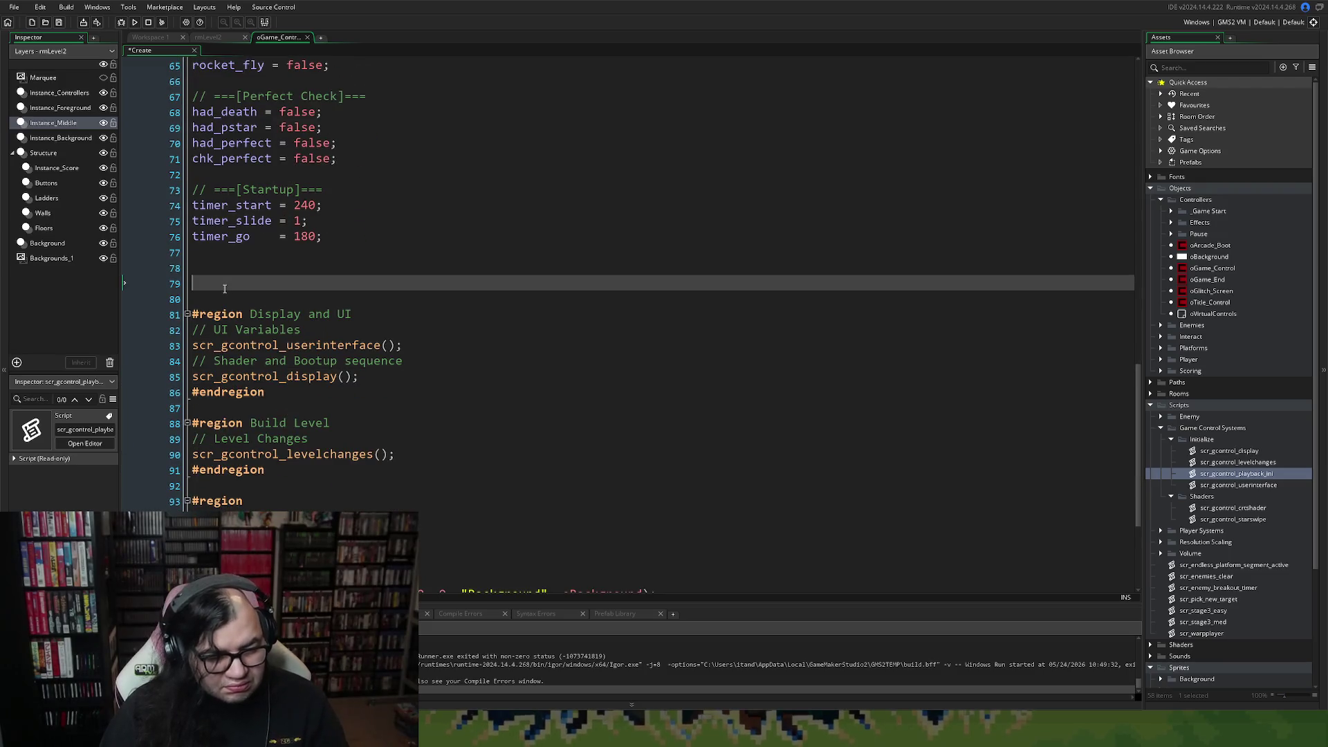
{"action": "type", "text": "#re"}
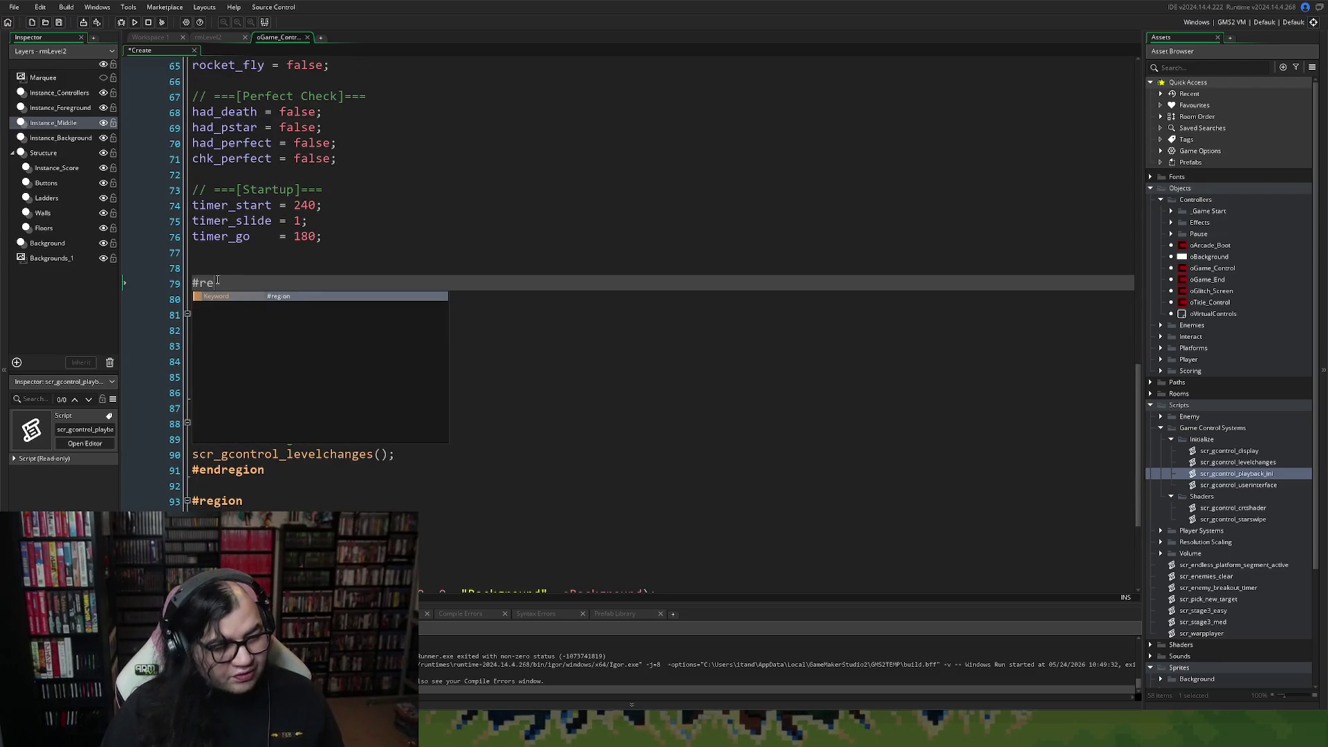
{"action": "key", "text": "Return"}
{"action": "key", "text": "Return"}
{"action": "key", "text": "Return"}
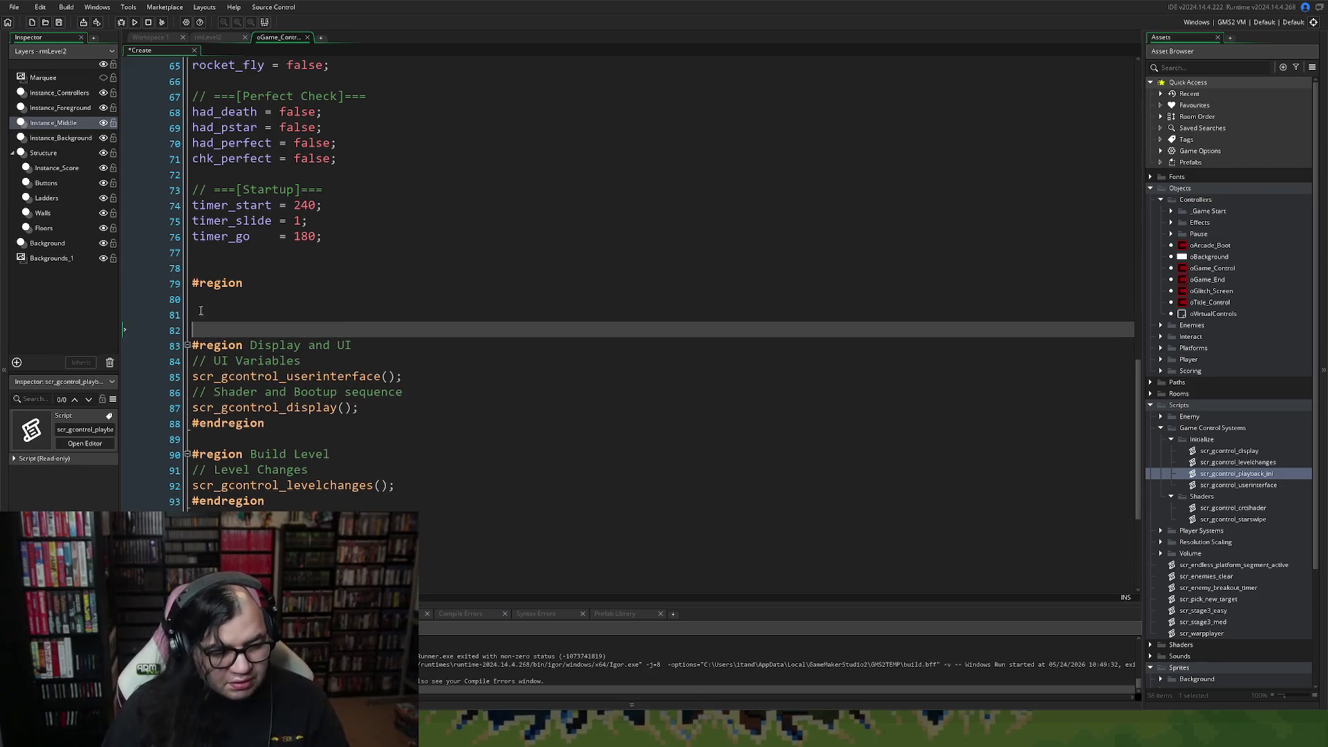
{"action": "type", "text": "#end"}
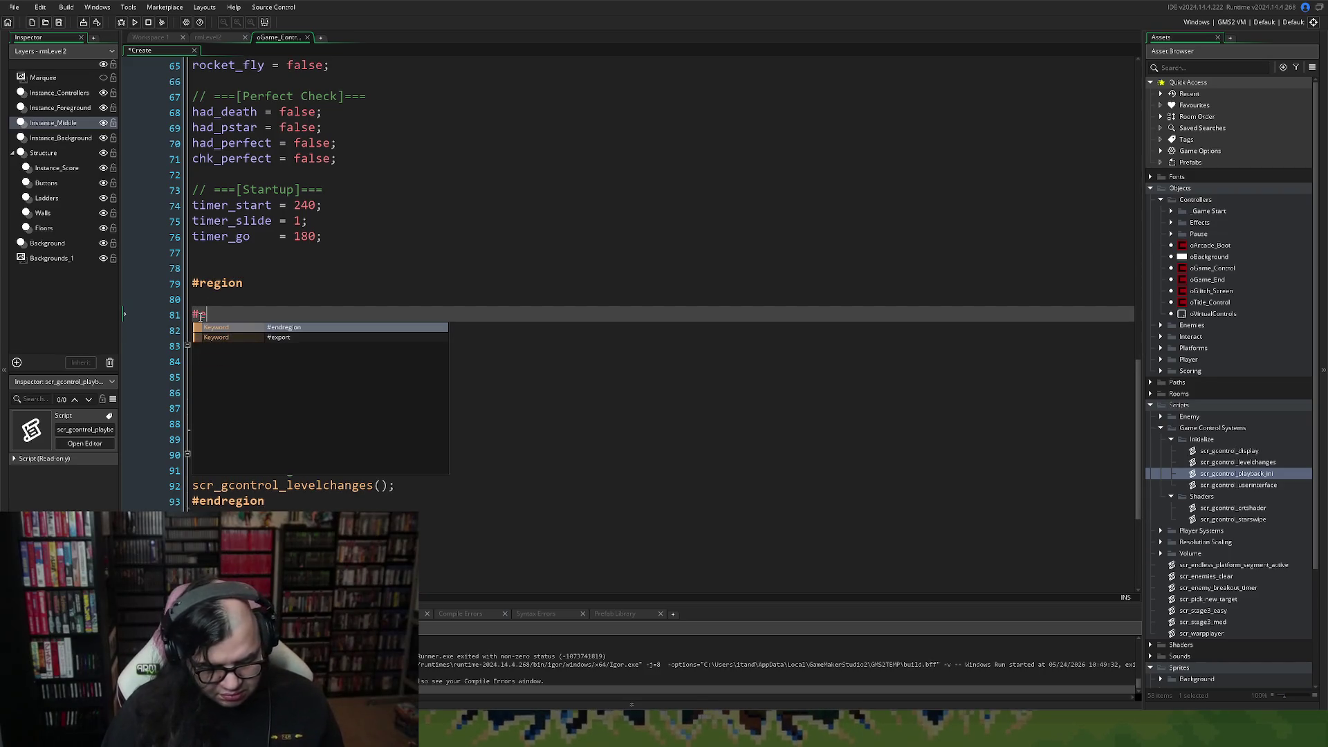
{"action": "key", "text": "Return"}
{"action": "left_click", "coordinate": [226, 300]}
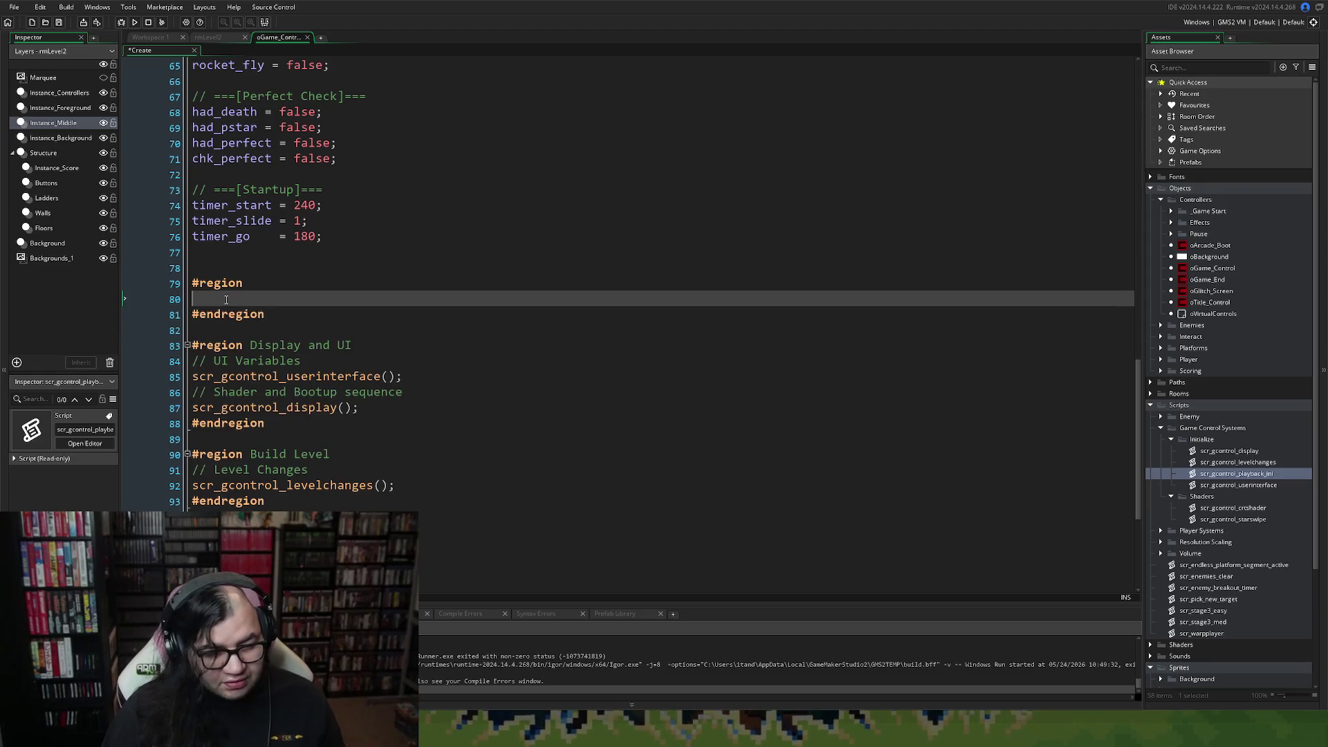
{"action": "scroll", "coordinate": [244, 283], "scroll_direction": "up", "scroll_amount": 7}
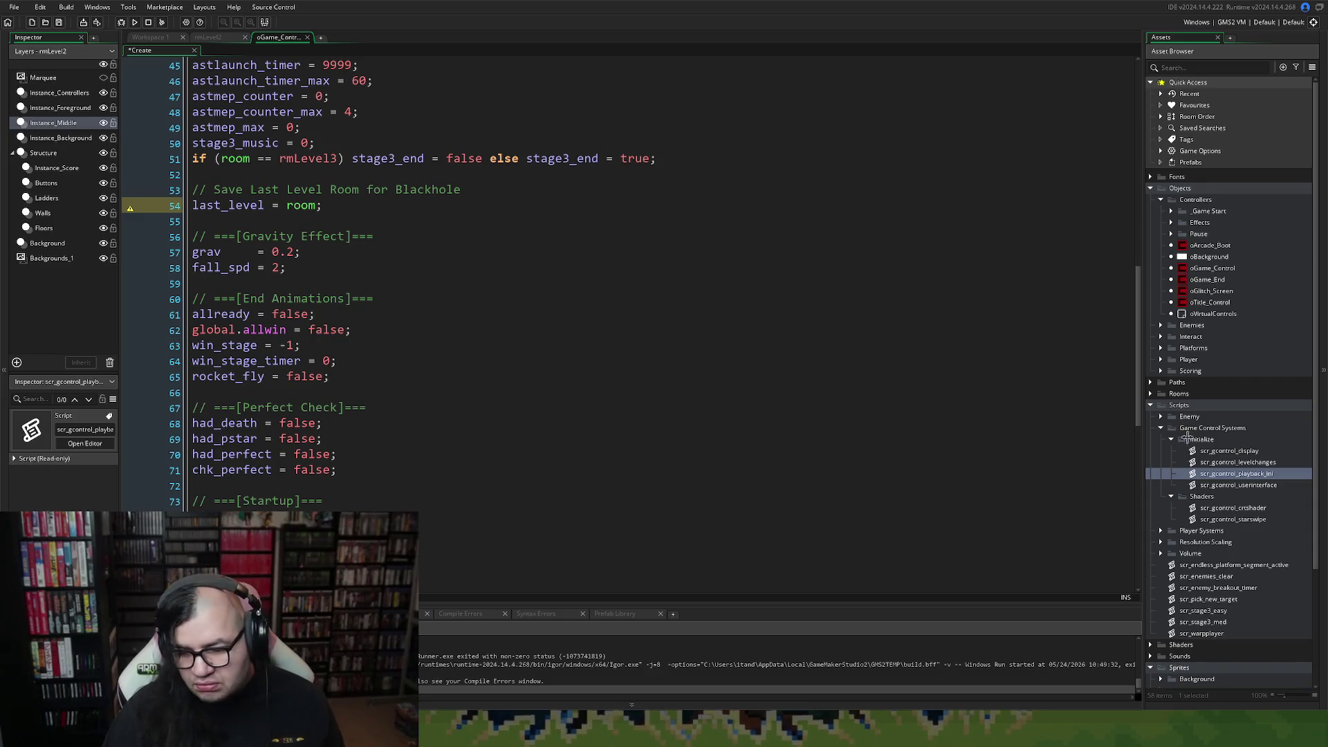
Add script scr_gcontrol_gamevar_ini to the Initialize group, then go back to the Create event.
{"action": "right_click", "coordinate": [1221, 473]}
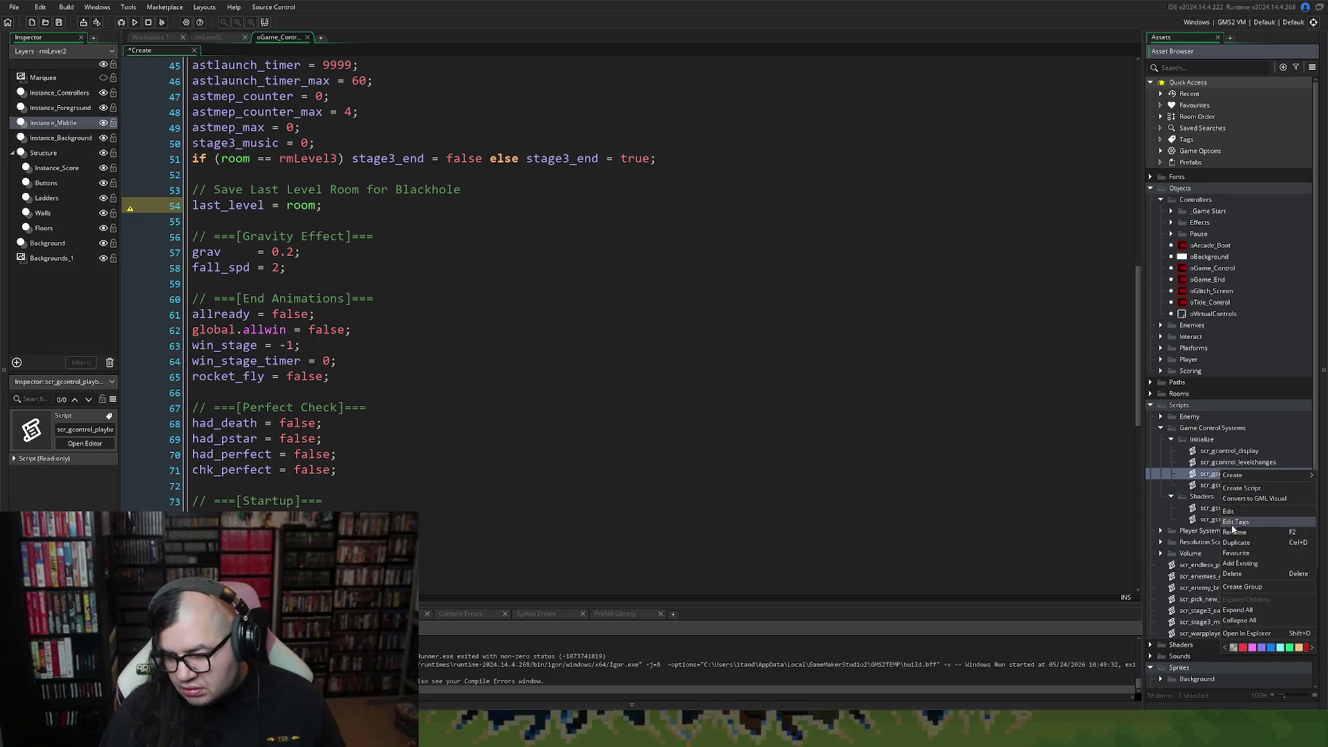
{"action": "left_click", "coordinate": [1224, 488]}
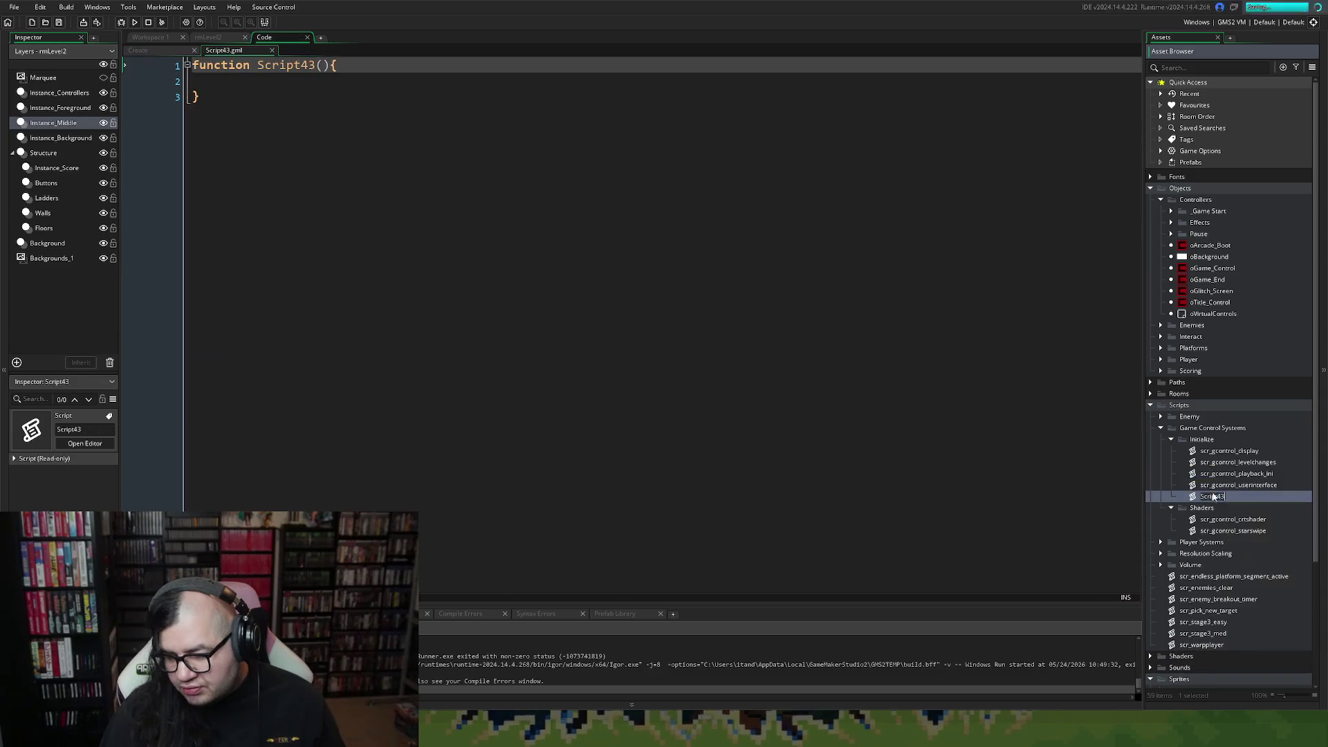
{"action": "type", "text": "sc"}
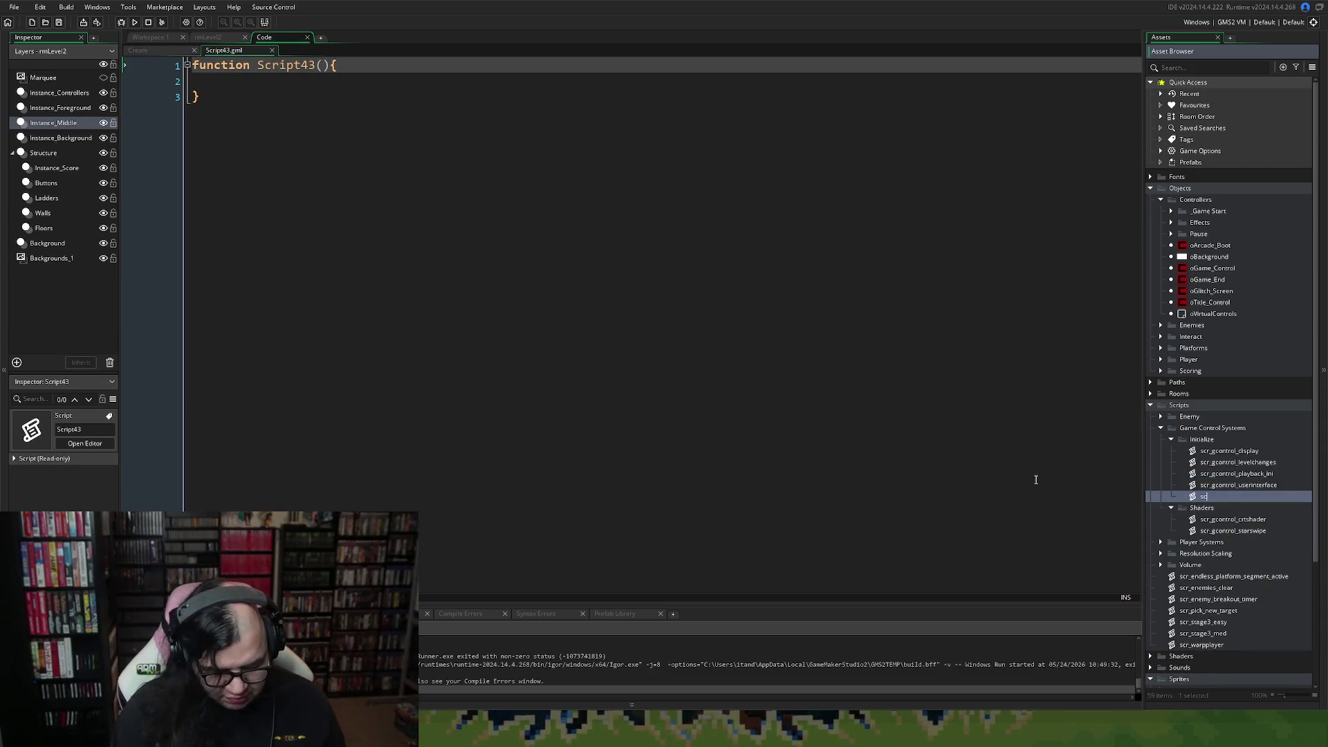
{"action": "type", "text": "r_gcontrol_"}
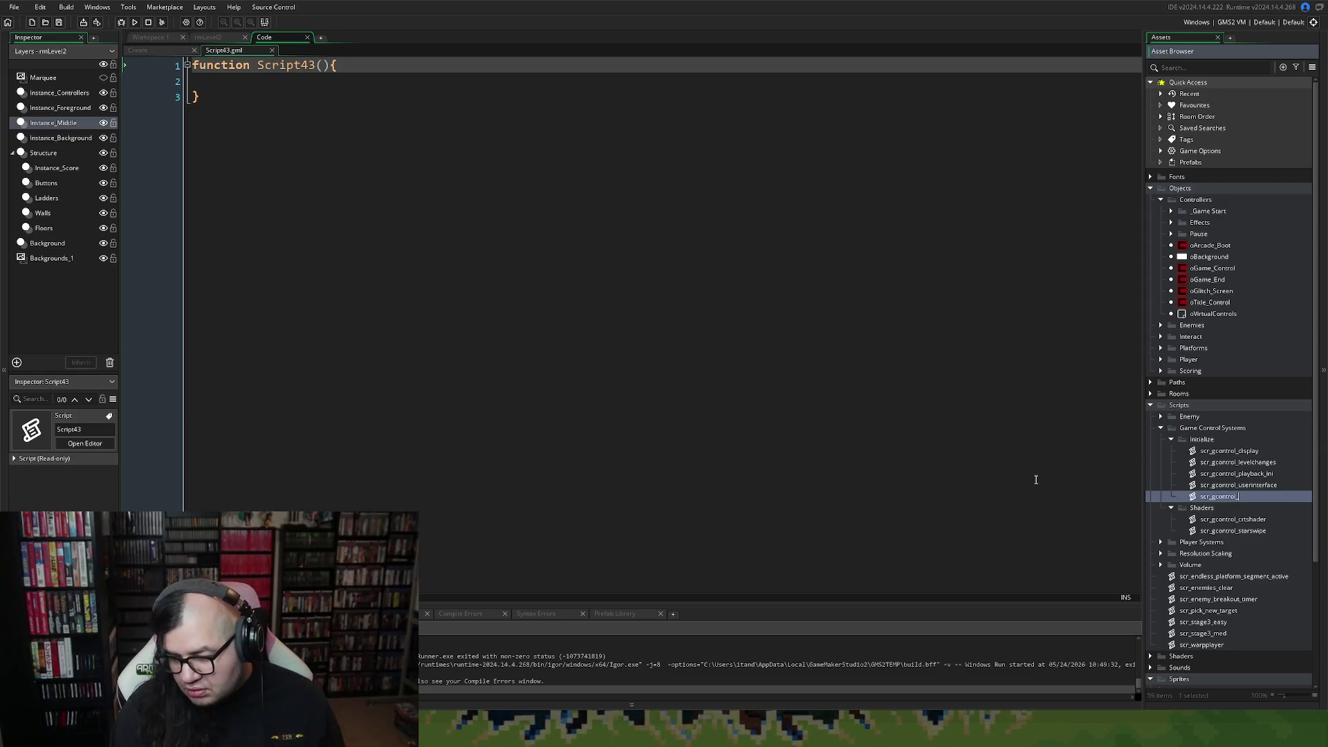
{"action": "type", "text": "game"}
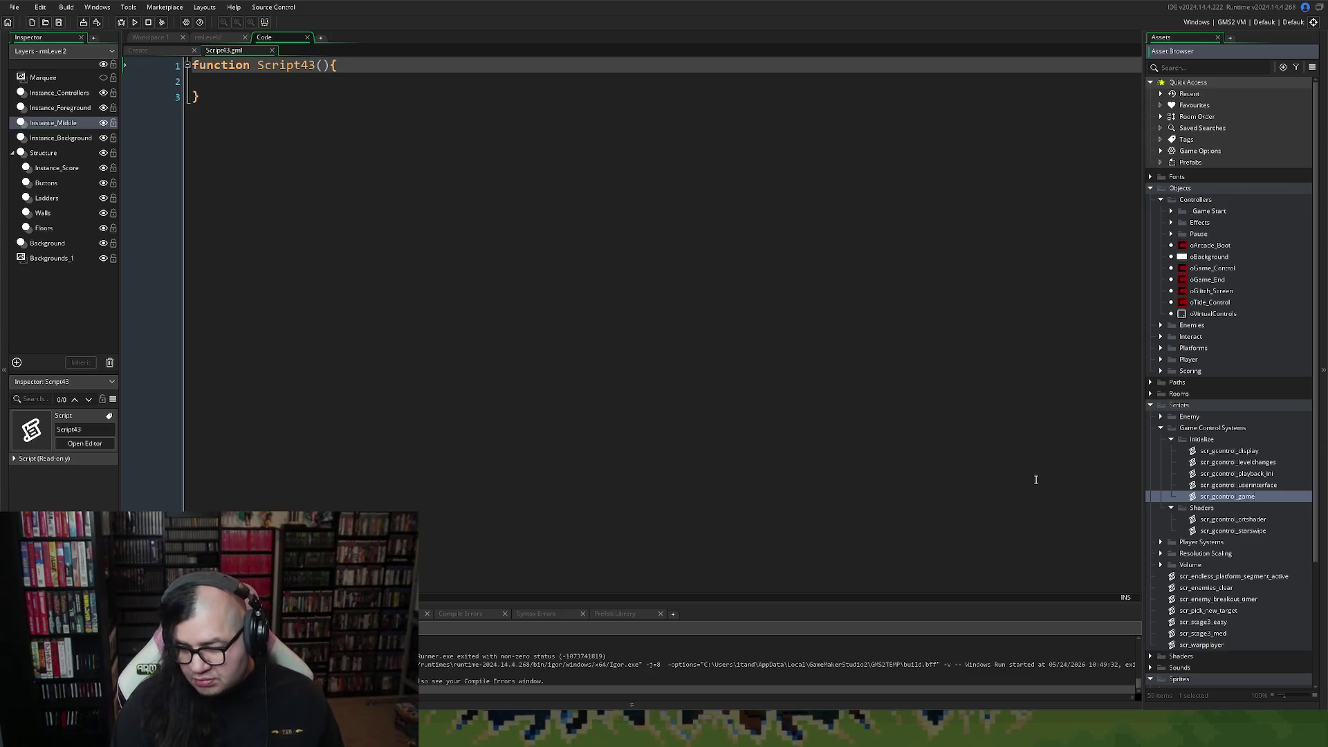
{"action": "key", "text": "Return"}
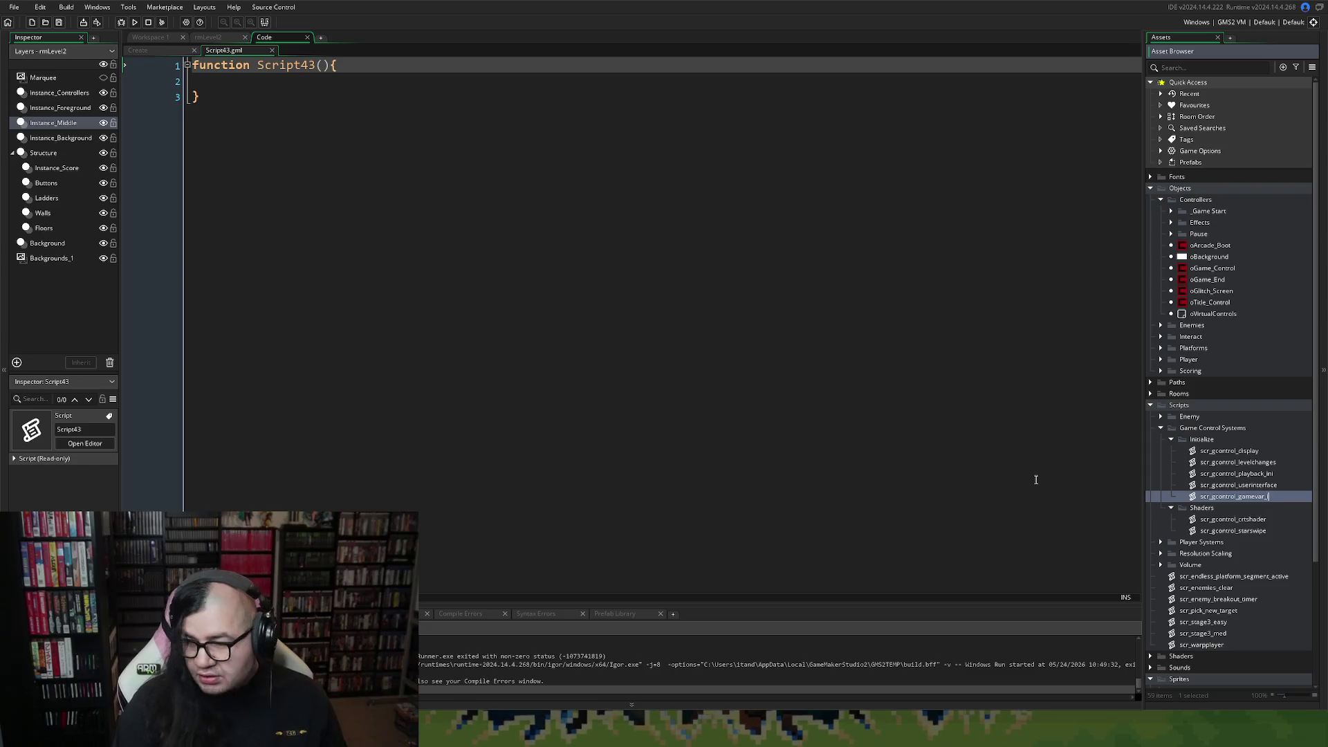
{"action": "type", "text": "ini"}
{"action": "key", "text": "Return"}
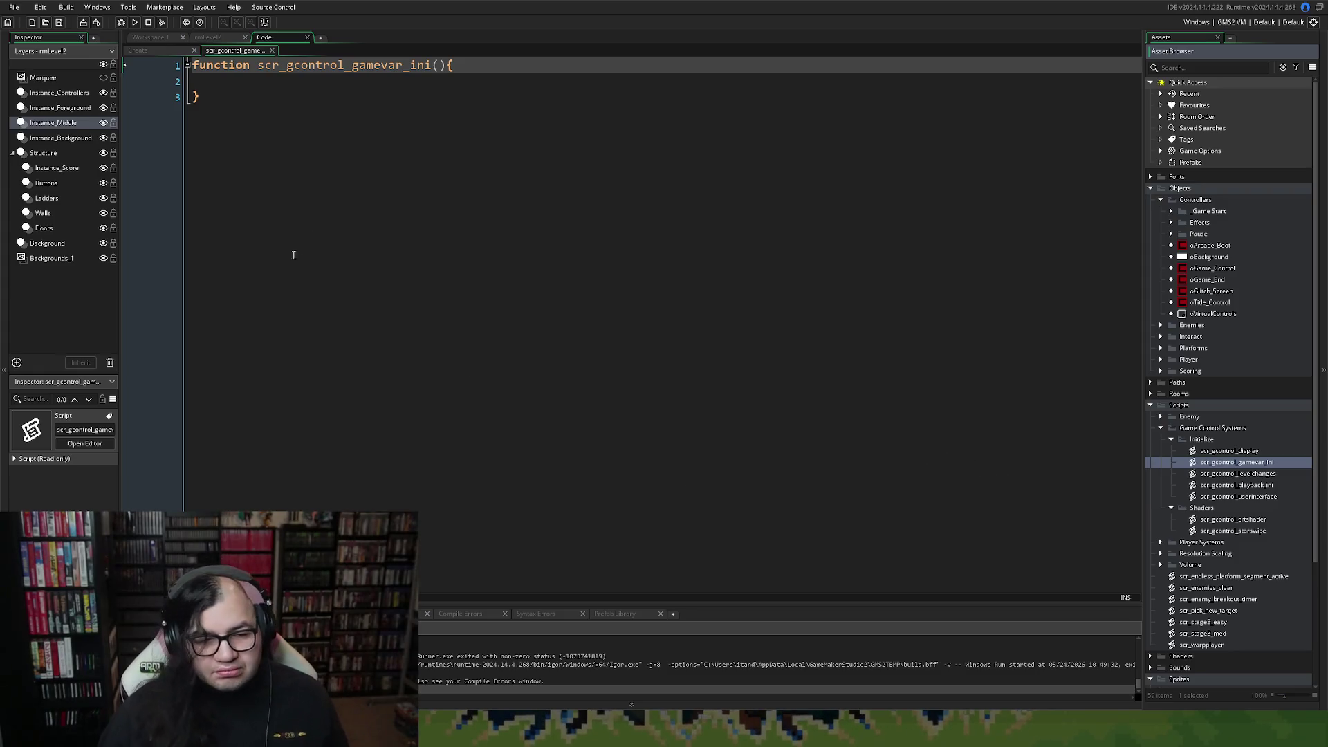
{"action": "left_click", "coordinate": [170, 55]}
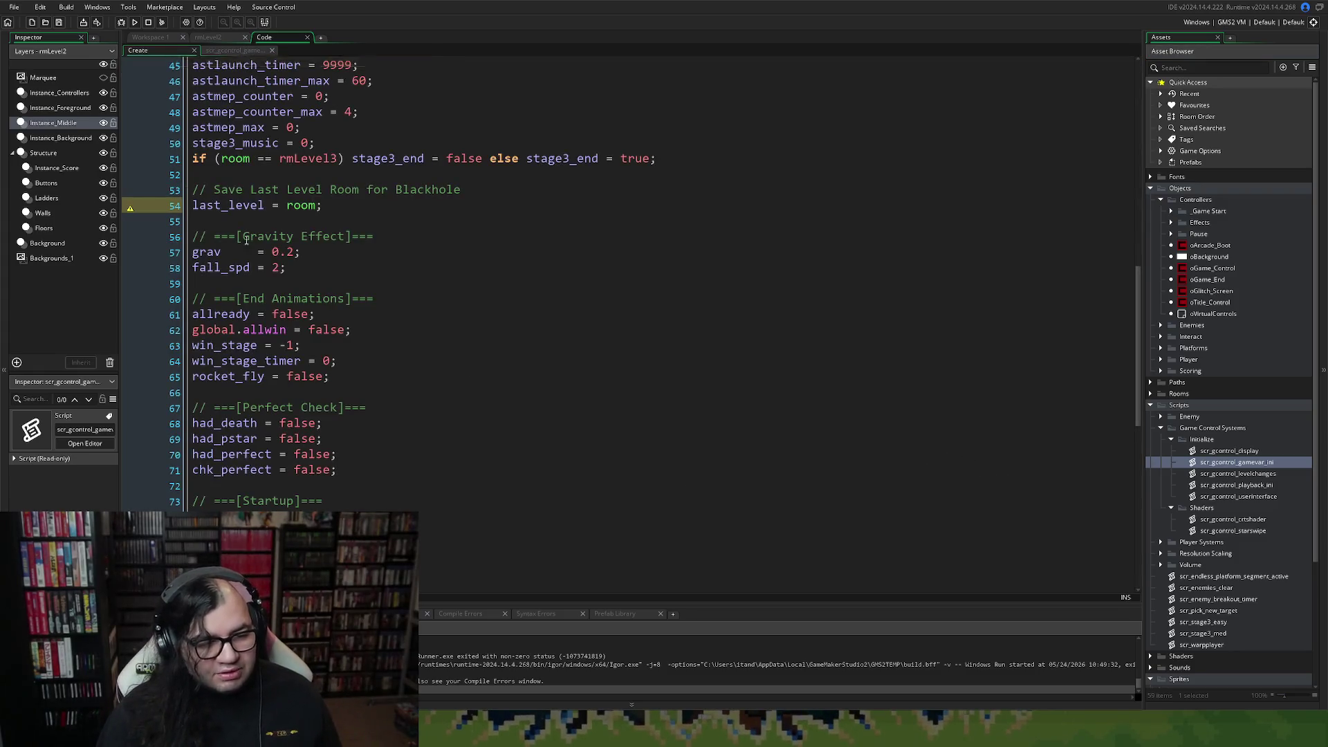
Cut lines 29–71 (Game Stats to Perfect Check) and place the caret in scr_gcontrol_gamevar_ini's function body.
{"action": "scroll", "coordinate": [299, 358], "scroll_direction": "up", "scroll_amount": 15}
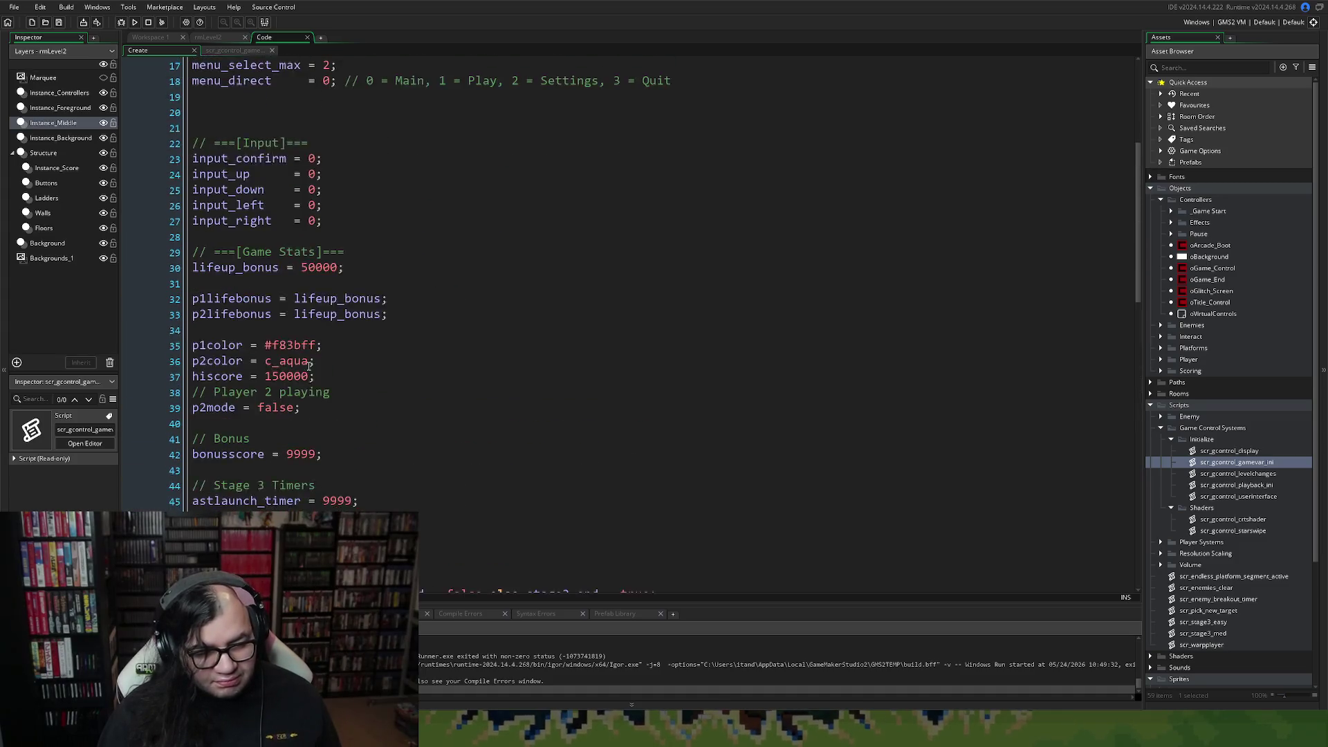
{"action": "scroll", "coordinate": [311, 373], "scroll_direction": "down", "scroll_amount": 2}
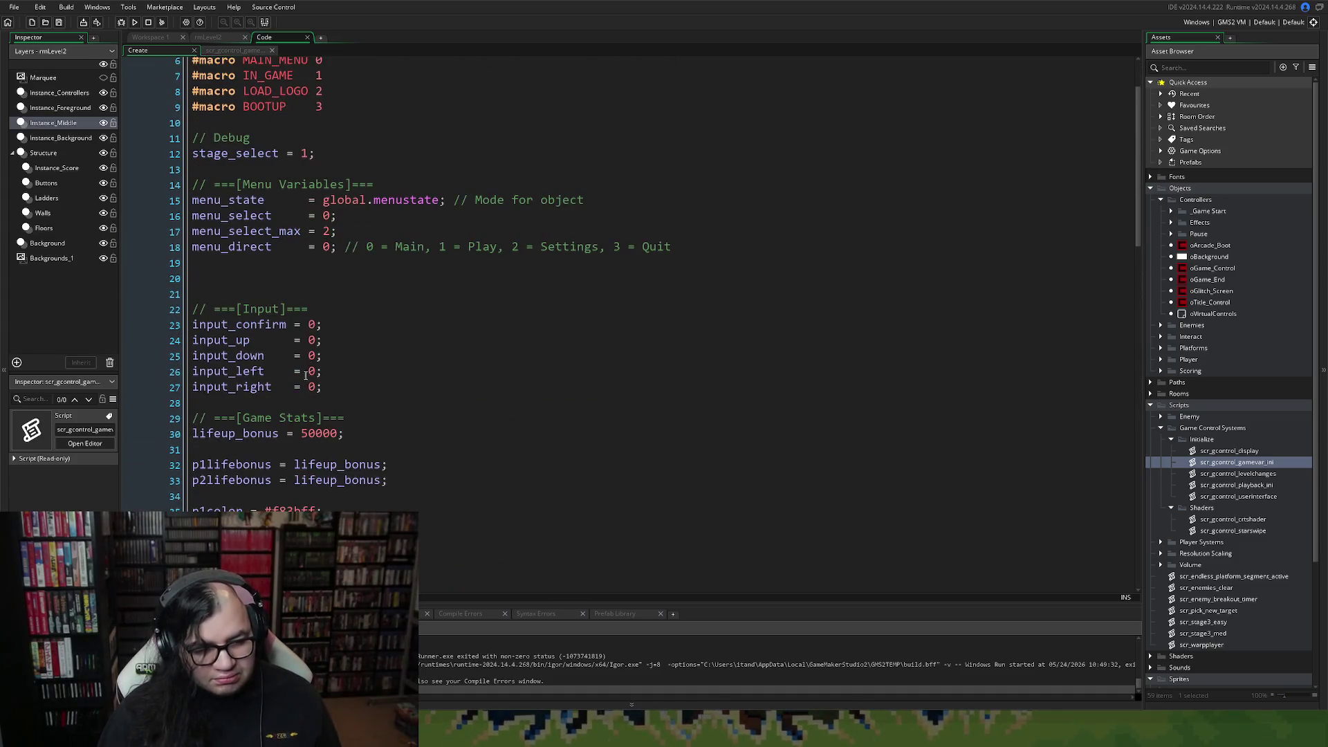
{"action": "scroll", "coordinate": [332, 426], "scroll_direction": "down", "scroll_amount": 2}
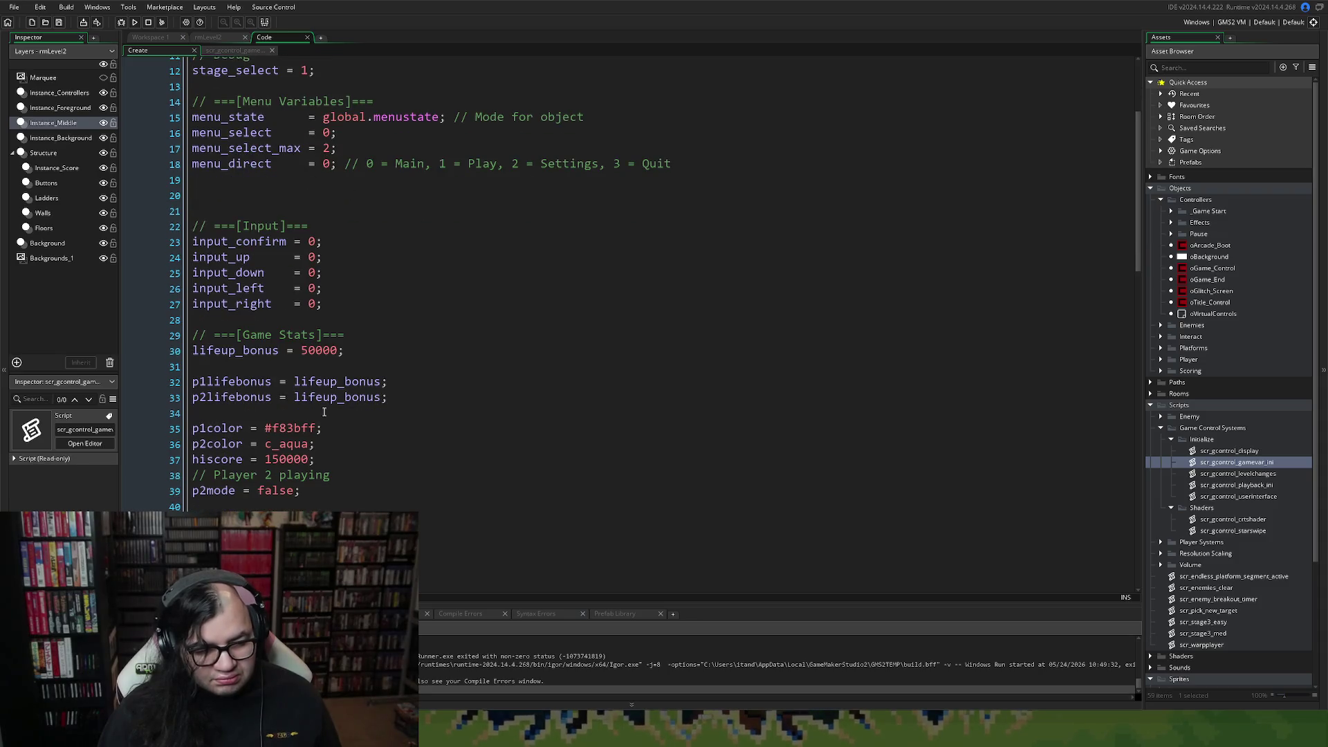
{"action": "scroll", "coordinate": [323, 412], "scroll_direction": "down", "scroll_amount": 4}
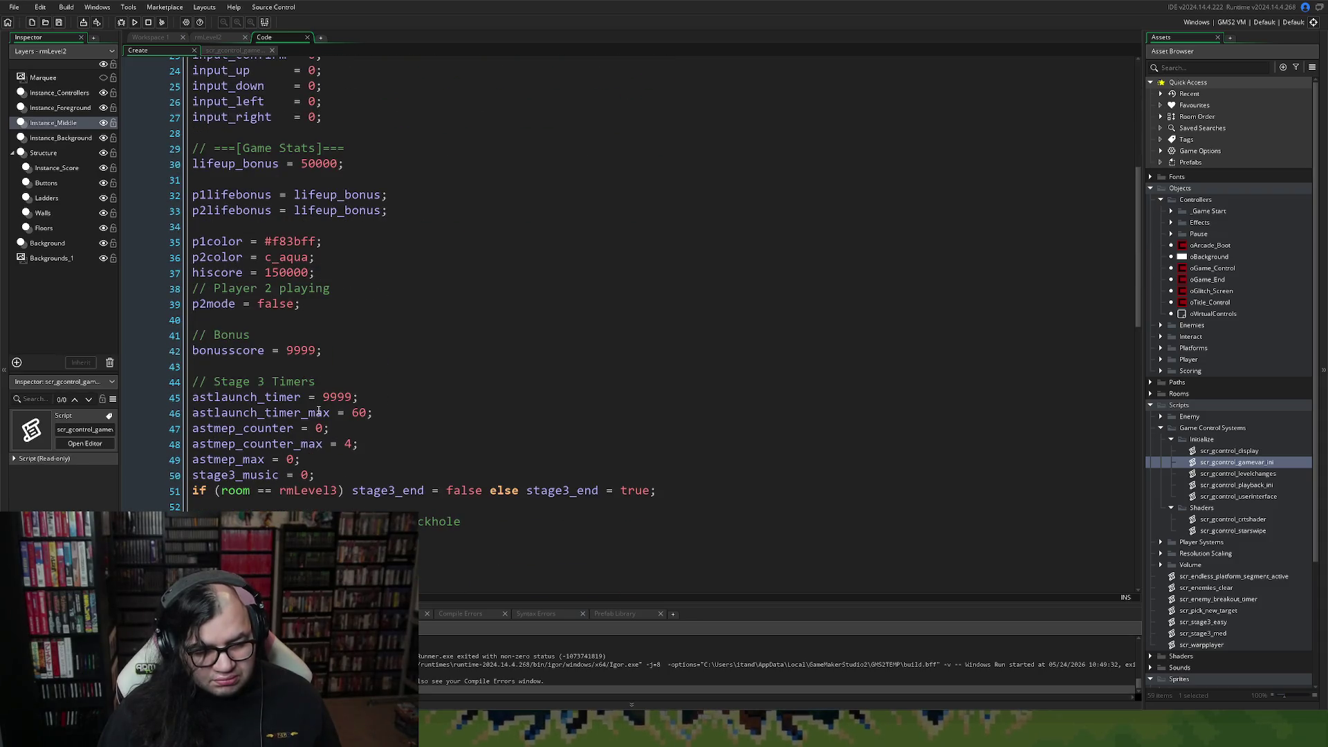
{"action": "scroll", "coordinate": [318, 412], "scroll_direction": "down", "scroll_amount": 2}
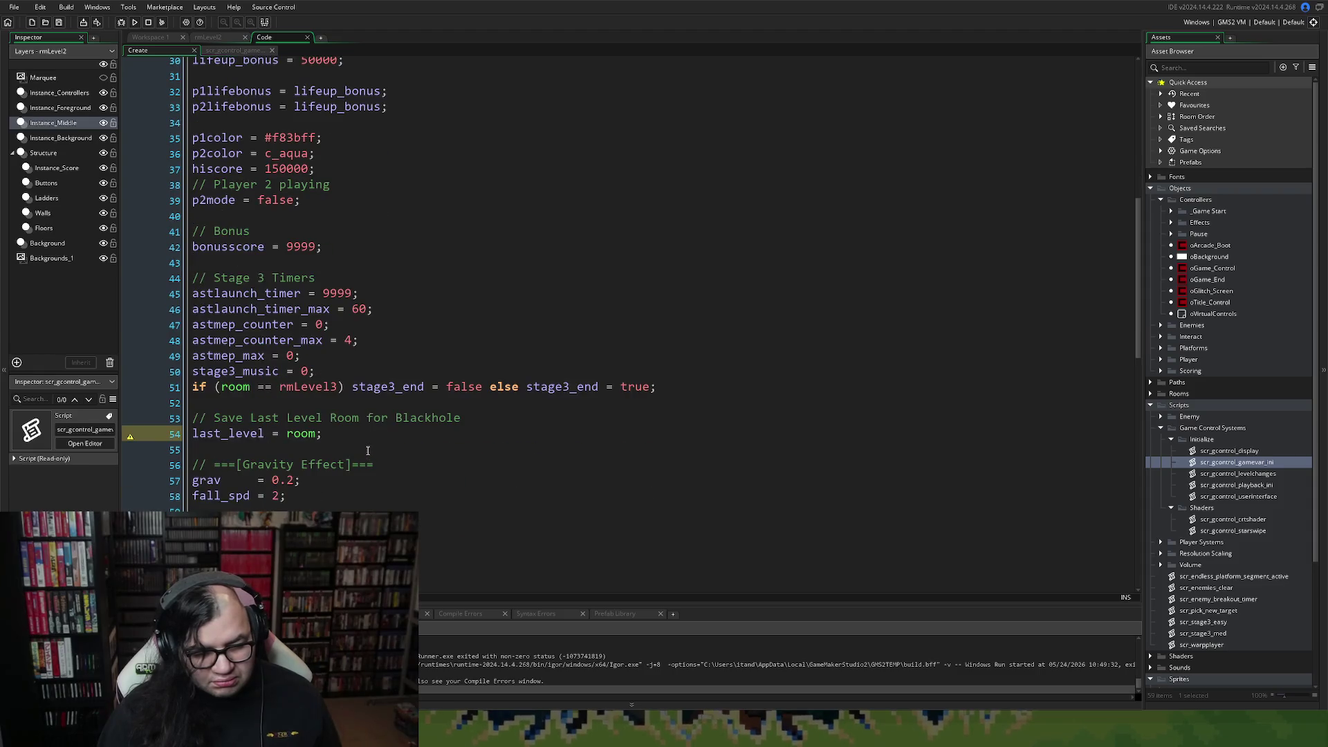
{"action": "scroll", "coordinate": [365, 451], "scroll_direction": "down", "scroll_amount": 1}
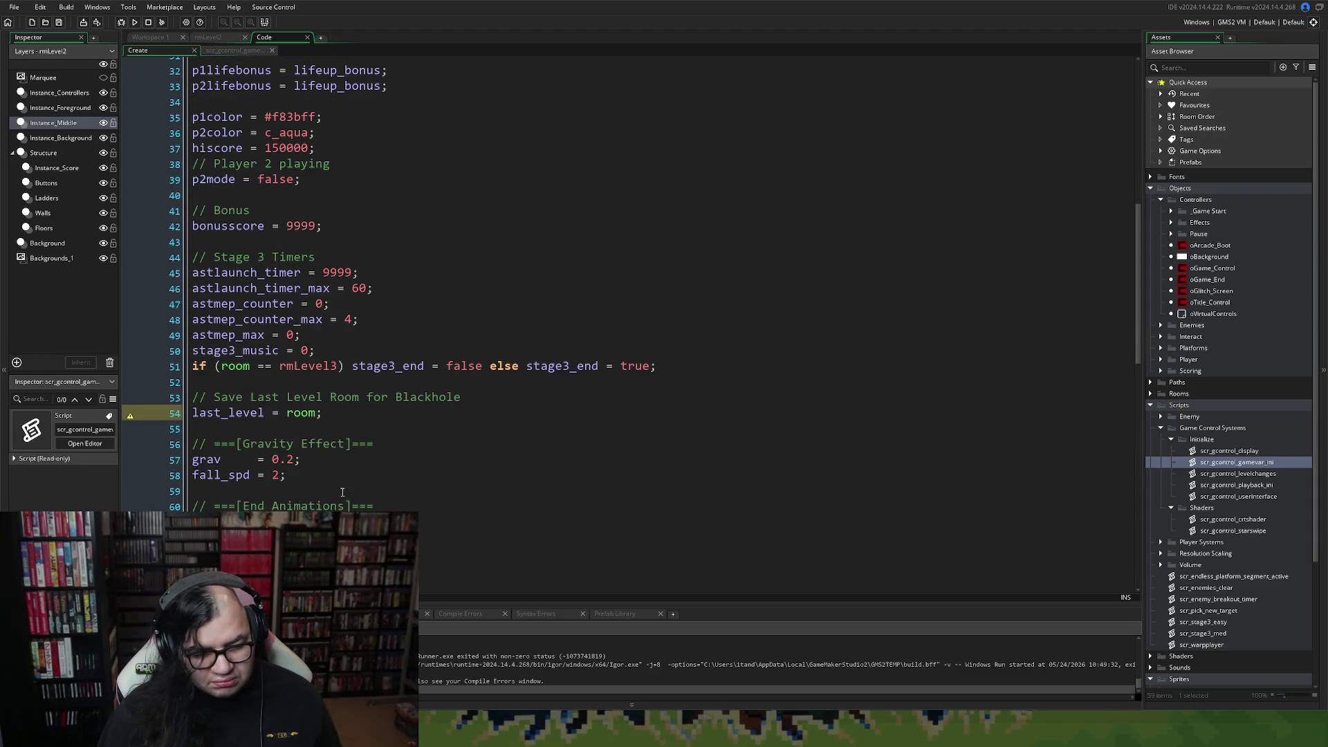
{"action": "scroll", "coordinate": [337, 489], "scroll_direction": "down", "scroll_amount": 2}
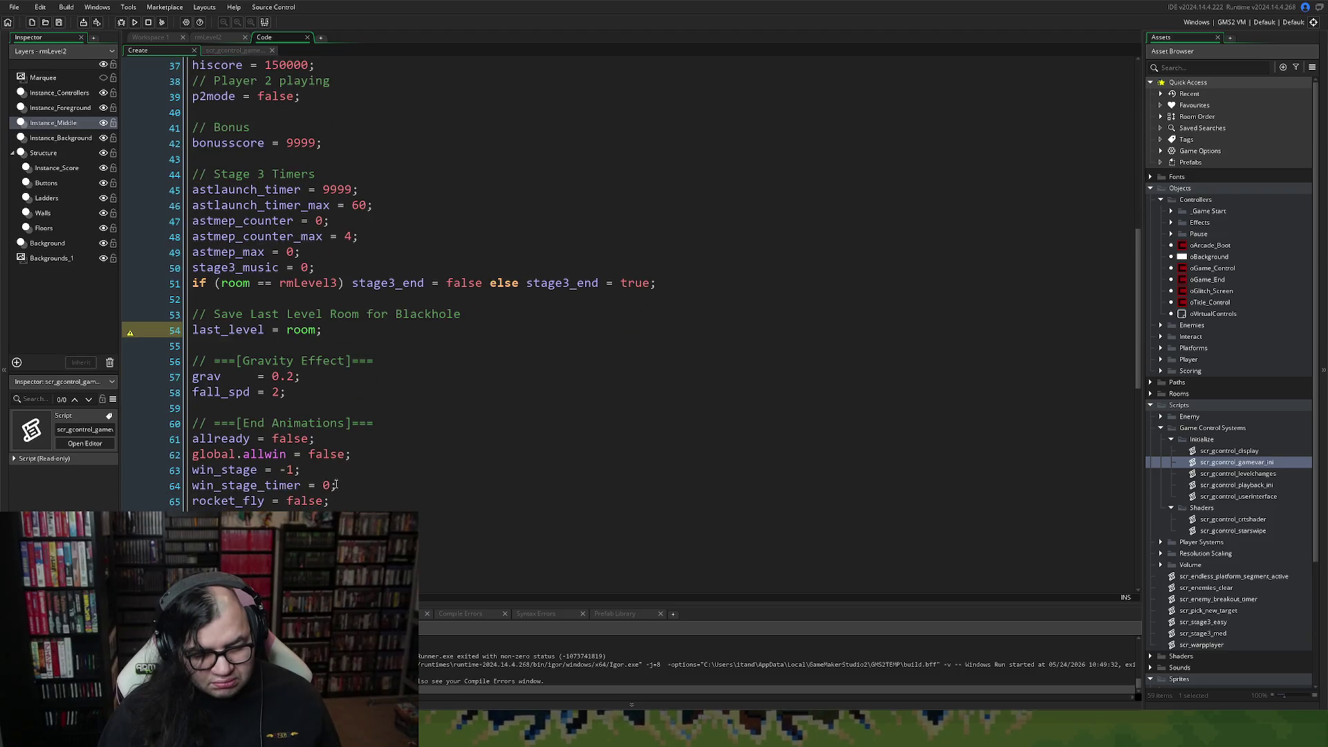
{"action": "scroll", "coordinate": [328, 467], "scroll_direction": "down", "scroll_amount": 2}
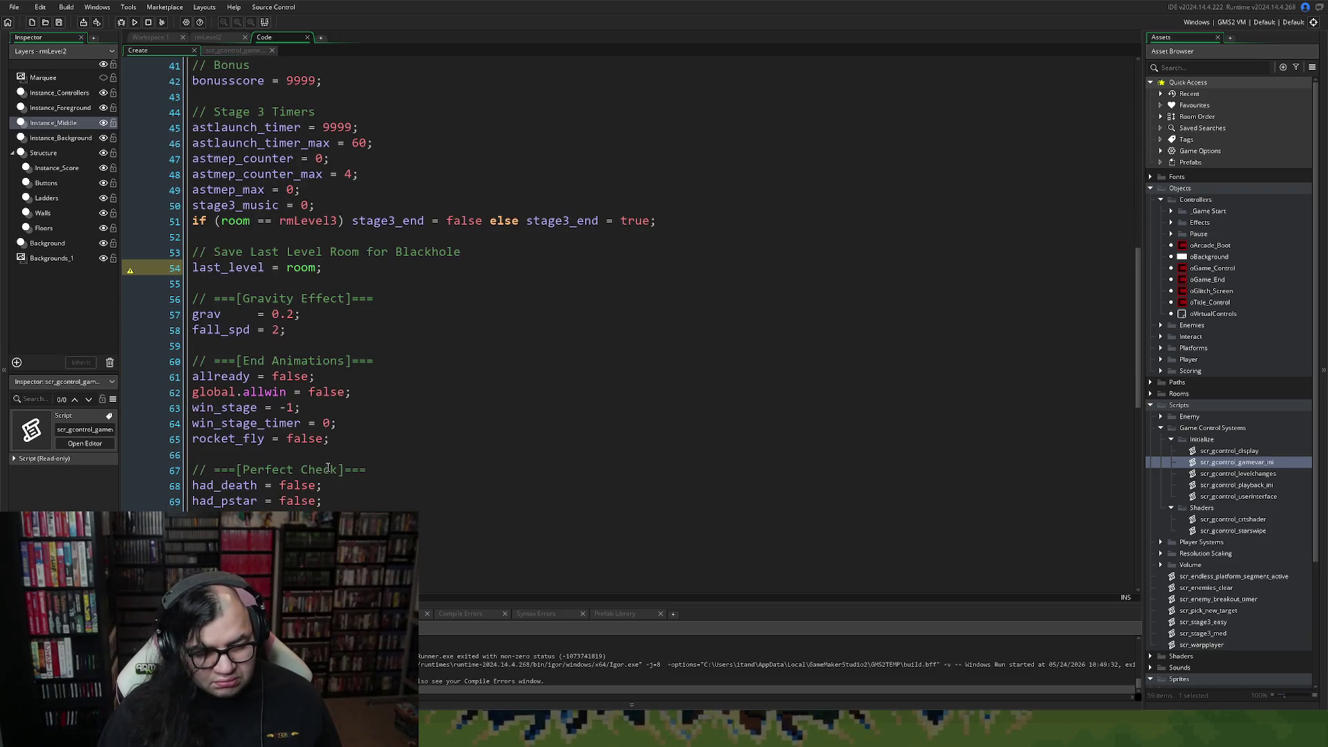
{"action": "scroll", "coordinate": [327, 468], "scroll_direction": "down", "scroll_amount": 2}
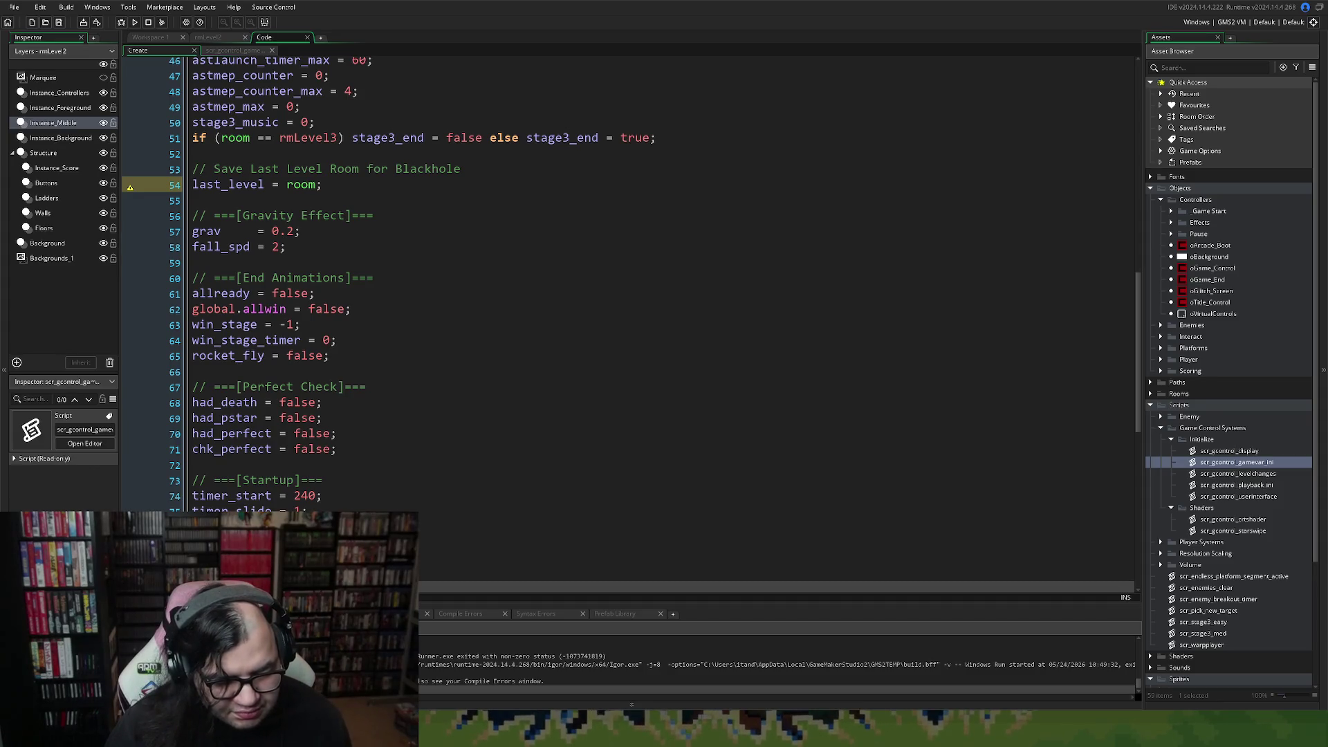
{"action": "mouse_move", "coordinate": [351, 454]}
{"action": "left_mouse_down"}
{"action": "mouse_move", "coordinate": [194, 70]}
{"action": "mouse_move", "coordinate": [190, 326]}
{"action": "mouse_move", "coordinate": [175, 250]}
{"action": "mouse_move", "coordinate": [178, 324]}
{"action": "mouse_move", "coordinate": [174, 236]}
{"action": "left_mouse_up"}
{"action": "scroll", "coordinate": [176, 236], "scroll_direction": "up", "scroll_amount": 3}
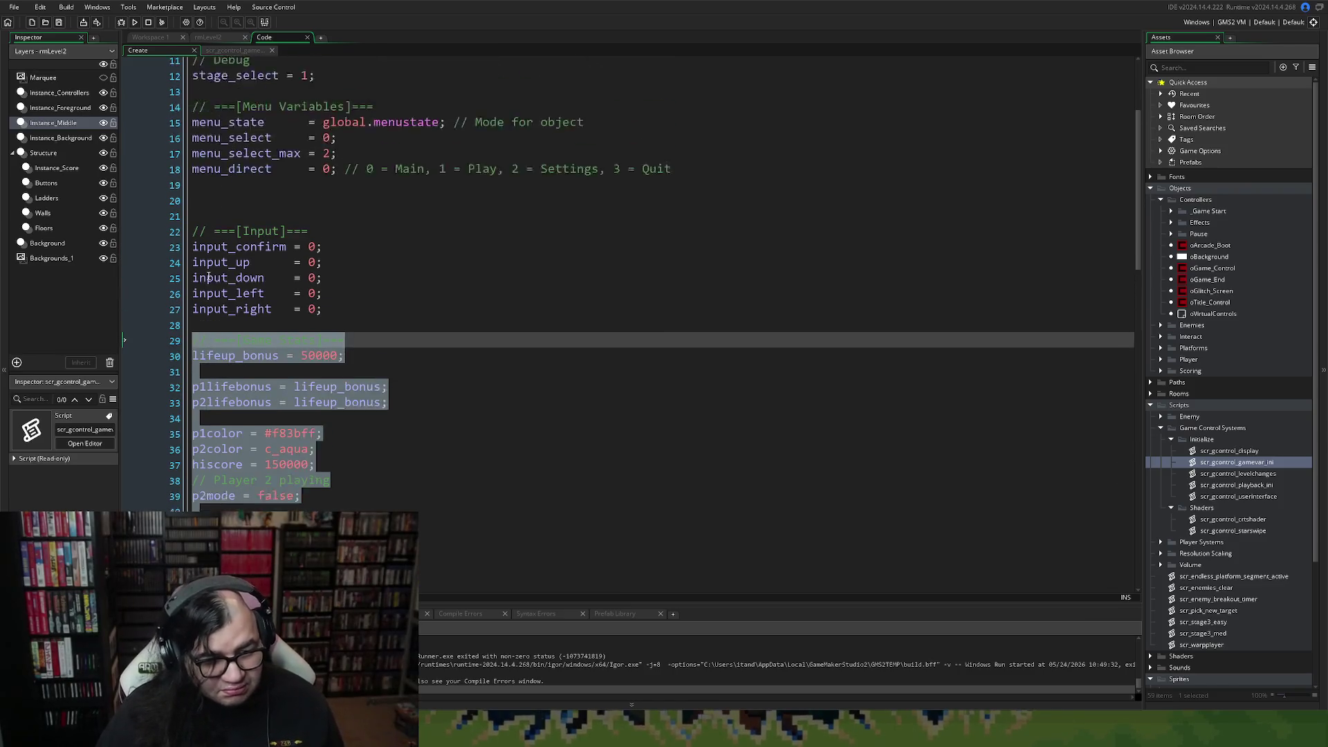
{"action": "key", "text": "Delete"}
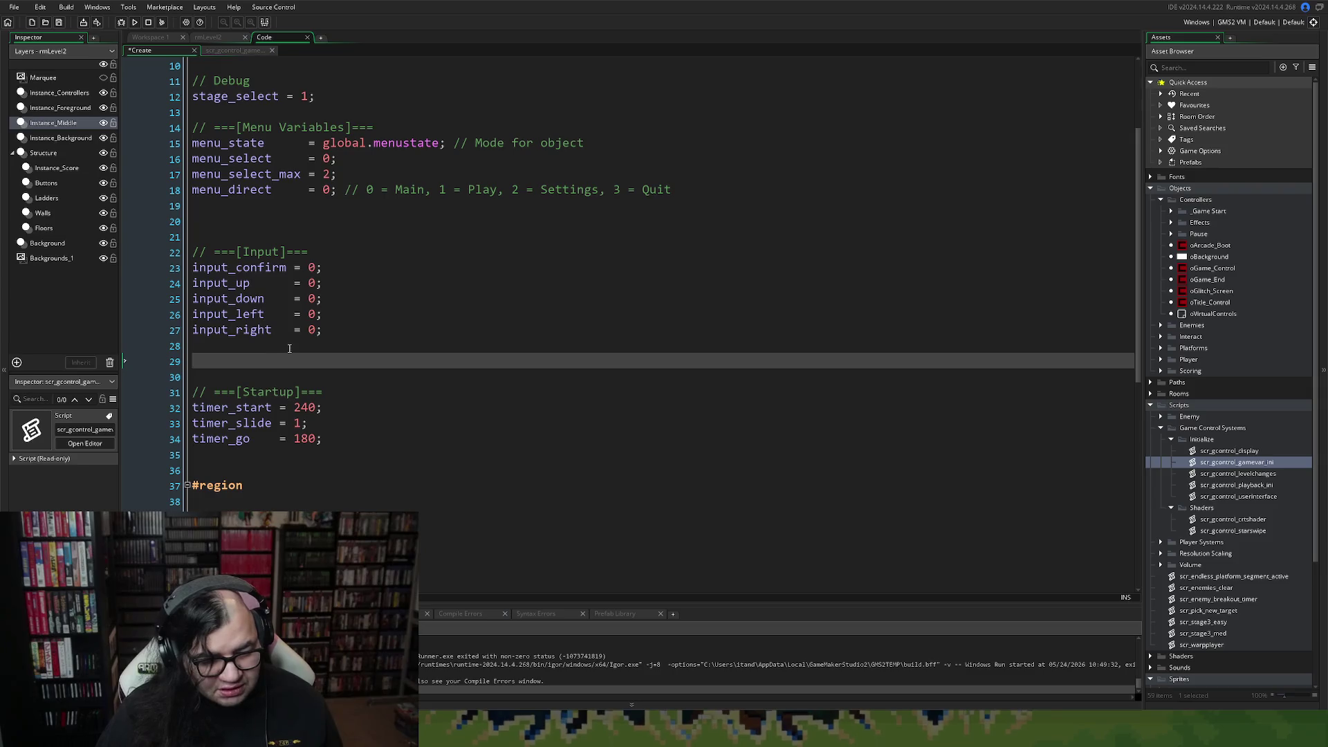
{"action": "scroll", "coordinate": [290, 348], "scroll_direction": "down", "scroll_amount": 3}
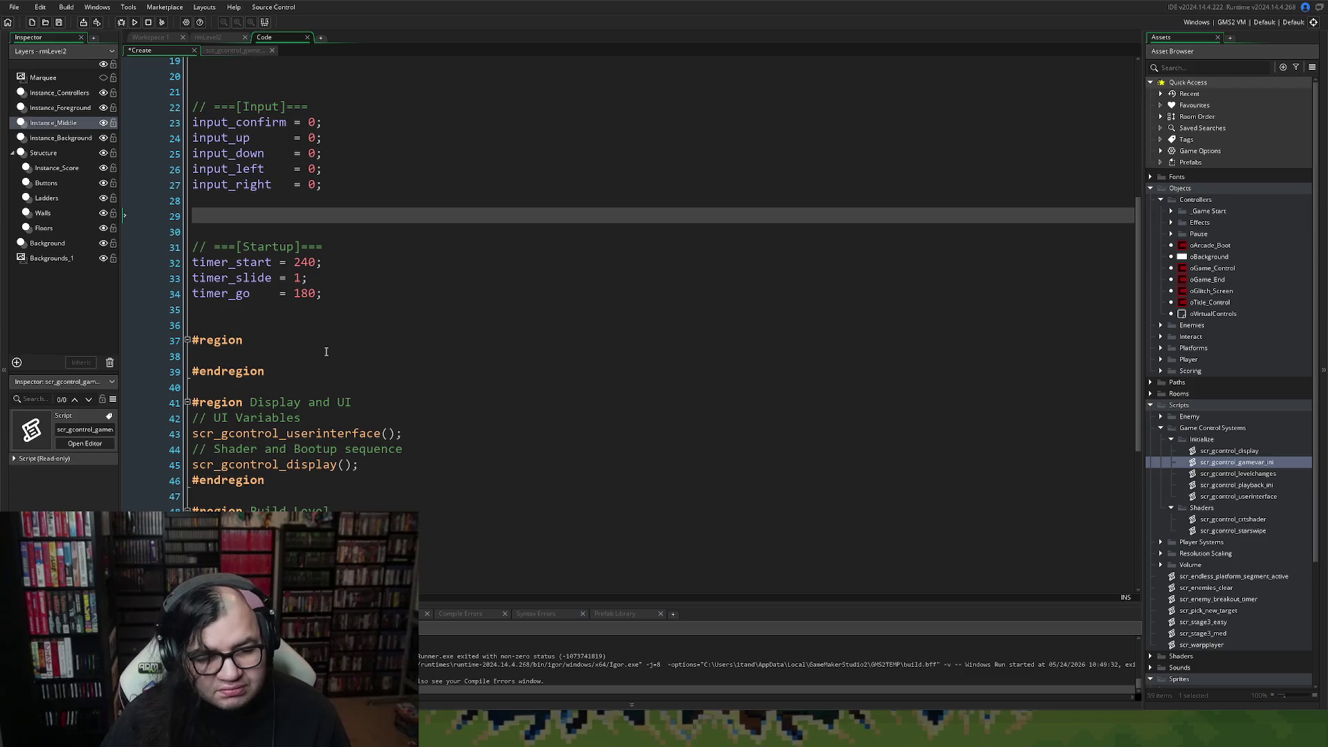
{"action": "left_click", "coordinate": [239, 51]}
{"action": "left_click", "coordinate": [216, 88]}
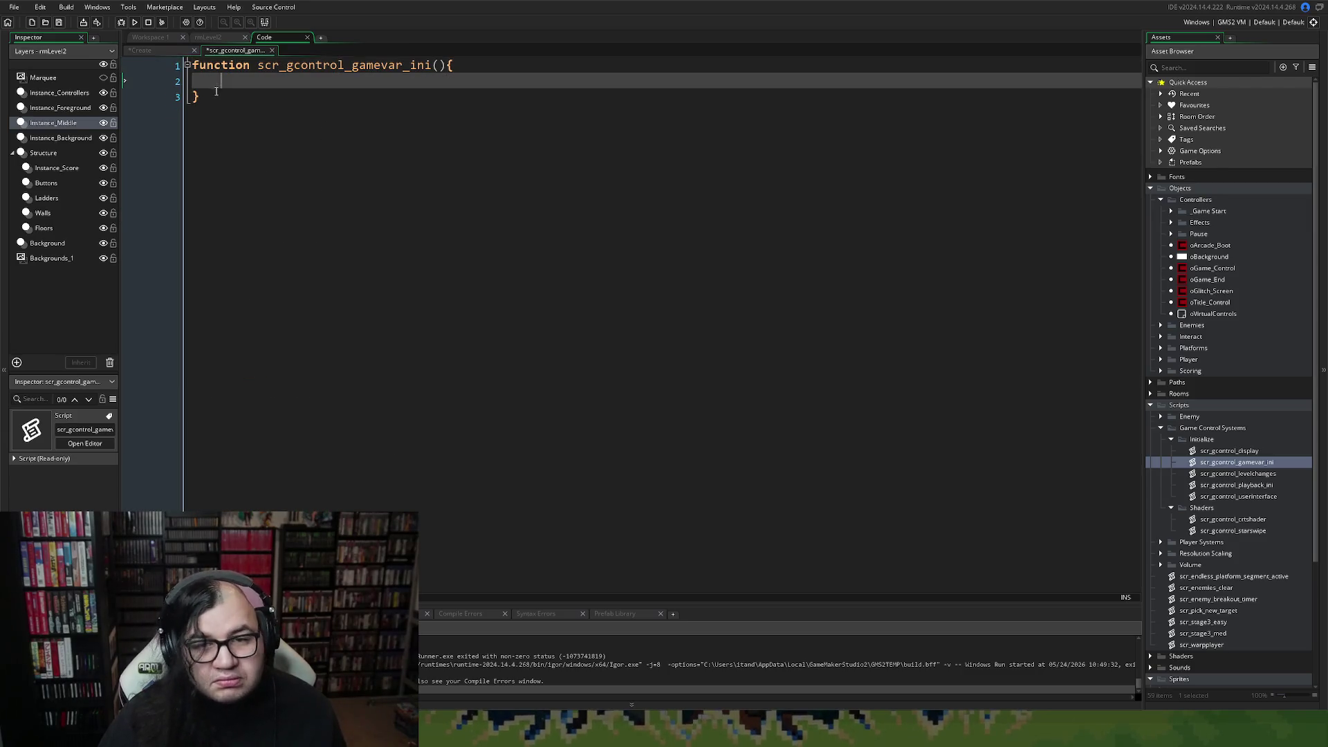
Paste the game-variable code into scr_gcontrol_gamevar_ini, indent it one level, and close the script.
{"action": "key", "text": "ctrl+v"}
{"action": "scroll", "coordinate": [304, 453], "scroll_direction": "down", "scroll_amount": 1}
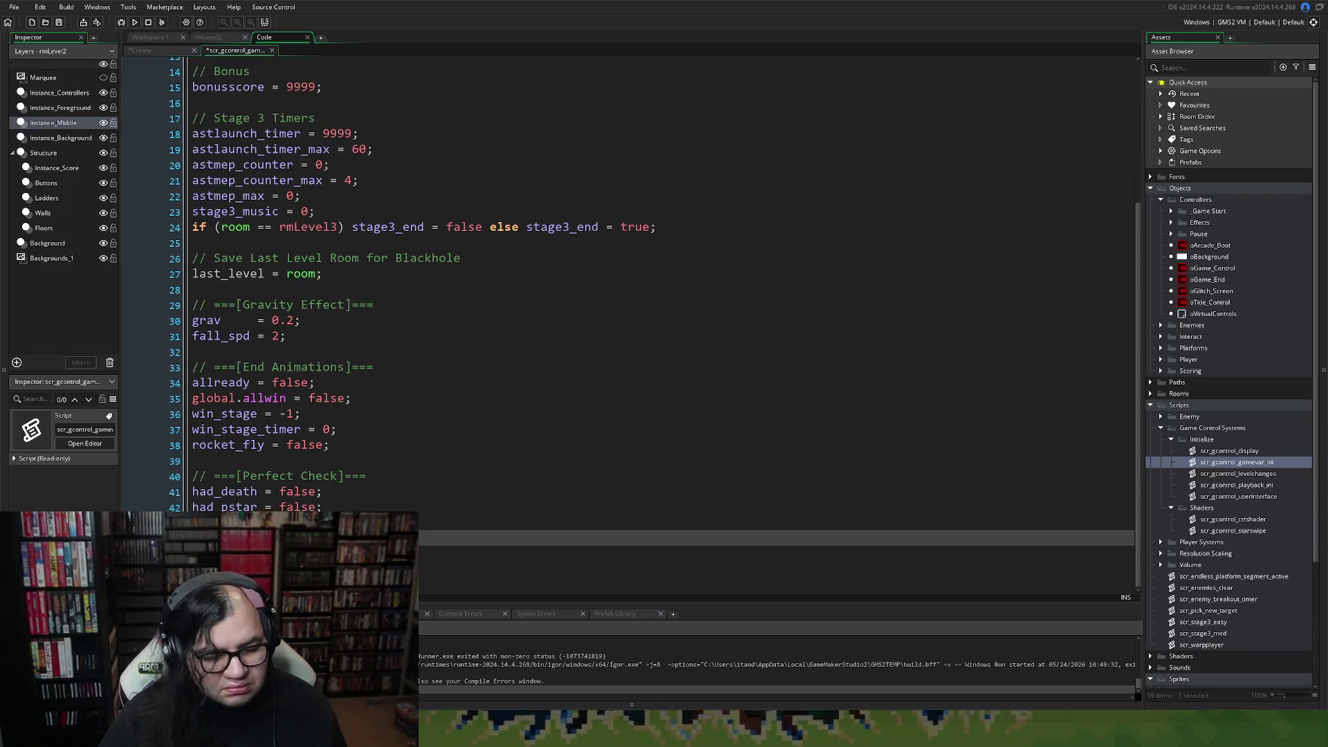
{"action": "mouse_move", "coordinate": [325, 506]}
{"action": "left_mouse_down"}
{"action": "mouse_move", "coordinate": [207, 76]}
{"action": "mouse_move", "coordinate": [193, 97]}
{"action": "left_mouse_up"}
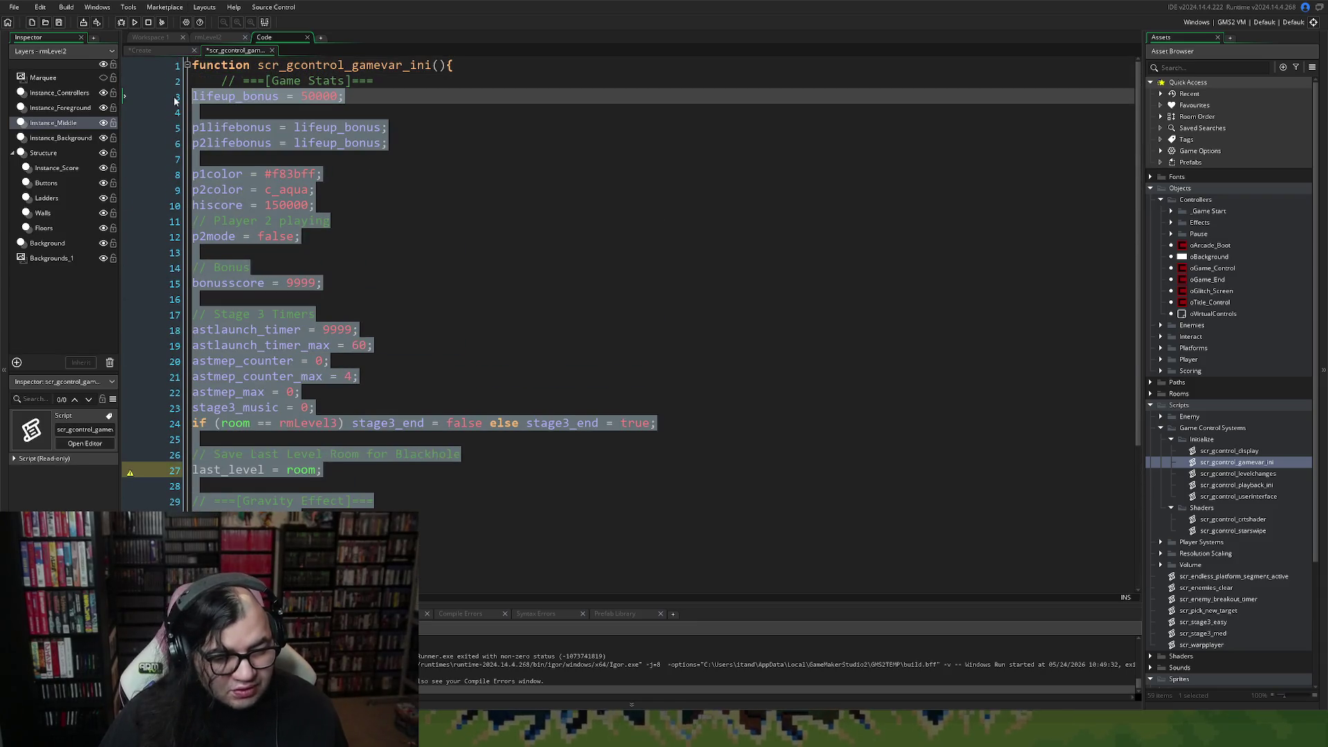
{"action": "key", "text": "Tab"}
{"action": "left_click", "coordinate": [372, 189]}
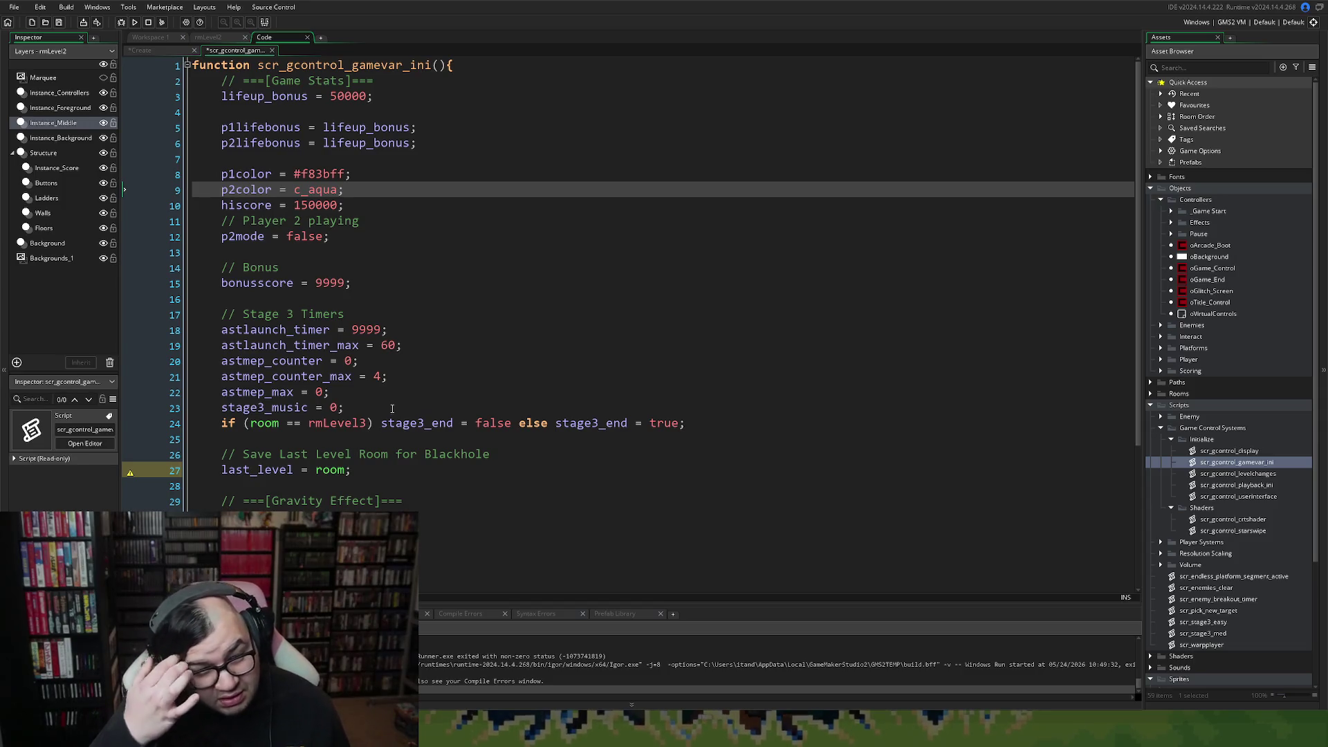
{"action": "scroll", "coordinate": [389, 404], "scroll_direction": "down", "scroll_amount": 1}
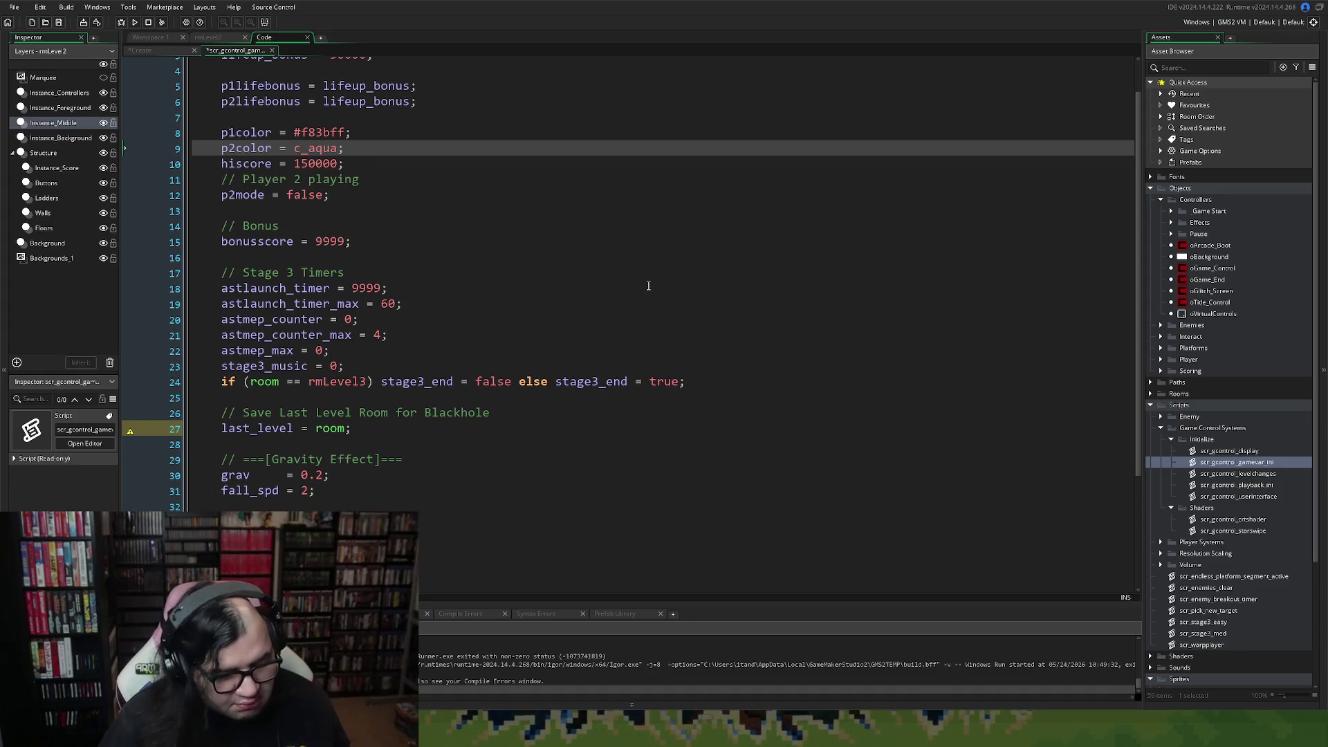
{"action": "scroll", "coordinate": [437, 328], "scroll_direction": "up", "scroll_amount": 1}
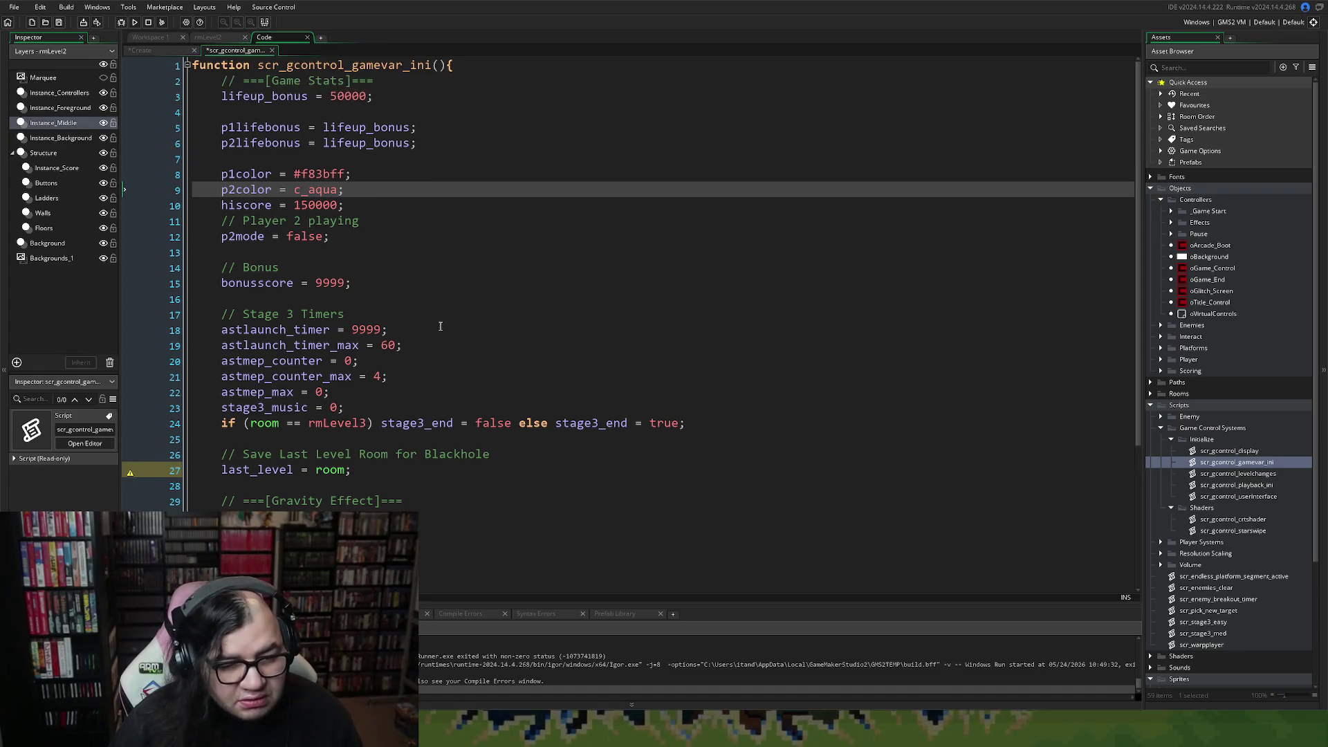
{"action": "left_click", "coordinate": [272, 50]}
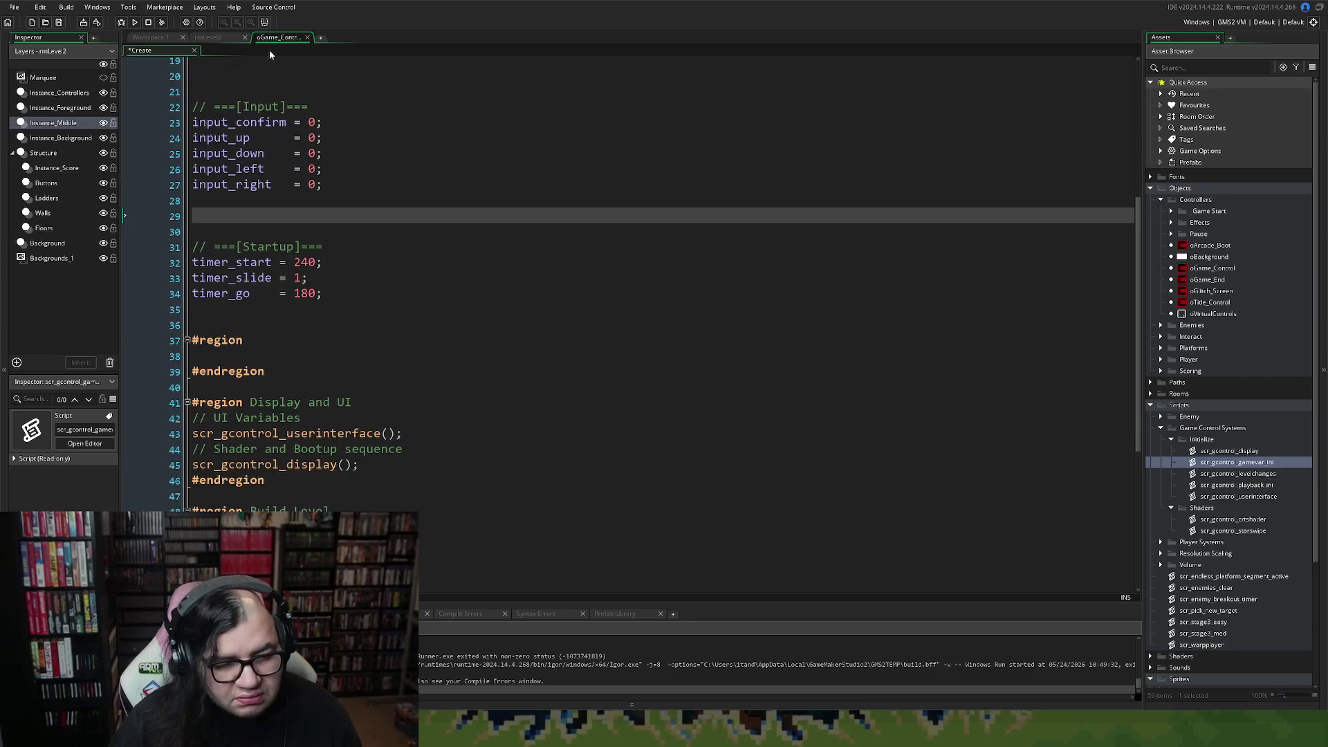
Name the empty region on line 37 'Game Ini'.
{"action": "scroll", "coordinate": [400, 263], "scroll_direction": "up", "scroll_amount": 6}
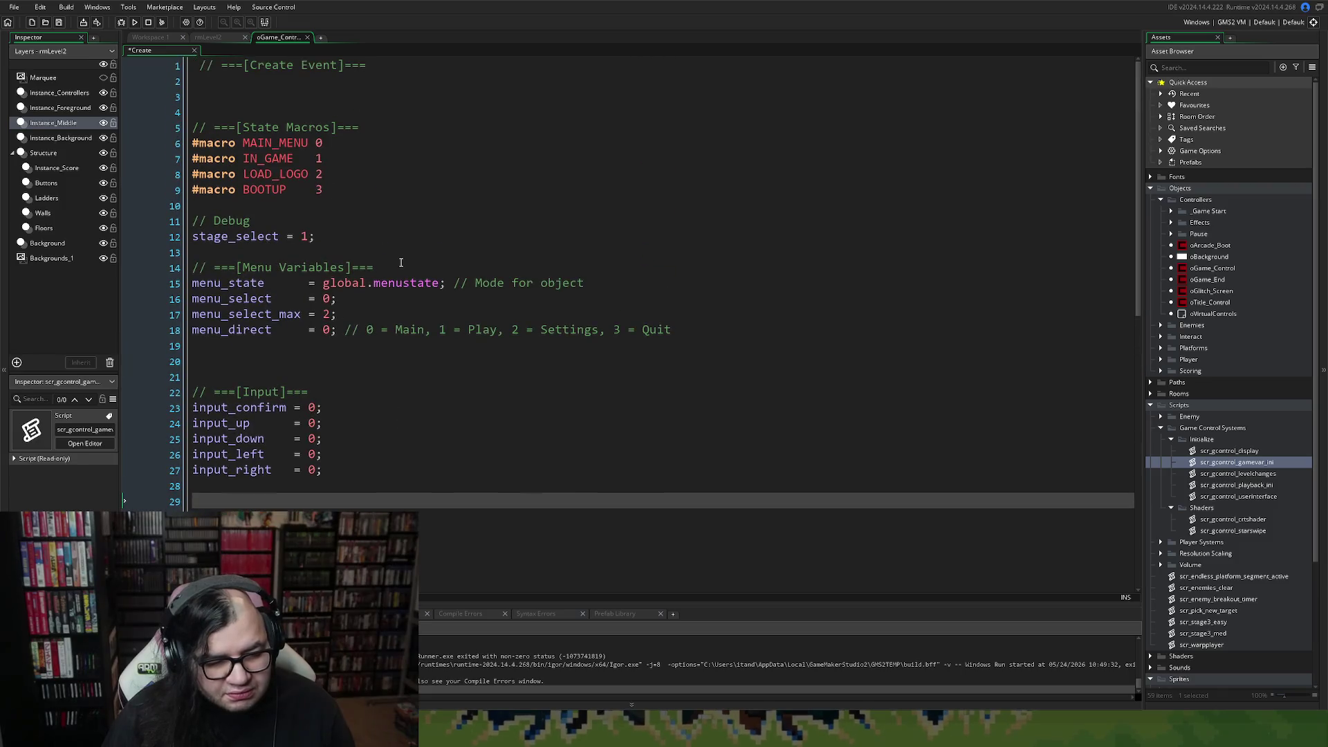
{"action": "scroll", "coordinate": [398, 263], "scroll_direction": "down", "scroll_amount": 4}
{"action": "scroll", "coordinate": [394, 261], "scroll_direction": "down", "scroll_amount": 3}
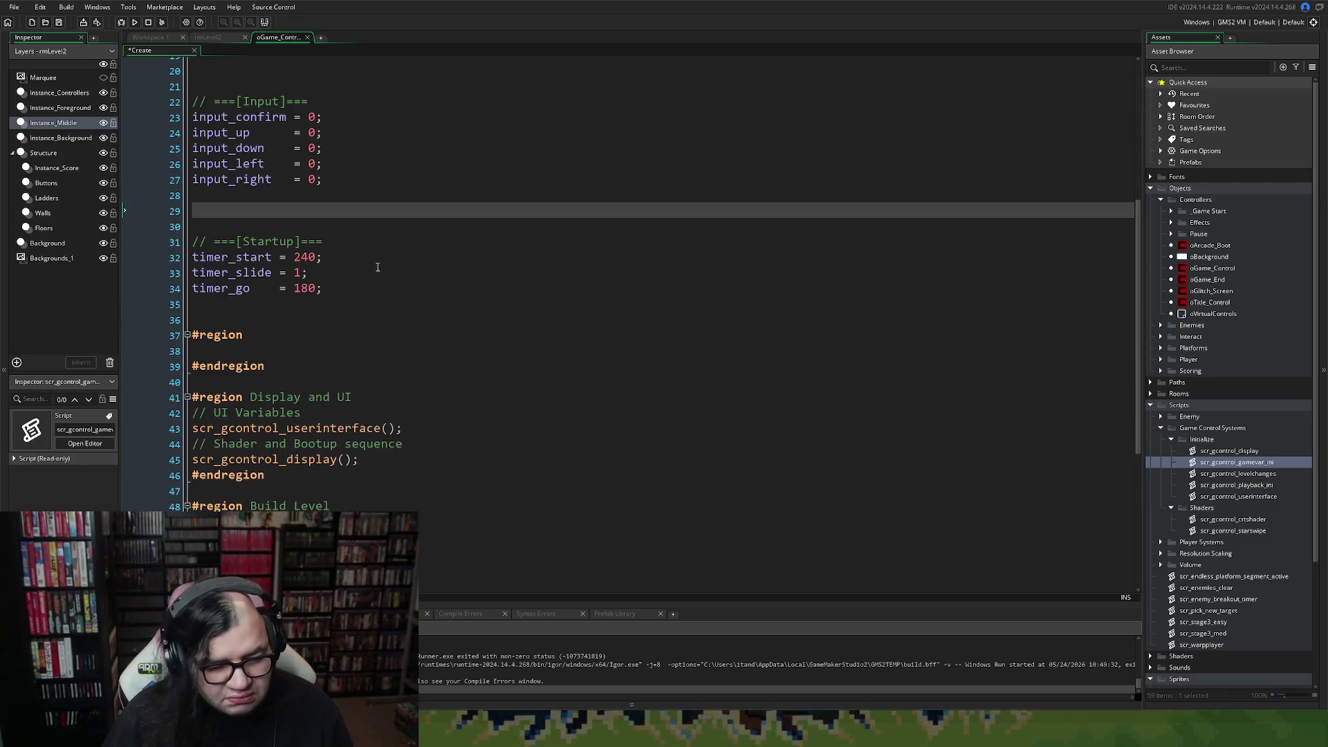
{"action": "left_click", "coordinate": [242, 314]}
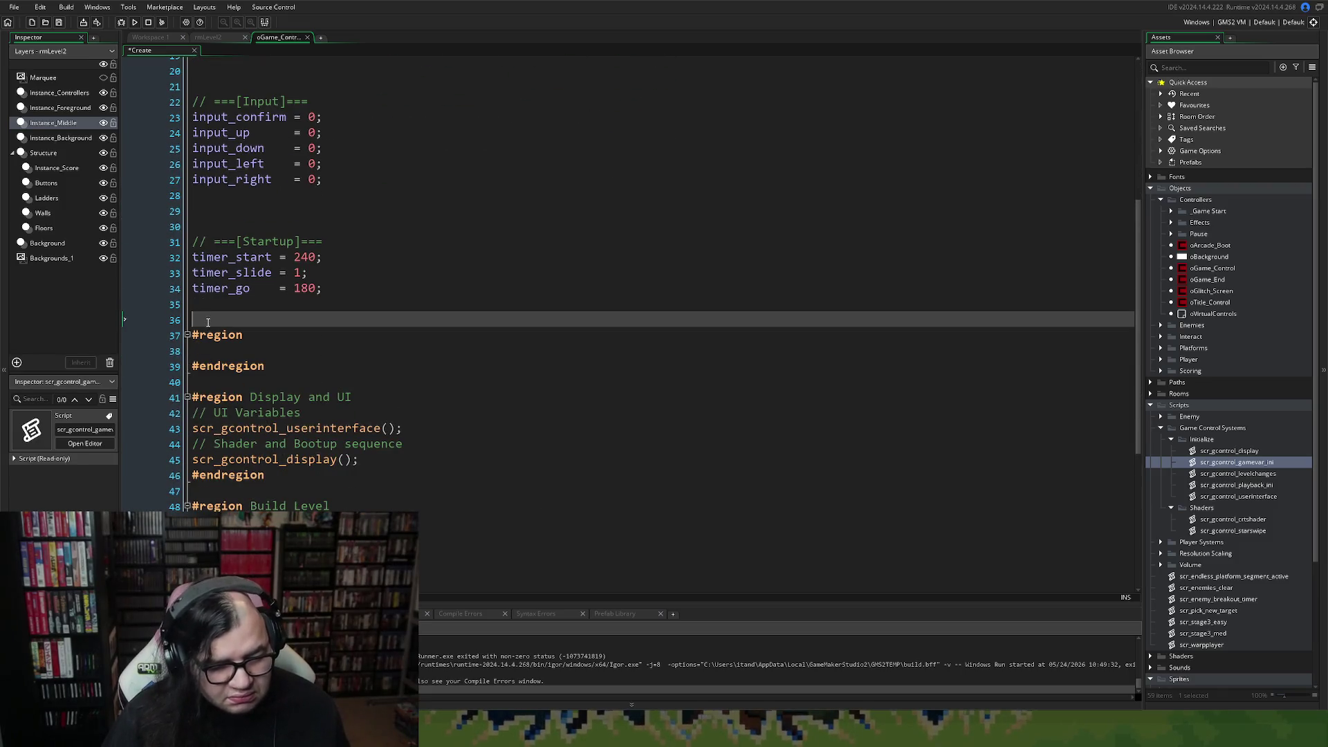
{"action": "left_click", "coordinate": [268, 330]}
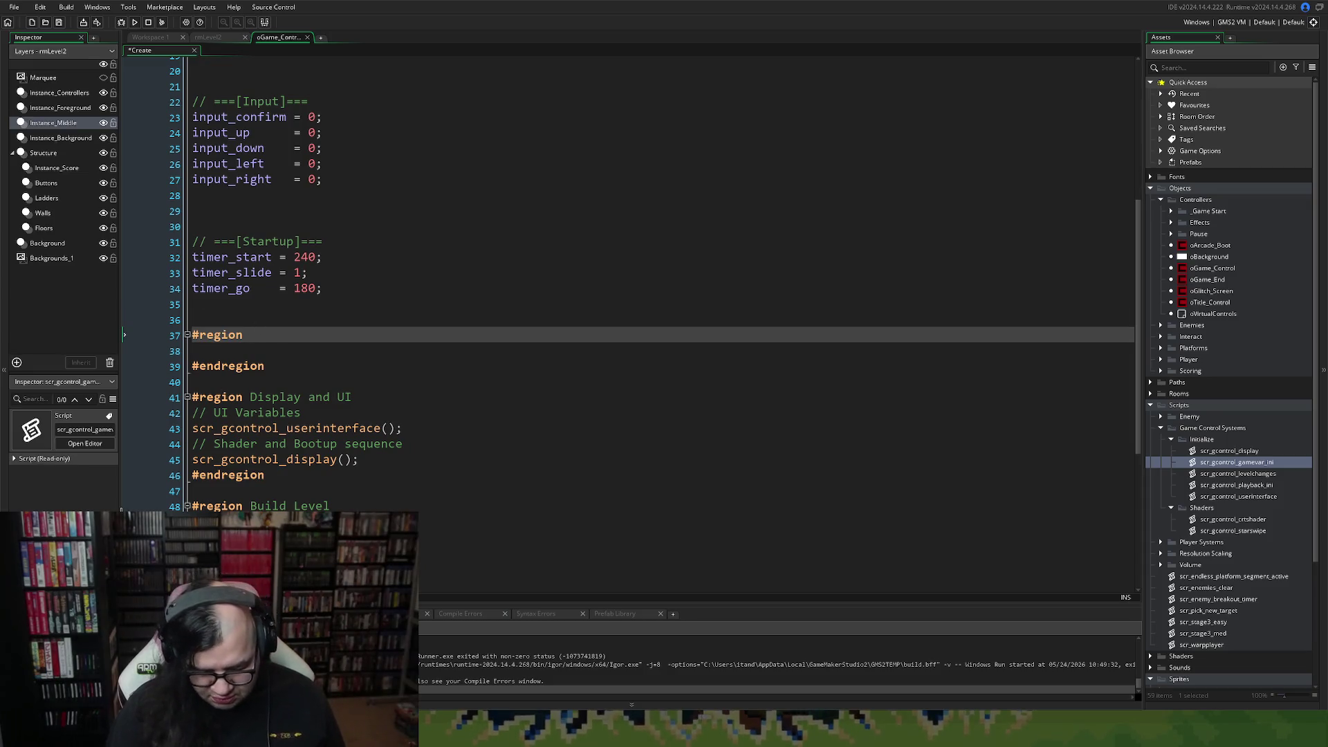
{"action": "type", "text": " Game Ini"}
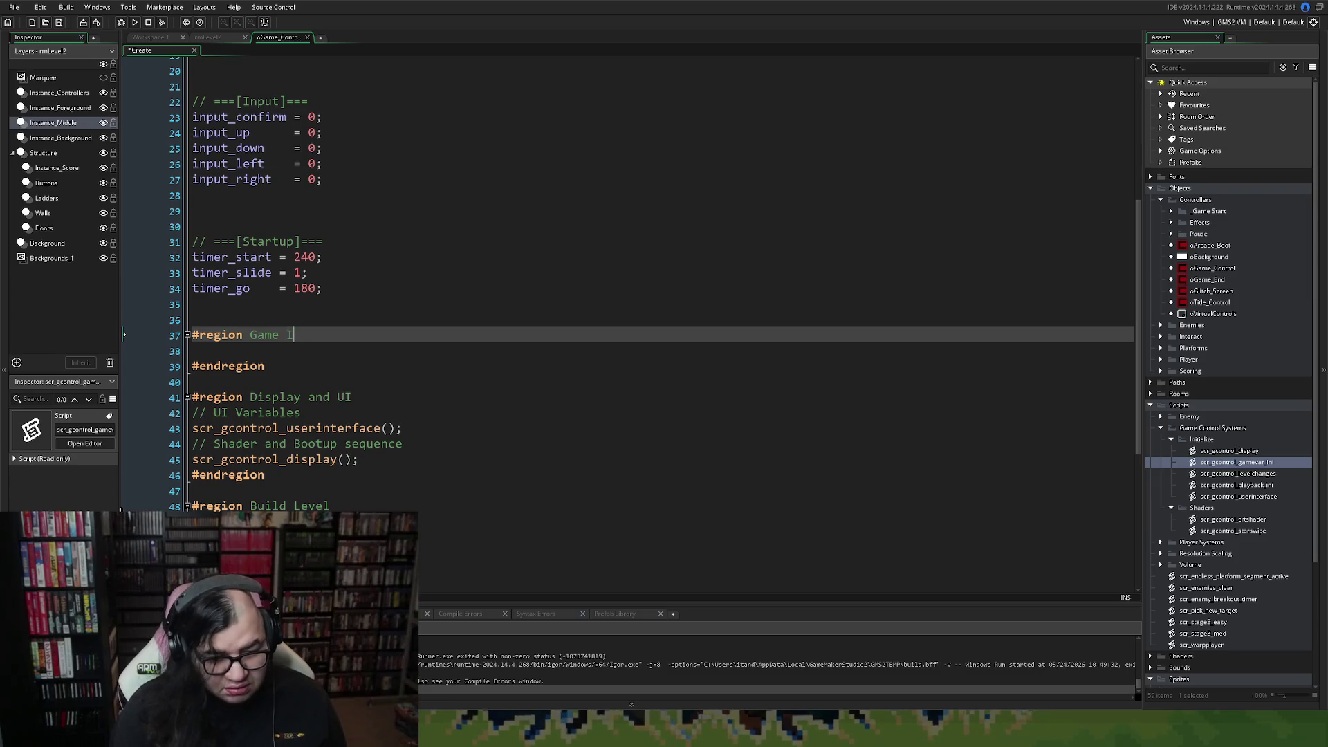
Inside Game Ini, add a 'Game Startup Variable' comment and the call scr_gcontrol_gamevar_ini();.
{"action": "left_click", "coordinate": [234, 353]}
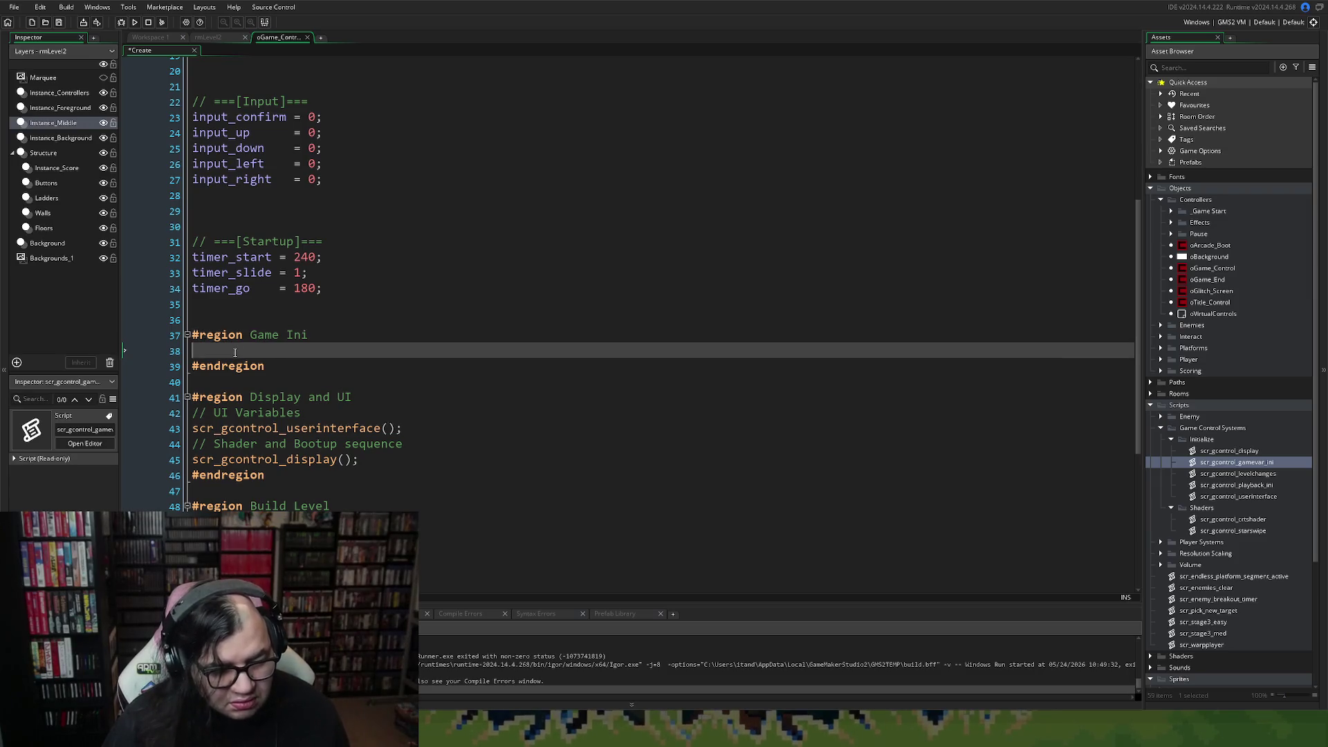
{"action": "type", "text": "// Start"}
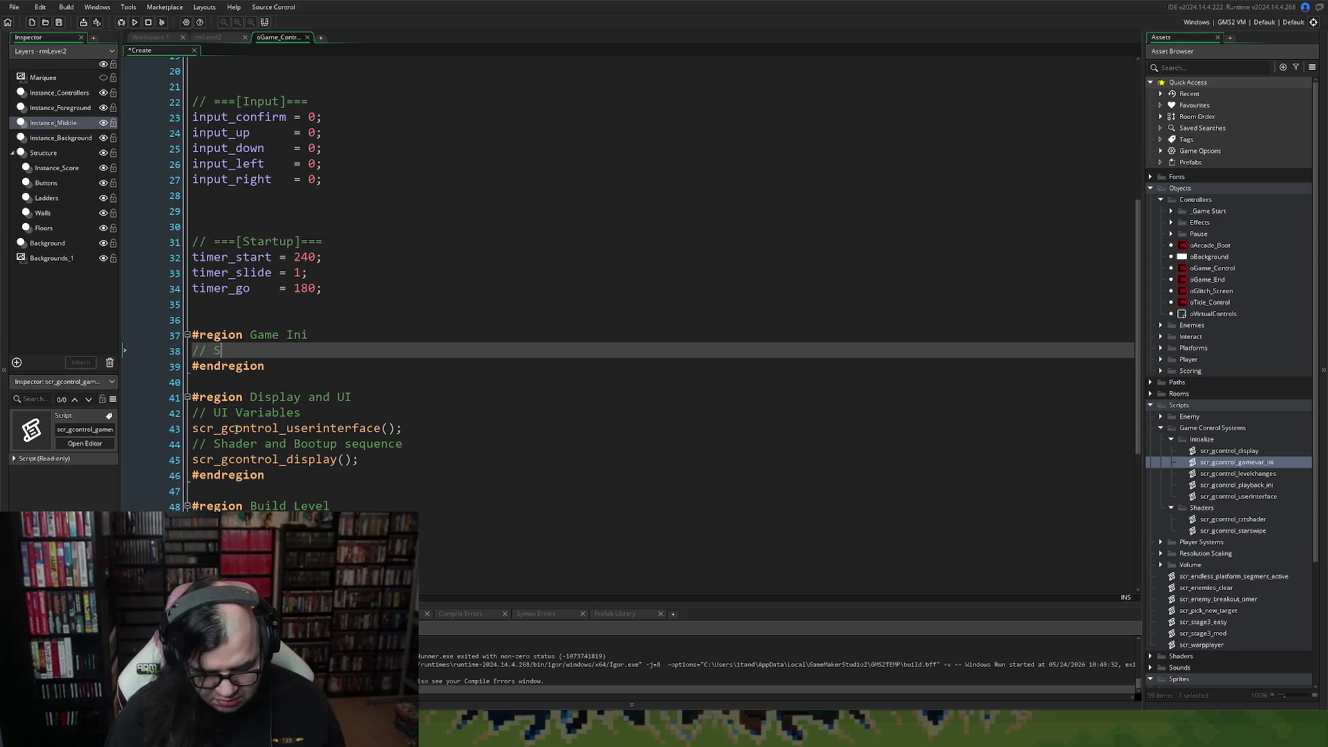
{"action": "key", "text": "BackSpace"}
{"action": "key", "text": "BackSpace"}
{"action": "key", "text": "BackSpace"}
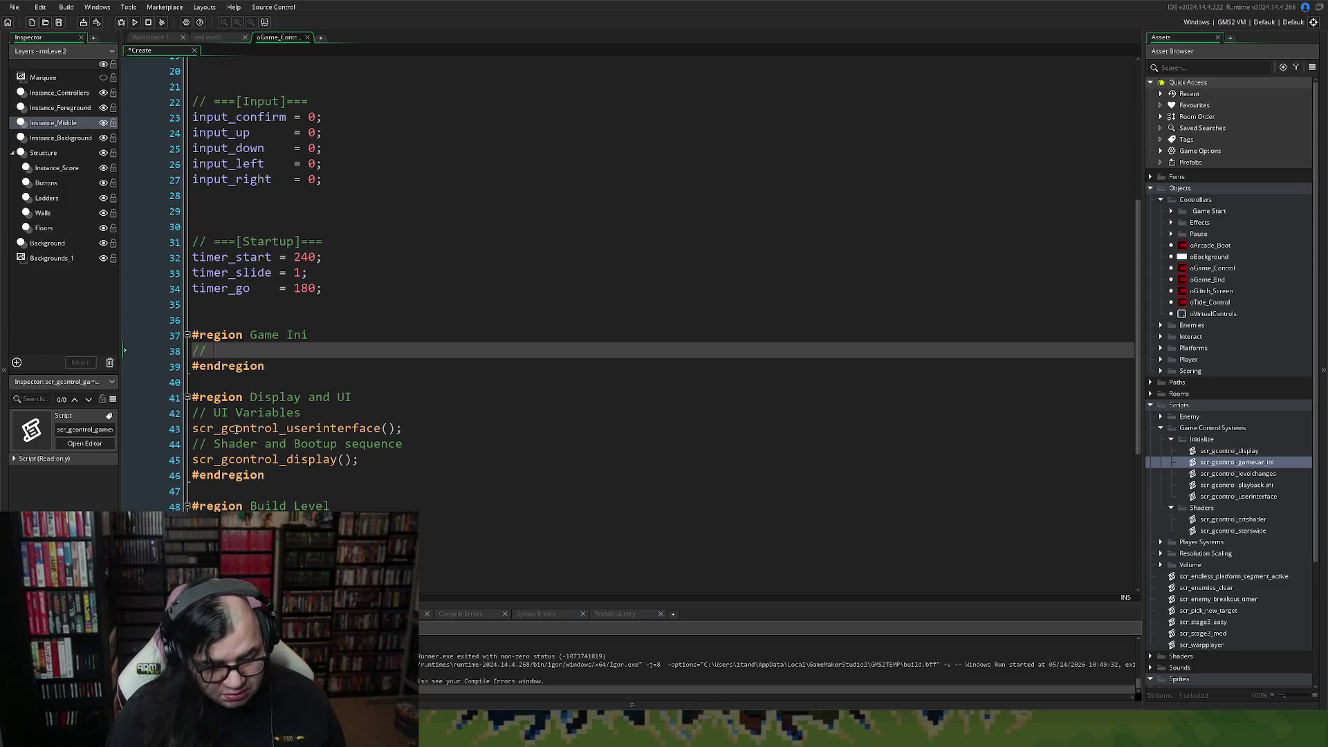
{"action": "type", "text": "Var"}
{"action": "key", "text": "BackSpace"}
{"action": "key", "text": "BackSpace"}
{"action": "key", "text": "BackSpace"}
{"action": "type", "text": "G"}
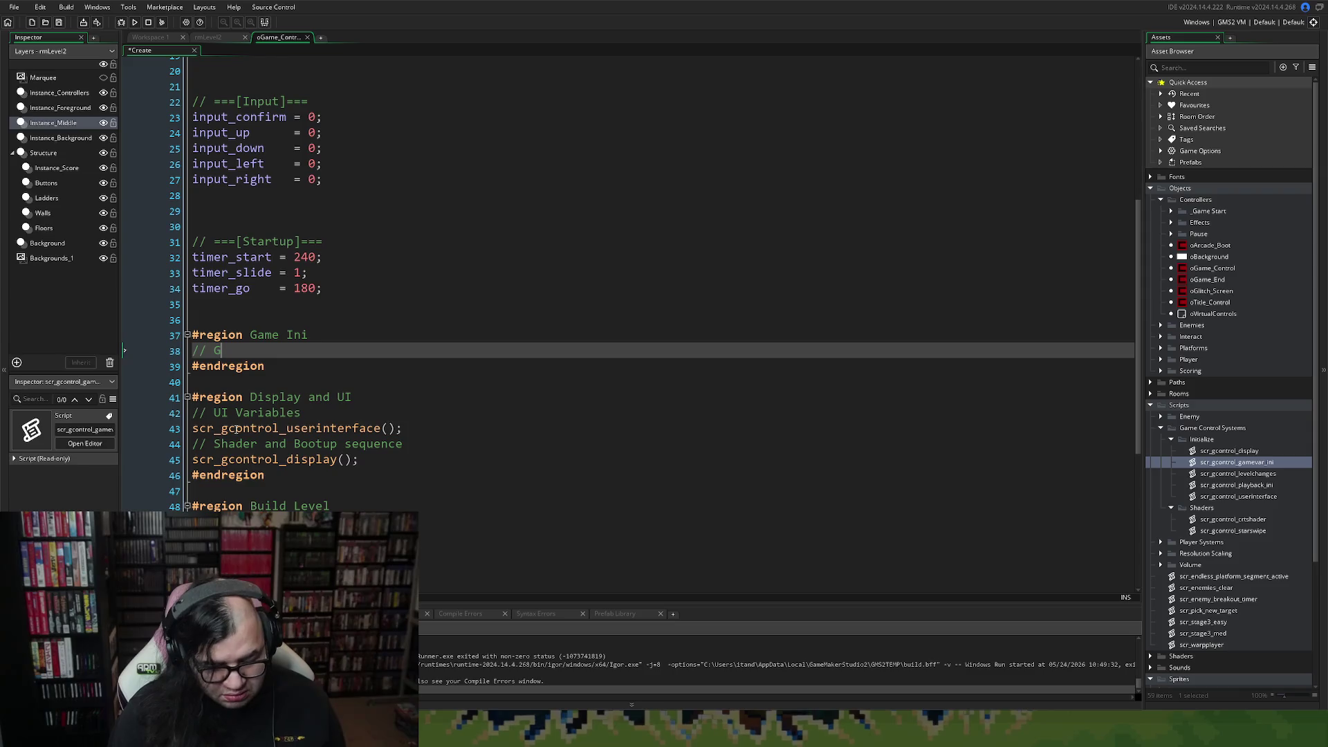
{"action": "type", "text": "ame Star"}
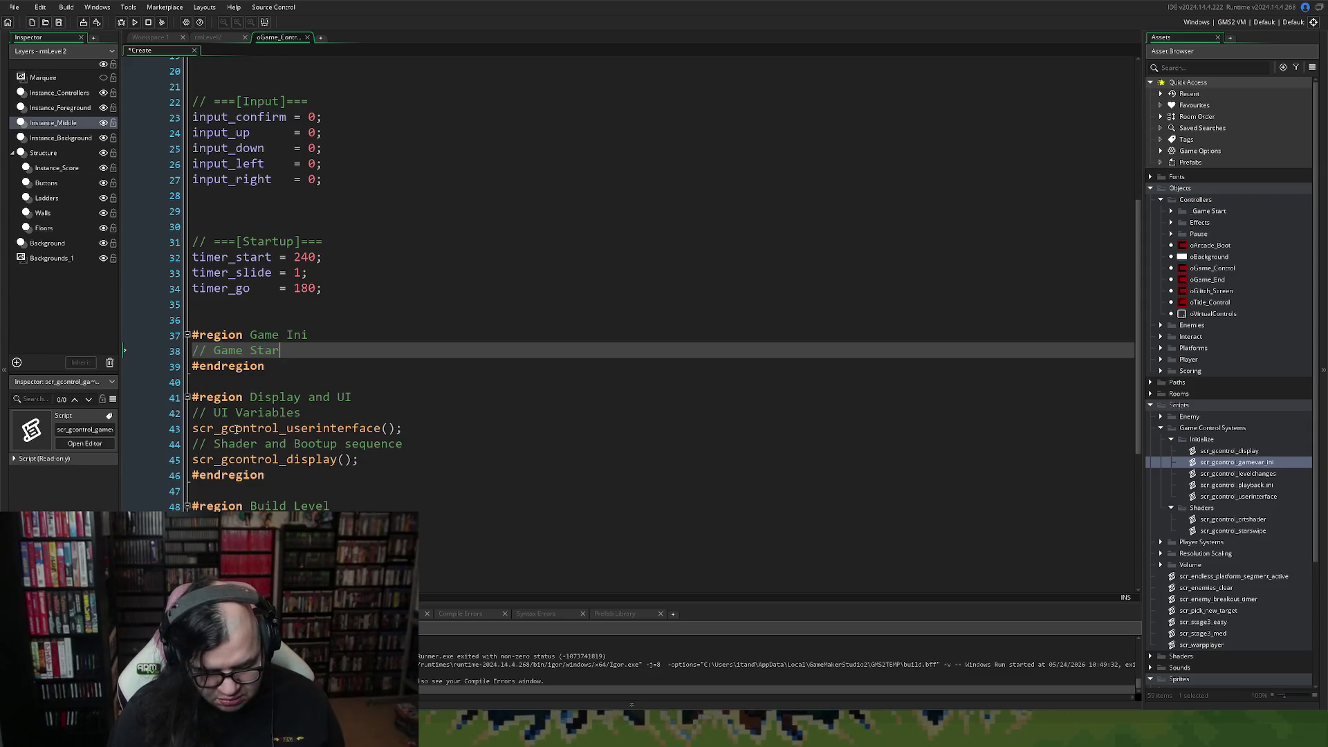
{"action": "type", "text": "tup Variable"}
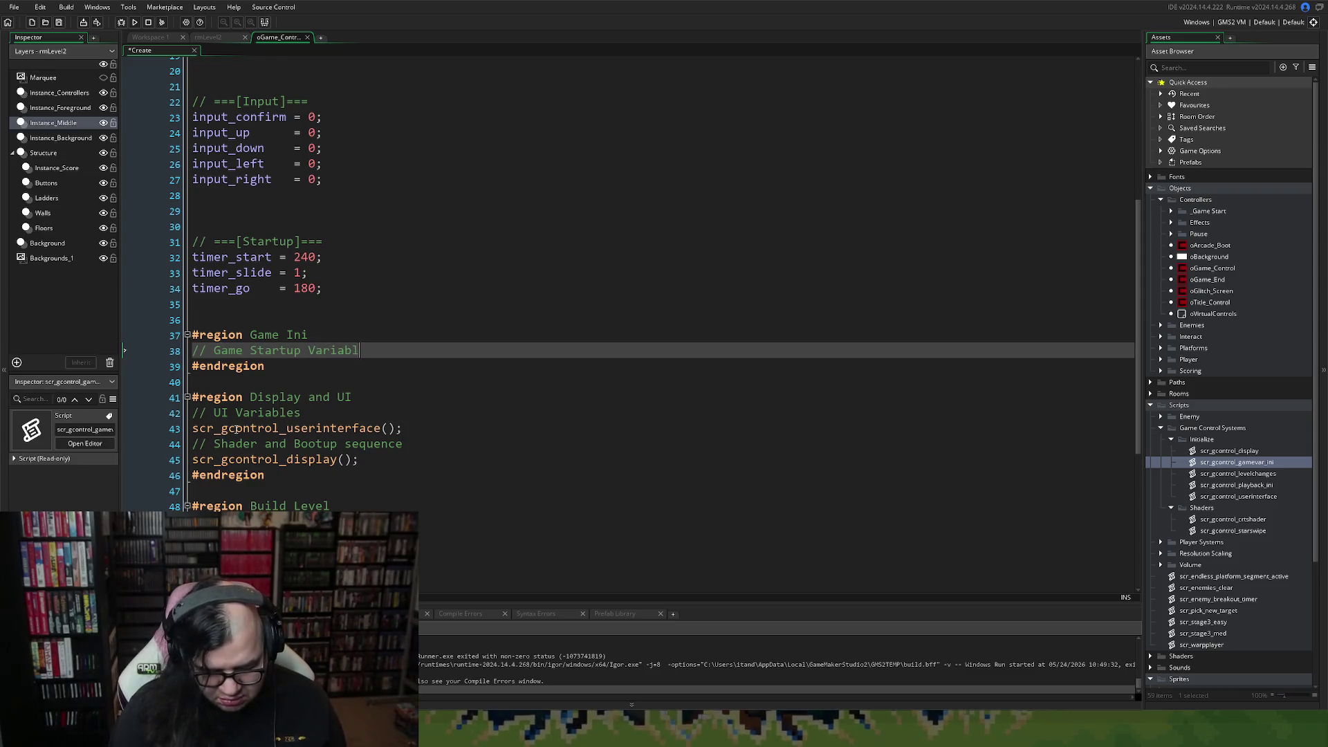
{"action": "key", "text": "Return"}
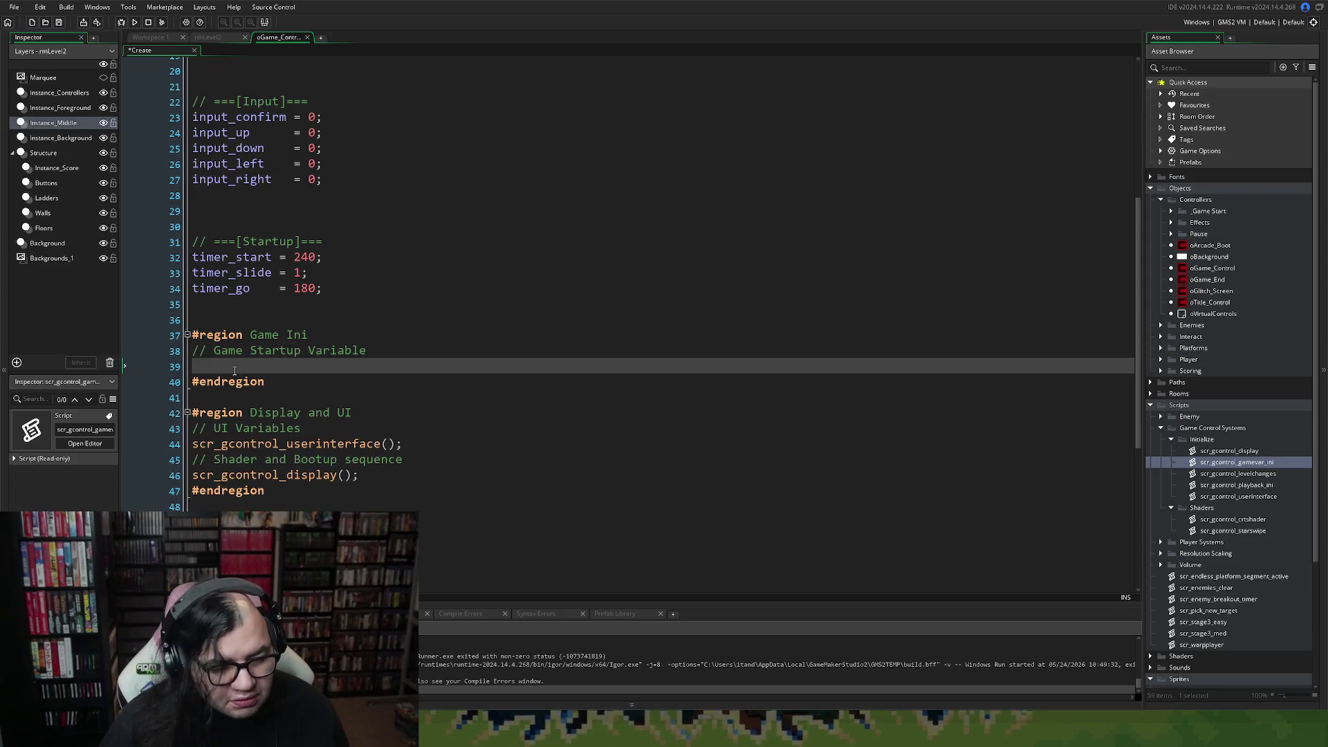
{"action": "type", "text": "scr_gcon"}
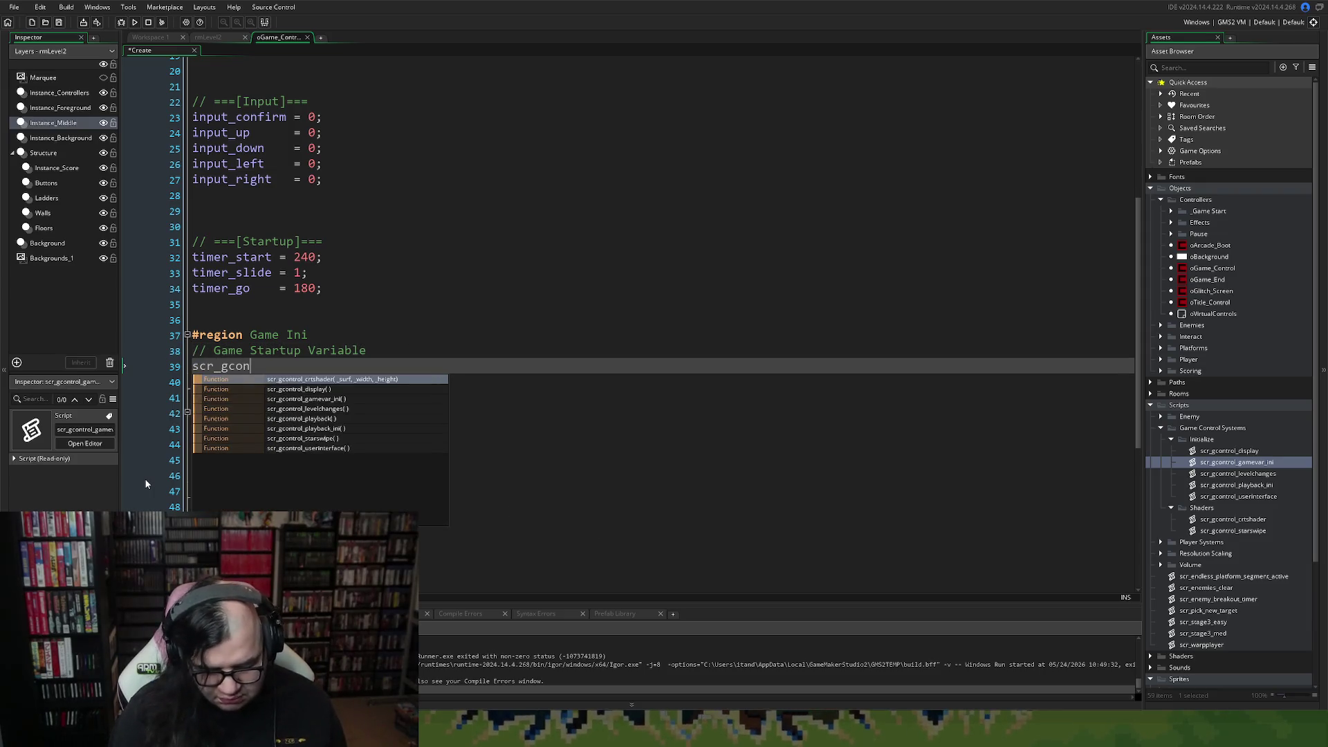
{"action": "type", "text": "tr"}
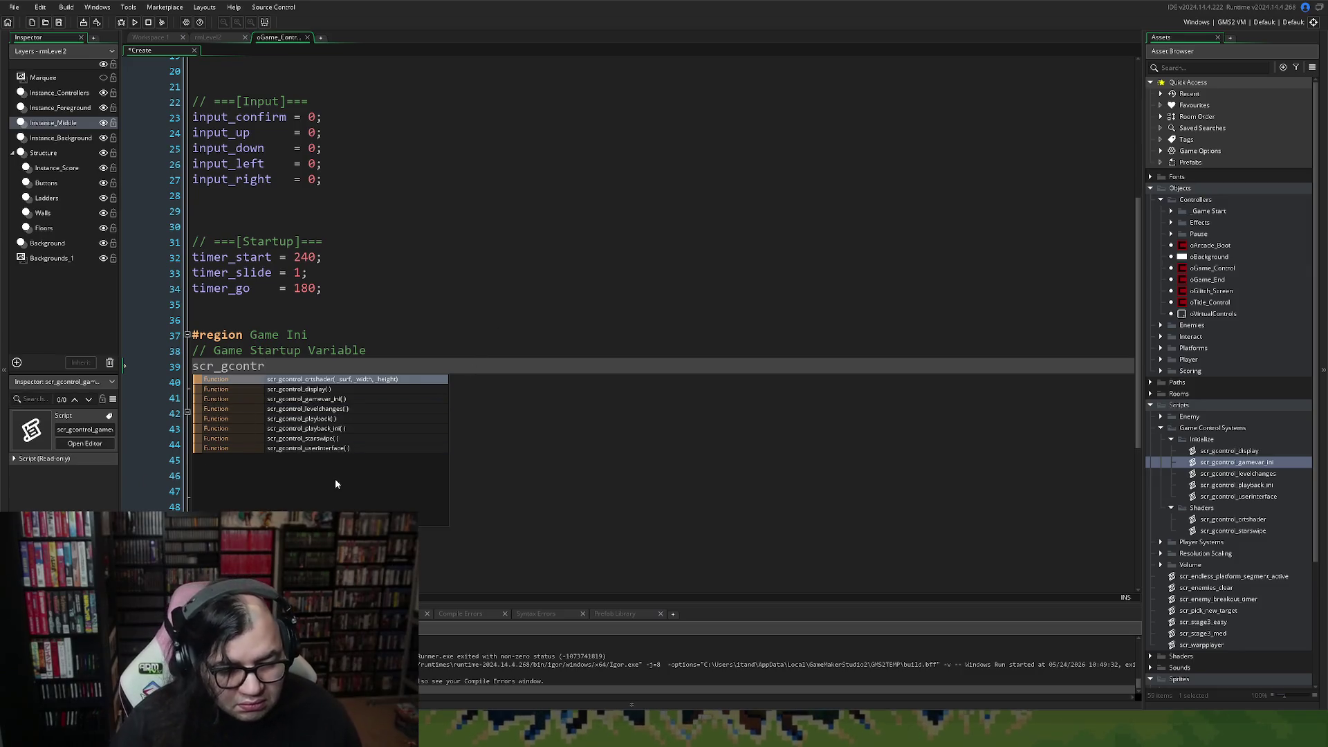
{"action": "left_click", "coordinate": [340, 402]}
{"action": "type", "text": ";"}
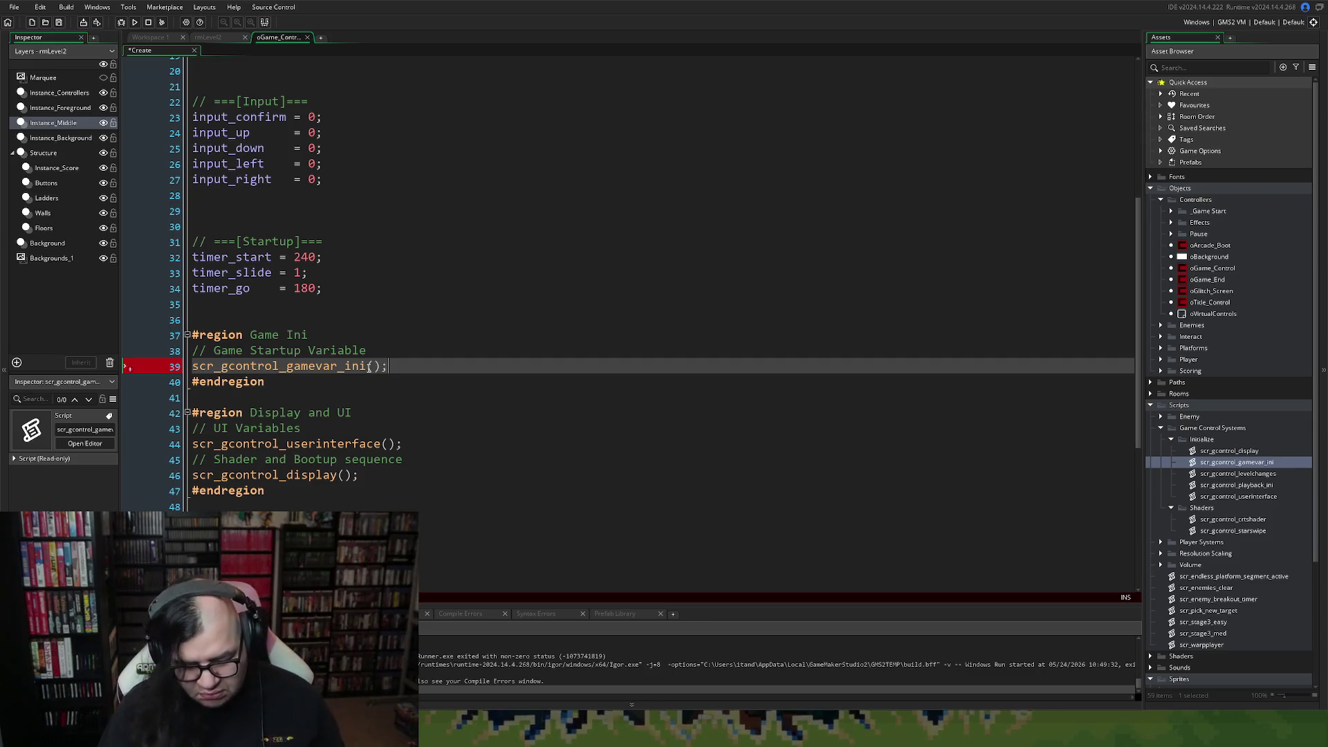
{"action": "scroll", "coordinate": [359, 349], "scroll_direction": "up", "scroll_amount": 1}
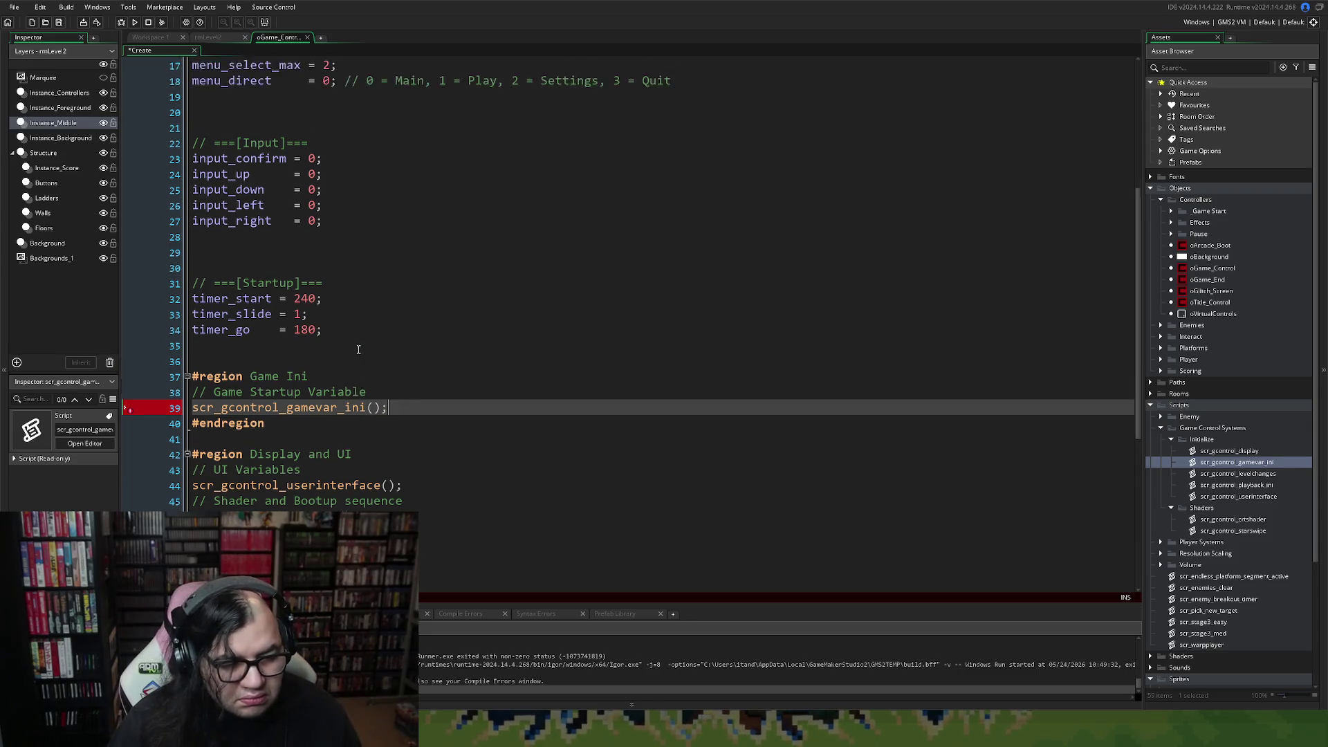
{"action": "scroll", "coordinate": [358, 350], "scroll_direction": "down", "scroll_amount": 7}
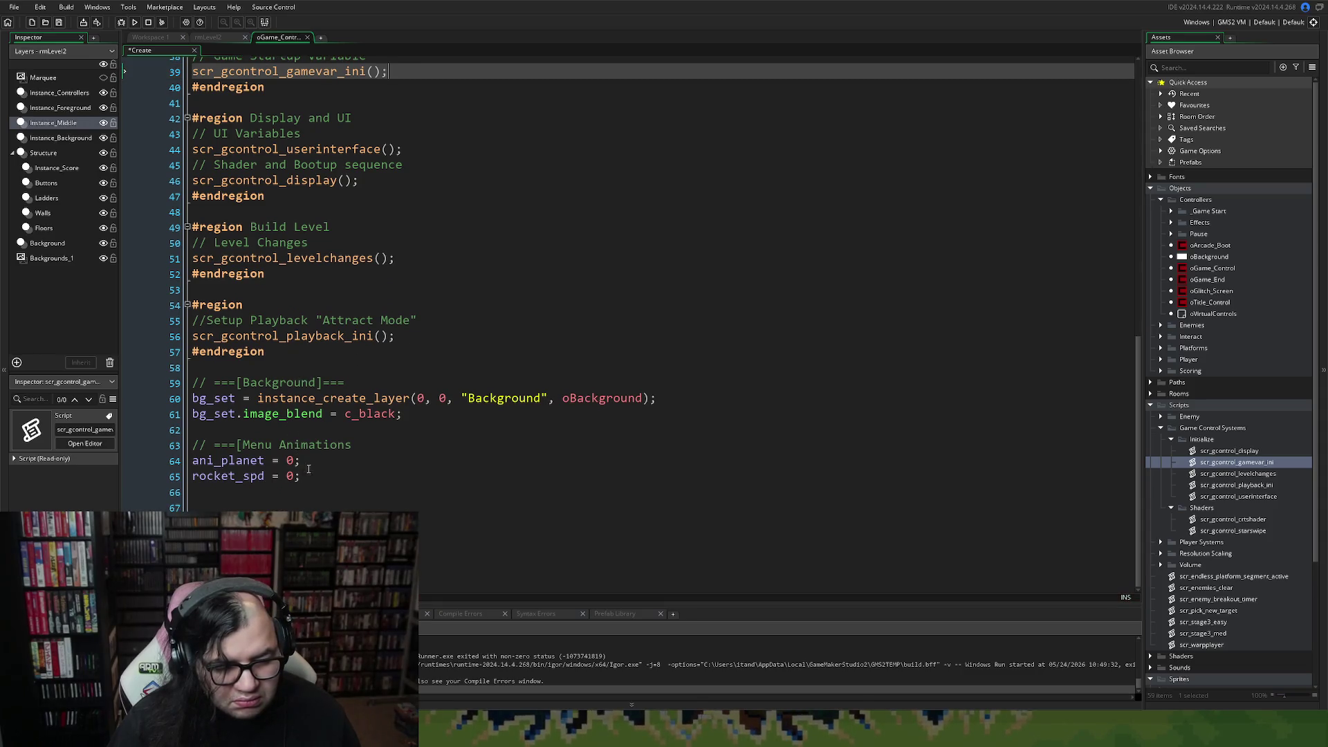
Cut the Background and Menu Animations setup lines from the bottom of the Create event.
{"action": "scroll", "coordinate": [309, 469], "scroll_direction": "up", "scroll_amount": 1}
{"action": "scroll", "coordinate": [325, 496], "scroll_direction": "down", "scroll_amount": 1}
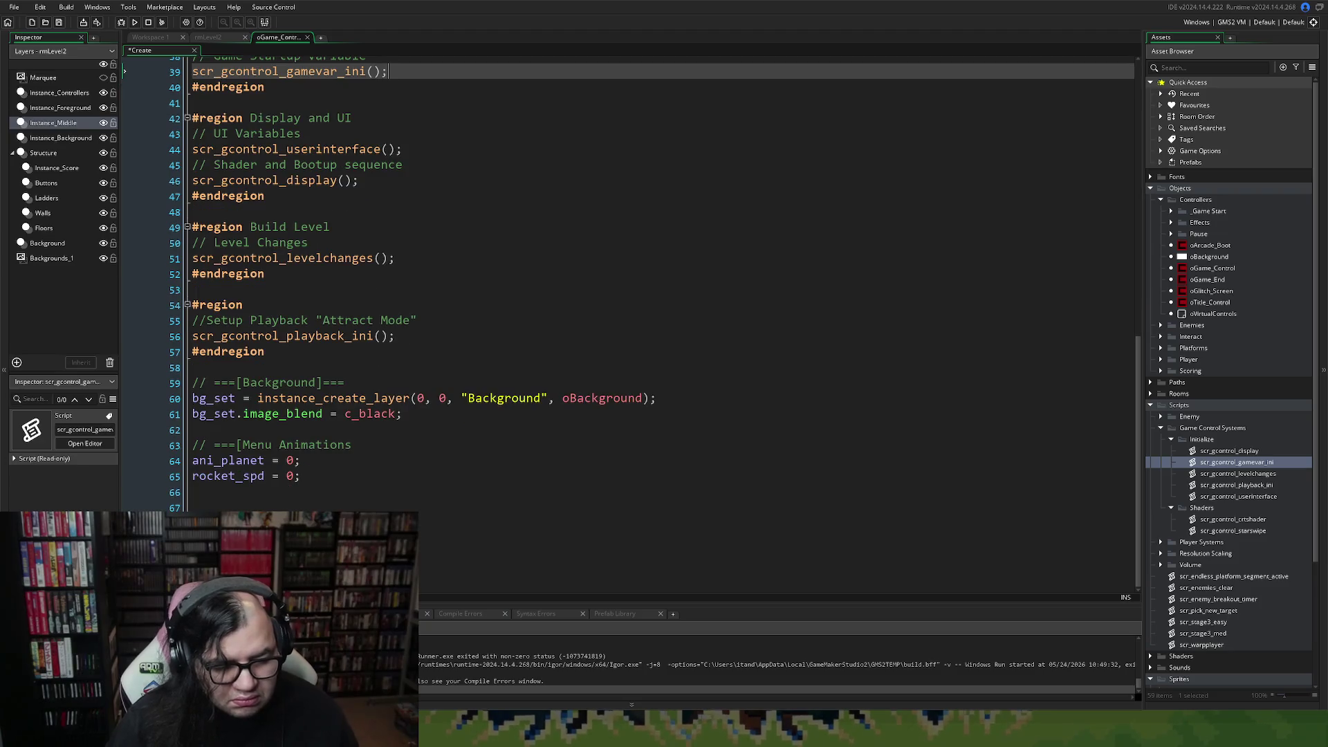
{"action": "left_click", "coordinate": [325, 538]}
{"action": "scroll", "coordinate": [325, 538], "scroll_direction": "up", "scroll_amount": 2}
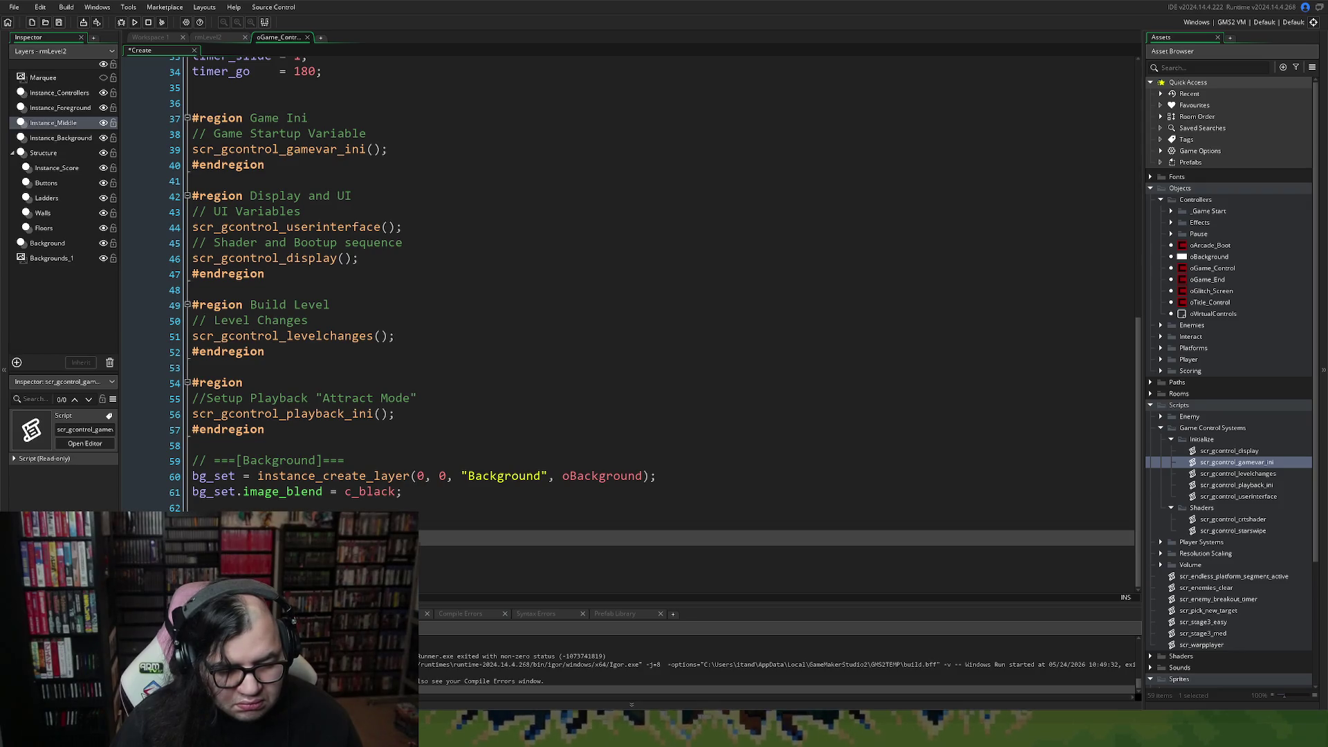
{"action": "left_click_drag", "start_coordinate": [325, 547], "coordinate": [227, 469]}
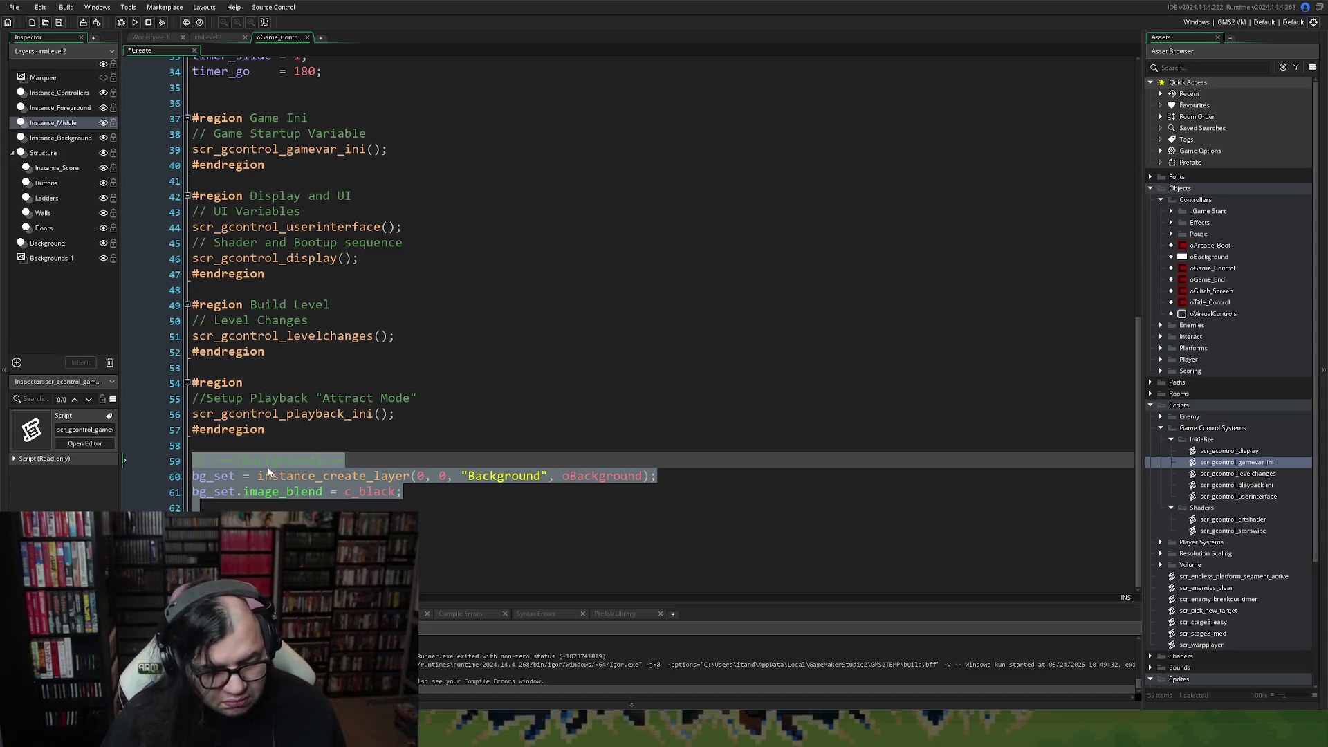
{"action": "key", "text": "Delete"}
{"action": "scroll", "coordinate": [270, 468], "scroll_direction": "up", "scroll_amount": 2}
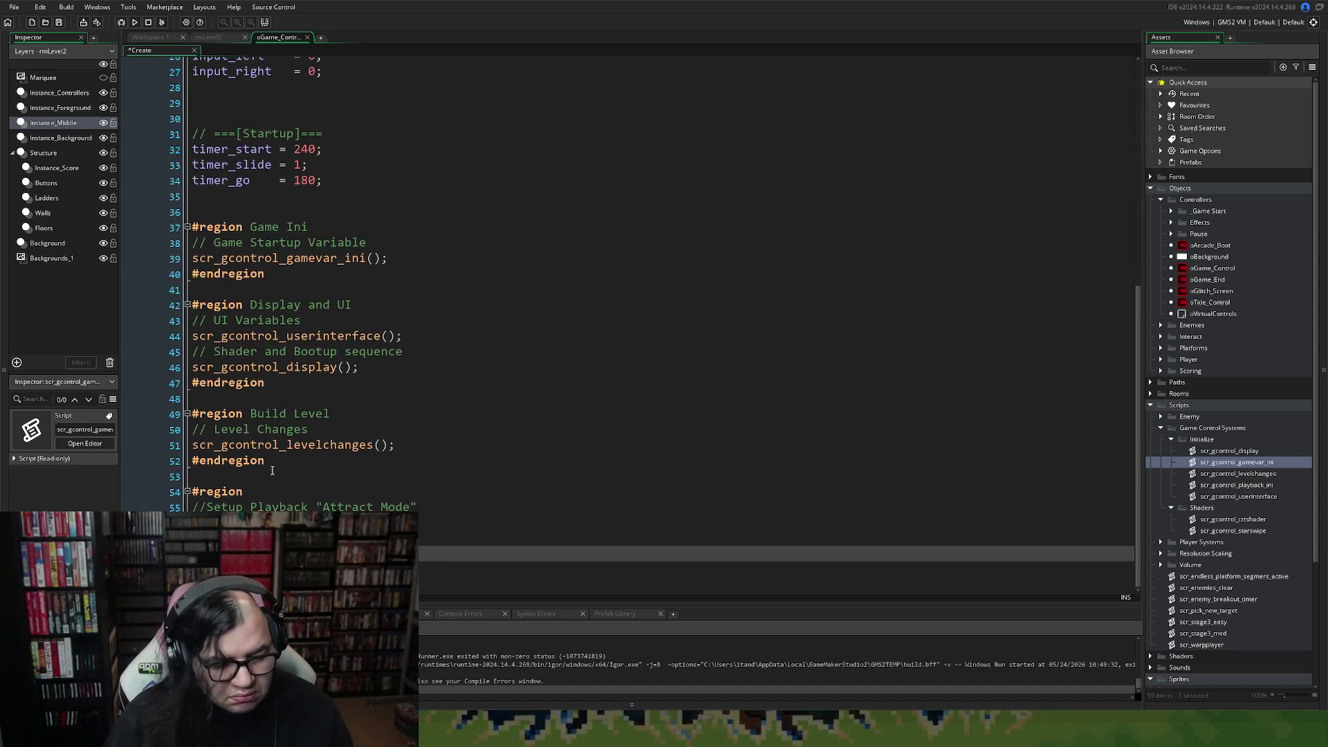
{"action": "left_click", "coordinate": [315, 352]}
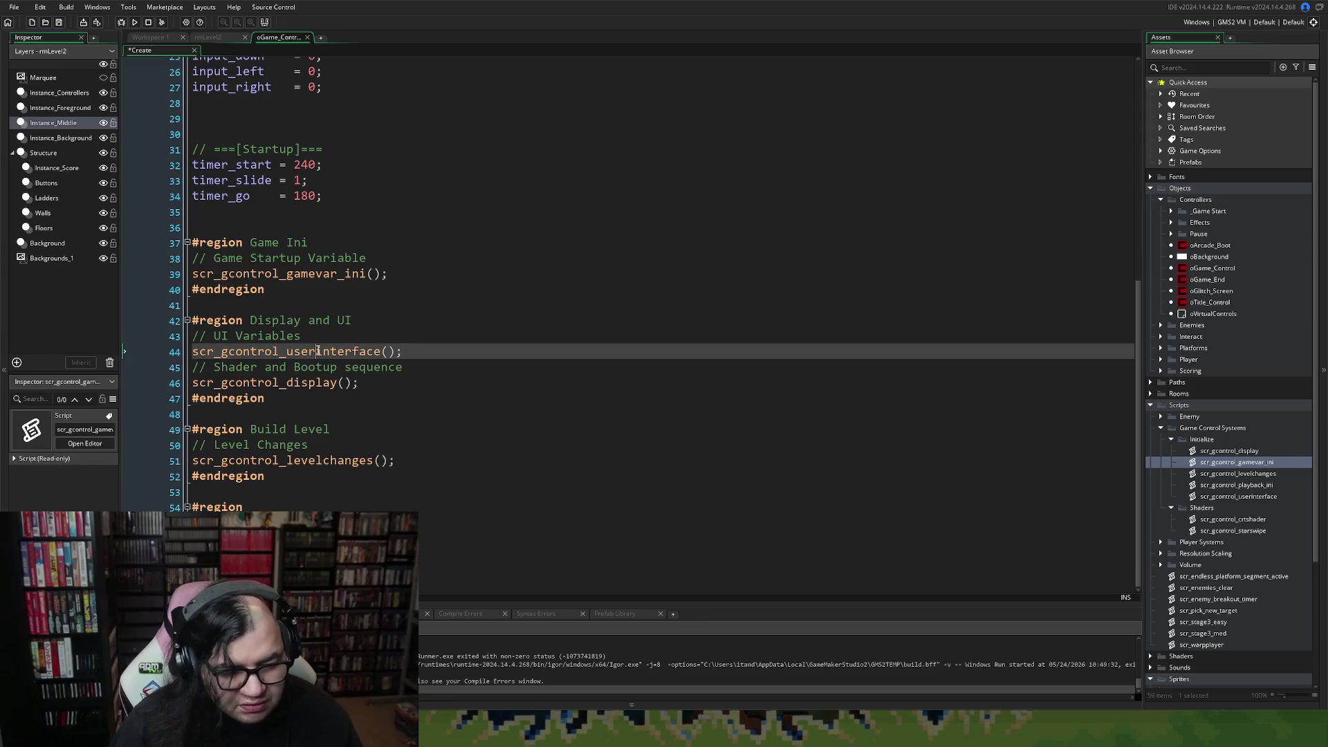
Paste the Background and Menu Animations code, indented, after audio_stop_all() in scr_gcontrol_userinterface, then close it.
{"action": "middle_click", "coordinate": [316, 352]}
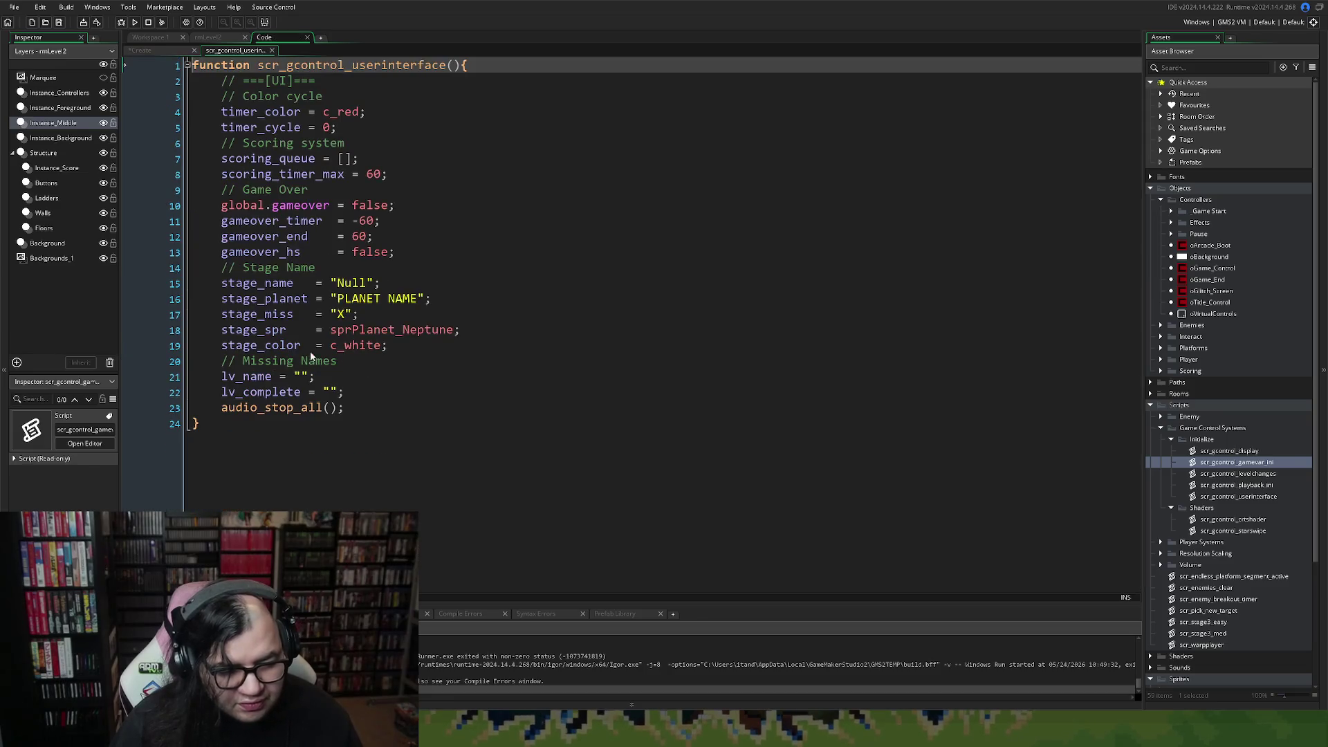
{"action": "left_click", "coordinate": [360, 408]}
{"action": "key", "text": "Return"}
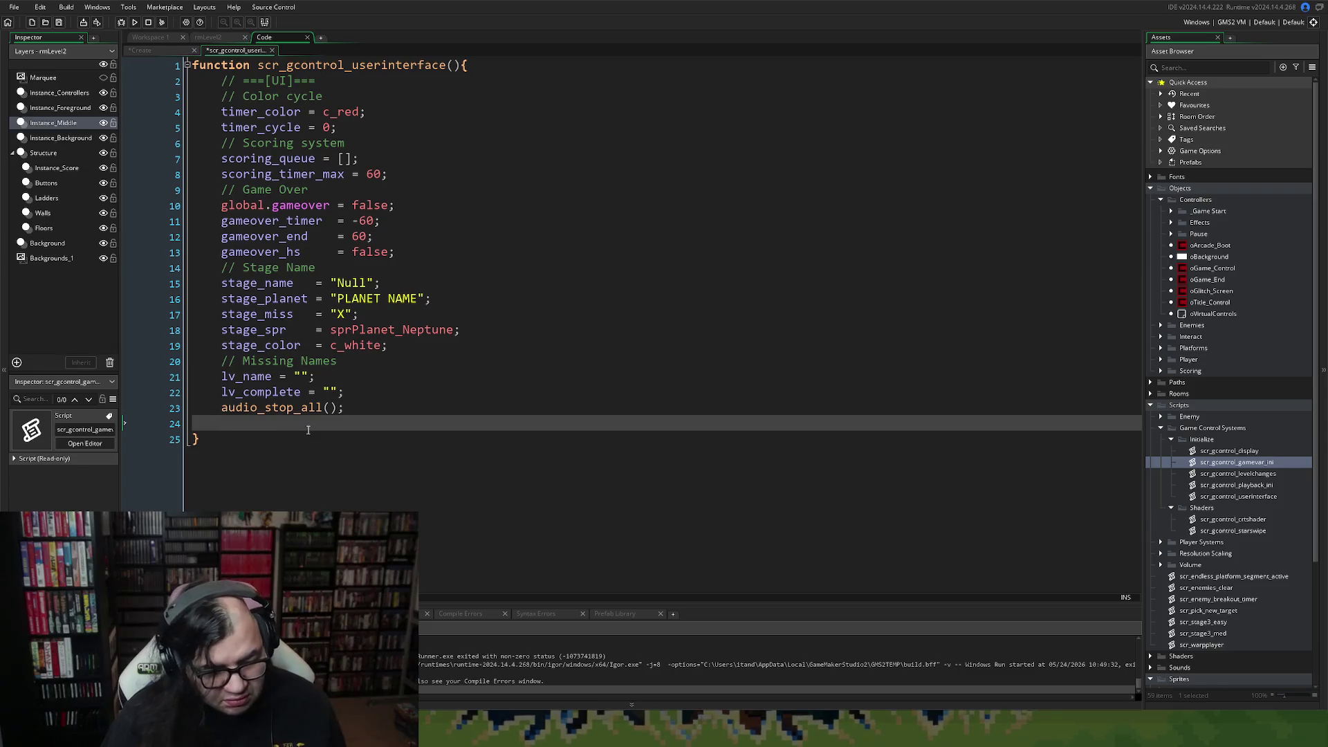
{"action": "key", "text": "ctrl+v"}
{"action": "mouse_move", "coordinate": [300, 501]}
{"action": "left_mouse_down"}
{"action": "mouse_move", "coordinate": [194, 486]}
{"action": "mouse_move", "coordinate": [168, 433]}
{"action": "left_mouse_up"}
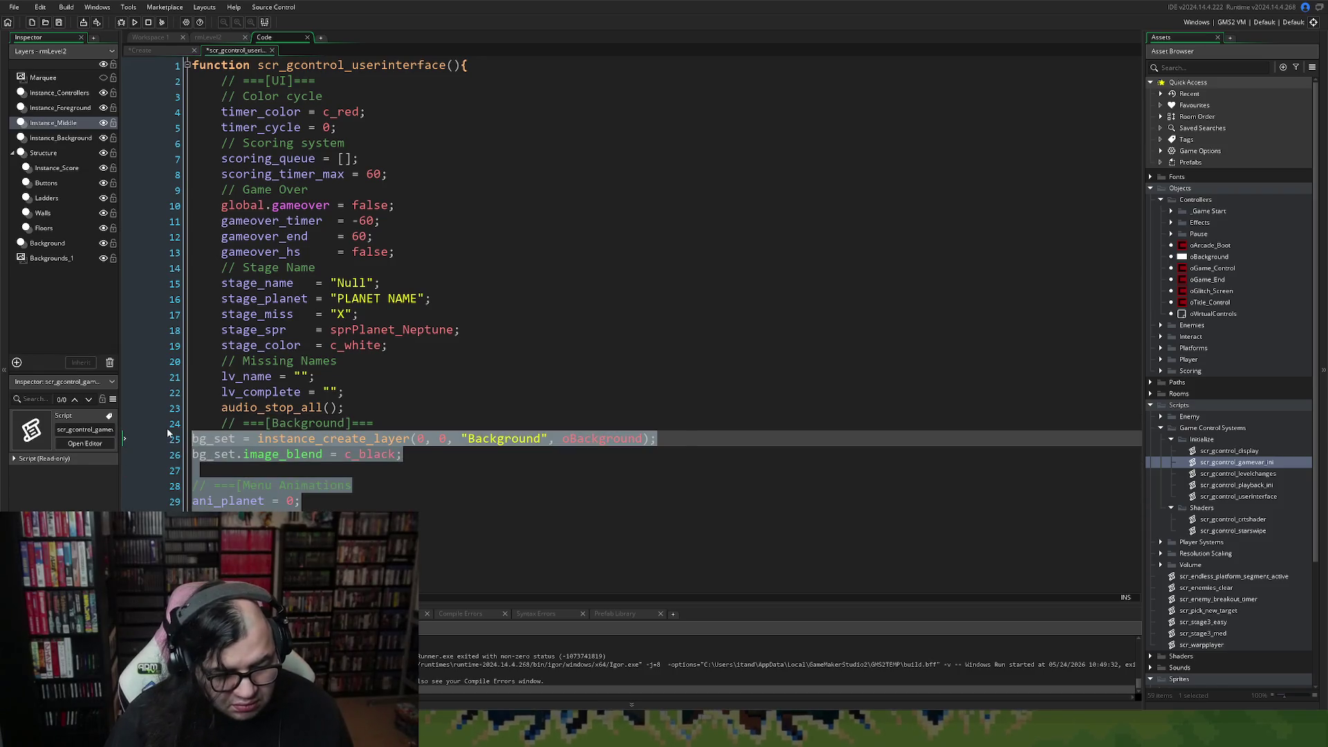
{"action": "key", "text": "Tab"}
{"action": "left_click", "coordinate": [291, 475]}
{"action": "key", "text": "BackSpace"}
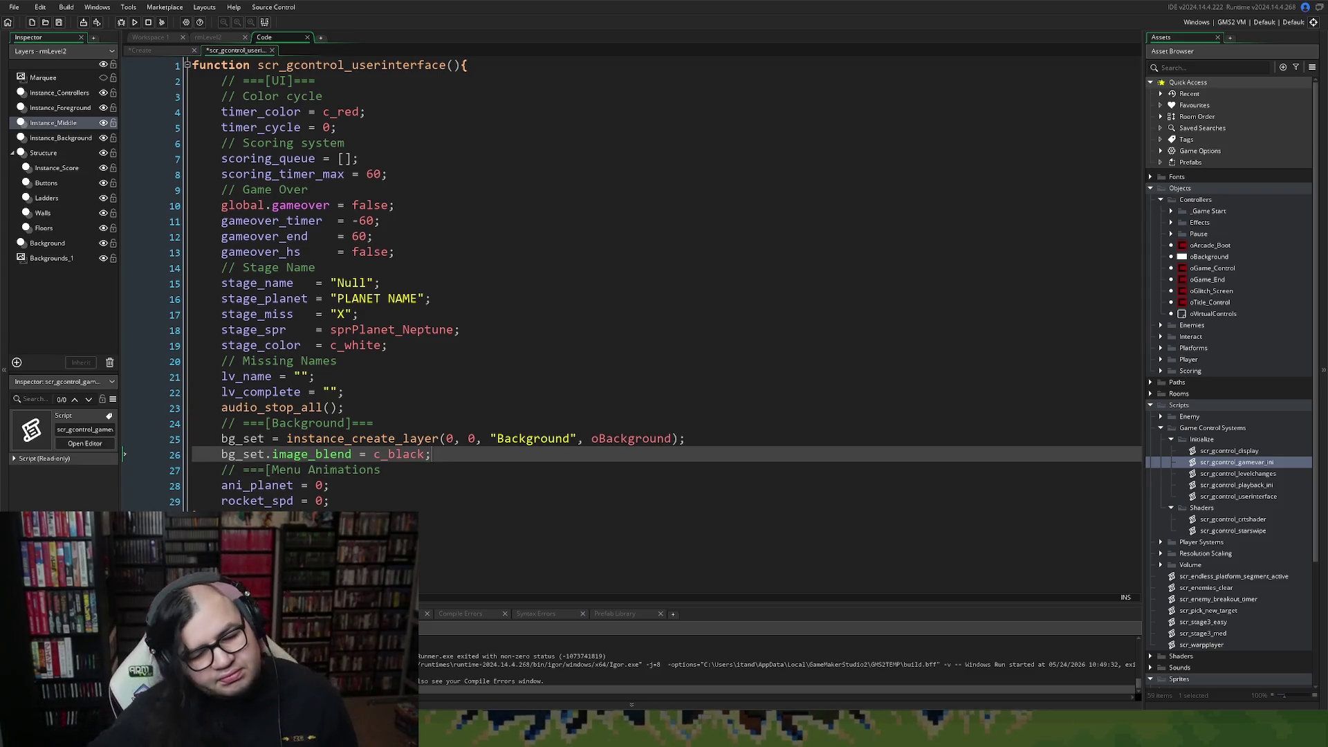
{"action": "left_click", "coordinate": [272, 51]}
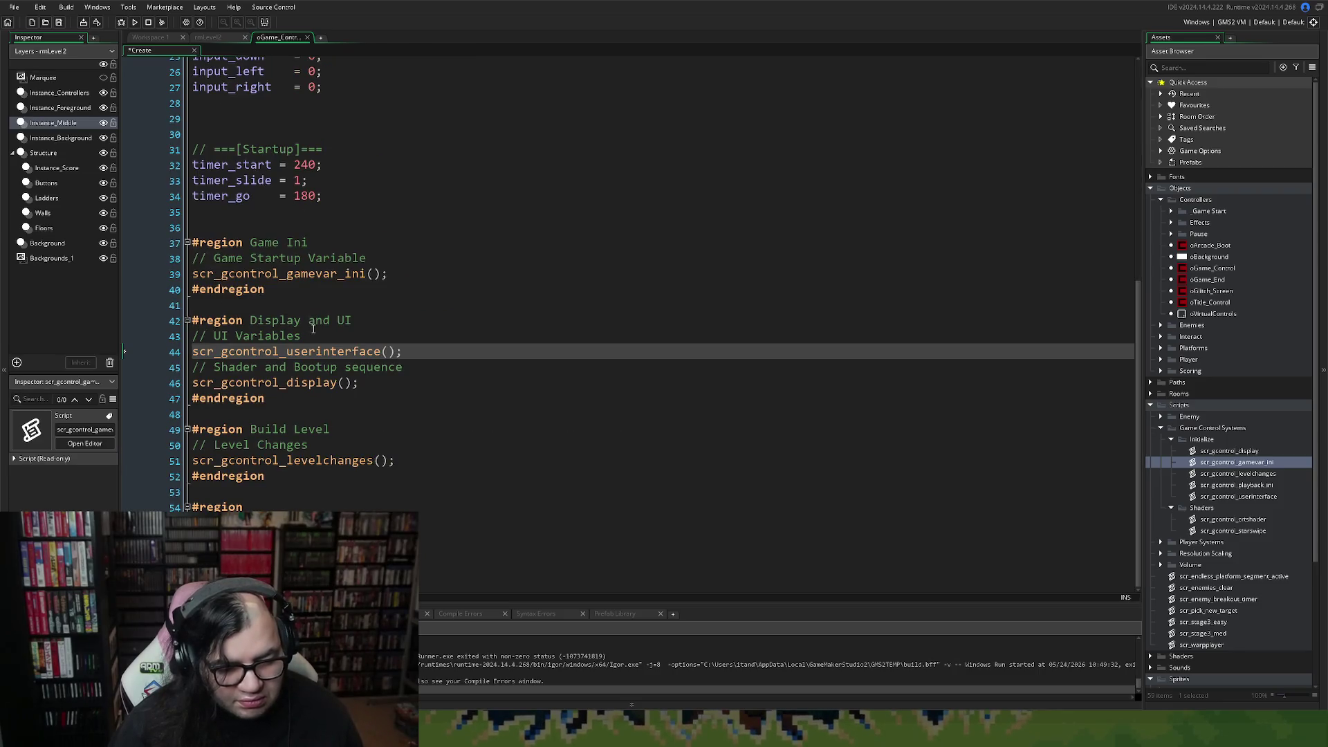
Remove the extra blank lines after the header and before Input, Startup and Game Ini.
{"action": "scroll", "coordinate": [355, 389], "scroll_direction": "up", "scroll_amount": 6}
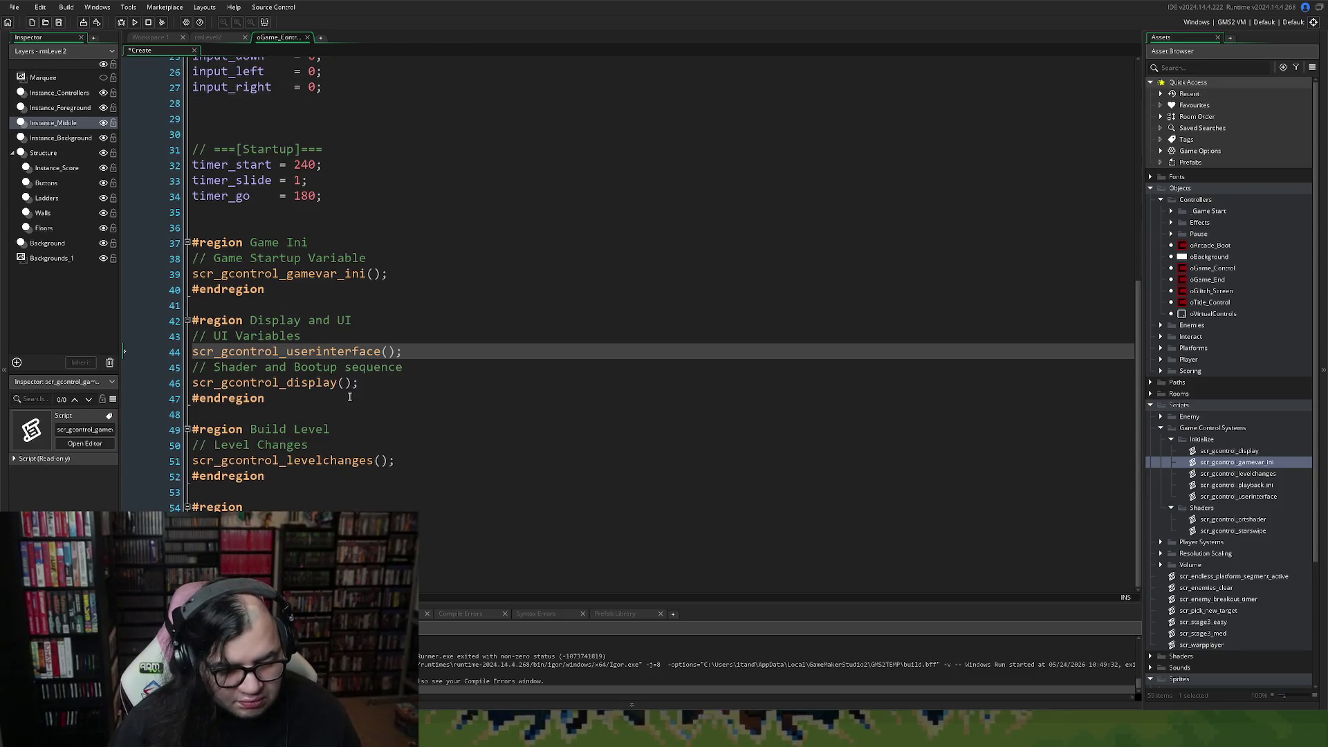
{"action": "scroll", "coordinate": [350, 395], "scroll_direction": "up", "scroll_amount": 2}
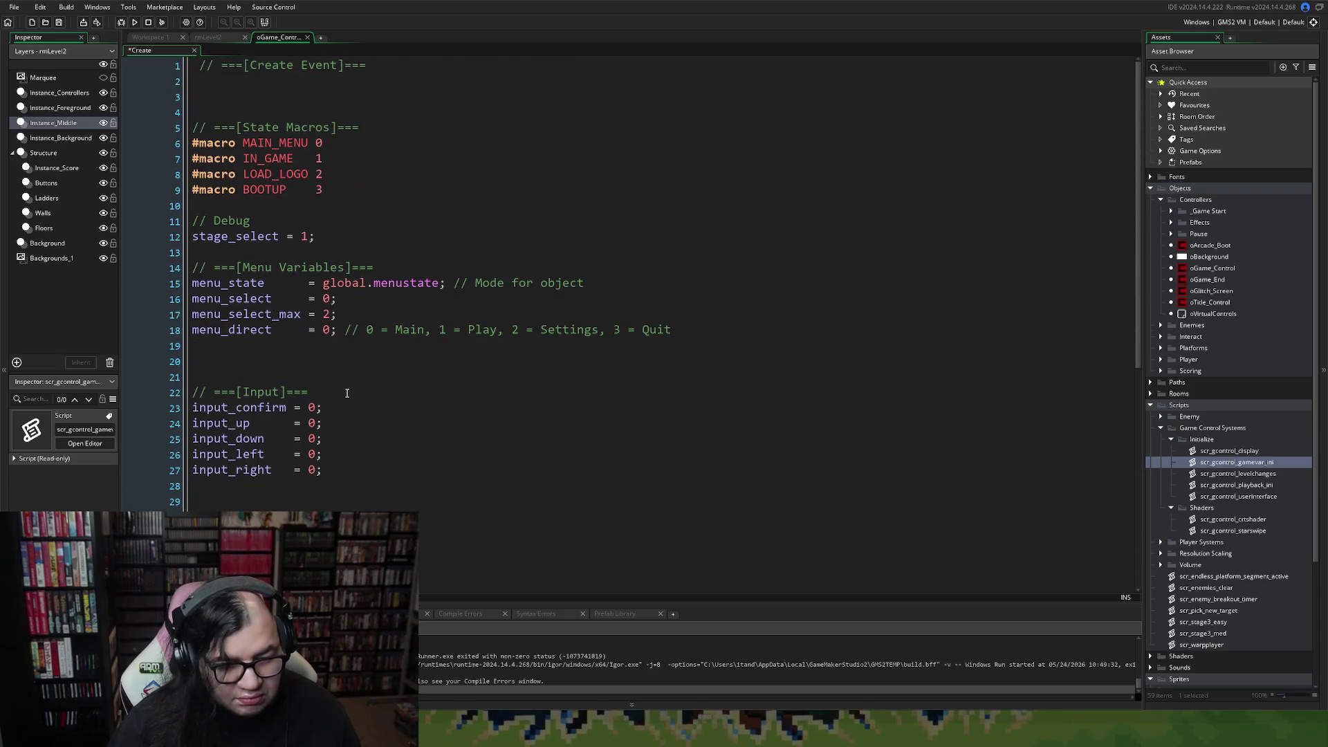
{"action": "left_click", "coordinate": [211, 111]}
{"action": "key", "text": "BackSpace"}
{"action": "key", "text": "BackSpace"}
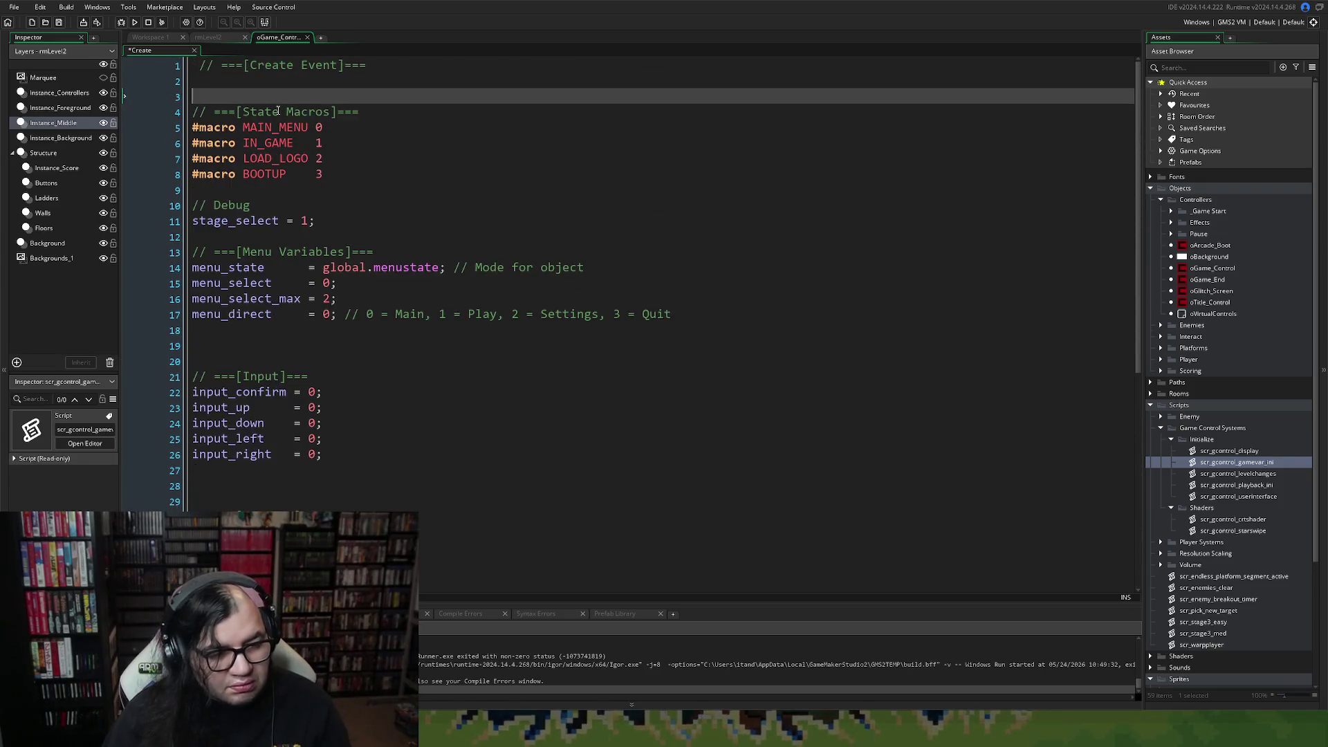
{"action": "scroll", "coordinate": [243, 230], "scroll_direction": "down", "scroll_amount": 1}
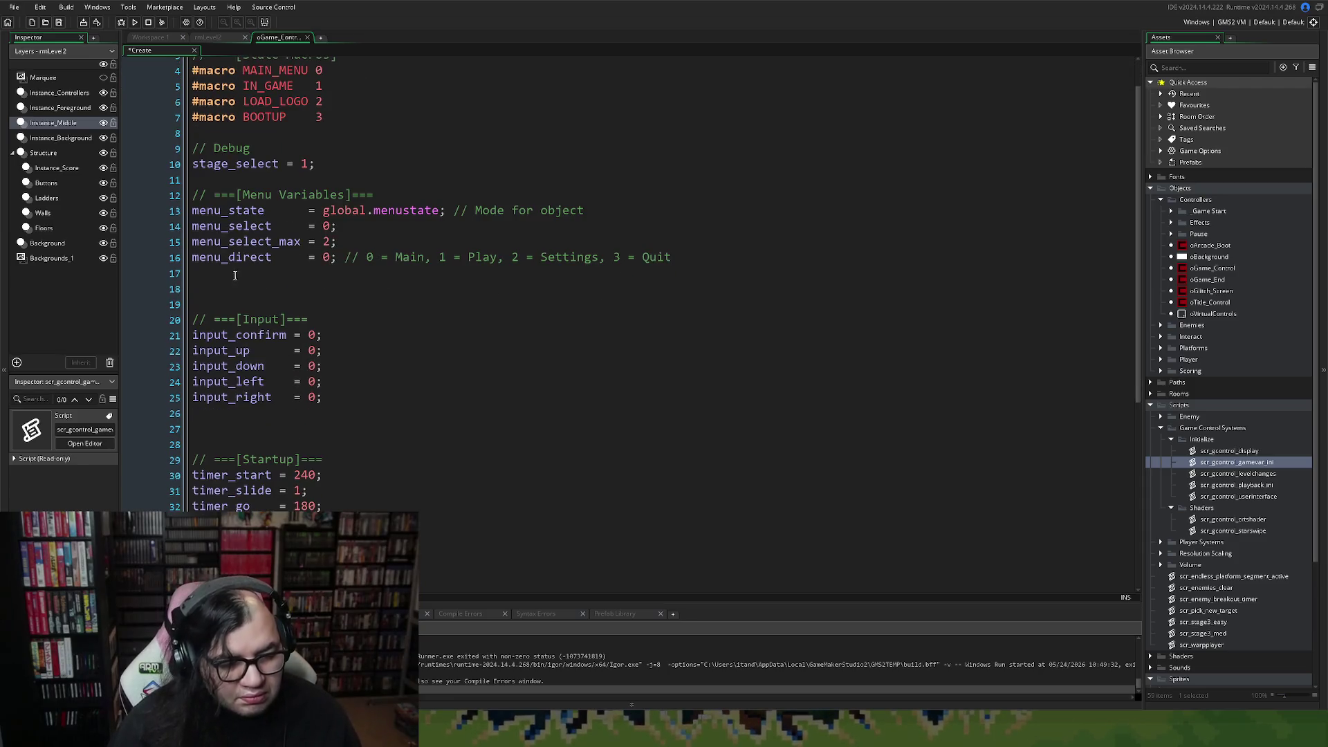
{"action": "left_click", "coordinate": [220, 304]}
{"action": "key", "text": "BackSpace"}
{"action": "key", "text": "BackSpace"}
{"action": "left_click", "coordinate": [219, 392]}
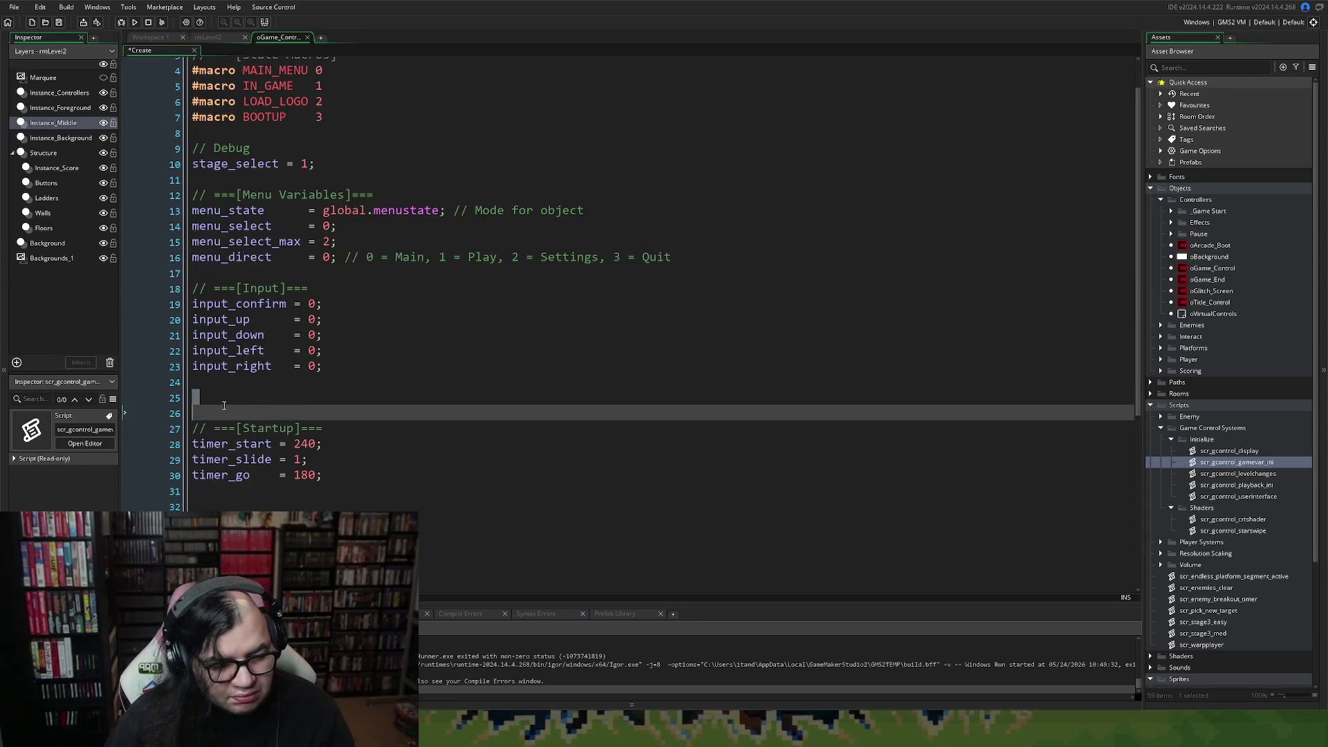
{"action": "key", "text": "BackSpace"}
{"action": "key", "text": "BackSpace"}
{"action": "left_click", "coordinate": [211, 476]}
{"action": "key", "text": "BackSpace"}
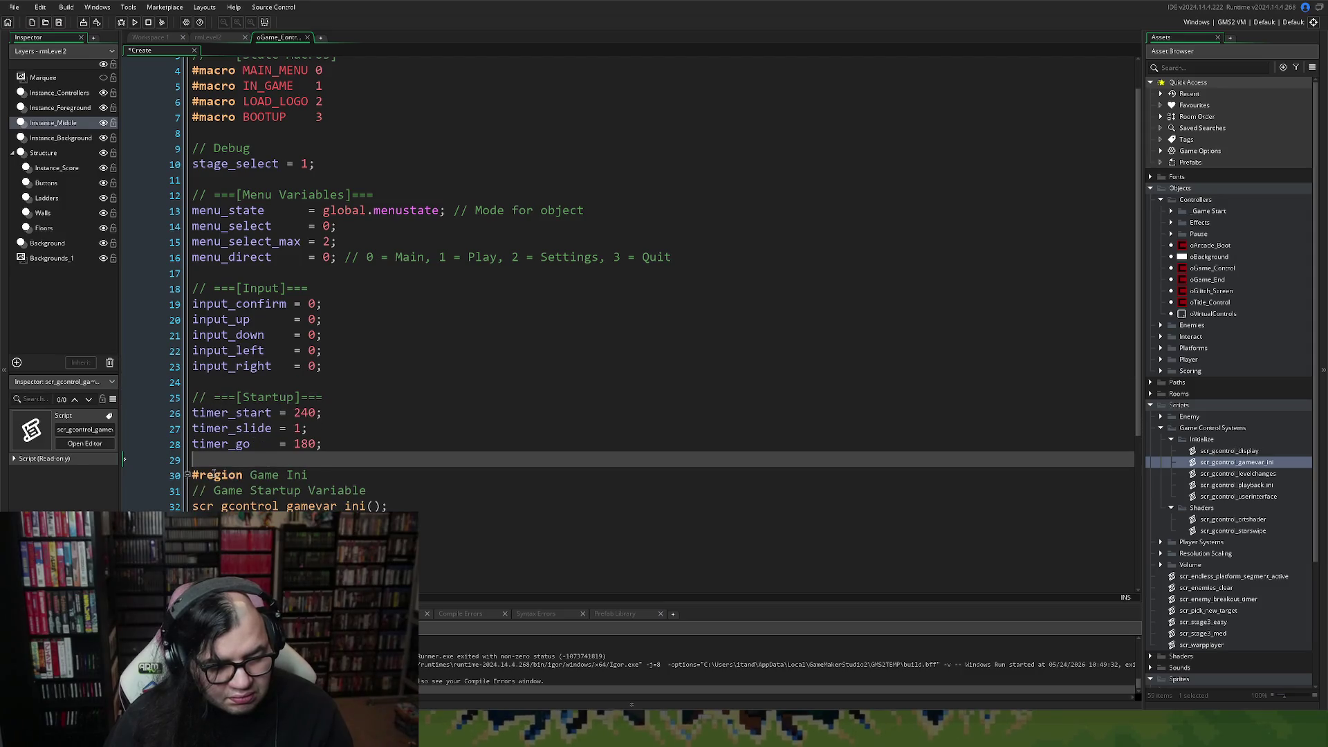
Collapse the Game Ini and Display and UI regions.
{"action": "scroll", "coordinate": [194, 387], "scroll_direction": "down", "scroll_amount": 3}
{"action": "left_click", "coordinate": [187, 330]}
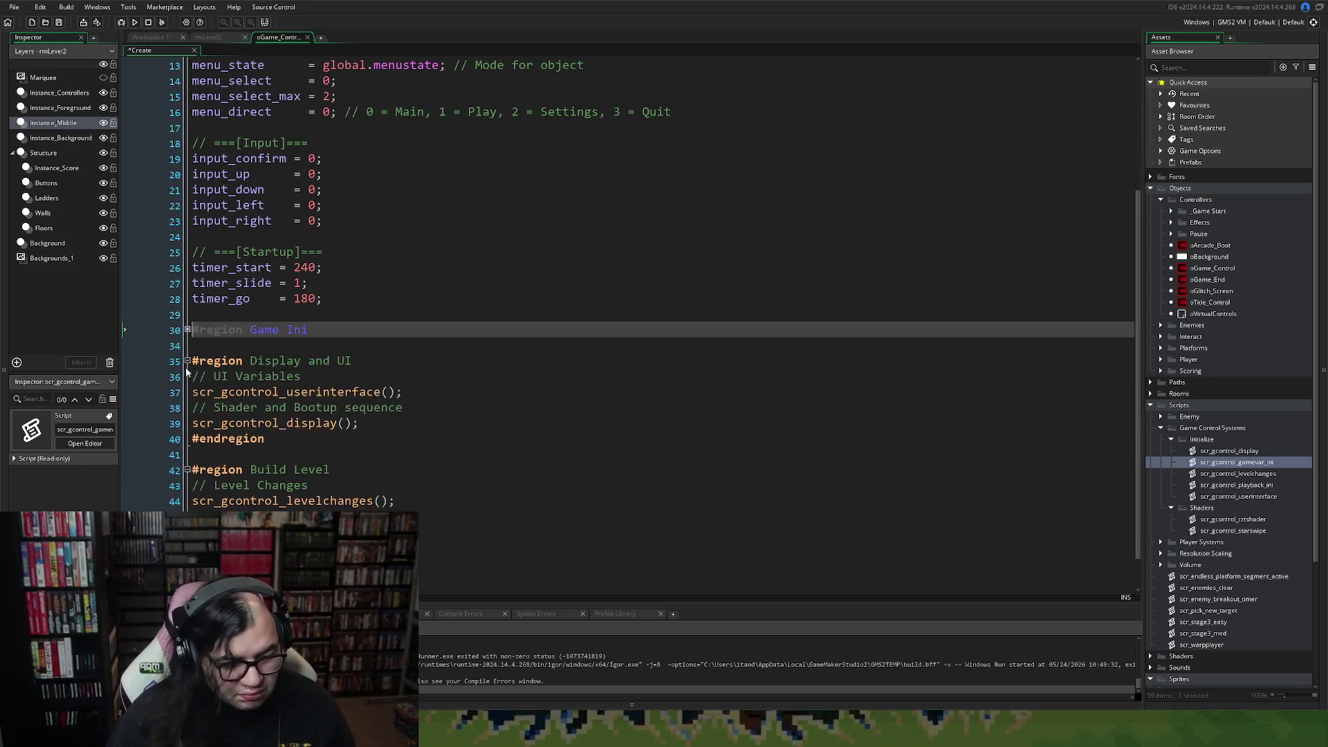
{"action": "left_click", "coordinate": [186, 360]}
{"action": "scroll", "coordinate": [185, 451], "scroll_direction": "up", "scroll_amount": 3}
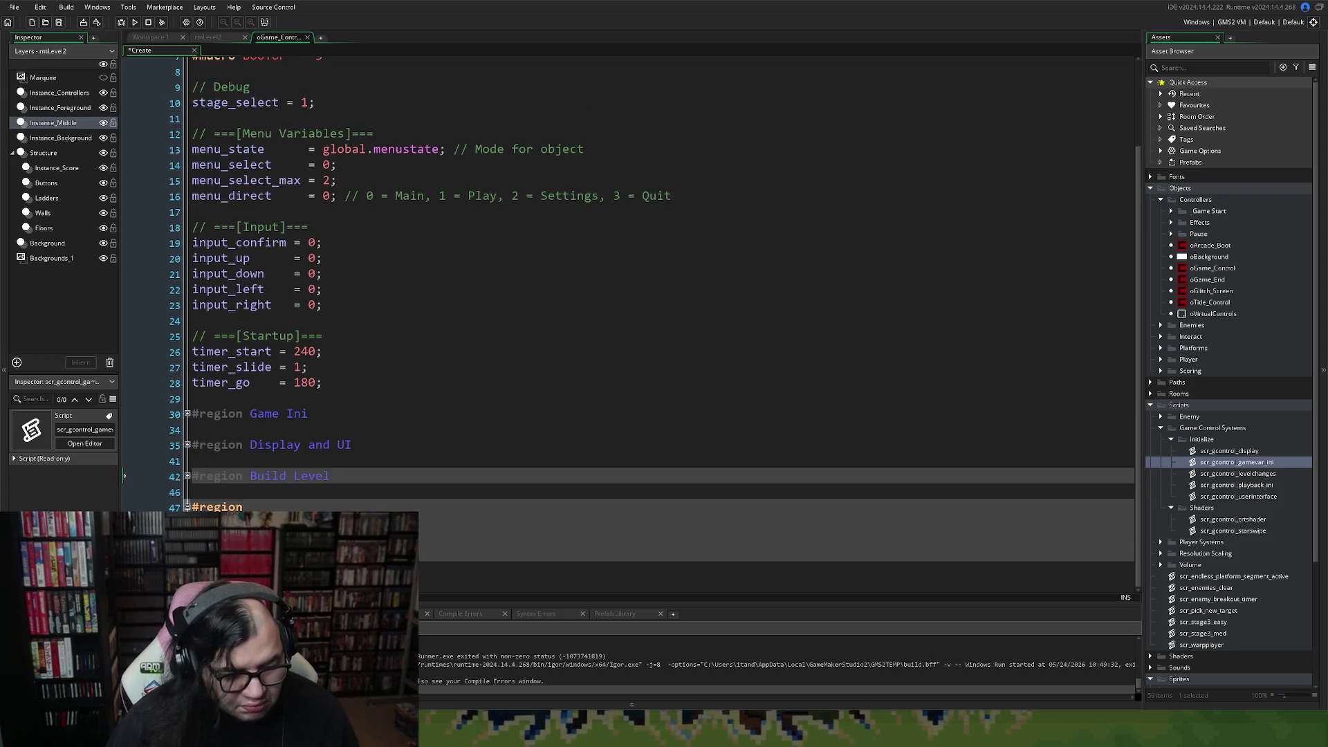
{"action": "scroll", "coordinate": [239, 470], "scroll_direction": "up", "scroll_amount": 3}
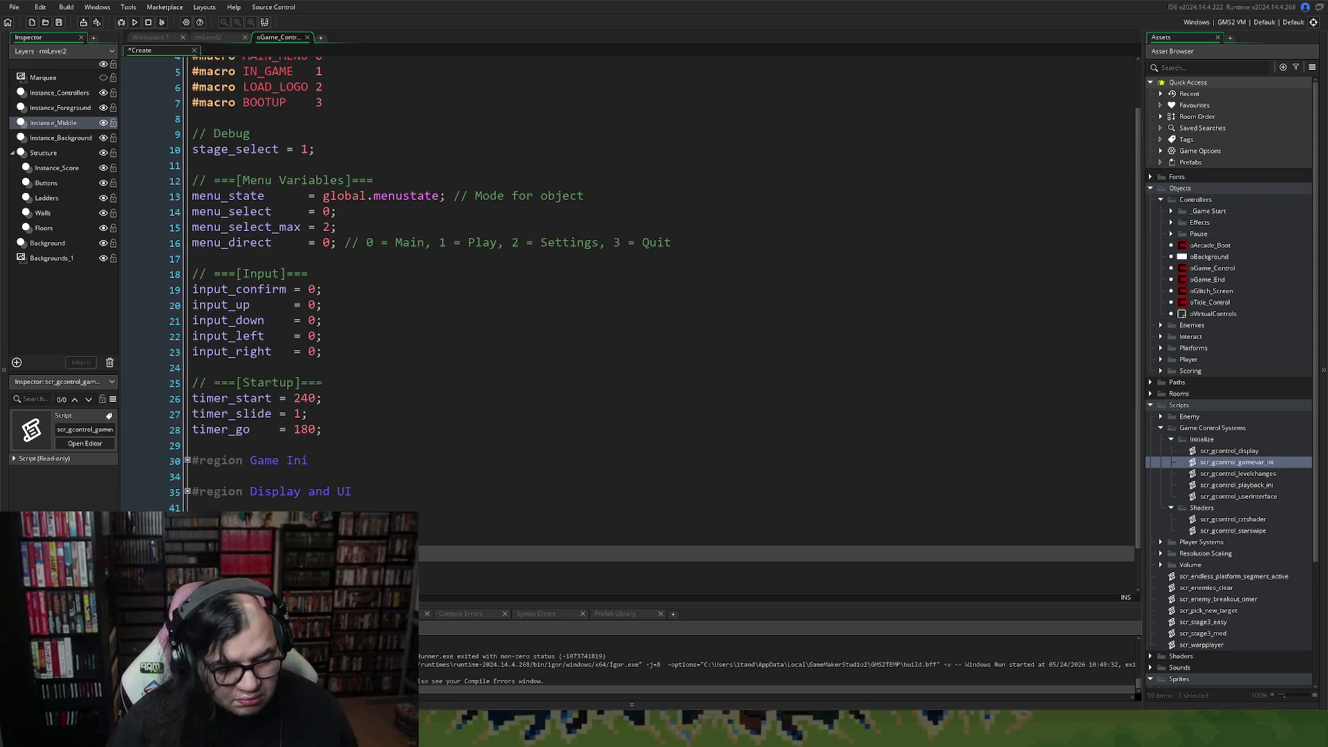
Title the last region, the one after Build Level, 'Attract Mode'.
{"action": "scroll", "coordinate": [125, 507], "scroll_direction": "down", "scroll_amount": 1}
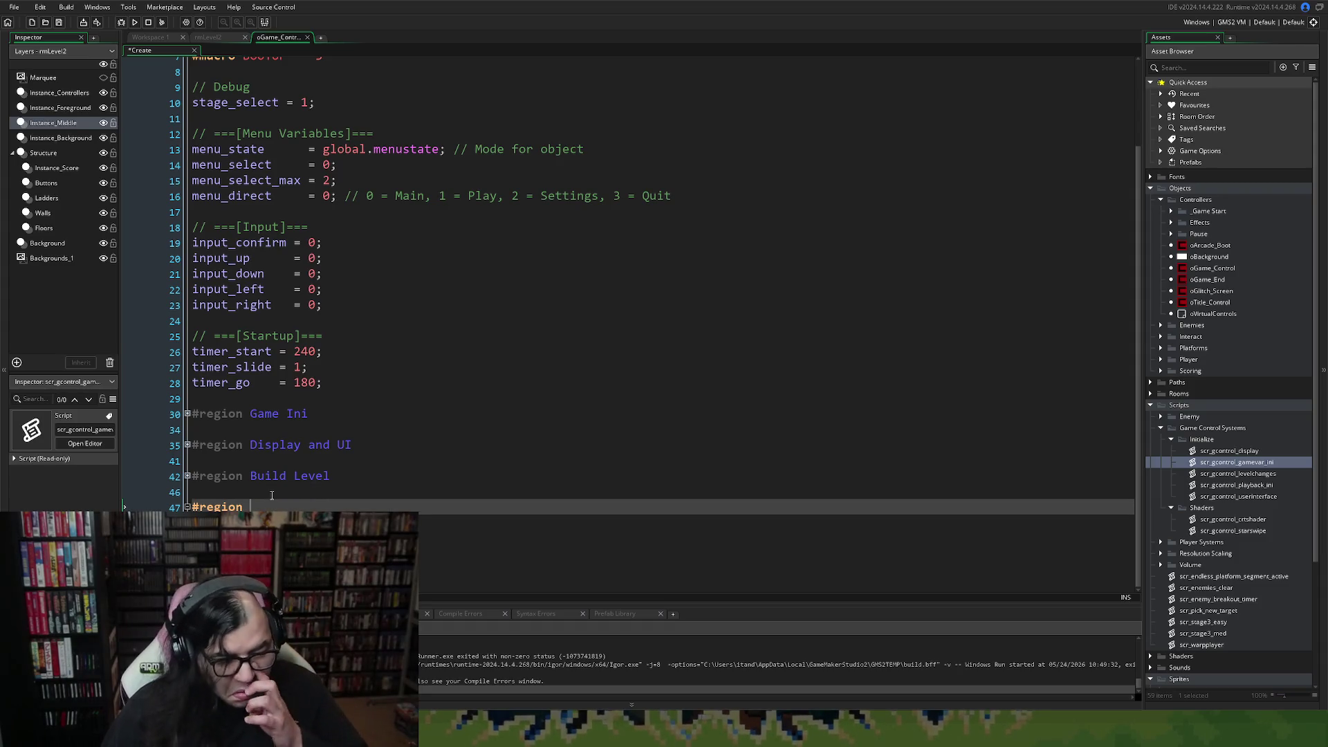
{"action": "type", "text": "Atr"}
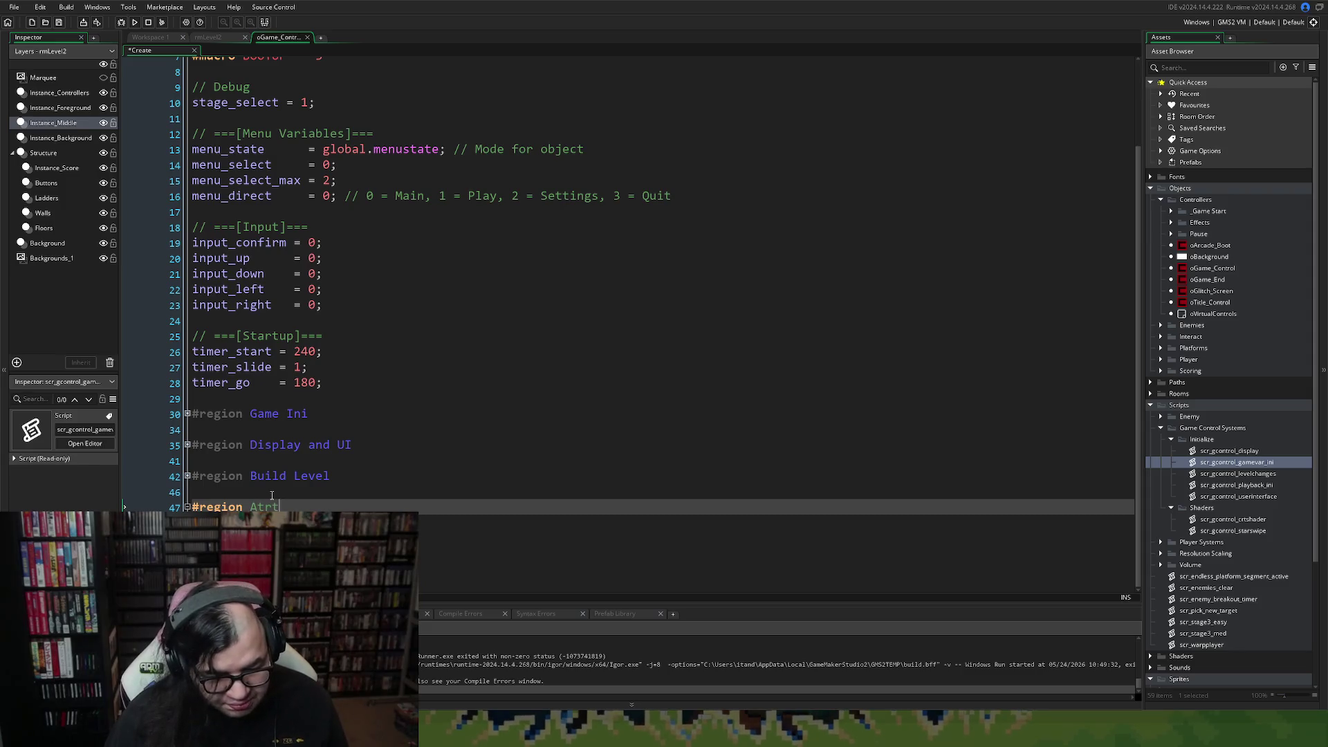
{"action": "key", "text": "BackSpace"}
{"action": "type", "text": "tractr"}
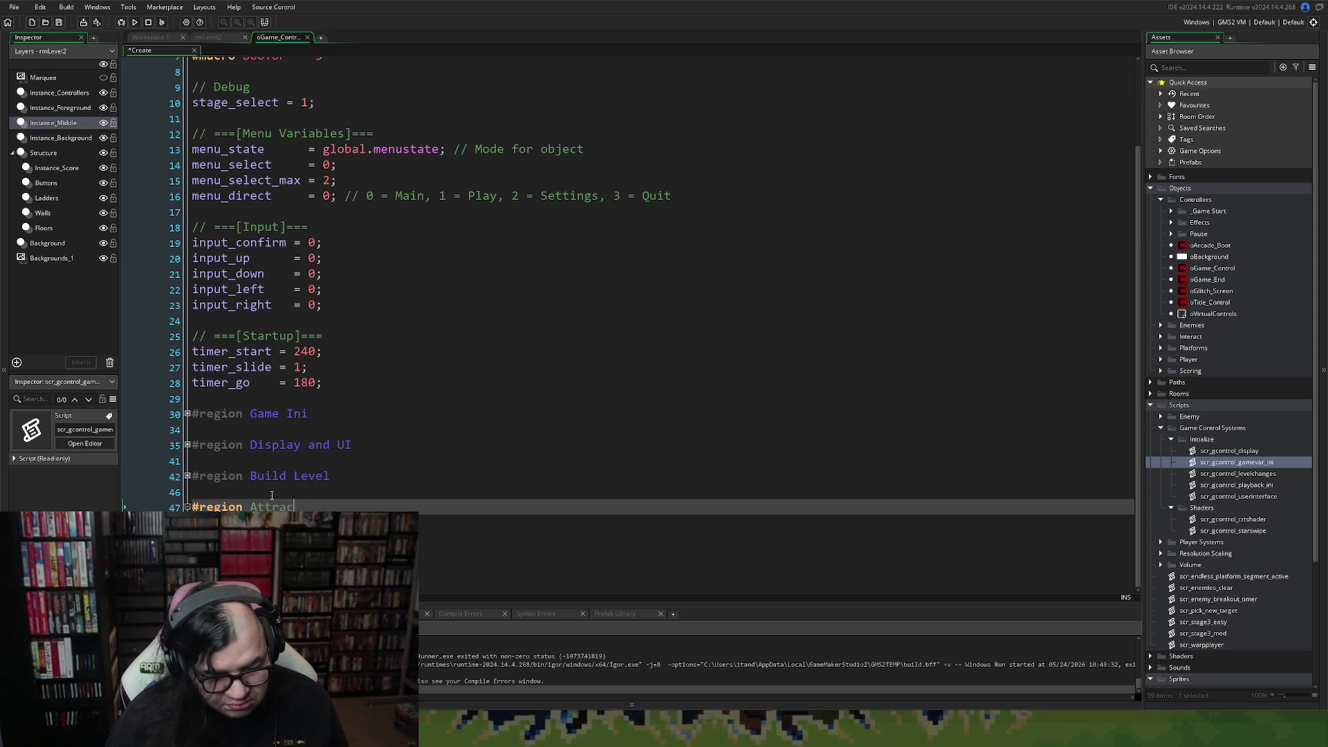
{"action": "key", "text": "BackSpace"}
{"action": "type", "text": "Mode"}
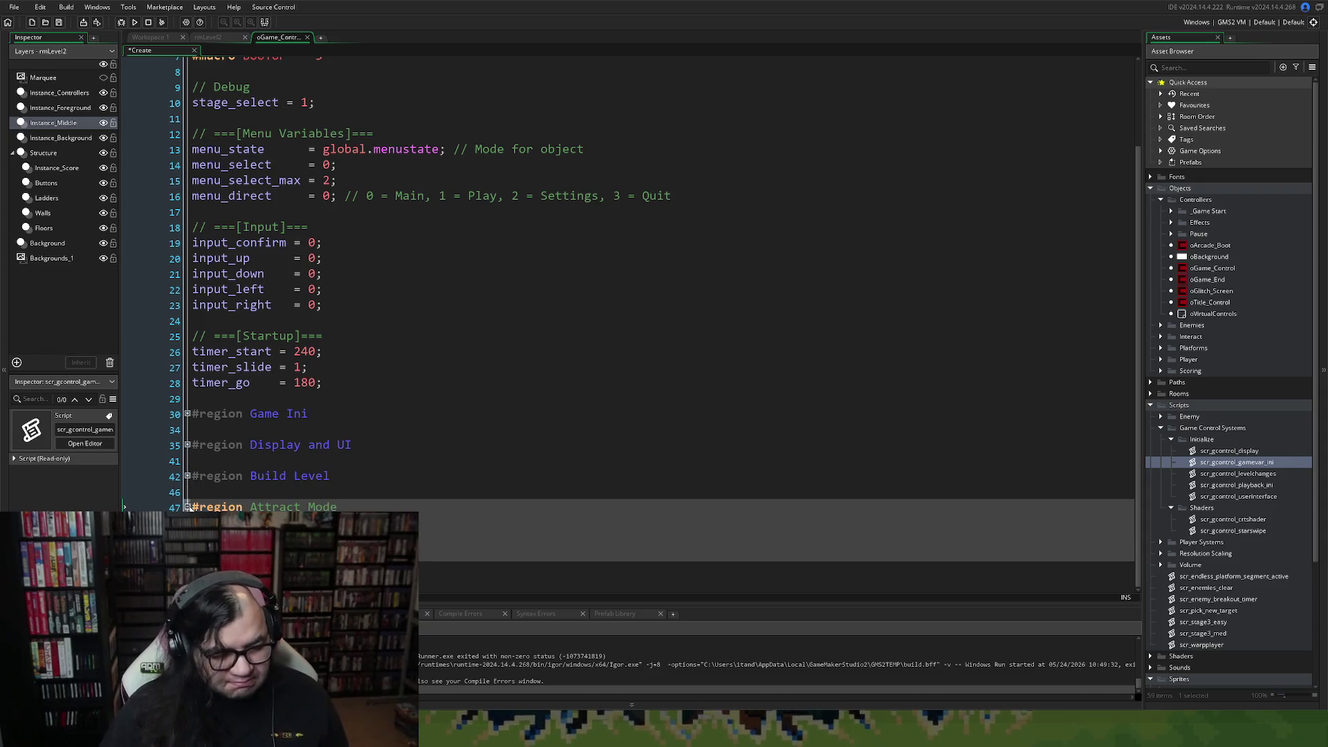
{"action": "scroll", "coordinate": [191, 507], "scroll_direction": "up", "scroll_amount": 1}
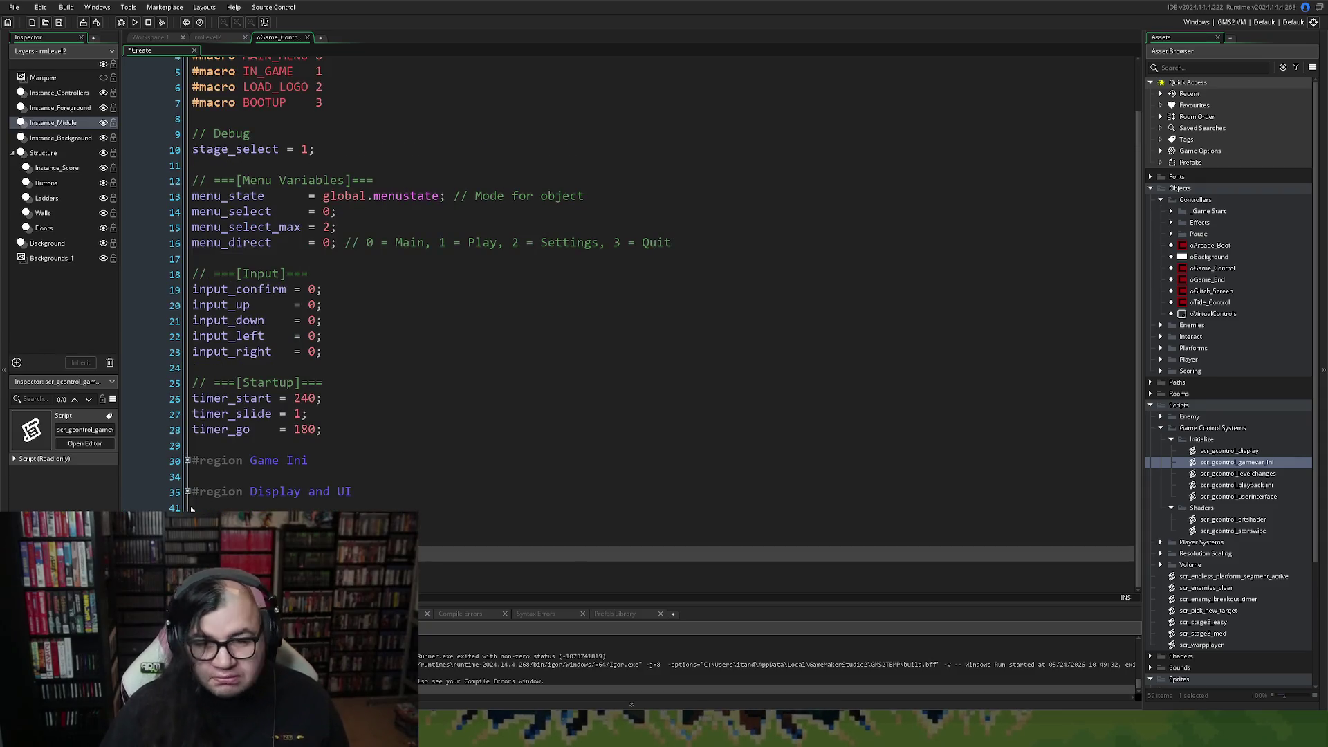
Save the Create event and rename the Startup comment to 'Slide in text'.
{"action": "left_click", "coordinate": [59, 23]}
{"action": "scroll", "coordinate": [344, 391], "scroll_direction": "up", "scroll_amount": 2}
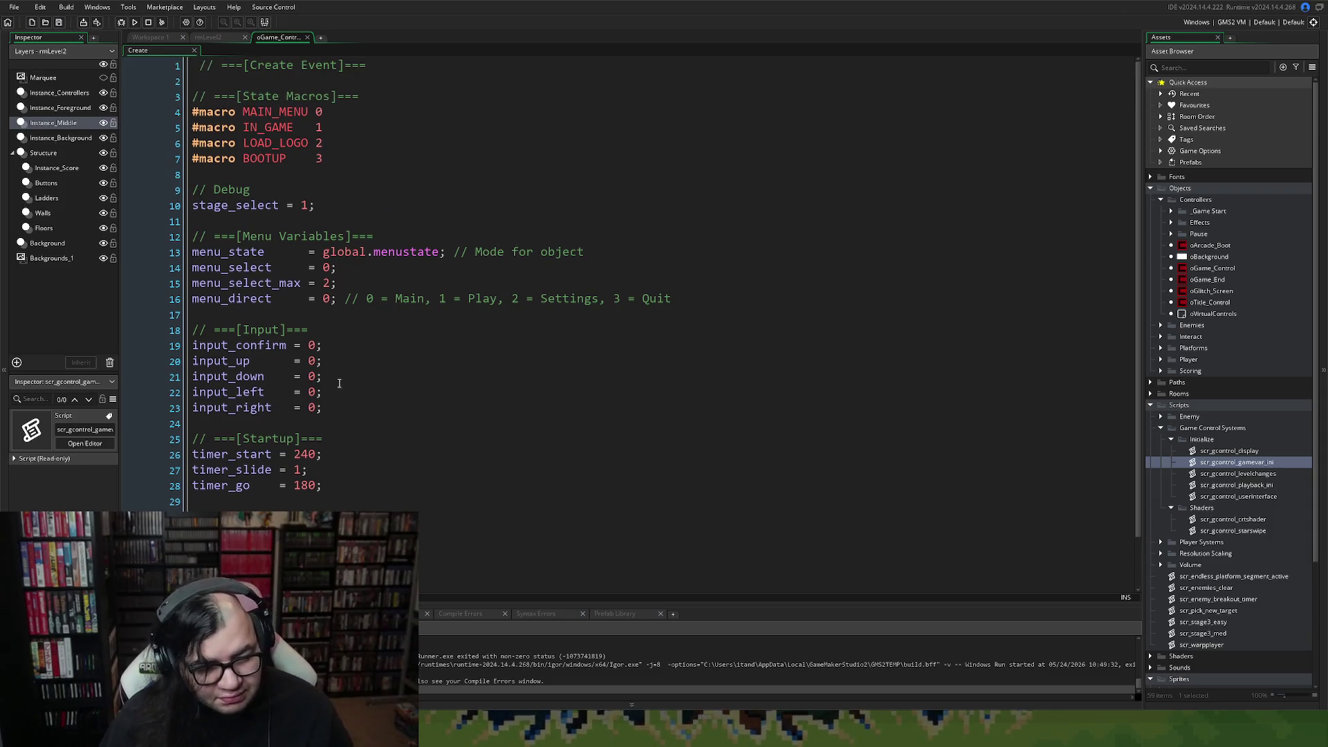
{"action": "mouse_move", "coordinate": [322, 486]}
{"action": "left_mouse_down"}
{"action": "mouse_move", "coordinate": [194, 470]}
{"action": "mouse_move", "coordinate": [181, 454]}
{"action": "left_mouse_up"}
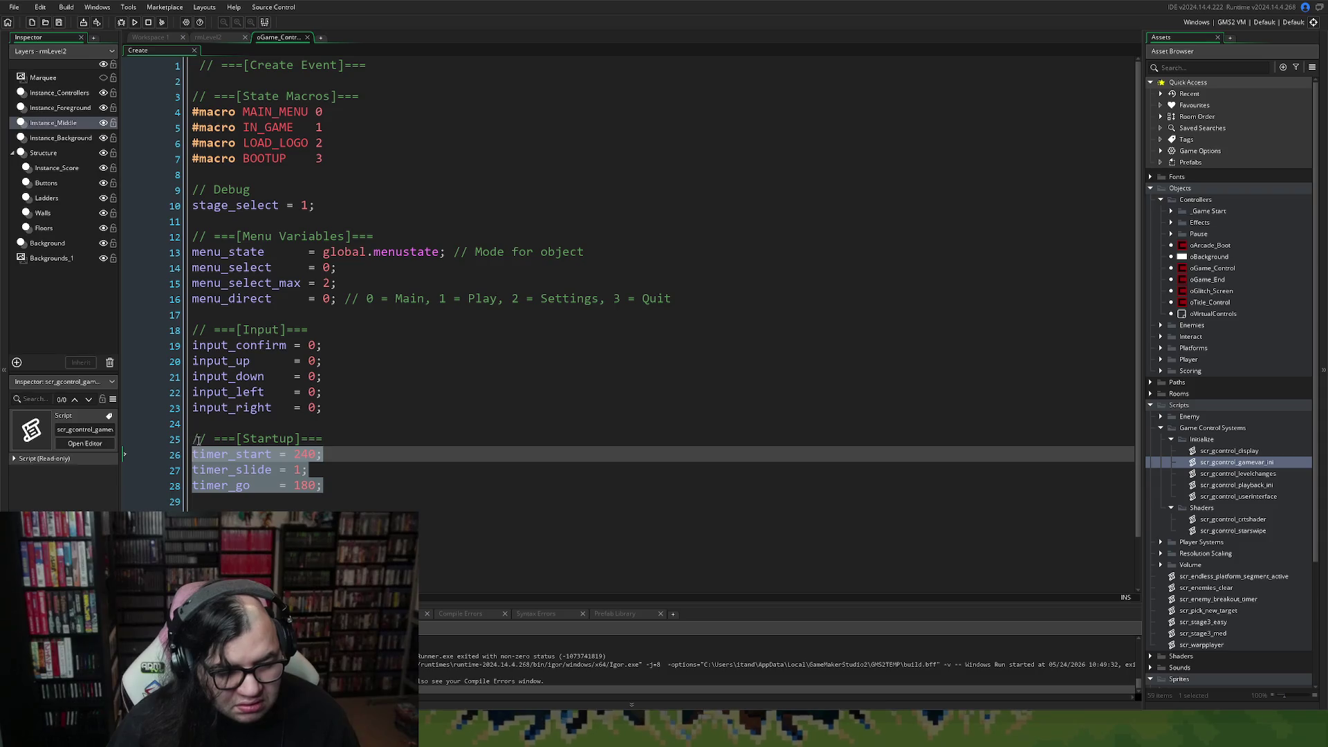
{"action": "left_click", "coordinate": [207, 439]}
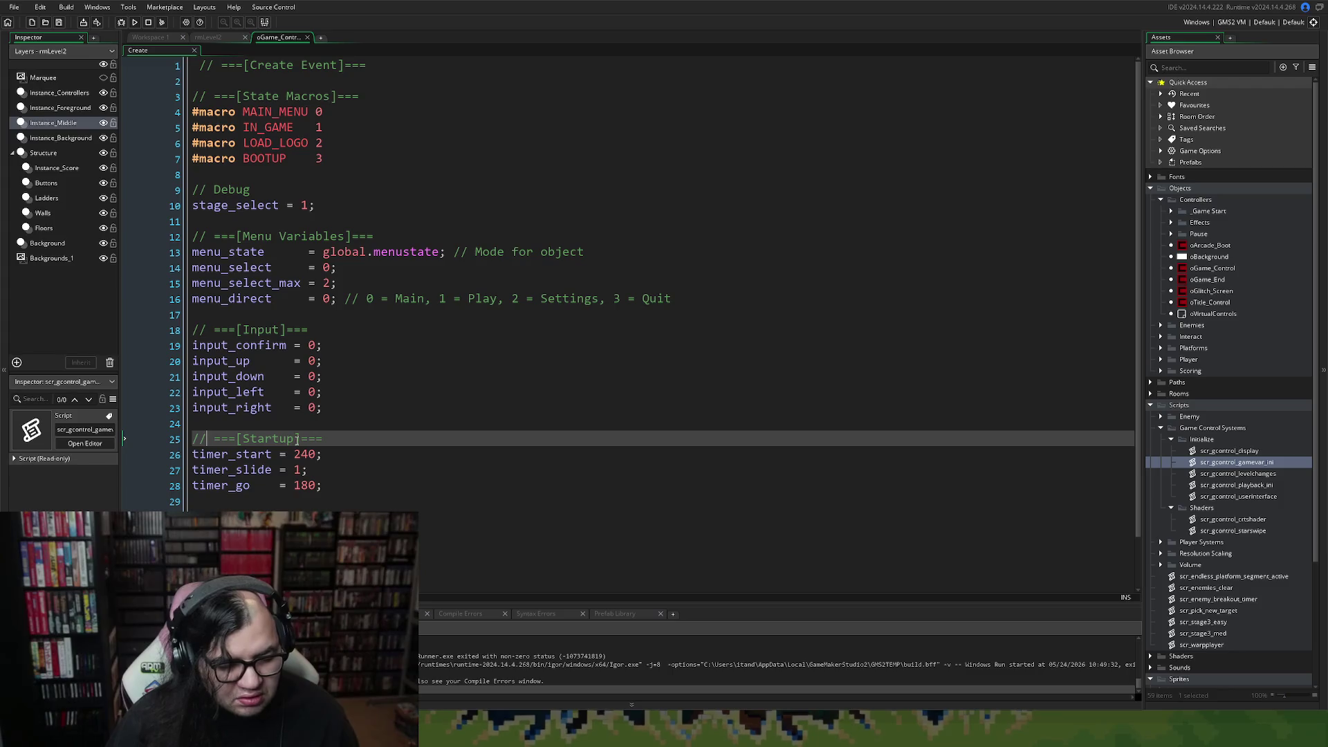
{"action": "left_click_drag", "start_coordinate": [296, 440], "coordinate": [242, 439]}
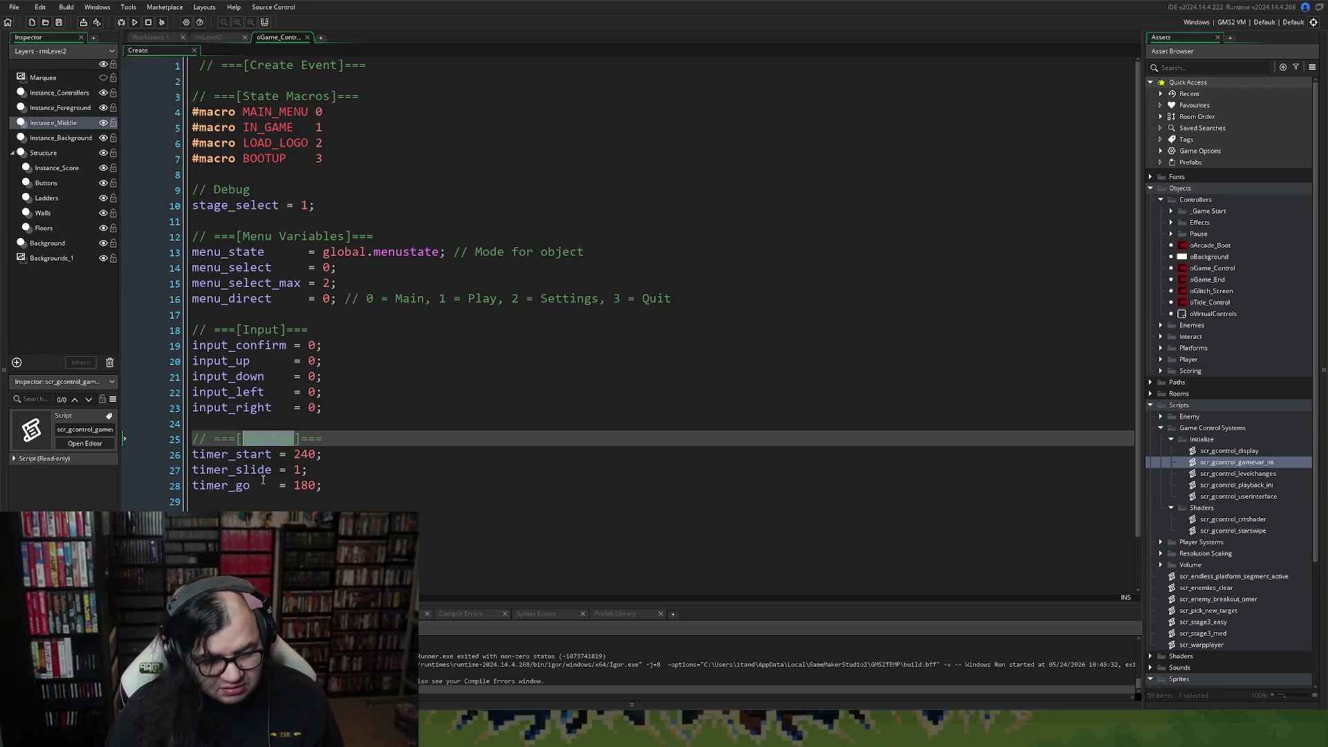
{"action": "type", "text": "S"}
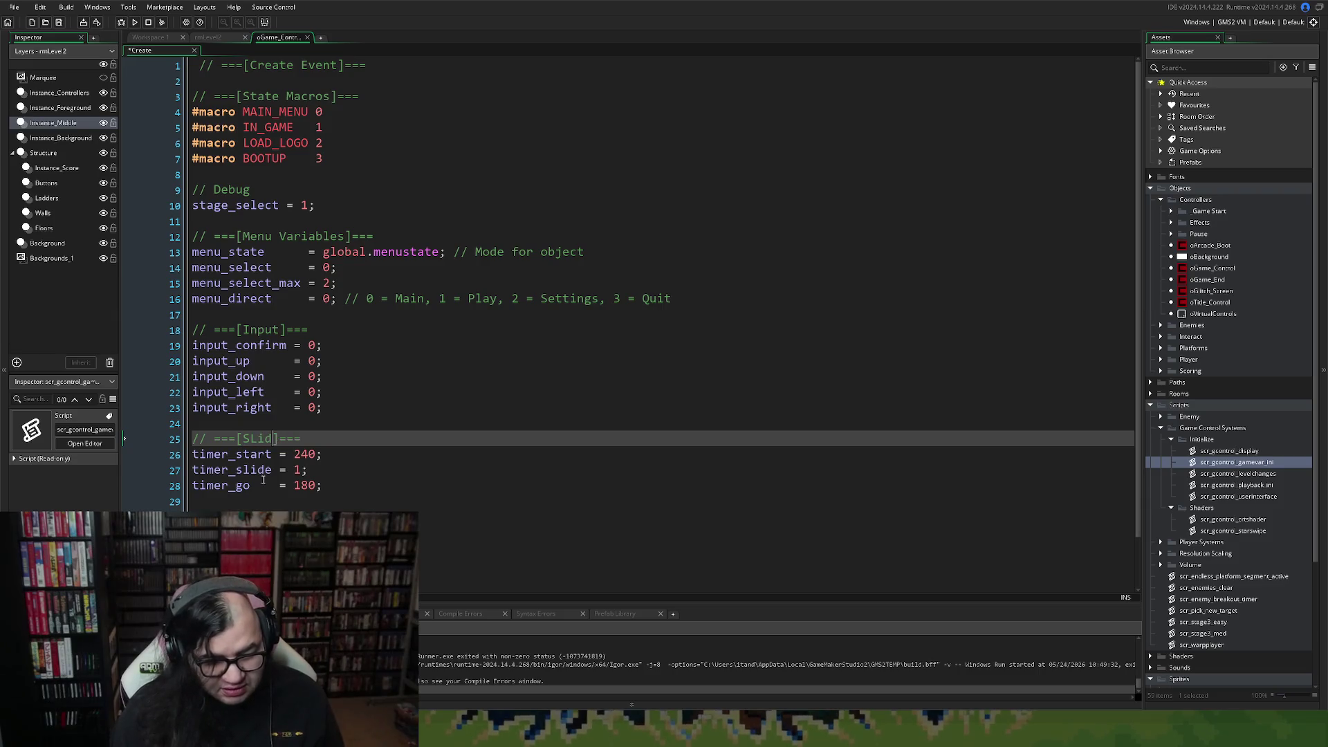
{"action": "type", "text": "lide in "}
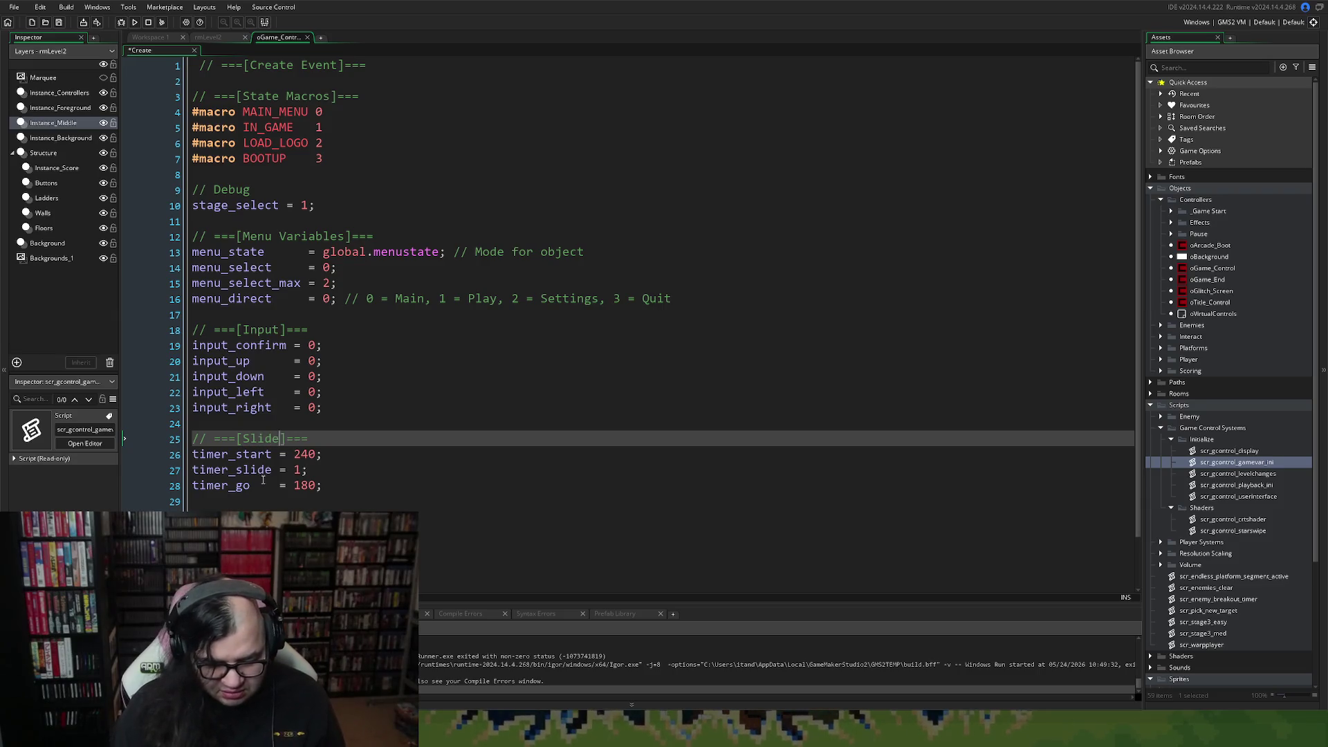
{"action": "type", "text": "text"}
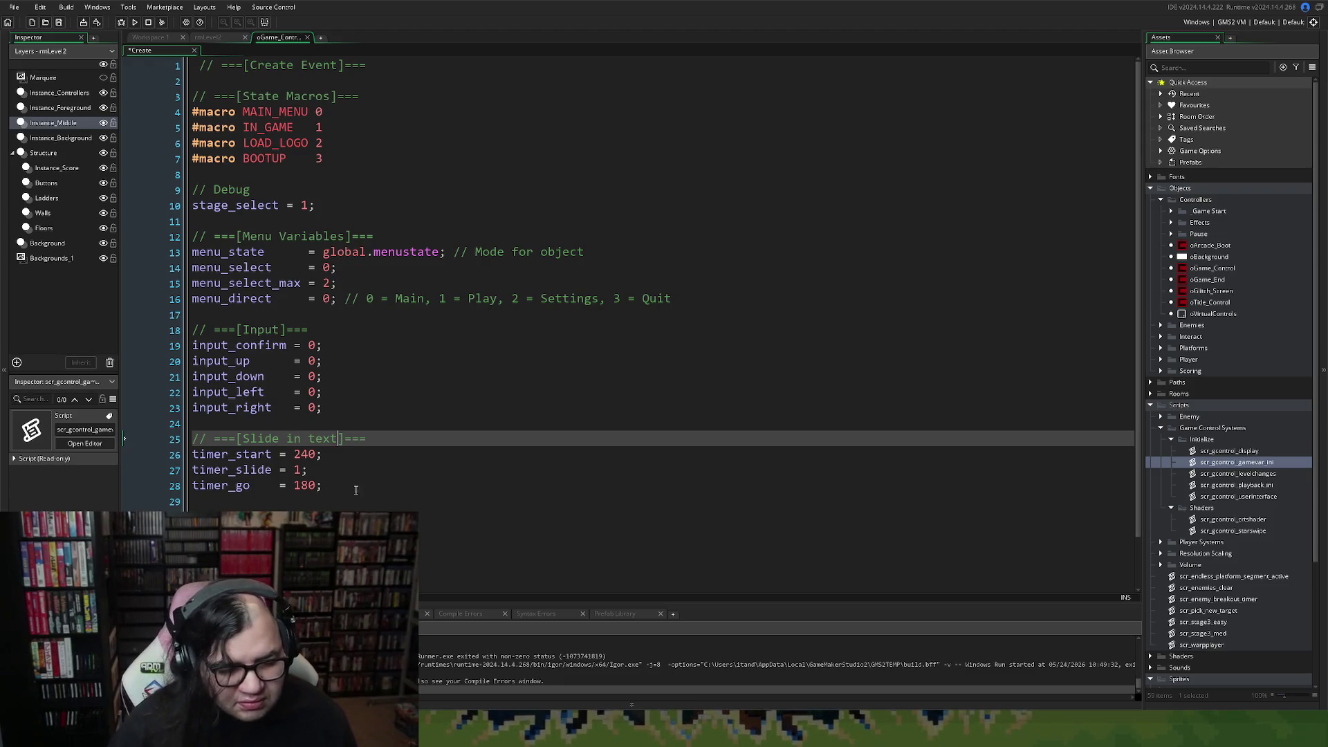
Delete the slide-in text timer lines and the leftover blank lines.
{"action": "key", "text": "Home"}
{"action": "key", "text": "shift+Down"}
{"action": "key", "text": "shift+Down"}
{"action": "key", "text": "shift+Down"}
{"action": "key", "text": "Delete"}
{"action": "key", "text": "BackSpace"}
{"action": "key", "text": "BackSpace"}
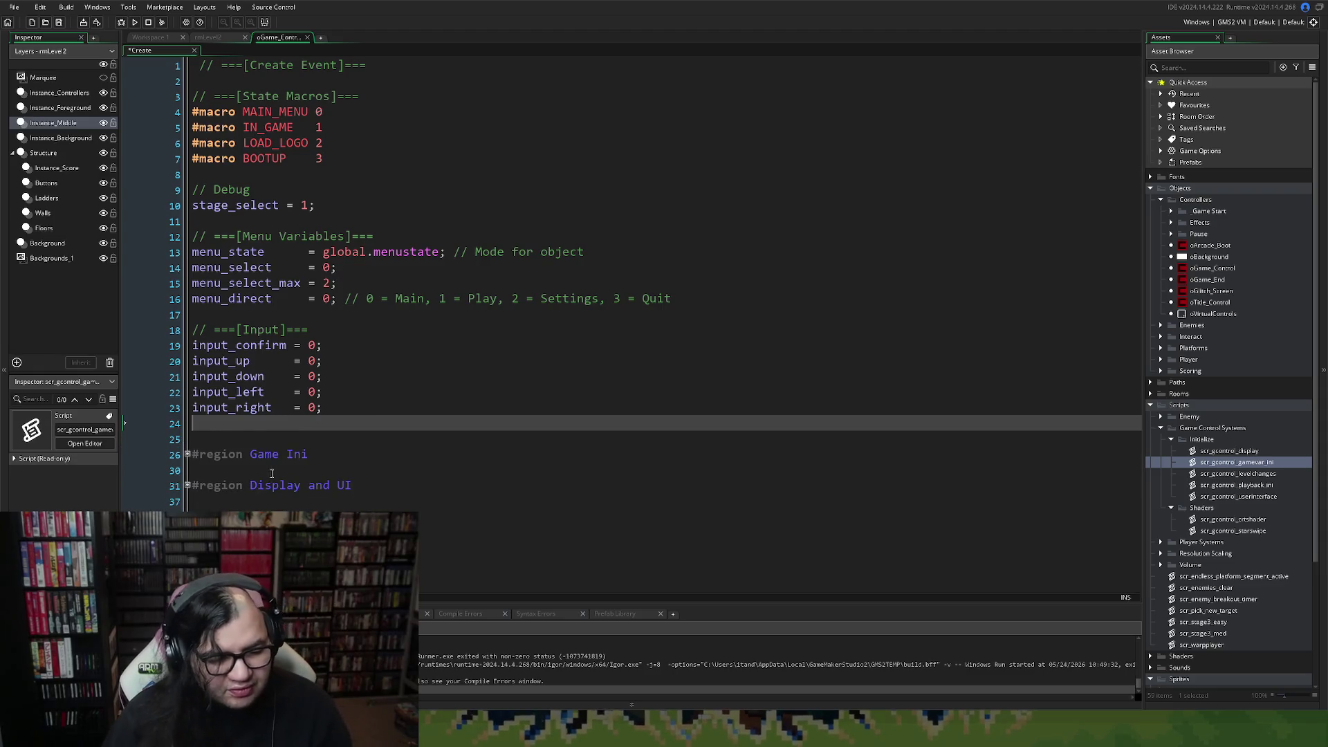
Expand Display and UI, then inspect the scr_gcontrol_userinterface script before closing it.
{"action": "left_click", "coordinate": [187, 469]}
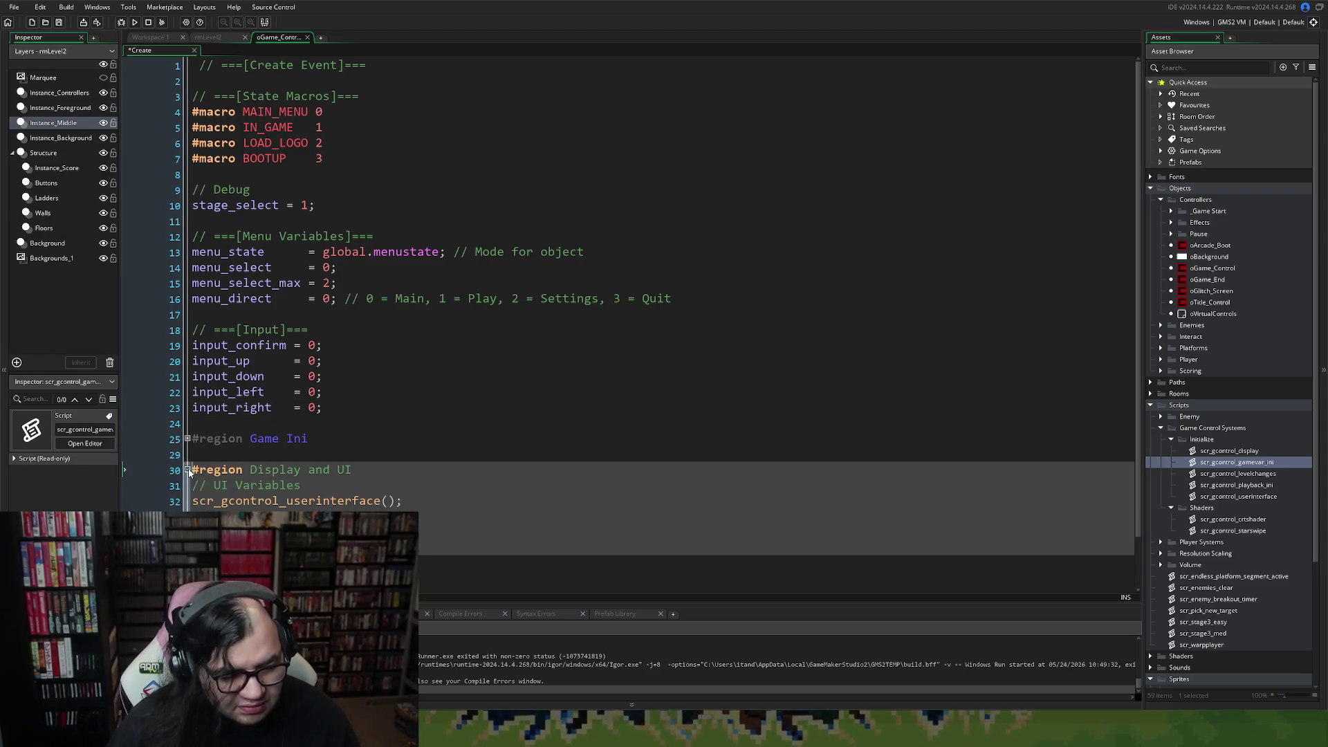
{"action": "scroll", "coordinate": [239, 487], "scroll_direction": "down", "scroll_amount": 1}
{"action": "middle_click", "coordinate": [313, 463]}
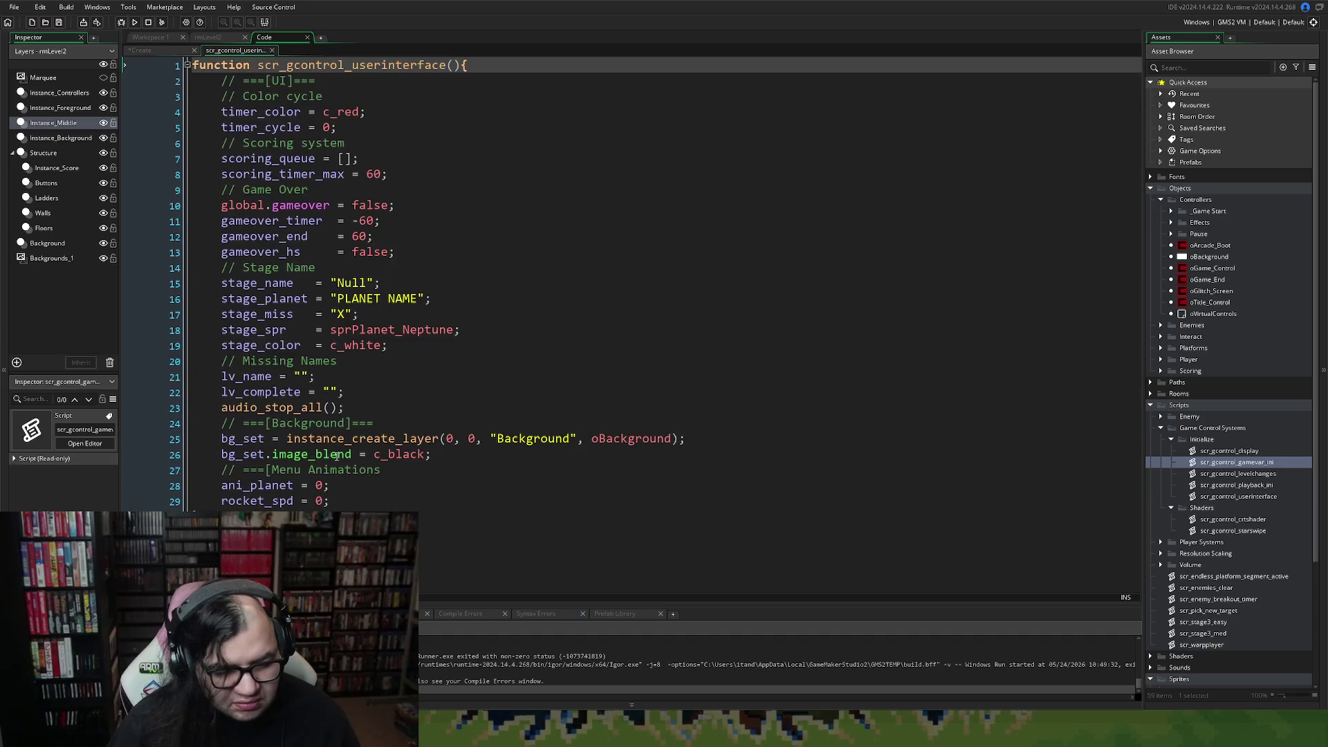
{"action": "left_click", "coordinate": [343, 500]}
{"action": "key", "text": "Return"}
{"action": "key", "text": "Return"}
{"action": "key", "text": "Return"}
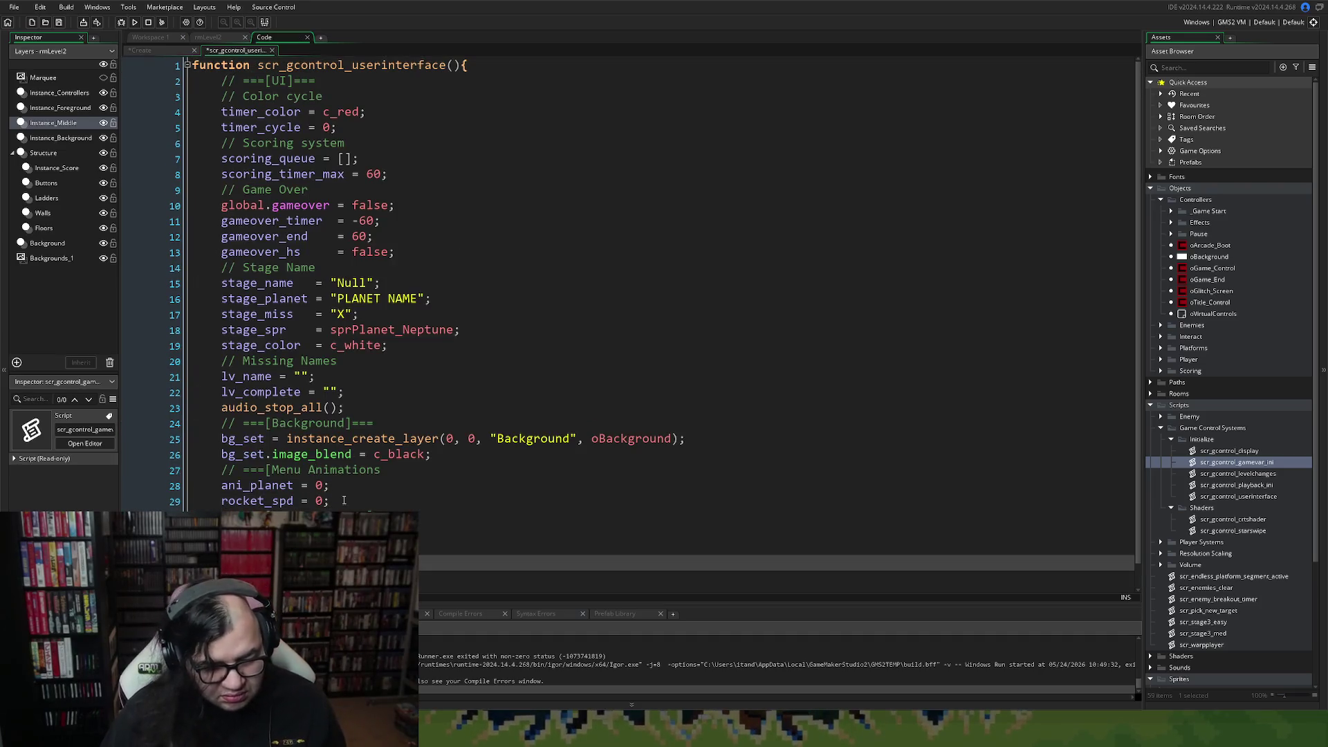
{"action": "key", "text": "Up"}
{"action": "key", "text": "Up"}
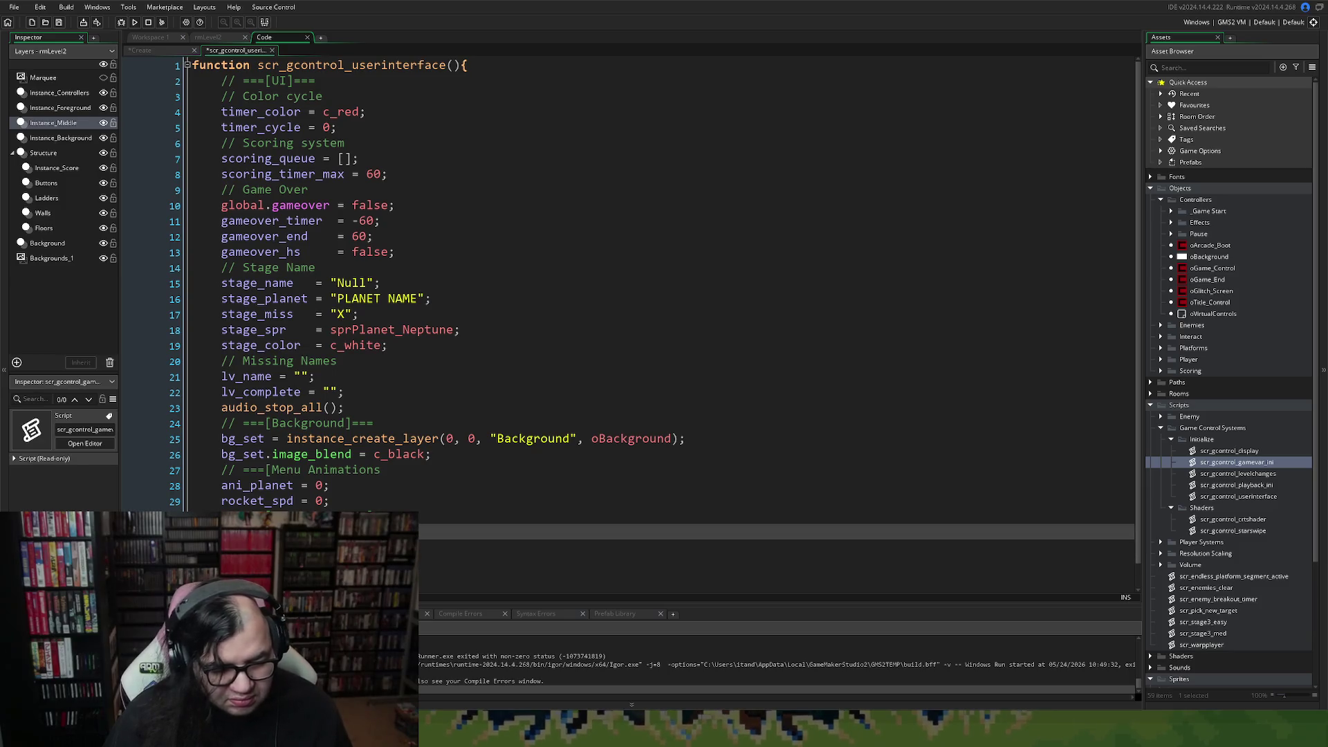
{"action": "left_click", "coordinate": [300, 360]}
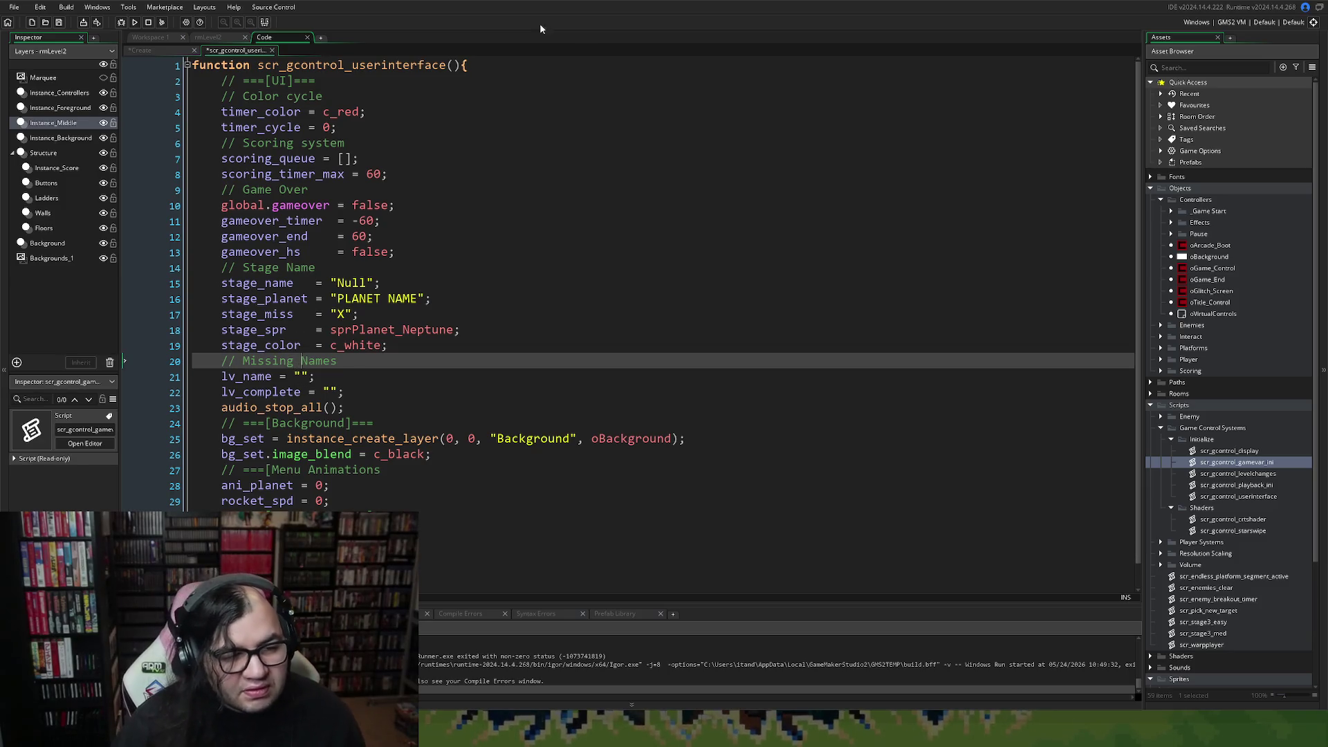
{"action": "left_click", "coordinate": [272, 50]}
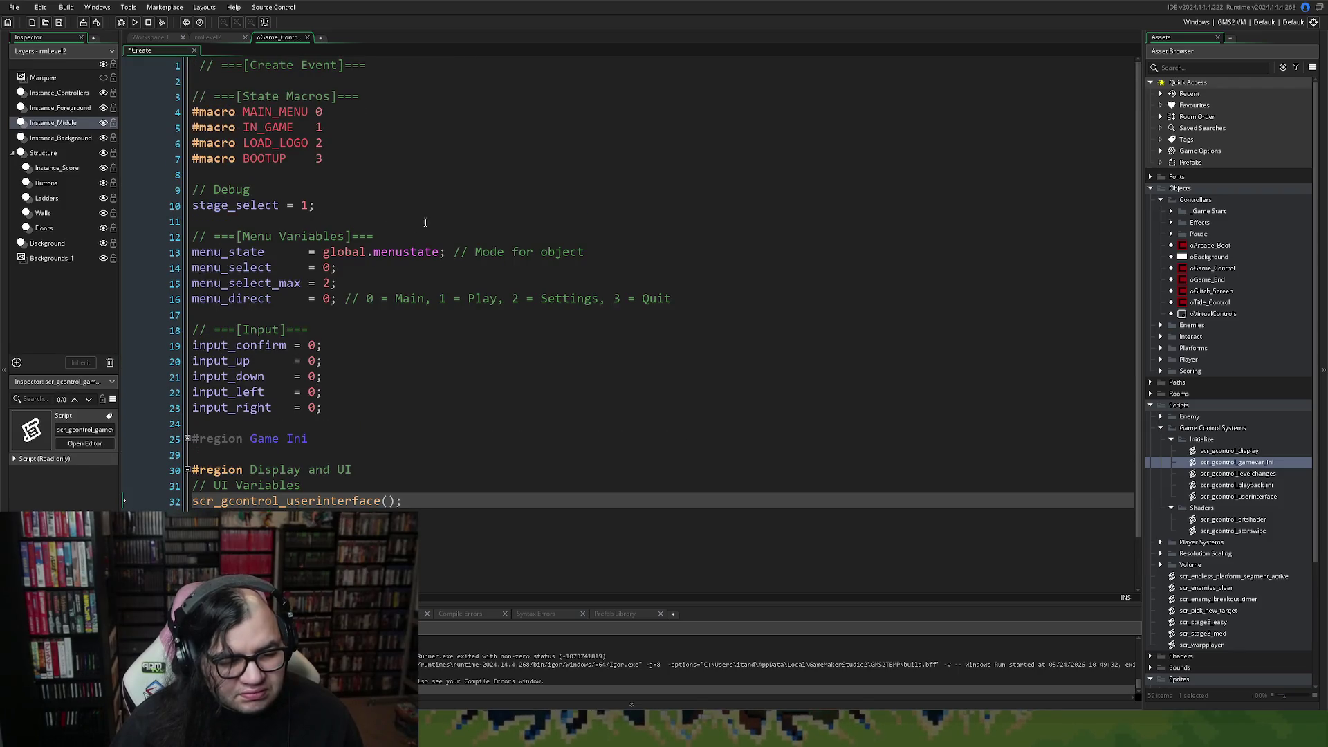
Collapse Display and UI and insert a blank line after the input variables.
{"action": "left_click", "coordinate": [187, 470]}
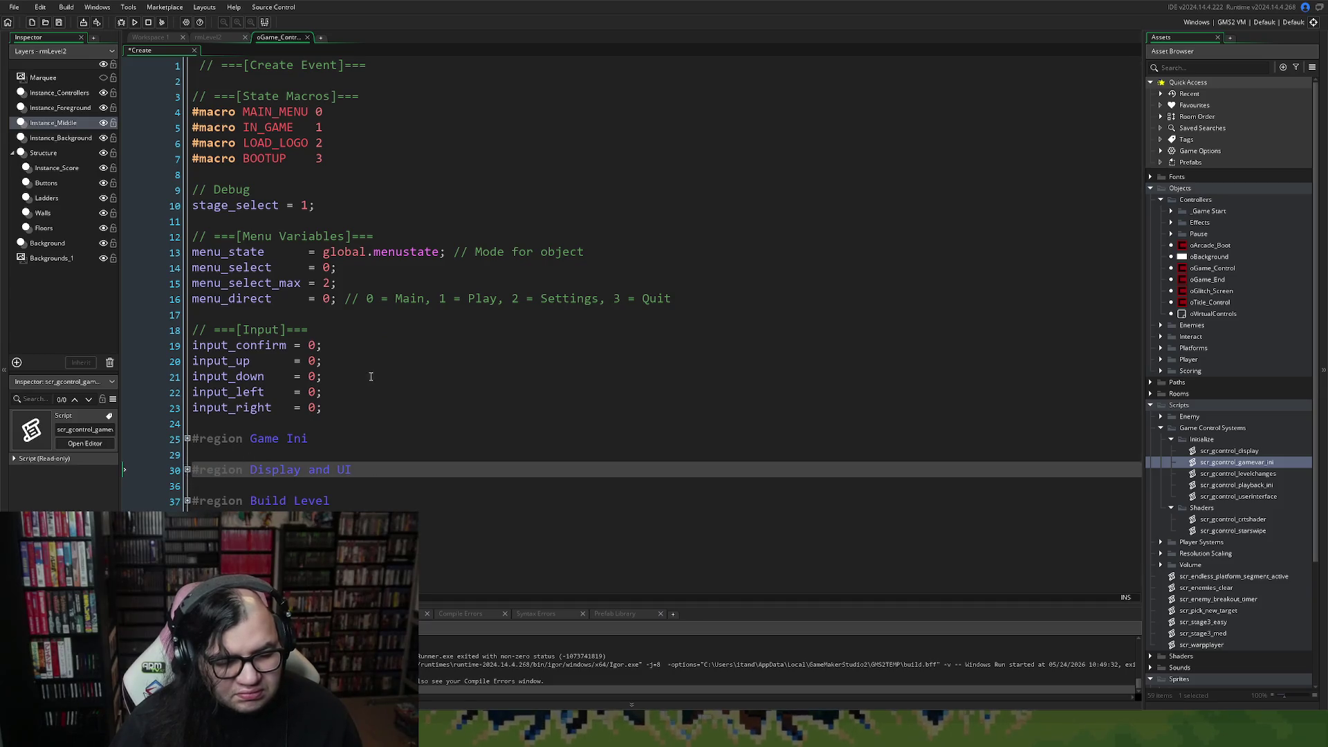
{"action": "right_click", "coordinate": [401, 379]}
{"action": "left_click", "coordinate": [359, 407]}
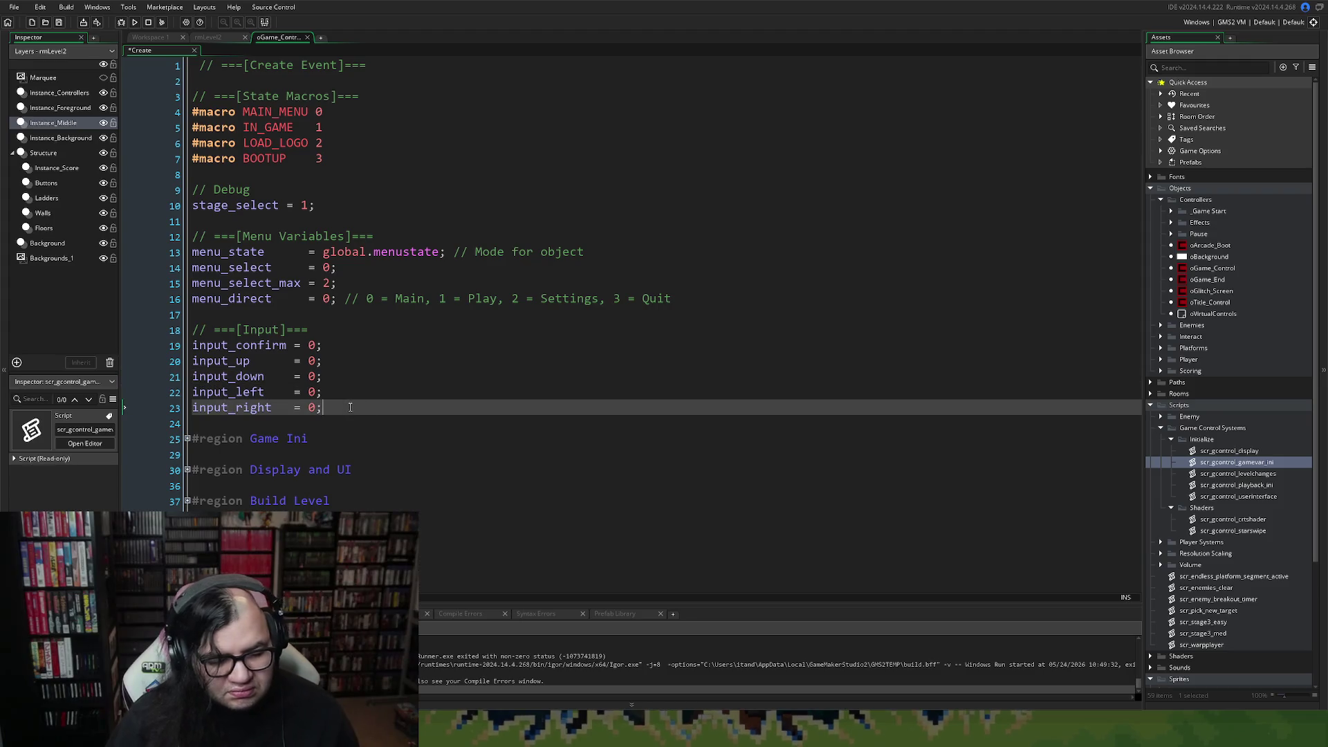
{"action": "key", "text": "Return"}
{"action": "key", "text": "Return"}
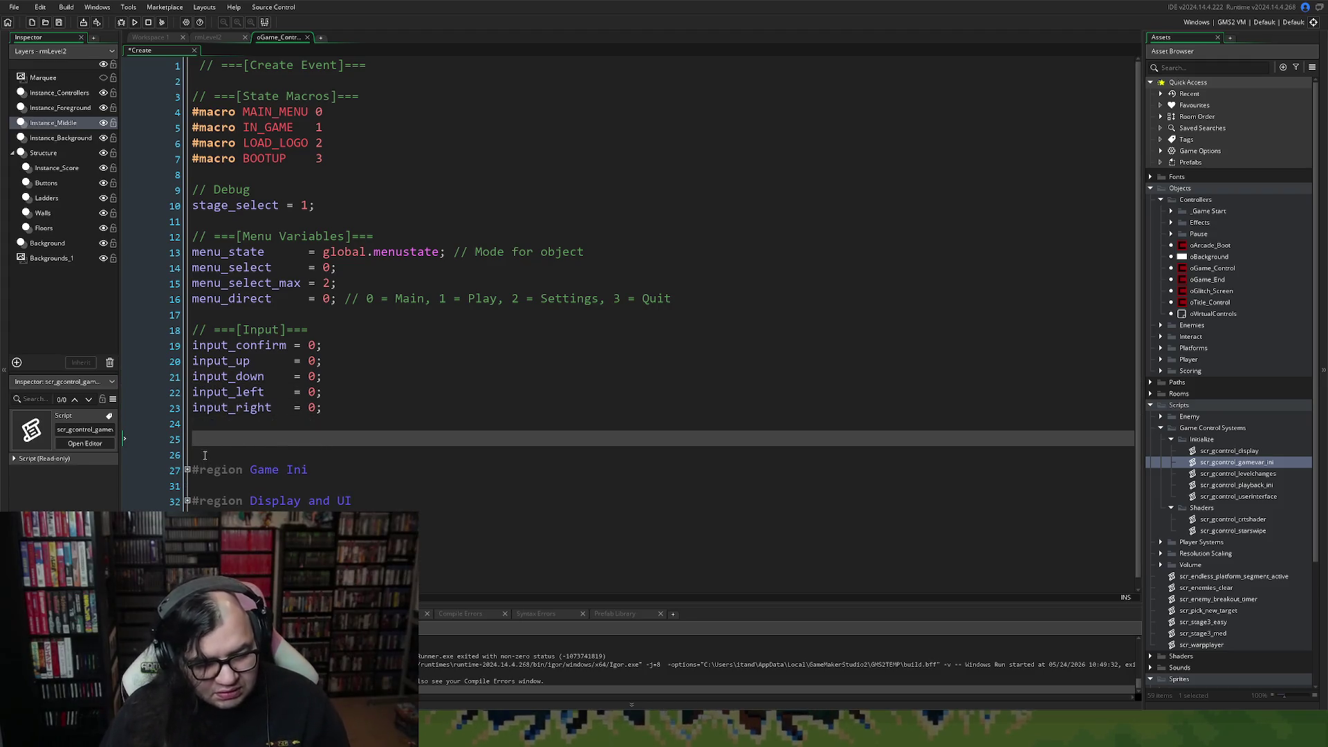
{"action": "right_click", "coordinate": [210, 438]}
{"action": "key", "text": "Escape"}
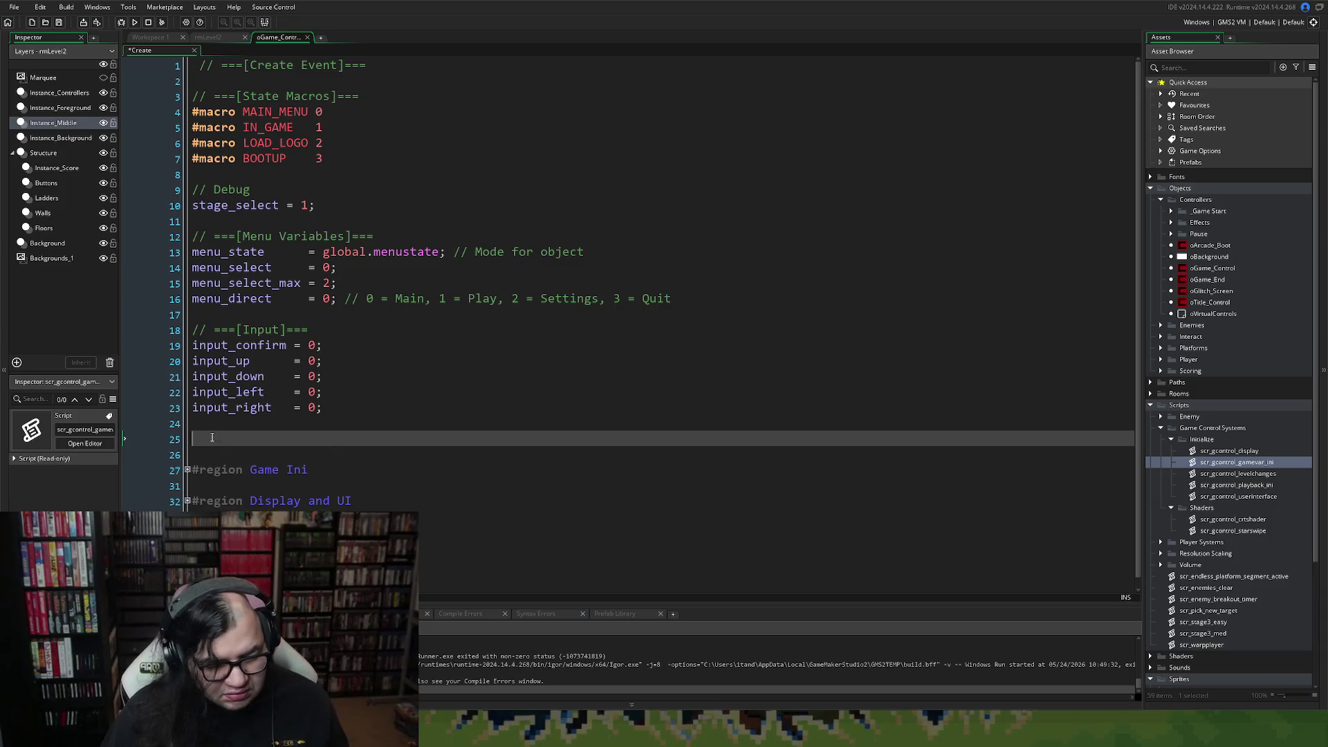
Add an empty '#region Menu and input' block closed by #endregion.
{"action": "type", "text": "#region"}
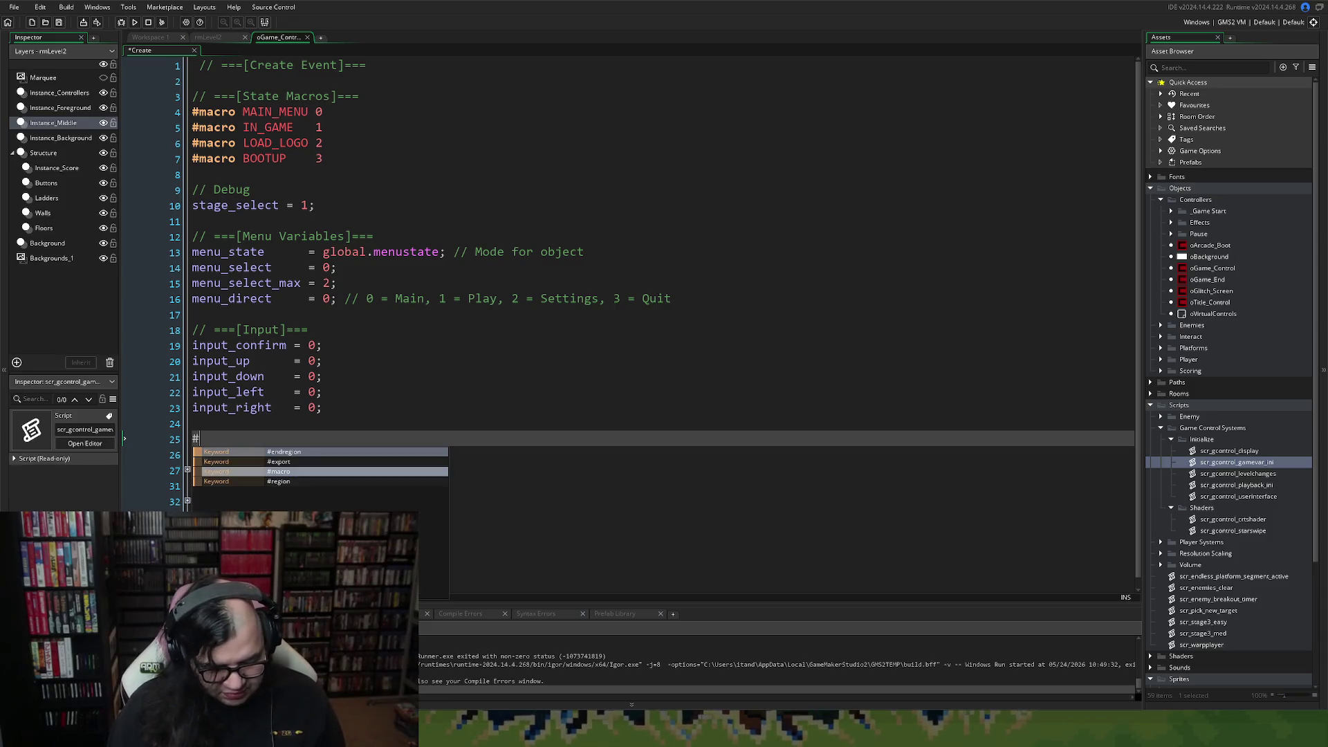
{"action": "key", "text": "Return"}
{"action": "key", "text": "Return"}
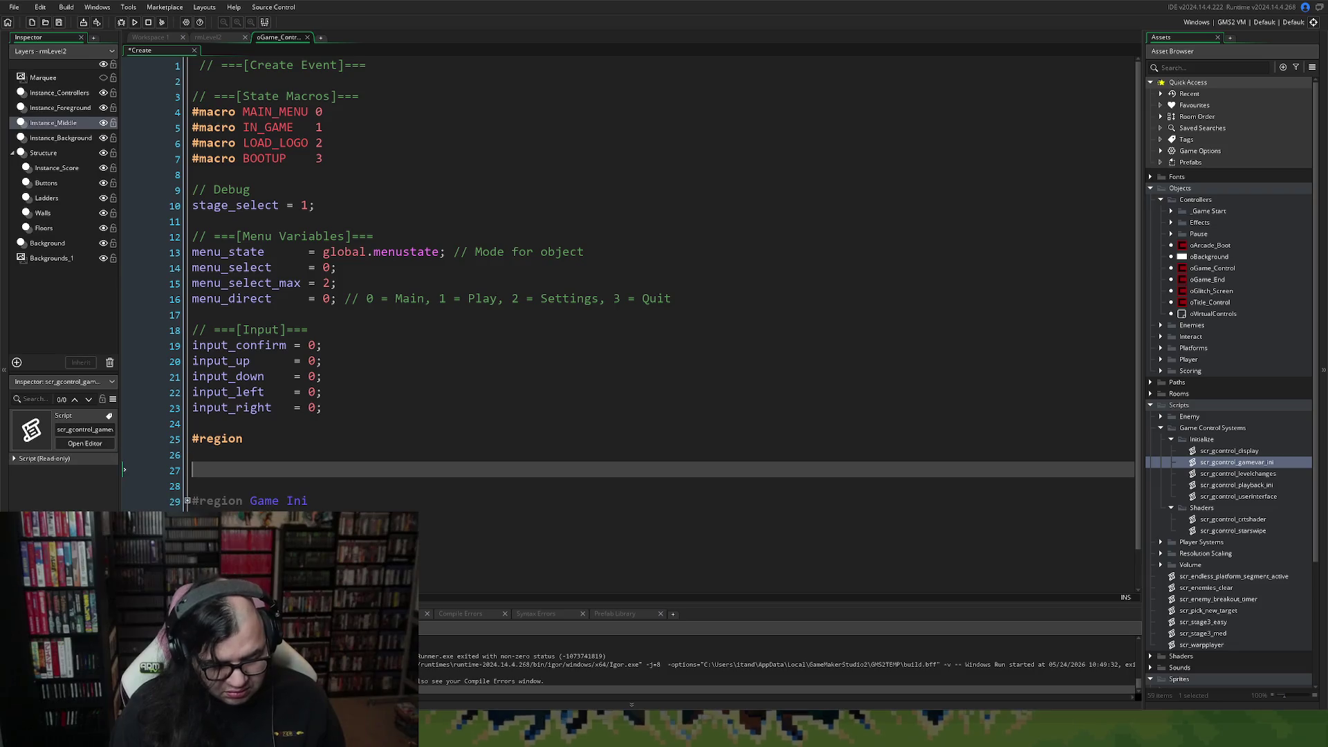
{"action": "type", "text": "#endge"}
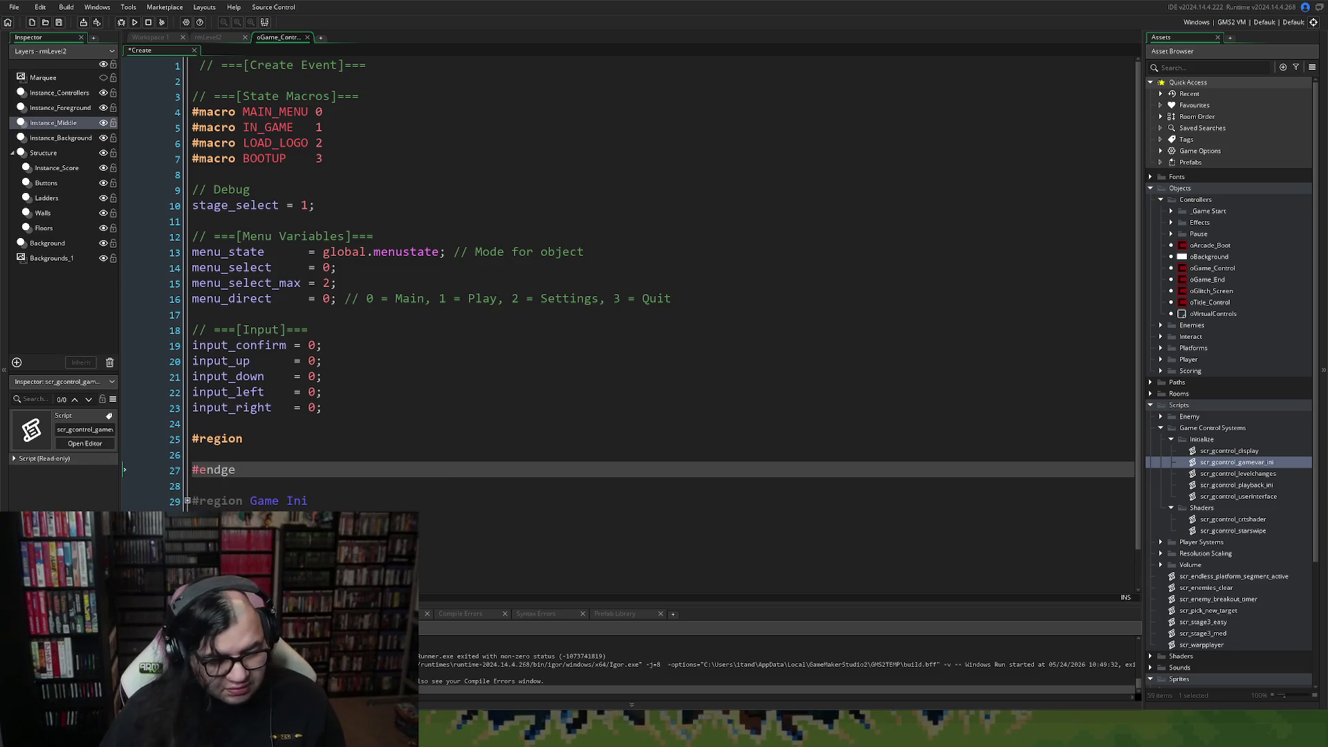
{"action": "key", "text": "BackSpace"}
{"action": "key", "text": "BackSpace"}
{"action": "type", "text": "region"}
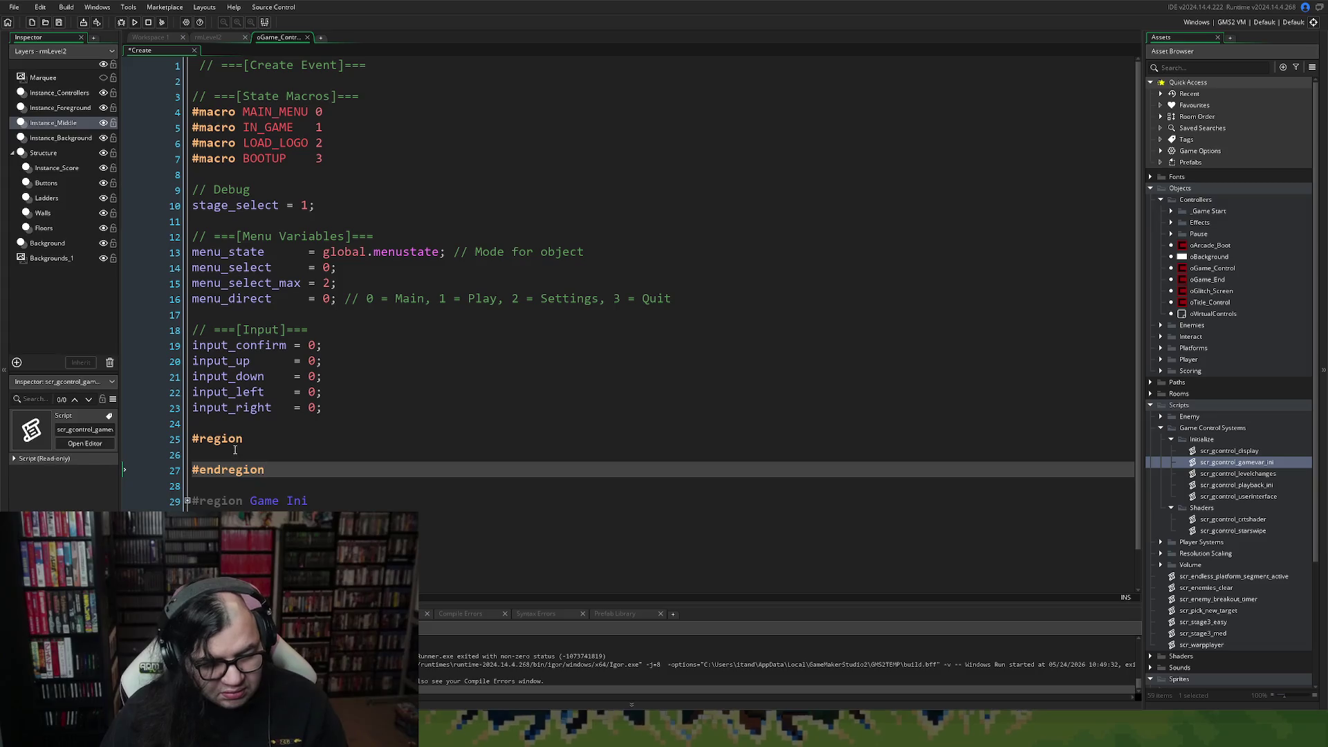
{"action": "left_click", "coordinate": [270, 443]}
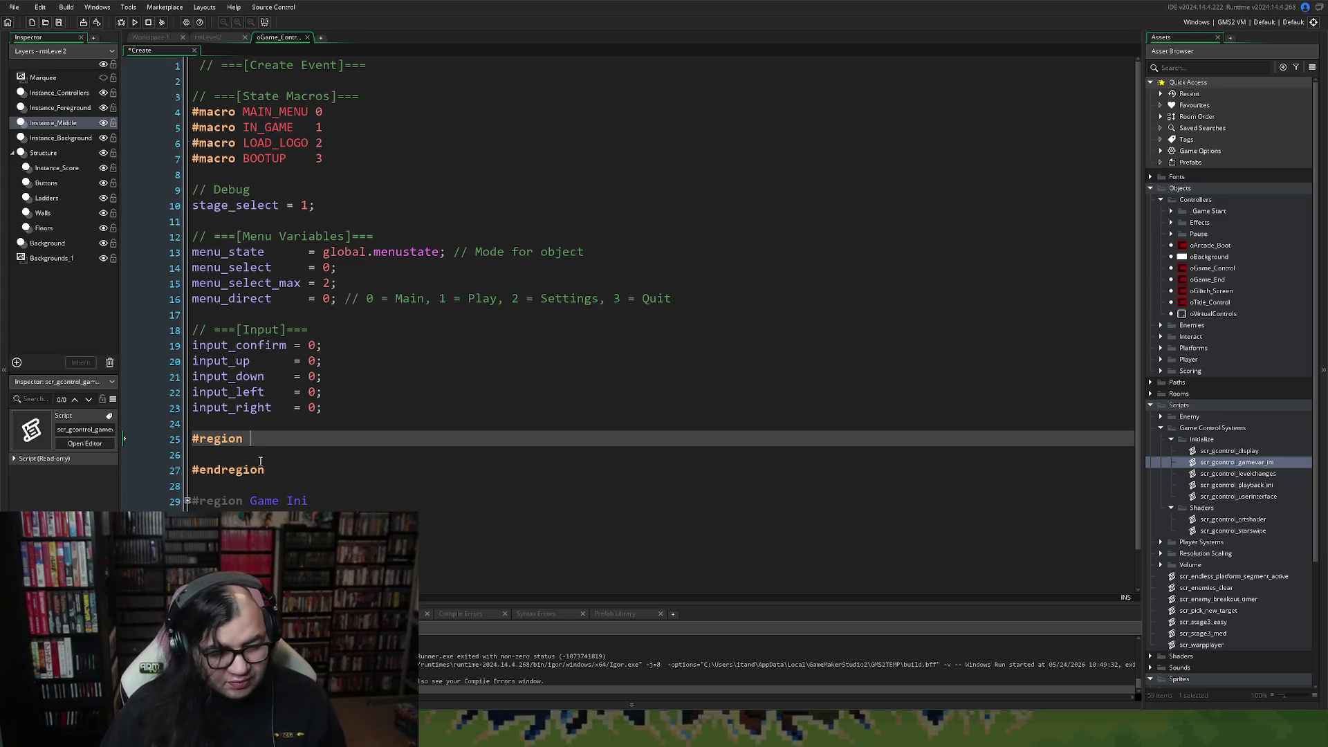
{"action": "type", "text": "Menu"}
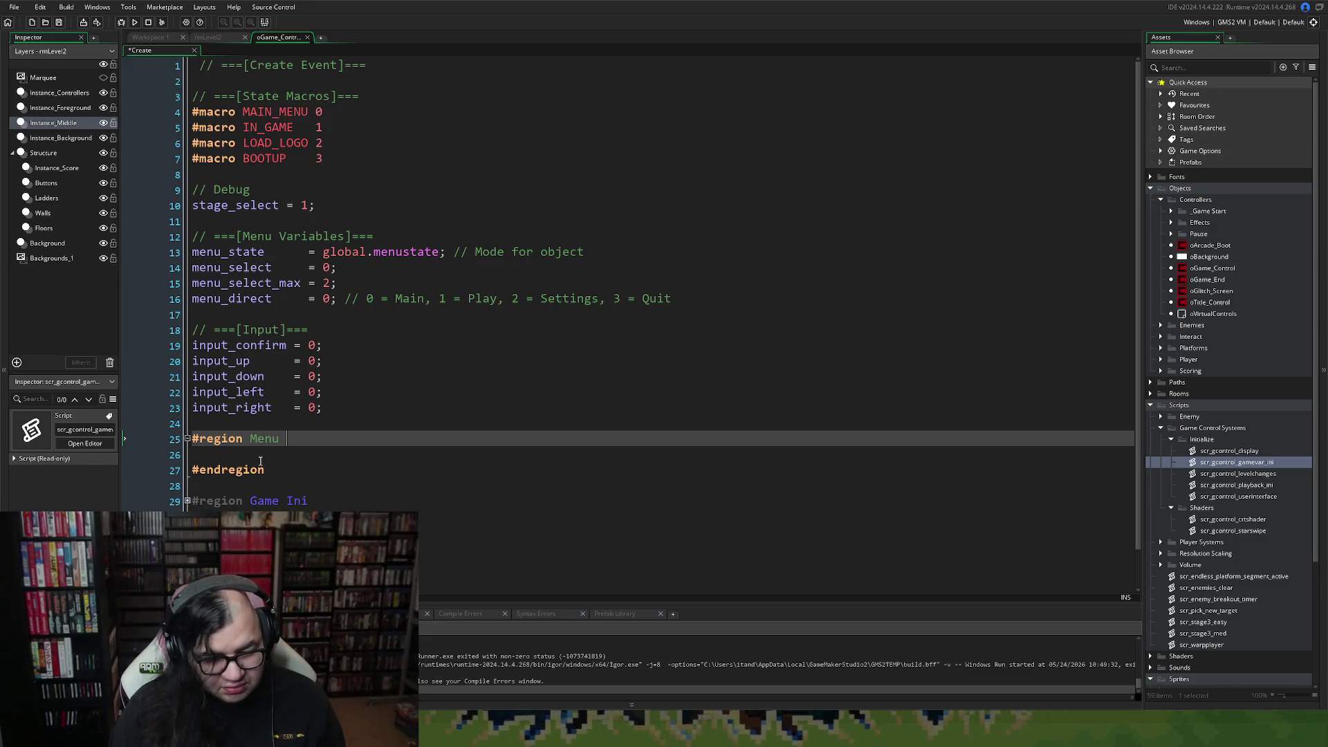
{"action": "type", "text": " and input"}
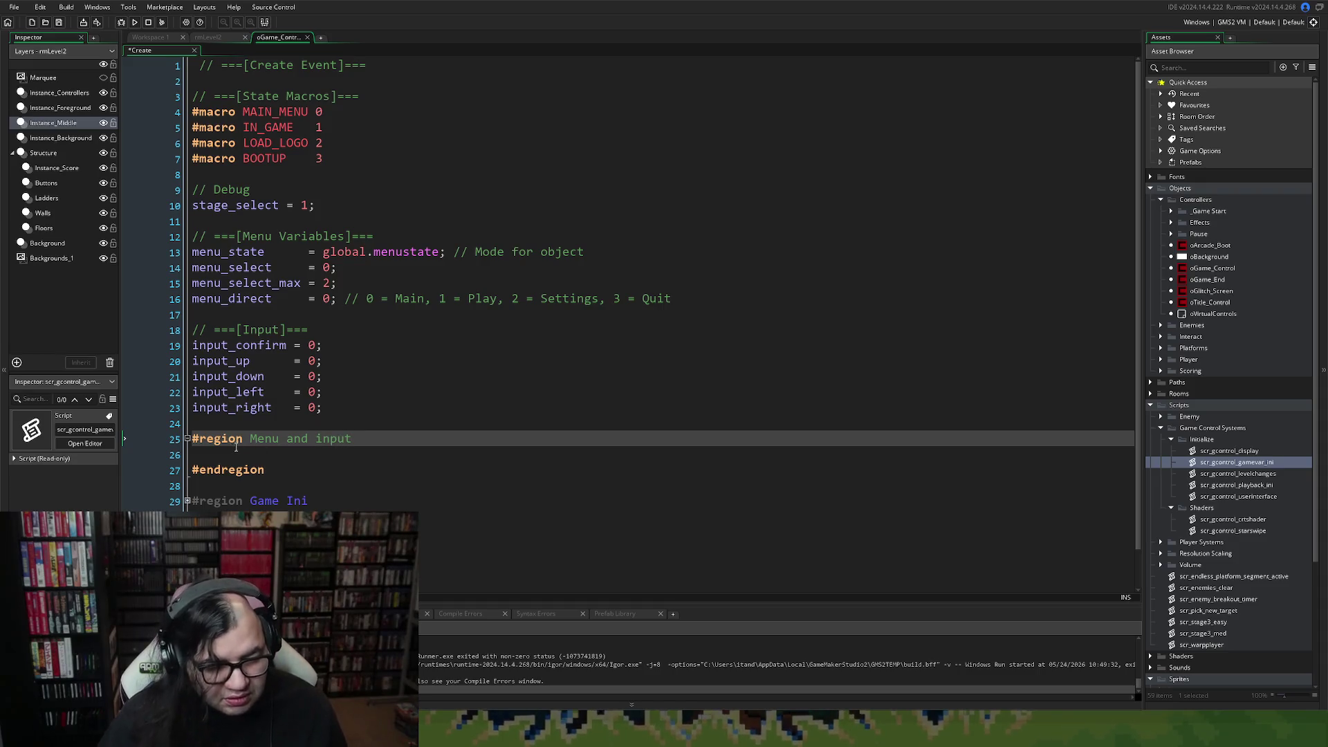
{"action": "left_click", "coordinate": [225, 453]}
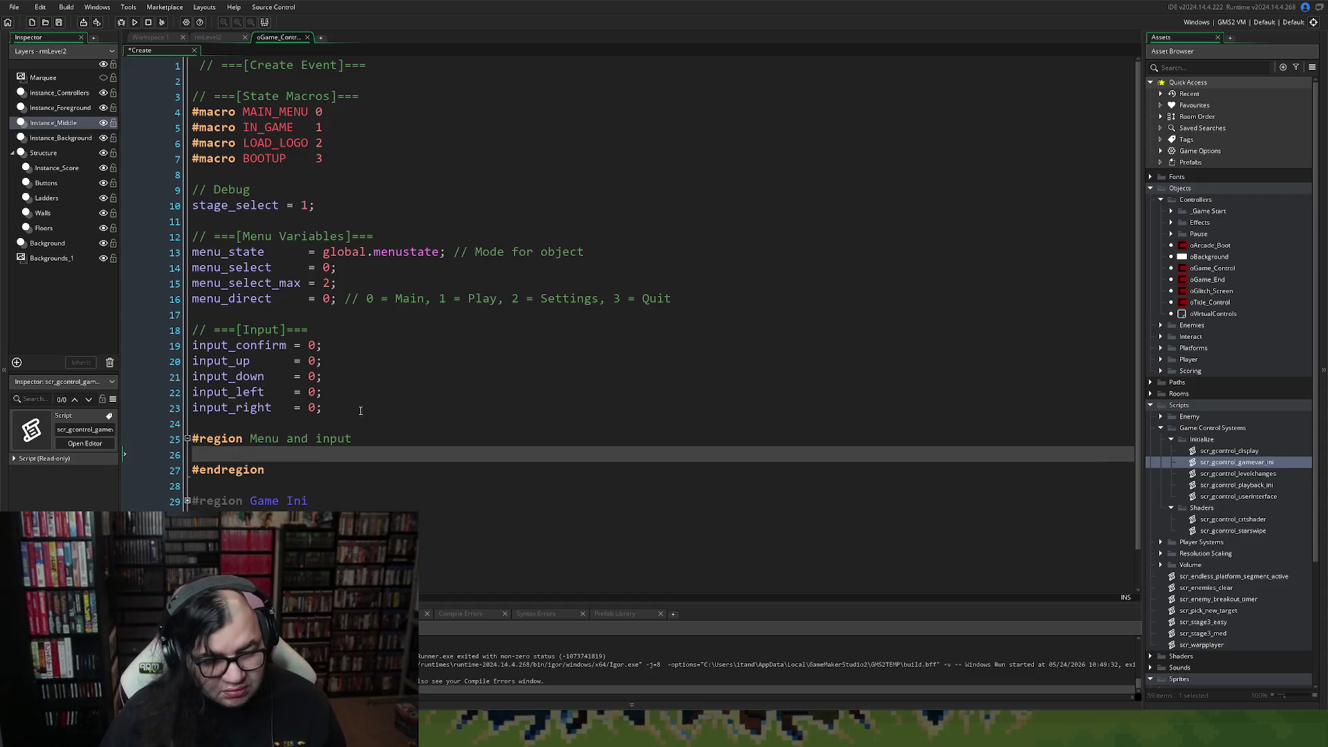
Delete the Debug, menu and input variable lines 9–23 above the new region.
{"action": "mouse_move", "coordinate": [363, 408]}
{"action": "left_mouse_down"}
{"action": "mouse_move", "coordinate": [207, 298]}
{"action": "mouse_move", "coordinate": [136, 182]}
{"action": "left_mouse_up"}
{"action": "key", "text": "ctrl+c"}
{"action": "key", "text": "BackSpace"}
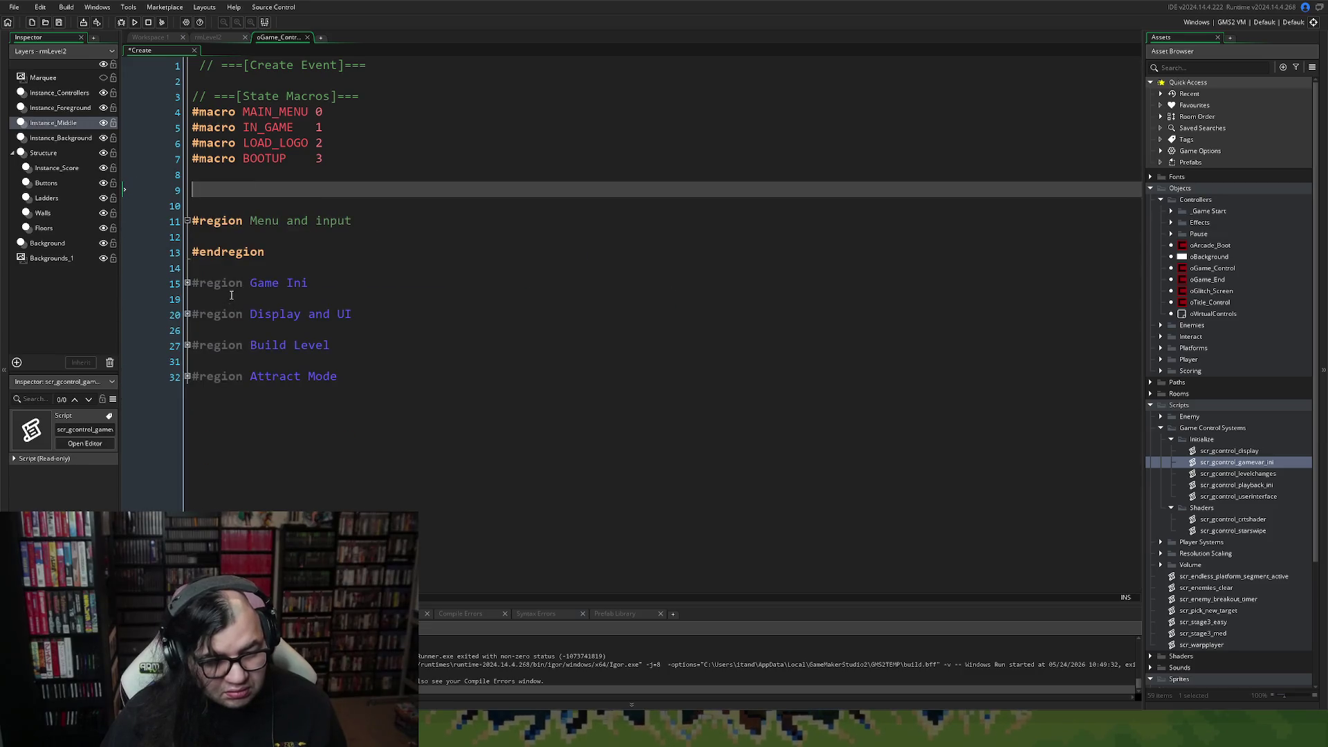
{"action": "key", "text": "BackSpace"}
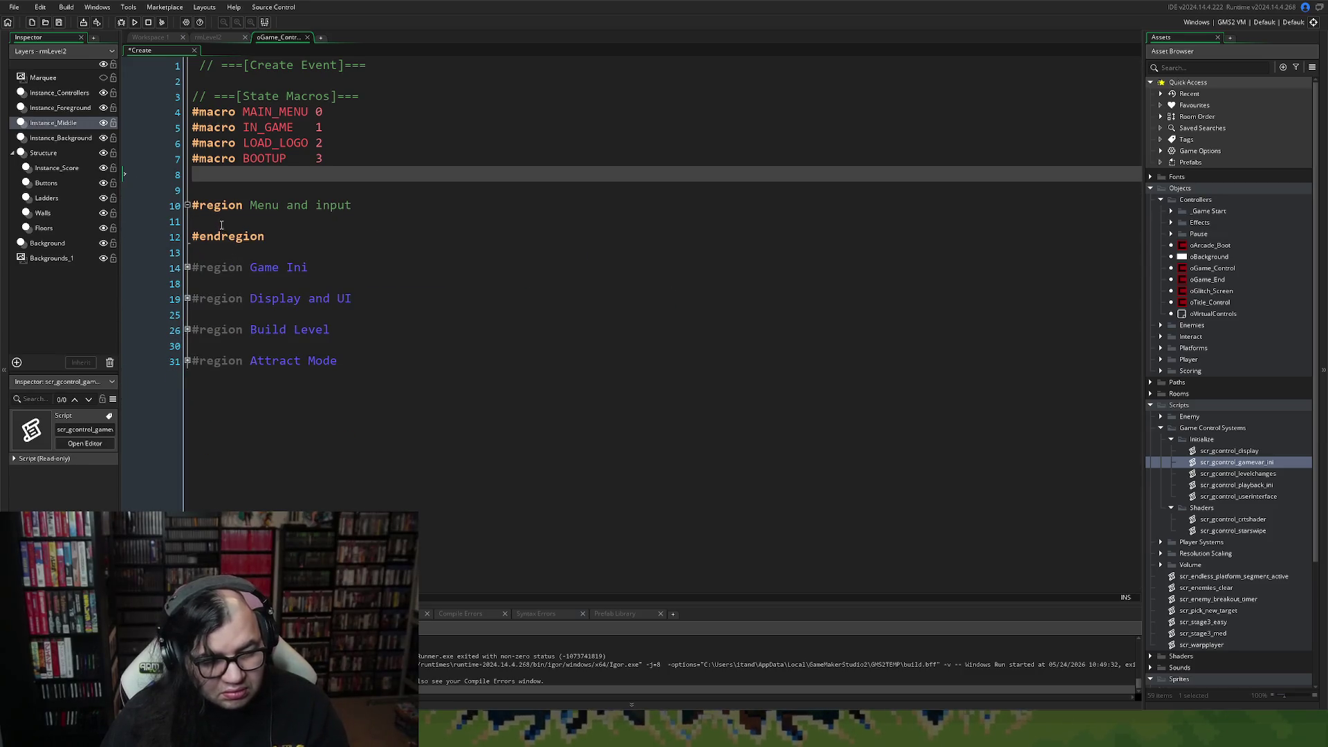
{"action": "left_click", "coordinate": [221, 221]}
{"action": "left_click", "coordinate": [1205, 475]}
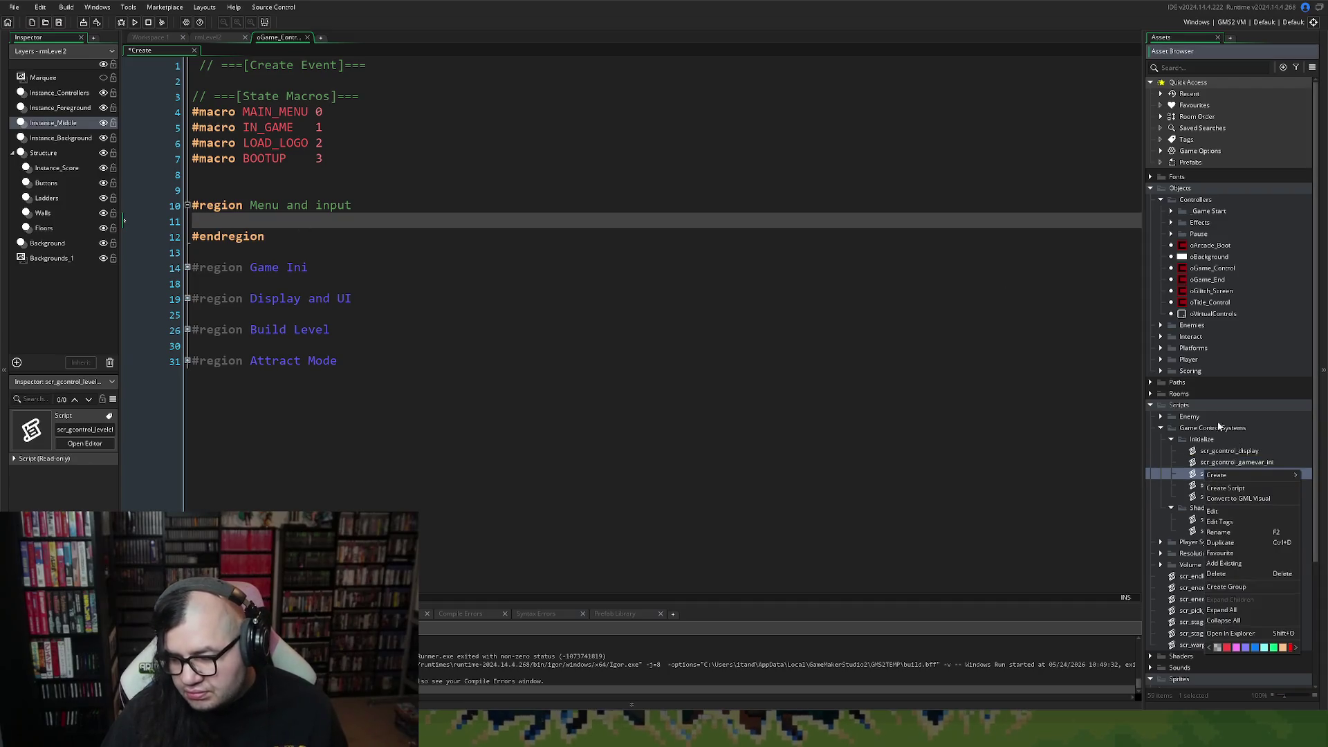
Create a new script named scr_gcontrol_menuinput_ini in the Initialize group.
{"action": "right_click", "coordinate": [1205, 474]}
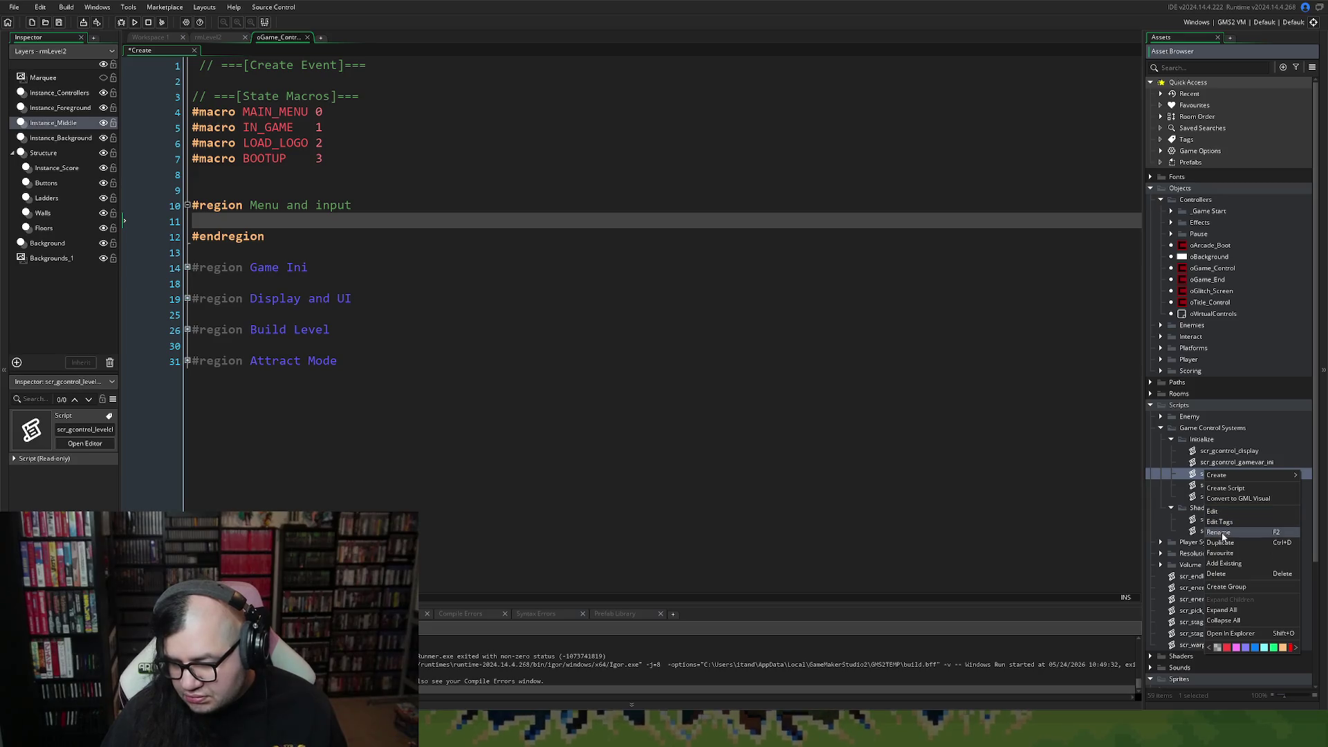
{"action": "left_click", "coordinate": [1225, 487]}
{"action": "type", "text": "scr"}
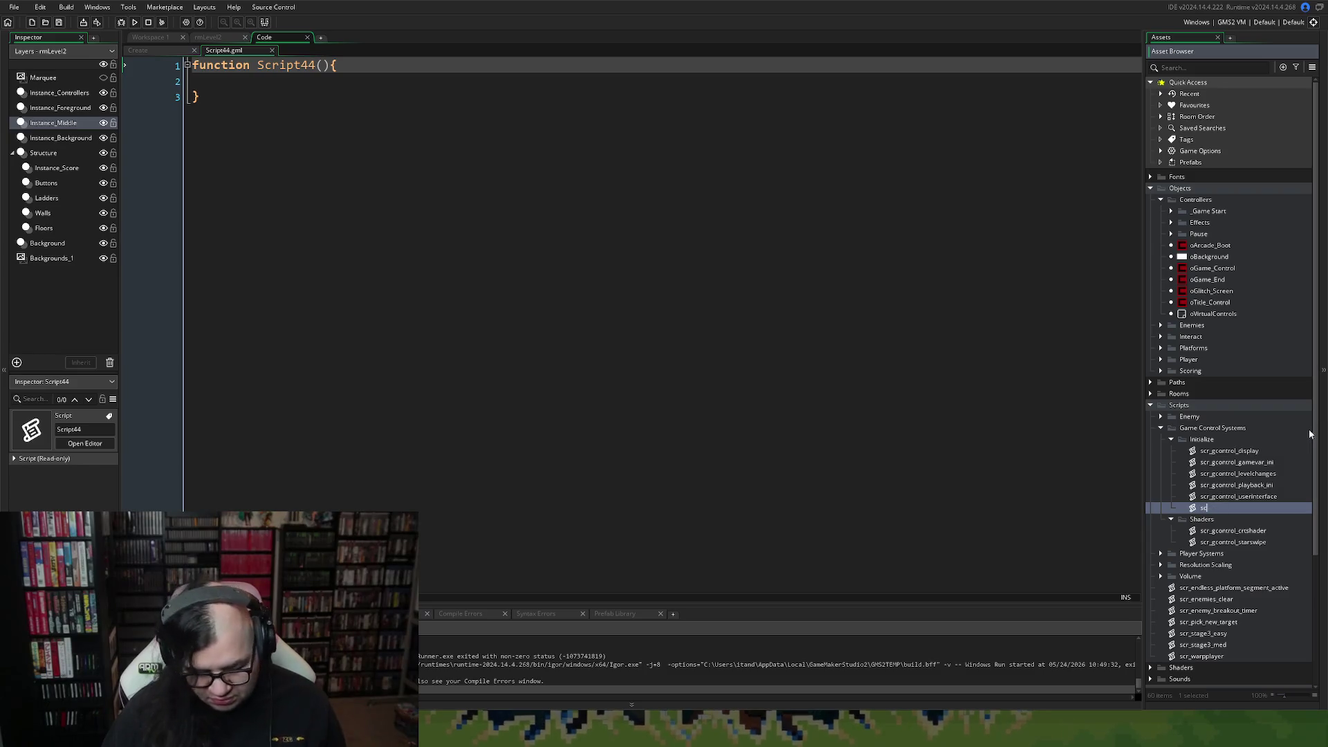
{"action": "type", "text": "_gcontrol"}
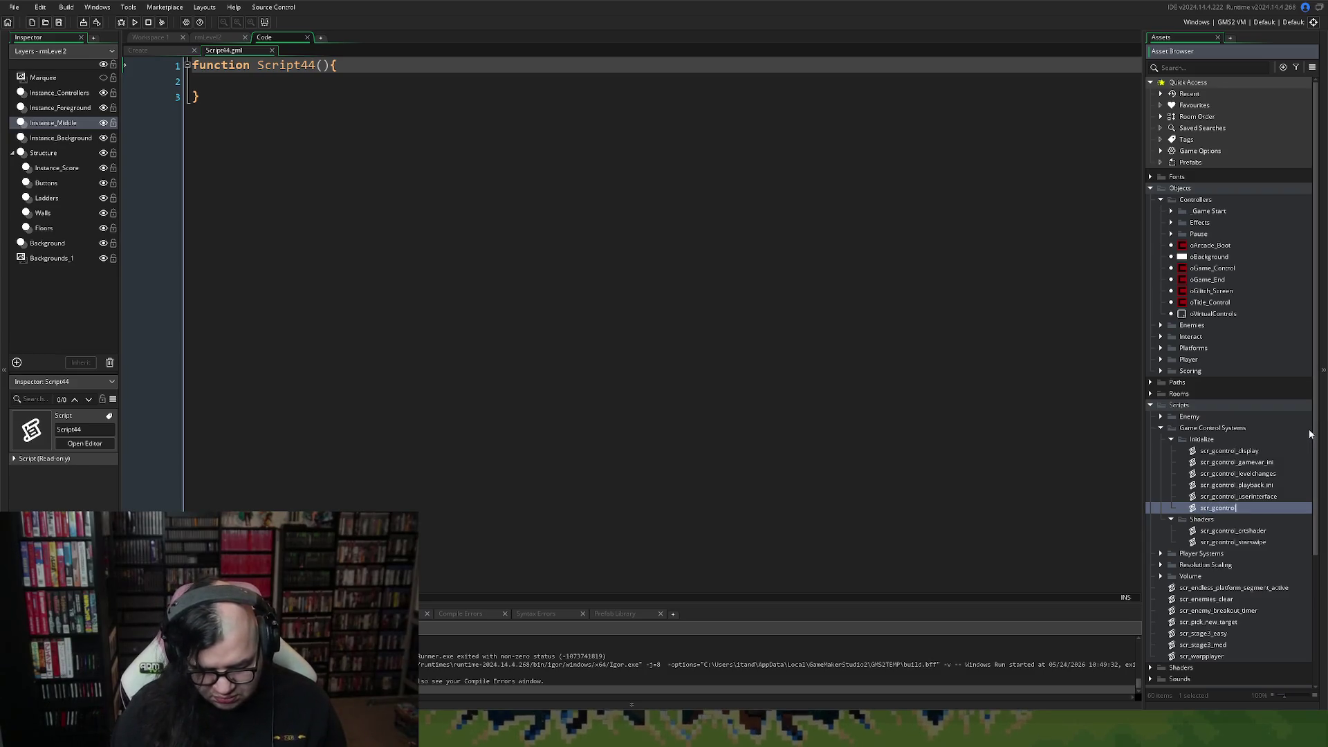
{"action": "type", "text": "_menu"}
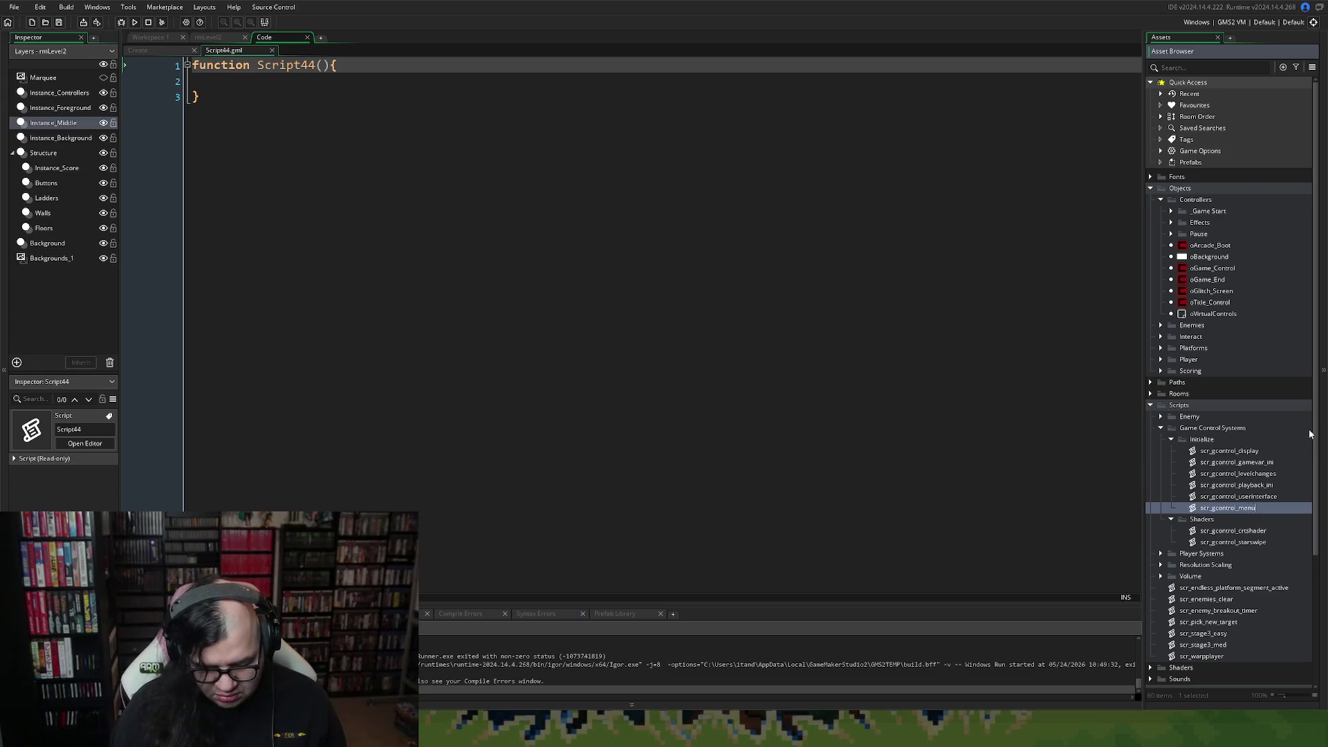
{"action": "type", "text": "input_"}
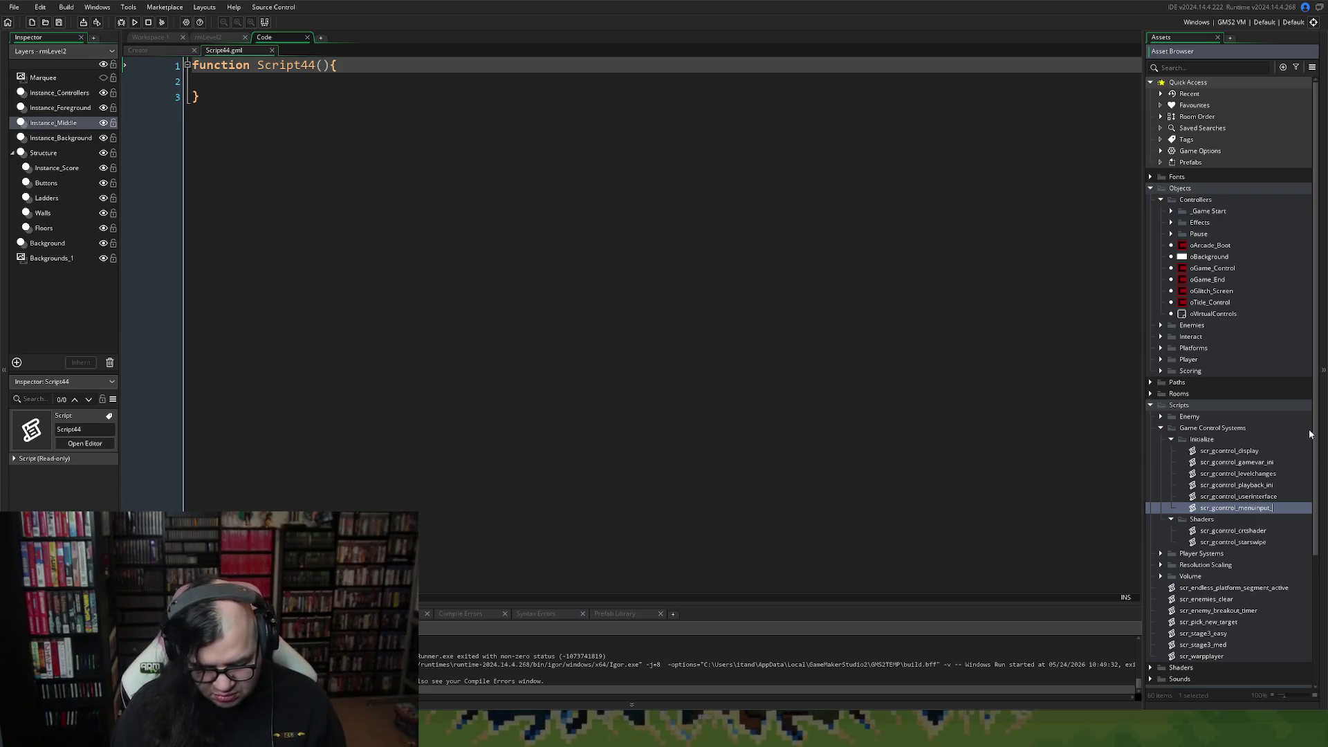
{"action": "type", "text": "ini"}
{"action": "key", "text": "Return"}
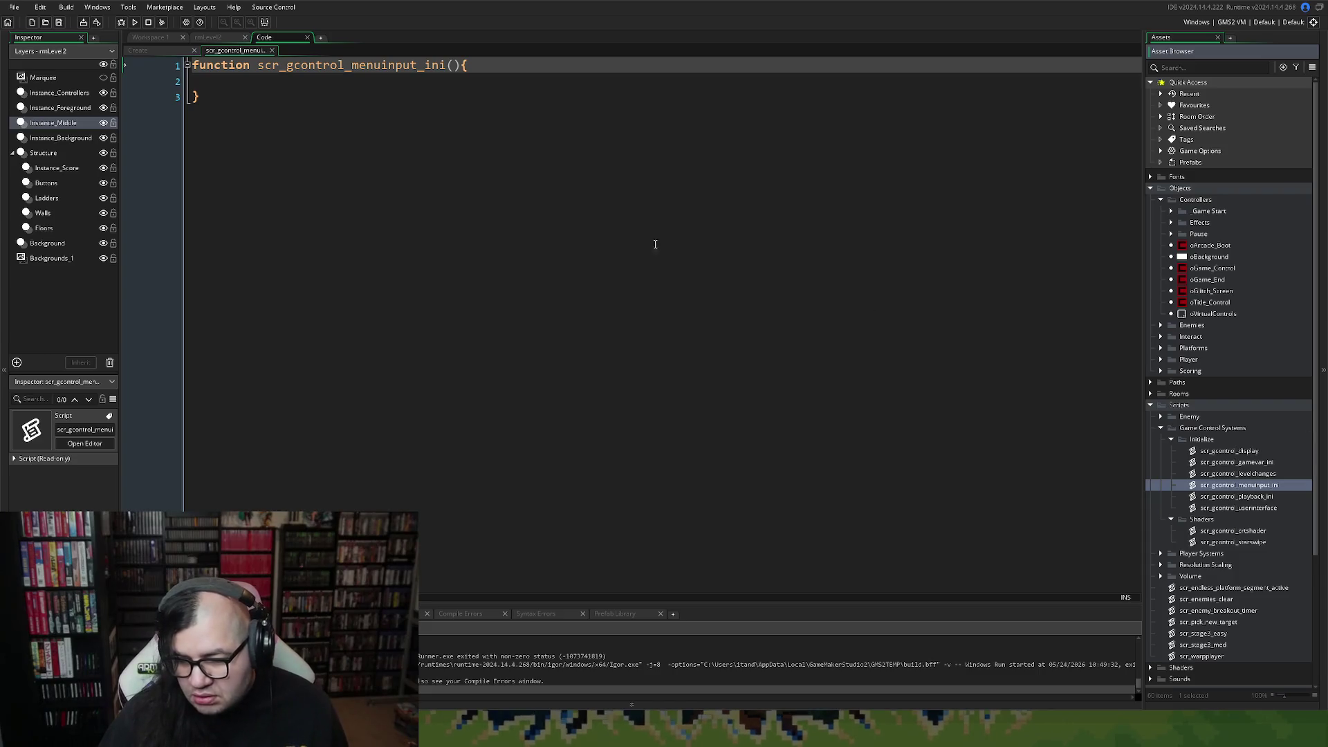
Paste the menu and input variables into its function body, indent lines 3–16, and close it.
{"action": "left_click", "coordinate": [220, 81]}
{"action": "key", "text": "ctrl+v"}
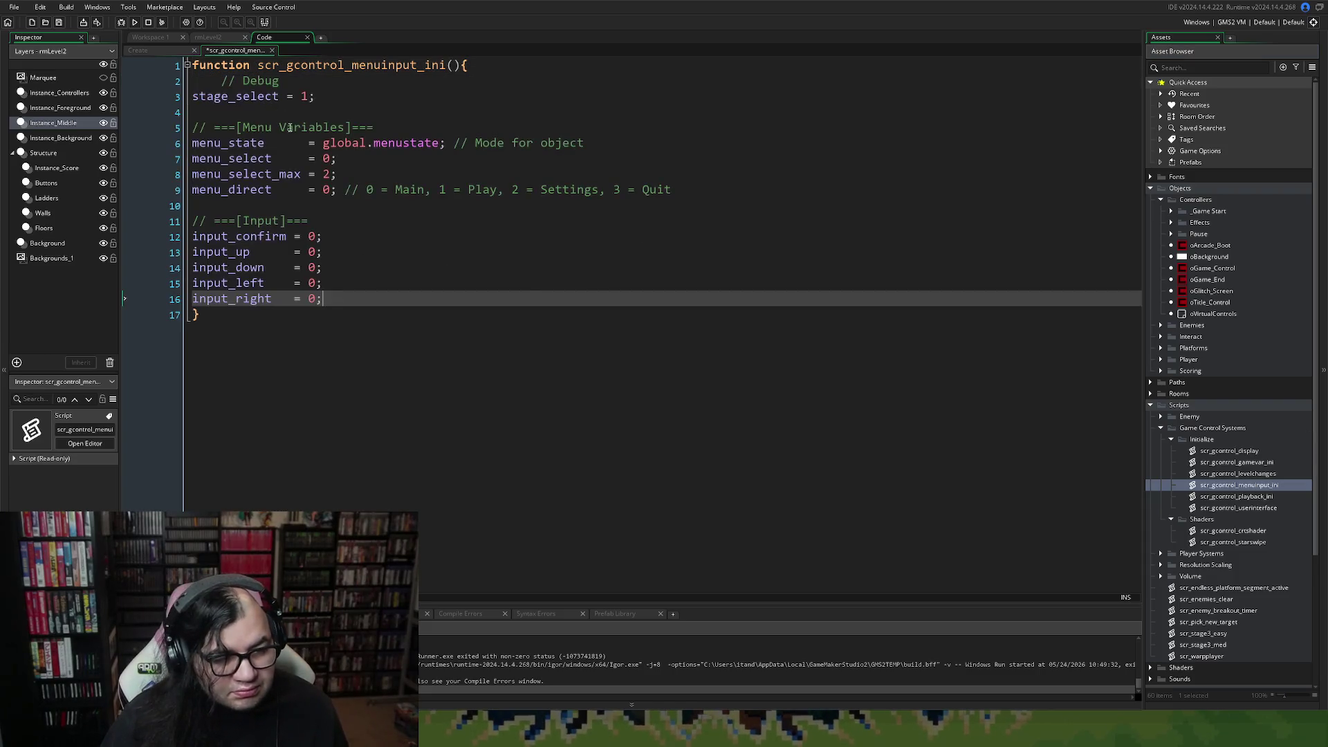
{"action": "left_click_drag", "start_coordinate": [319, 298], "coordinate": [194, 90]}
{"action": "key", "text": "Tab"}
{"action": "left_click", "coordinate": [310, 159]}
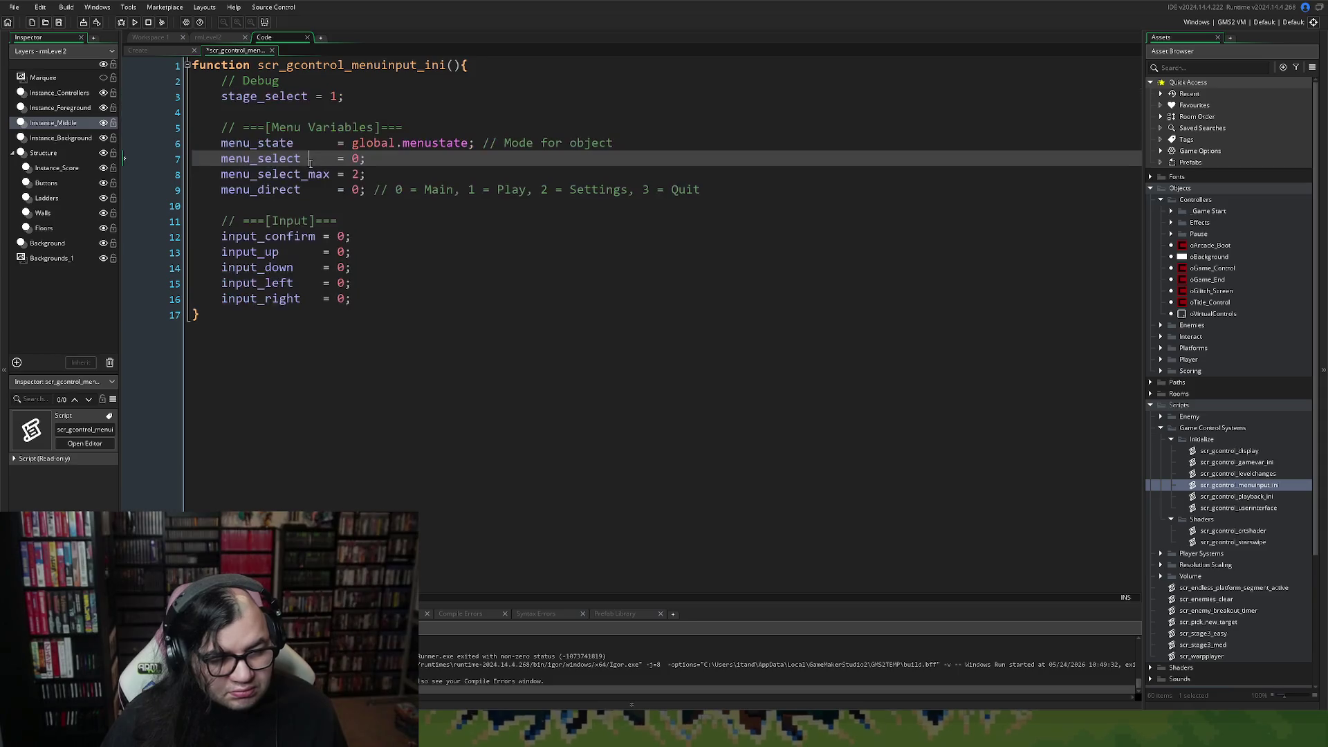
{"action": "left_click", "coordinate": [271, 50]}
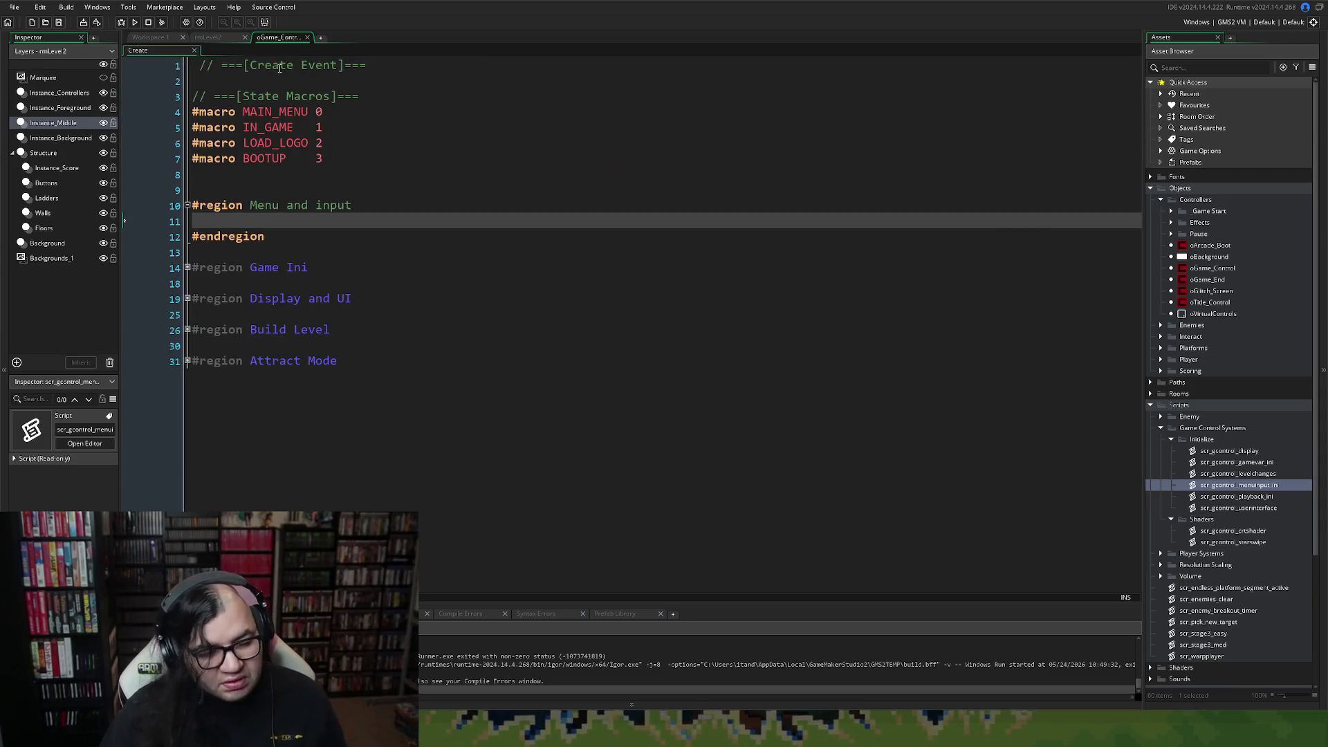
Add the call scr_gcontrol_menuinput_ini(); inside the Menu and input region.
{"action": "left_click", "coordinate": [244, 233]}
{"action": "left_click", "coordinate": [224, 221]}
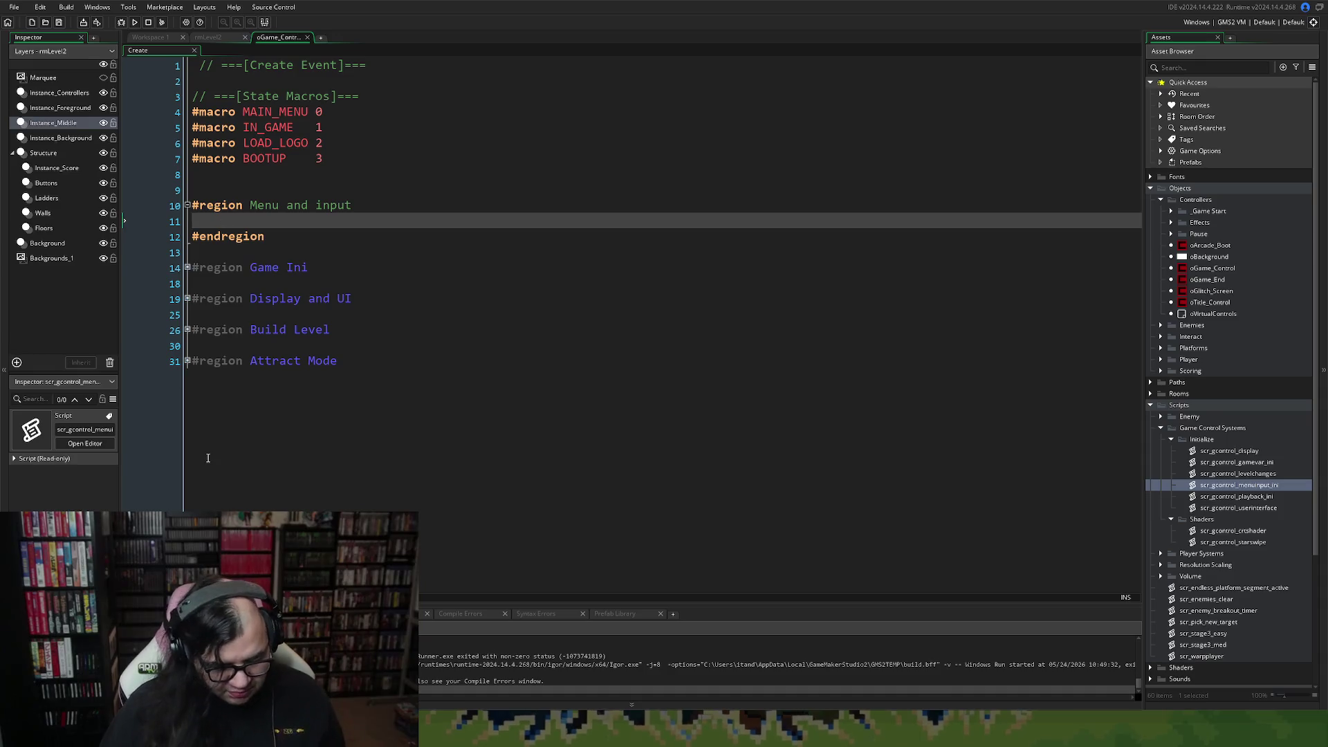
{"action": "type", "text": "scr_"}
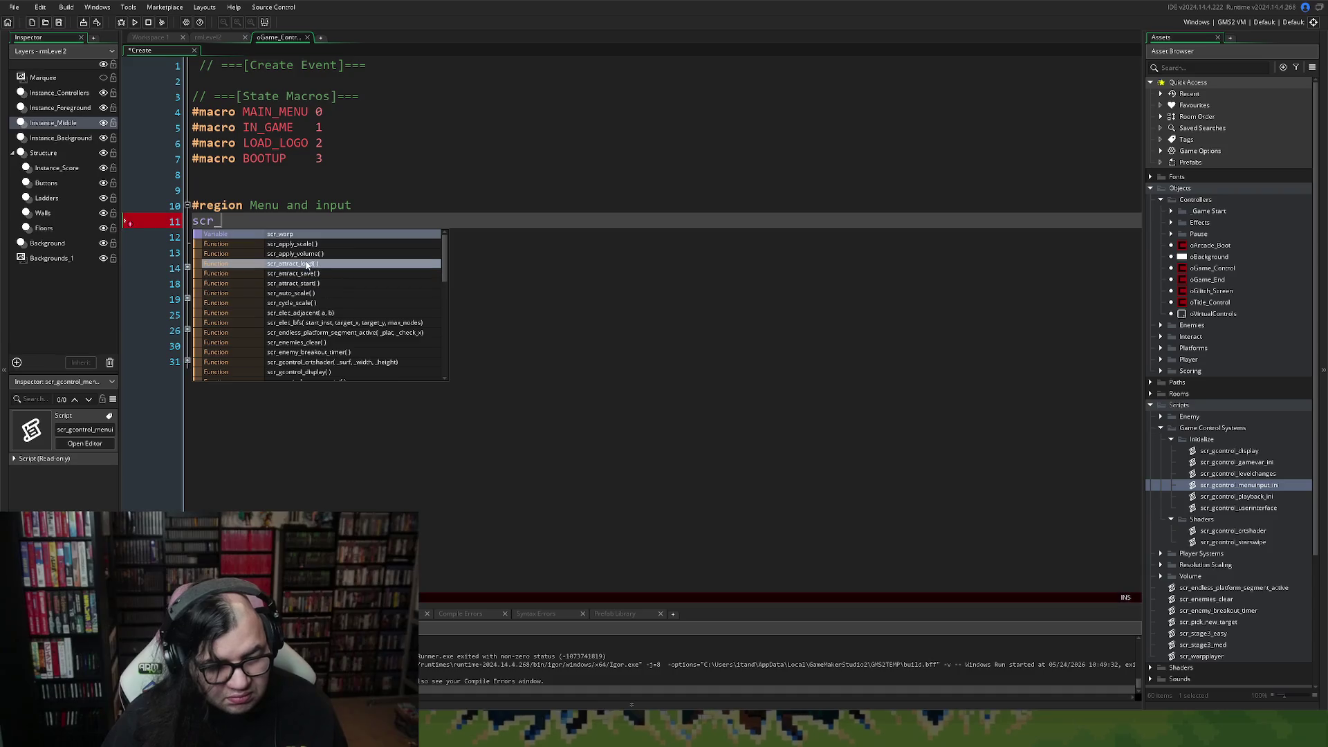
{"action": "type", "text": "gcon"}
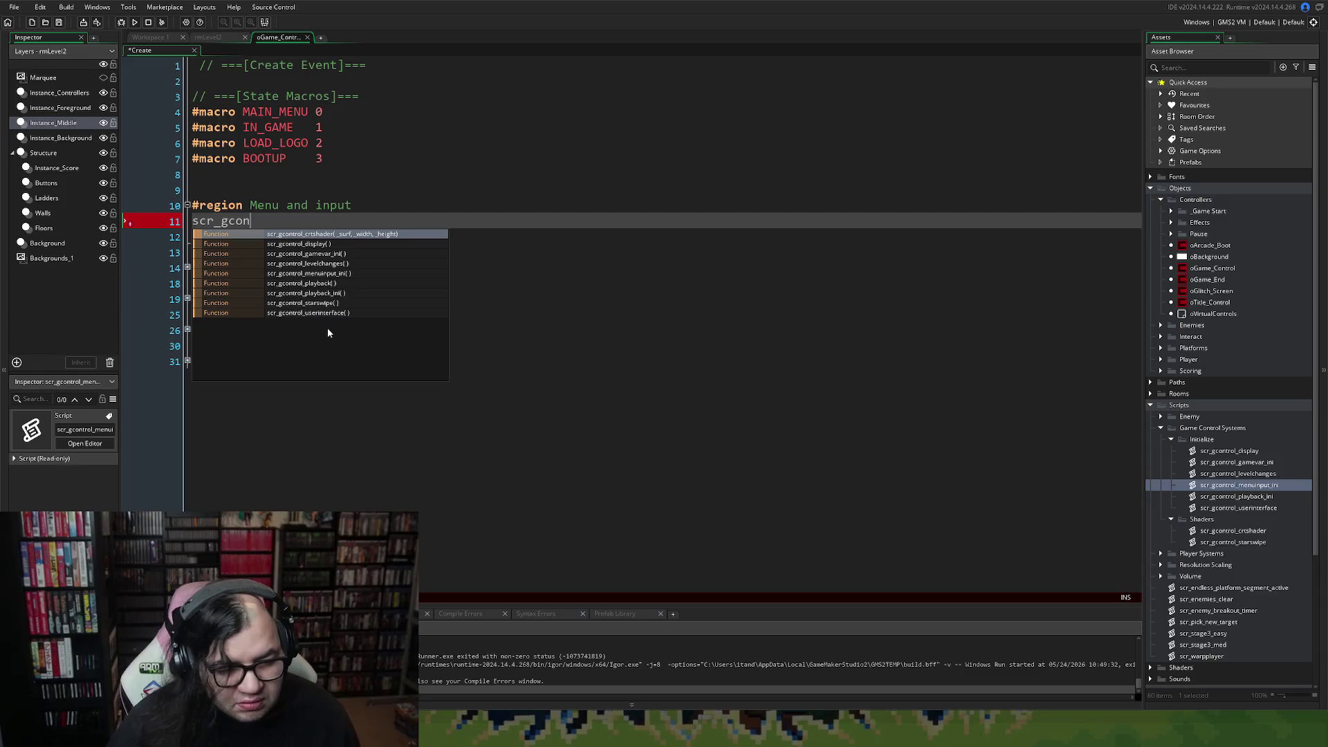
{"action": "left_click", "coordinate": [318, 274]}
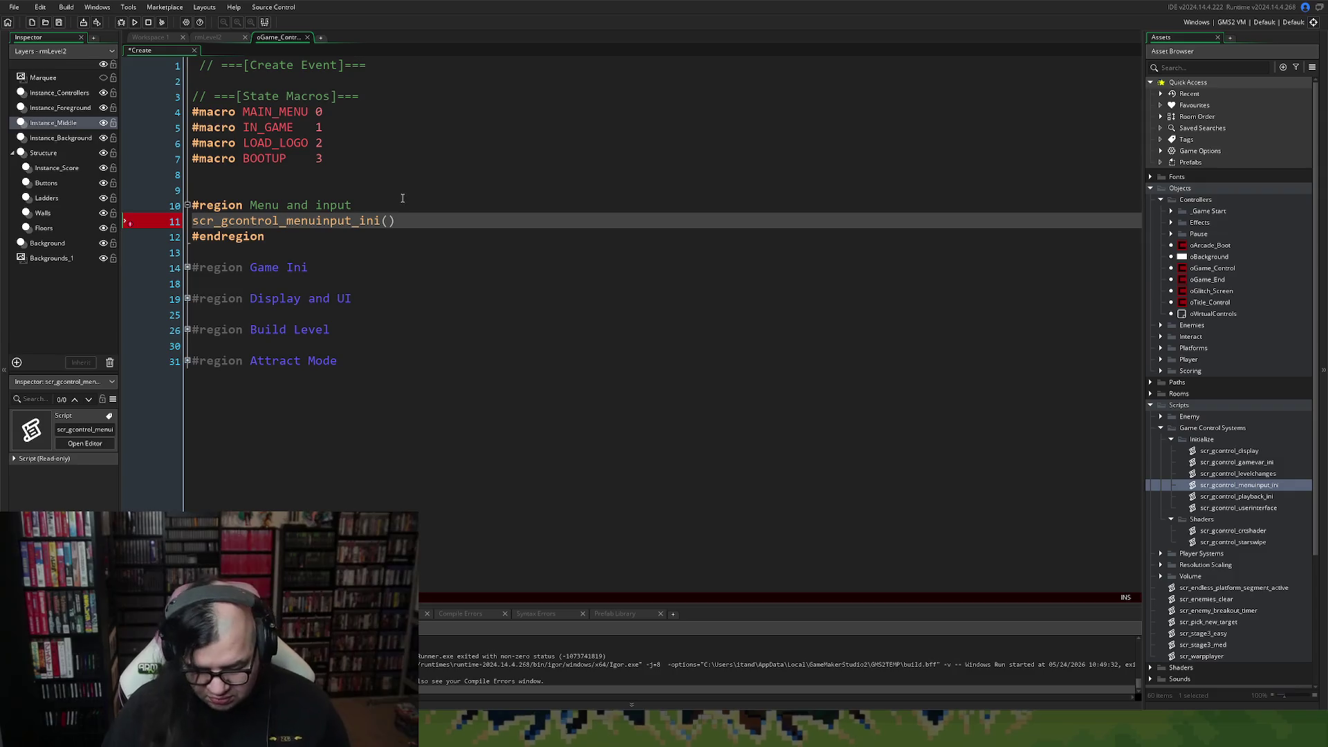
{"action": "type", "text": ";"}
Fold the region, delete the blank line above it, and trim the heading to // State Macros.
{"action": "left_click", "coordinate": [187, 205]}
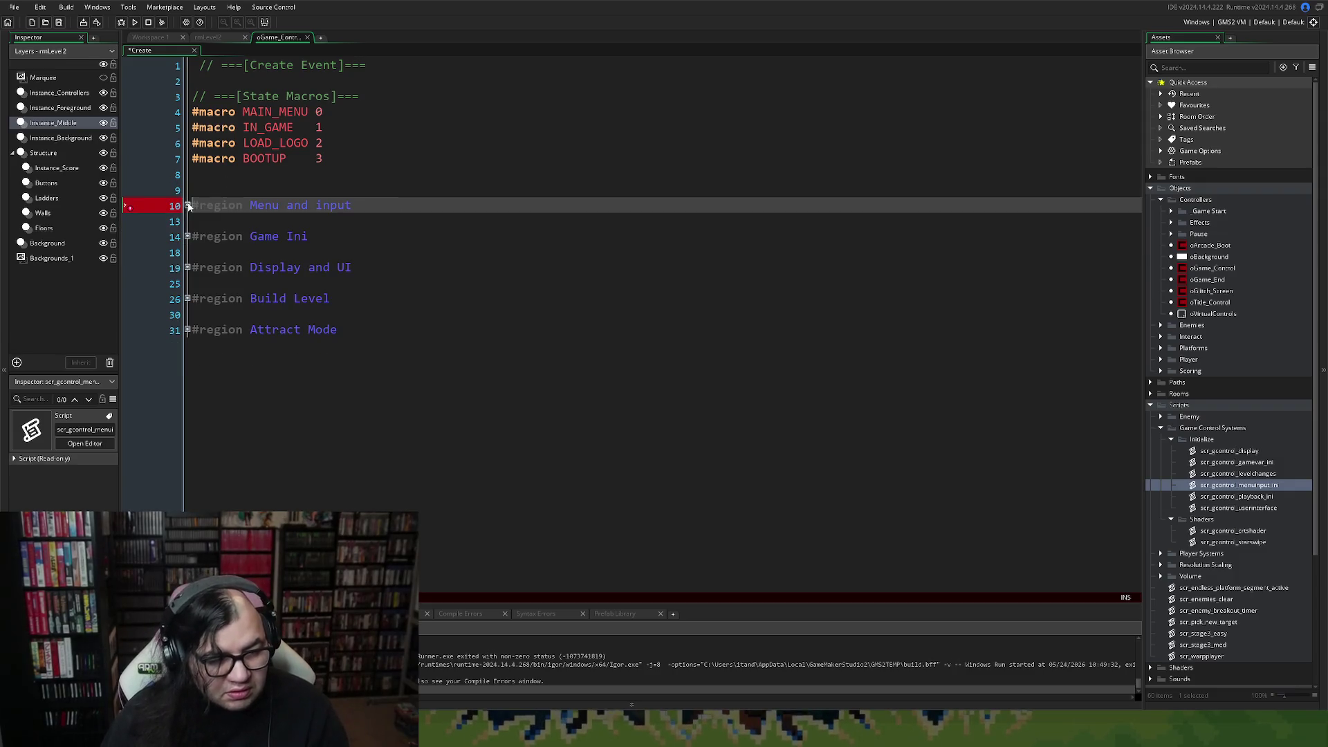
{"action": "left_click", "coordinate": [294, 190]}
{"action": "key", "text": "BackSpace"}
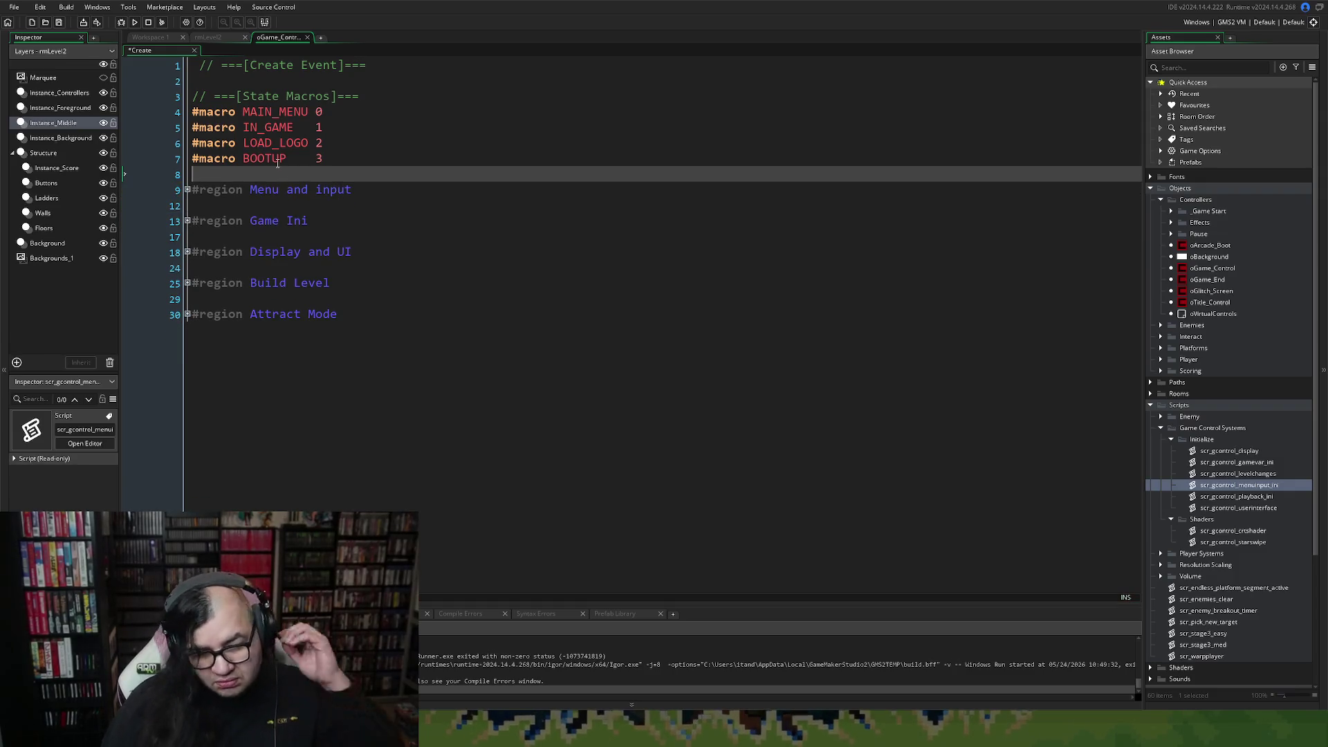
{"action": "left_click_drag", "start_coordinate": [244, 97], "coordinate": [214, 97]}
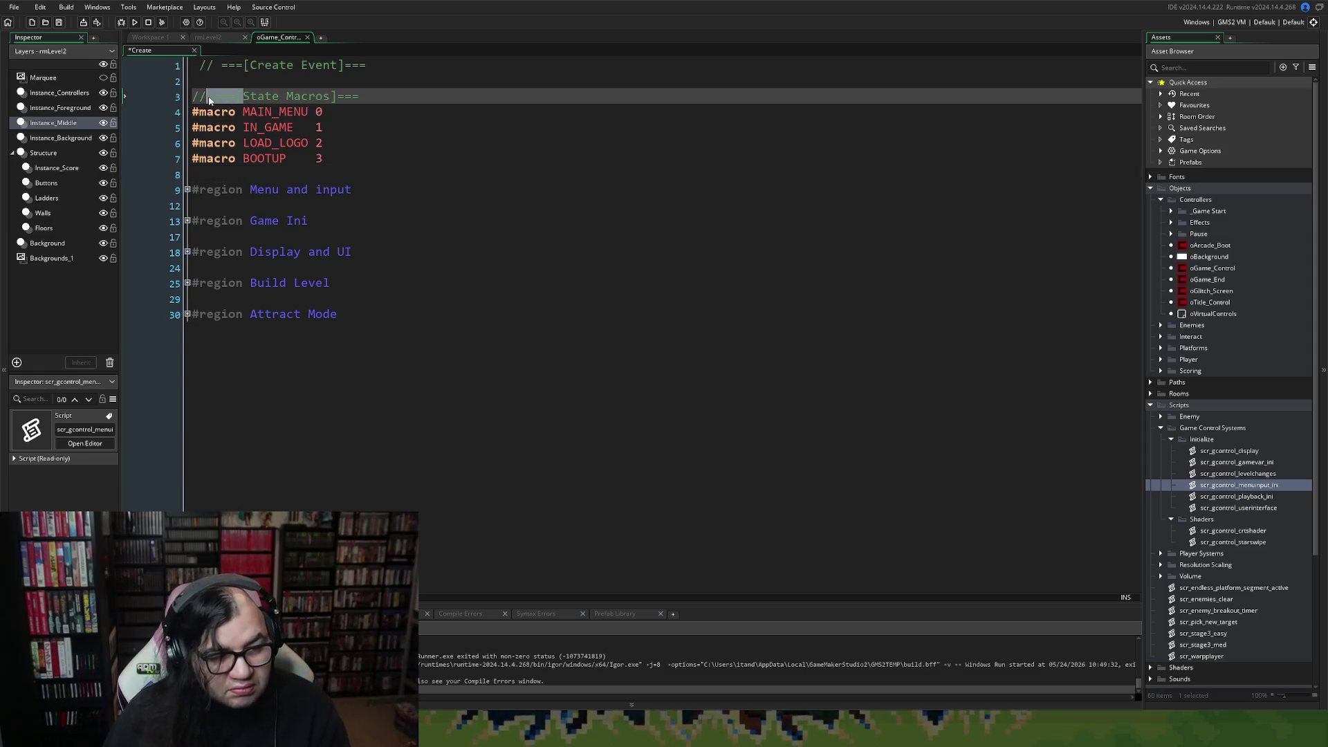
{"action": "key", "text": "BackSpace"}
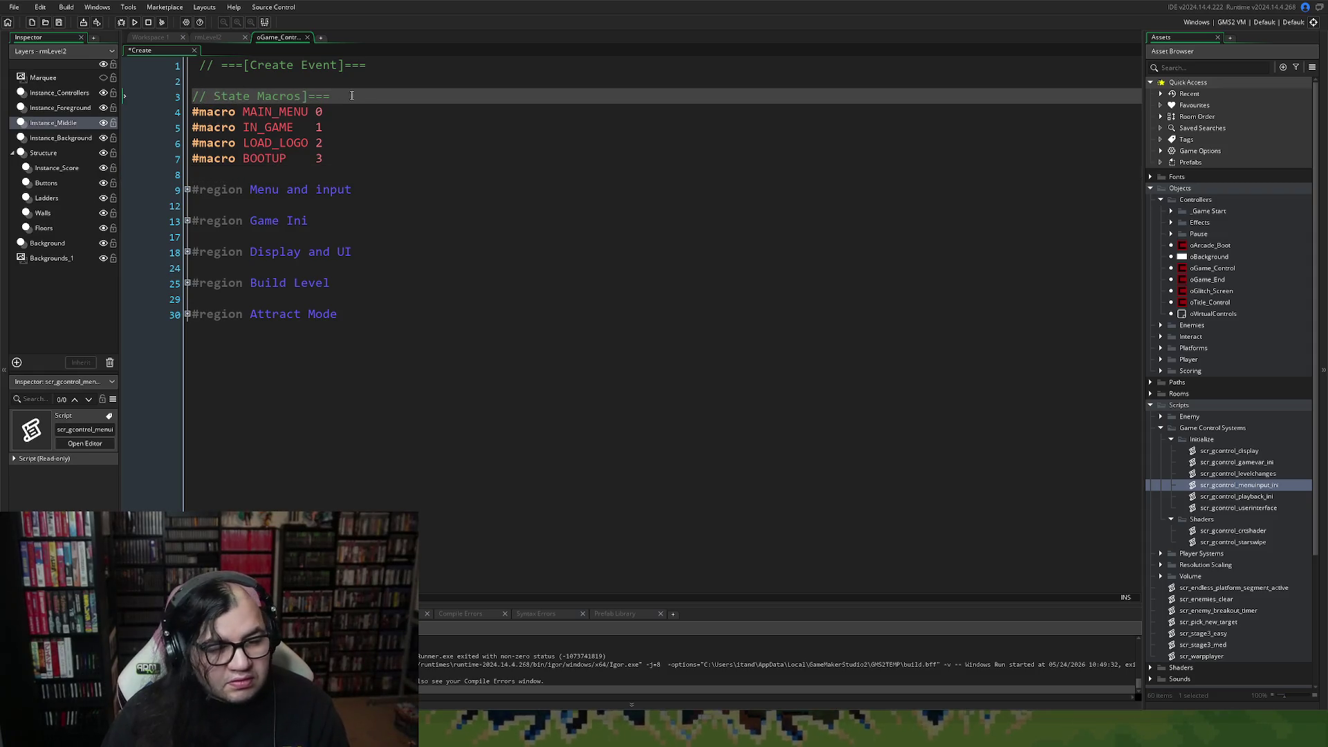
{"action": "left_click_drag", "start_coordinate": [332, 97], "coordinate": [300, 97]}
{"action": "key", "text": "BackSpace"}
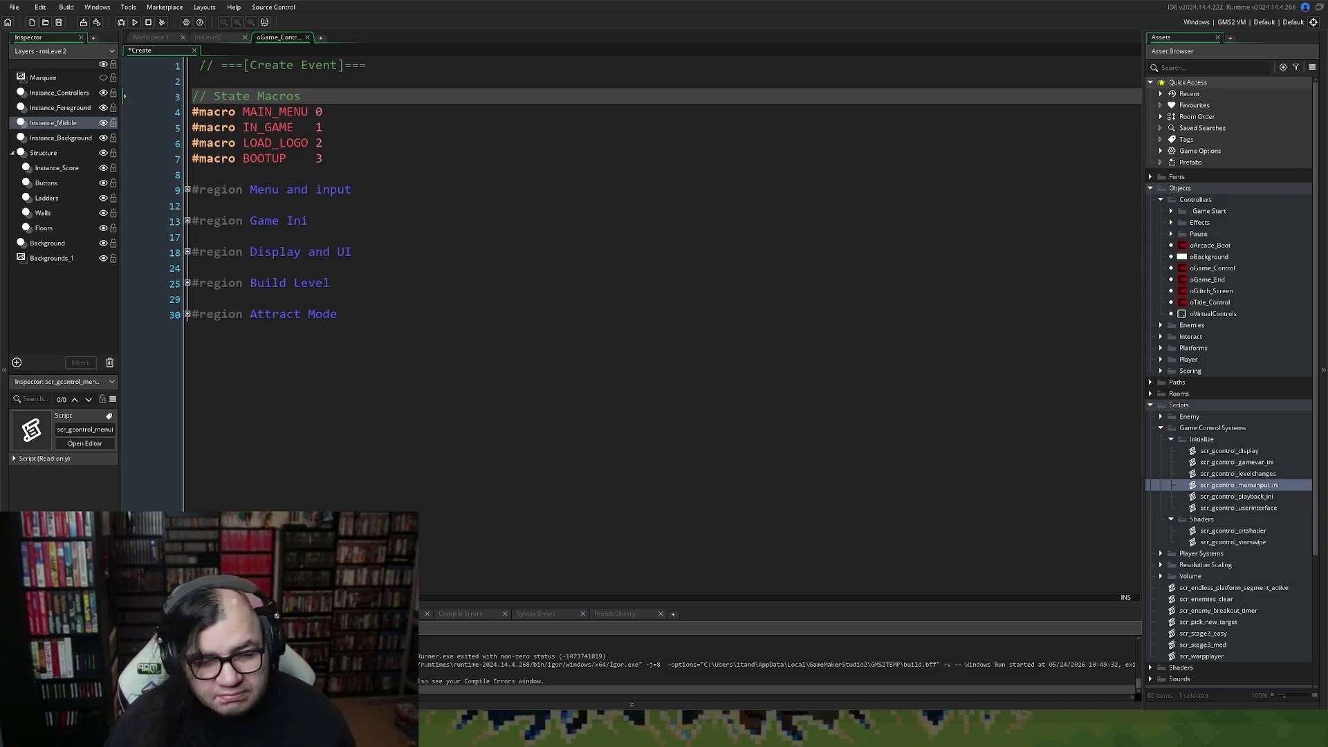
{"action": "right_click", "coordinate": [582, 254]}
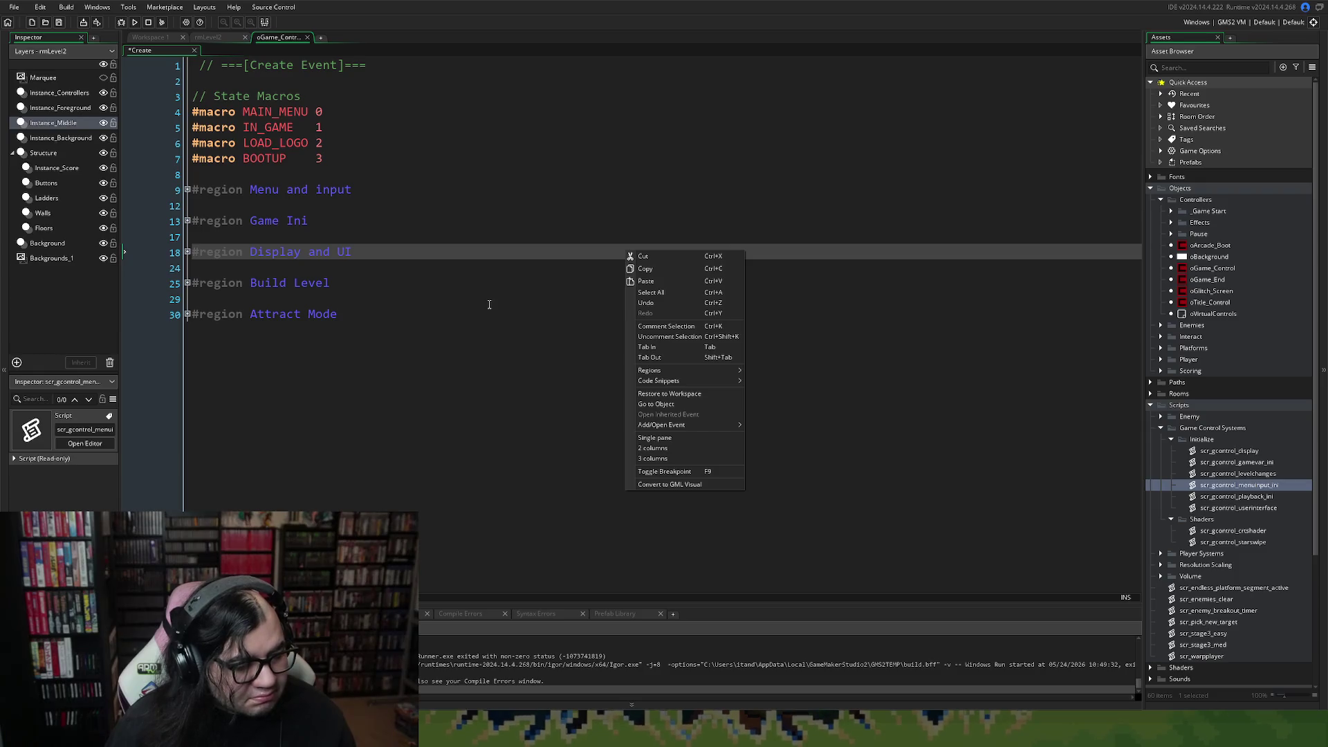
{"action": "left_click", "coordinate": [900, 315]}
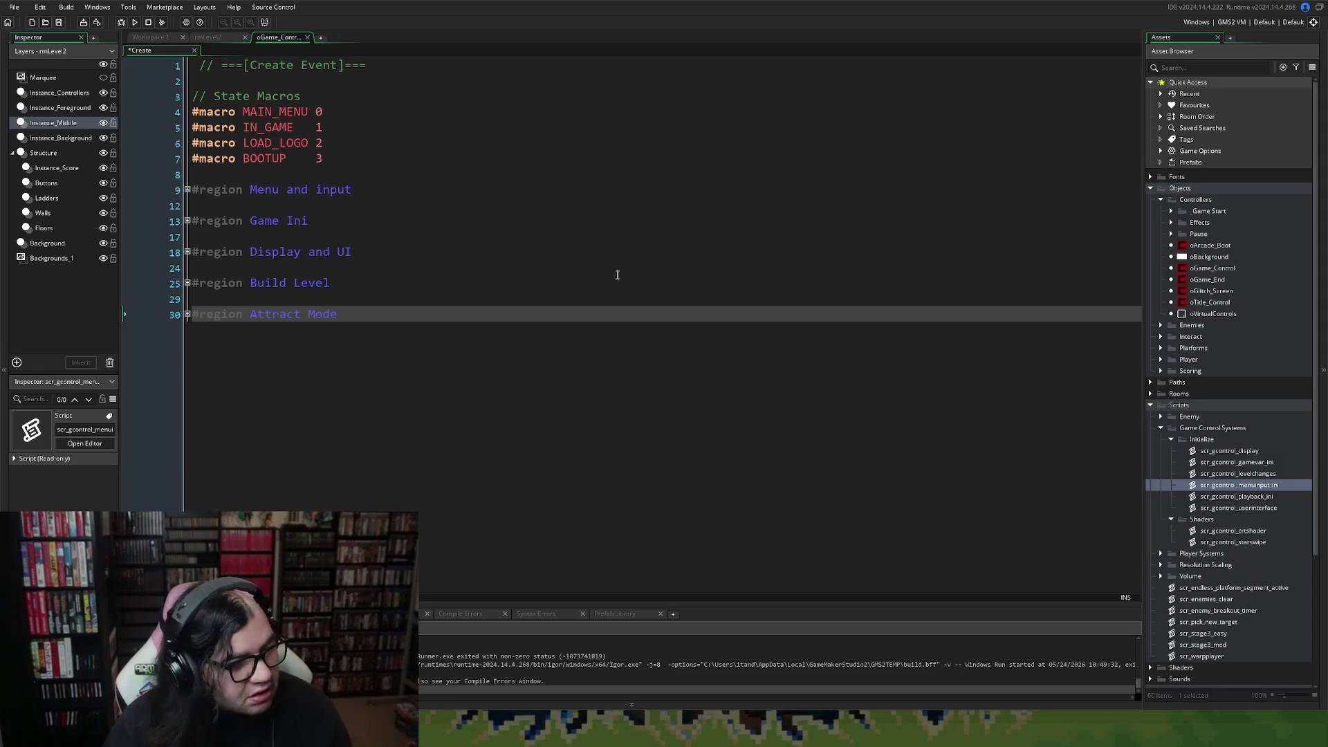
{"action": "left_click", "coordinate": [307, 37]}
Open the Create event and expand the Menu and input, Game Ini, Display and UI, Build Level and Attract Mode regions.
{"action": "left_click", "coordinate": [323, 224]}
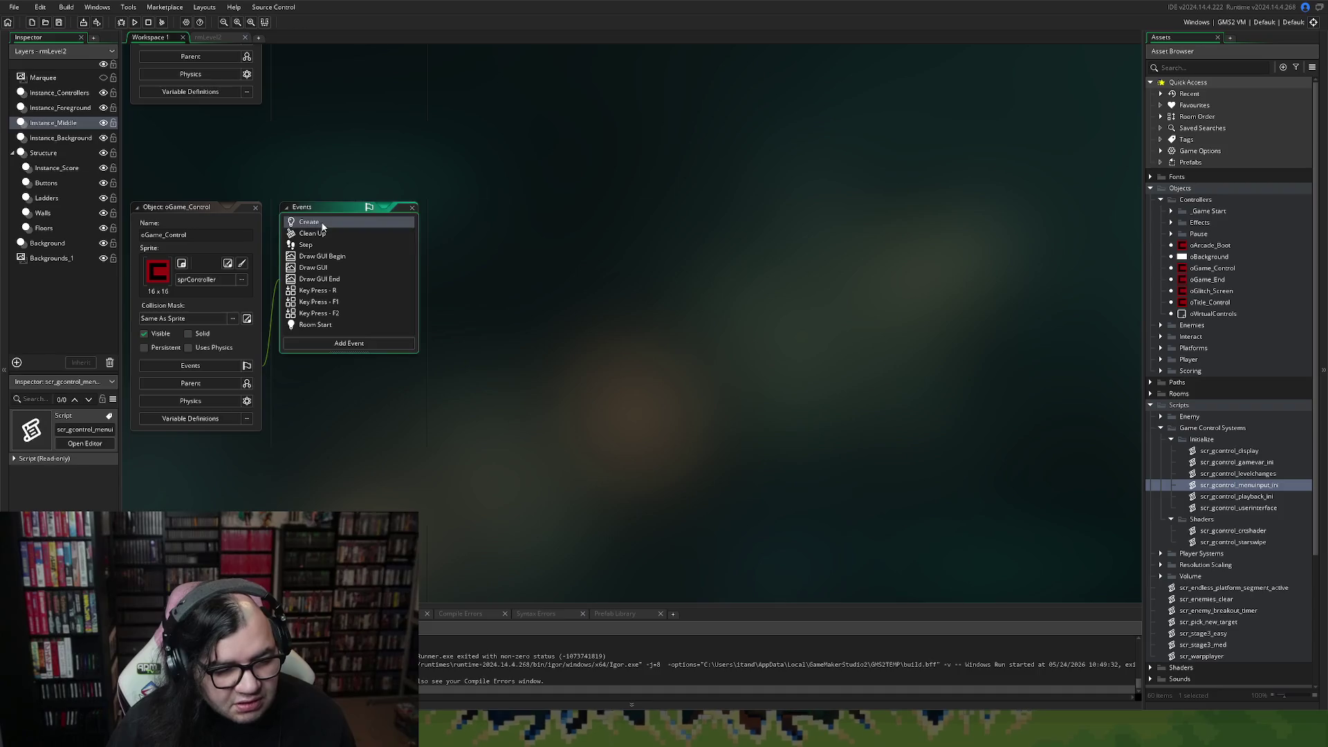
{"action": "double_click", "coordinate": [323, 226]}
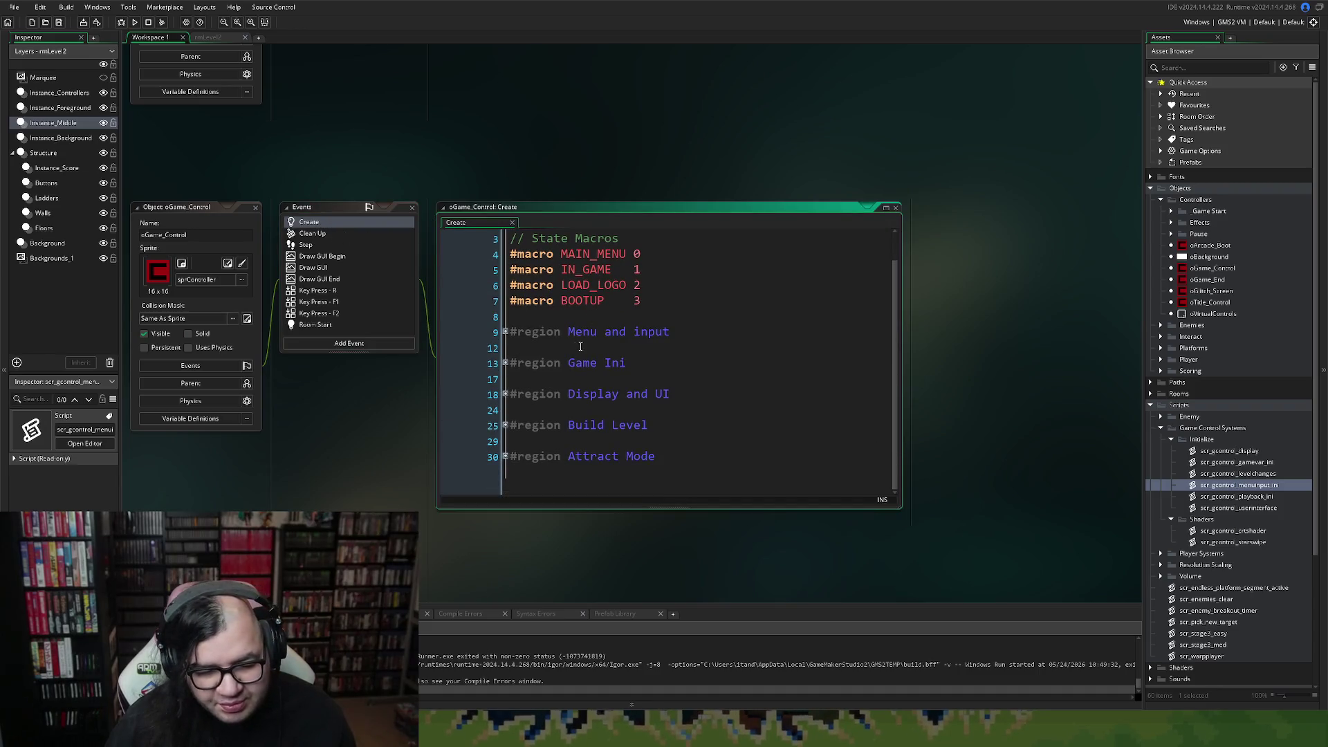
{"action": "left_click", "coordinate": [505, 332]}
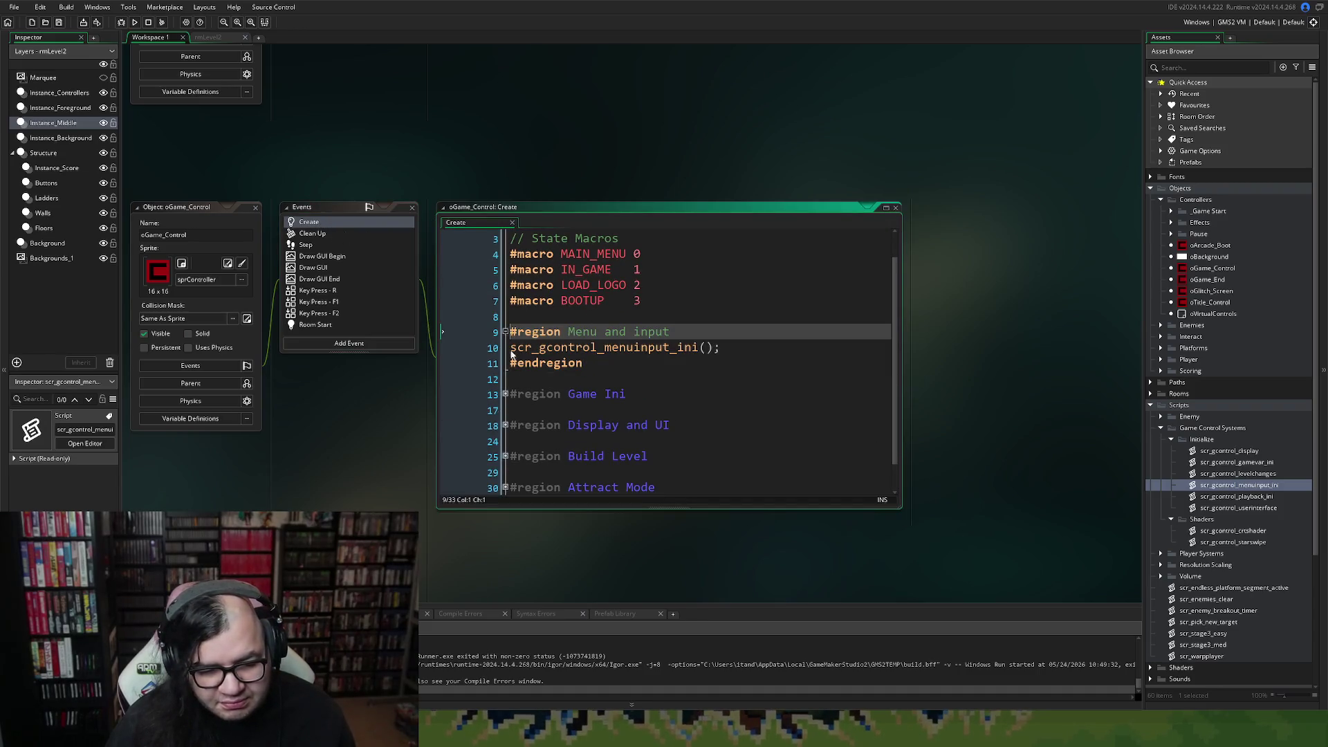
{"action": "left_click", "coordinate": [505, 394]}
{"action": "scroll", "coordinate": [508, 394], "scroll_direction": "down", "scroll_amount": 2}
{"action": "left_click", "coordinate": [505, 394]}
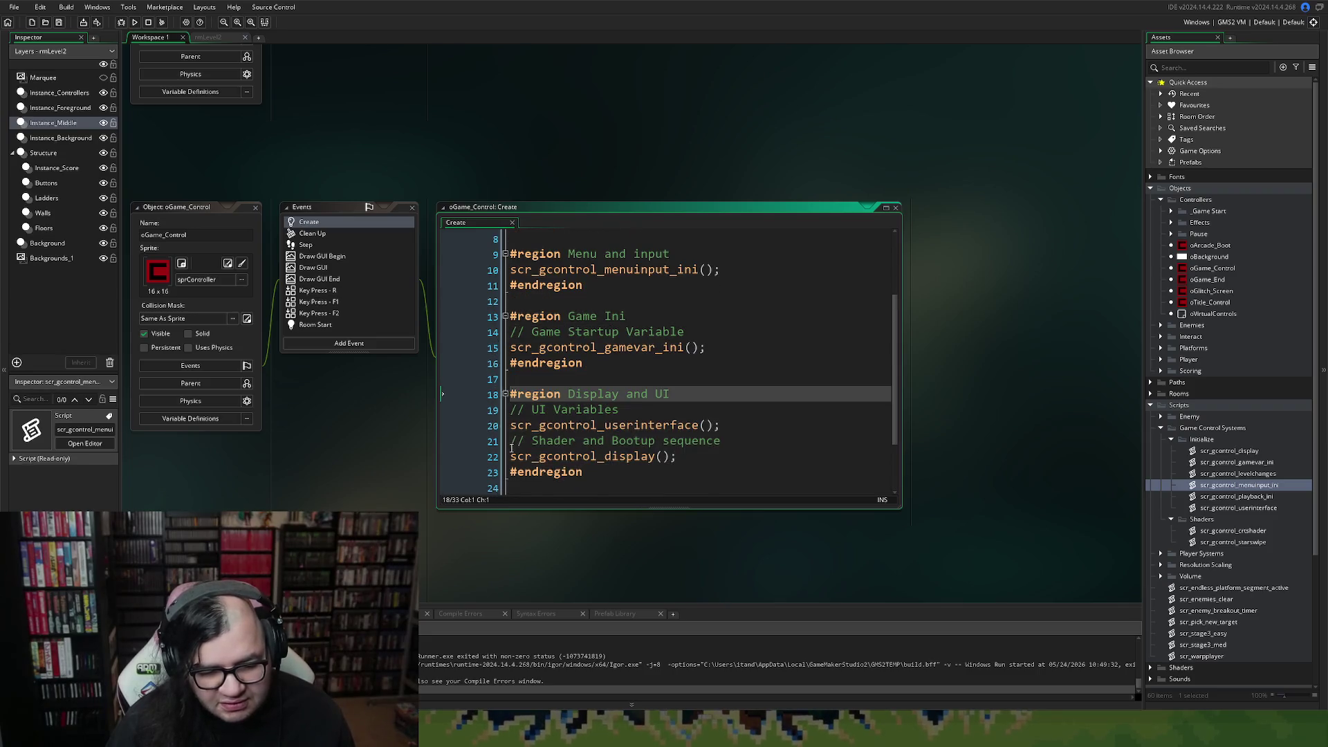
{"action": "scroll", "coordinate": [510, 448], "scroll_direction": "down", "scroll_amount": 2}
{"action": "left_click", "coordinate": [505, 425]}
{"action": "scroll", "coordinate": [509, 425], "scroll_direction": "down", "scroll_amount": 1}
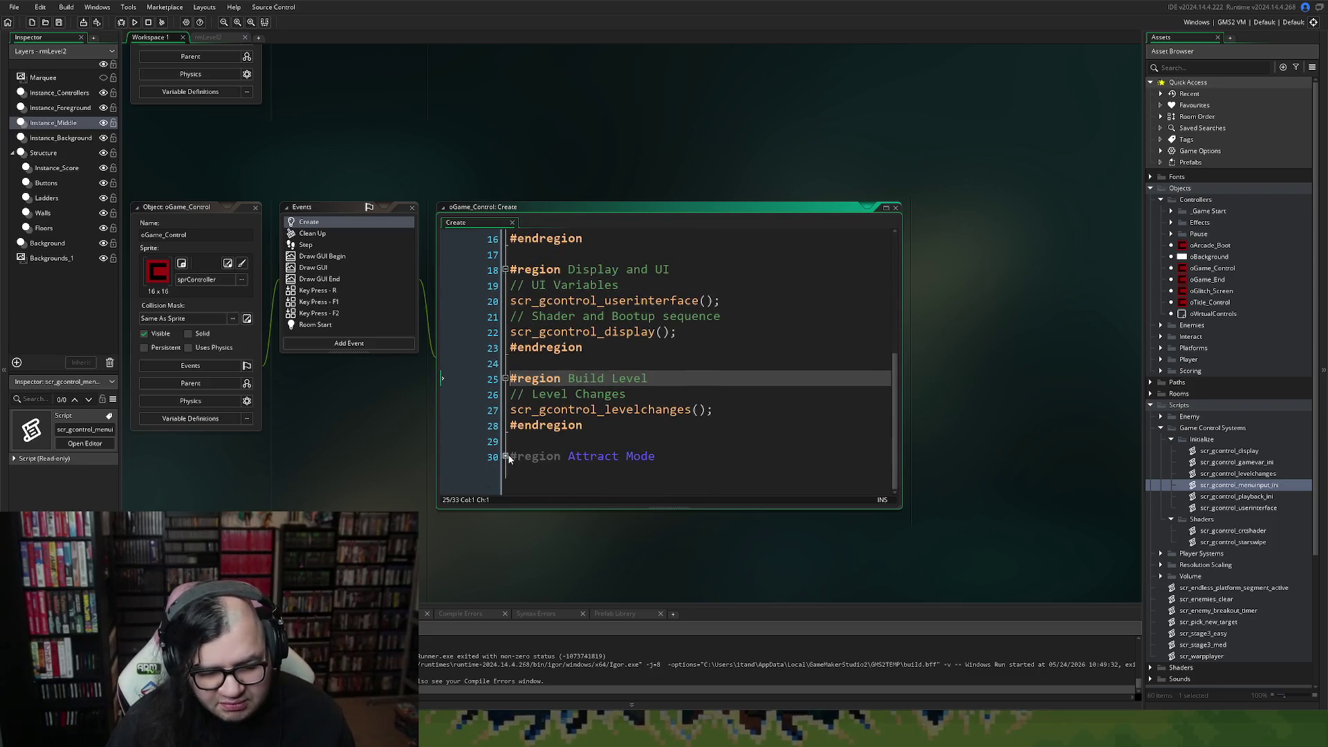
{"action": "left_click", "coordinate": [508, 457]}
{"action": "left_click", "coordinate": [505, 457]}
{"action": "scroll", "coordinate": [505, 453], "scroll_direction": "down", "scroll_amount": 1}
Check the playback init call, then close the oGame_Control object windows.
{"action": "left_click", "coordinate": [501, 446]}
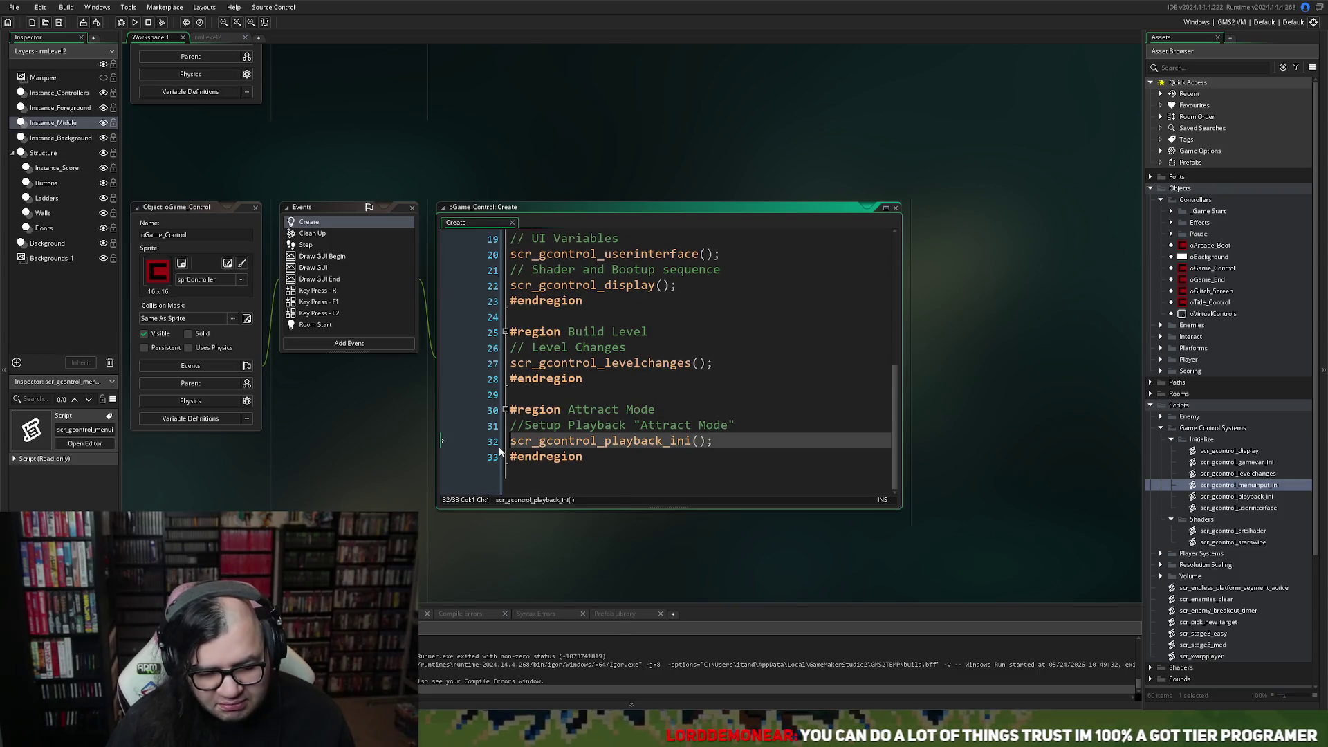
{"action": "right_click", "coordinate": [501, 450]}
{"action": "left_click", "coordinate": [620, 403]}
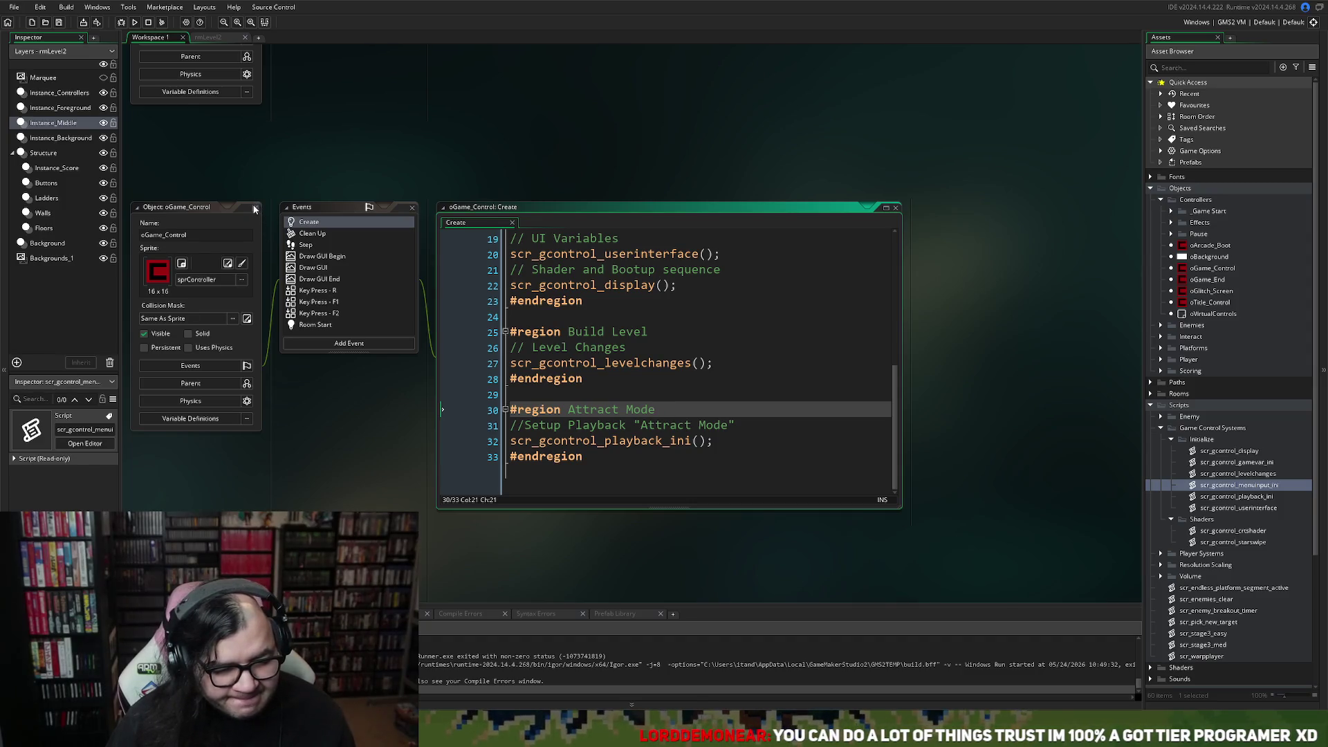
{"action": "left_click", "coordinate": [254, 208]}
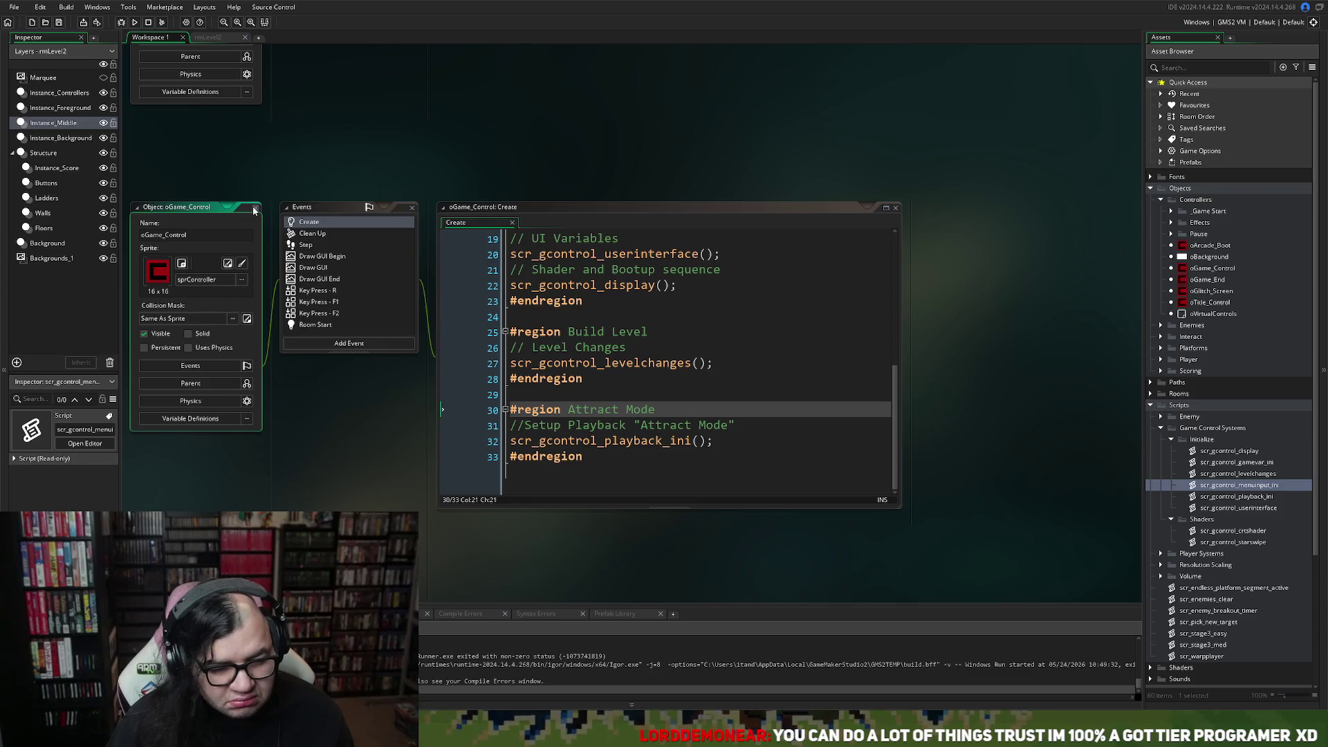
{"action": "left_click", "coordinate": [254, 208]}
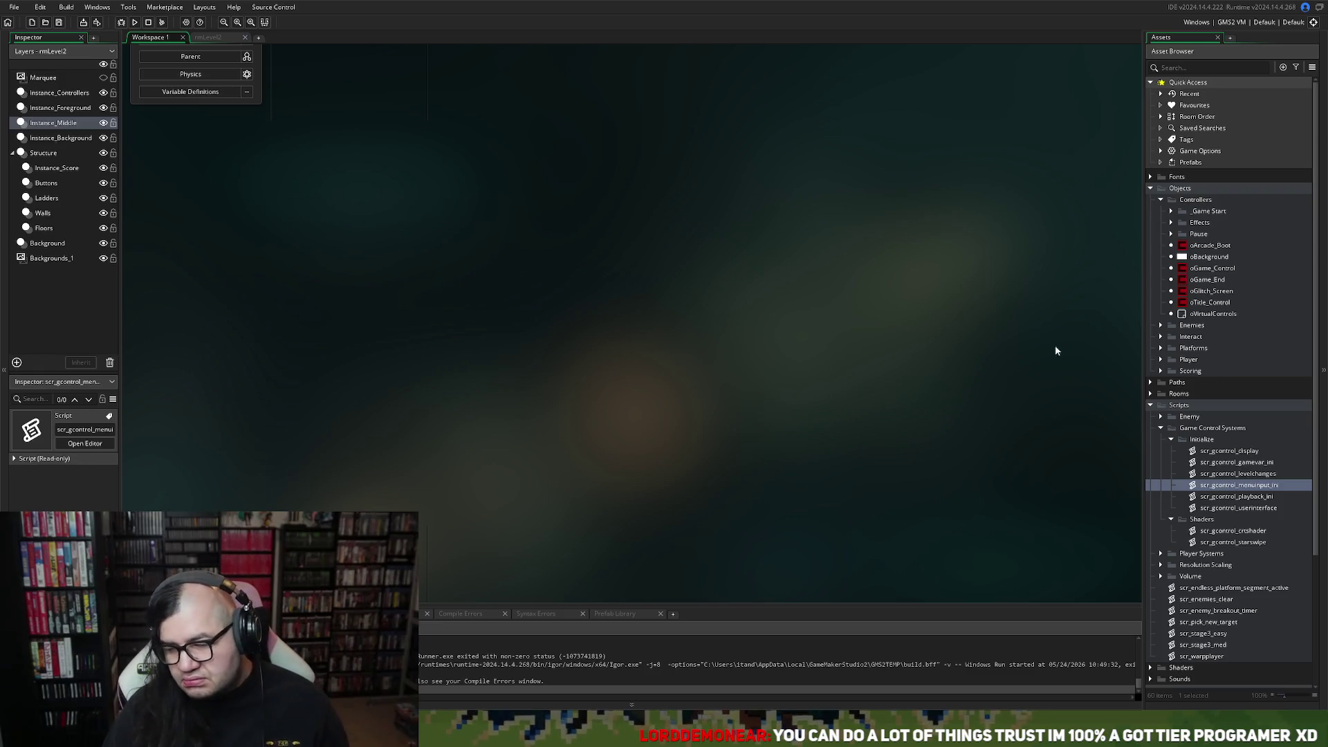
Build and run the game, letting it boot to the Mepper Mania title menu.
{"action": "scroll", "coordinate": [1175, 401], "scroll_direction": "down", "scroll_amount": 4}
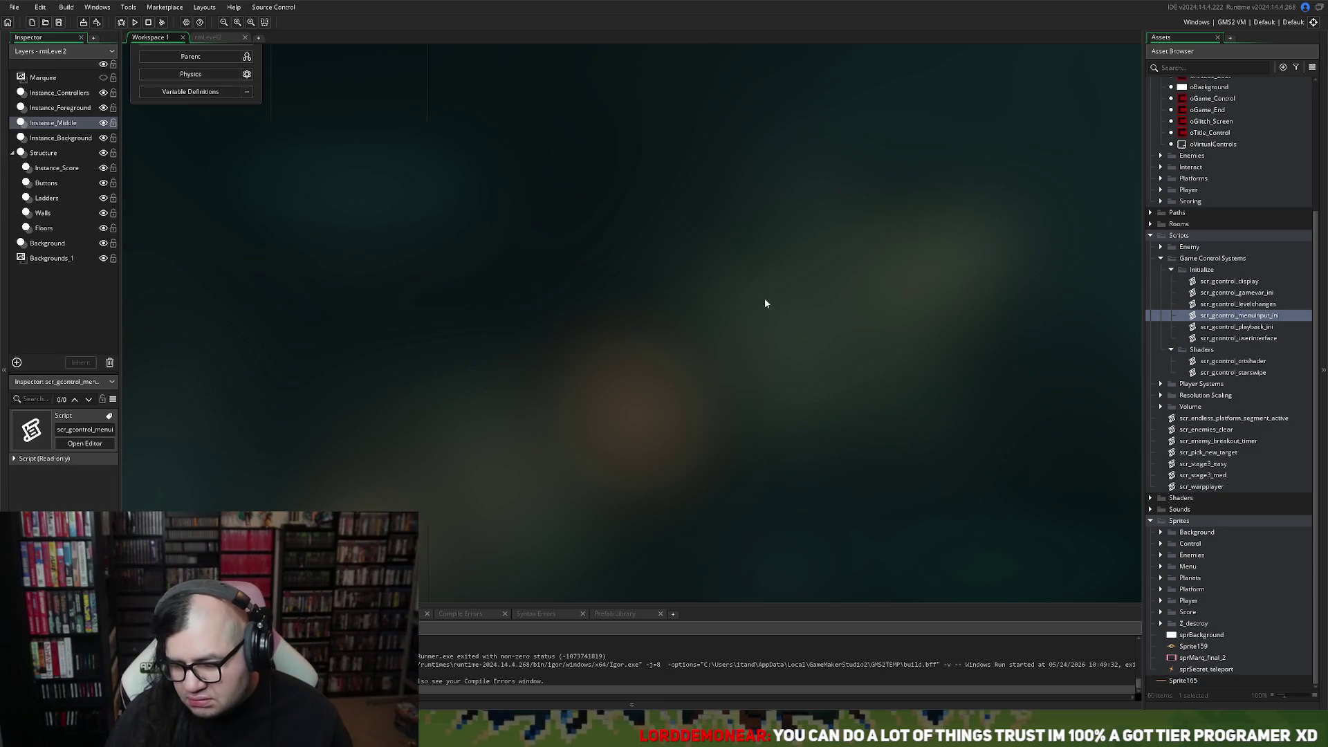
{"action": "left_click", "coordinate": [134, 23]}
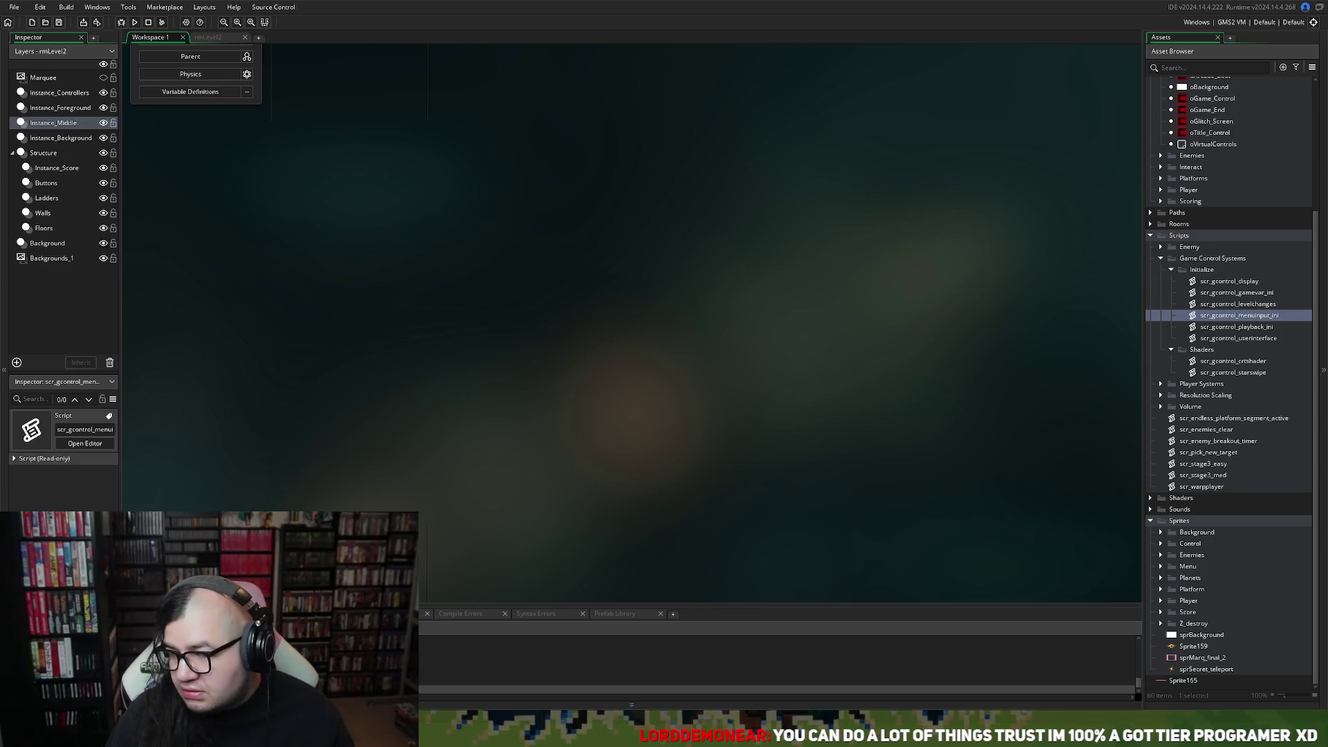
{"action": "left_click", "coordinate": [208, 37]}
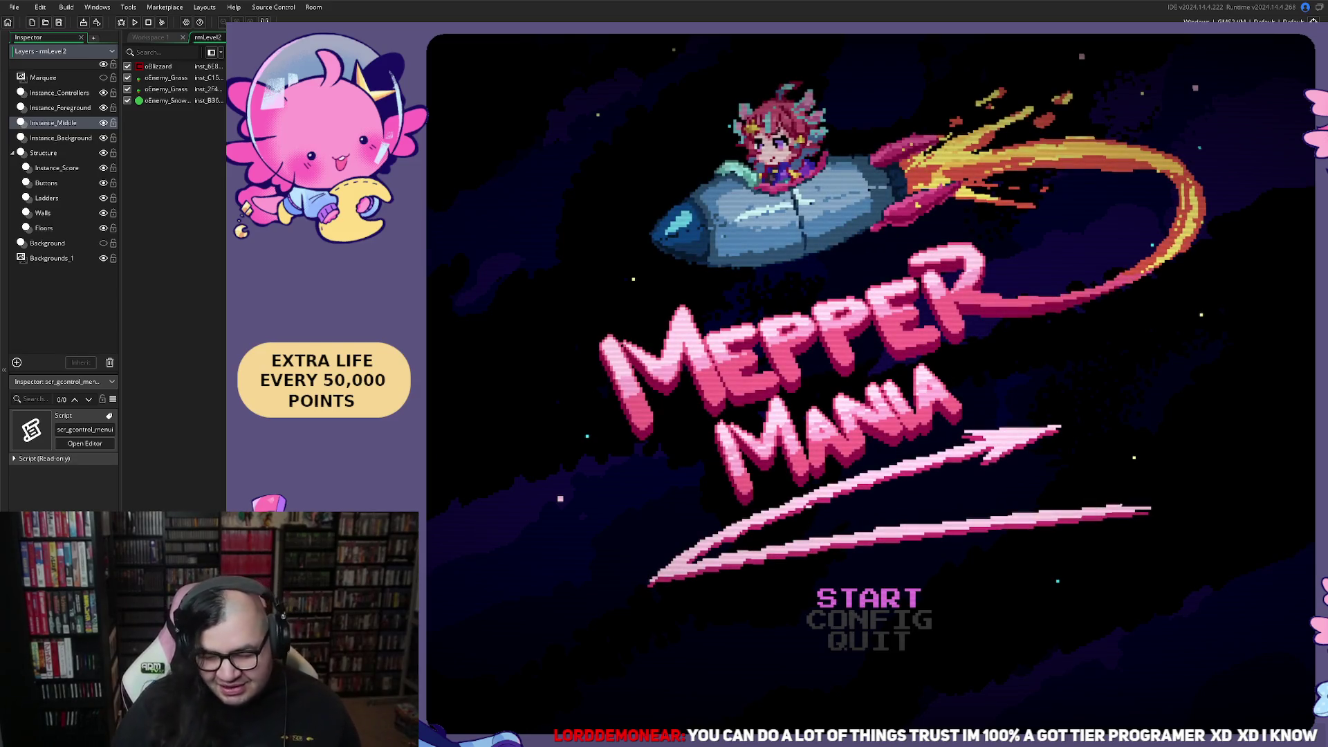
In the game's CONFIG menu set STAGE to 3, then start from BEGIN.
{"action": "key", "text": "Down"}
{"action": "key", "text": "Down"}
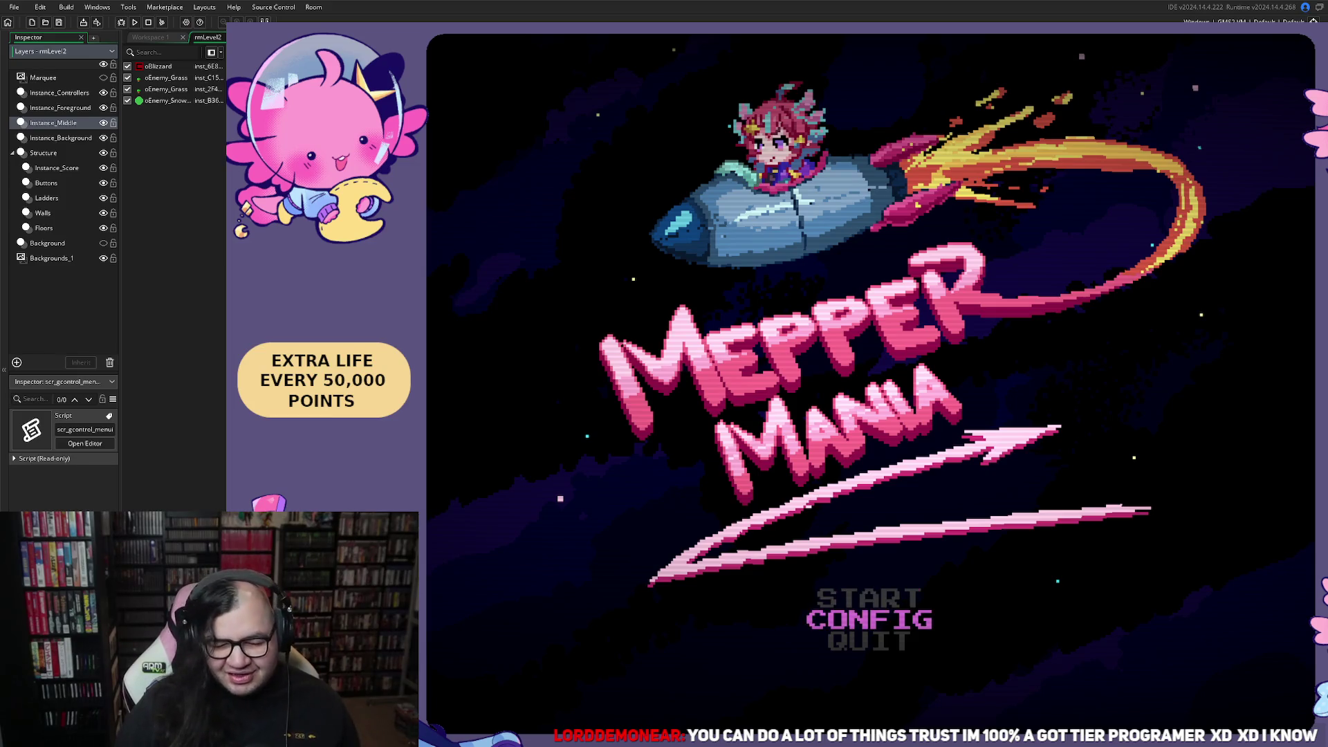
{"action": "key", "text": "Up"}
{"action": "key", "text": "Up"}
{"action": "key", "text": "Down"}
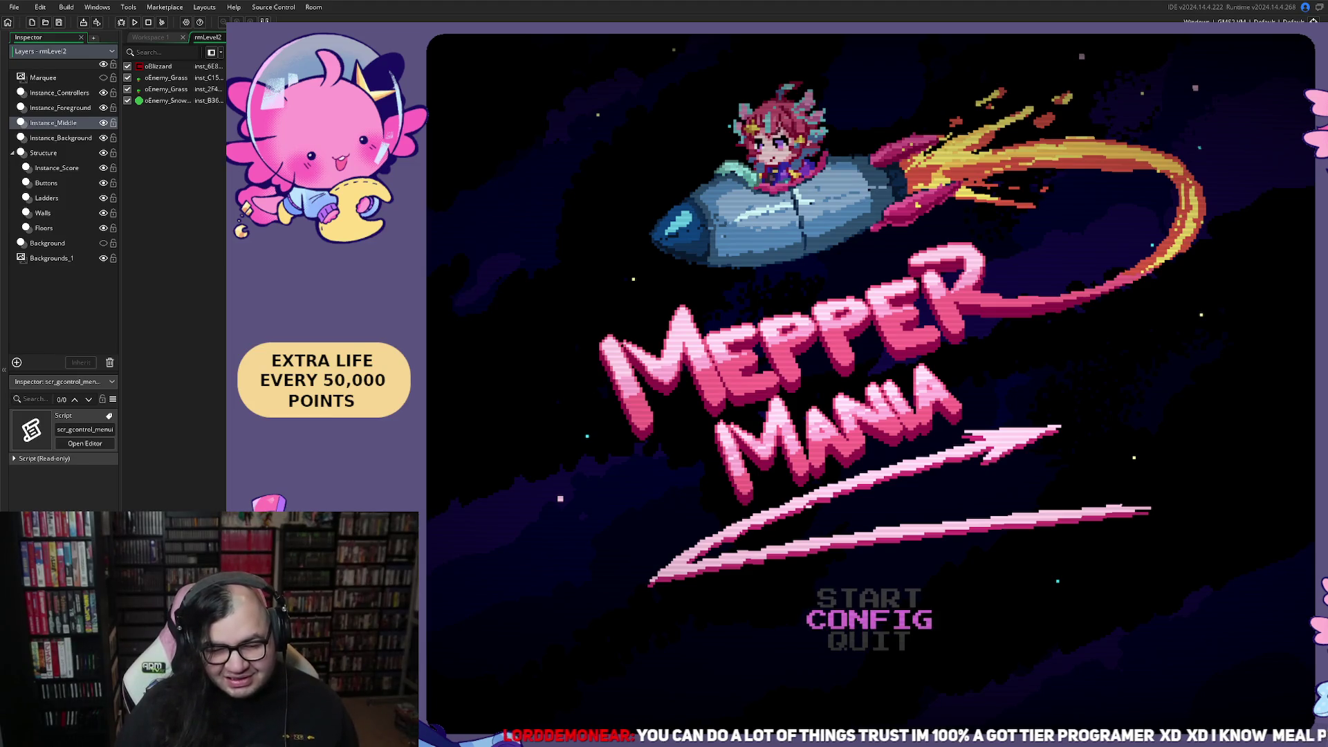
{"action": "key", "text": "Return"}
{"action": "key", "text": "Down"}
{"action": "key", "text": "Right"}
{"action": "key", "text": "Right"}
{"action": "key", "text": "Up"}
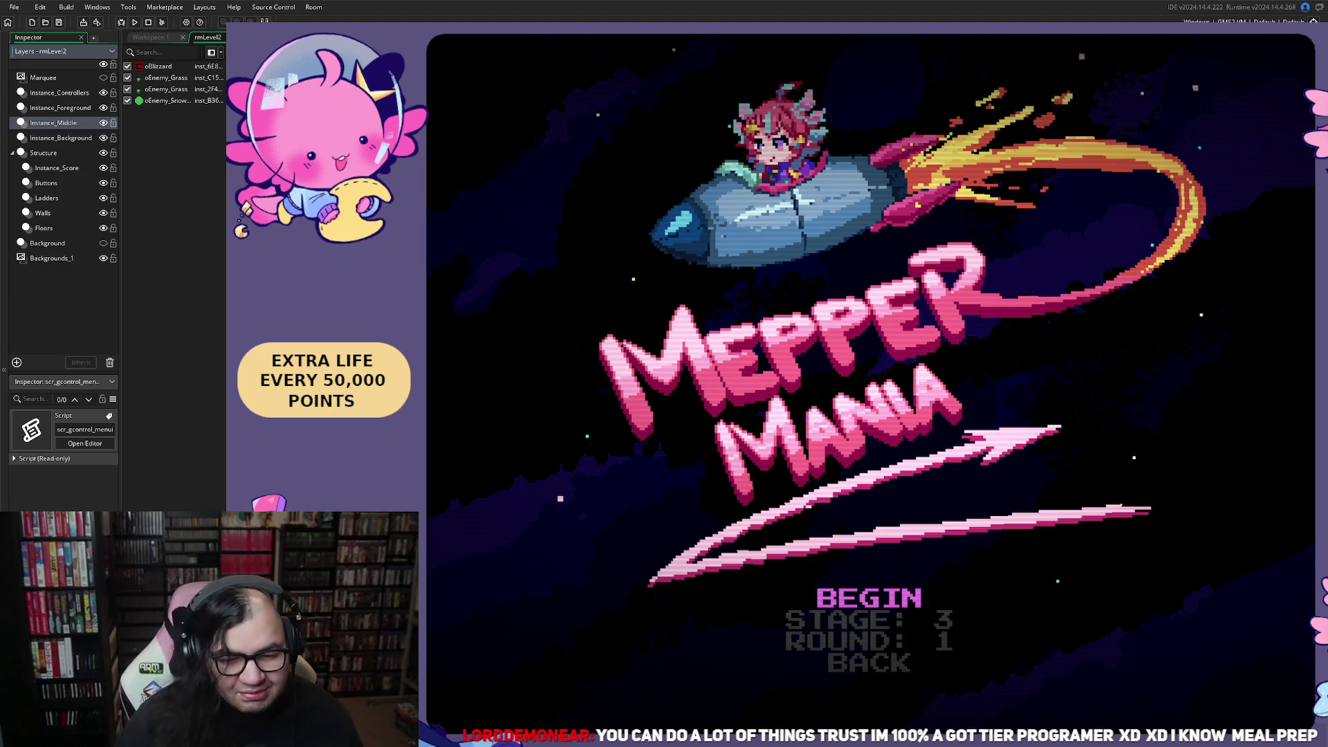
{"action": "key", "text": "Return"}
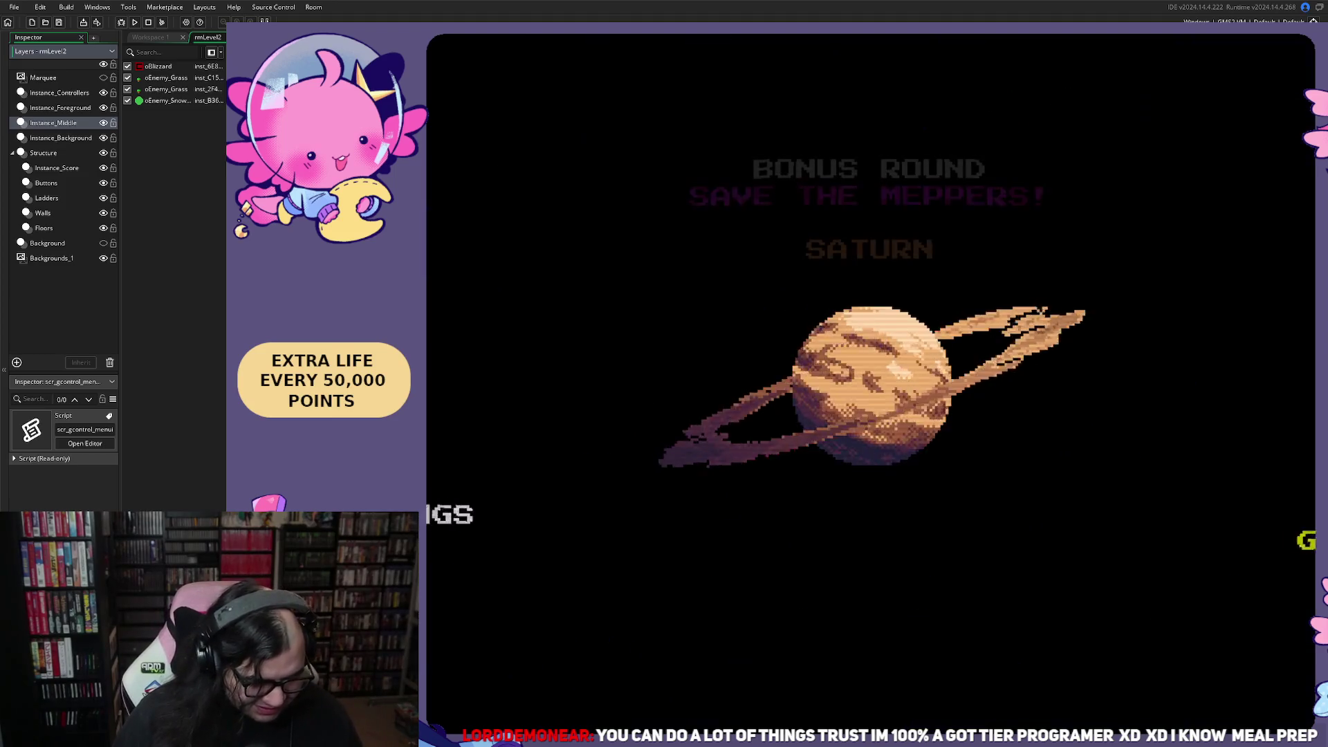
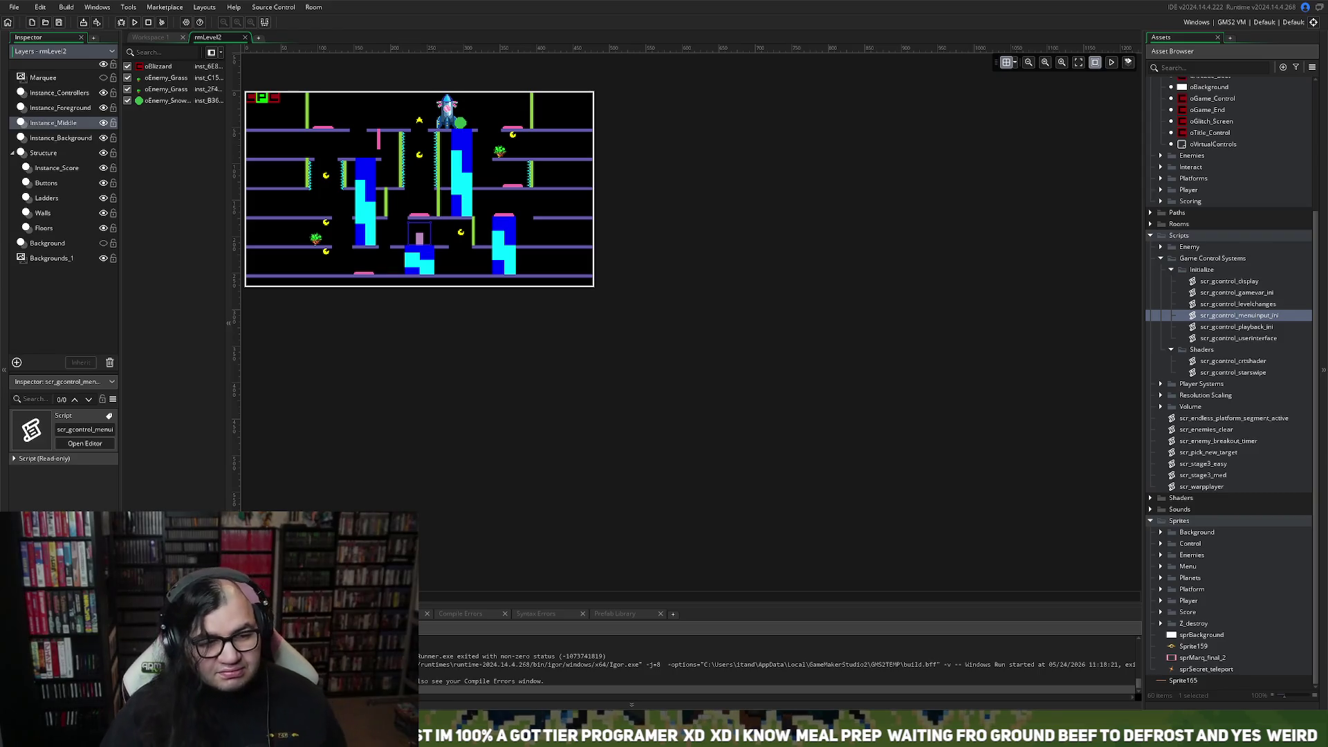
Close the rmLevel2 room editor.
{"action": "left_click", "coordinate": [244, 37]}
{"action": "scroll", "coordinate": [302, 145], "scroll_direction": "down", "scroll_amount": 5}
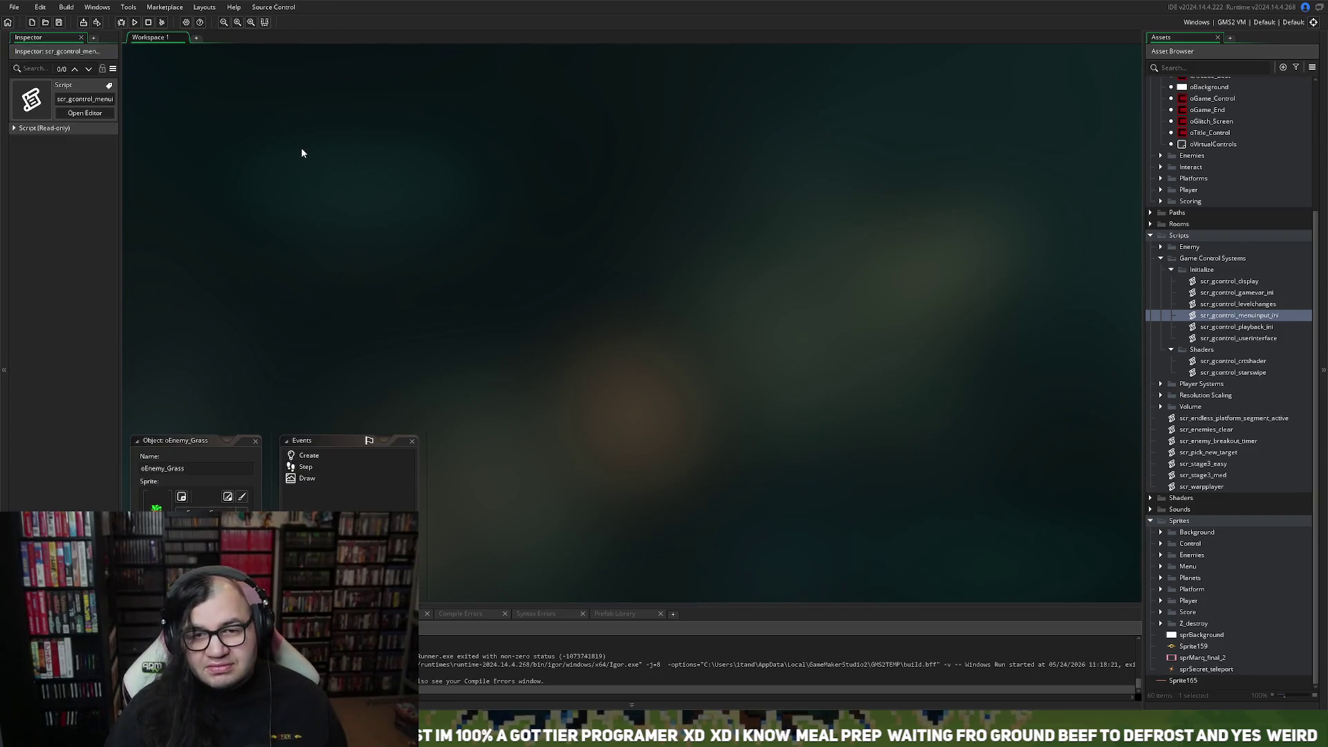
{"action": "scroll", "coordinate": [330, 169], "scroll_direction": "left", "scroll_amount": 5}
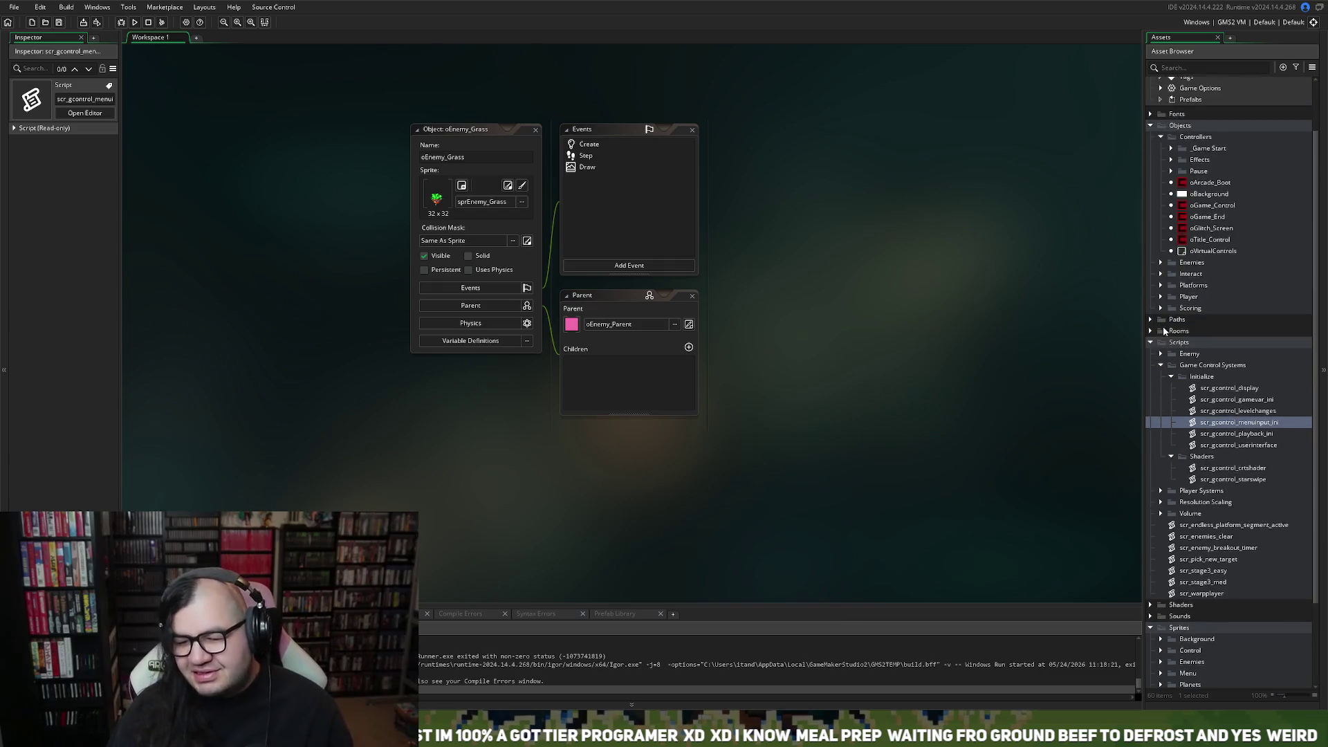
{"action": "scroll", "coordinate": [1191, 345], "scroll_direction": "up", "scroll_amount": 2}
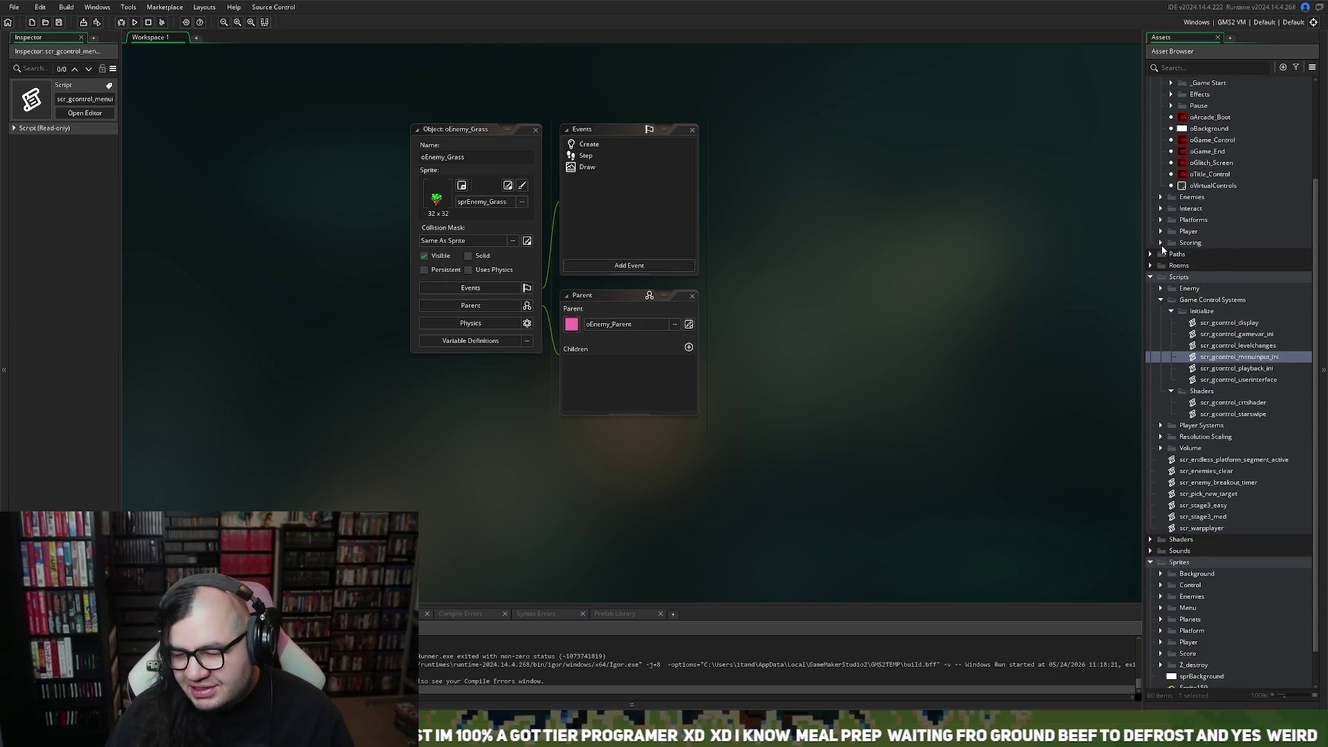
Expand the Player folder in the Asset Browser and open the oPlayer_parent object editor.
{"action": "left_click", "coordinate": [1161, 243]}
{"action": "left_click", "coordinate": [1161, 230]}
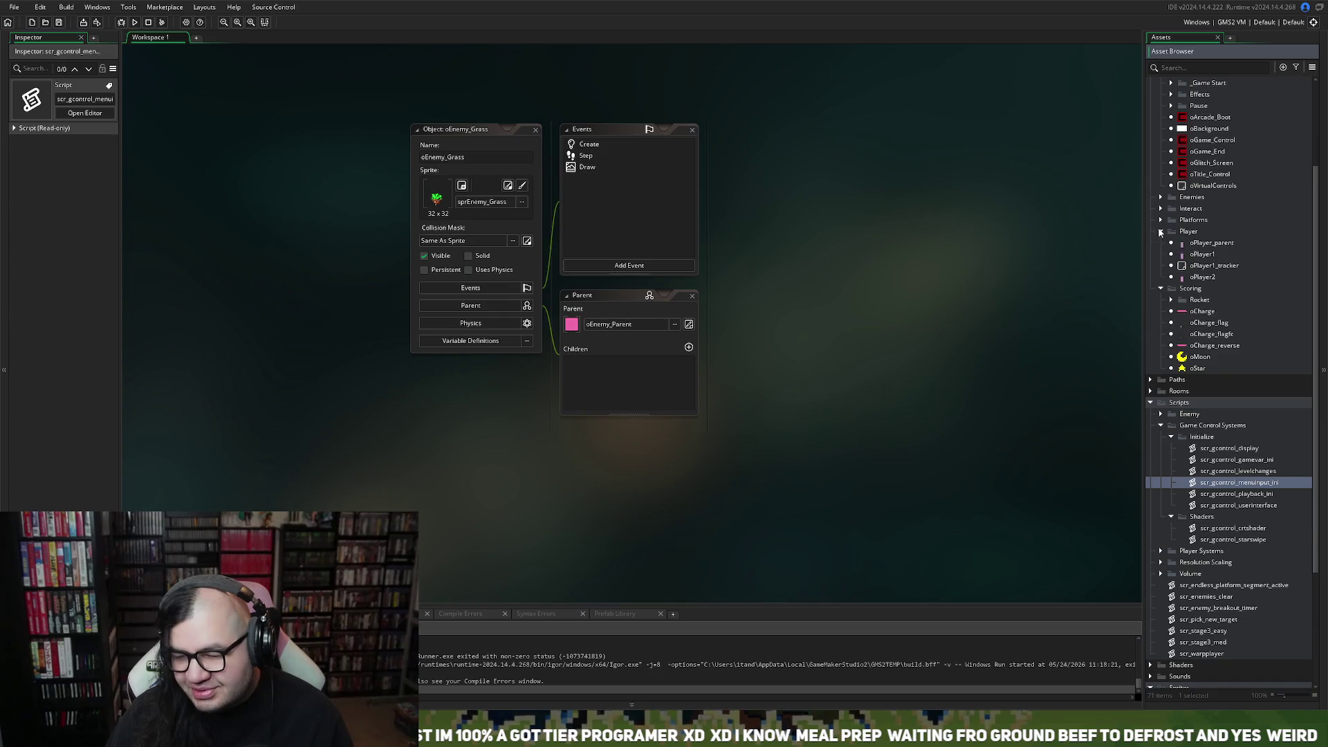
{"action": "left_click", "coordinate": [1208, 255]}
{"action": "double_click", "coordinate": [1211, 243]}
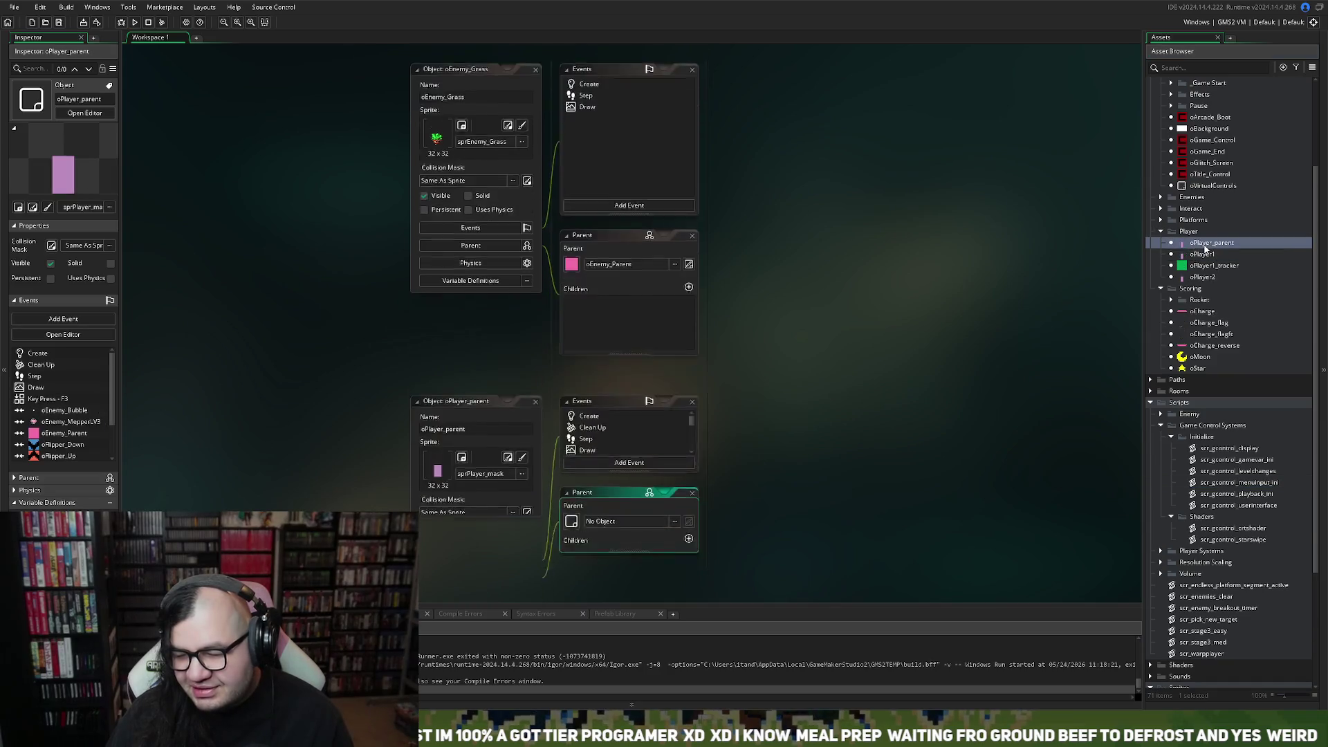
Open oPlayer_parent's Step code in its own tab and unfold STOP ACTIONS, STATUS EFFECTS and POSITION CHANGES.
{"action": "double_click", "coordinate": [589, 215]}
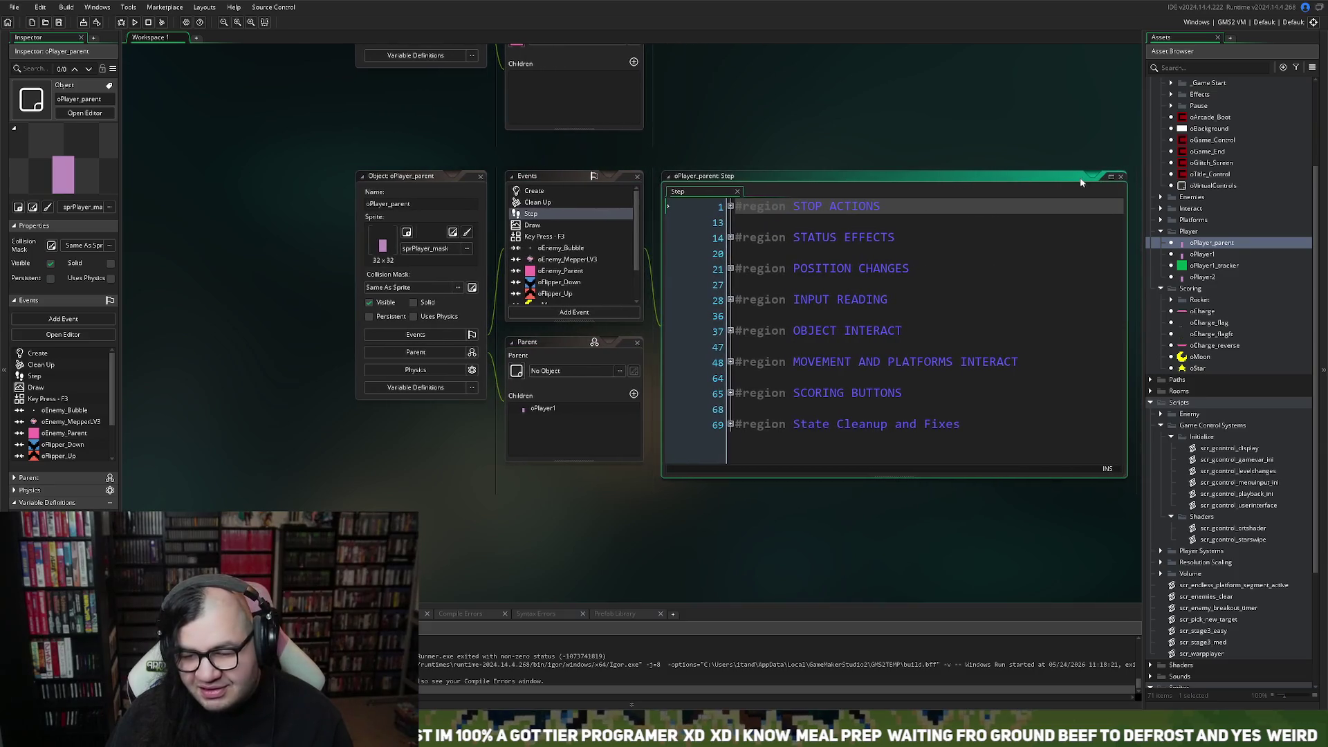
{"action": "left_click", "coordinate": [1113, 182]}
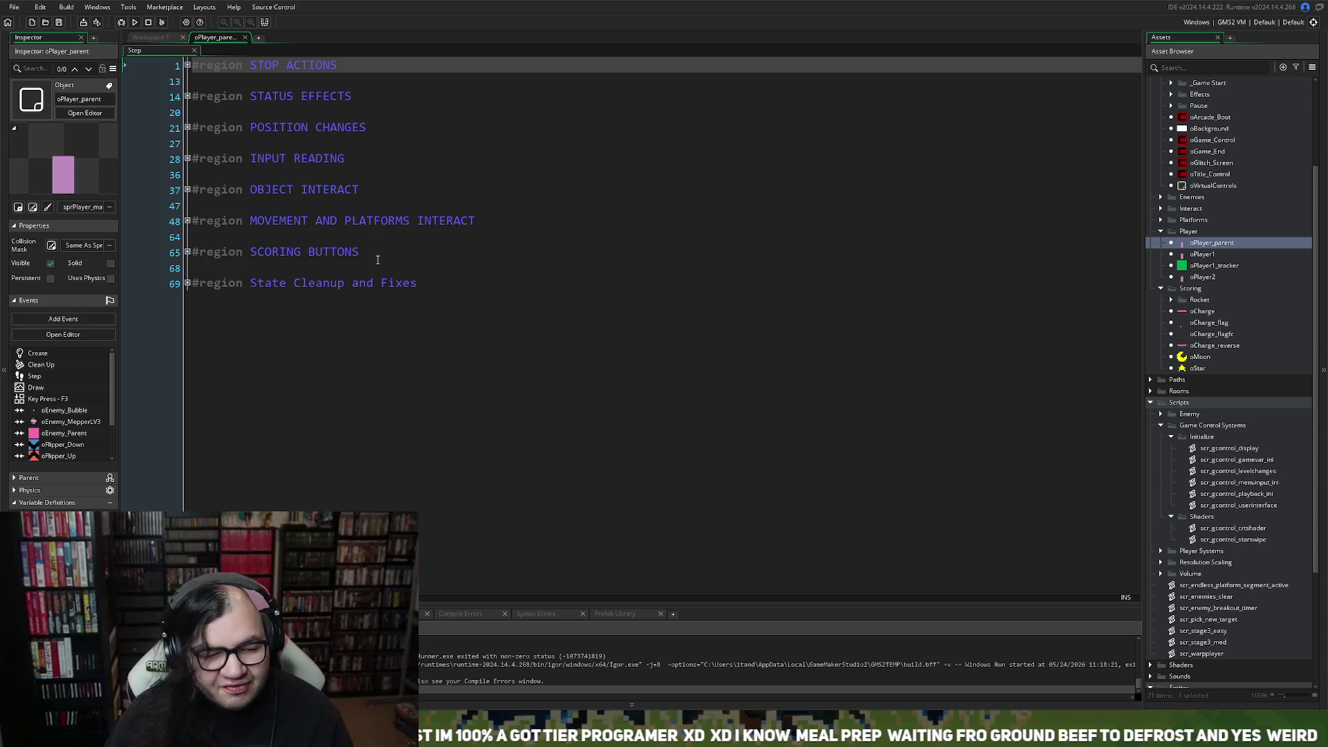
{"action": "left_click", "coordinate": [187, 65]}
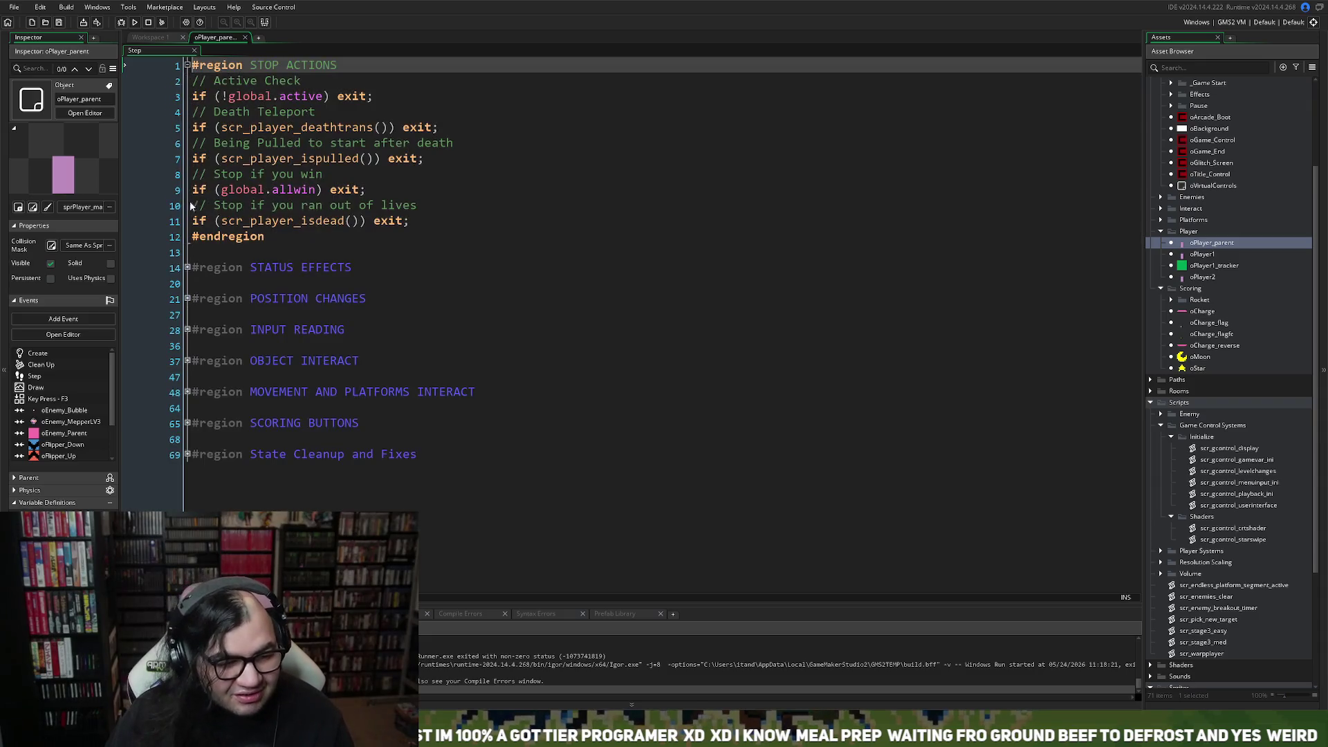
{"action": "left_click", "coordinate": [187, 268]}
{"action": "left_click", "coordinate": [188, 376]}
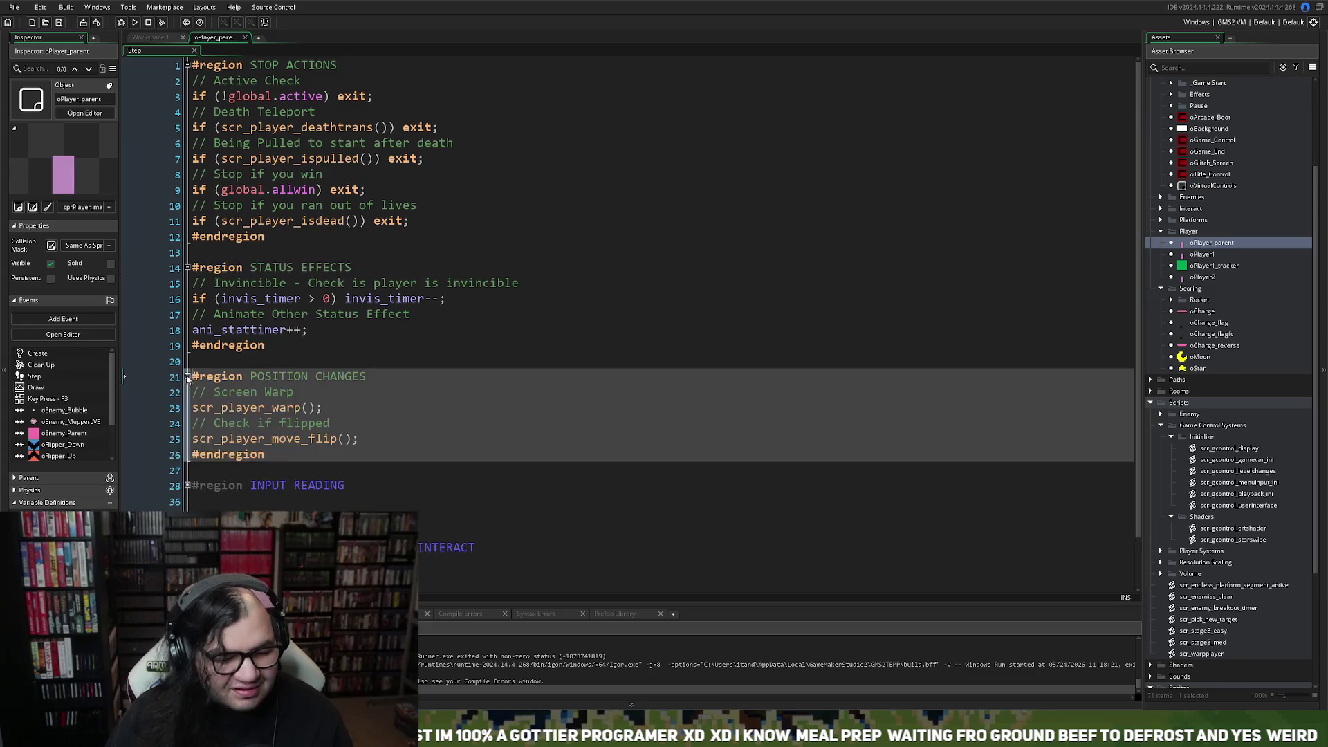
Unfold the INPUT READING, OBJECT INTERACT and MOVEMENT AND PLATFORMS INTERACT regions and review the code.
{"action": "scroll", "coordinate": [194, 388], "scroll_direction": "down", "scroll_amount": 1}
{"action": "left_click", "coordinate": [187, 428]}
{"action": "scroll", "coordinate": [198, 444], "scroll_direction": "down", "scroll_amount": 2}
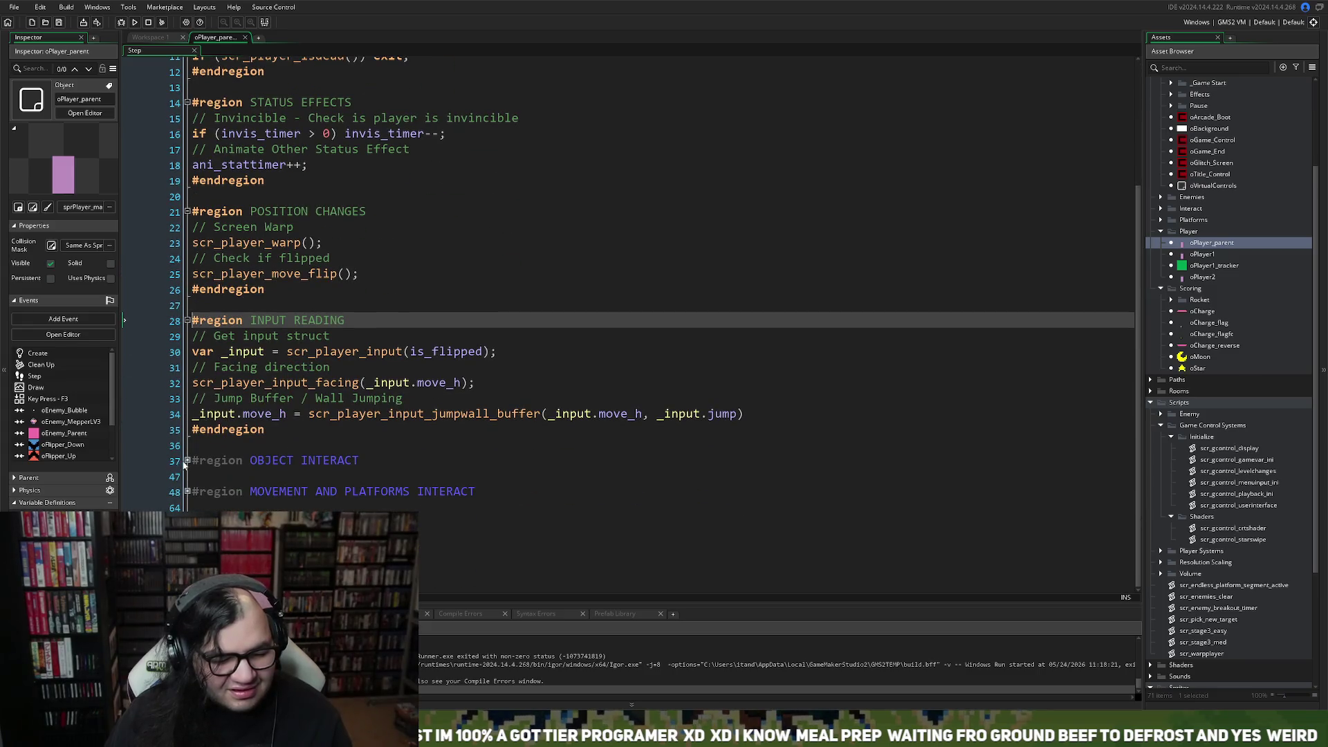
{"action": "left_click", "coordinate": [187, 460]}
{"action": "scroll", "coordinate": [187, 460], "scroll_direction": "down", "scroll_amount": 3}
{"action": "left_click", "coordinate": [188, 491]}
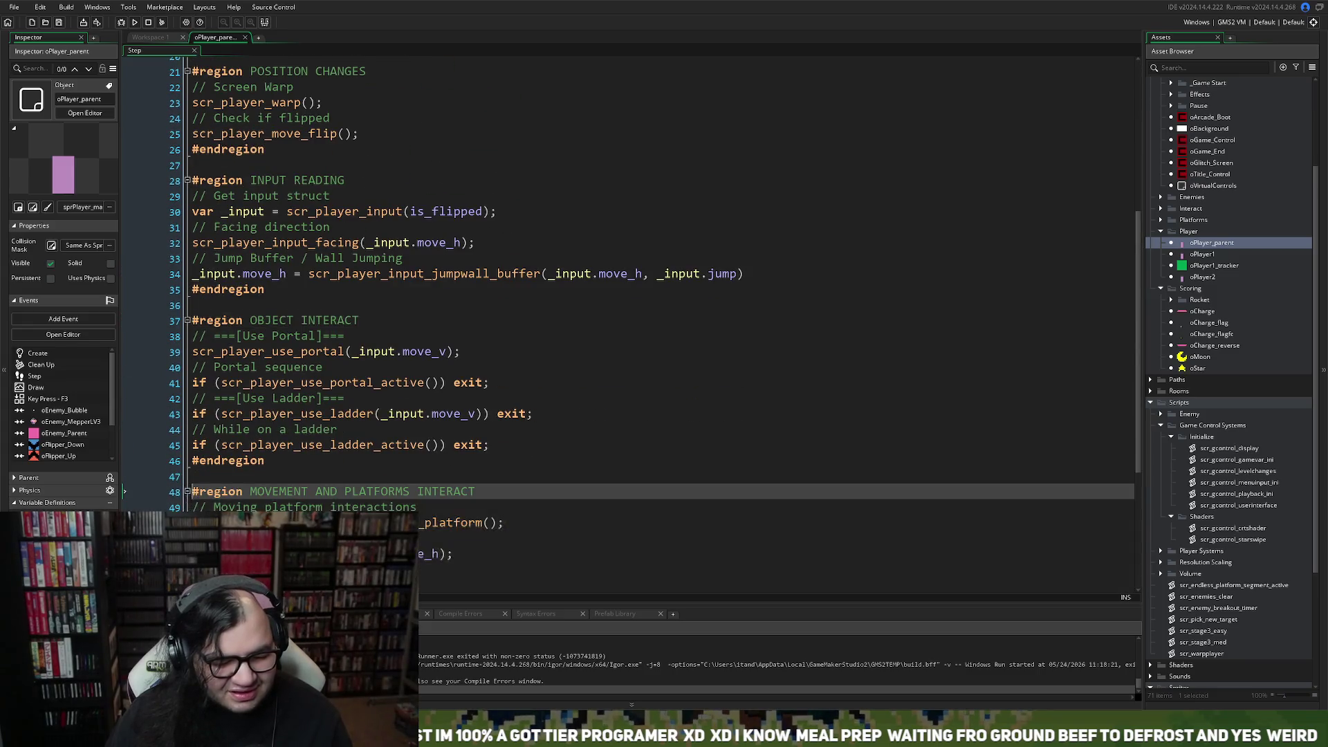
{"action": "scroll", "coordinate": [623, 290], "scroll_direction": "down", "scroll_amount": 5}
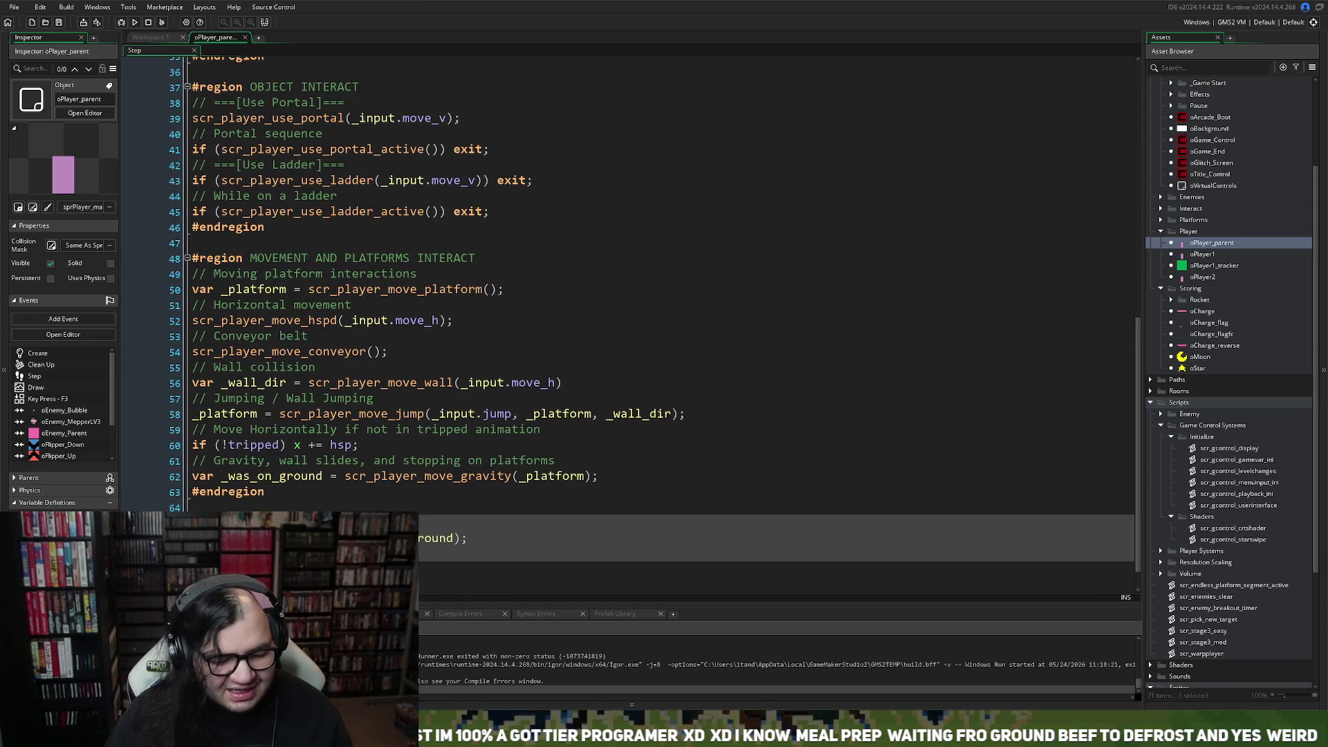
{"action": "scroll", "coordinate": [630, 310], "scroll_direction": "down", "scroll_amount": 11}
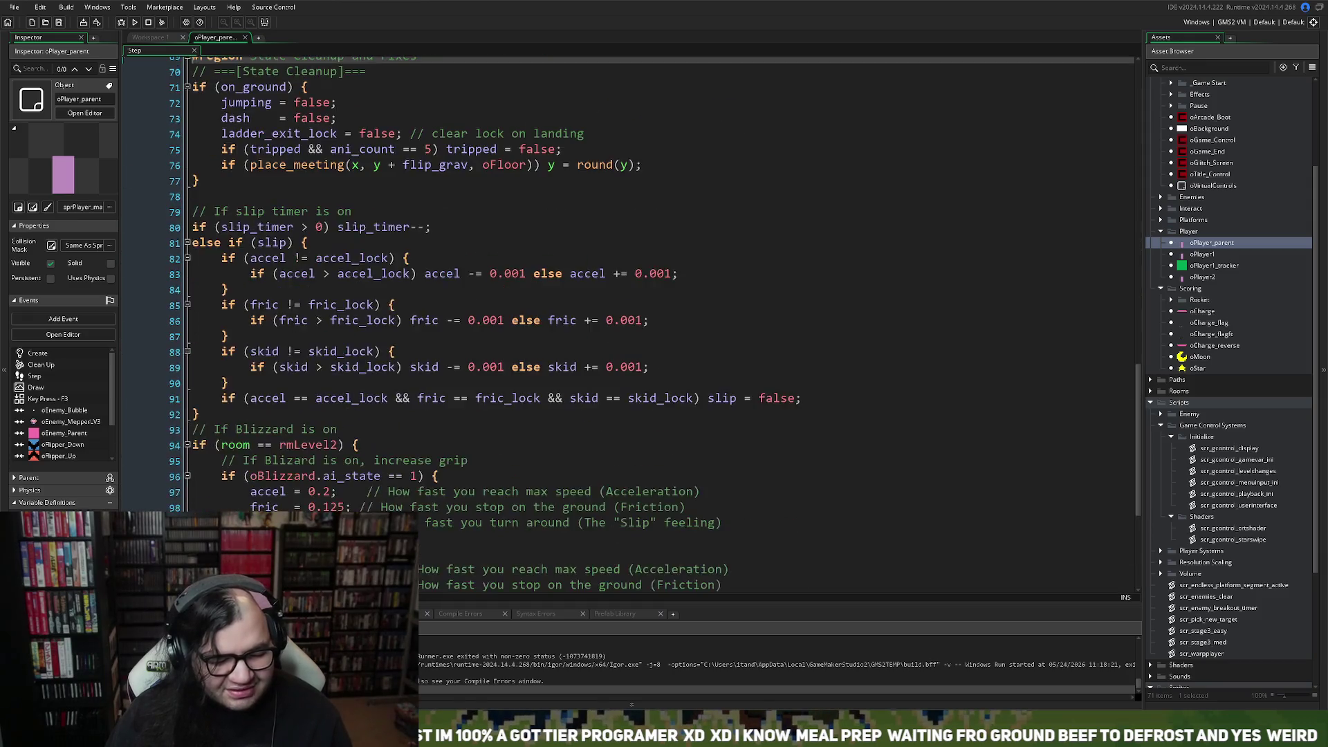
{"action": "scroll", "coordinate": [631, 309], "scroll_direction": "down", "scroll_amount": 5}
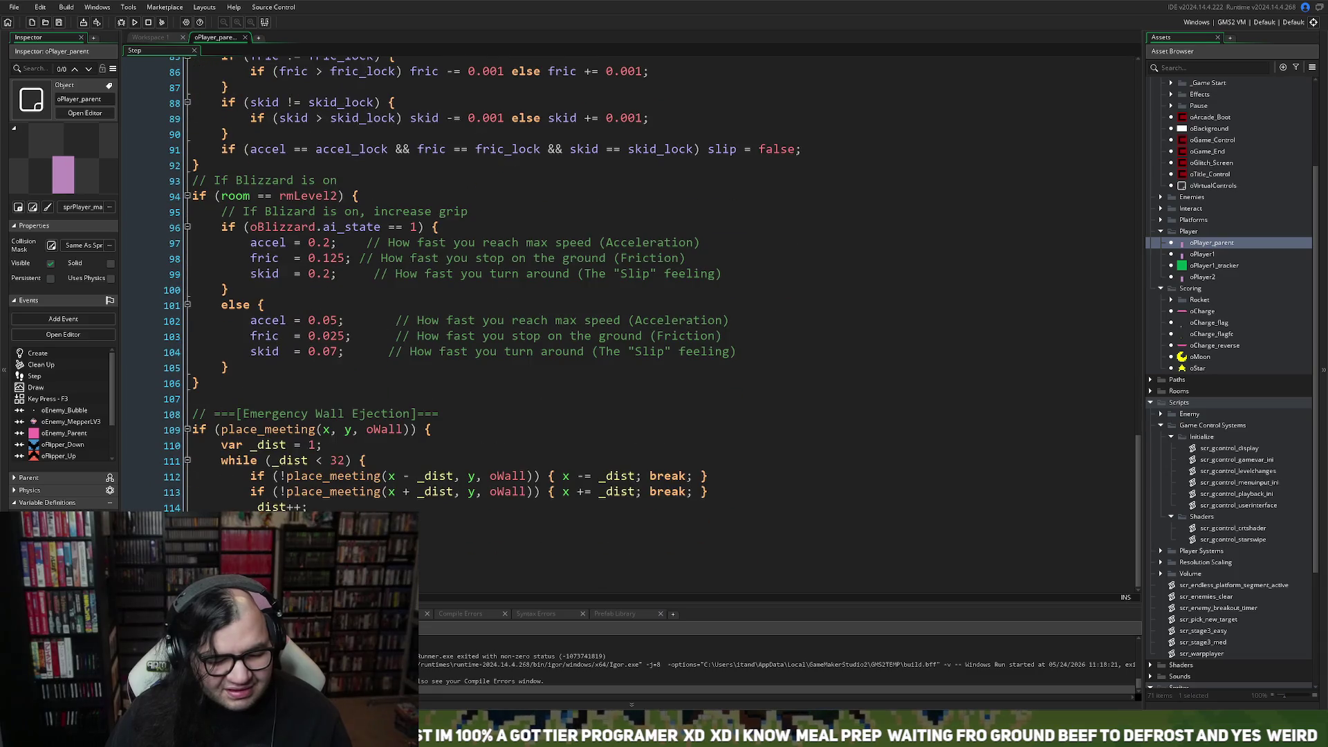
{"action": "scroll", "coordinate": [630, 309], "scroll_direction": "up", "scroll_amount": 15}
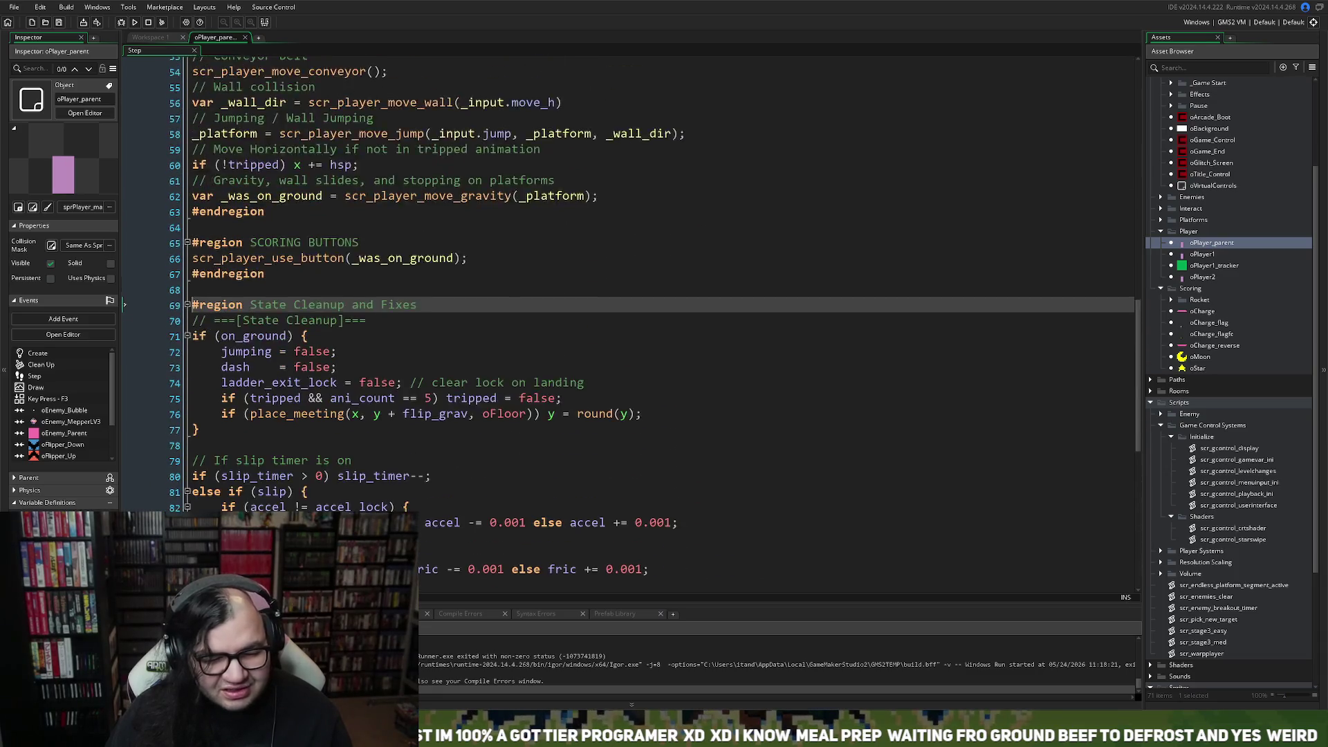
{"action": "scroll", "coordinate": [631, 309], "scroll_direction": "up", "scroll_amount": 7}
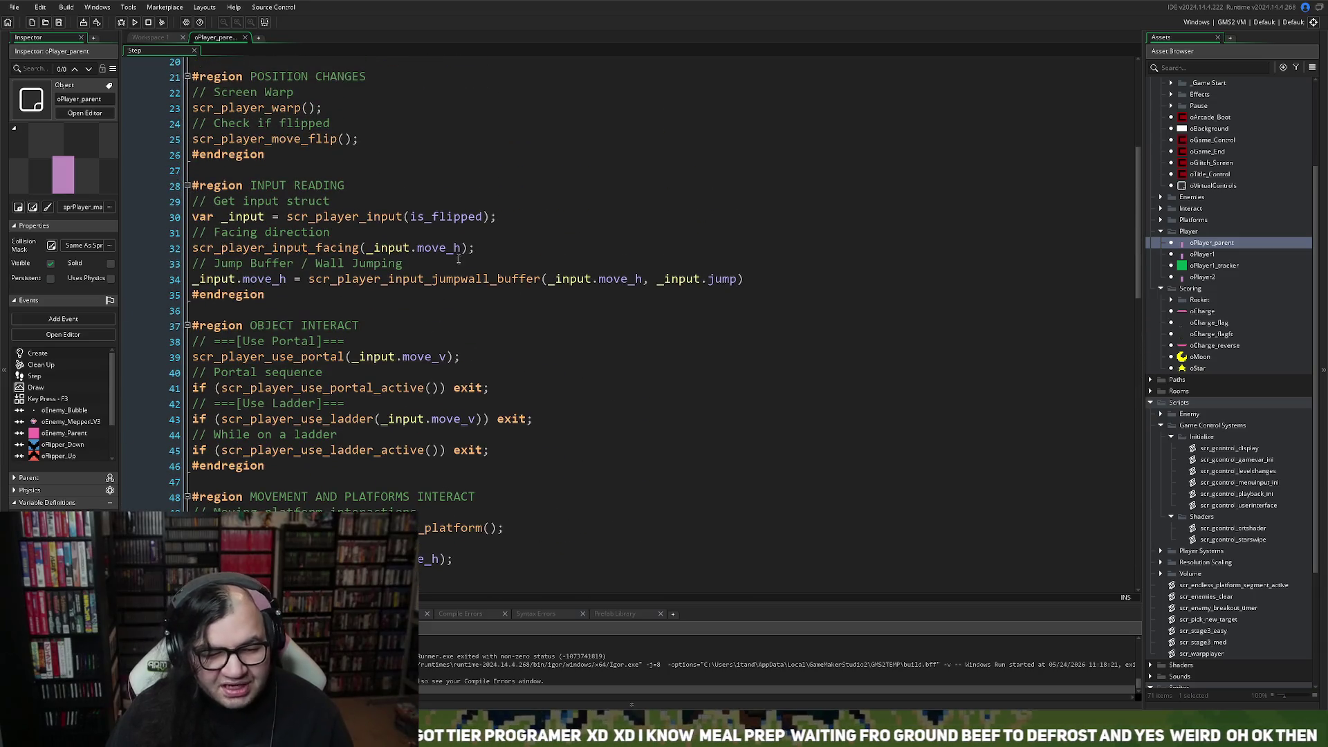
View and close the scr_player_input and scr_player_input_facing function definitions.
{"action": "middle_click", "coordinate": [354, 217]}
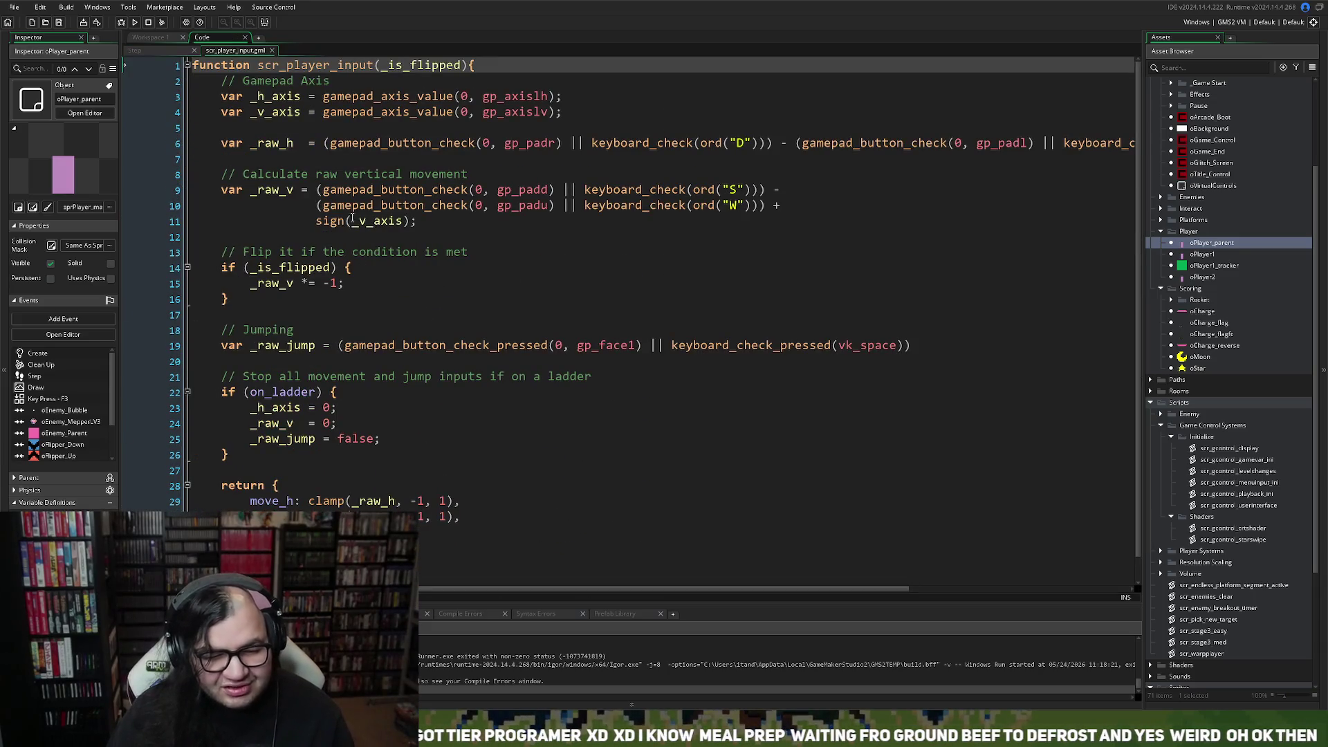
{"action": "scroll", "coordinate": [339, 208], "scroll_direction": "down", "scroll_amount": 1}
{"action": "scroll", "coordinate": [309, 267], "scroll_direction": "up", "scroll_amount": 1}
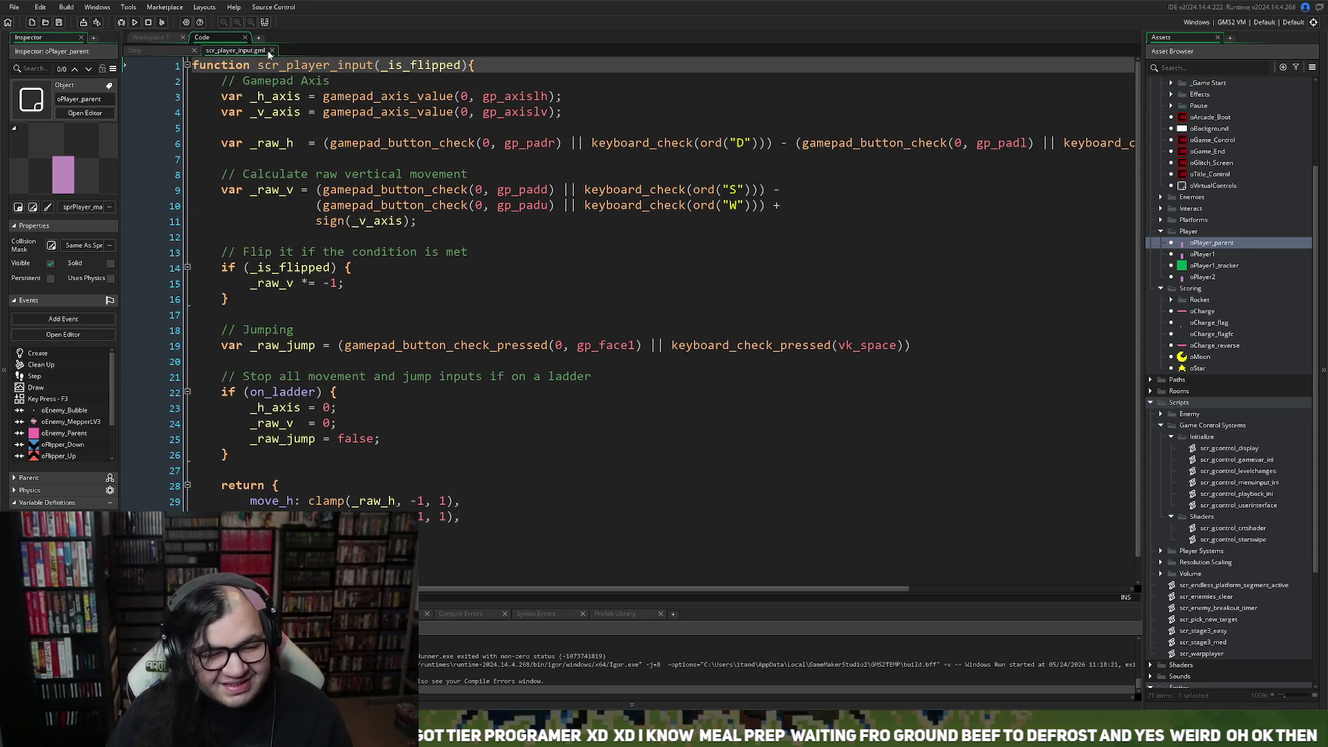
{"action": "left_click", "coordinate": [272, 50]}
{"action": "middle_click", "coordinate": [281, 246]}
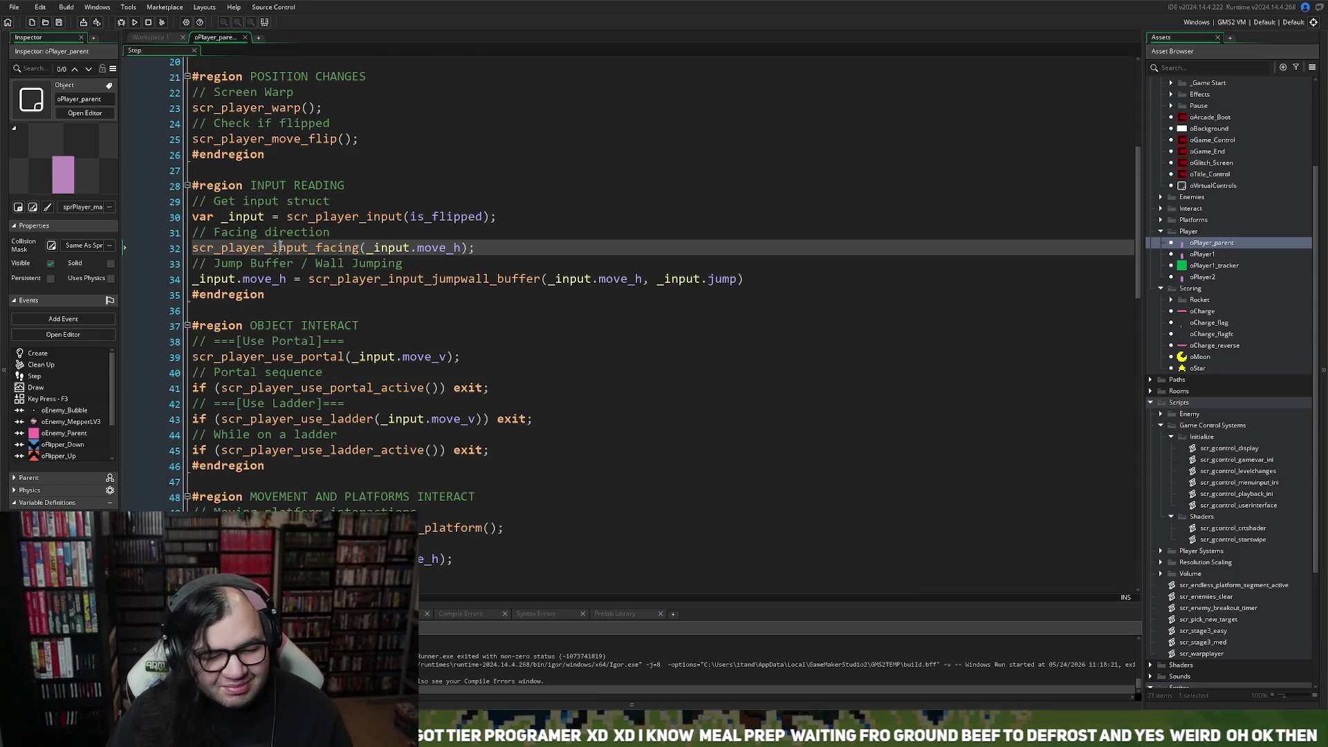
{"action": "left_click", "coordinate": [272, 50]}
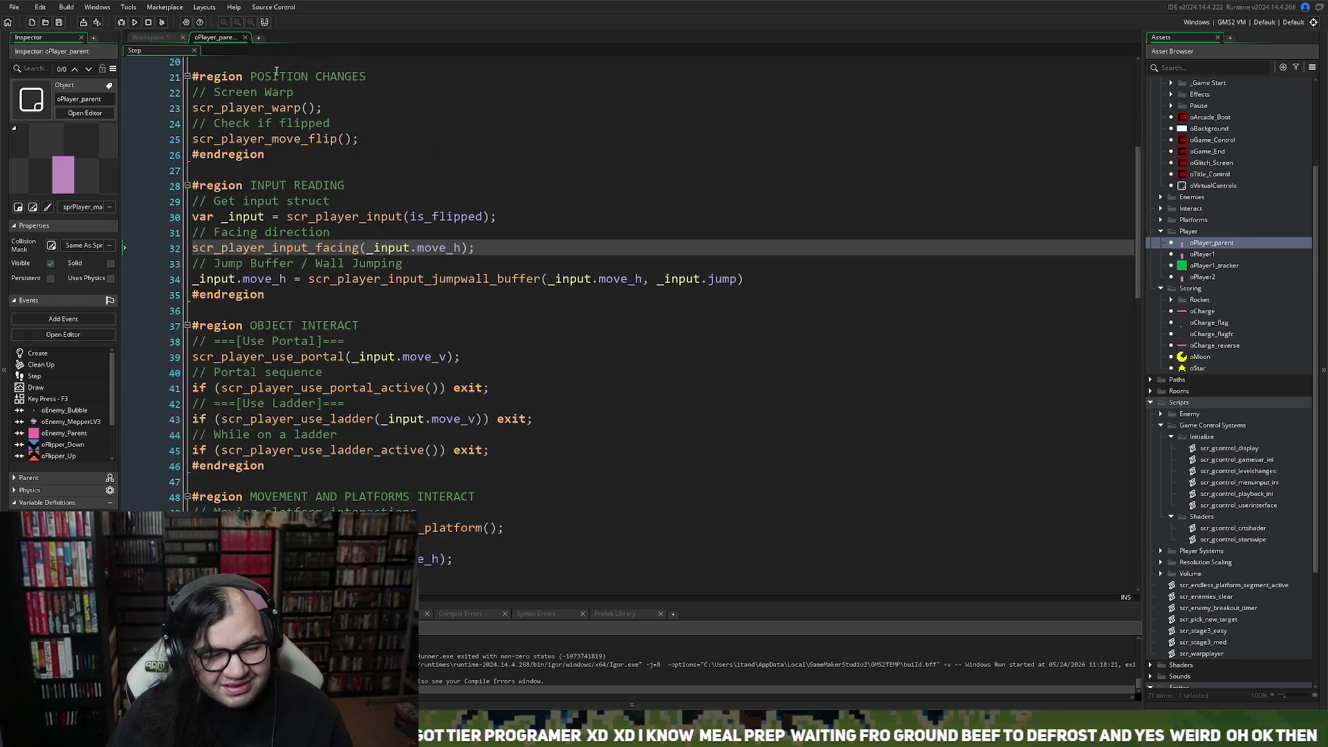
Jump to the scr_player_use_portal definition and inspect its oPortalA and oPortalB activation checks.
{"action": "scroll", "coordinate": [282, 308], "scroll_direction": "down", "scroll_amount": 2}
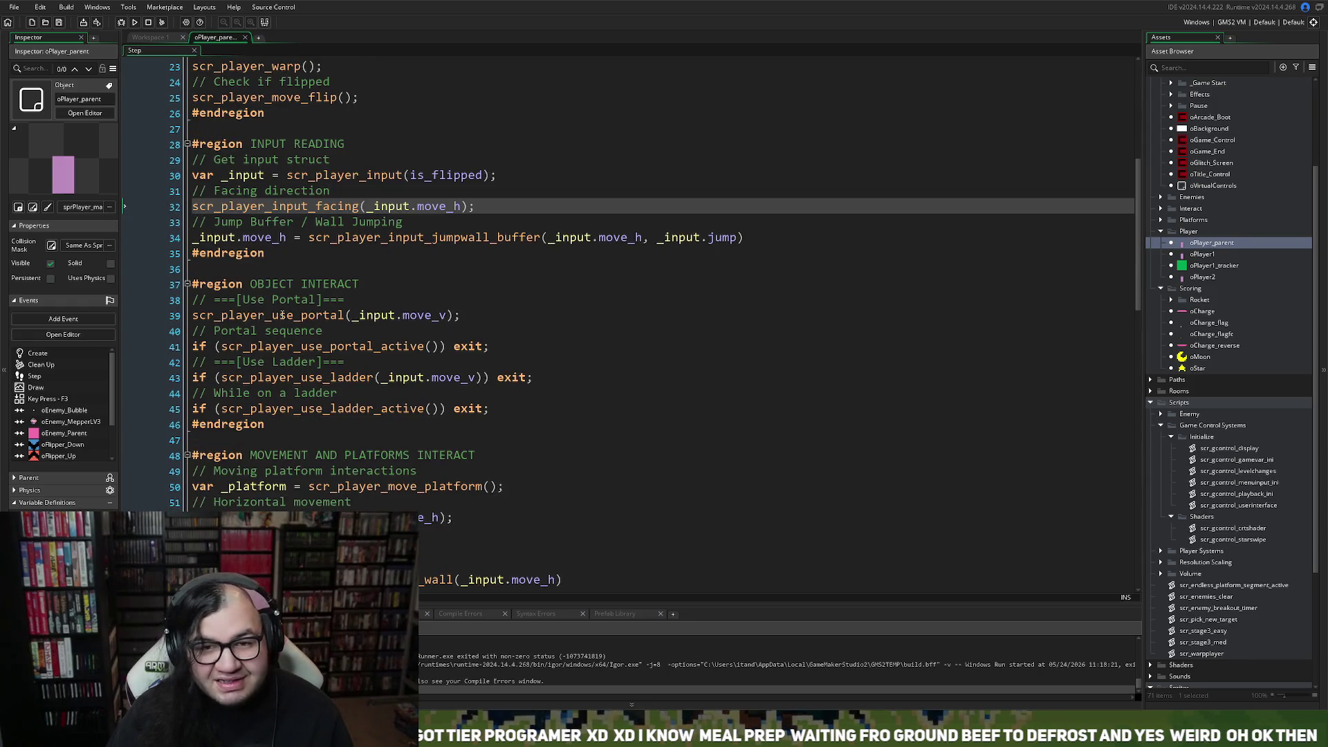
{"action": "left_click", "coordinate": [282, 314]}
{"action": "middle_click", "coordinate": [279, 315]}
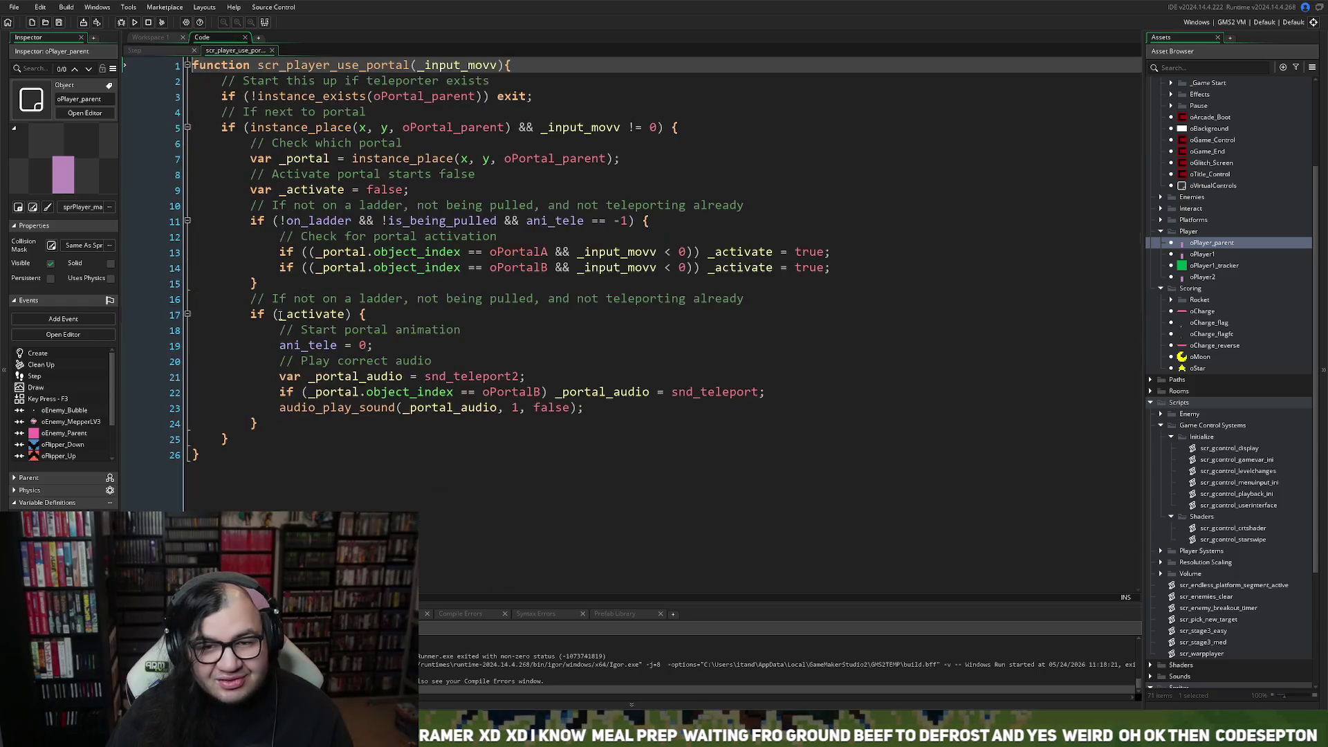
{"action": "left_click", "coordinate": [279, 315]}
{"action": "left_click", "coordinate": [294, 265]}
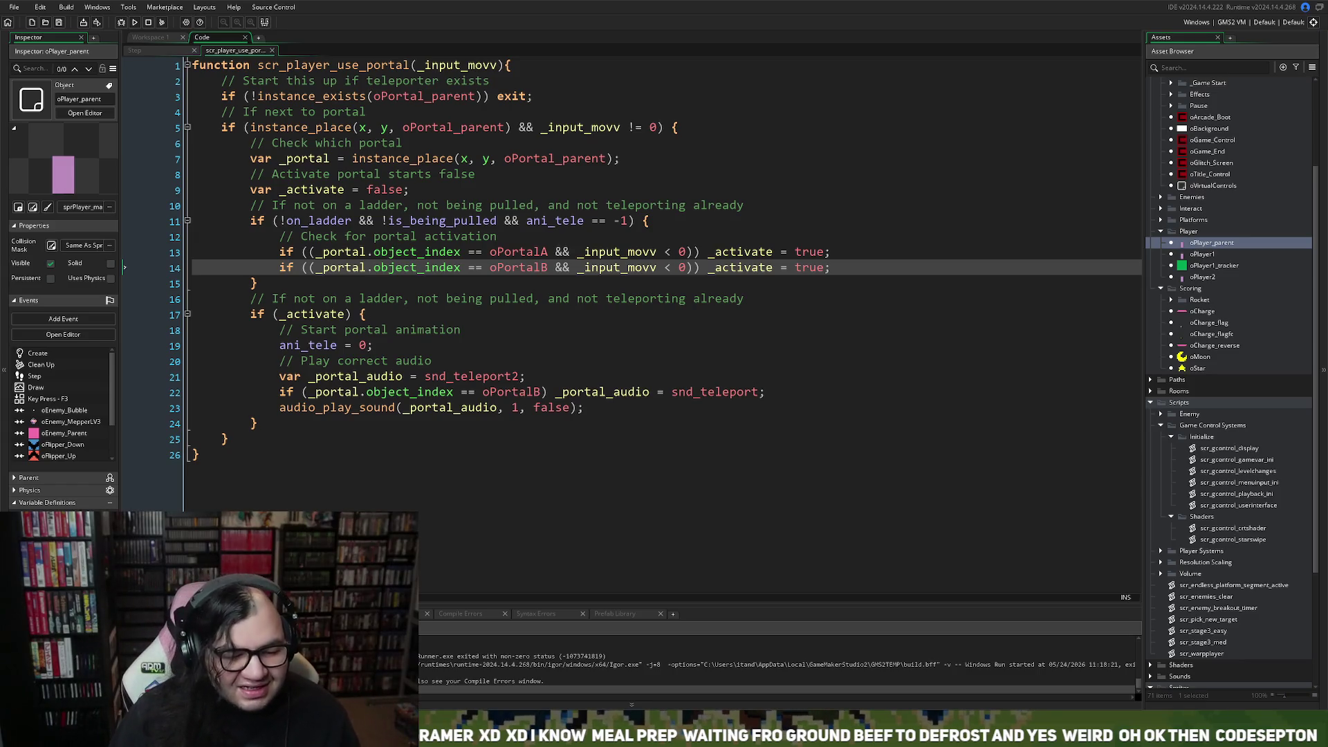
Close scr_player_use_portal and fold the MOVEMENT AND PLATFORMS INTERACT, SCORING BUTTONS and OBJECT INTERACT regions.
{"action": "left_click", "coordinate": [273, 51]}
{"action": "scroll", "coordinate": [330, 230], "scroll_direction": "down", "scroll_amount": 3}
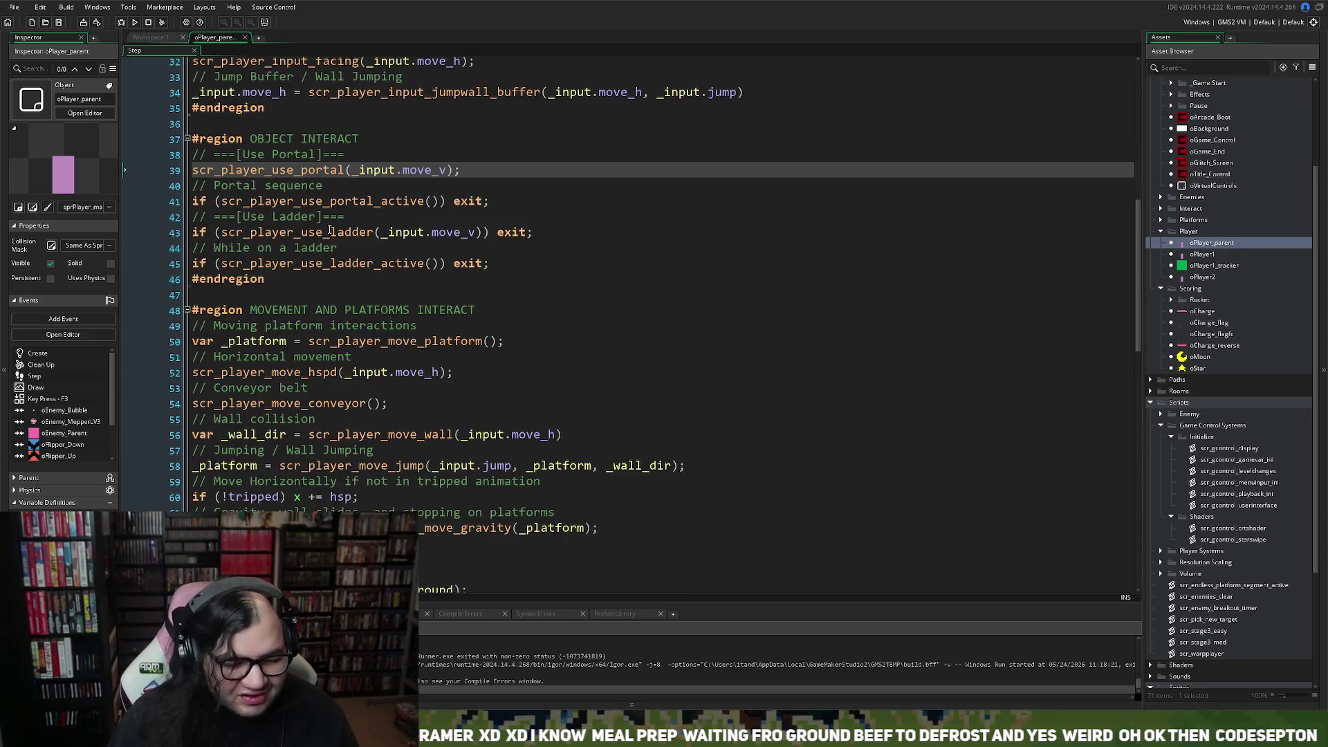
{"action": "scroll", "coordinate": [330, 230], "scroll_direction": "down", "scroll_amount": 2}
{"action": "scroll", "coordinate": [330, 231], "scroll_direction": "up", "scroll_amount": 2}
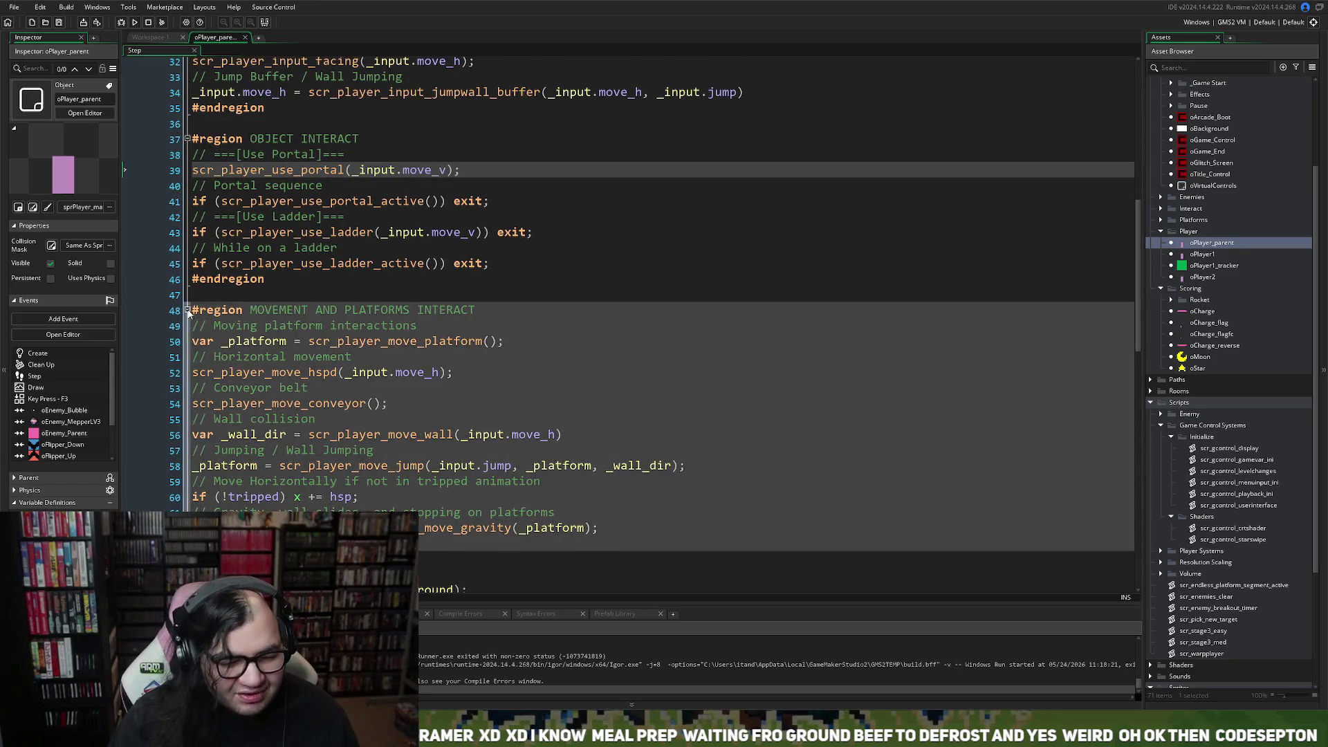
{"action": "left_click", "coordinate": [188, 312]}
{"action": "scroll", "coordinate": [188, 304], "scroll_direction": "down", "scroll_amount": 2}
{"action": "left_click", "coordinate": [187, 289]}
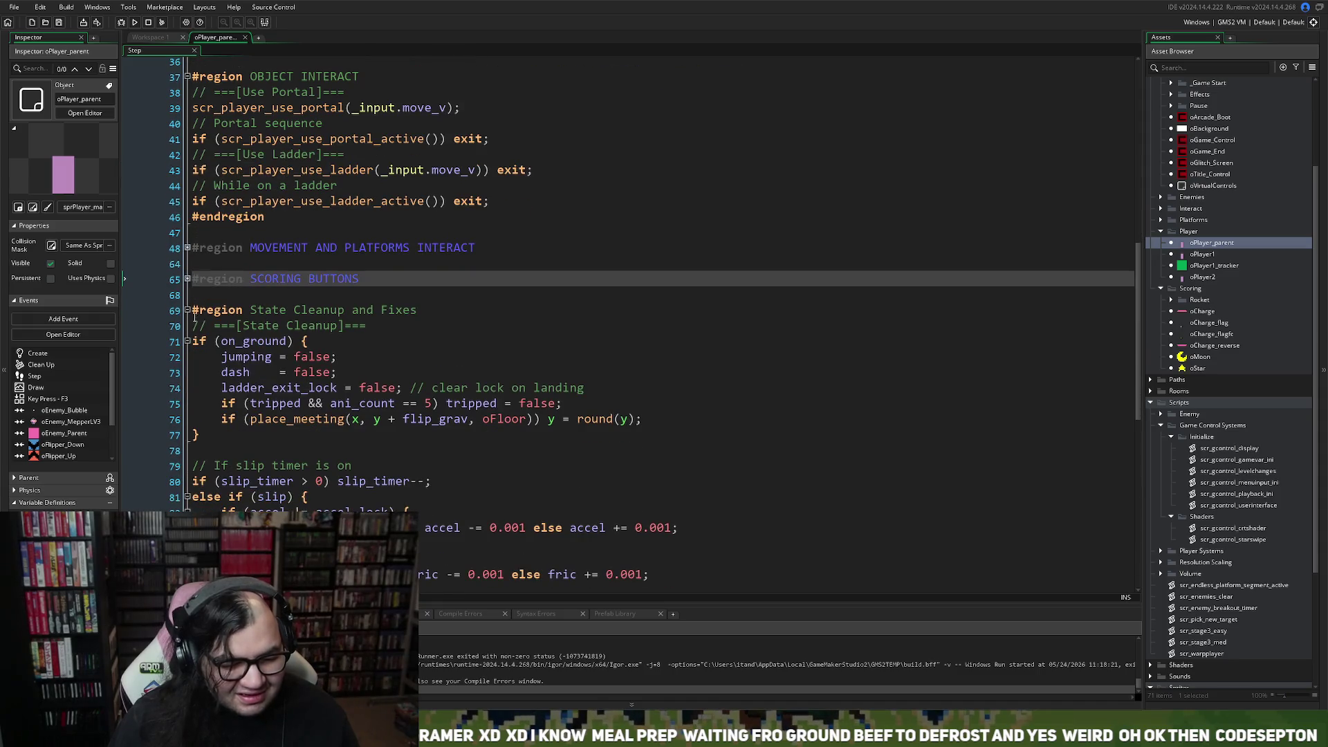
{"action": "scroll", "coordinate": [192, 332], "scroll_direction": "up", "scroll_amount": 5}
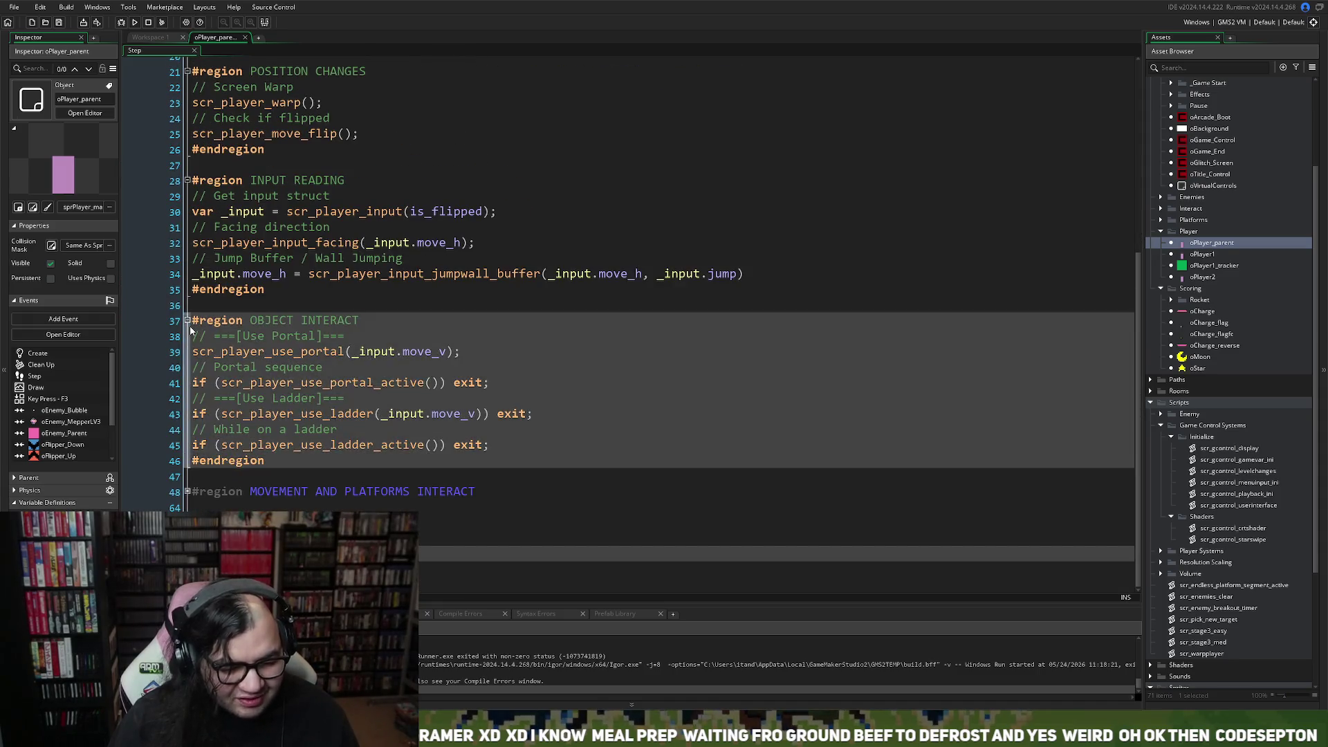
{"action": "left_click", "coordinate": [188, 321]}
Fold INPUT READING, POSITION CHANGES, STATUS EFFECTS and STOP ACTIONS, then close the Step code tab.
{"action": "scroll", "coordinate": [190, 320], "scroll_direction": "up", "scroll_amount": 3}
{"action": "left_click", "coordinate": [187, 318]}
{"action": "scroll", "coordinate": [193, 308], "scroll_direction": "up", "scroll_amount": 2}
{"action": "left_click", "coordinate": [187, 320]}
{"action": "scroll", "coordinate": [187, 320], "scroll_direction": "up", "scroll_amount": 2}
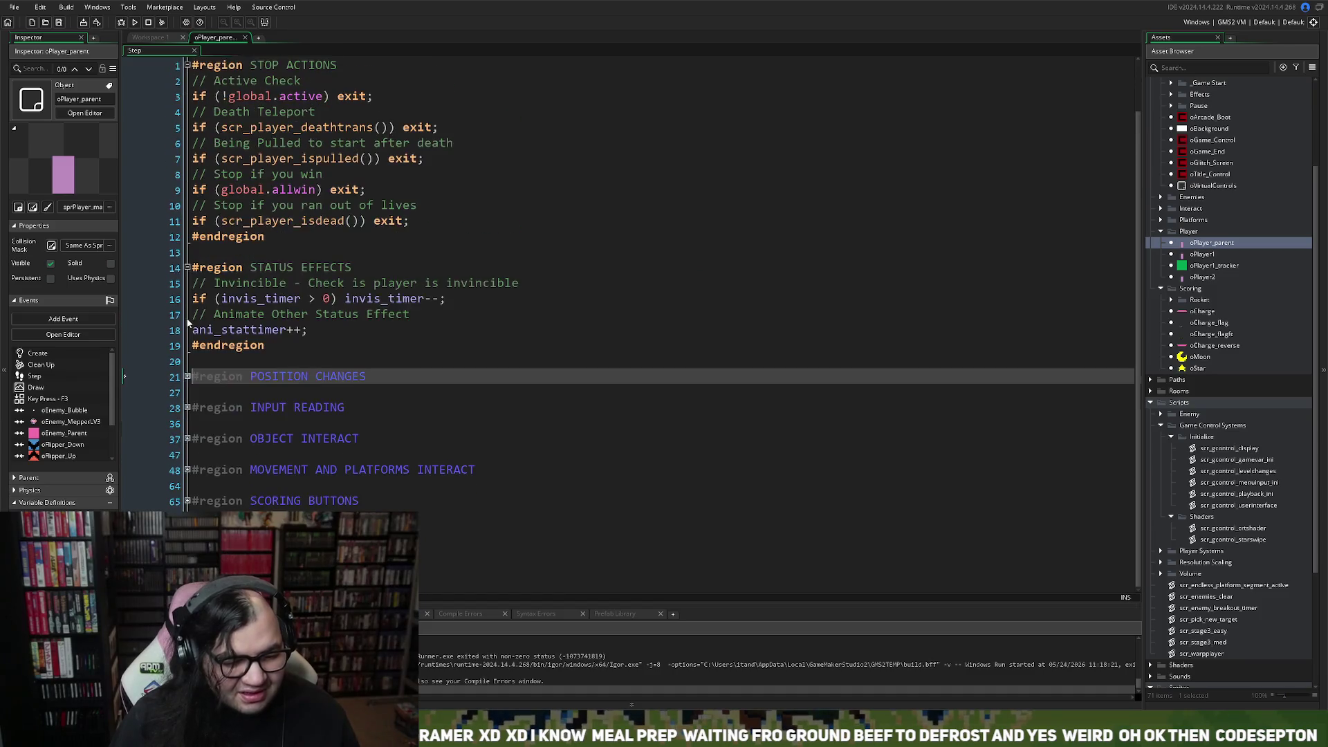
{"action": "left_click", "coordinate": [187, 267]}
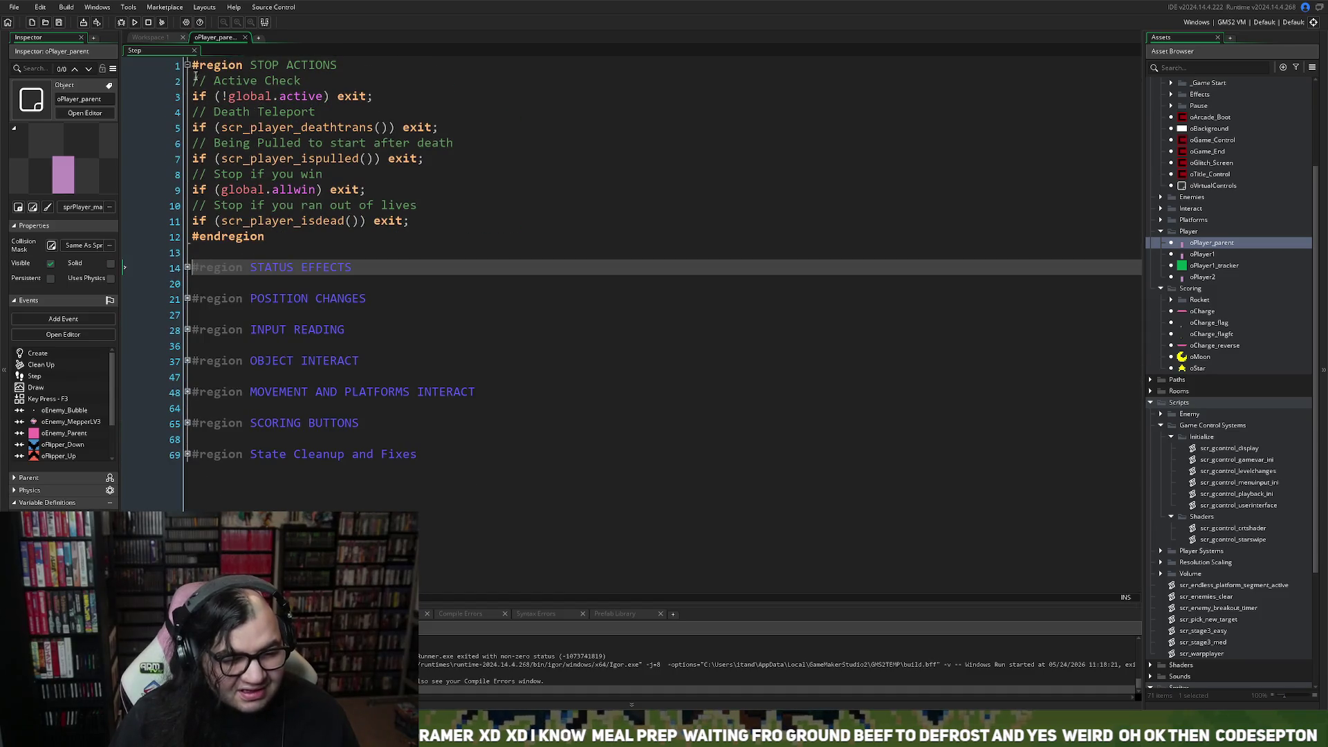
{"action": "left_click", "coordinate": [188, 65]}
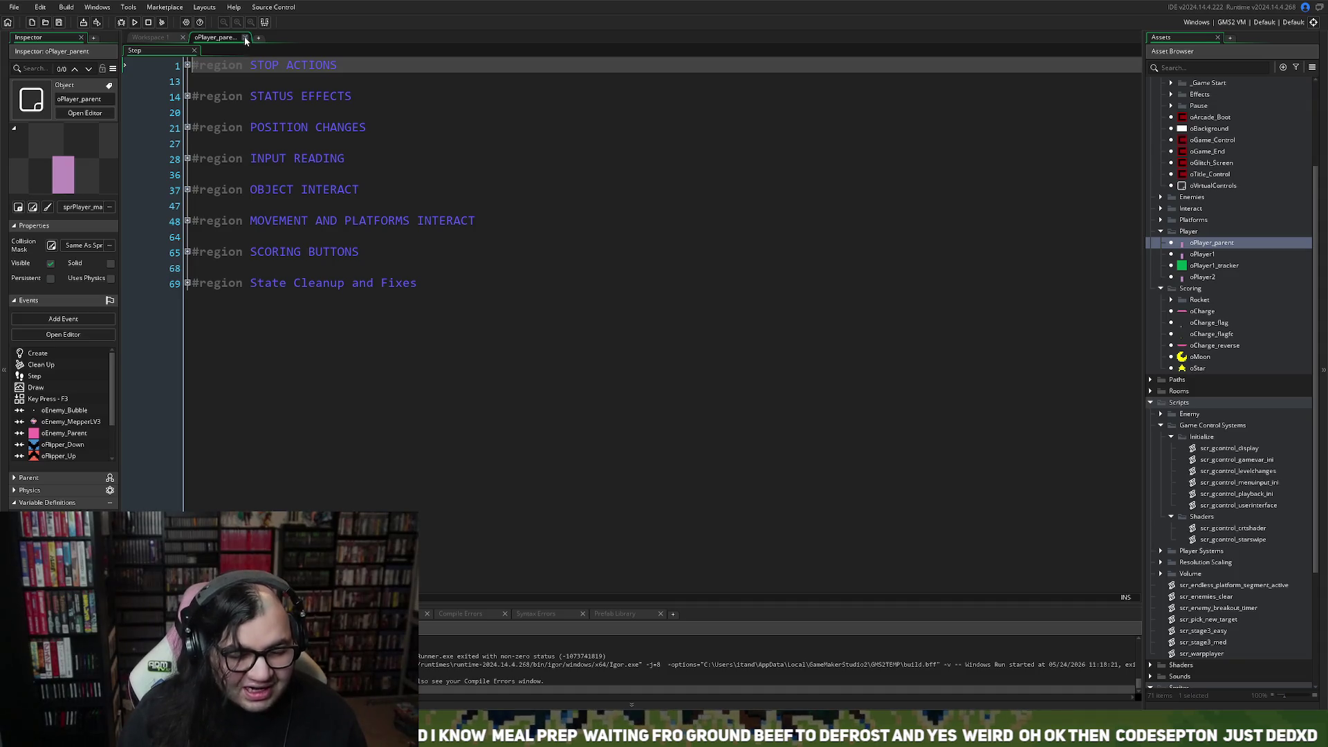
{"action": "left_click", "coordinate": [246, 38]}
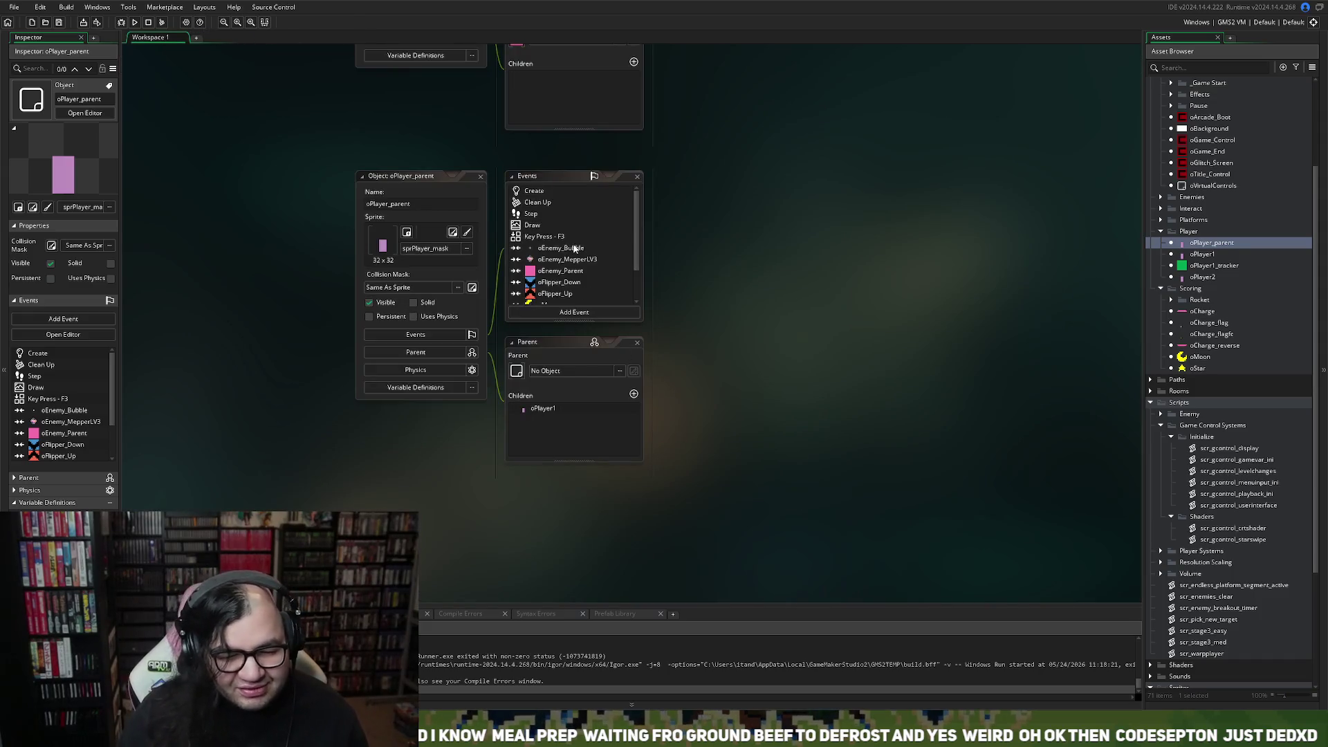
{"action": "scroll", "coordinate": [695, 271], "scroll_direction": "up", "scroll_amount": 2}
{"action": "scroll", "coordinate": [692, 280], "scroll_direction": "down", "scroll_amount": 3}
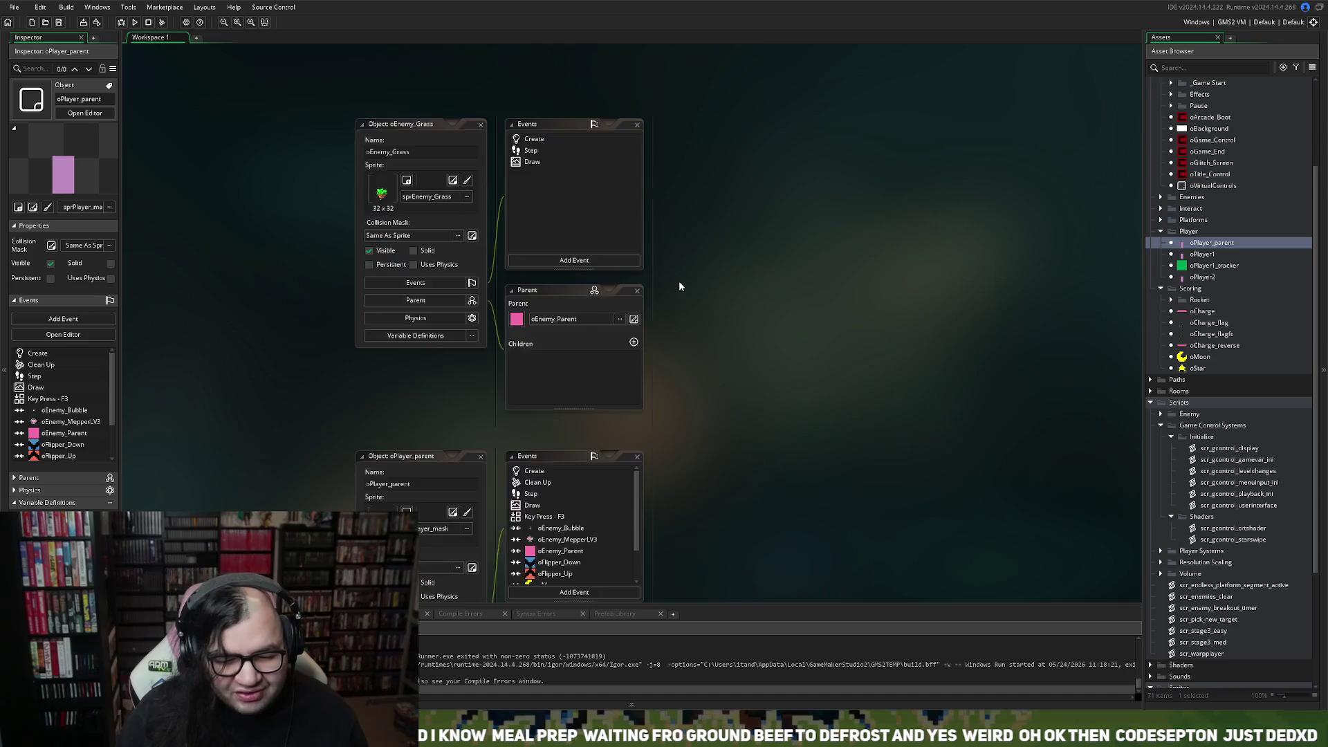
{"action": "scroll", "coordinate": [678, 280], "scroll_direction": "up", "scroll_amount": 2}
{"action": "scroll", "coordinate": [675, 281], "scroll_direction": "down", "scroll_amount": 3}
{"action": "scroll", "coordinate": [672, 280], "scroll_direction": "up", "scroll_amount": 4}
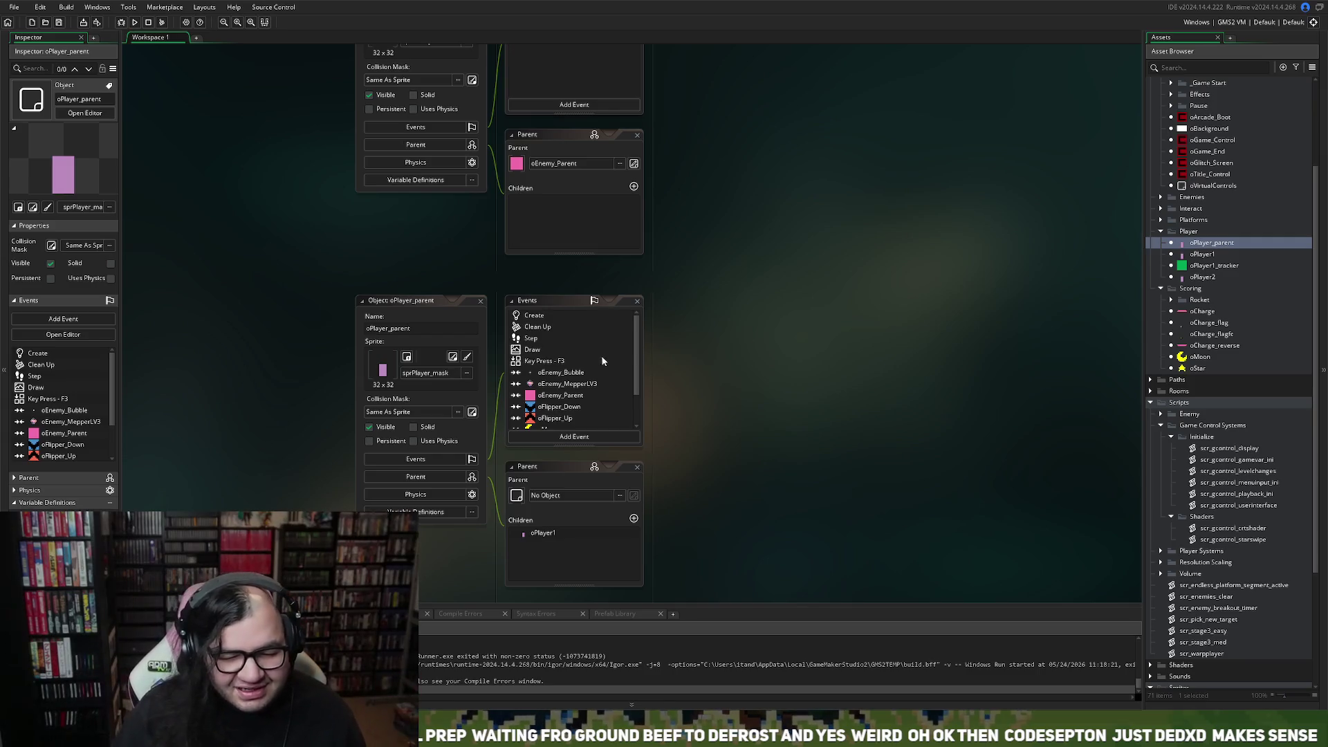
{"action": "scroll", "coordinate": [668, 319], "scroll_direction": "down", "scroll_amount": 3}
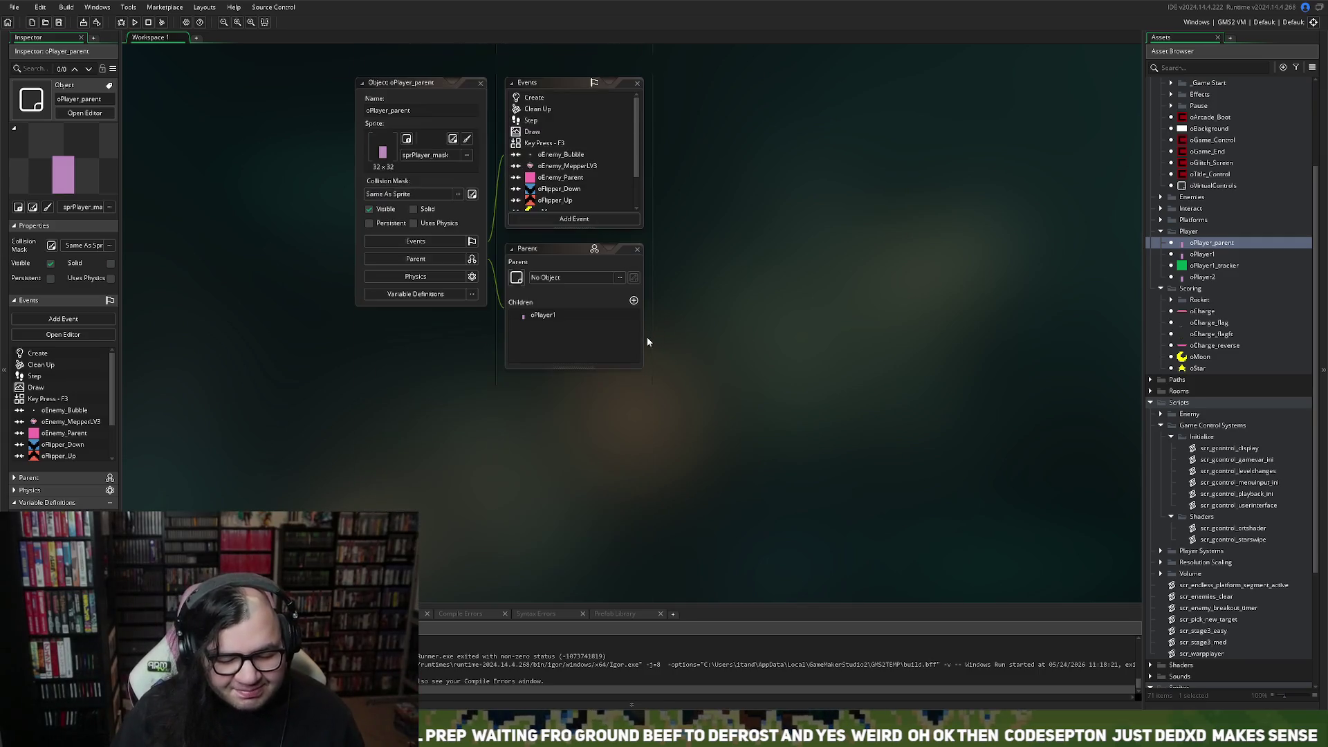
{"action": "scroll", "coordinate": [639, 360], "scroll_direction": "down", "scroll_amount": 5}
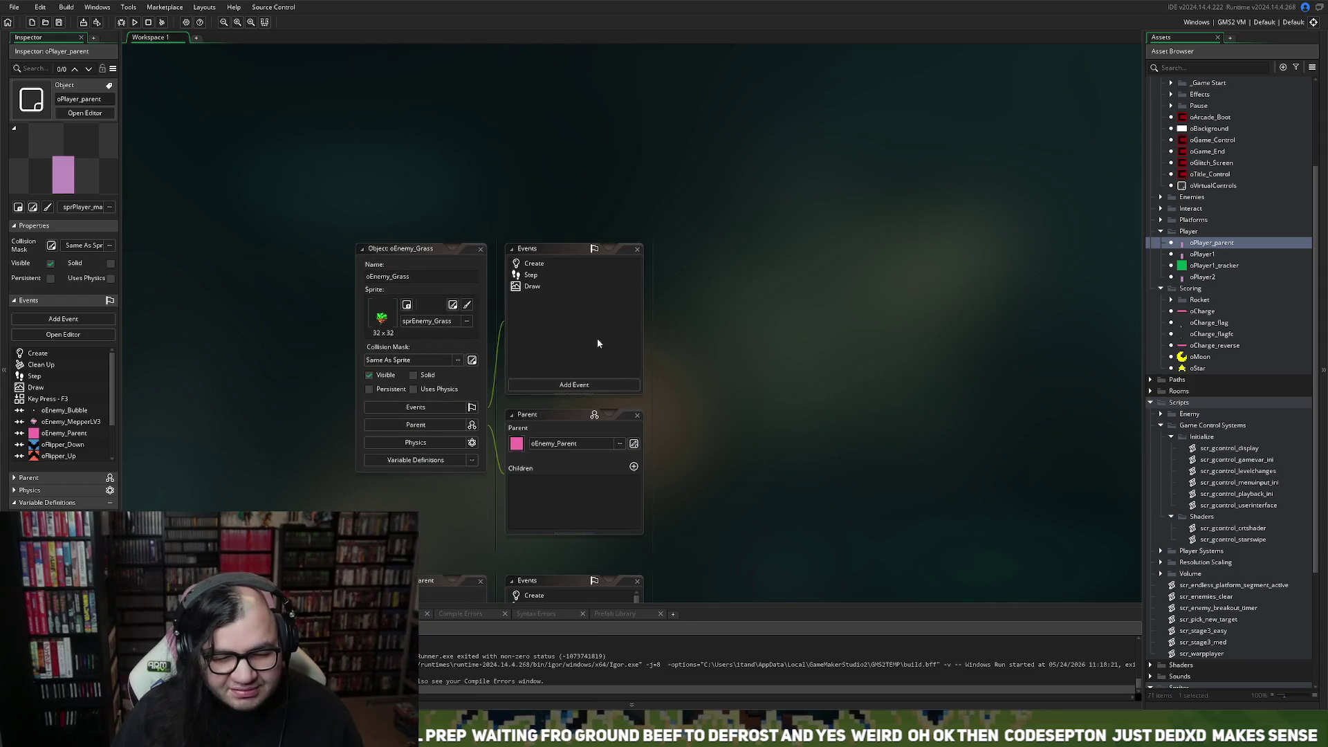
{"action": "double_click", "coordinate": [534, 263]}
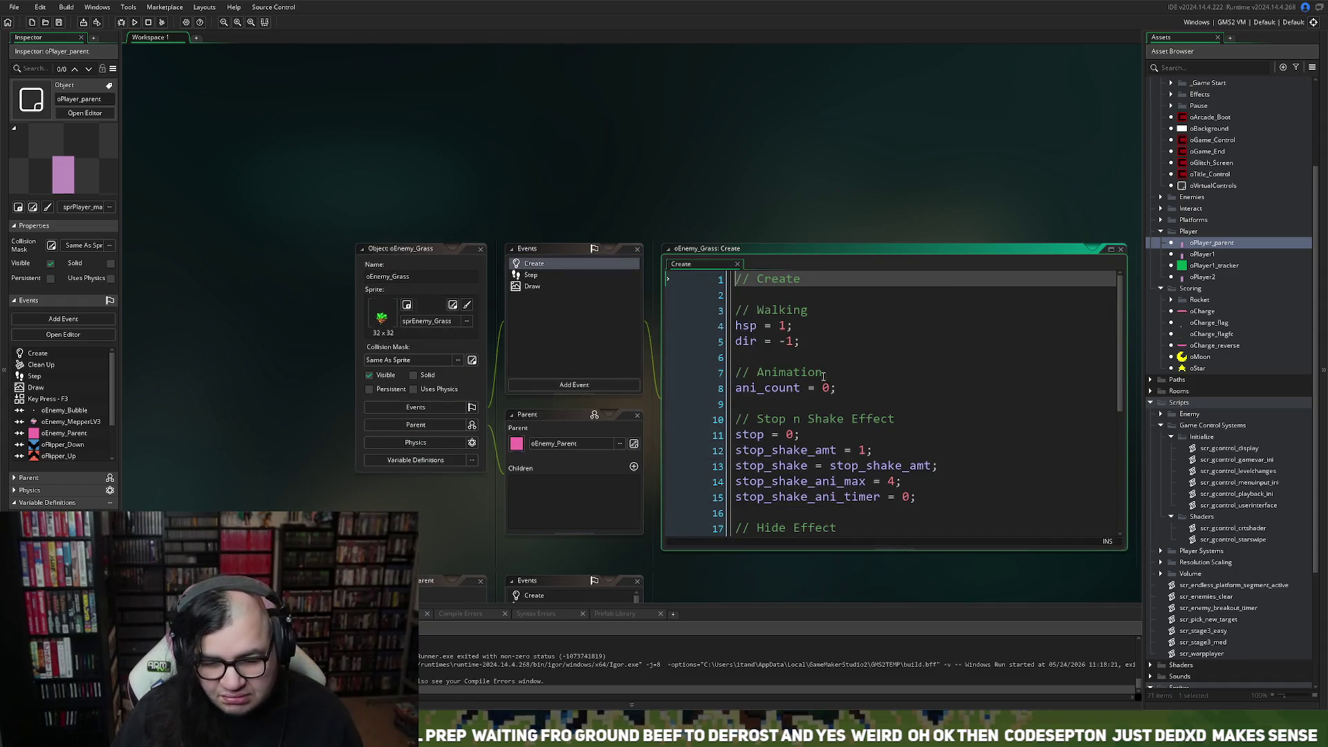
Delete the empty line 30 at the end of oEnemy_Grass's Create code and close its editor.
{"action": "scroll", "coordinate": [841, 393], "scroll_direction": "down", "scroll_amount": 4}
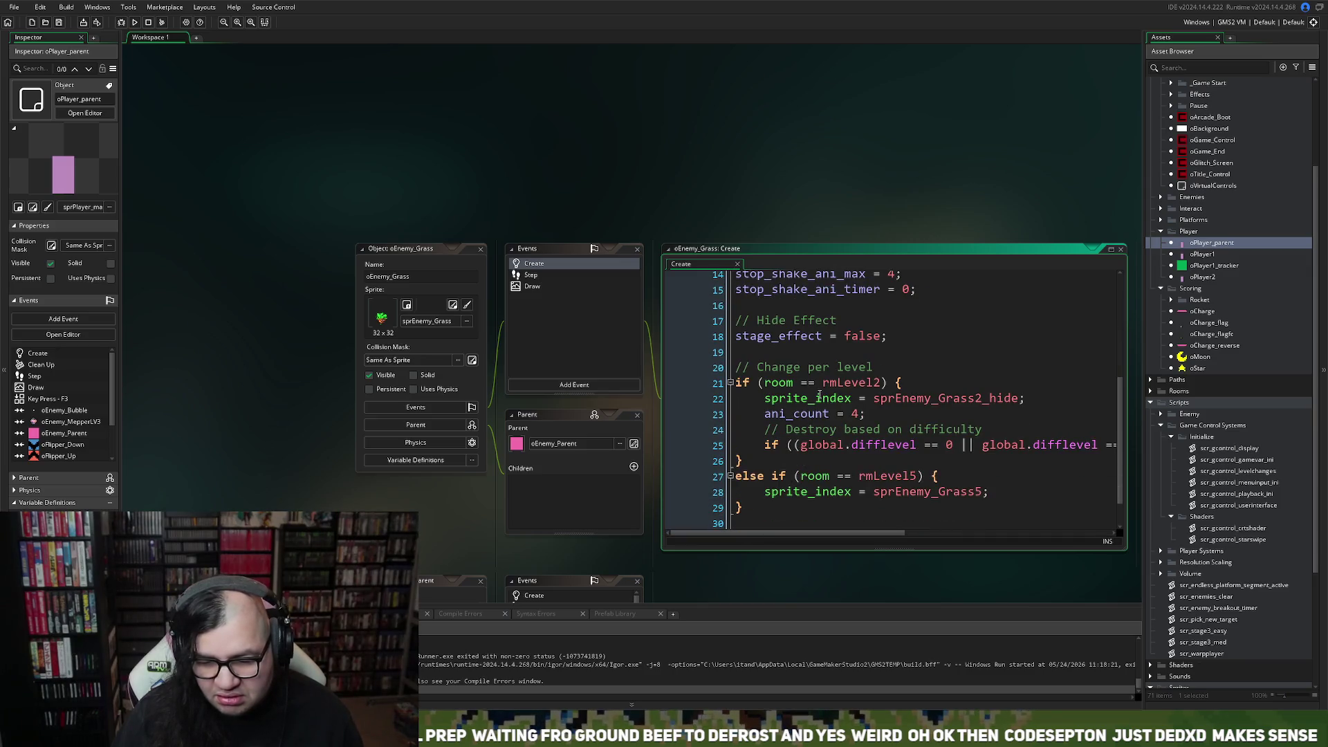
{"action": "scroll", "coordinate": [819, 394], "scroll_direction": "down", "scroll_amount": 1}
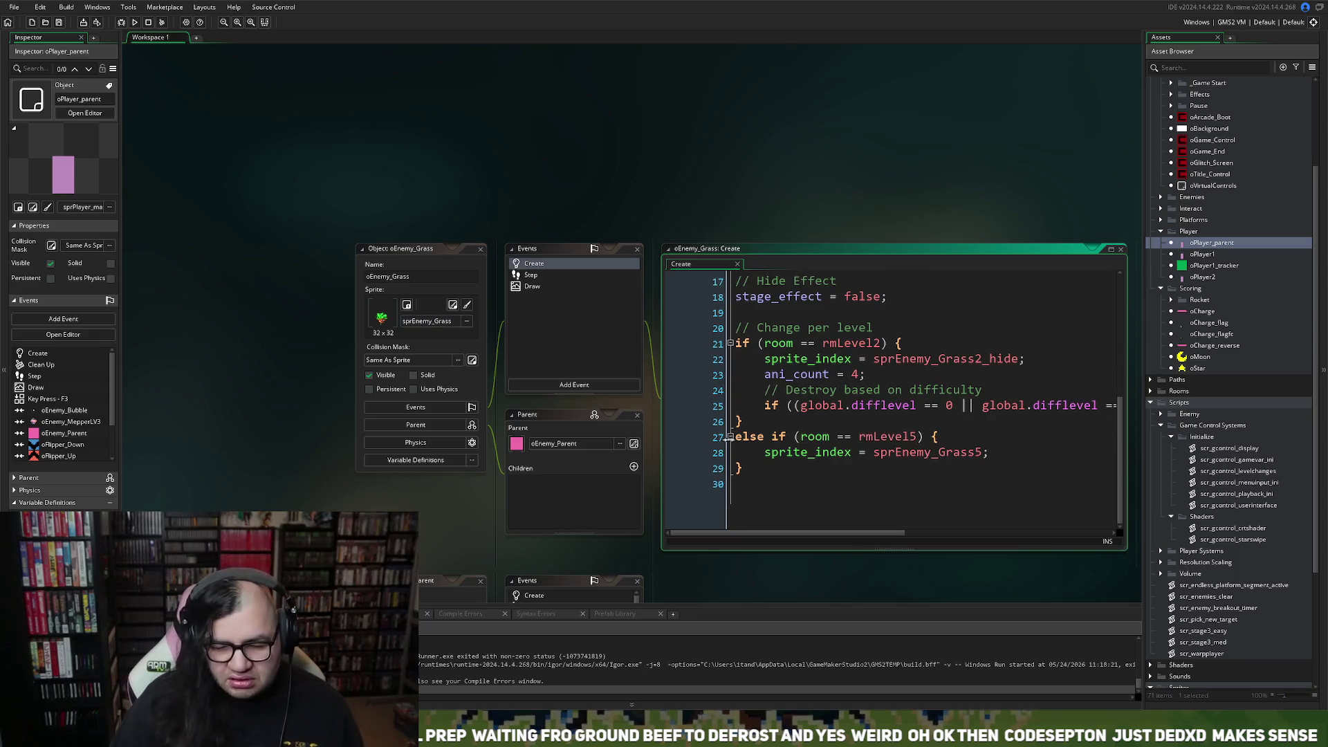
{"action": "left_click", "coordinate": [745, 486]}
{"action": "key", "text": "BackSpace"}
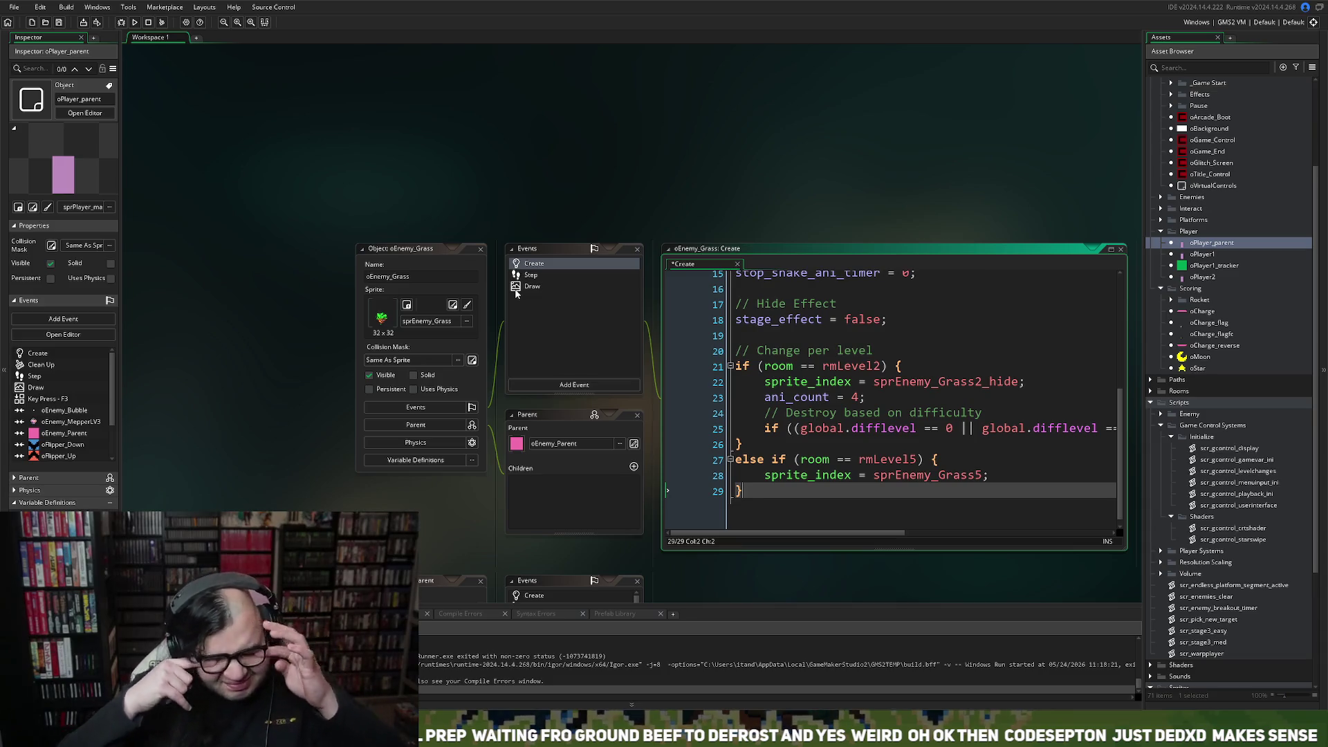
{"action": "double_click", "coordinate": [482, 250]}
{"action": "left_click", "coordinate": [482, 252]}
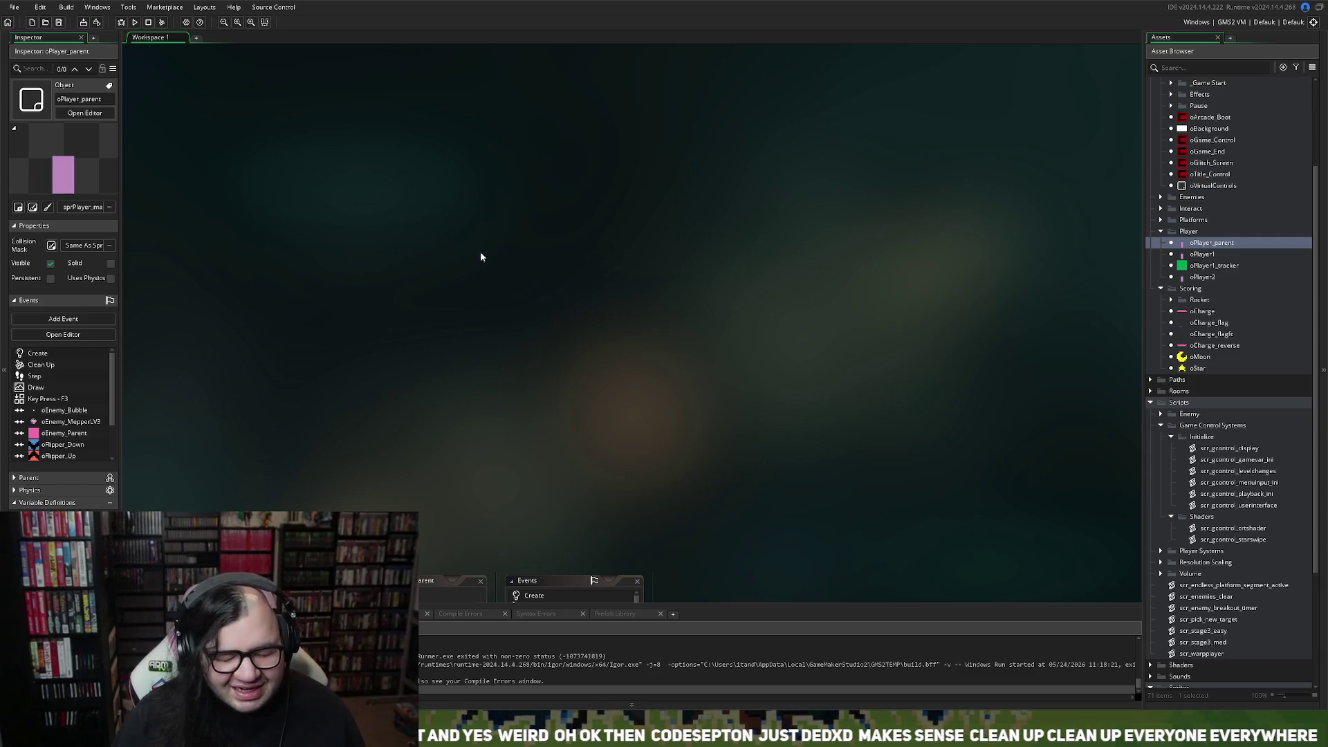
Resize oPlayer_parent's Parent and Events panels so every event down to oWater shows.
{"action": "right_click", "coordinate": [481, 257]}
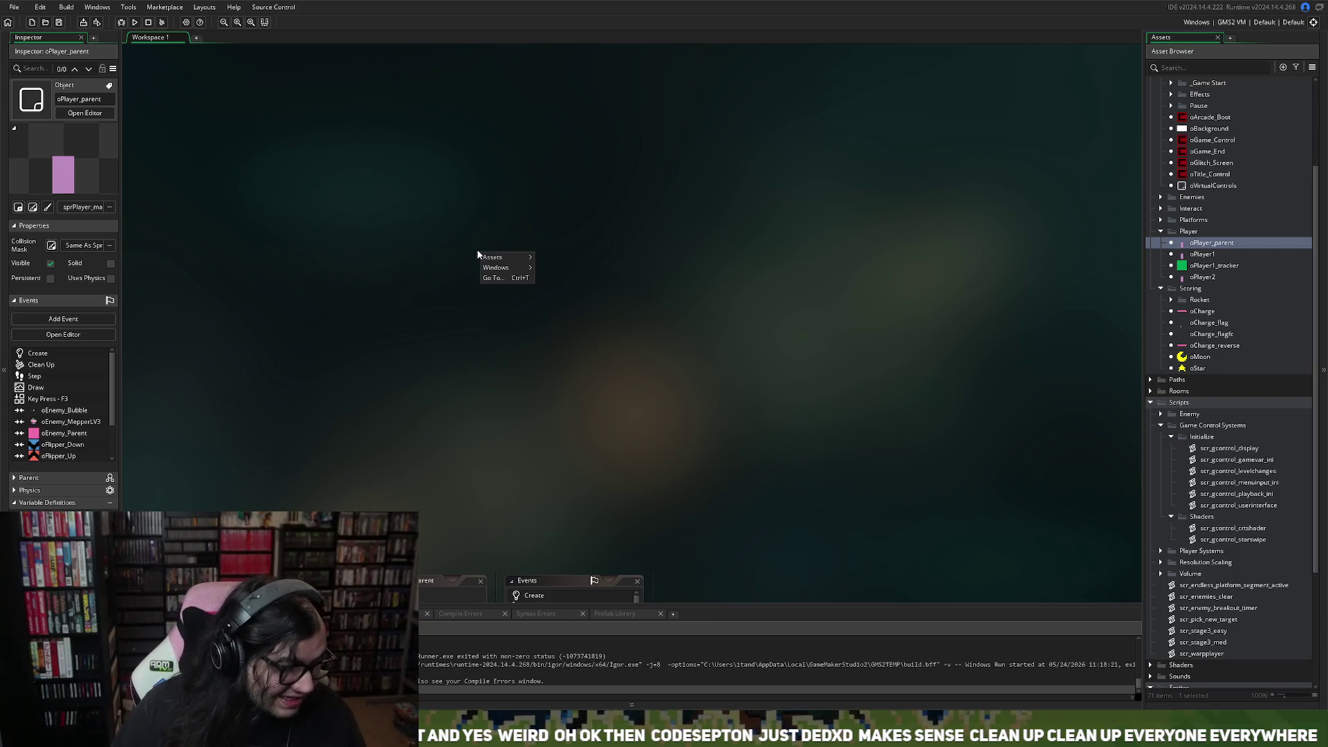
{"action": "left_click", "coordinate": [437, 351]}
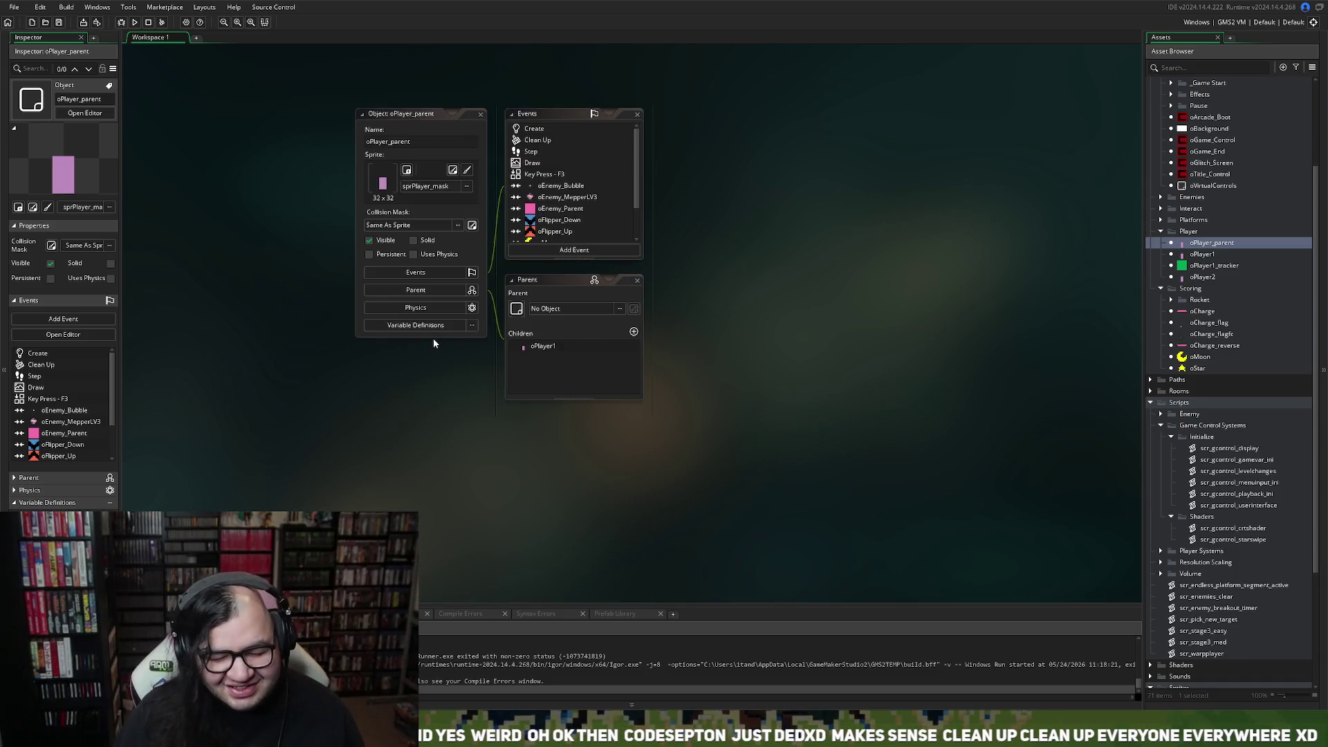
{"action": "mouse_move", "coordinate": [557, 399]}
{"action": "left_mouse_down"}
{"action": "mouse_move", "coordinate": [545, 492]}
{"action": "mouse_move", "coordinate": [543, 396]}
{"action": "left_mouse_up"}
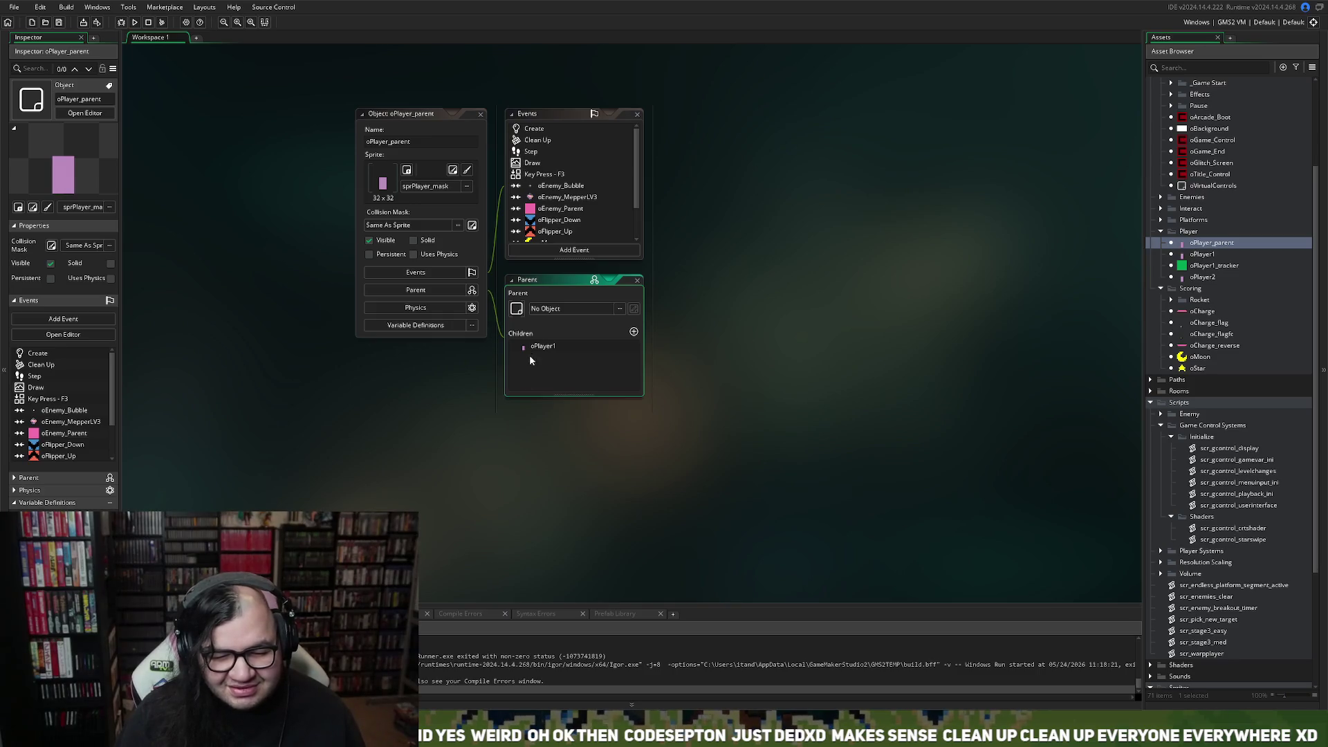
{"action": "mouse_move", "coordinate": [523, 283]}
{"action": "left_mouse_down"}
{"action": "mouse_move", "coordinate": [522, 357]}
{"action": "mouse_move", "coordinate": [510, 238]}
{"action": "mouse_move", "coordinate": [507, 399]}
{"action": "mouse_move", "coordinate": [526, 199]}
{"action": "left_mouse_up"}
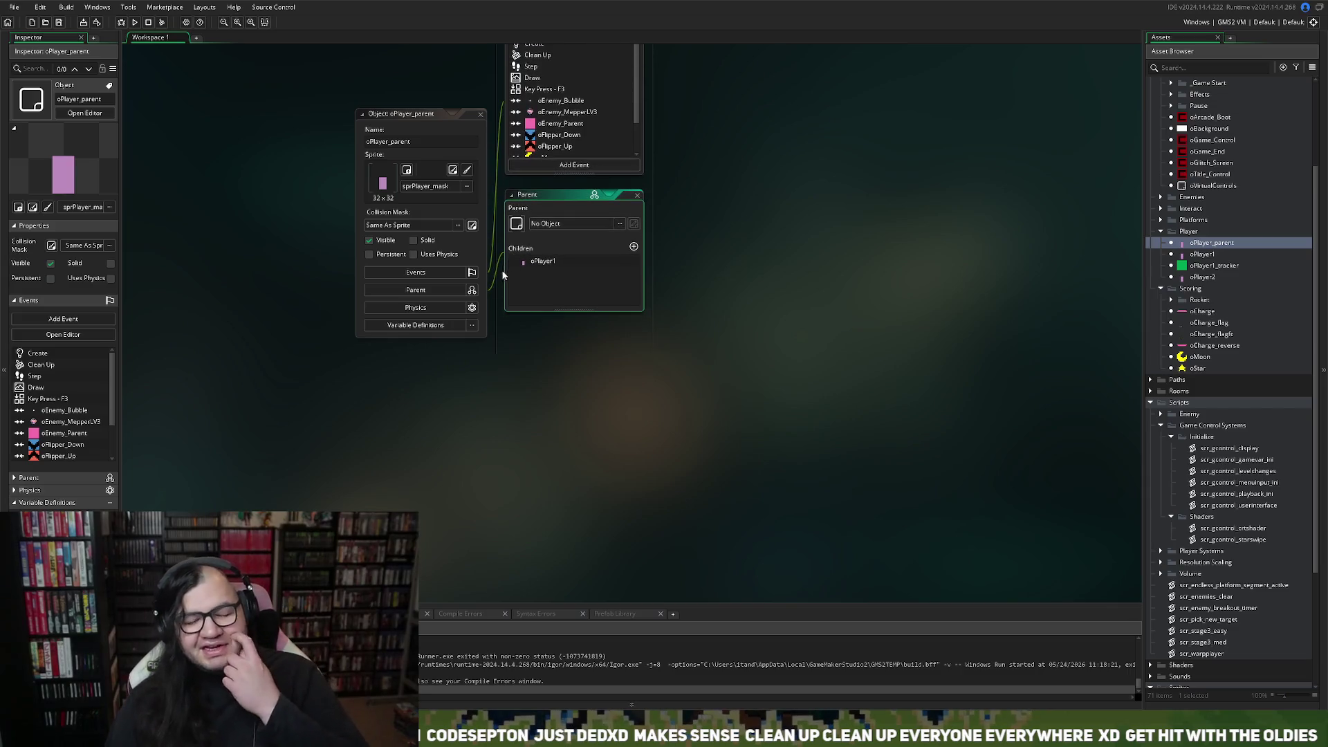
{"action": "scroll", "coordinate": [477, 284], "scroll_direction": "up", "scroll_amount": 3}
{"action": "mouse_move", "coordinate": [579, 270]}
{"action": "left_mouse_down"}
{"action": "mouse_move", "coordinate": [578, 396]}
{"action": "mouse_move", "coordinate": [571, 305]}
{"action": "mouse_move", "coordinate": [572, 316]}
{"action": "left_mouse_up"}
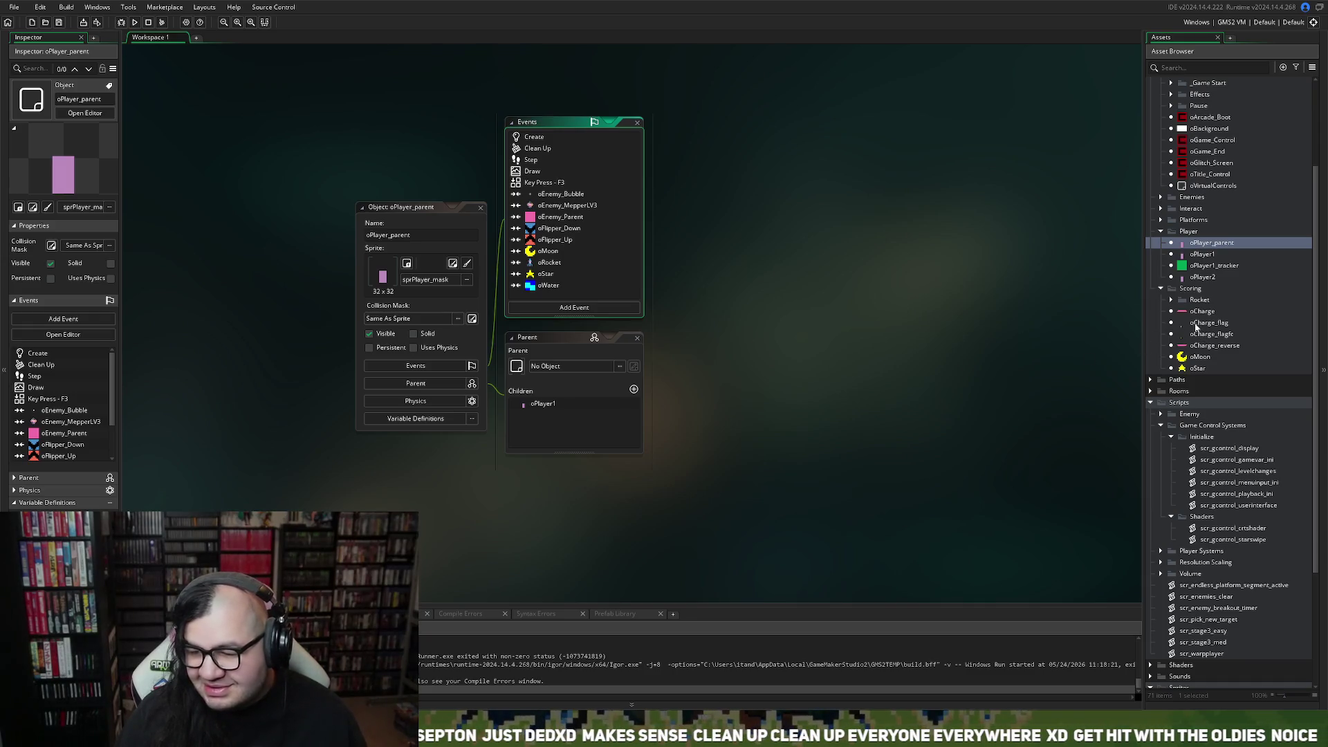
{"action": "scroll", "coordinate": [1221, 330], "scroll_direction": "up", "scroll_amount": 2}
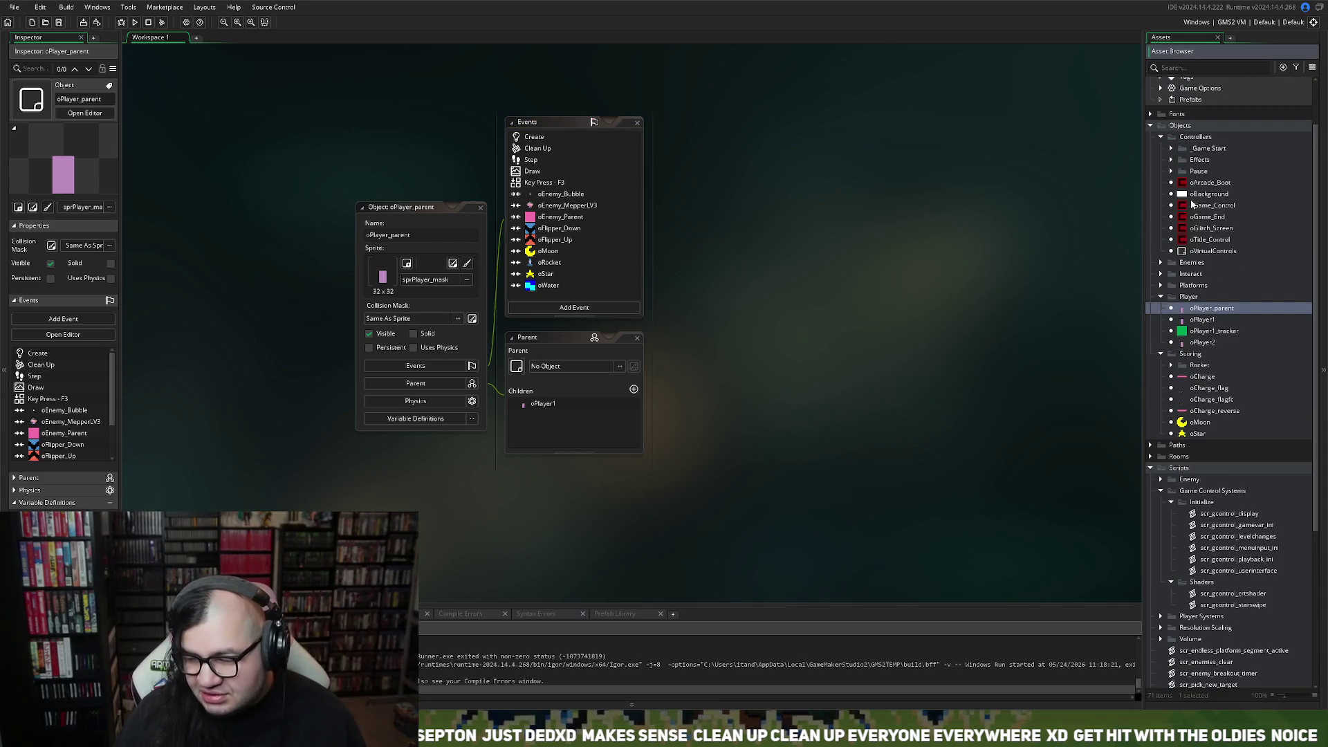
Open oGame_Control's Draw GUI event code maximized in its own tab.
{"action": "double_click", "coordinate": [1176, 208]}
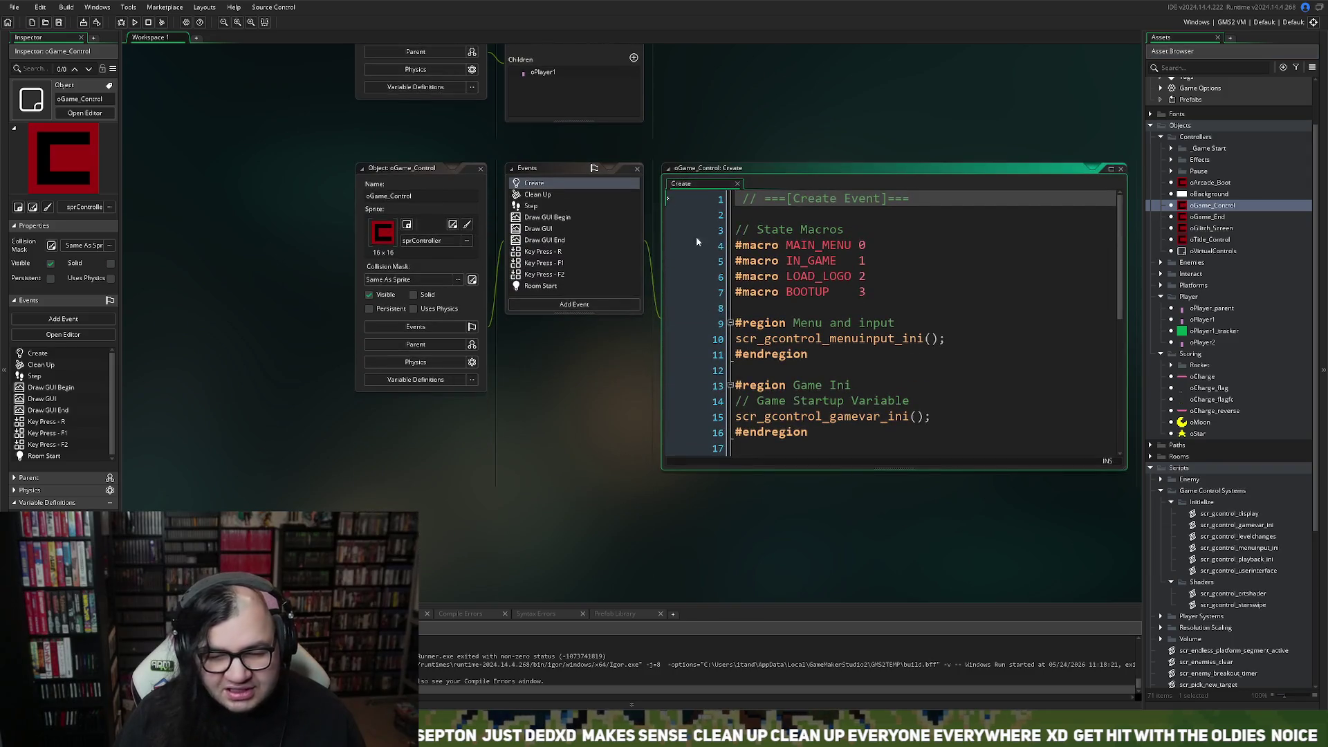
{"action": "right_click", "coordinate": [588, 206]}
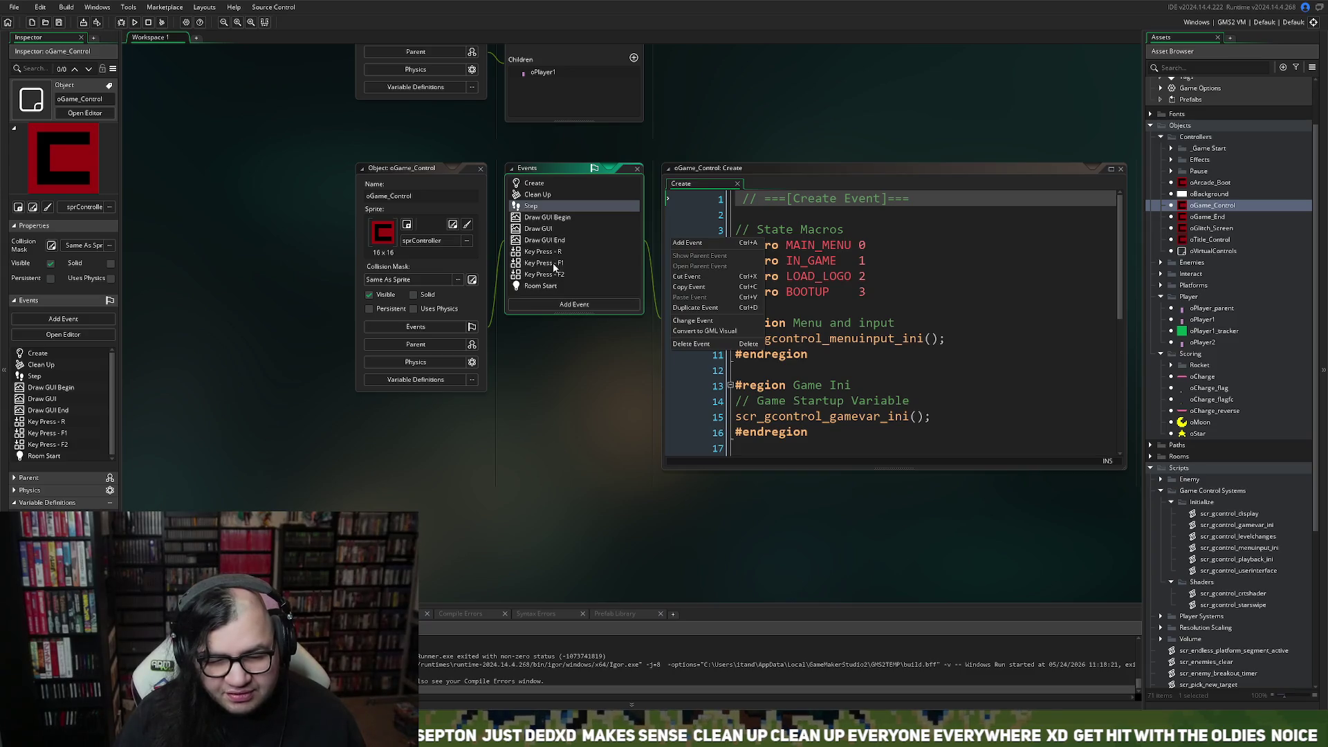
{"action": "double_click", "coordinate": [545, 232]}
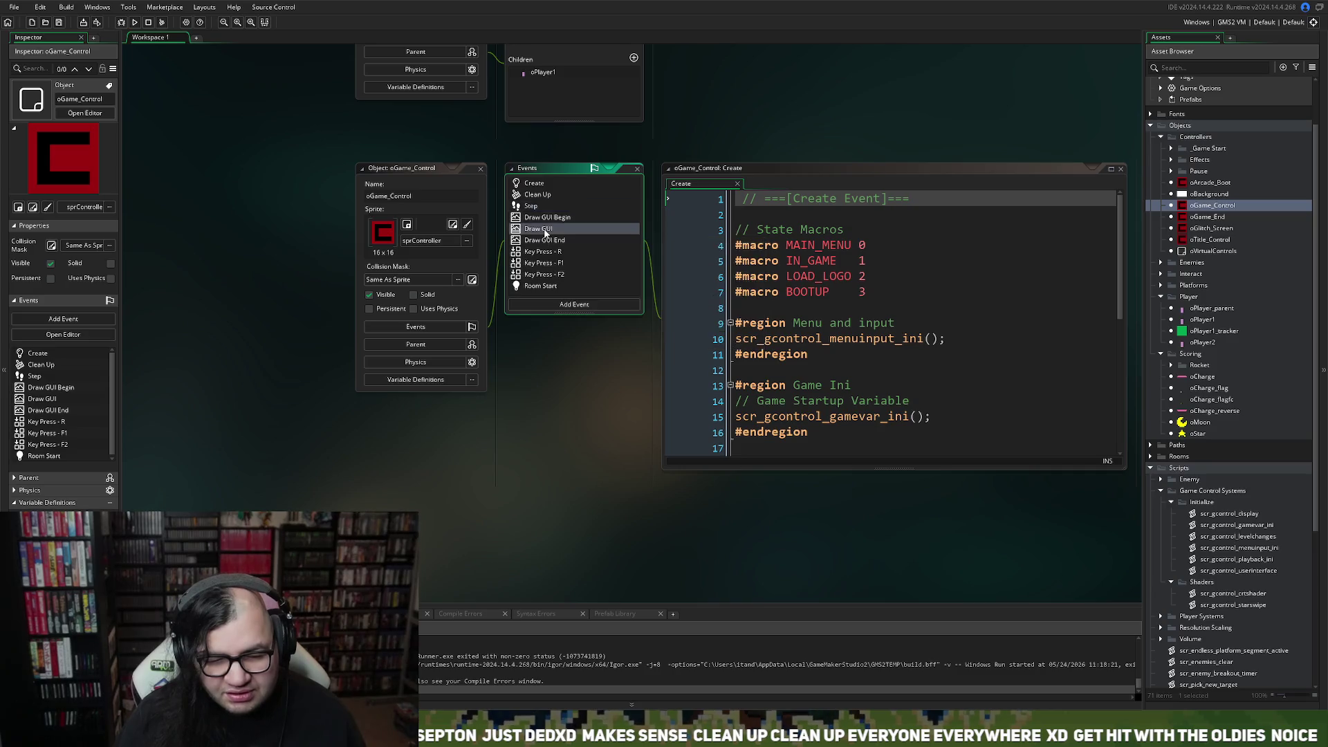
{"action": "left_click", "coordinate": [887, 173]}
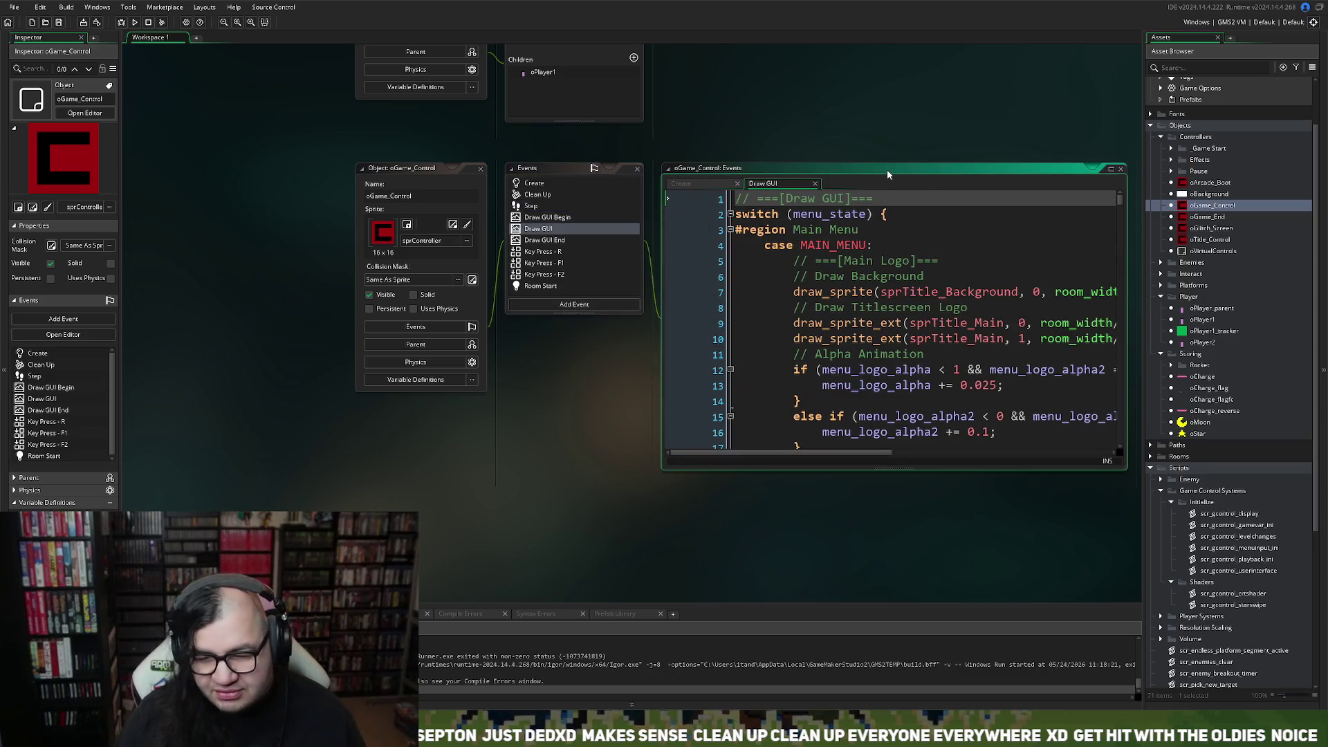
{"action": "left_click", "coordinate": [1110, 171]}
{"action": "left_click", "coordinate": [799, 300]}
{"action": "left_click", "coordinate": [800, 360]}
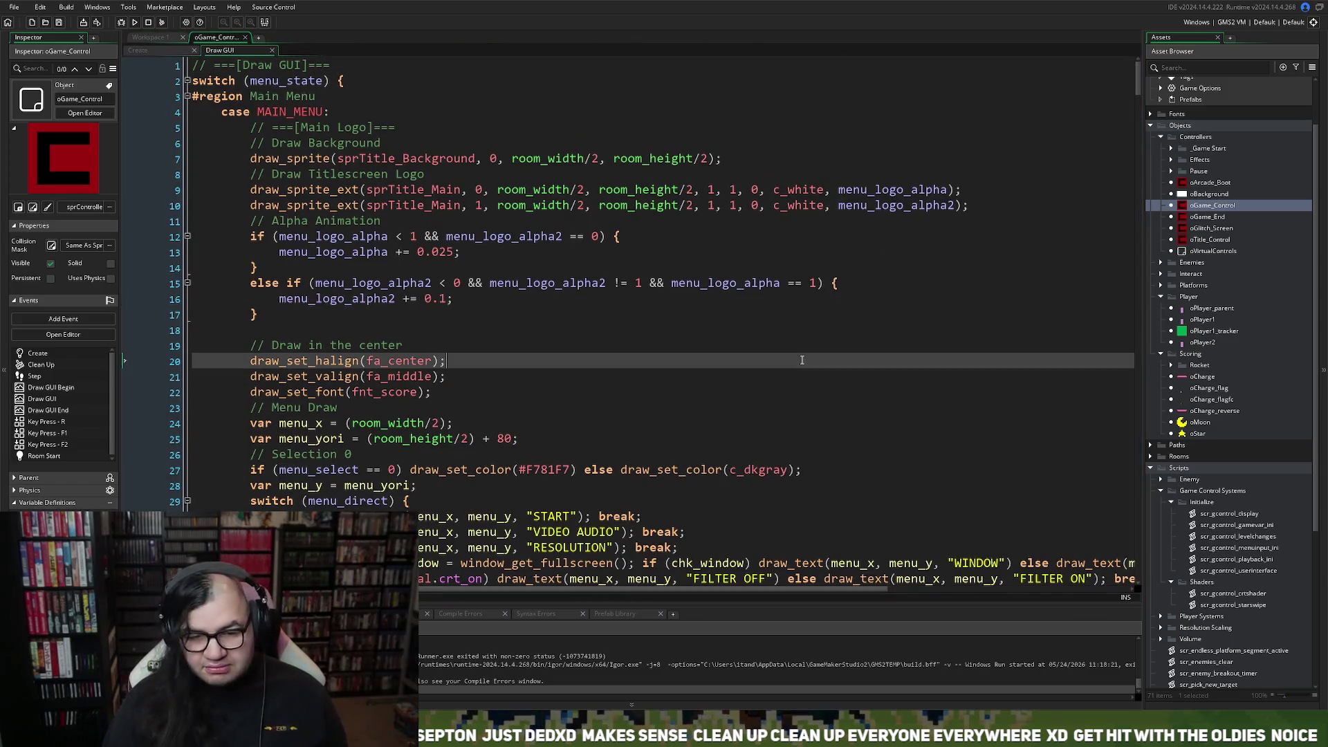
Search the Draw GUI code for oPlayer1 and add a blank line 114 above the with (oPlayer1) block.
{"action": "key", "text": "ctrl+f"}
{"action": "type", "text": "oPlayer"}
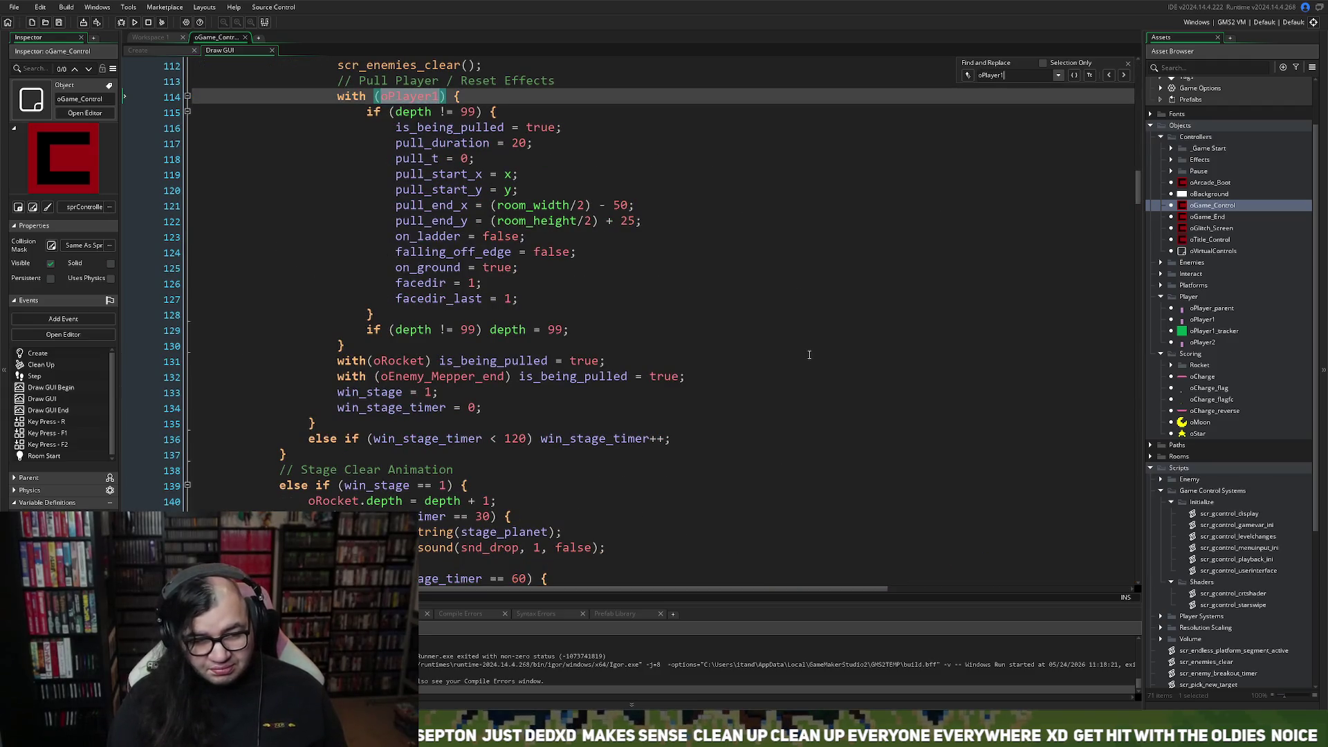
{"action": "type", "text": "1"}
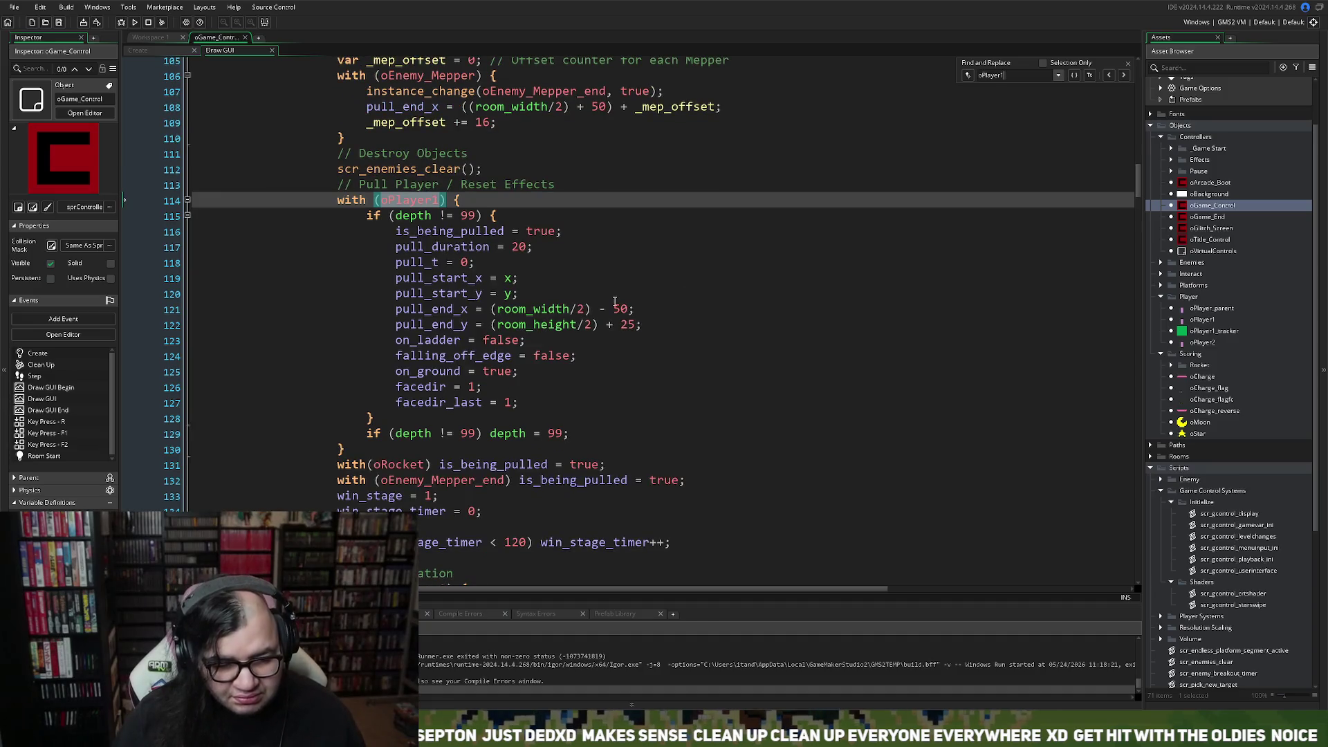
{"action": "scroll", "coordinate": [614, 302], "scroll_direction": "up", "scroll_amount": 5}
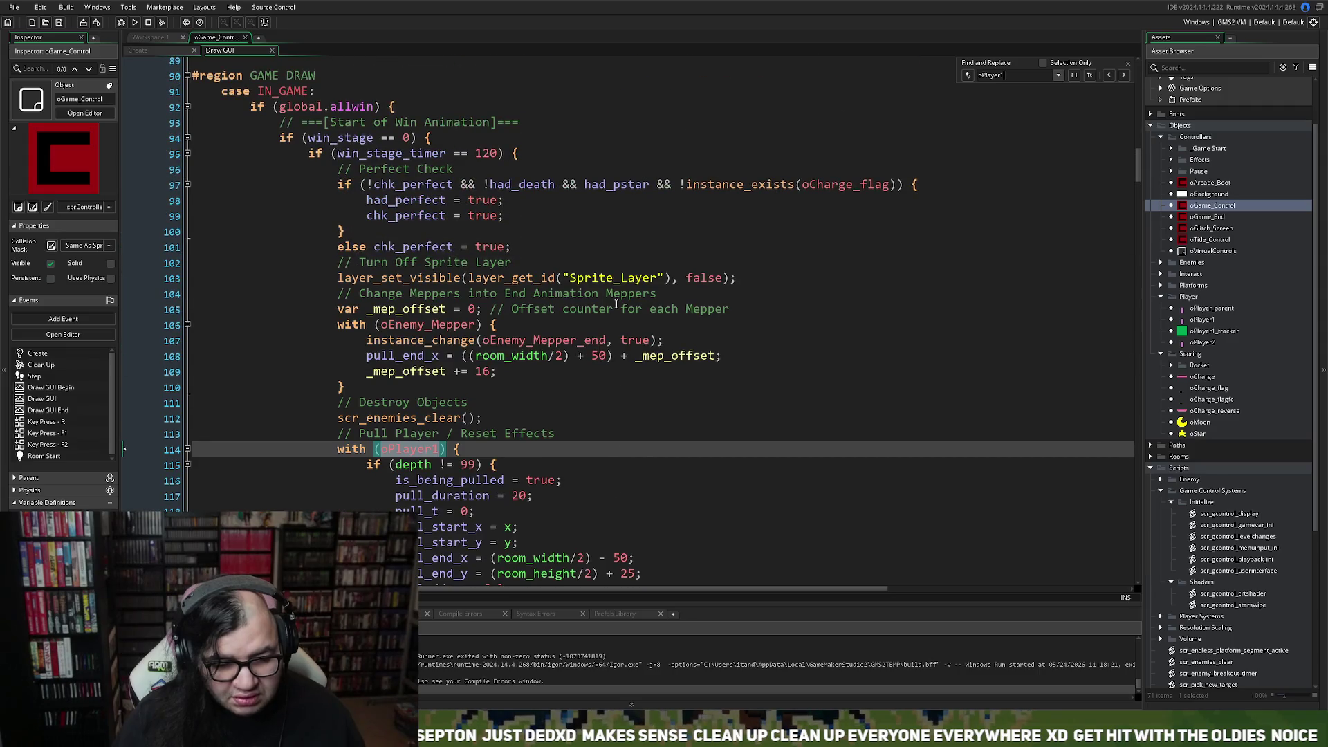
{"action": "scroll", "coordinate": [616, 303], "scroll_direction": "down", "scroll_amount": 1}
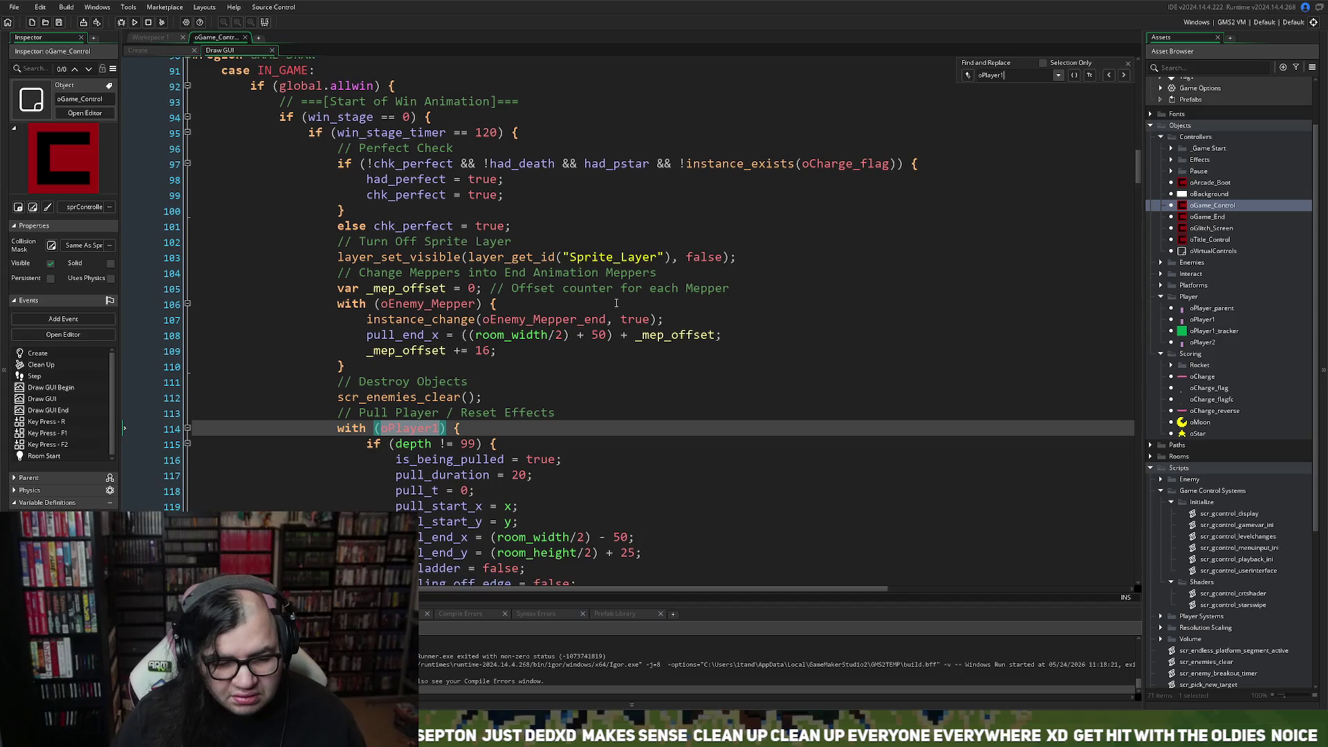
{"action": "scroll", "coordinate": [614, 305], "scroll_direction": "down", "scroll_amount": 4}
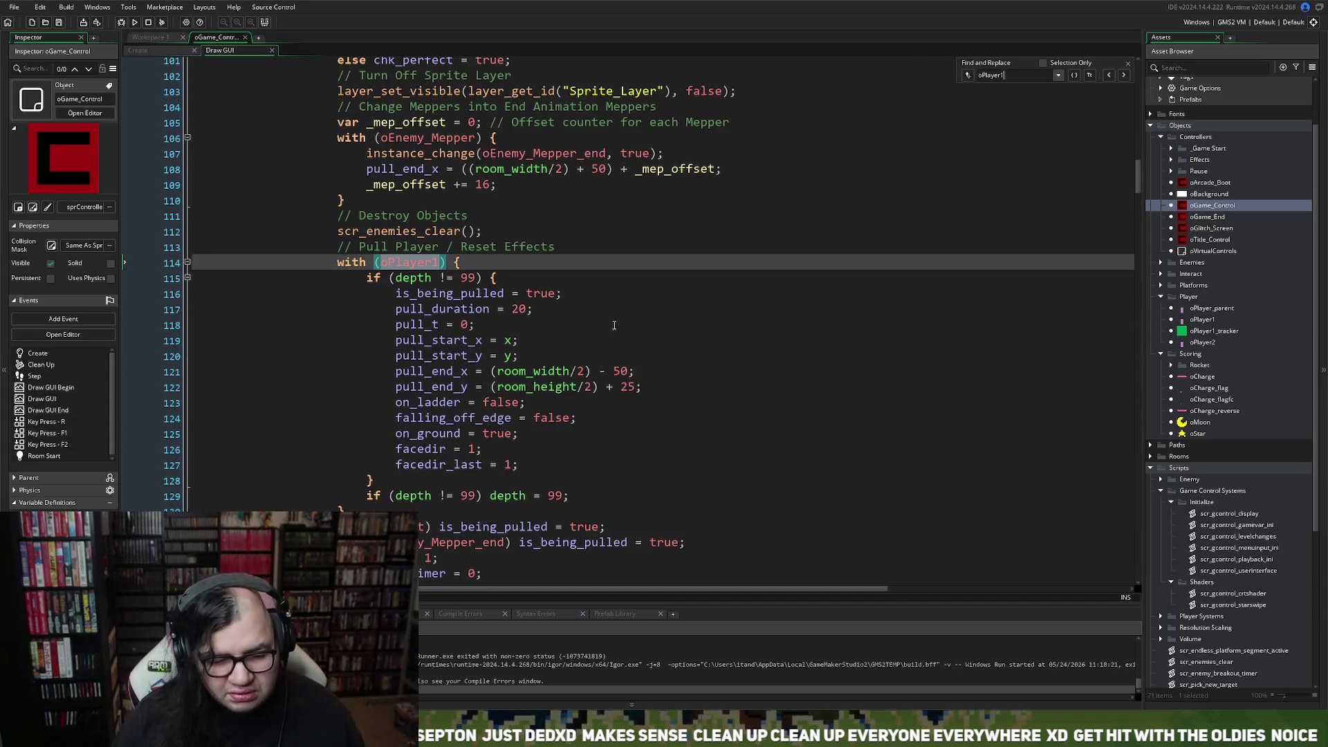
{"action": "left_click", "coordinate": [337, 266]}
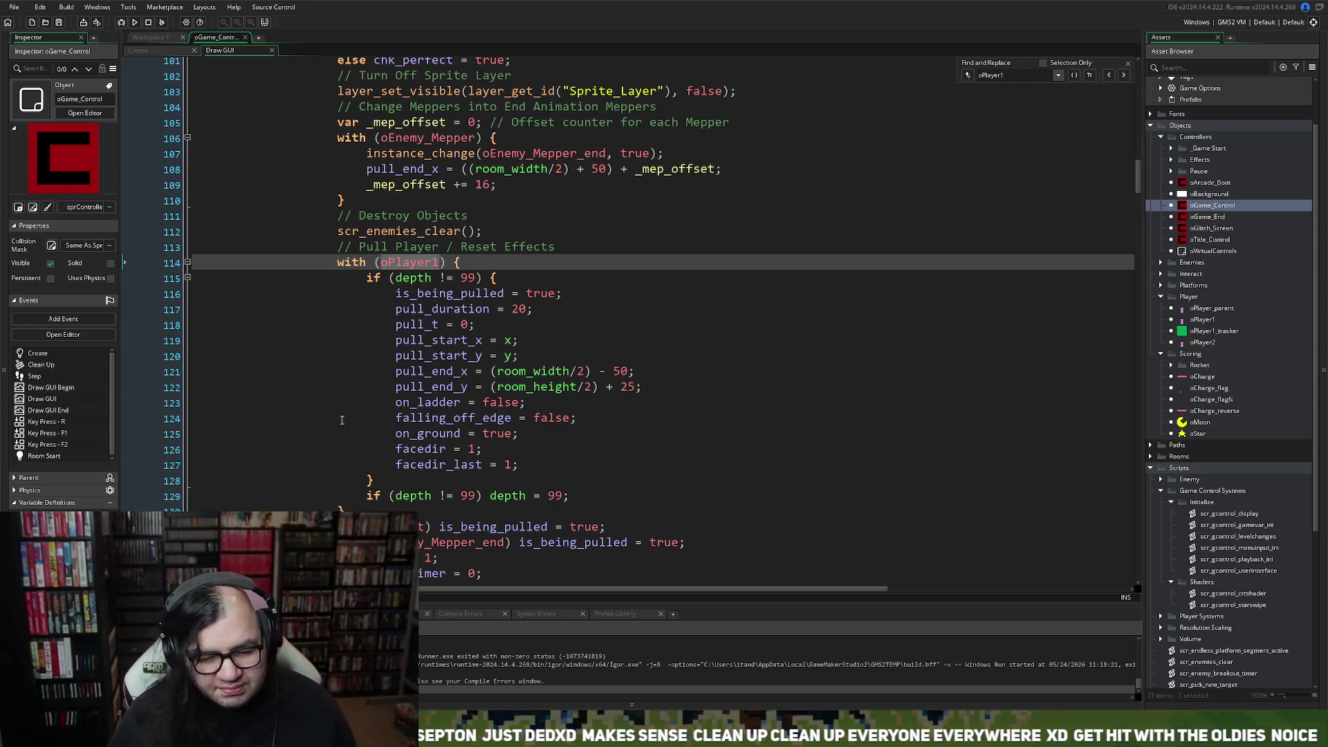
{"action": "key", "text": "Return"}
{"action": "left_click", "coordinate": [348, 263]}
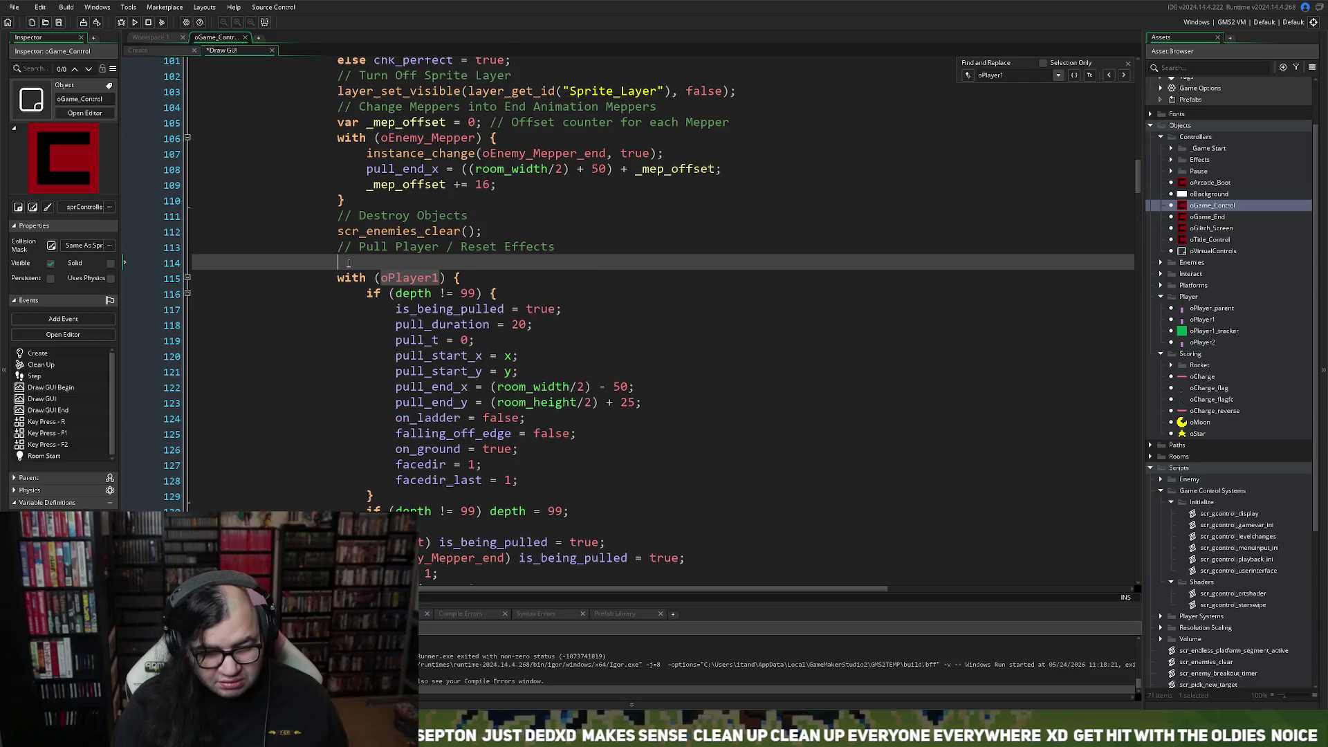
Write if (instance_exists(oPlayer1)) on the new line 114.
{"action": "type", "text": "if "}
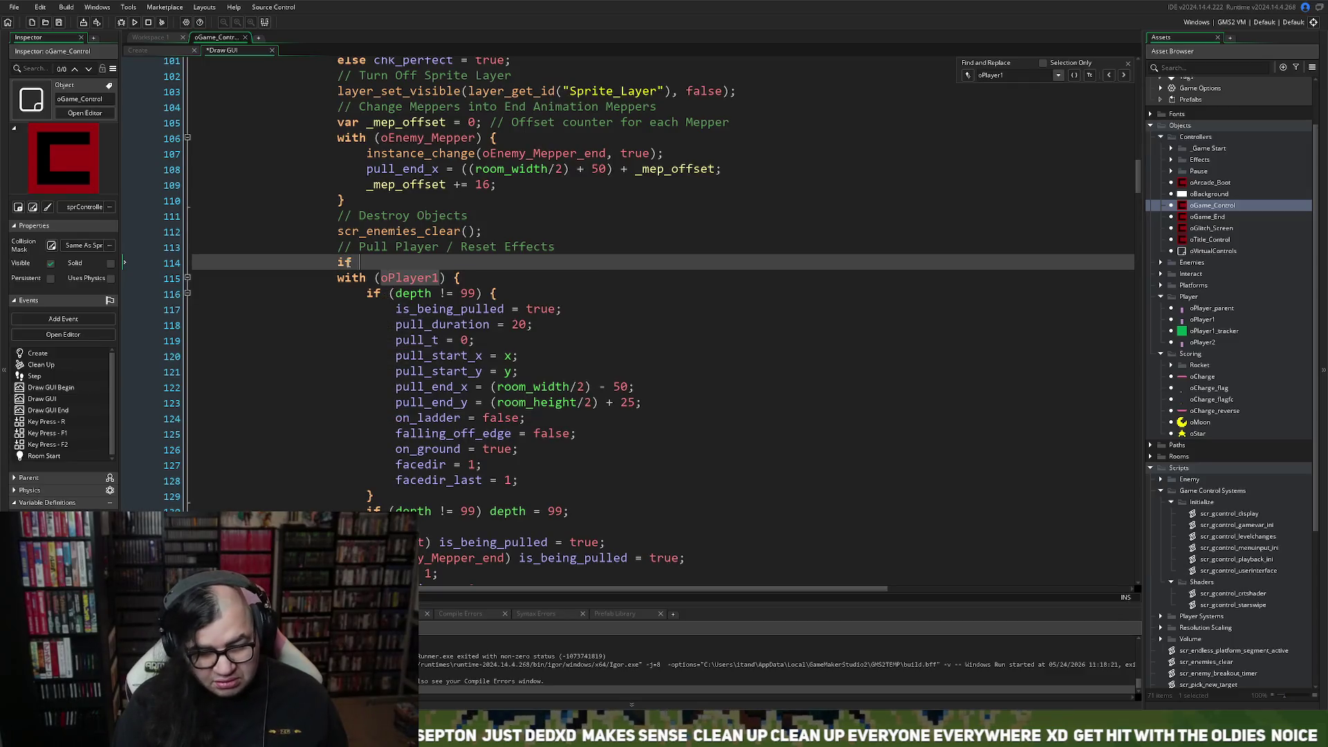
{"action": "type", "text": "o"}
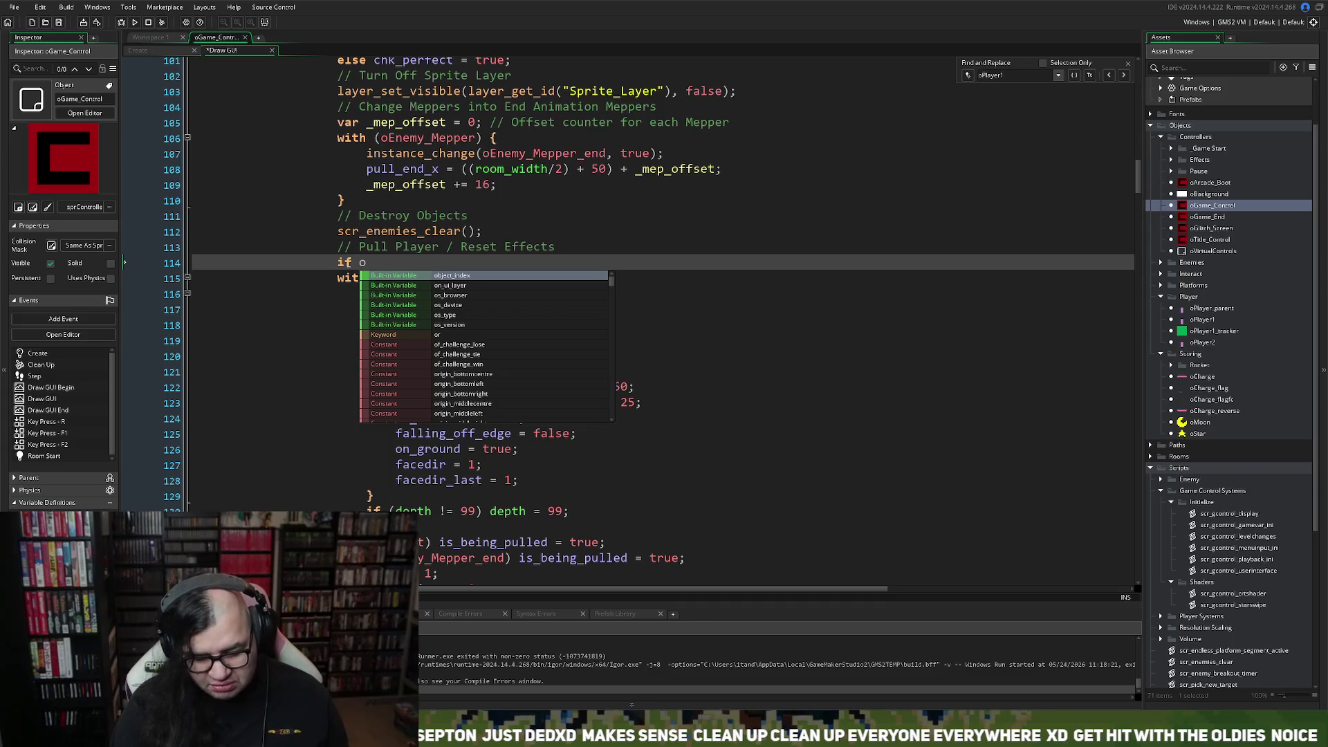
{"action": "type", "text": "Pl"}
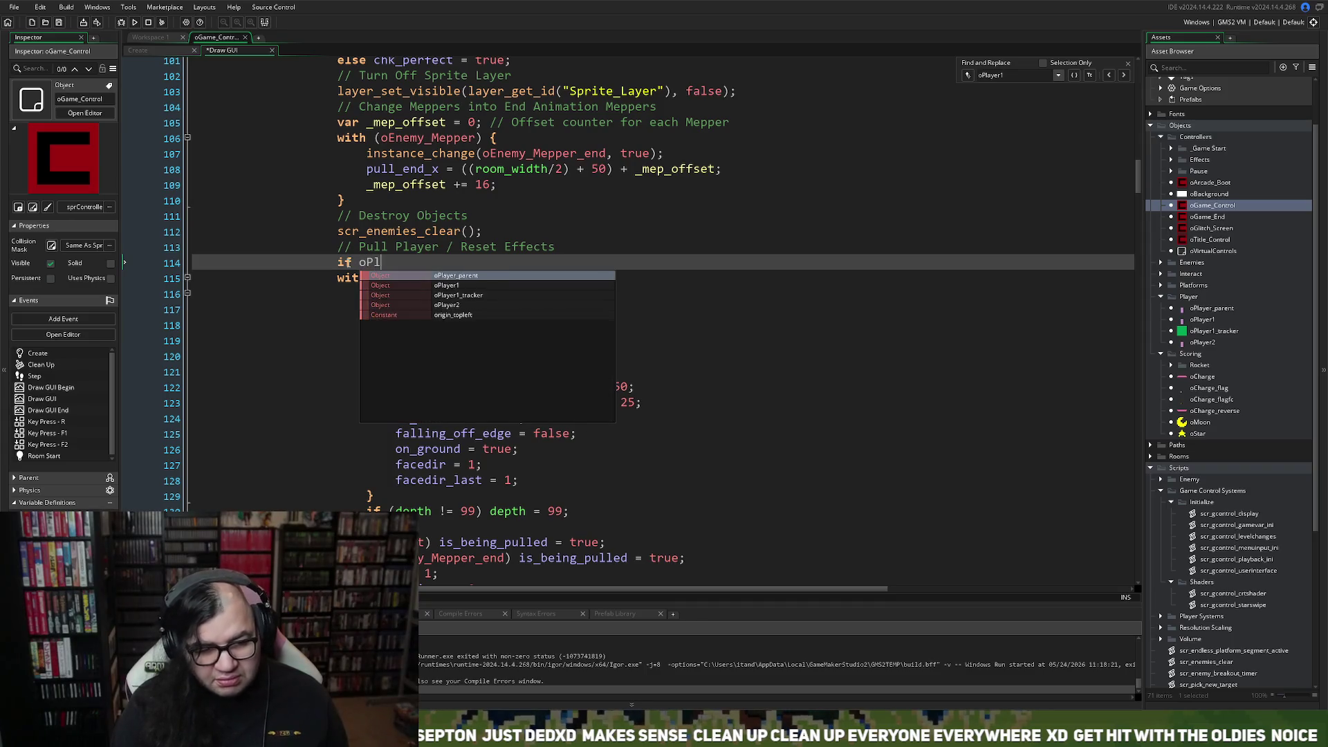
{"action": "type", "text": "ayer1"}
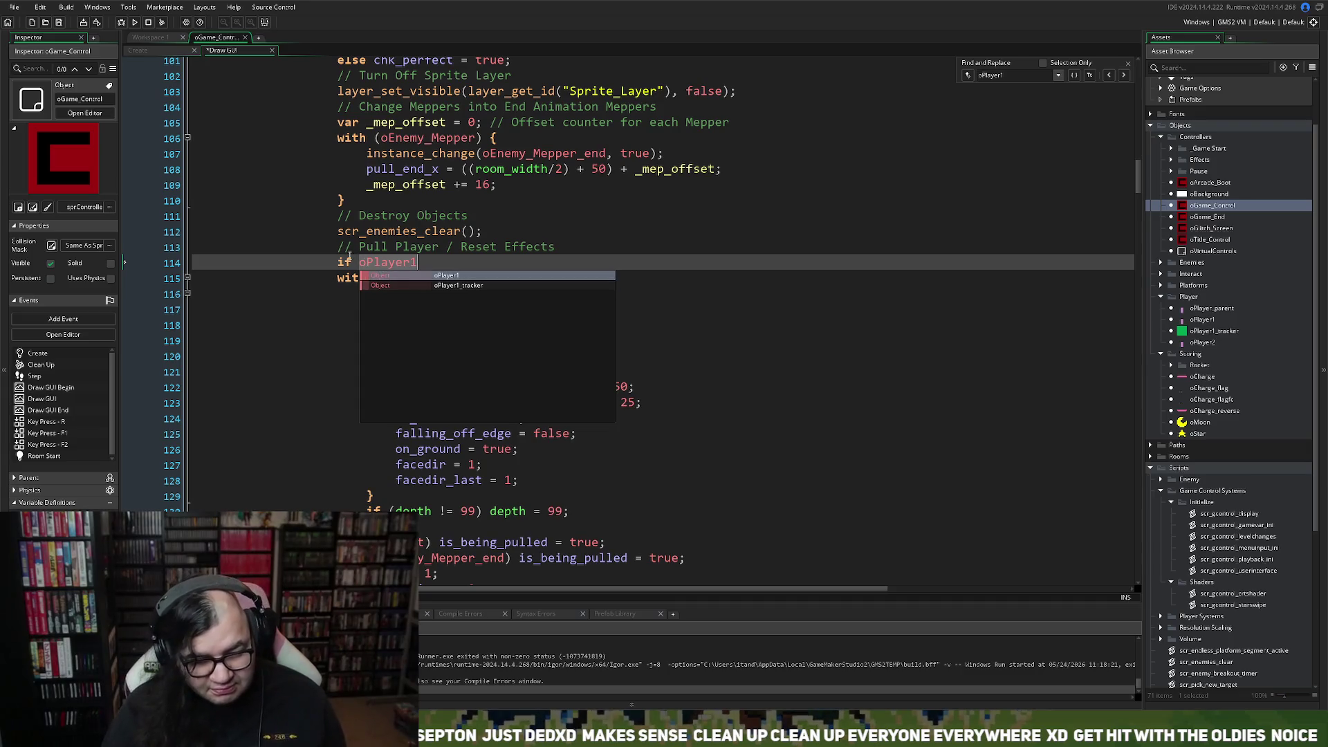
{"action": "key", "text": "ctrl+BackSpace"}
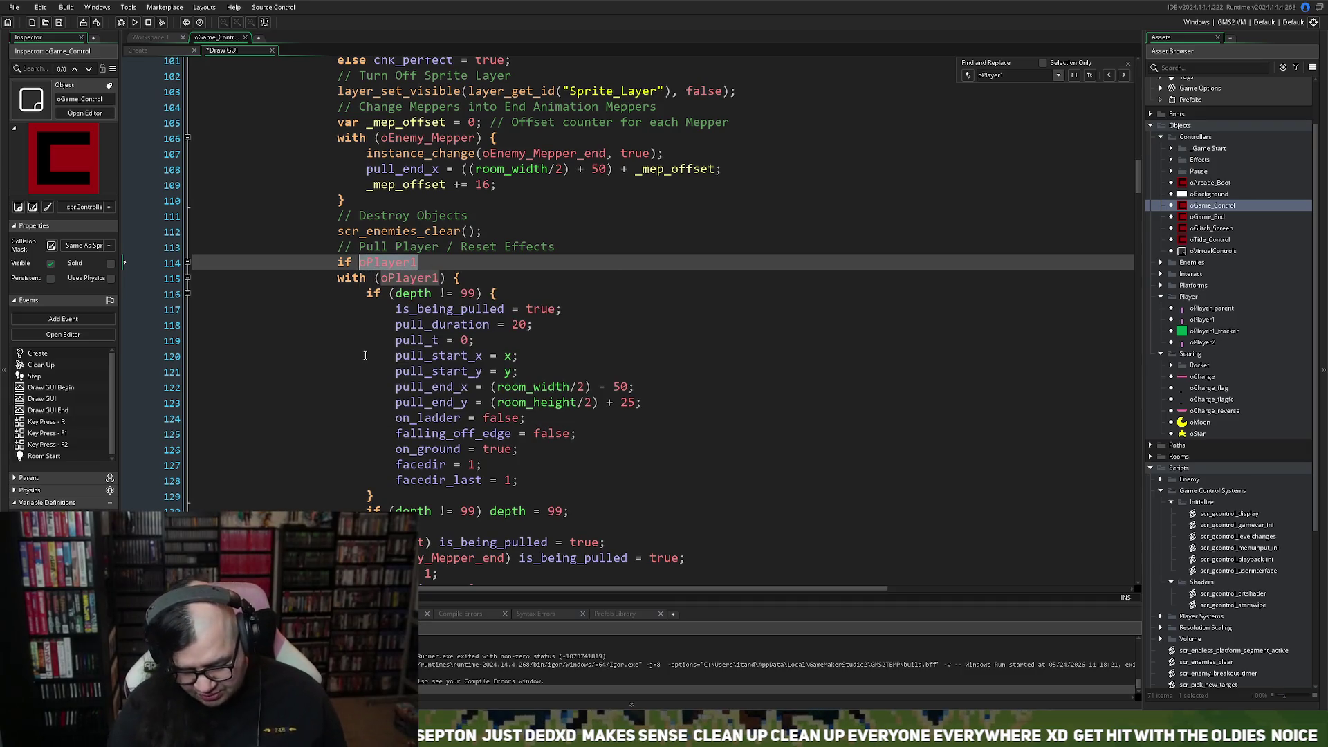
{"action": "type", "text": "instance_ex"}
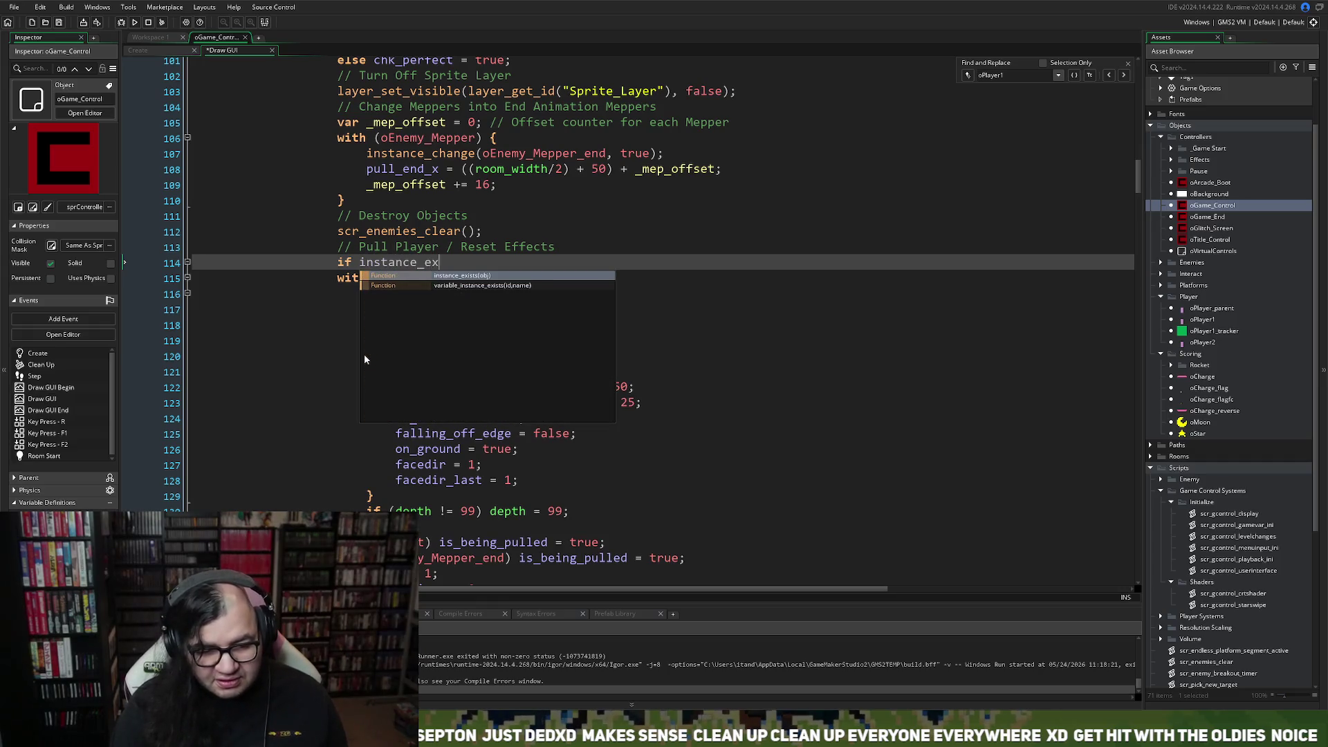
{"action": "key", "text": "Return"}
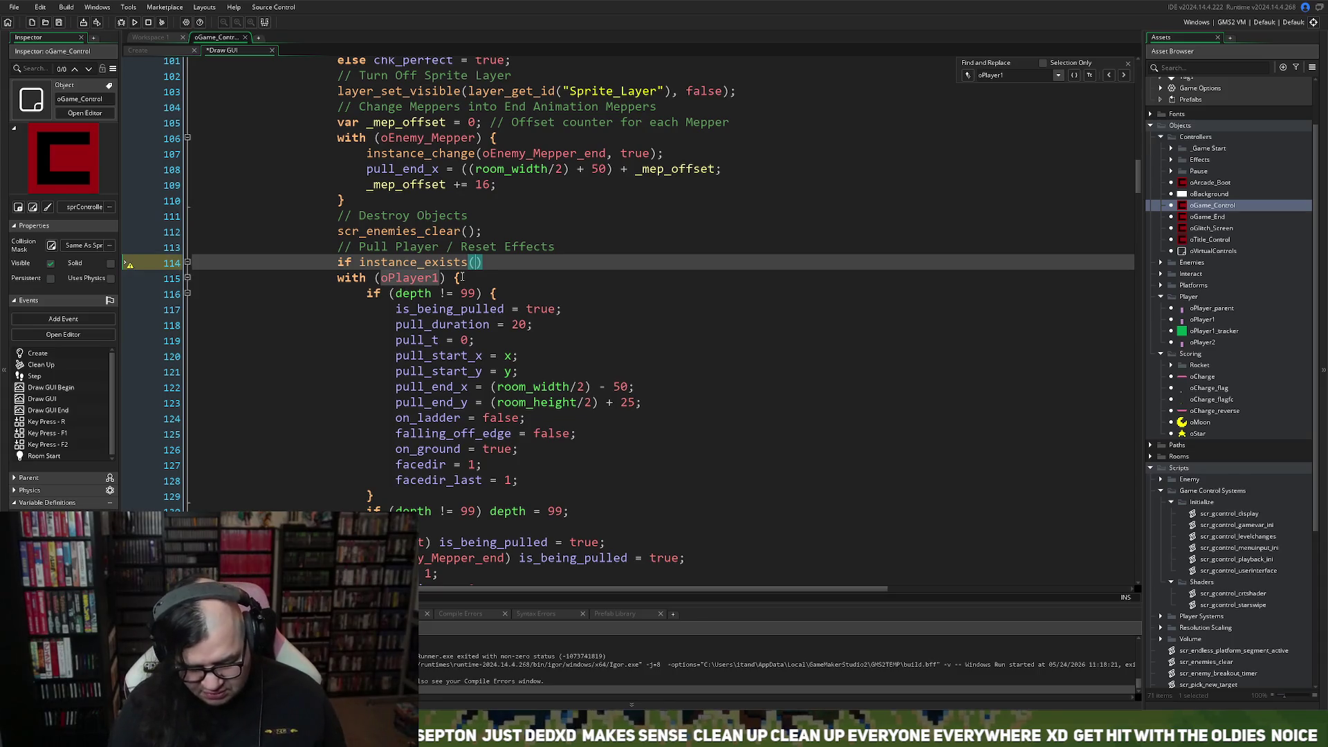
{"action": "type", "text": "oPlayer1"}
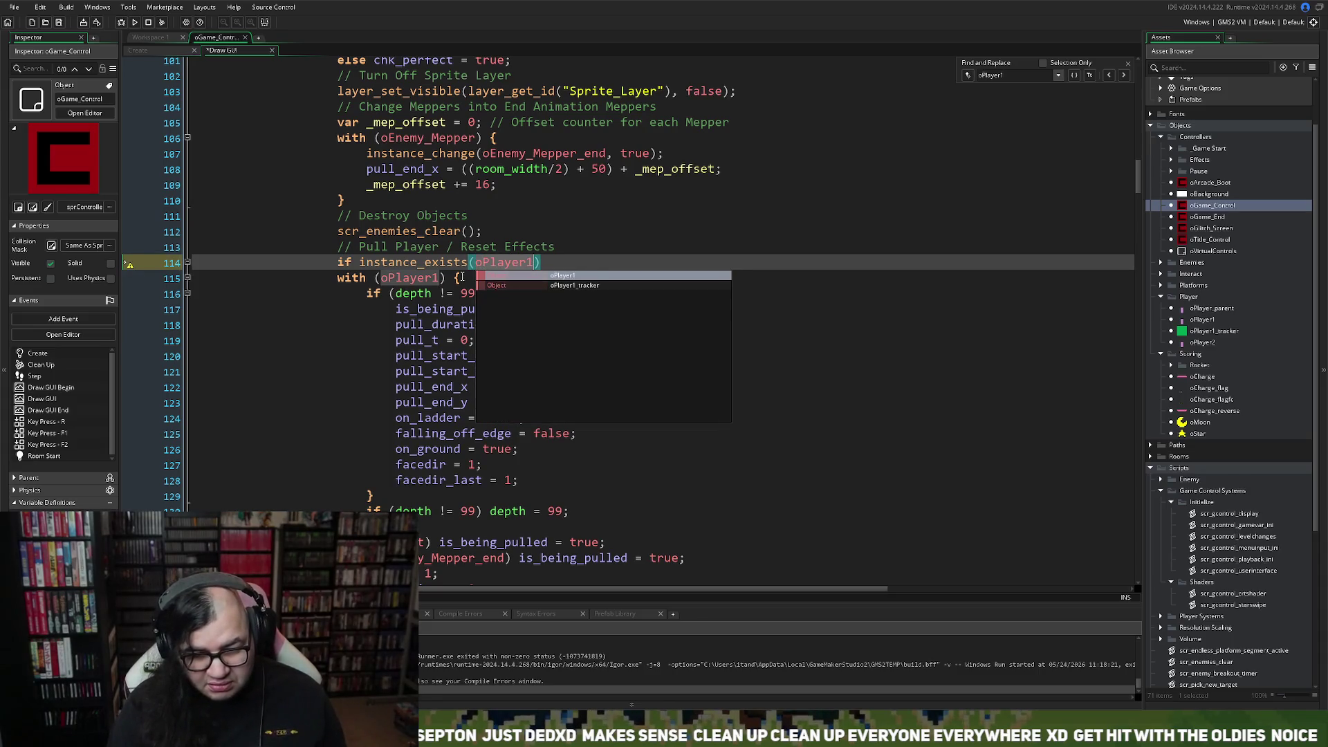
{"action": "left_click", "coordinate": [360, 263]}
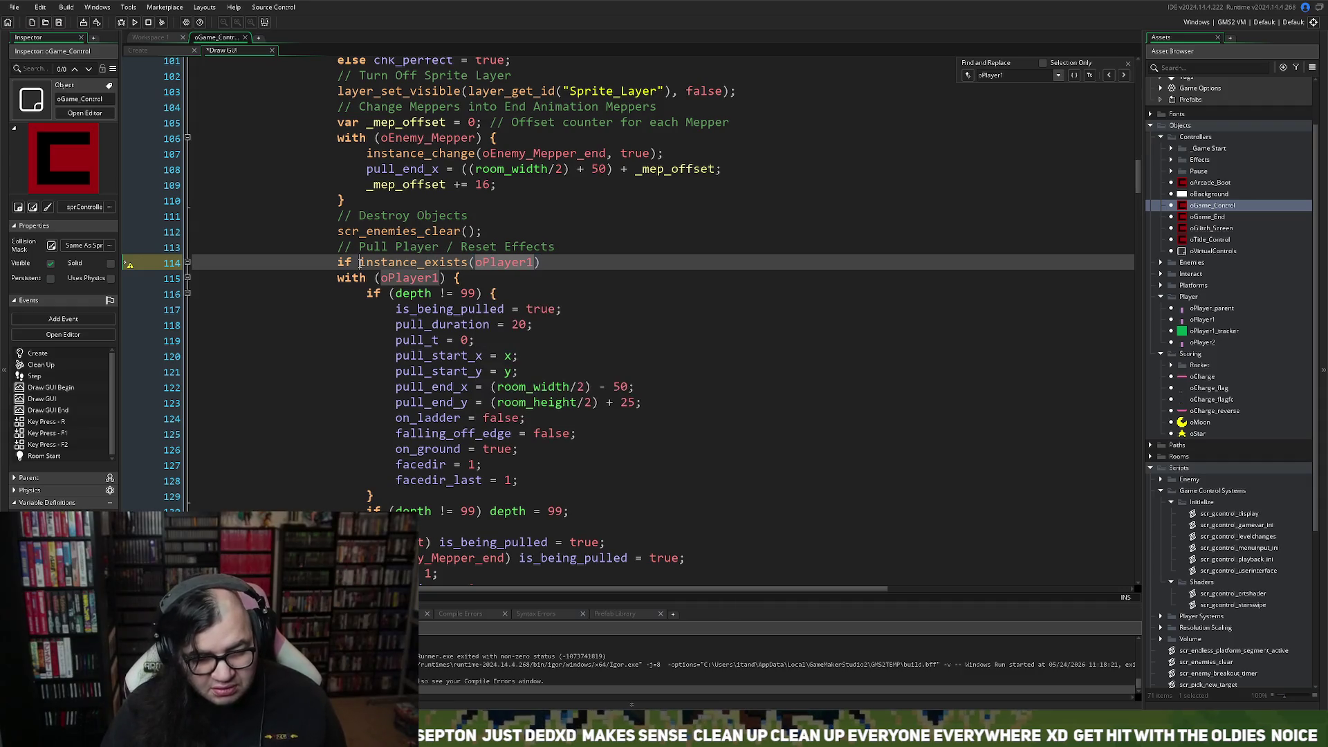
{"action": "type", "text": "("}
{"action": "left_click", "coordinate": [549, 263]}
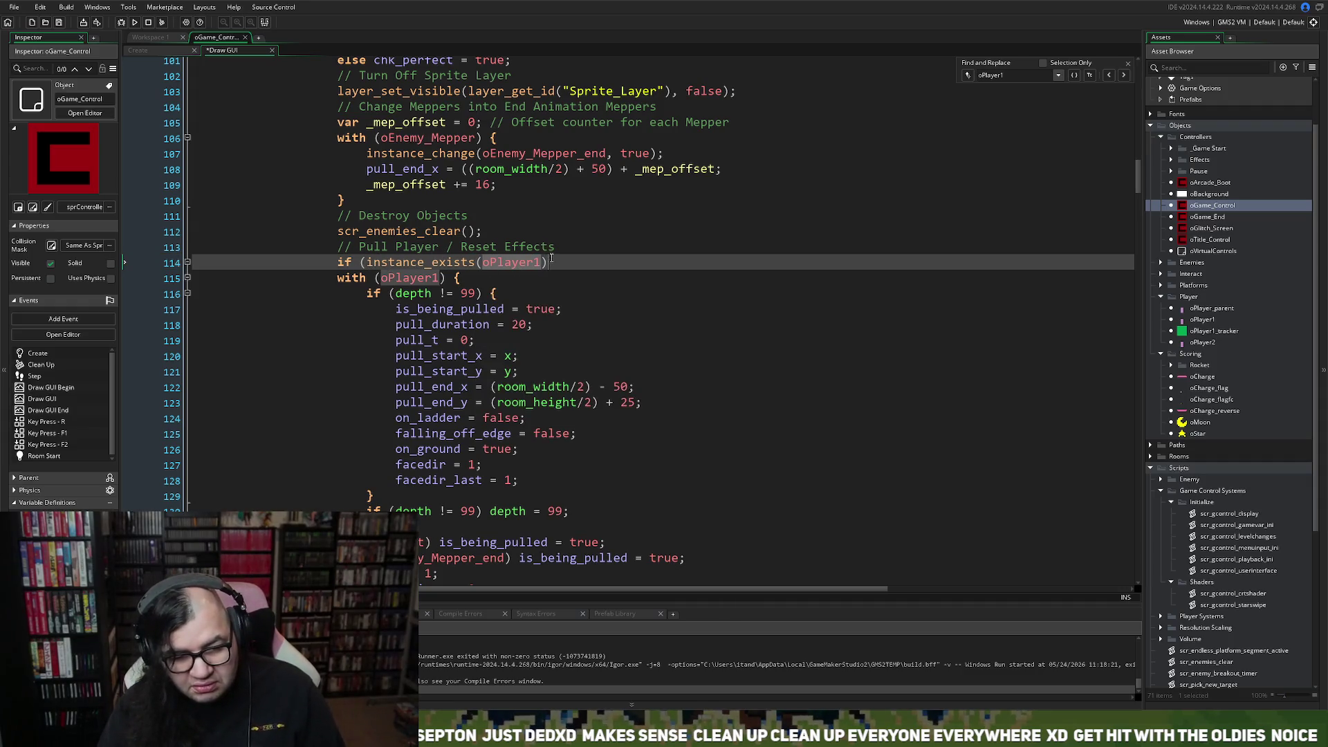
{"action": "type", "text": ")"}
Indent the with (oPlayer1) block on lines 115–130 under the new check and add a trailing blank line.
{"action": "mouse_move", "coordinate": [570, 511]}
{"action": "left_mouse_down"}
{"action": "mouse_move", "coordinate": [532, 510]}
{"action": "mouse_move", "coordinate": [415, 404]}
{"action": "mouse_move", "coordinate": [334, 280]}
{"action": "left_mouse_up"}
{"action": "key", "text": "Tab"}
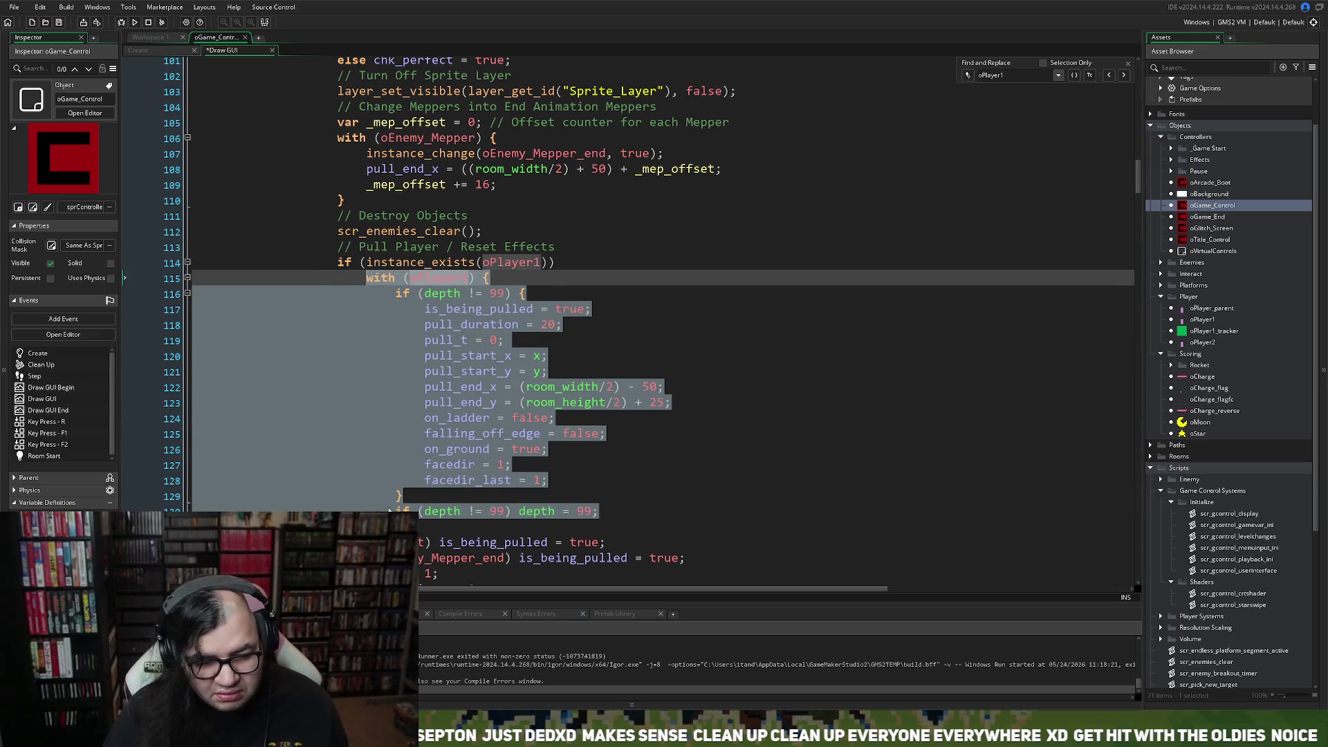
{"action": "key", "text": "Down"}
{"action": "key", "text": "Return"}
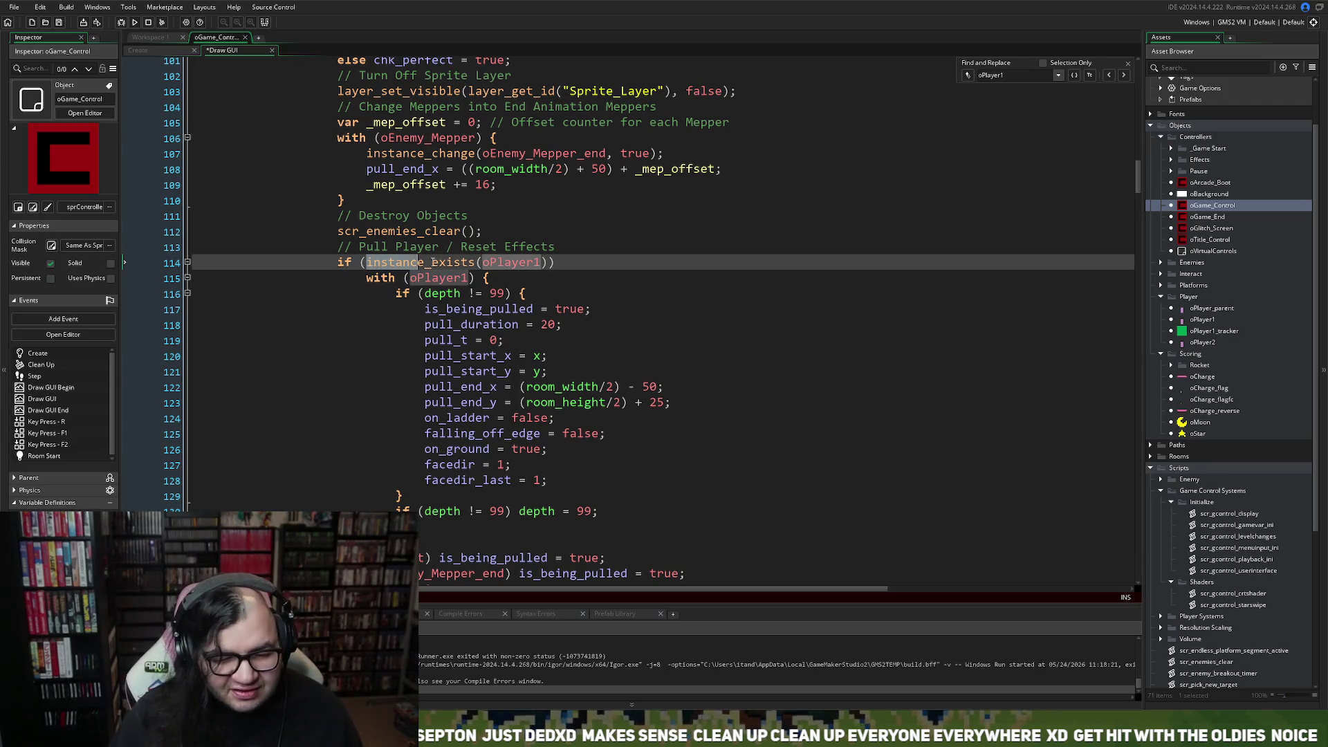
{"action": "left_click_drag", "start_coordinate": [482, 261], "coordinate": [562, 271]}
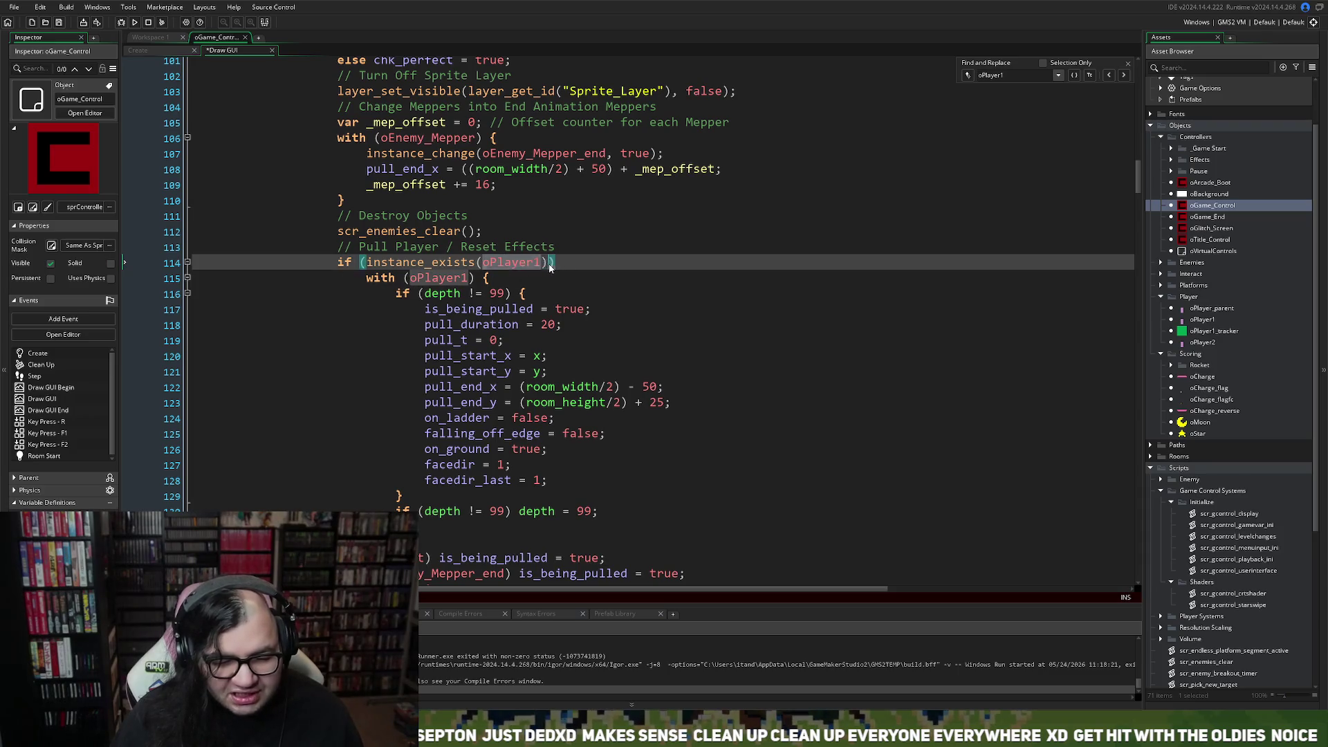
{"action": "left_click", "coordinate": [429, 278]}
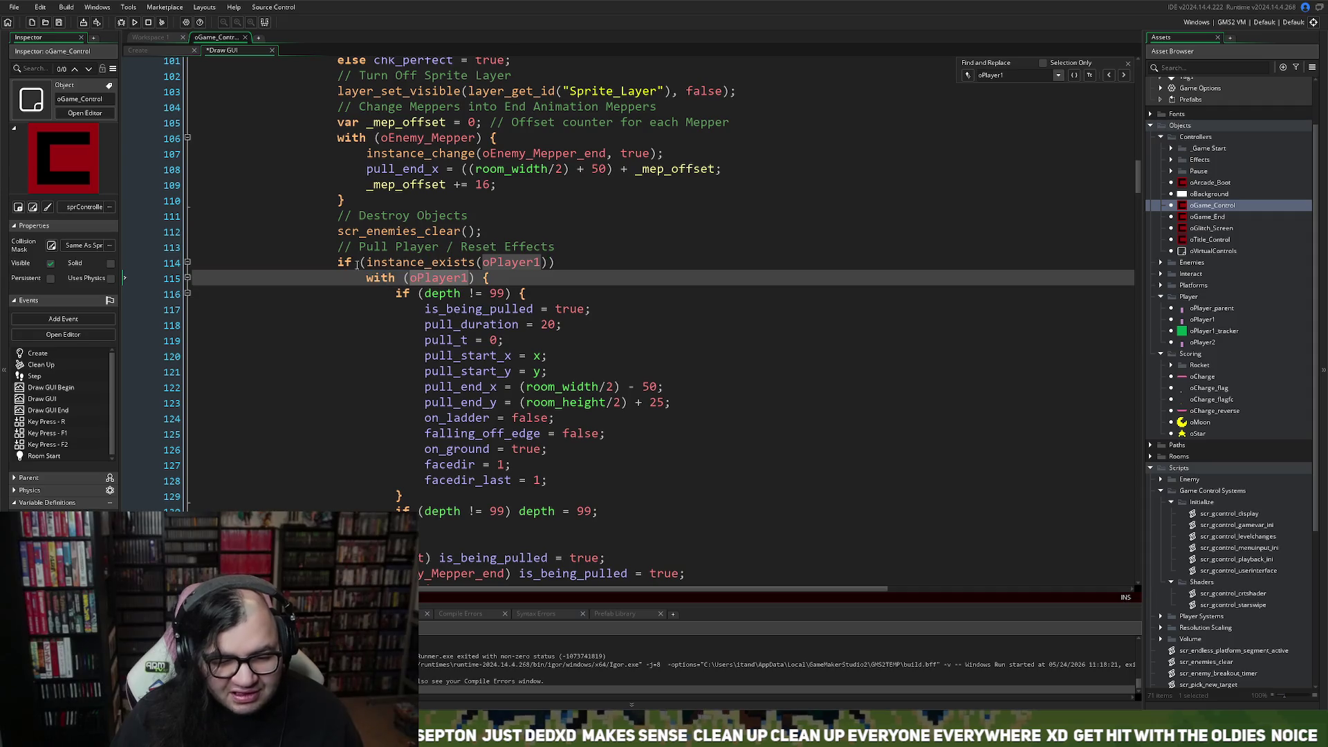
{"action": "scroll", "coordinate": [387, 278], "scroll_direction": "down", "scroll_amount": 8}
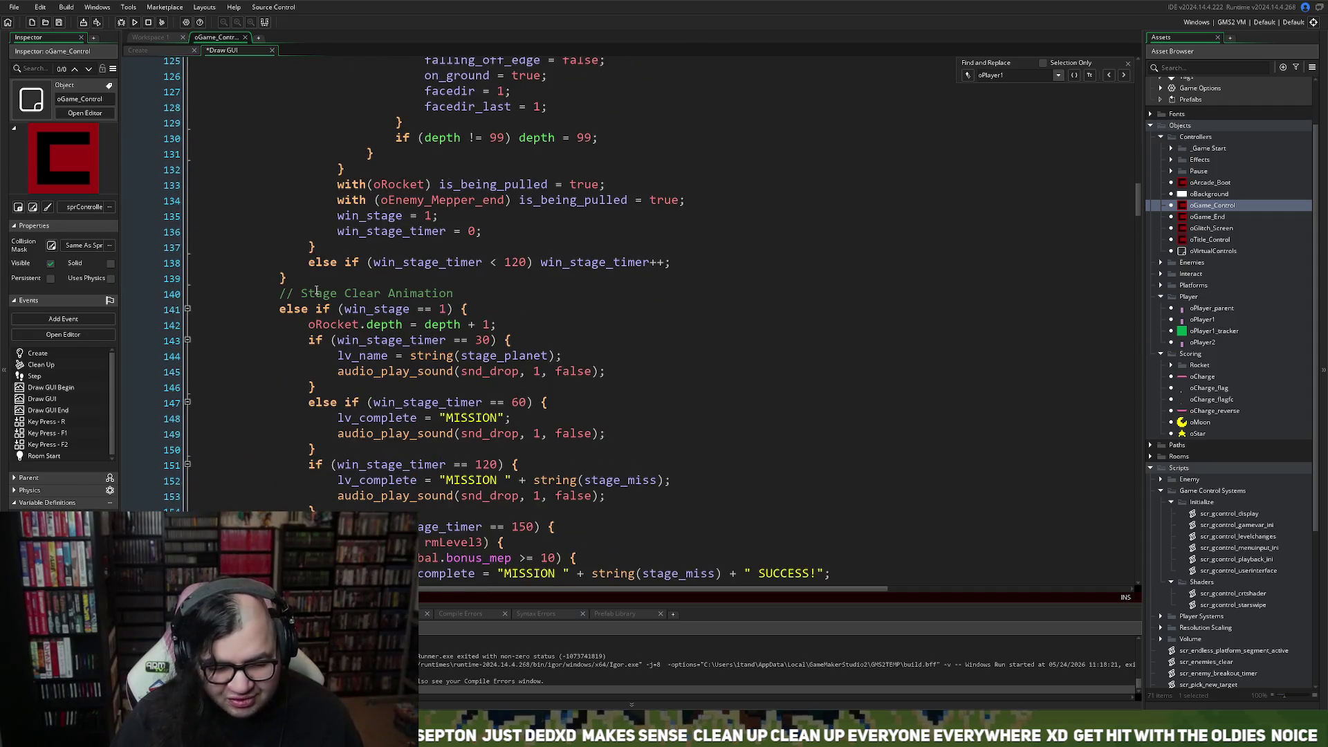
Close the Draw GUI code, returning to oGame_Control's Create code, and expand the Rooms folder.
{"action": "left_click", "coordinate": [272, 50]}
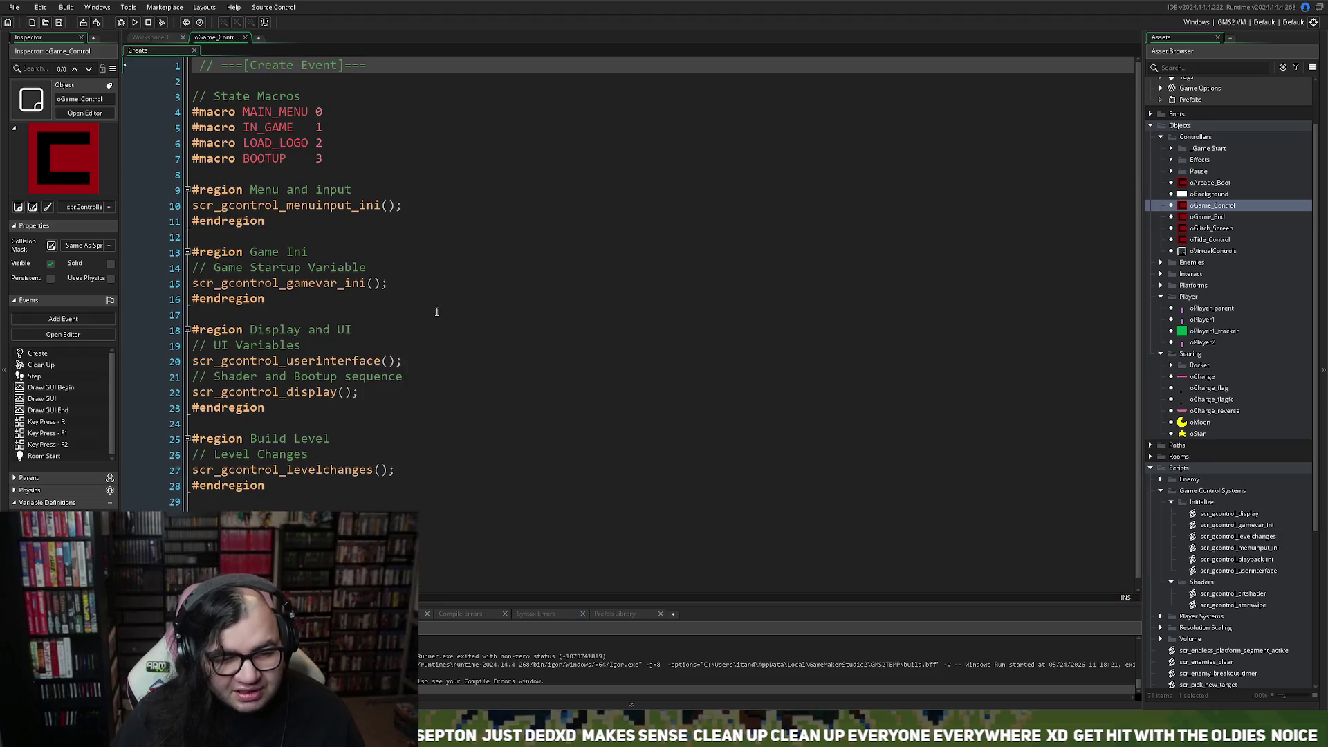
{"action": "scroll", "coordinate": [1162, 415], "scroll_direction": "down", "scroll_amount": 6}
{"action": "left_click", "coordinate": [1161, 491]}
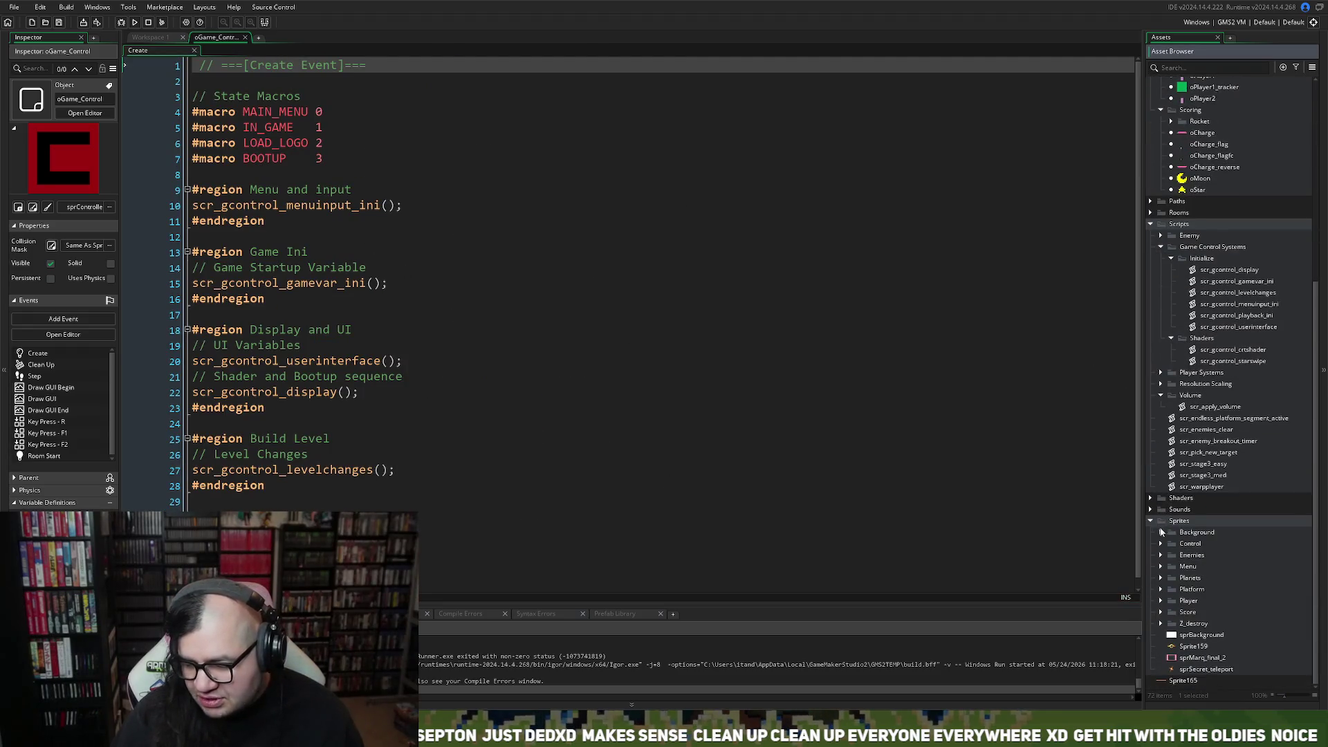
{"action": "scroll", "coordinate": [1170, 438], "scroll_direction": "up", "scroll_amount": 6}
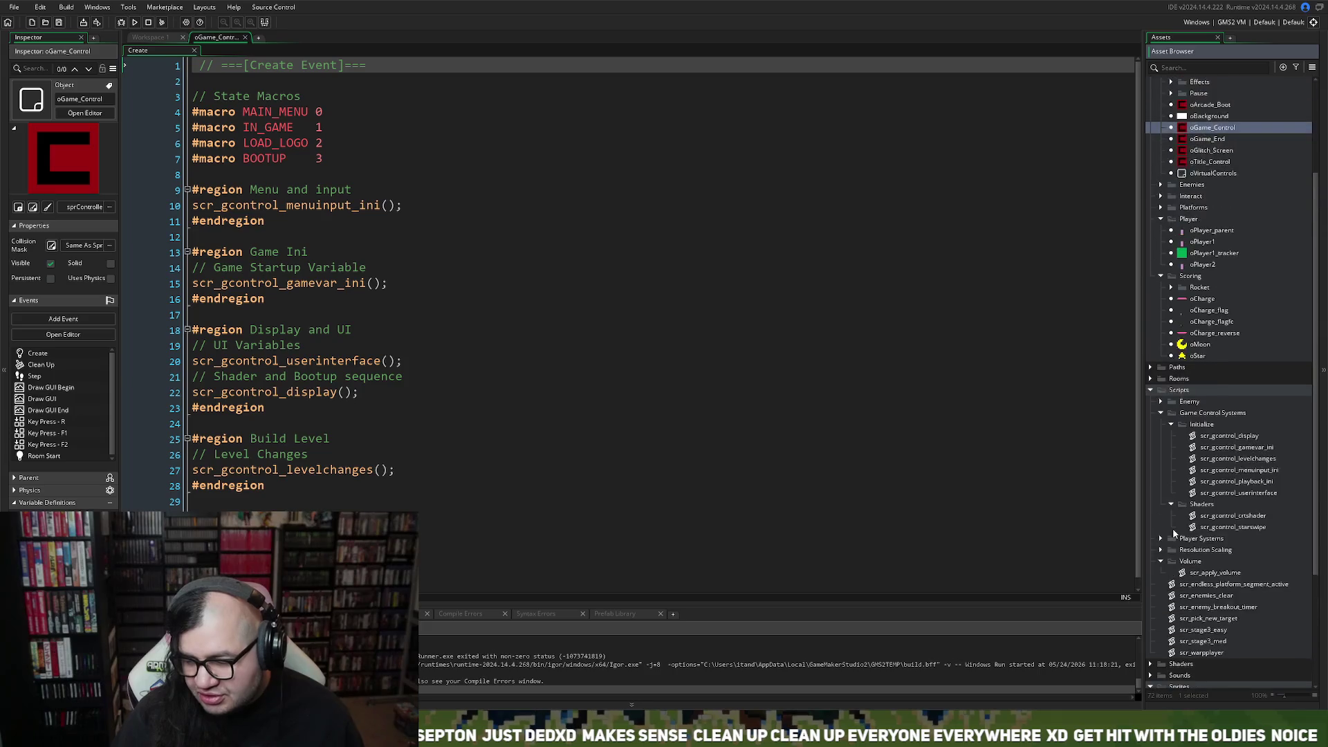
{"action": "scroll", "coordinate": [1172, 525], "scroll_direction": "up", "scroll_amount": 2}
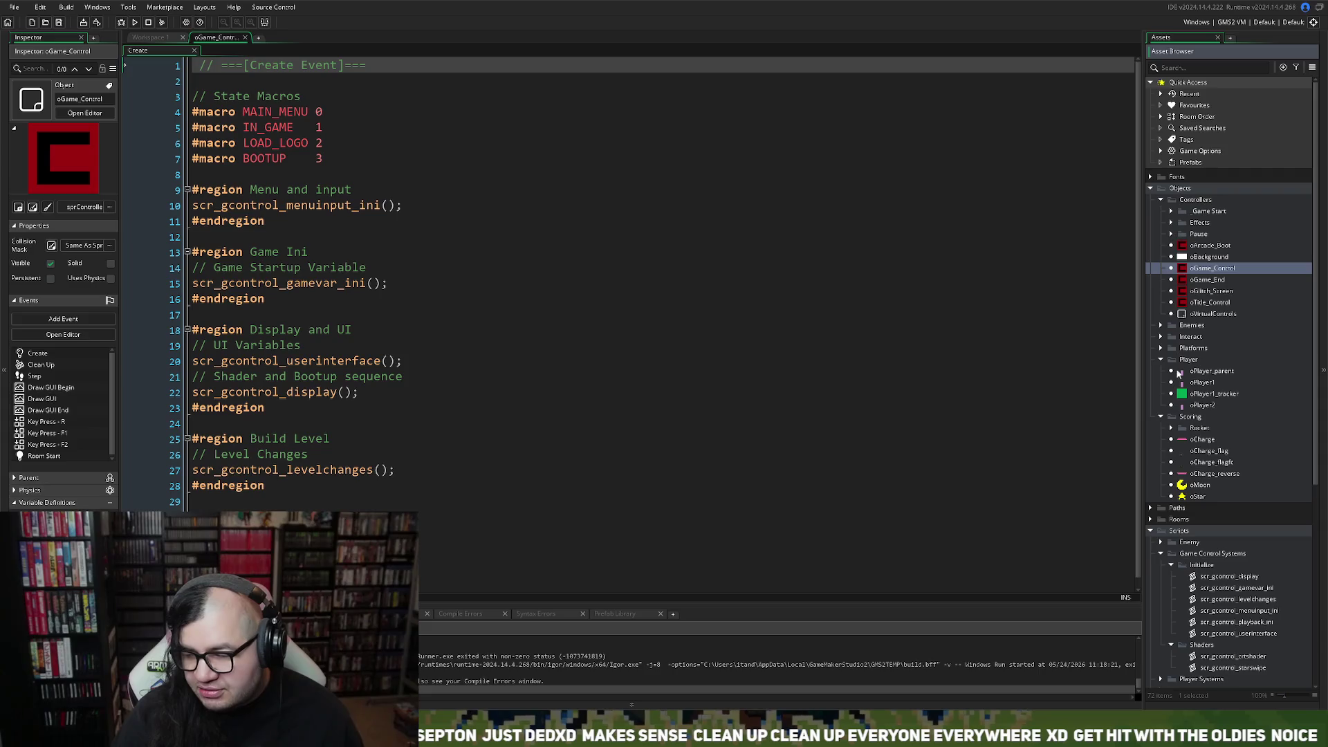
{"action": "scroll", "coordinate": [1161, 472], "scroll_direction": "down", "scroll_amount": 6}
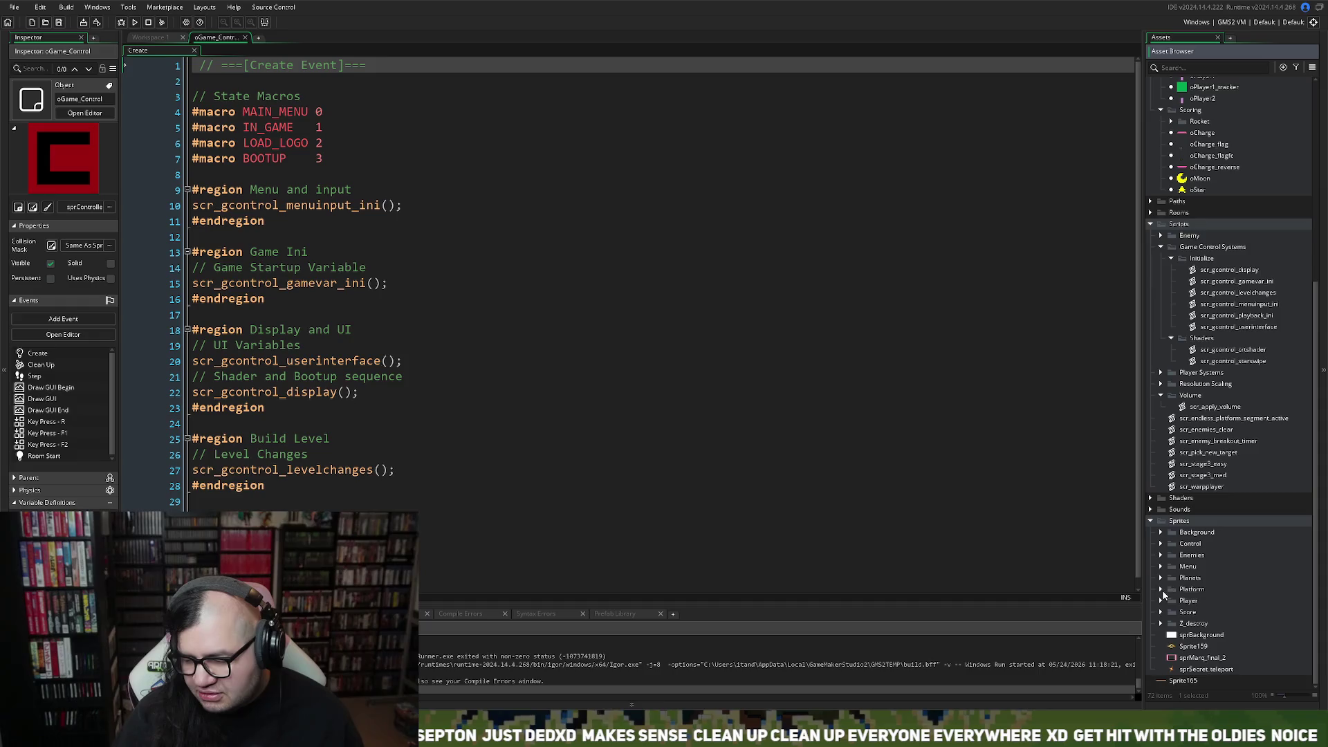
{"action": "left_click", "coordinate": [1149, 212]}
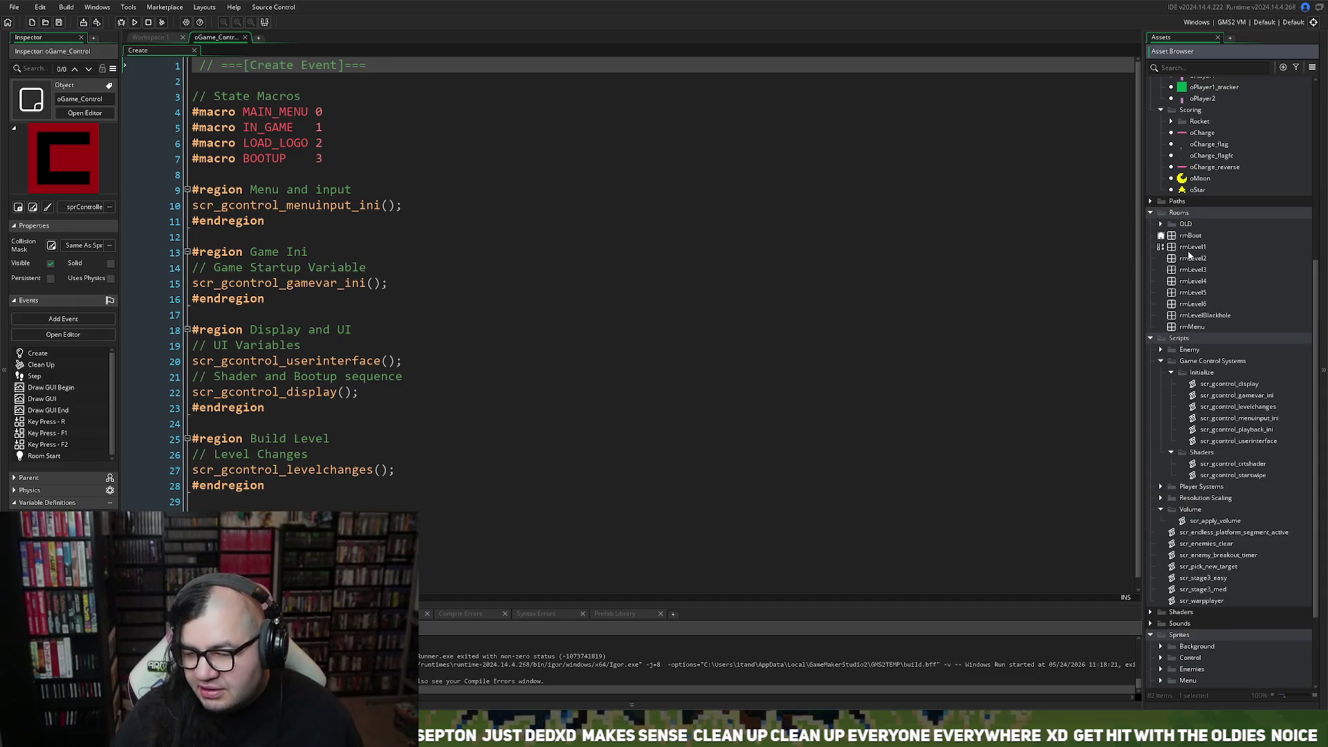
{"action": "double_click", "coordinate": [1191, 249]}
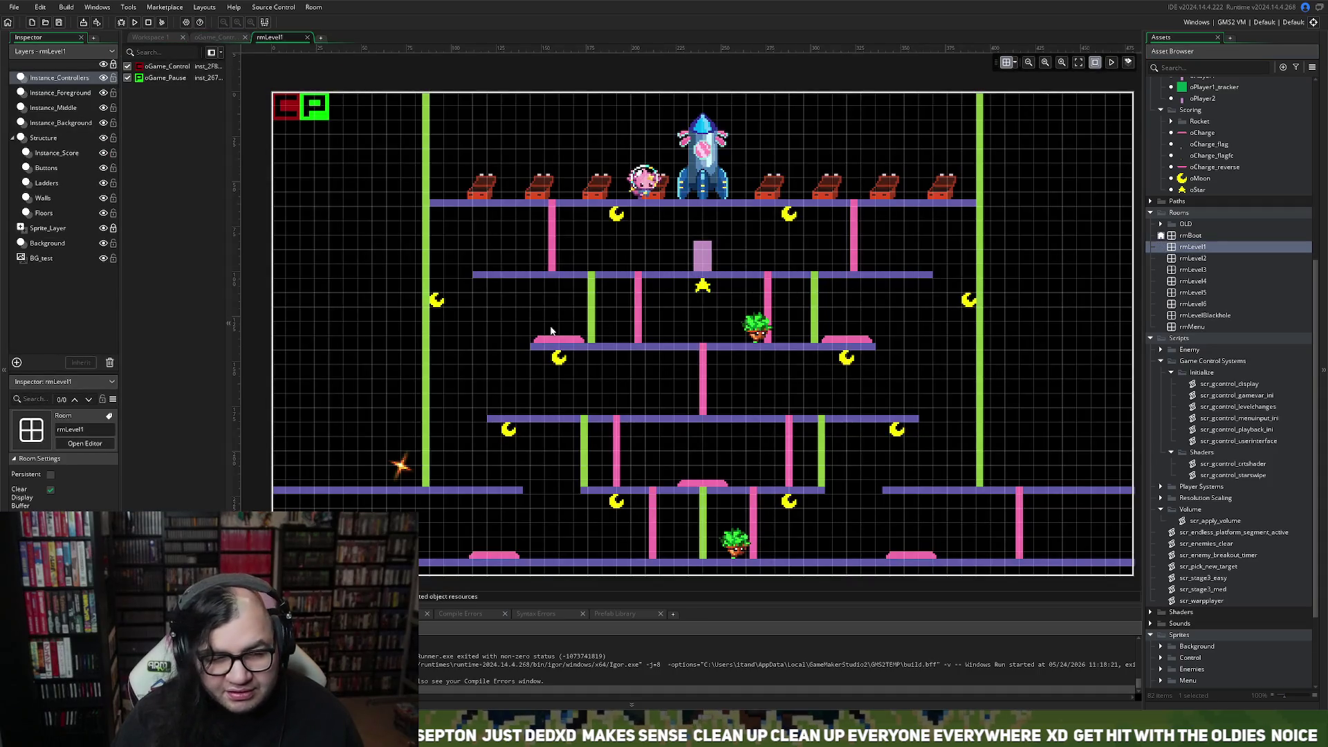
{"action": "left_click", "coordinate": [53, 95]}
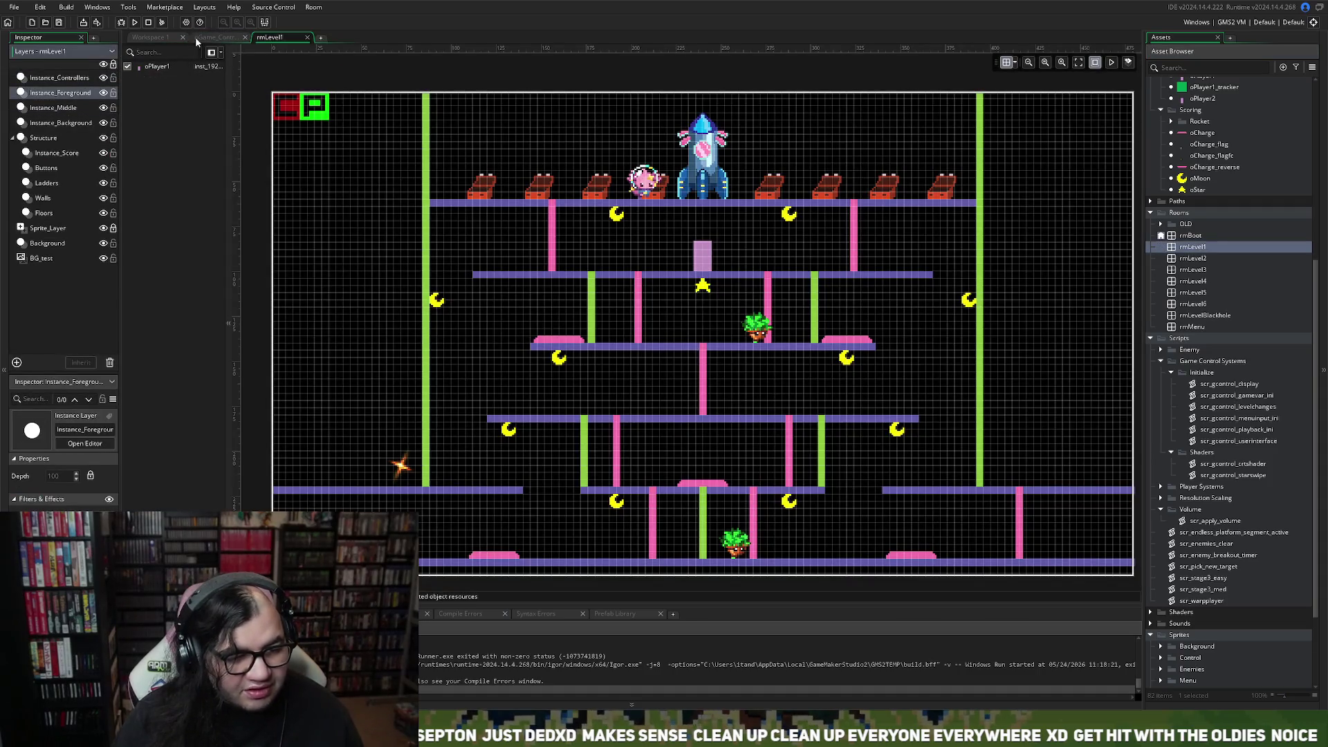
{"action": "left_click", "coordinate": [702, 260]}
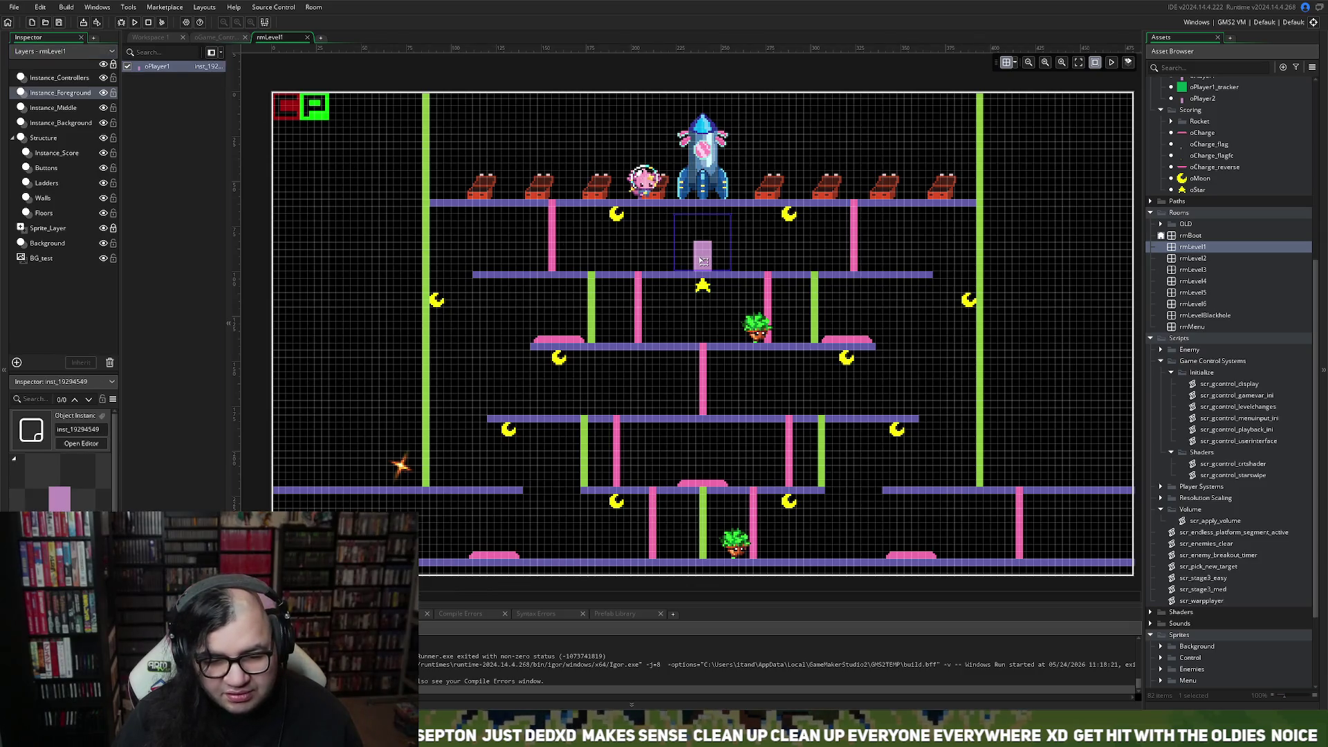
{"action": "mouse_move", "coordinate": [703, 261]}
{"action": "left_mouse_down"}
{"action": "mouse_move", "coordinate": [672, 262]}
{"action": "mouse_move", "coordinate": [700, 261]}
{"action": "left_mouse_up"}
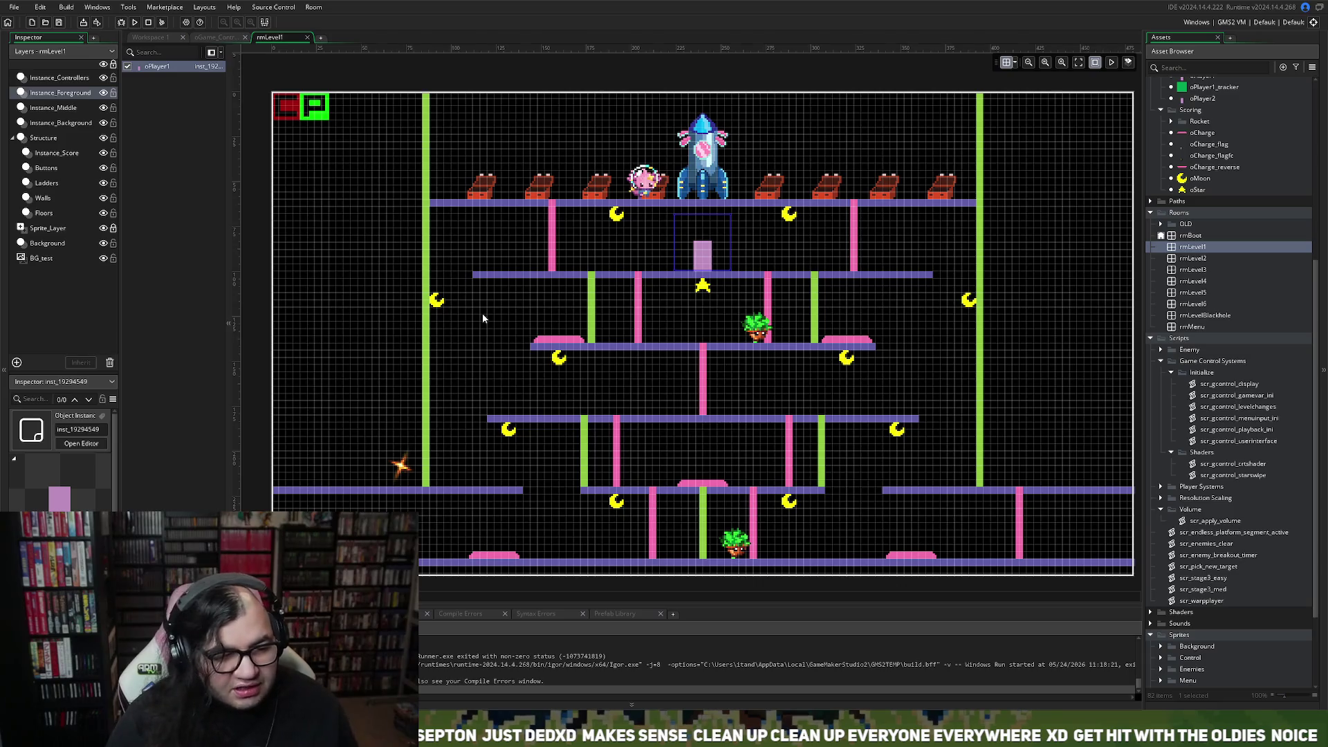
{"action": "left_click", "coordinate": [306, 38]}
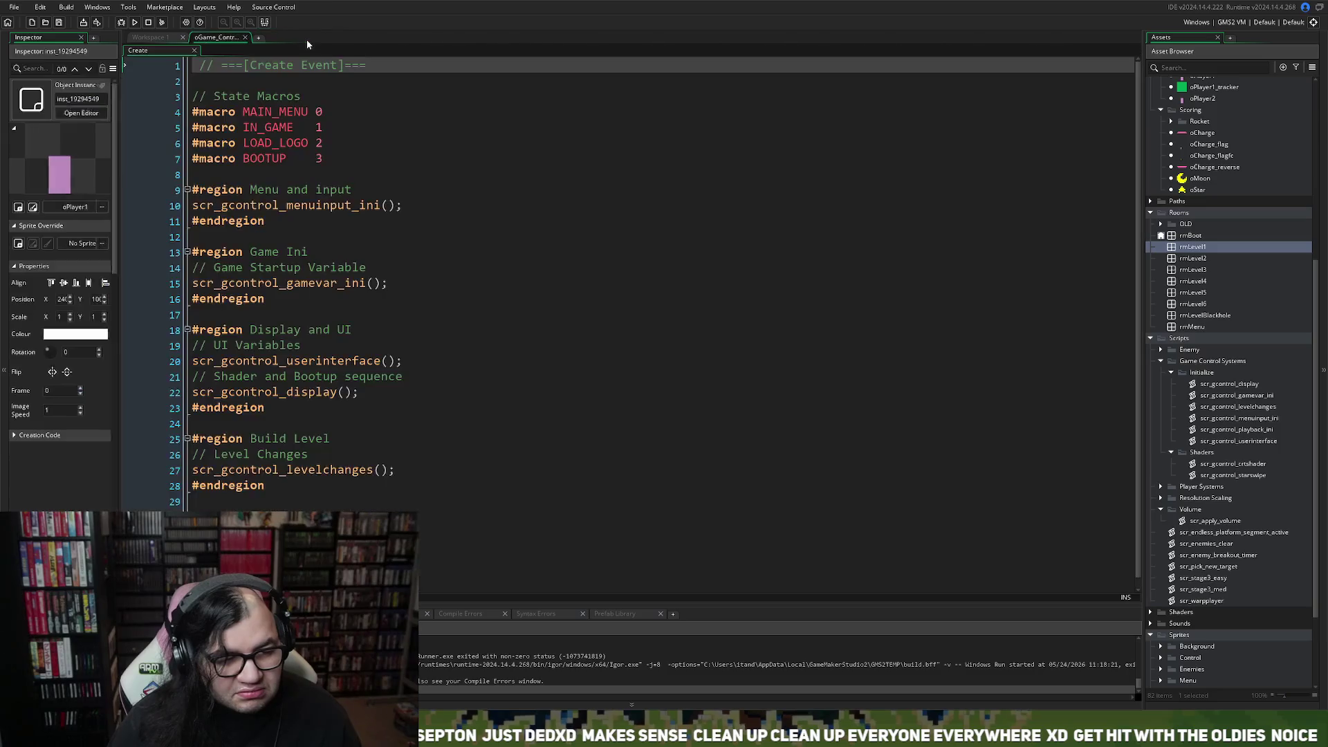
Scroll the Sprites list and briefly look inside the Menu, Enemies and Platform sprite folders.
{"action": "scroll", "coordinate": [1237, 491], "scroll_direction": "down", "scroll_amount": 3}
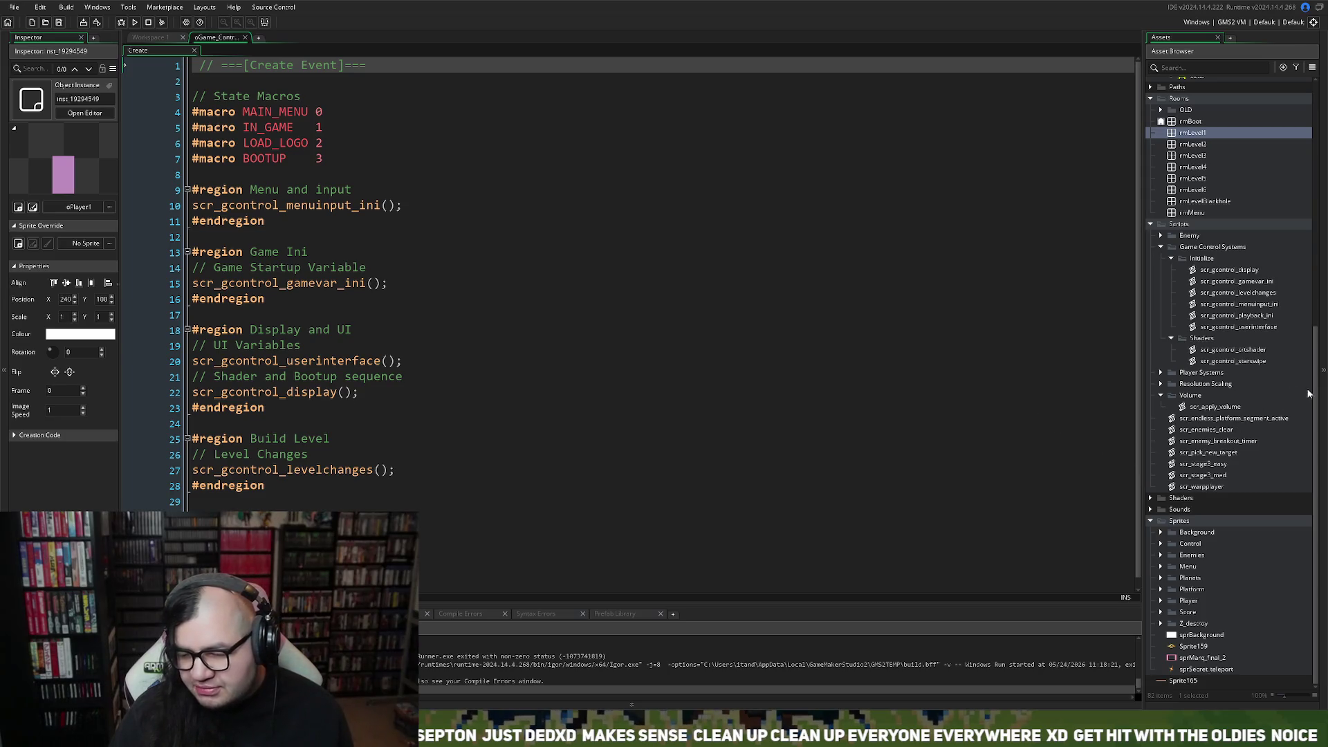
{"action": "scroll", "coordinate": [1309, 342], "scroll_direction": "up", "scroll_amount": 2}
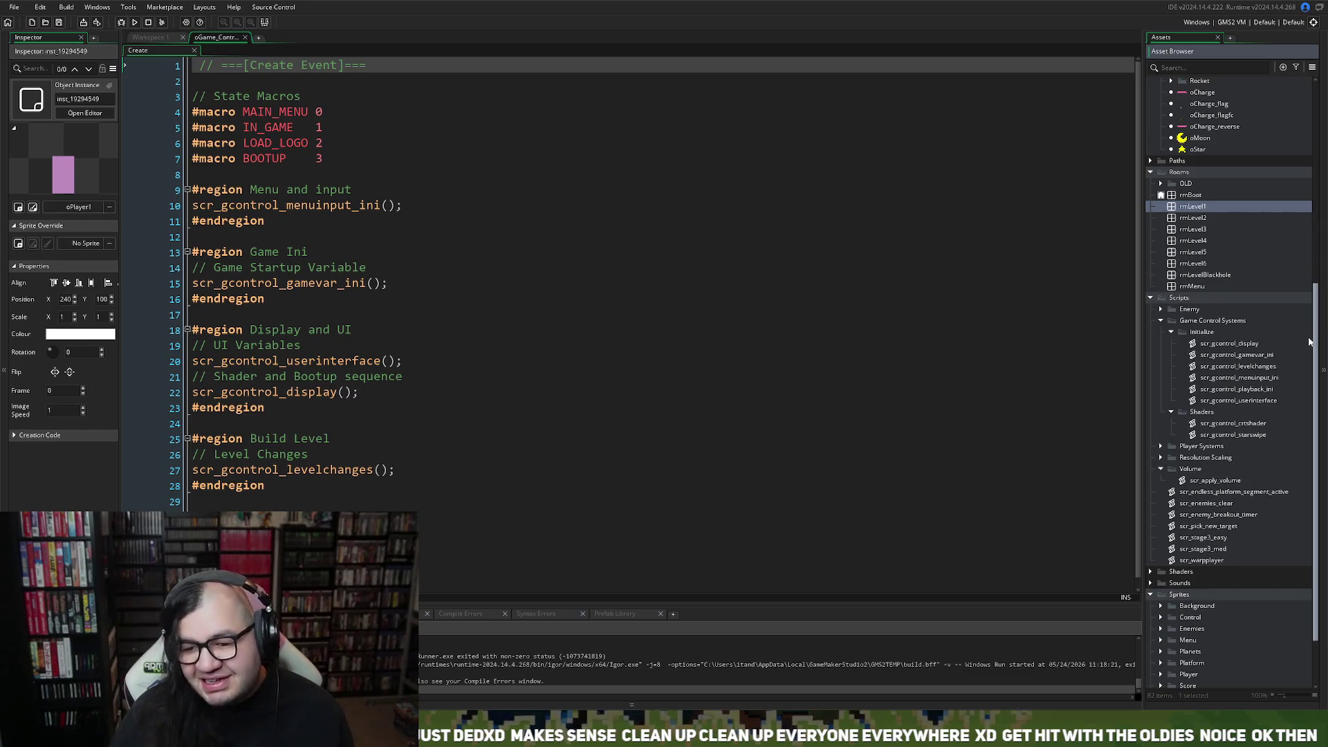
{"action": "scroll", "coordinate": [1300, 484], "scroll_direction": "down", "scroll_amount": 2}
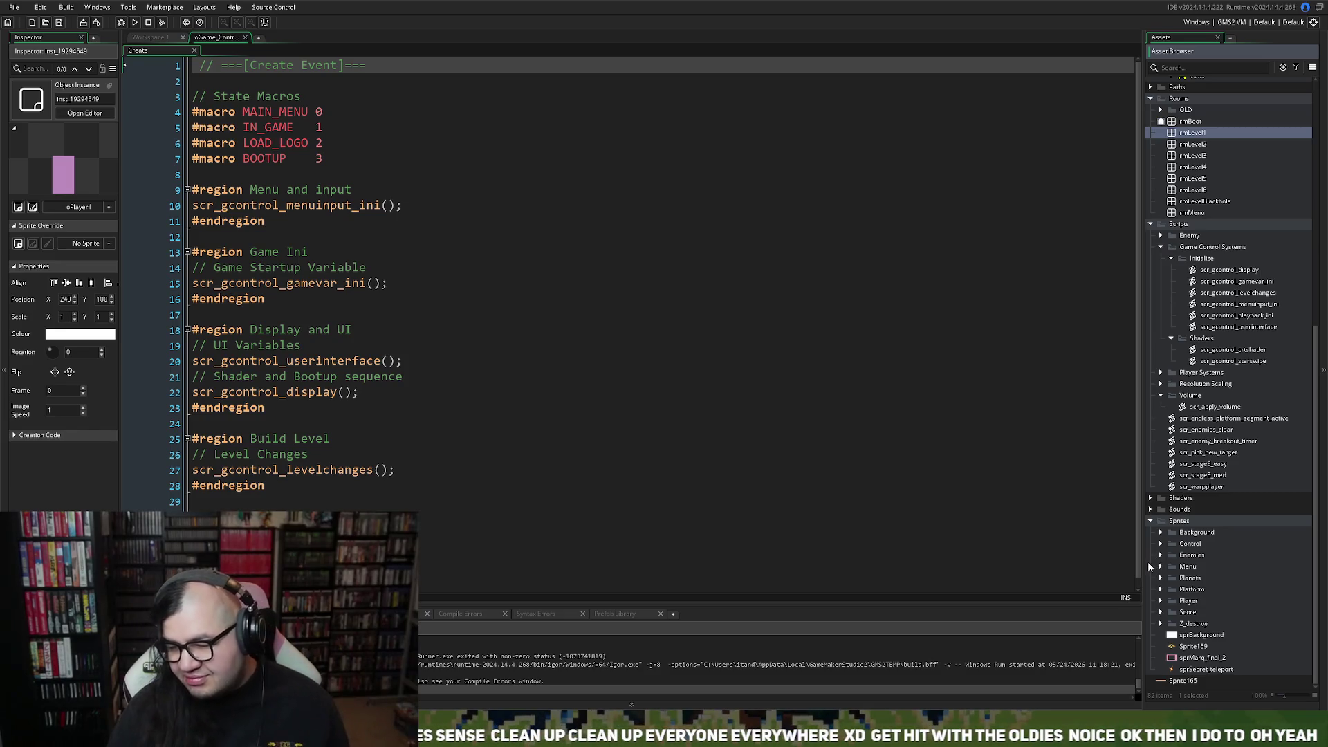
{"action": "left_click", "coordinate": [1161, 566]}
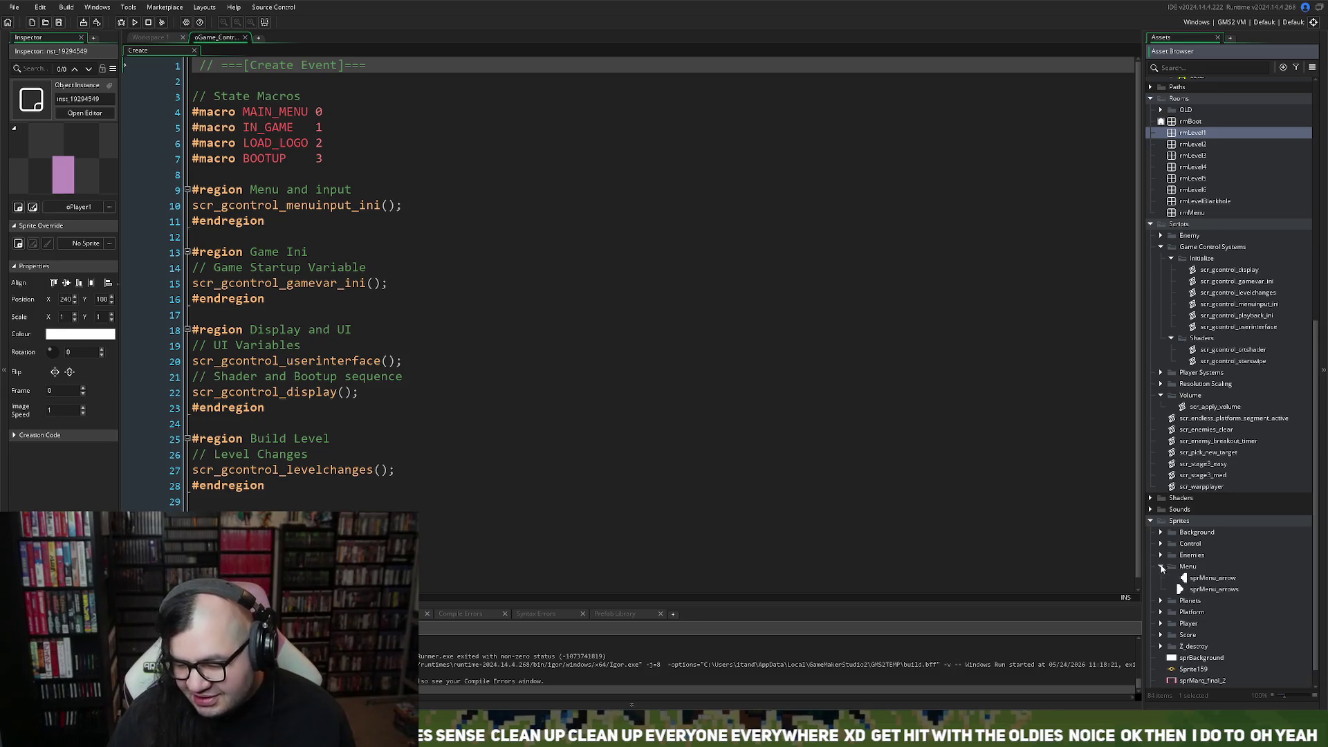
{"action": "left_click", "coordinate": [1160, 566]}
{"action": "left_click", "coordinate": [1161, 555]}
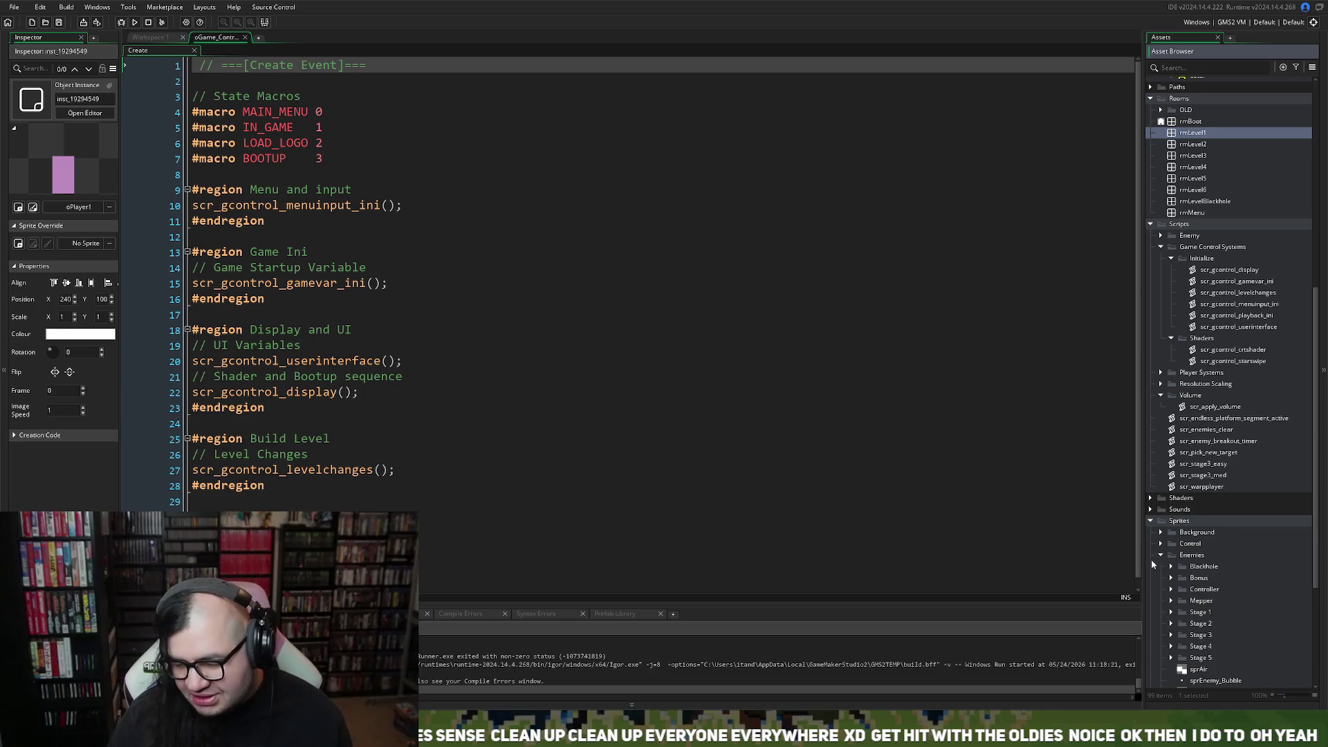
{"action": "left_click", "coordinate": [1160, 556]}
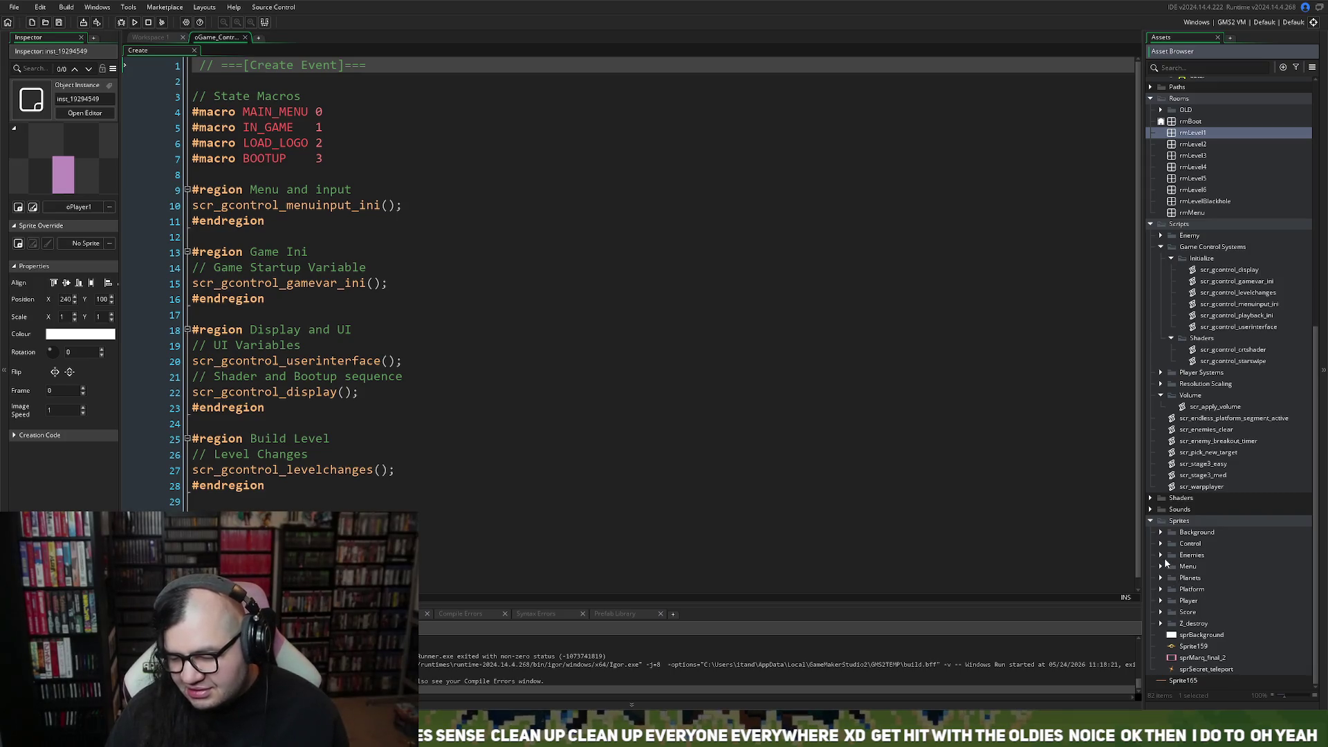
{"action": "left_click", "coordinate": [1172, 588]}
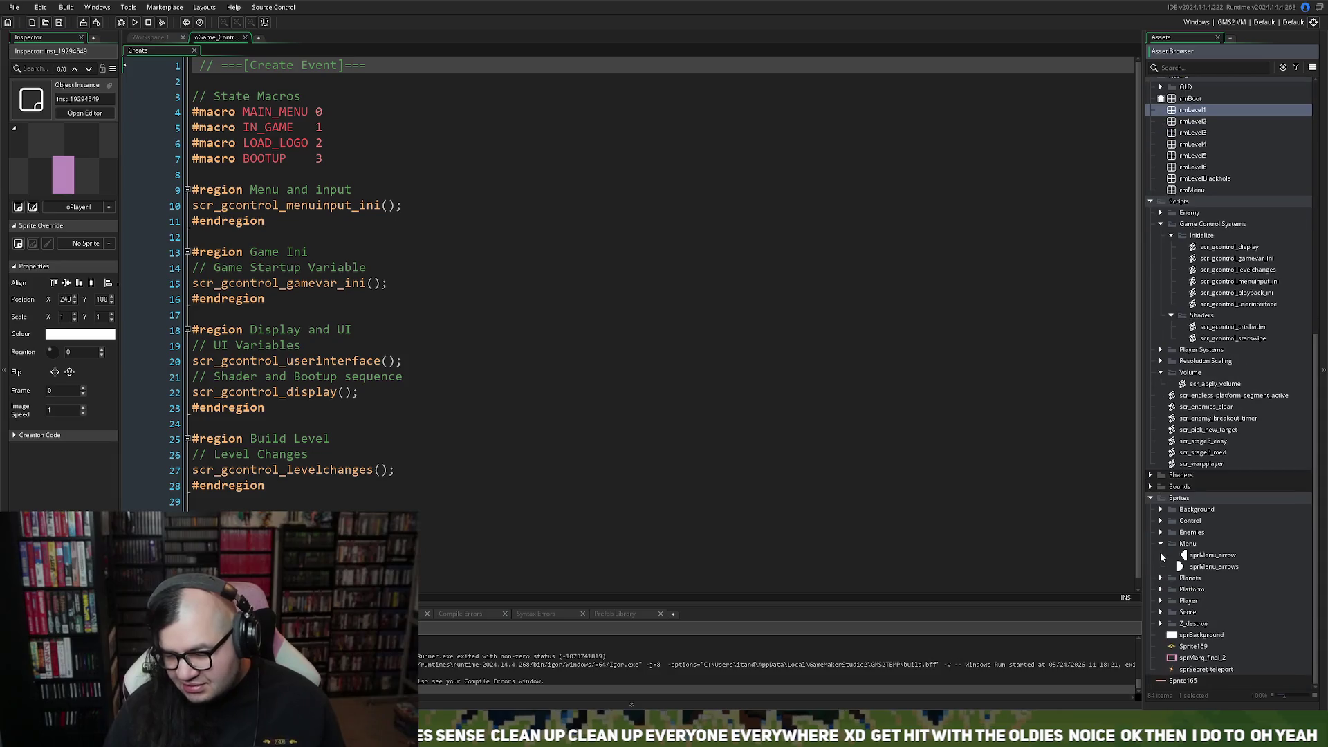
{"action": "left_click", "coordinate": [1162, 547]}
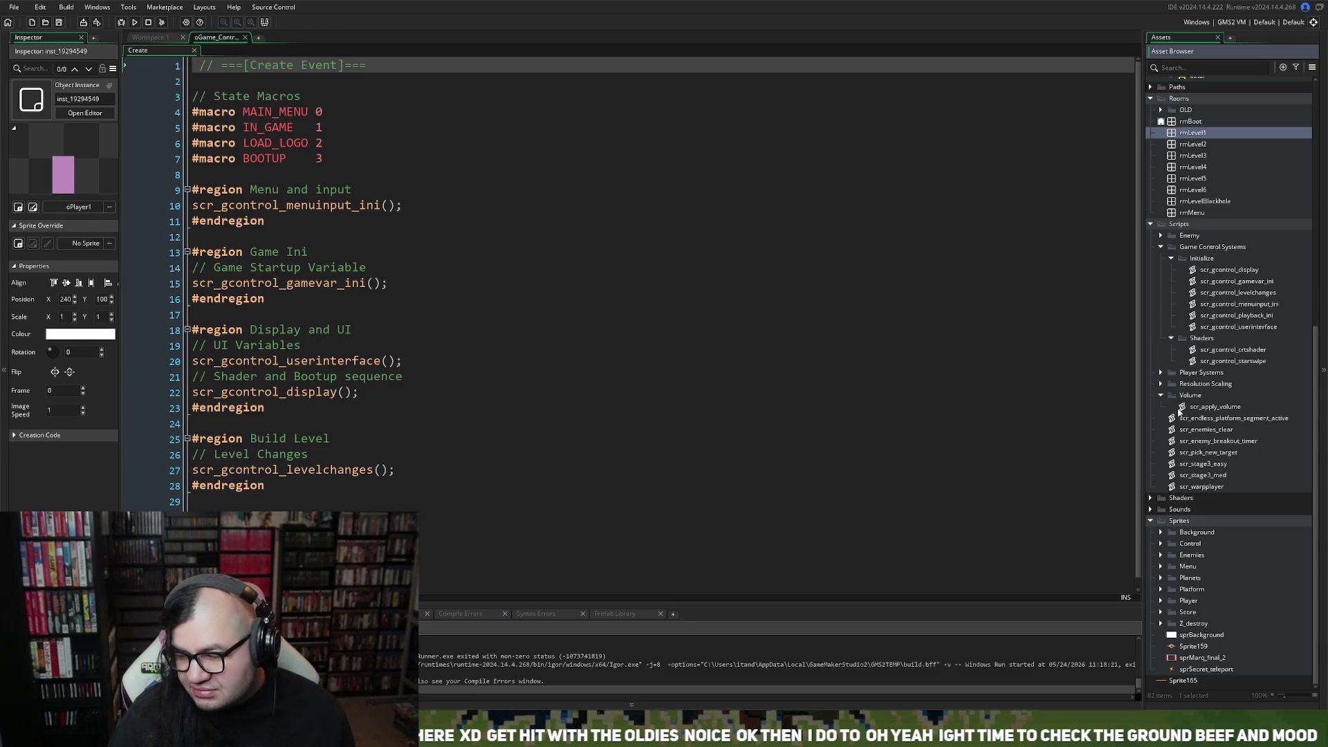
Expand the Player sprite folder, check Player 1 and Player 2, and leave Placeholder expanded.
{"action": "left_click", "coordinate": [1162, 602]}
{"action": "scroll", "coordinate": [1168, 595], "scroll_direction": "down", "scroll_amount": 1}
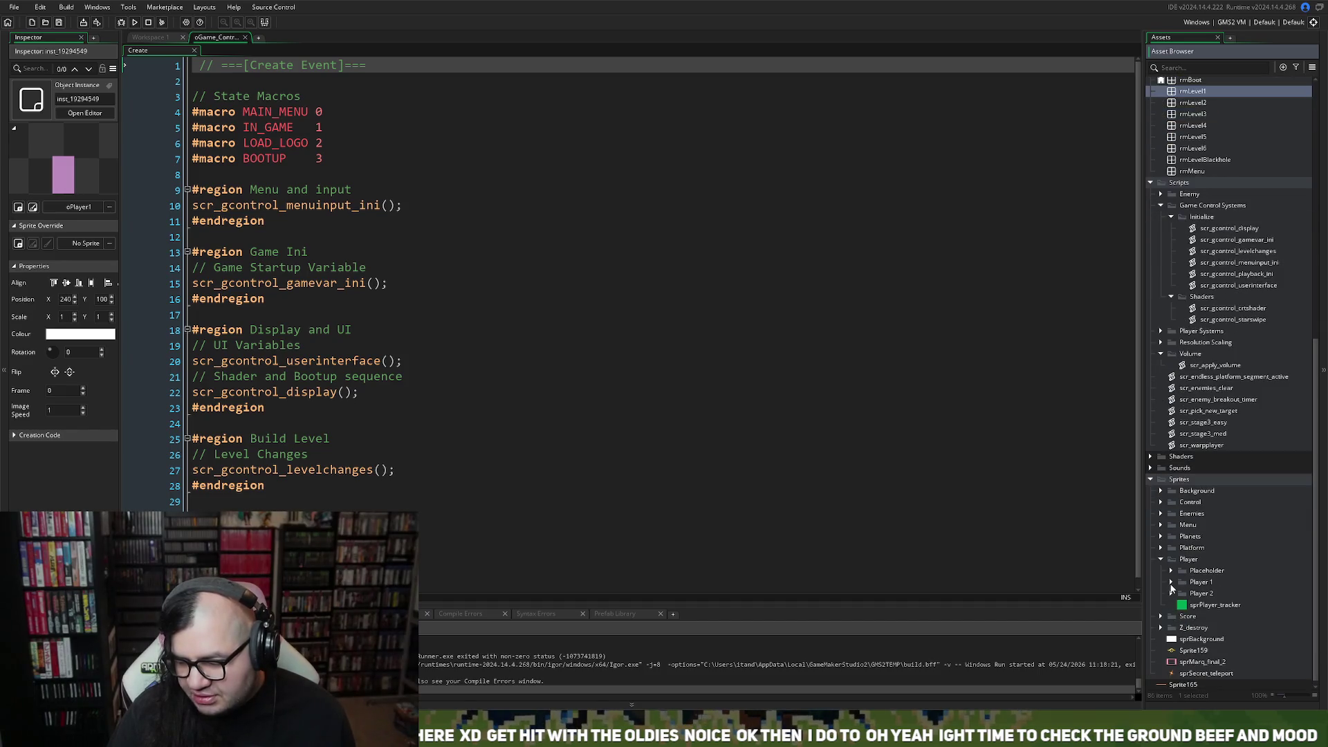
{"action": "left_click", "coordinate": [1170, 583]}
{"action": "left_click", "coordinate": [1172, 582]}
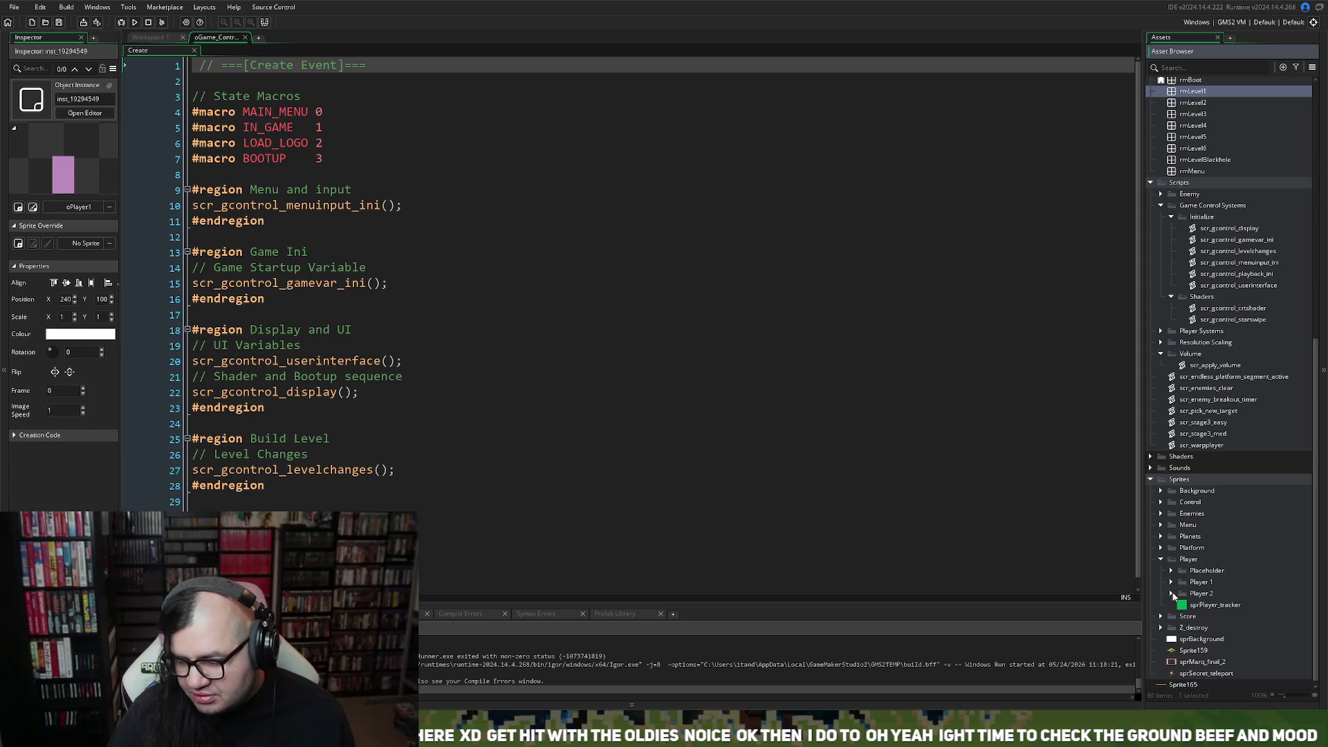
{"action": "left_click", "coordinate": [1171, 594]}
{"action": "left_click", "coordinate": [1172, 594]}
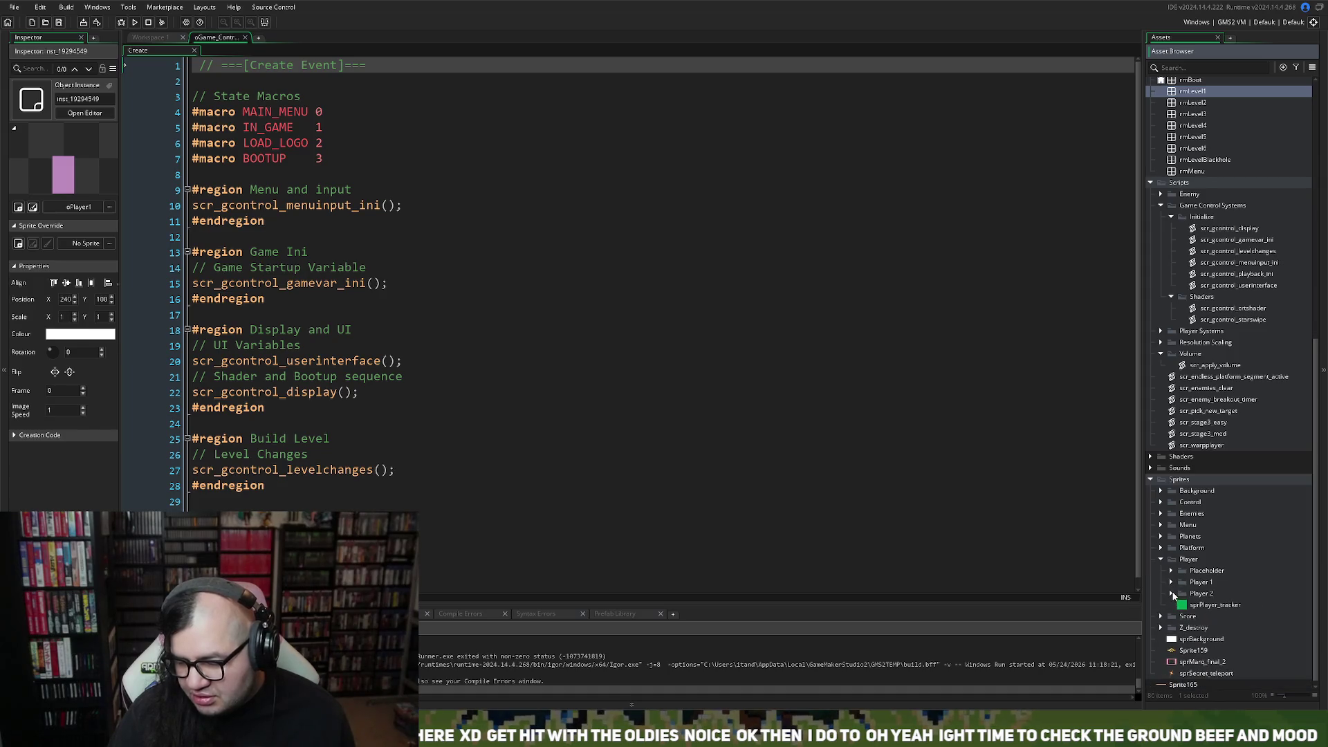
{"action": "left_click", "coordinate": [1171, 571]}
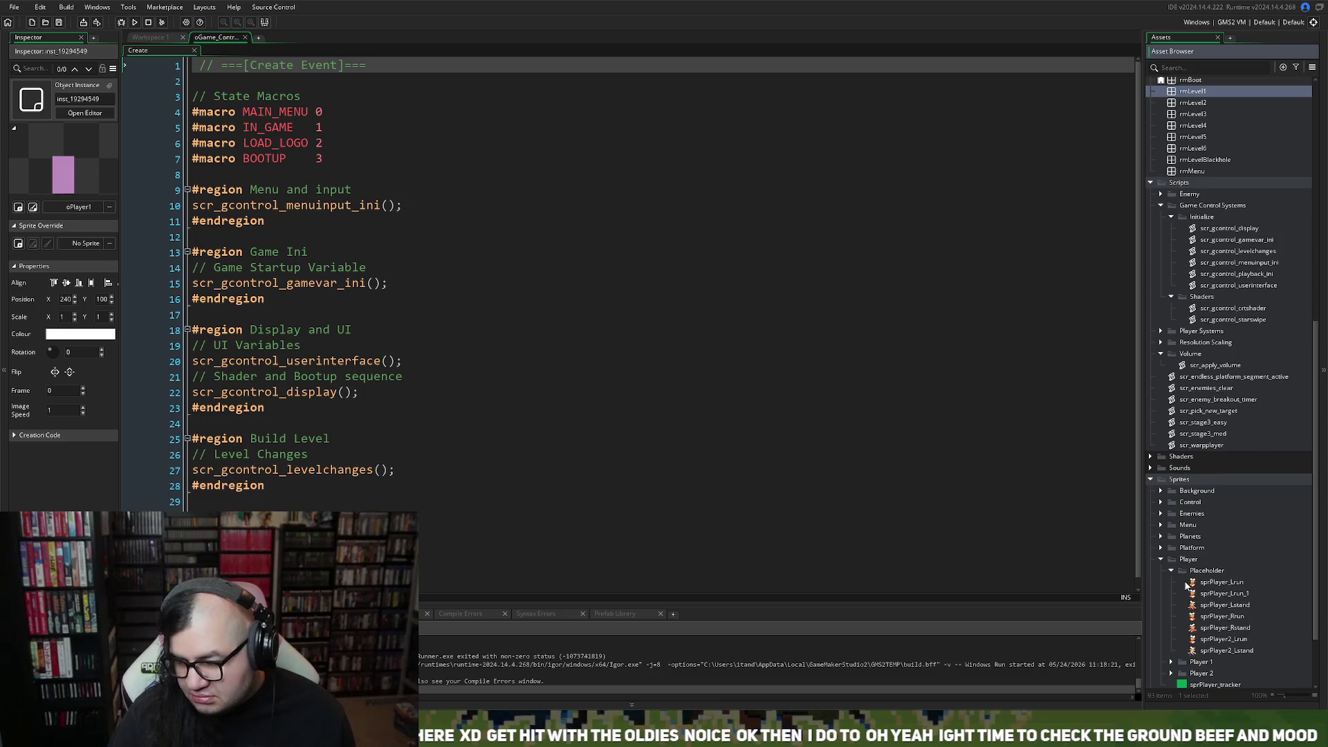
Delete the Placeholder folder along with its 8 sprites.
{"action": "left_click", "coordinate": [1172, 569]}
{"action": "right_click", "coordinate": [1185, 570]}
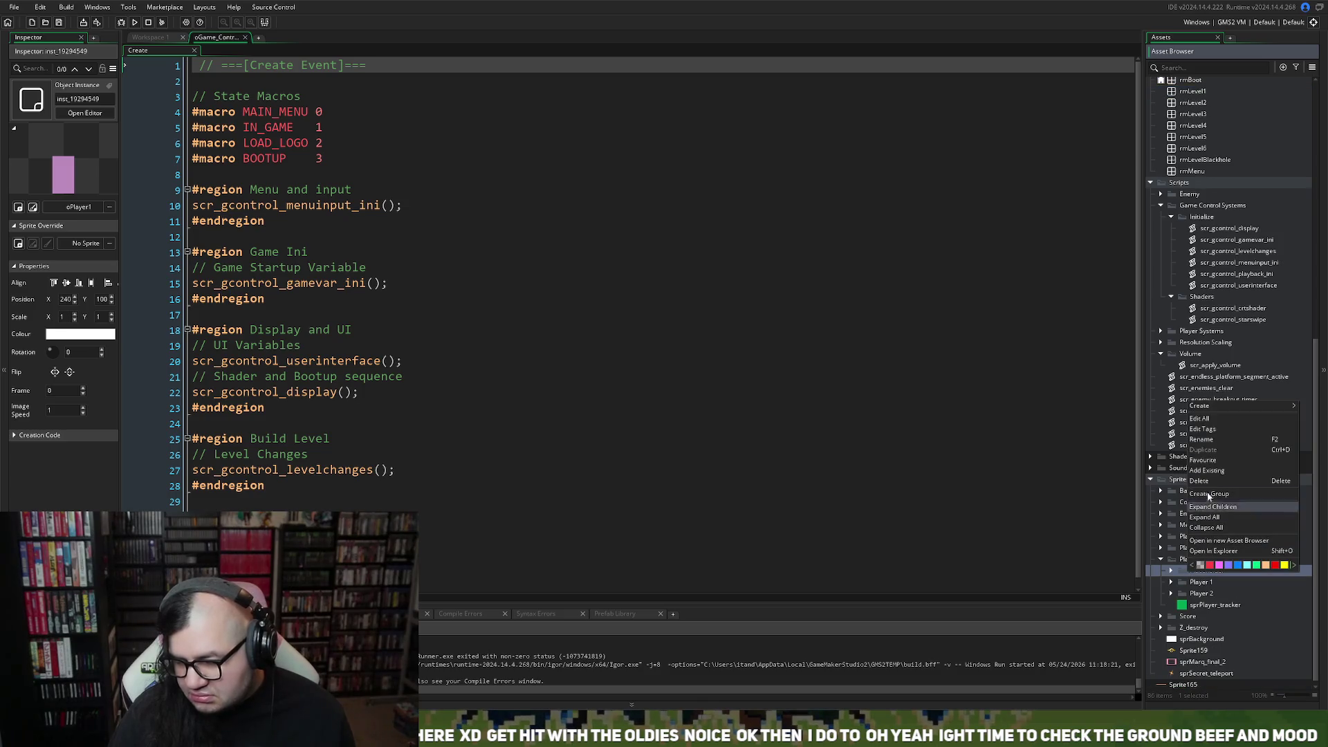
{"action": "left_click", "coordinate": [1200, 482]}
{"action": "left_click", "coordinate": [691, 373]}
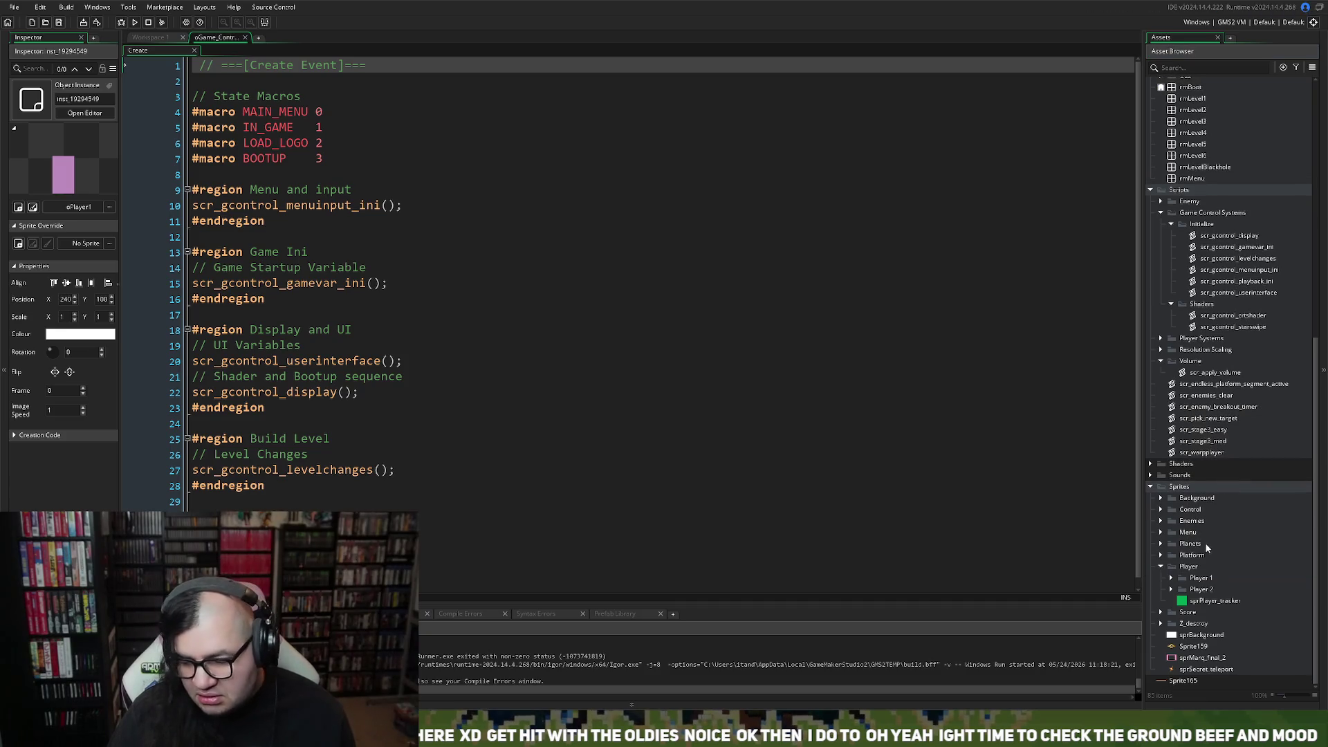
Duplicate sprPlayer_mask and move the copy into the Player folder.
{"action": "left_click", "coordinate": [1171, 578]}
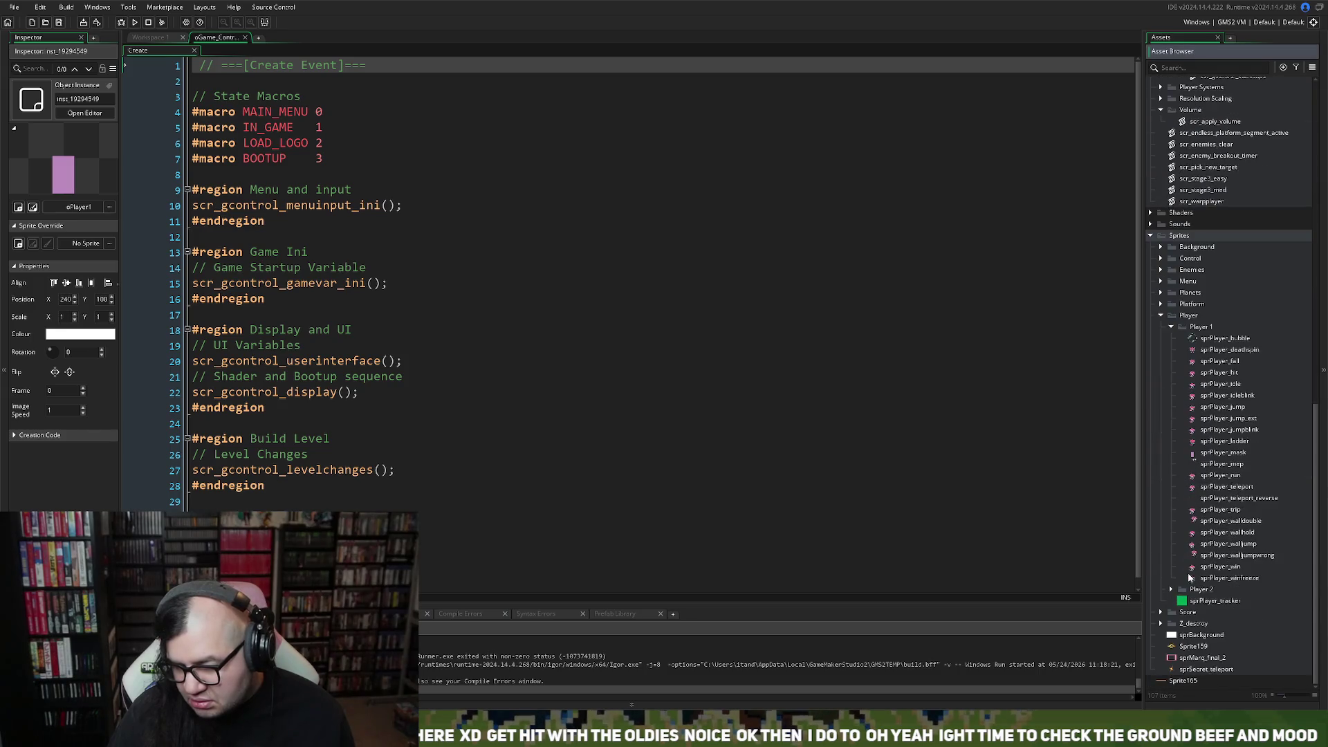
{"action": "right_click", "coordinate": [1204, 456]}
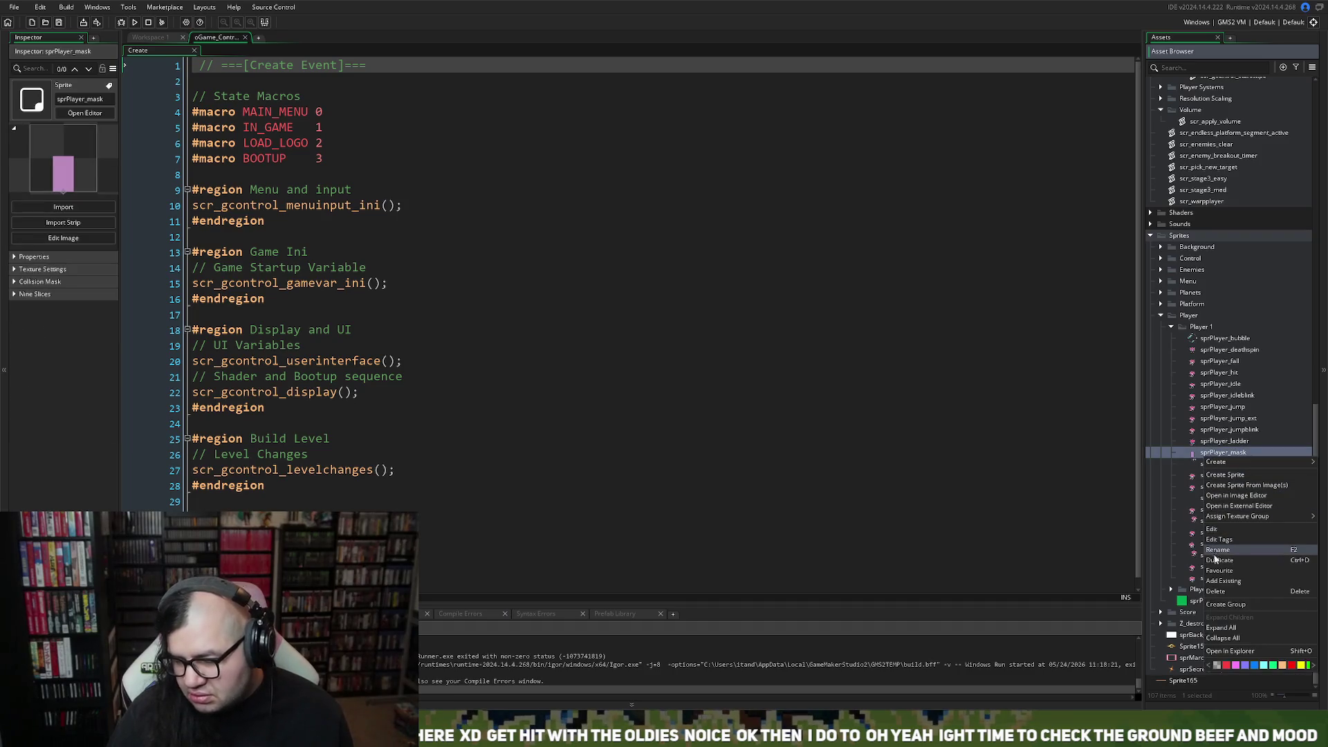
{"action": "left_click", "coordinate": [1218, 560]}
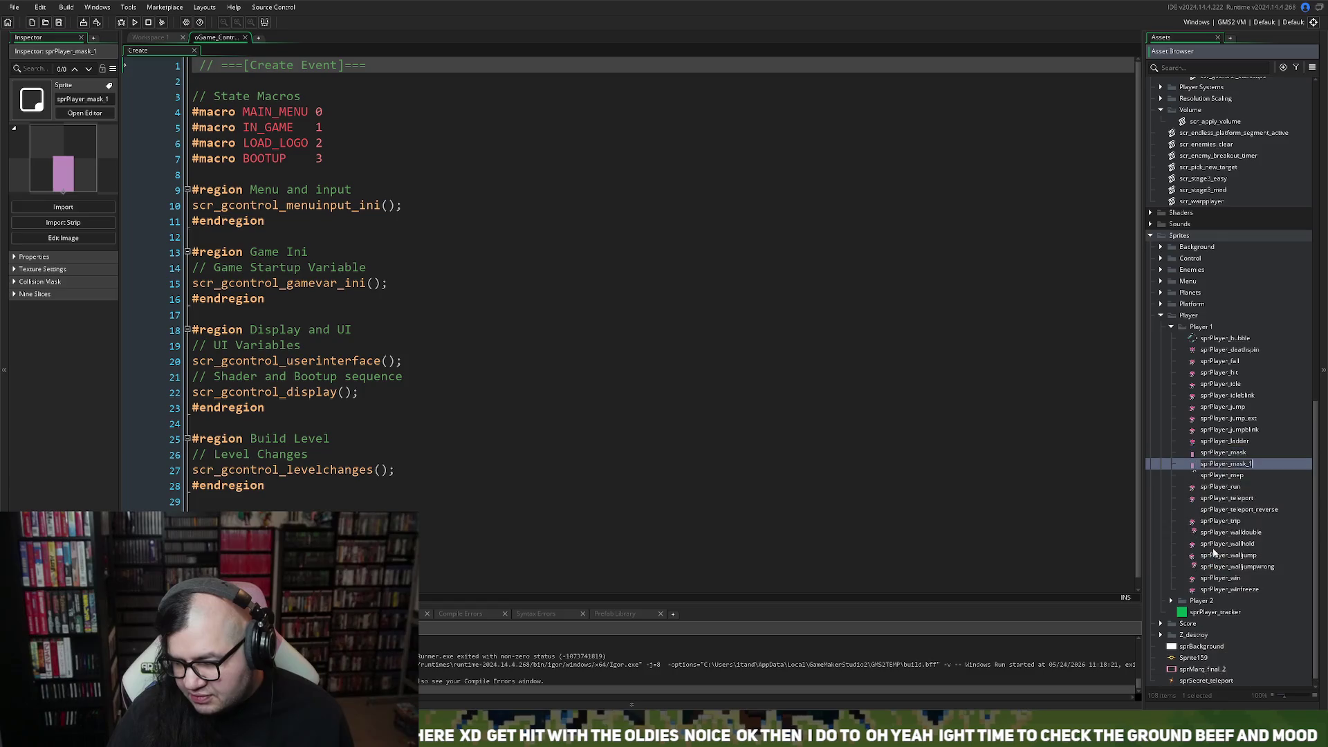
{"action": "left_click_drag", "start_coordinate": [1142, 544], "coordinate": [1201, 620]}
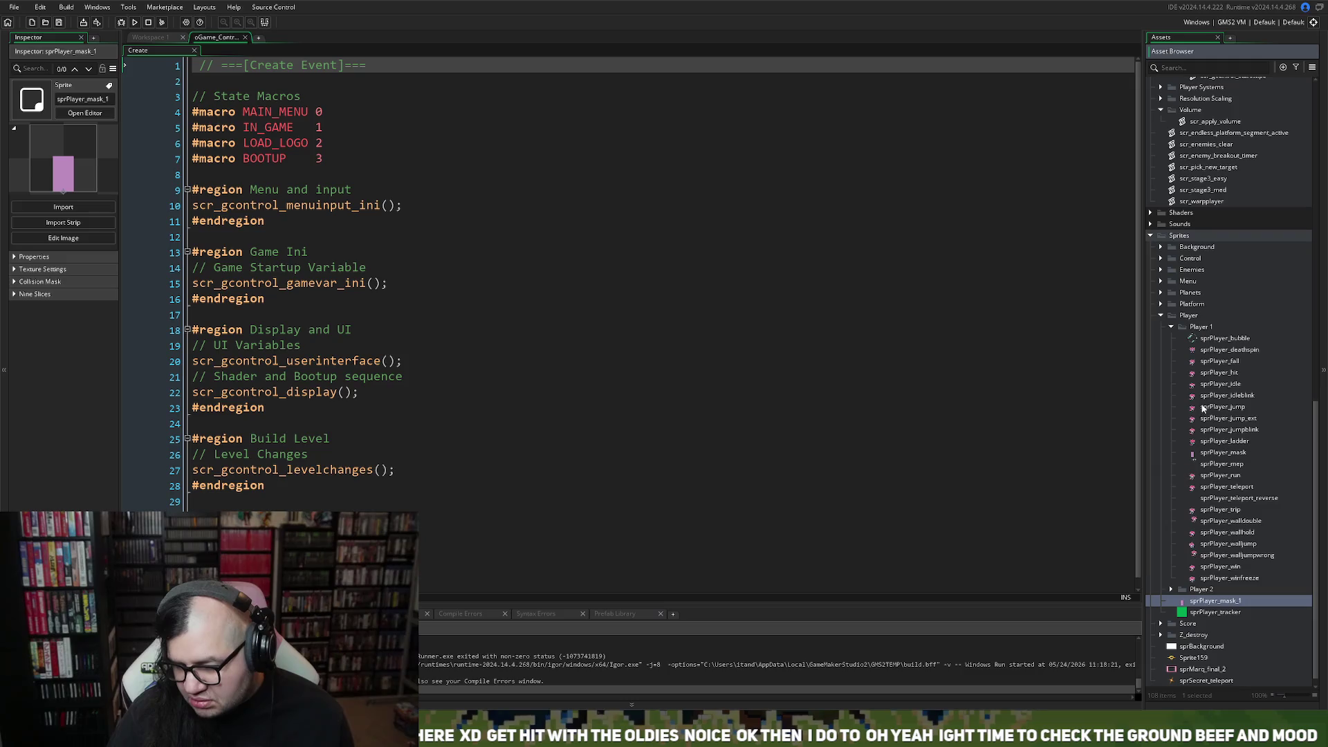
{"action": "left_click", "coordinate": [1175, 330]}
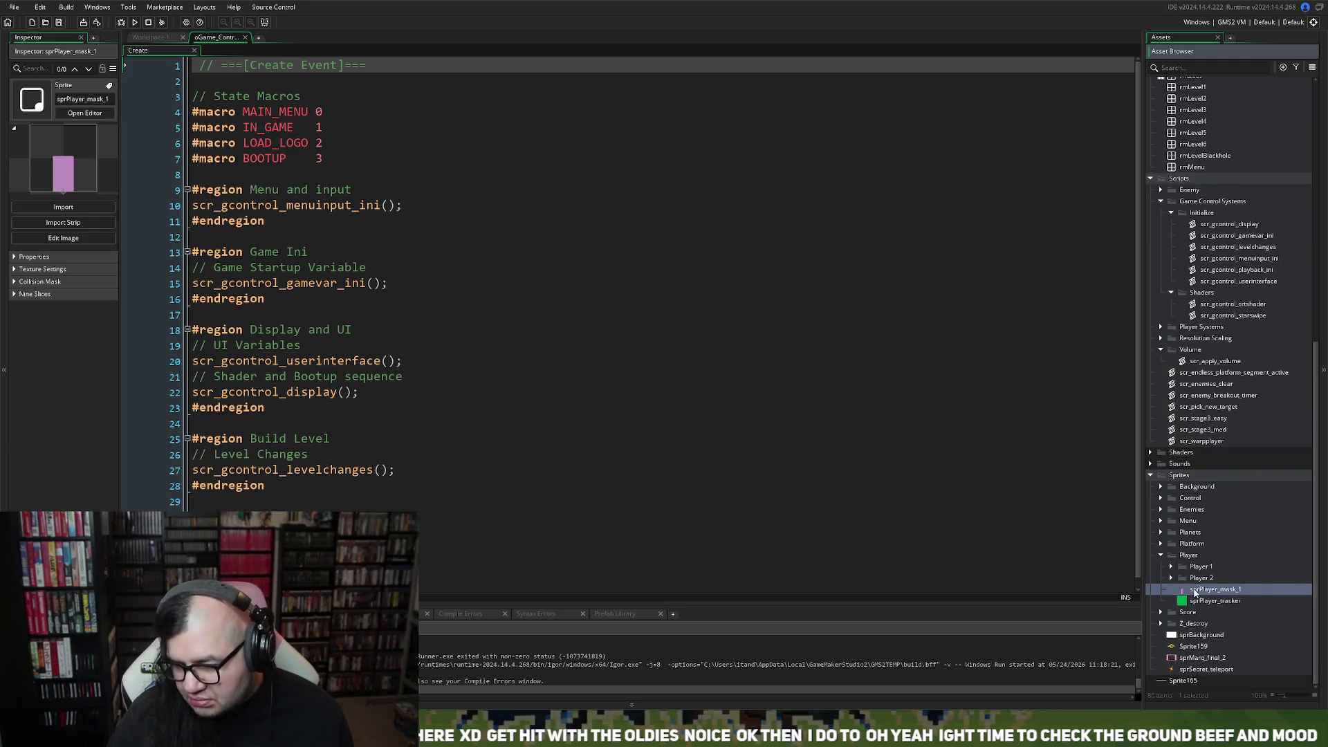
Rename the copy to sprPlayer1_posmark and open it in the image editor.
{"action": "right_click", "coordinate": [1195, 590]}
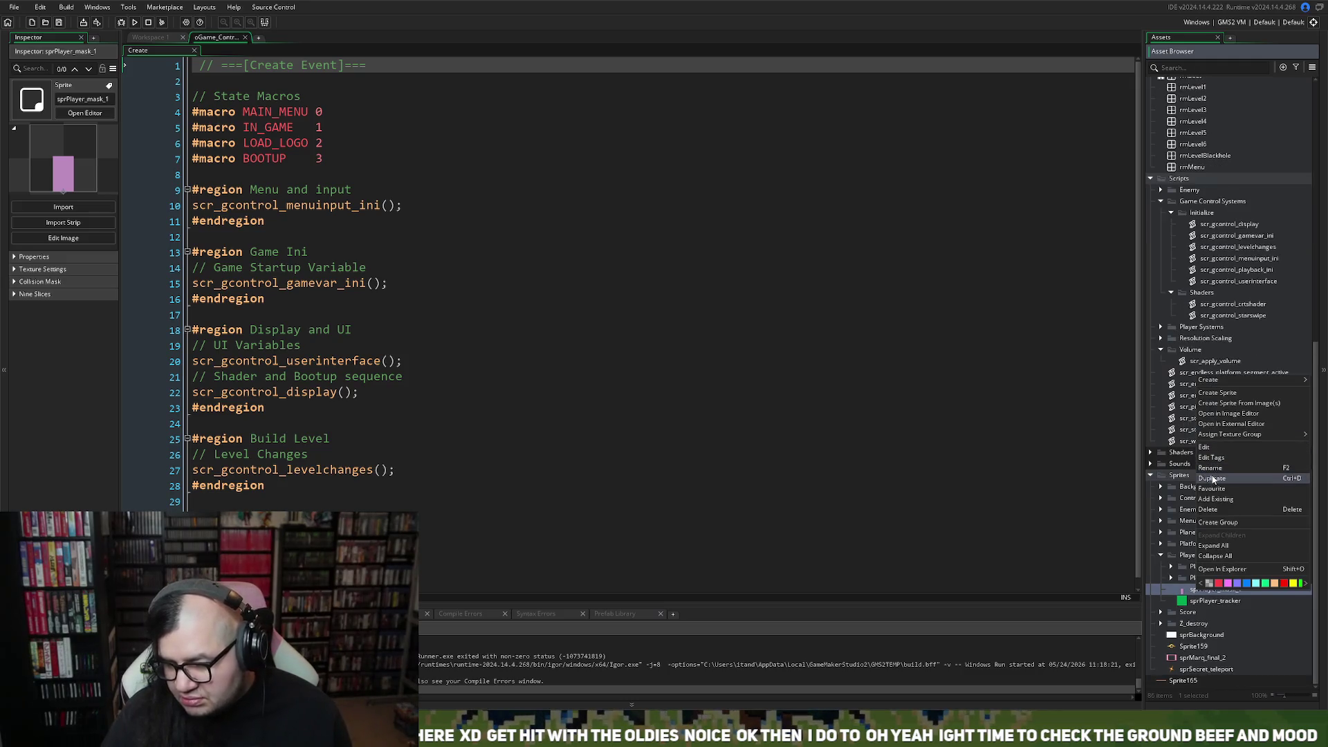
{"action": "left_click", "coordinate": [1210, 468]}
{"action": "type", "text": "sprPlayer_posmark"}
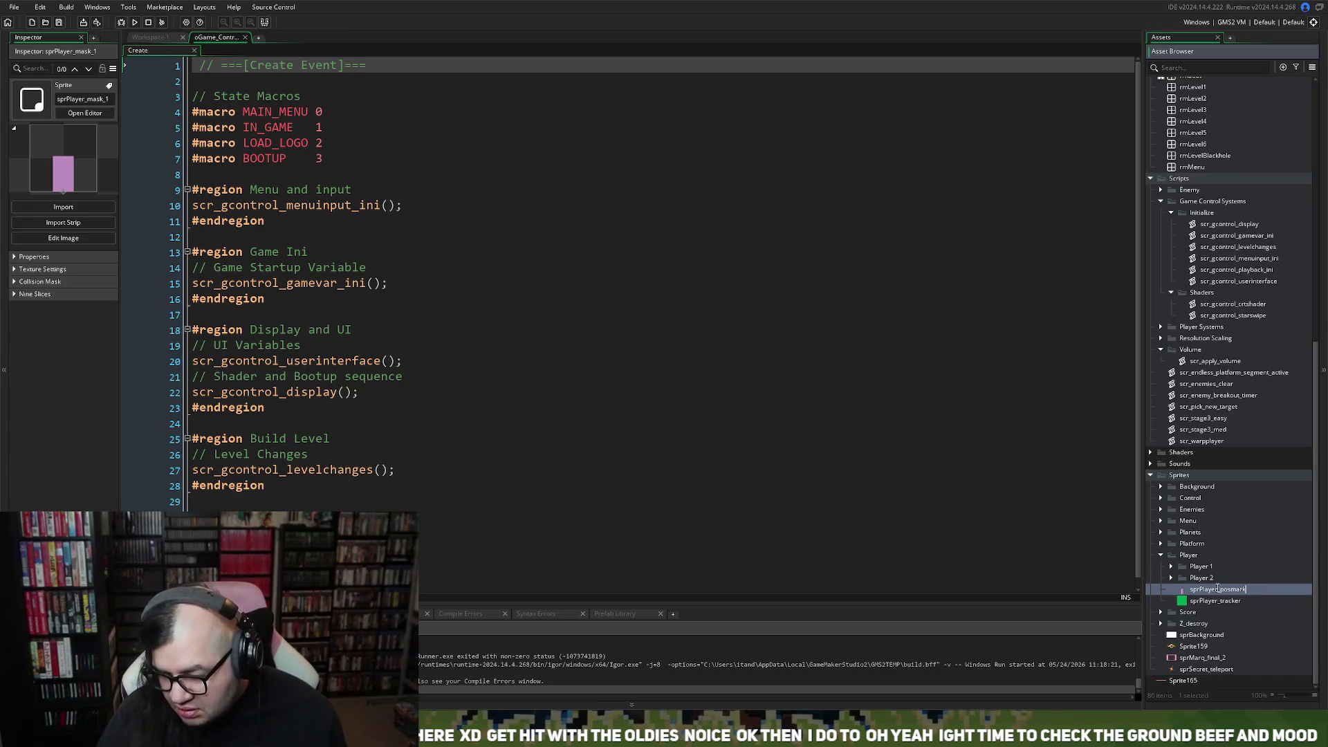
{"action": "left_click", "coordinate": [1217, 589]}
{"action": "type", "text": "1"}
{"action": "left_click", "coordinate": [1186, 601]}
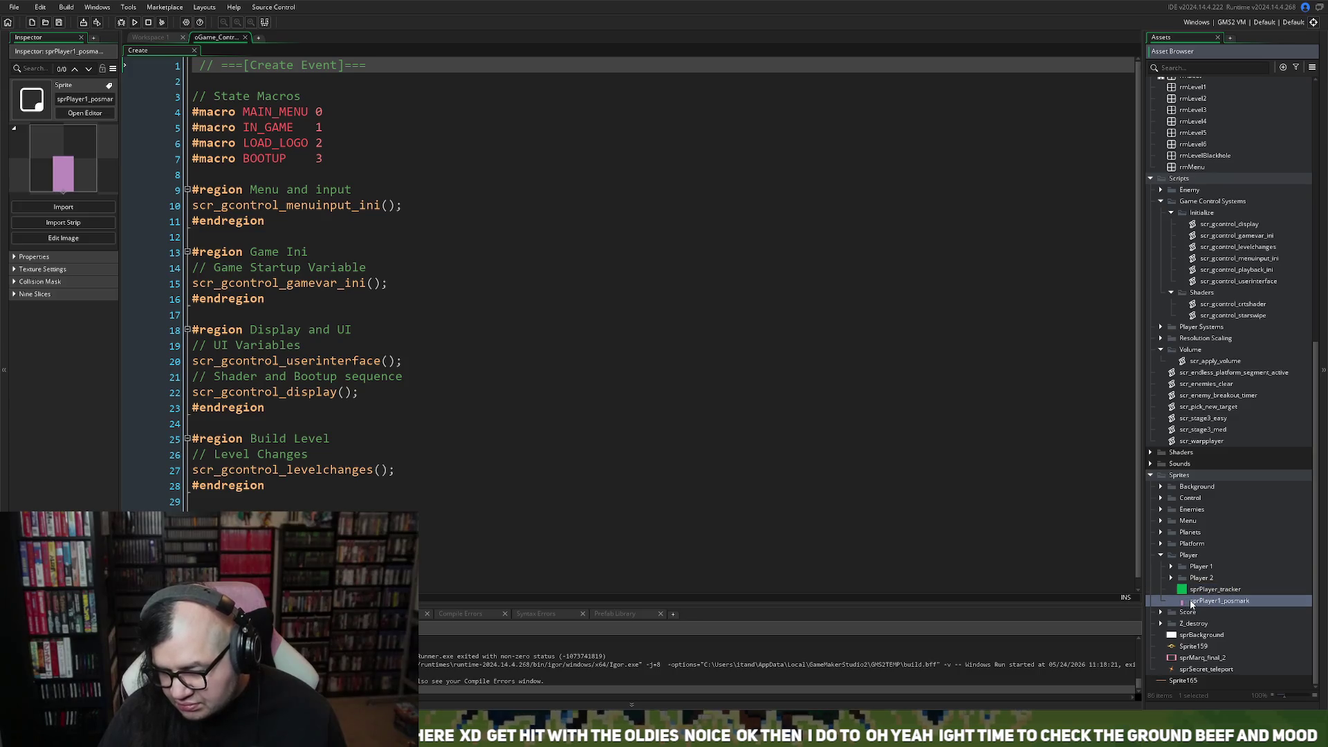
{"action": "right_click", "coordinate": [1190, 604]}
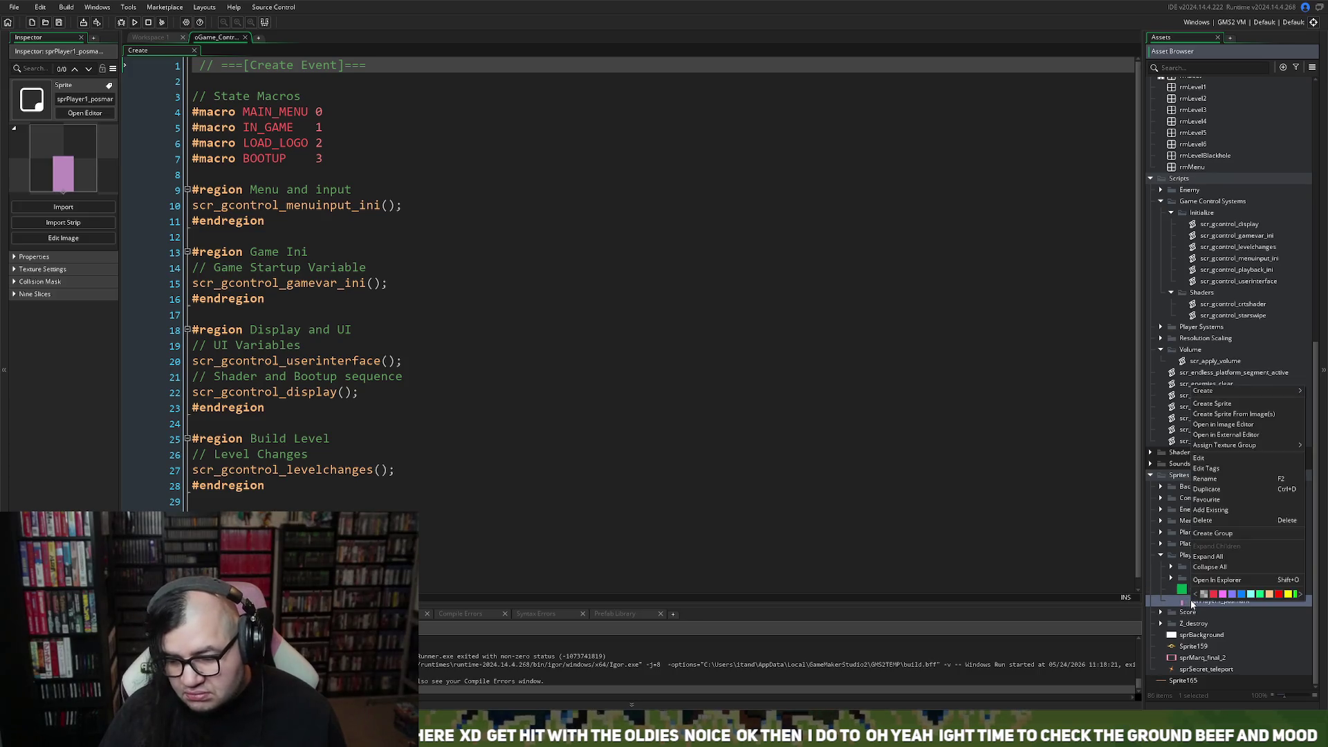
{"action": "left_click", "coordinate": [1223, 423]}
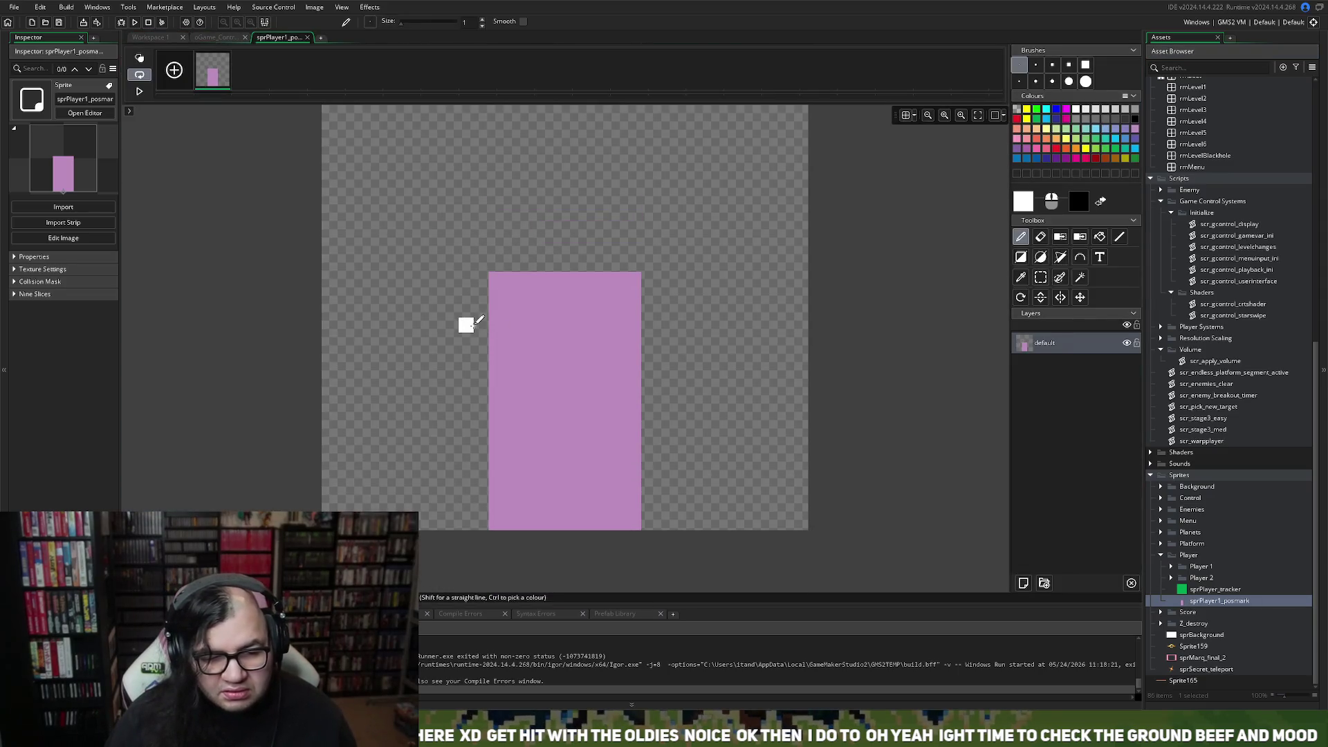
Close the image editor and make a first duplicate of sprPlayer1_posmark.
{"action": "left_click", "coordinate": [308, 37]}
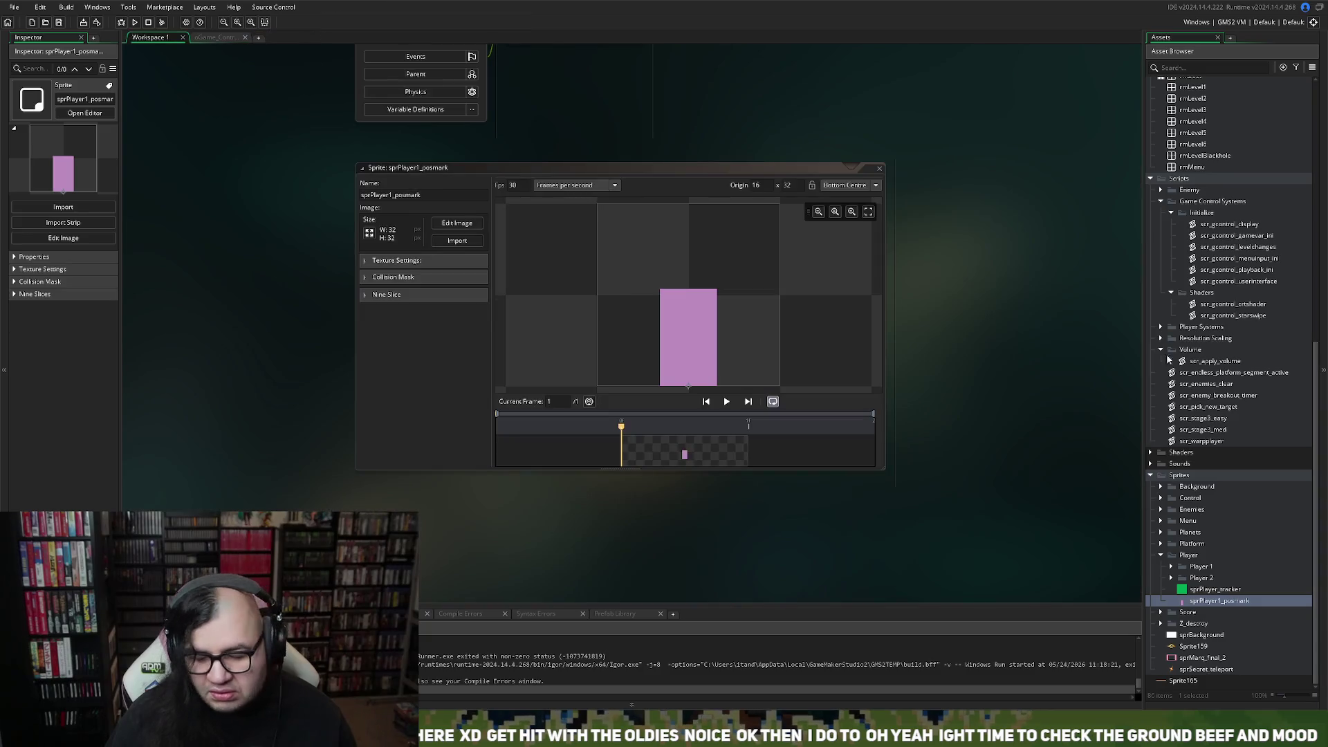
{"action": "left_click_drag", "start_coordinate": [885, 176], "coordinate": [882, 173]}
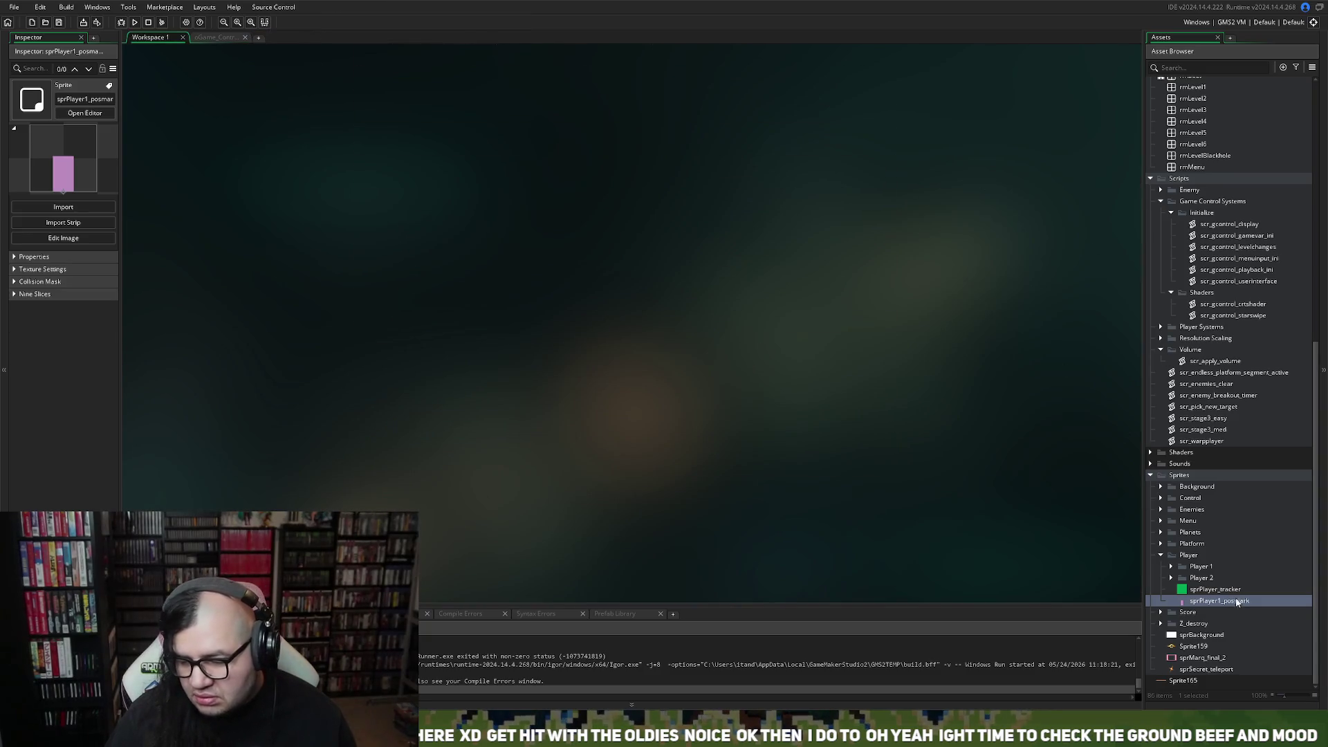
{"action": "right_click", "coordinate": [1208, 600]}
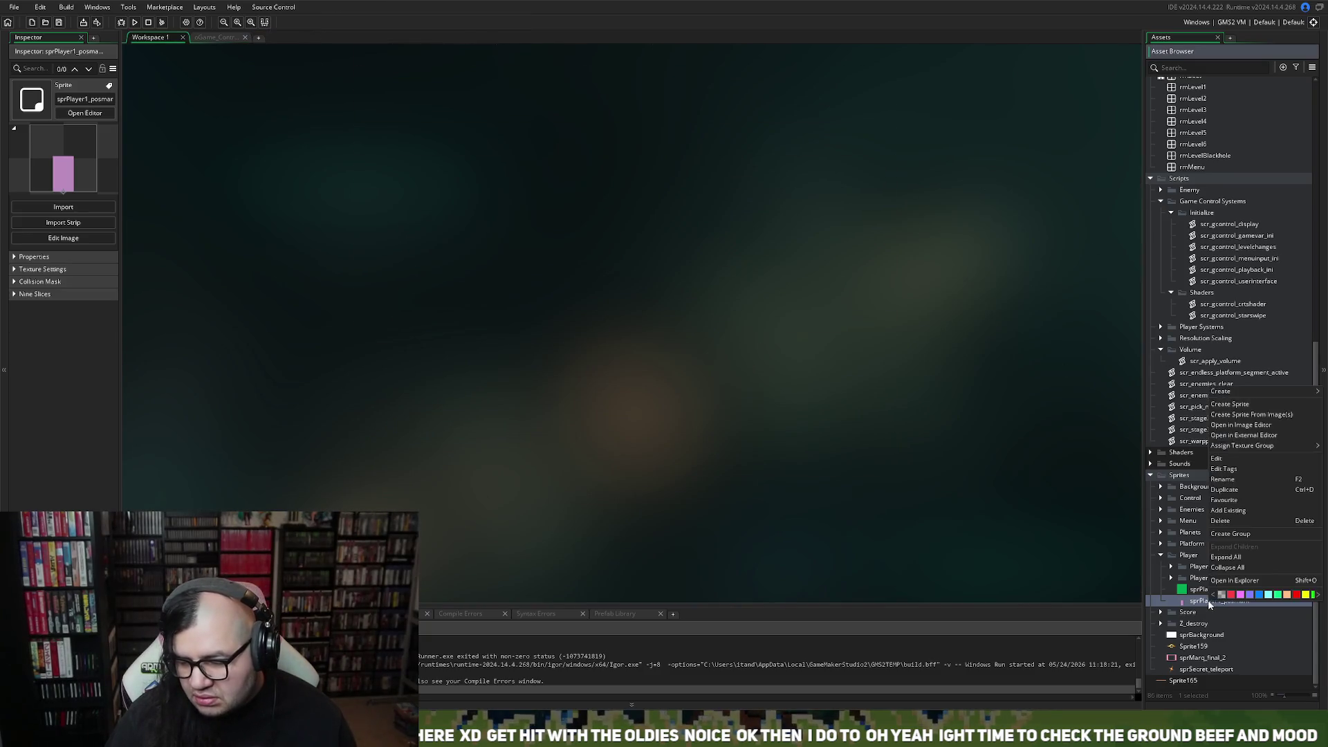
{"action": "left_click", "coordinate": [1222, 490]}
{"action": "key", "text": "Return"}
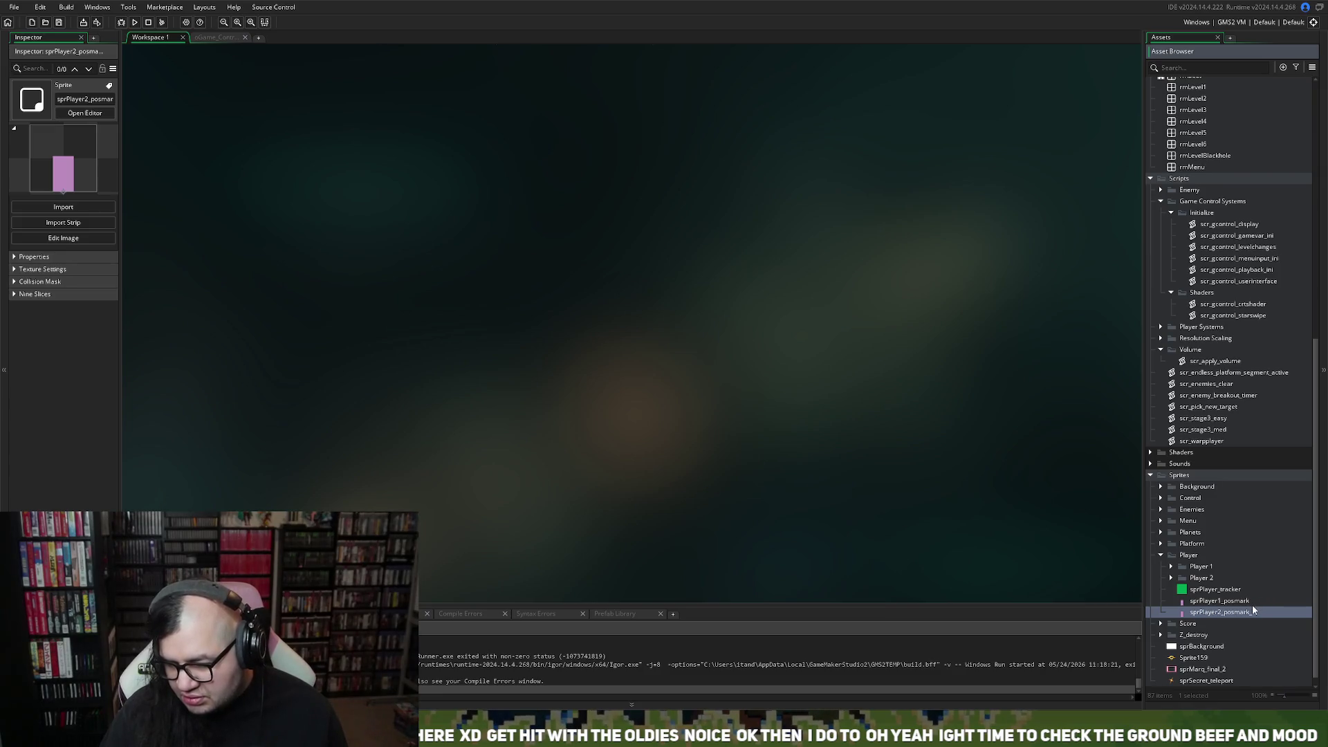
Duplicate sprPlayer1_posmark again, rename the copy sprPlayer0_posmark, and open its image for editing.
{"action": "right_click", "coordinate": [1256, 602]}
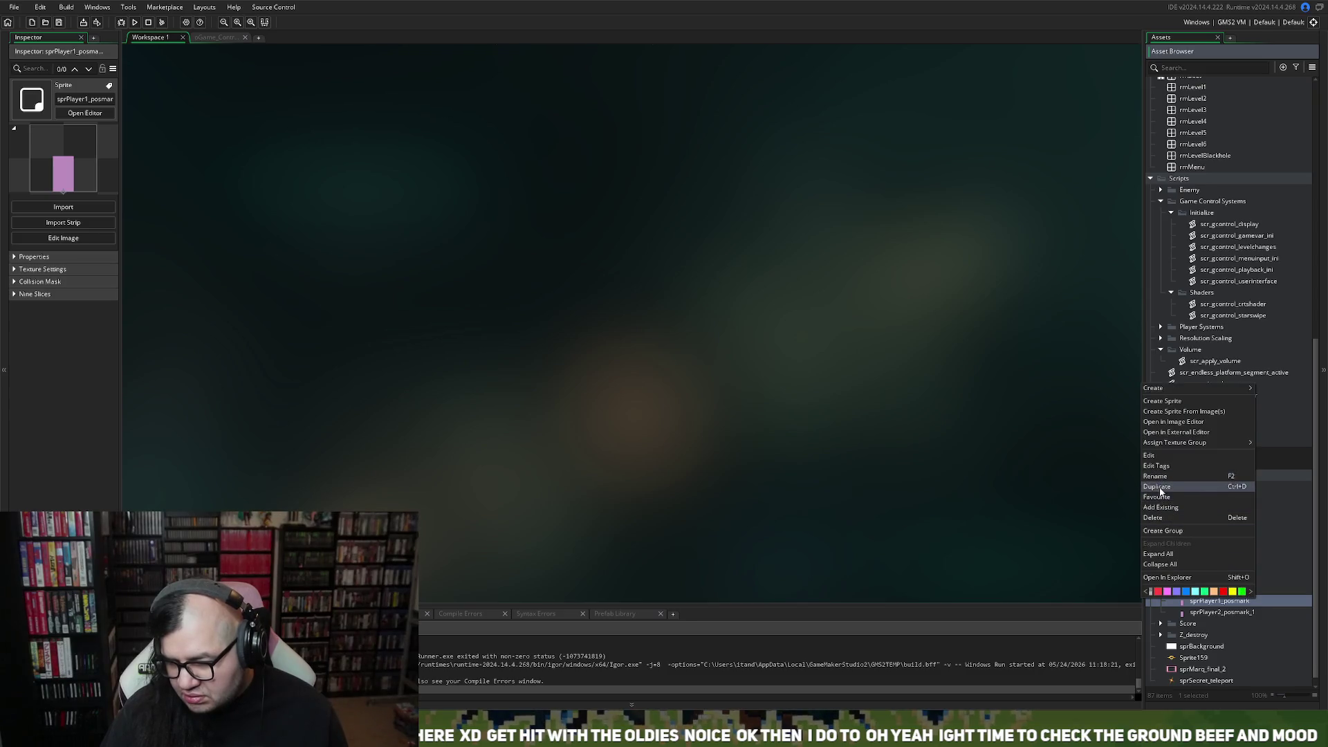
{"action": "left_click", "coordinate": [1162, 487]}
{"action": "key", "text": "Return"}
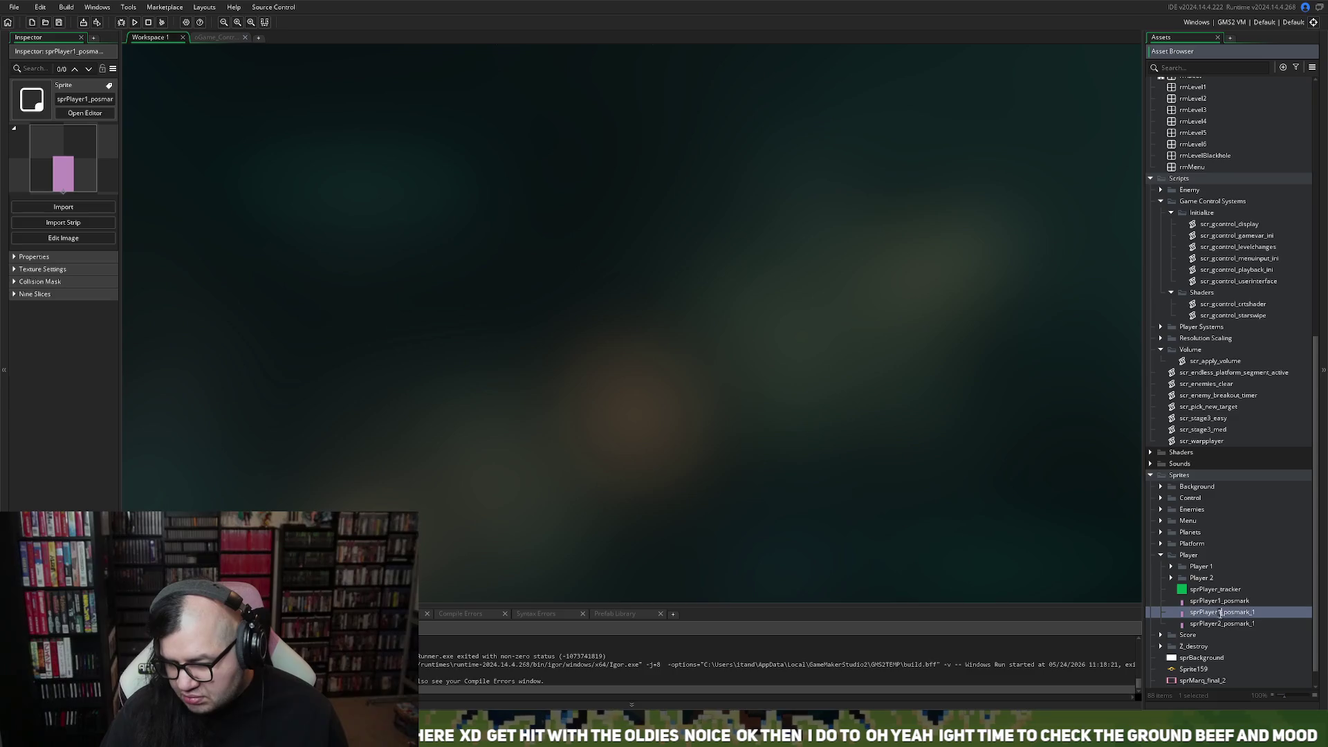
{"action": "left_click", "coordinate": [1218, 611]}
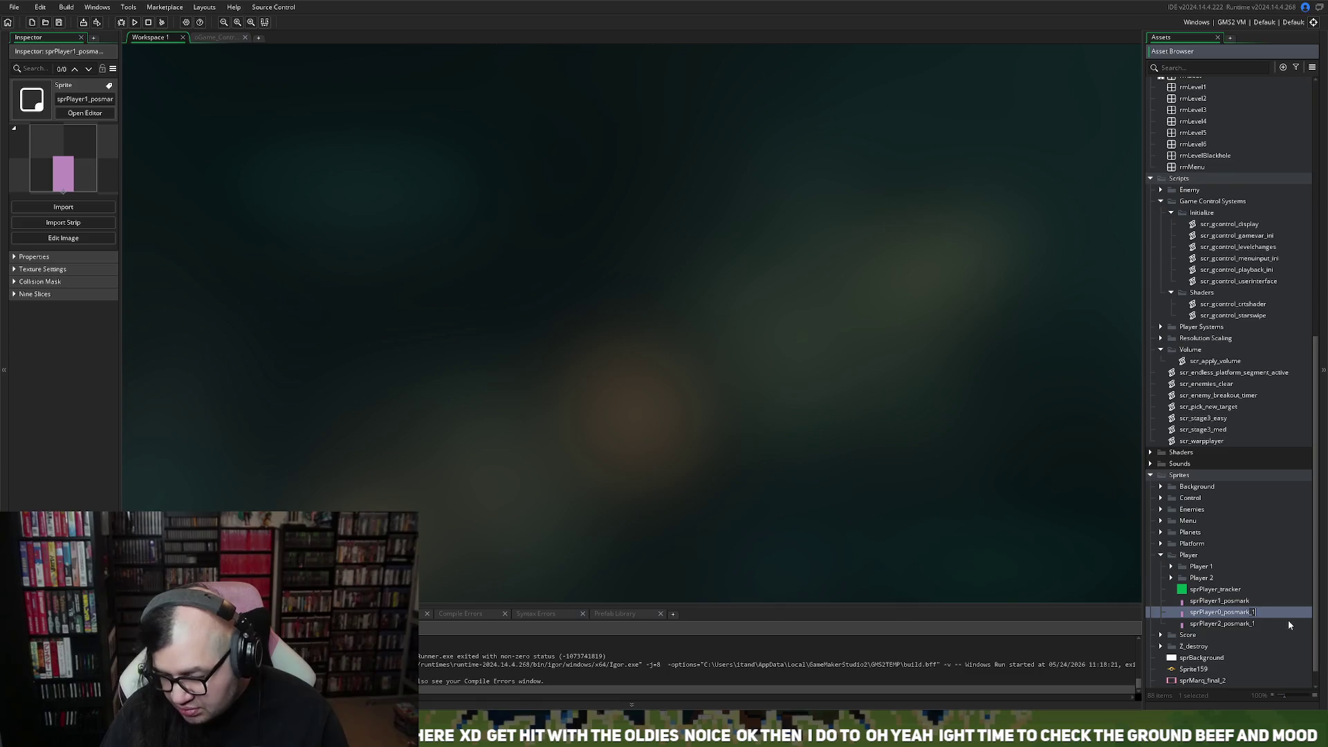
{"action": "key", "text": "BackSpace"}
{"action": "key", "text": "BackSpace"}
{"action": "key", "text": "Return"}
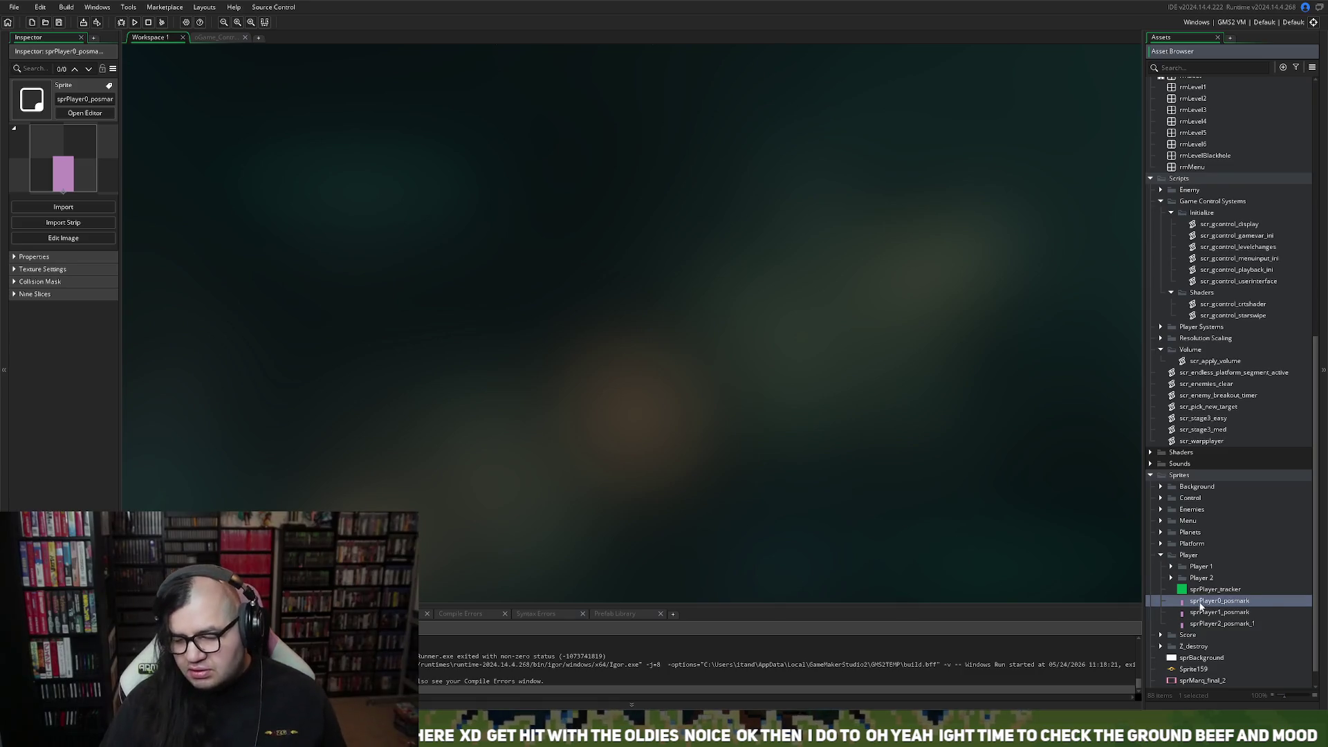
{"action": "double_click", "coordinate": [1201, 606]}
{"action": "left_click", "coordinate": [366, 172]}
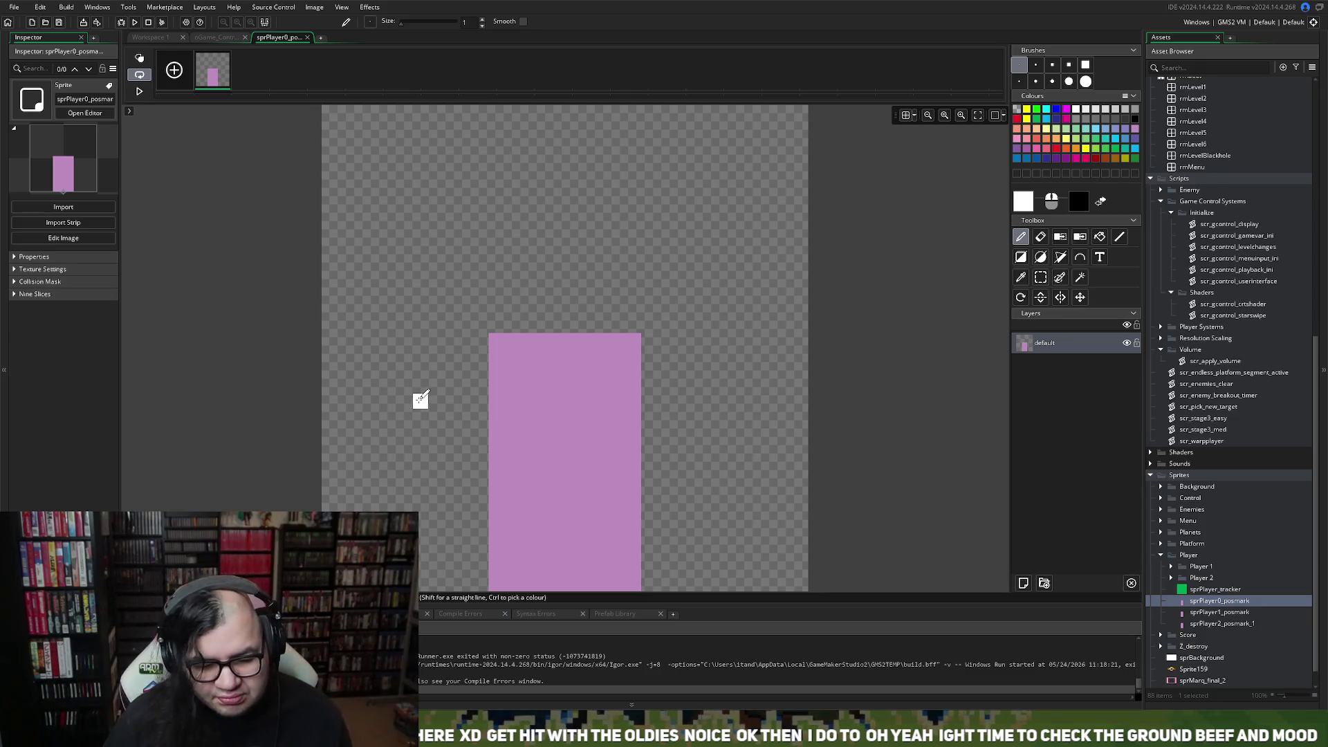
Flood-fill sprPlayer0_posmark's pink block with yellow.
{"action": "scroll", "coordinate": [525, 394], "scroll_direction": "down", "scroll_amount": 3}
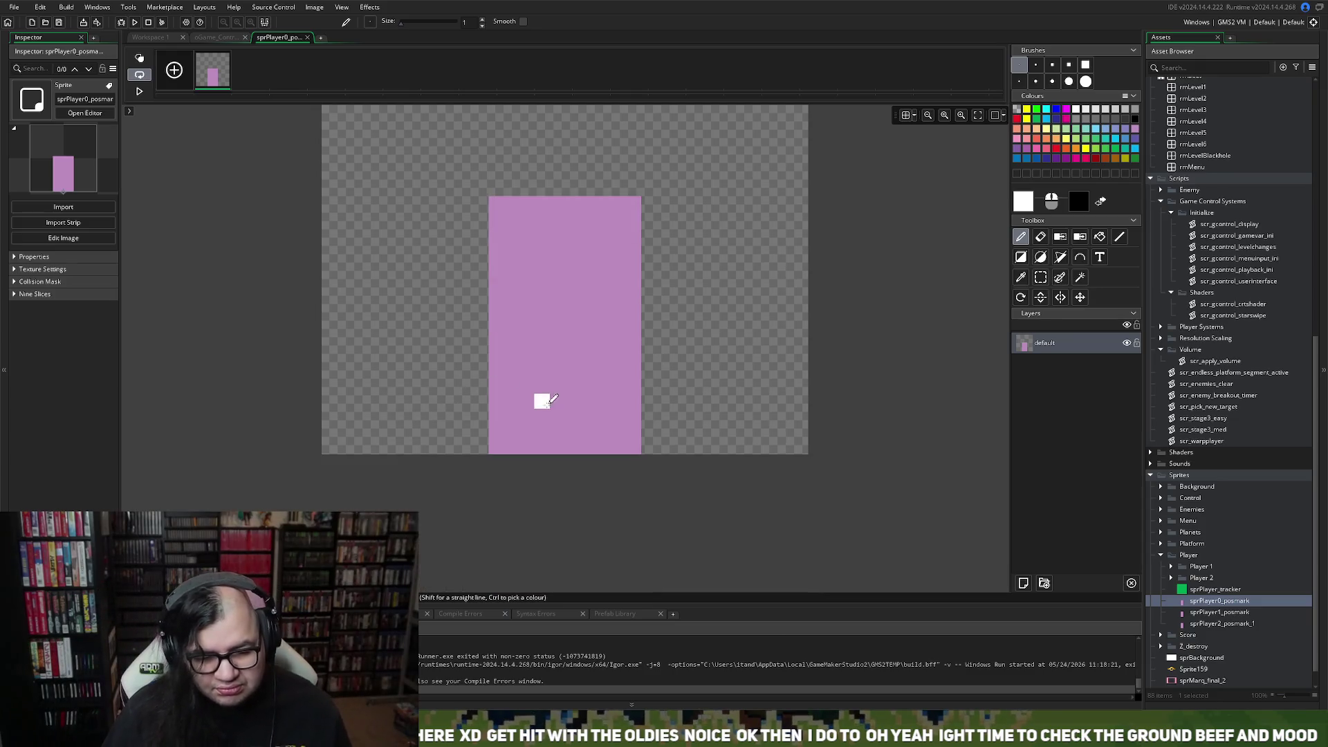
{"action": "scroll", "coordinate": [650, 356], "scroll_direction": "up", "scroll_amount": 2}
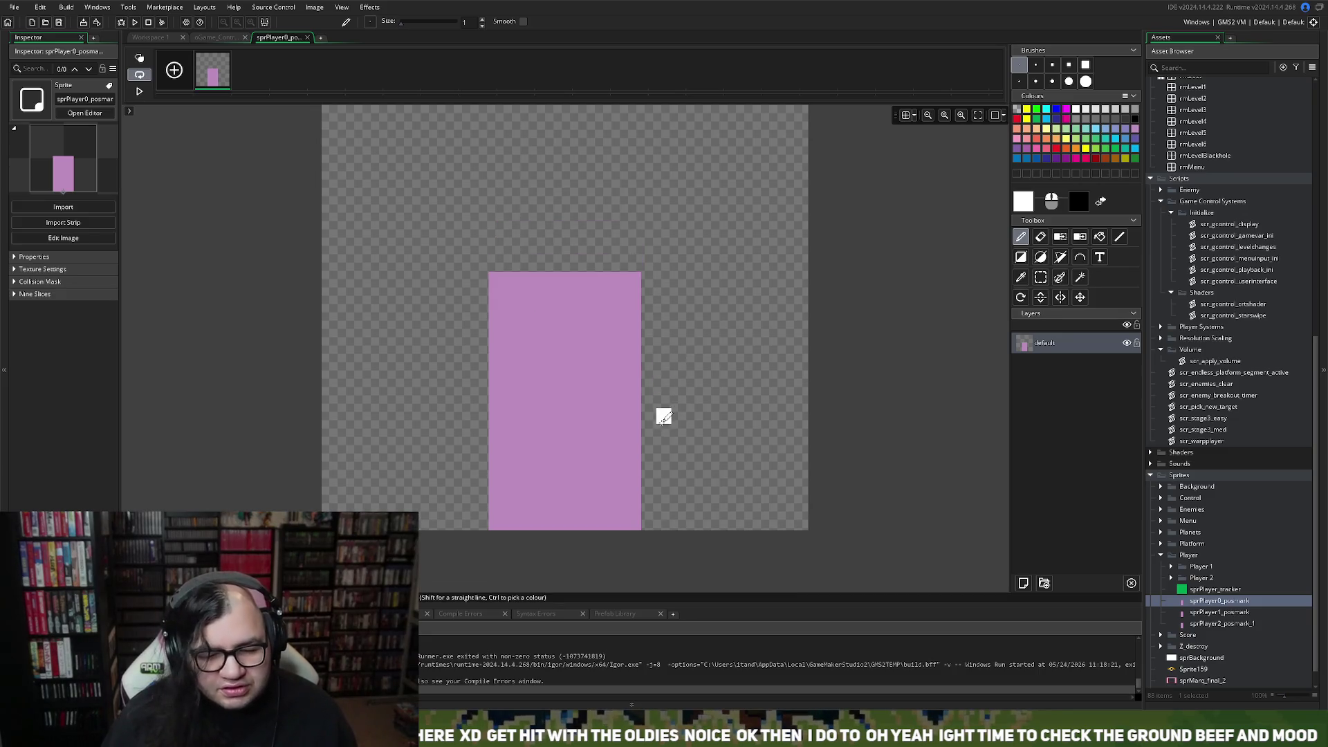
{"action": "left_click", "coordinate": [1100, 257]}
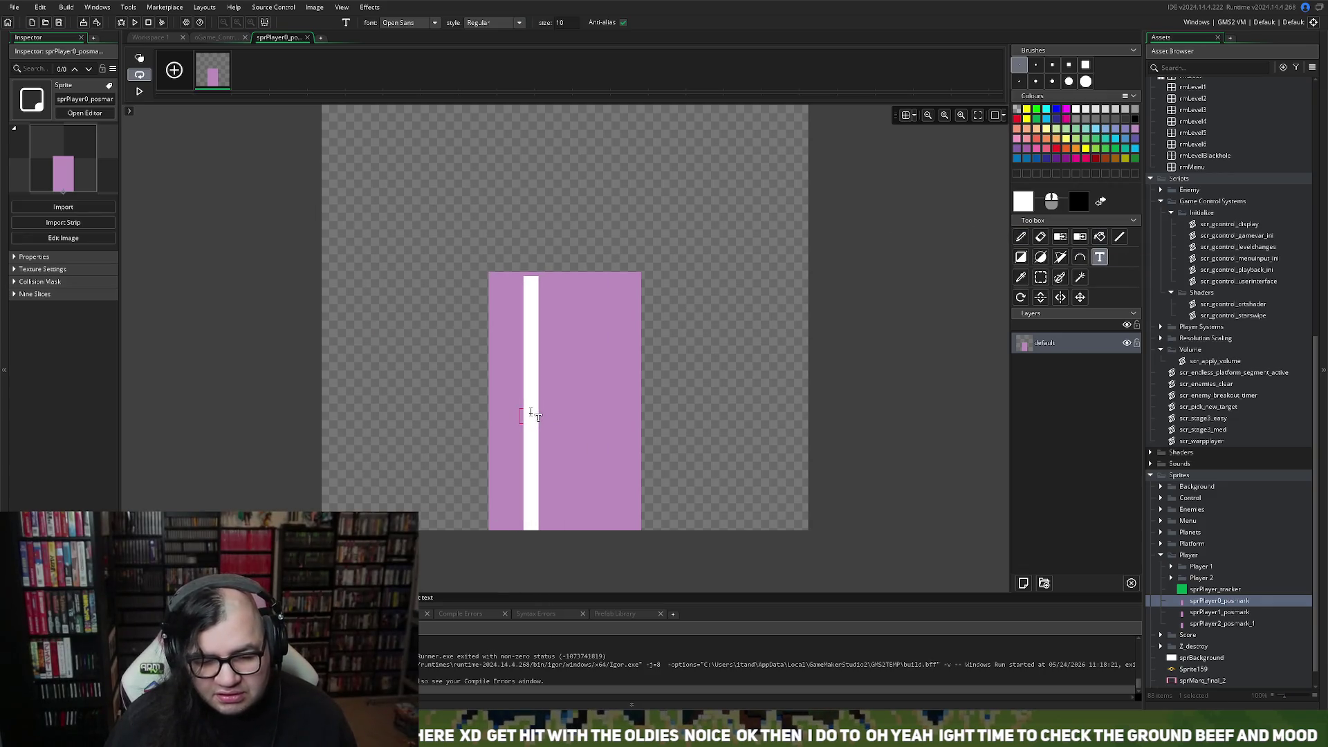
{"action": "left_click", "coordinate": [531, 414]}
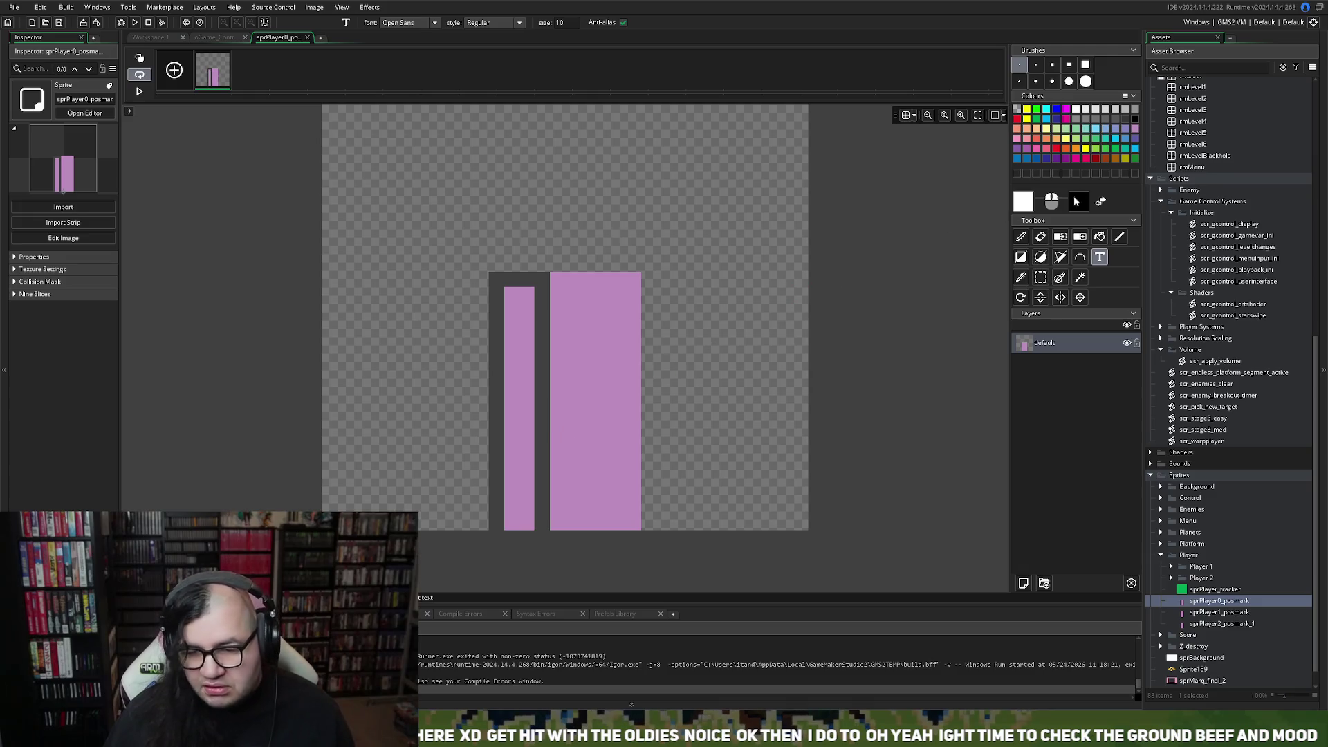
{"action": "left_click", "coordinate": [1103, 111]}
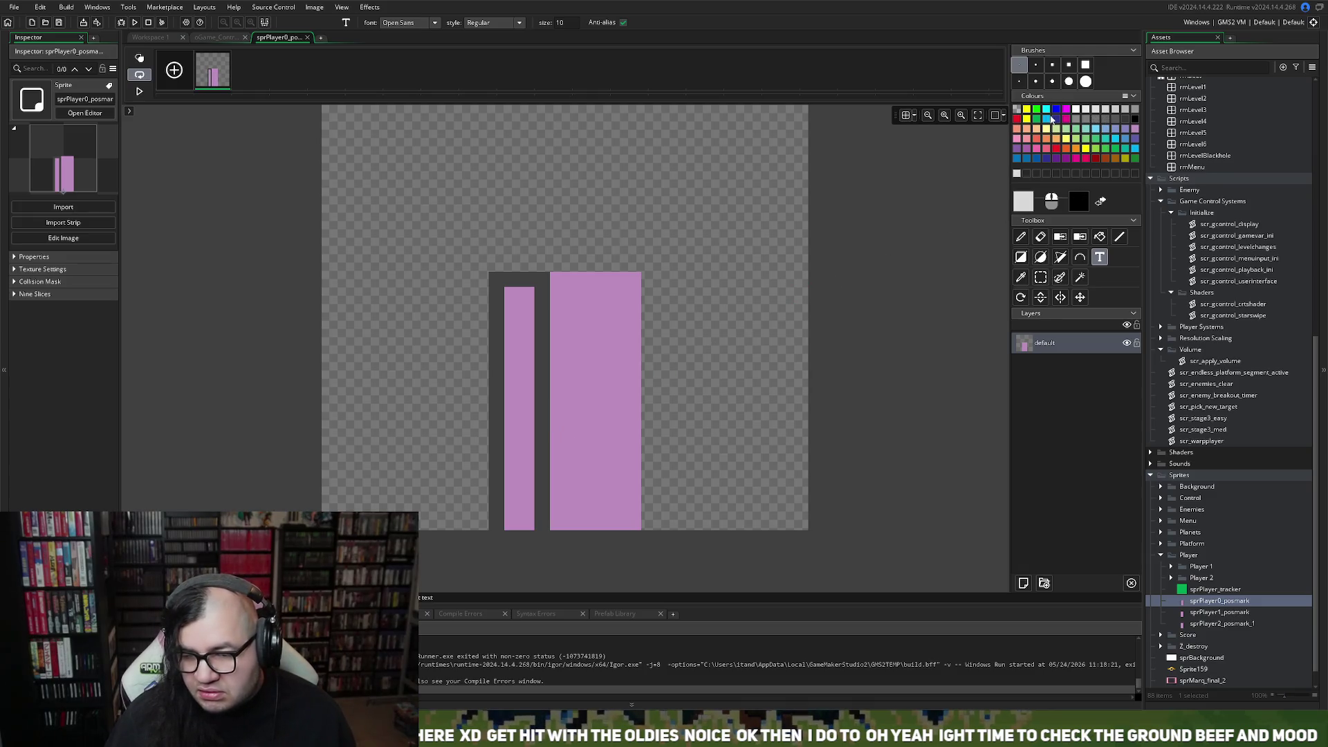
{"action": "left_click", "coordinate": [1027, 111]}
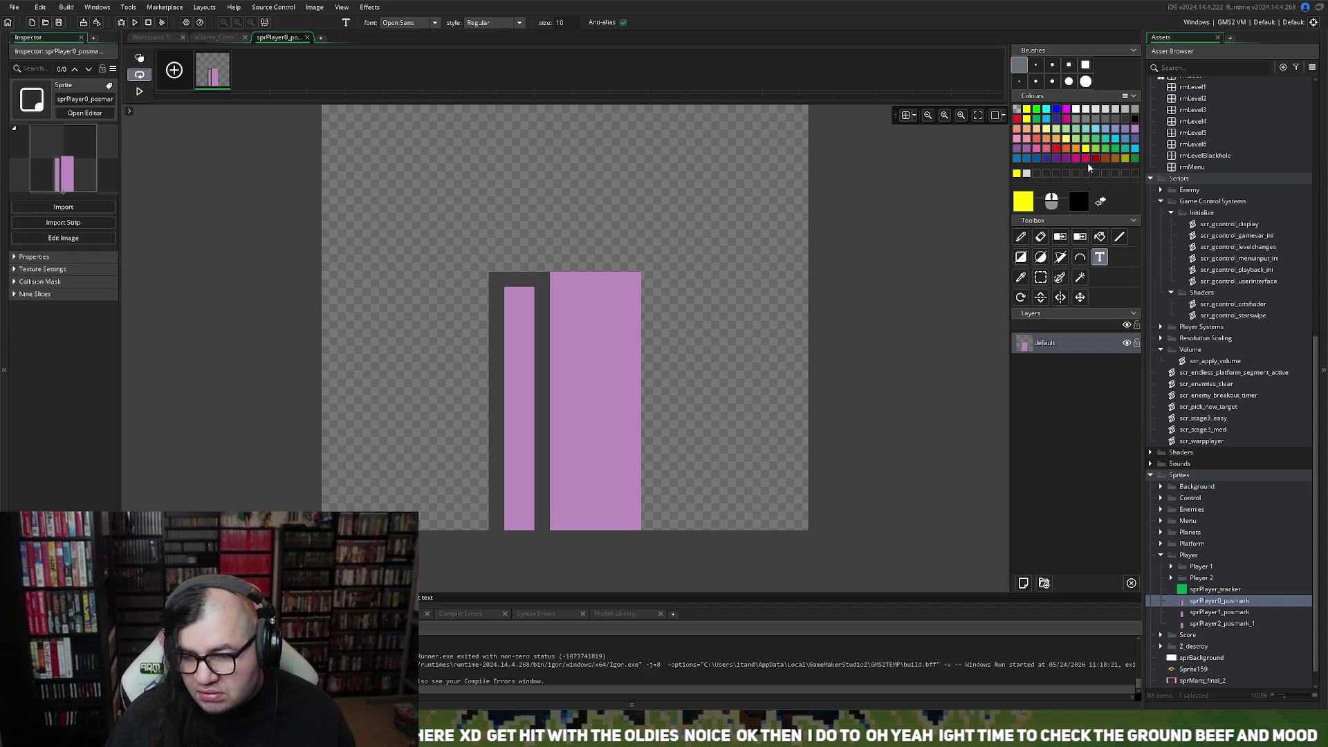
{"action": "left_click", "coordinate": [1099, 236]}
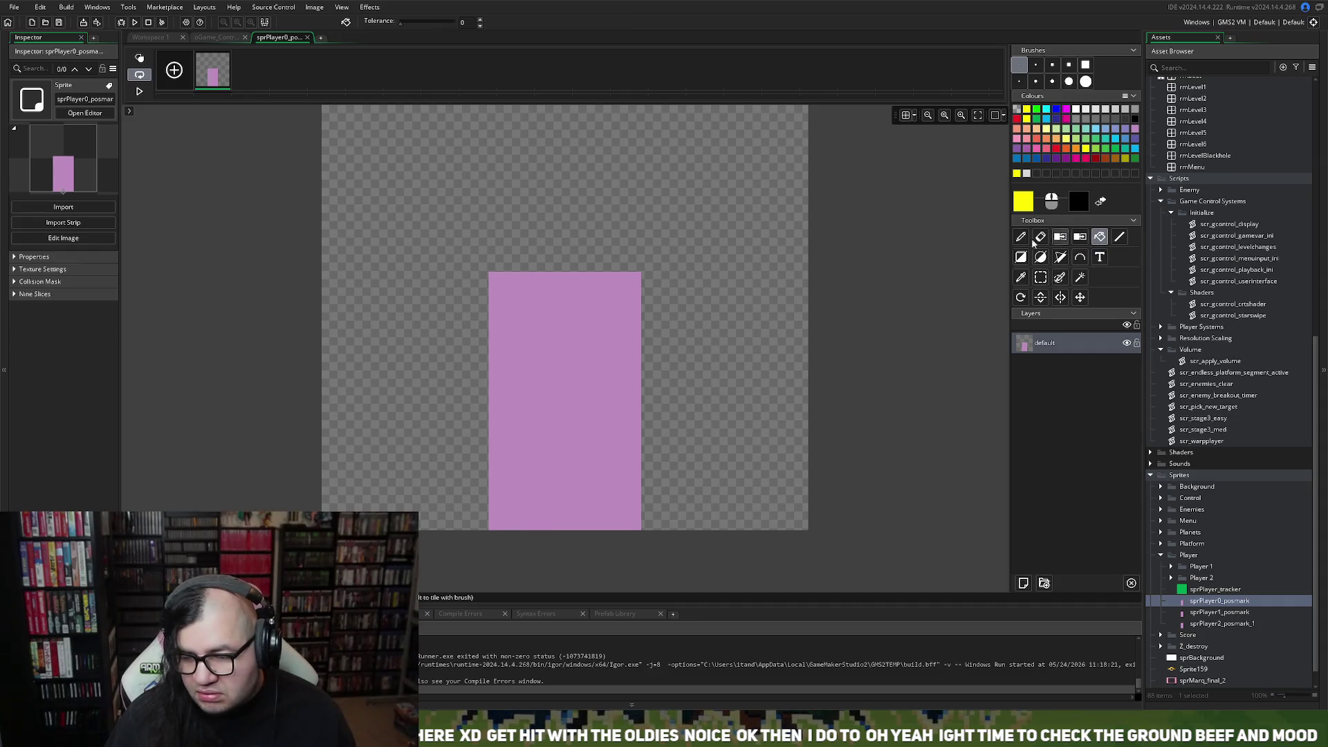
{"action": "left_click", "coordinate": [553, 341]}
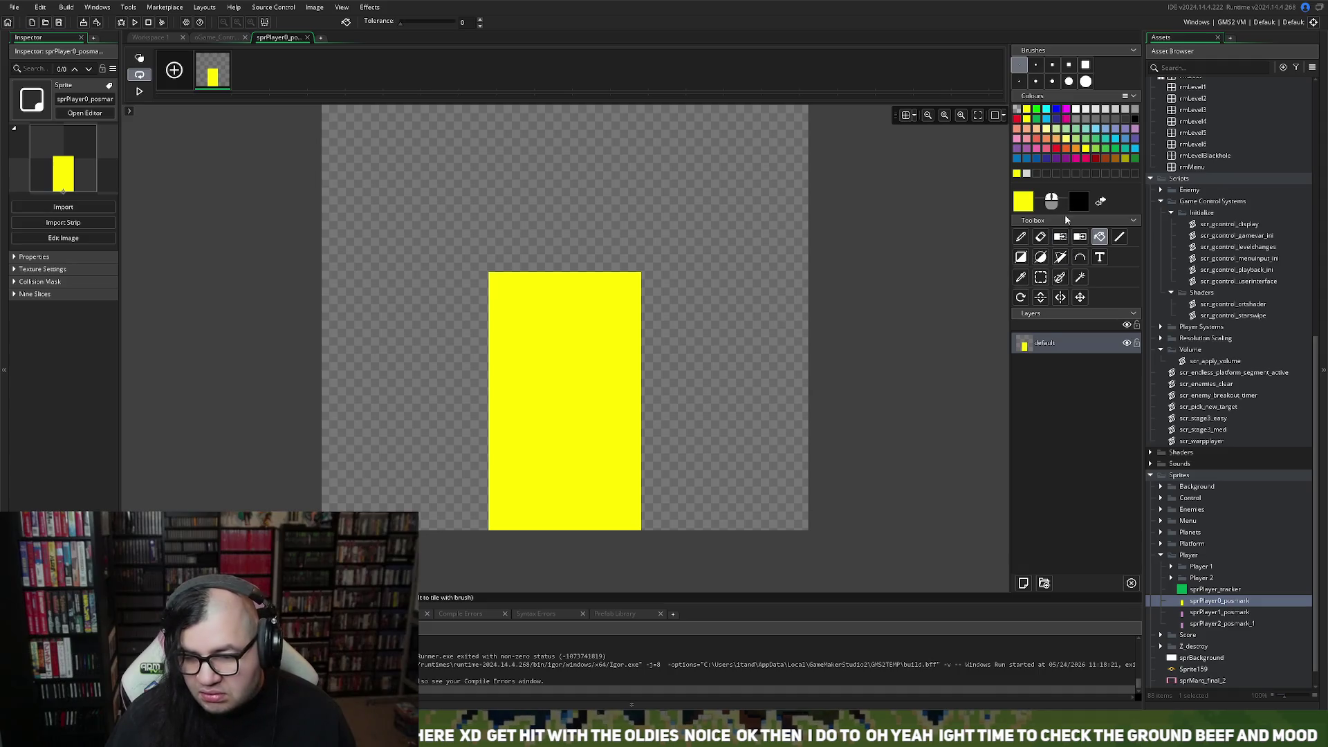
{"action": "left_click", "coordinate": [1135, 120]}
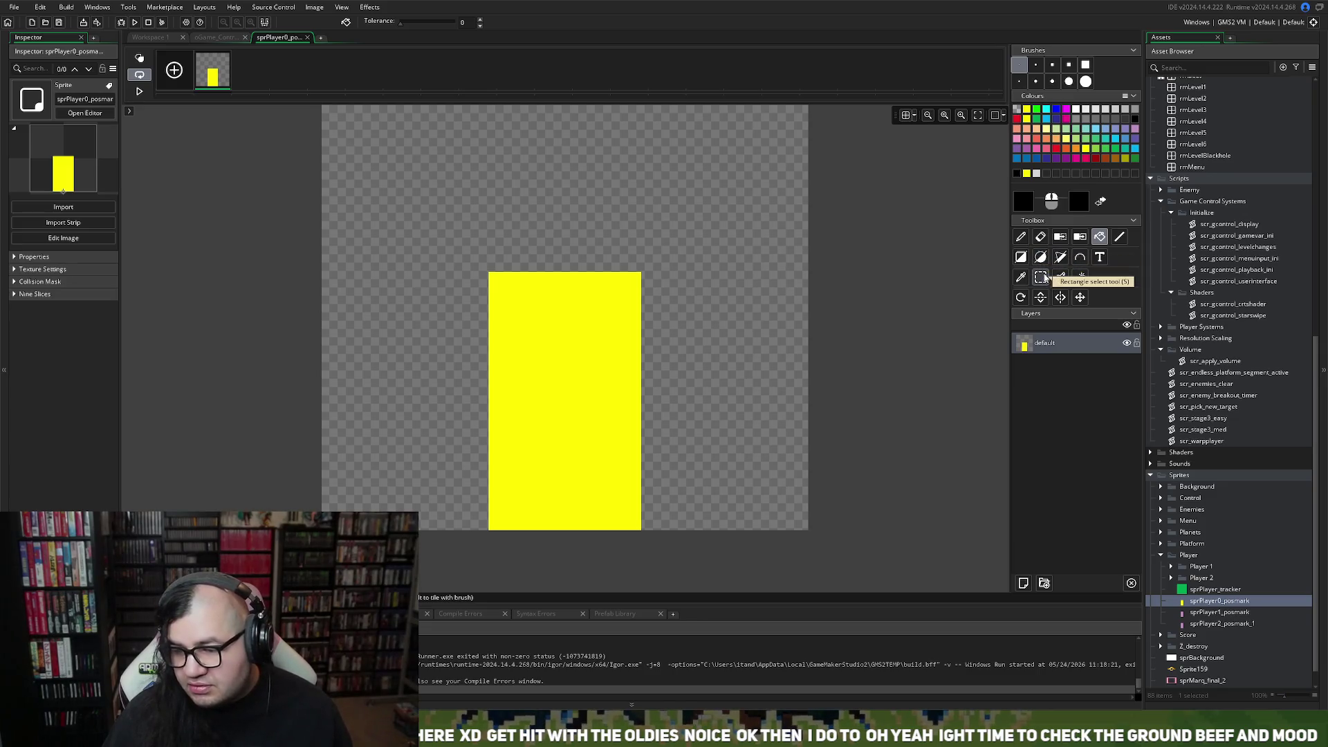
Position a text box on the yellow sprite and switch the text font to Pixeled.
{"action": "left_click", "coordinate": [1100, 256]}
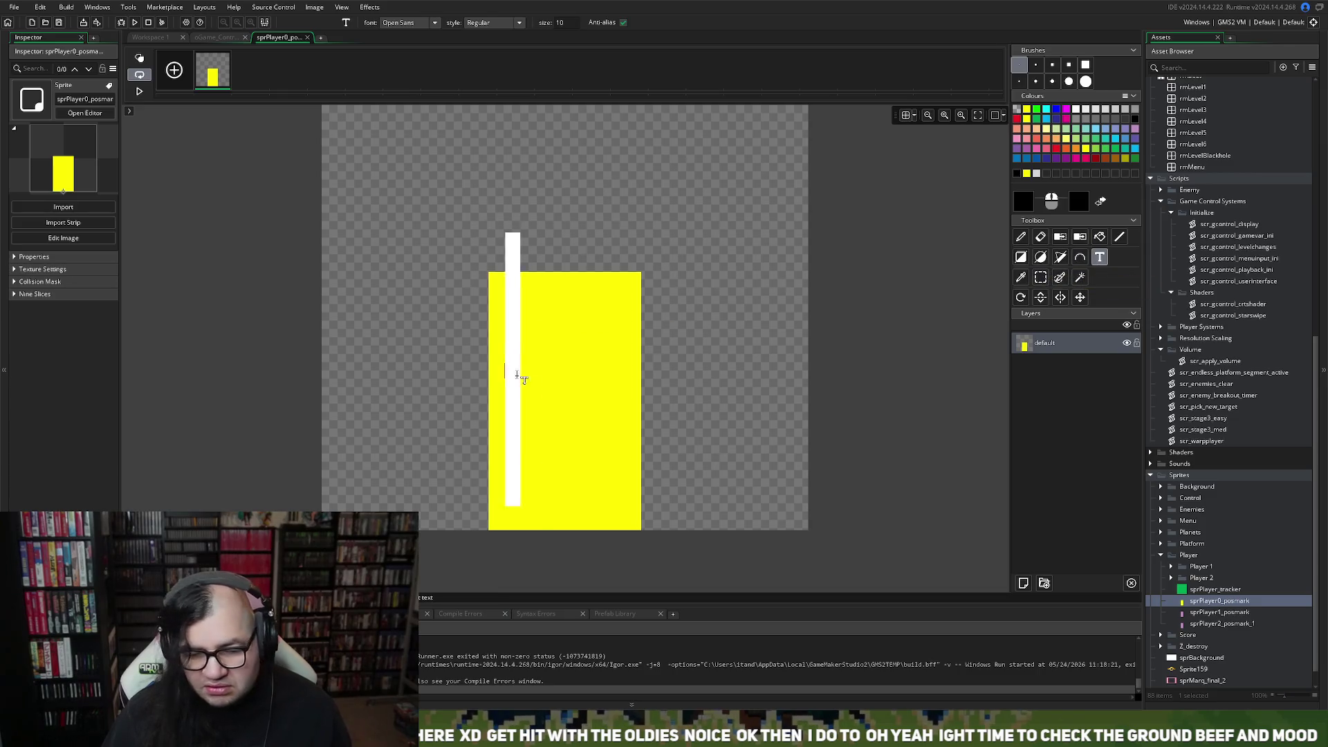
{"action": "left_click", "coordinate": [529, 394]}
{"action": "type", "text": "0"}
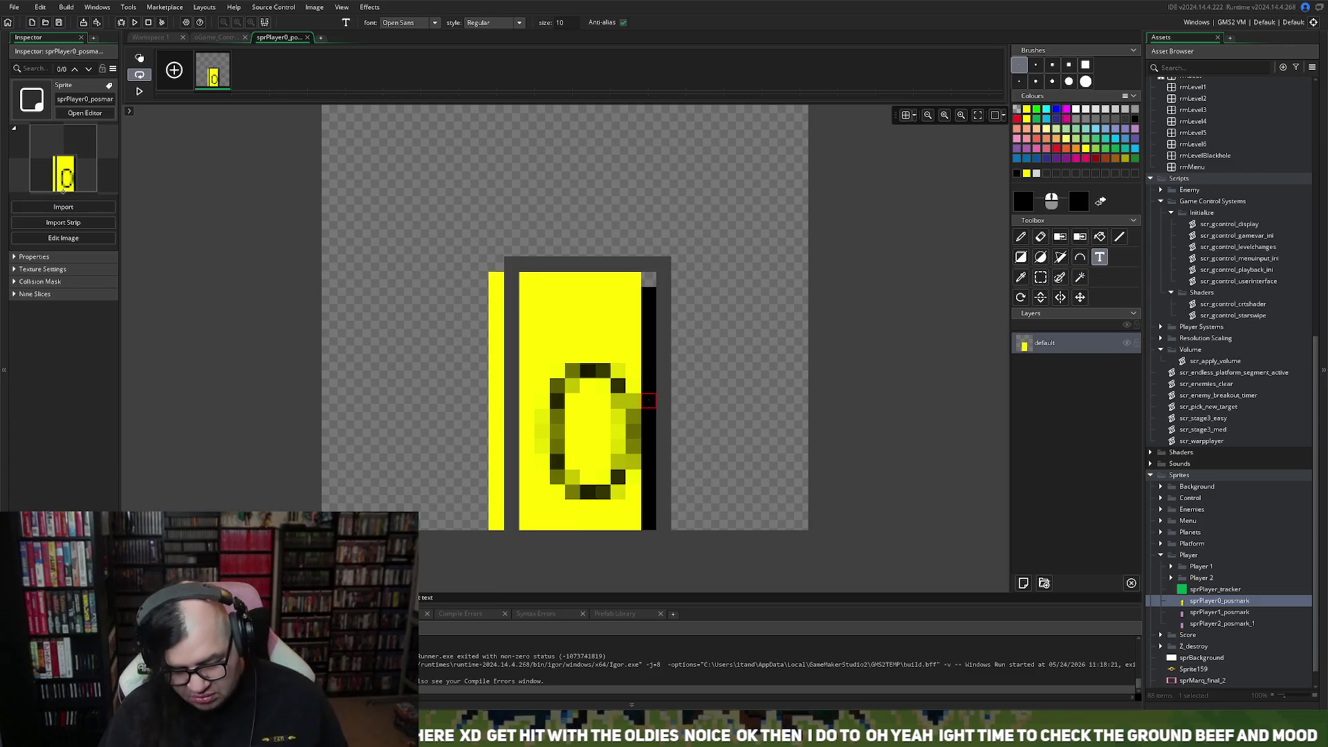
{"action": "key", "text": "BackSpace"}
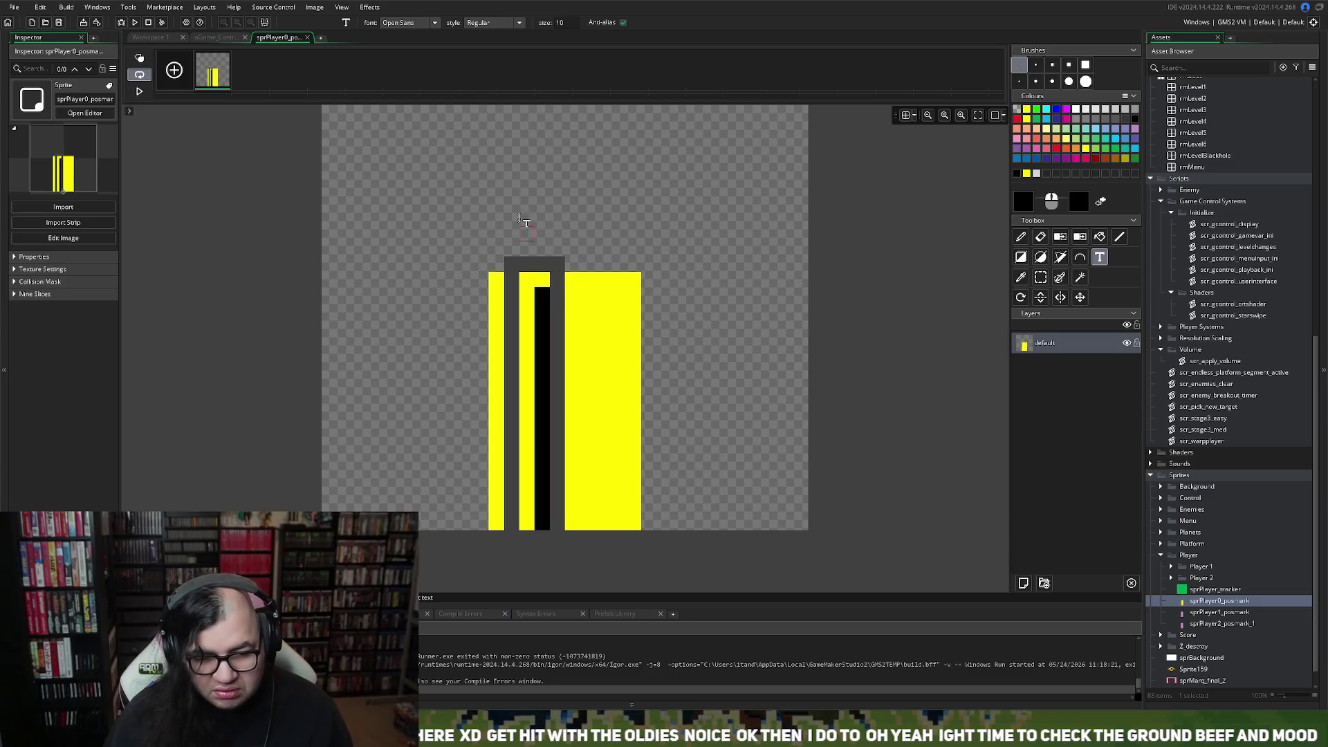
{"action": "mouse_move", "coordinate": [497, 207]}
{"action": "left_mouse_down"}
{"action": "mouse_move", "coordinate": [408, 210]}
{"action": "mouse_move", "coordinate": [382, 237]}
{"action": "left_mouse_up"}
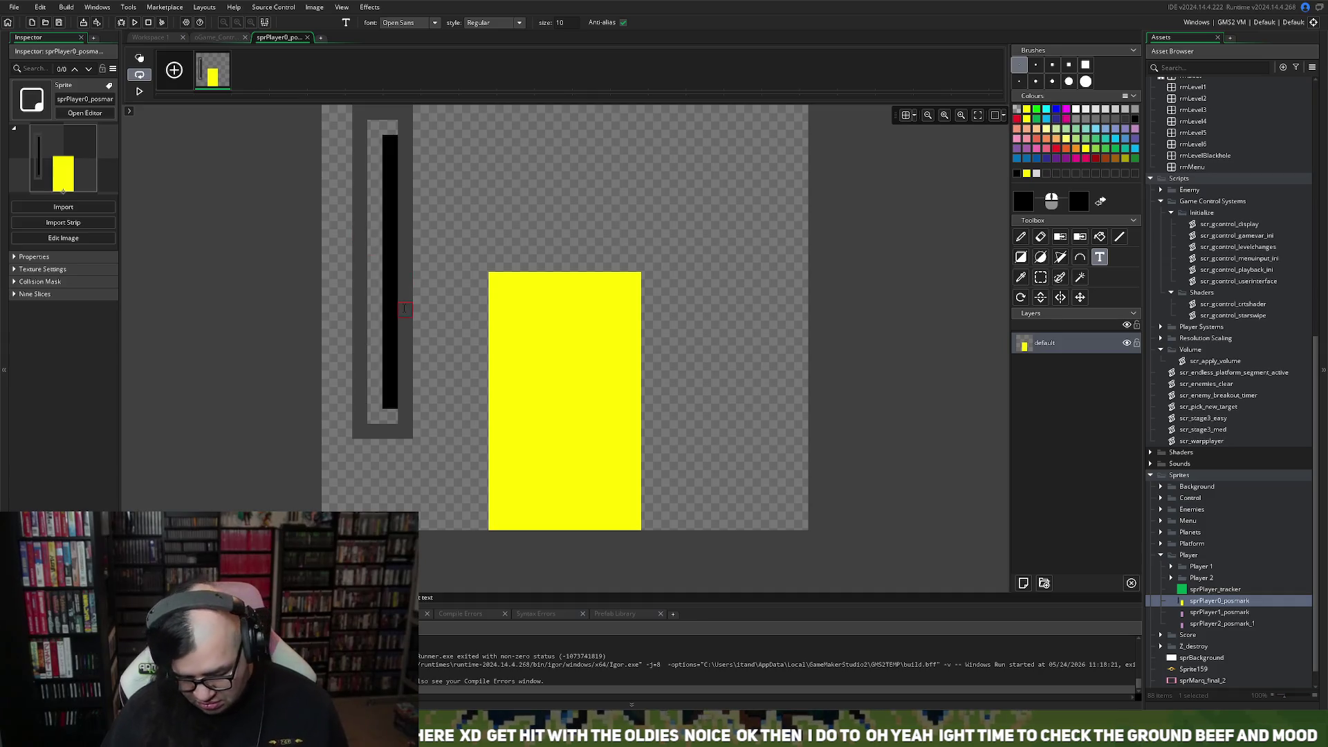
{"action": "type", "text": "P"}
{"action": "key", "text": "BackSpace"}
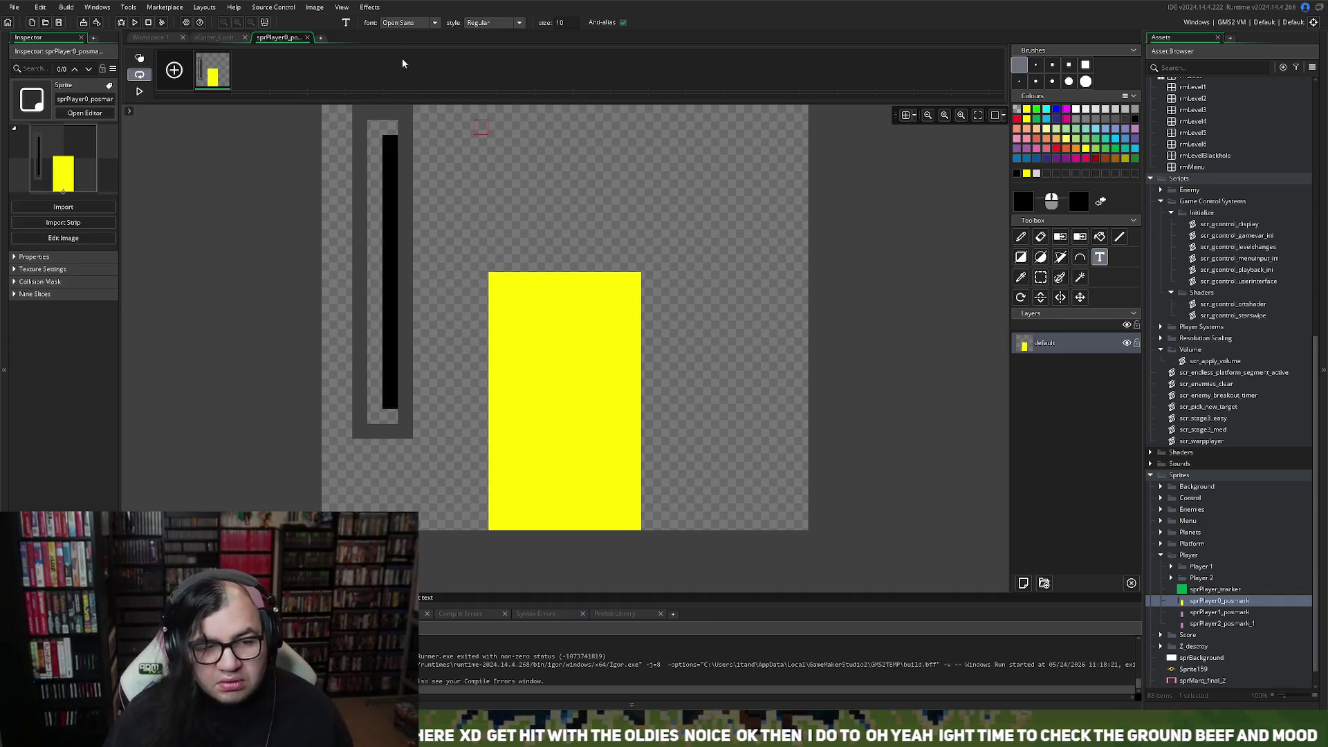
{"action": "left_click", "coordinate": [433, 23]}
{"action": "scroll", "coordinate": [418, 98], "scroll_direction": "up", "scroll_amount": 3}
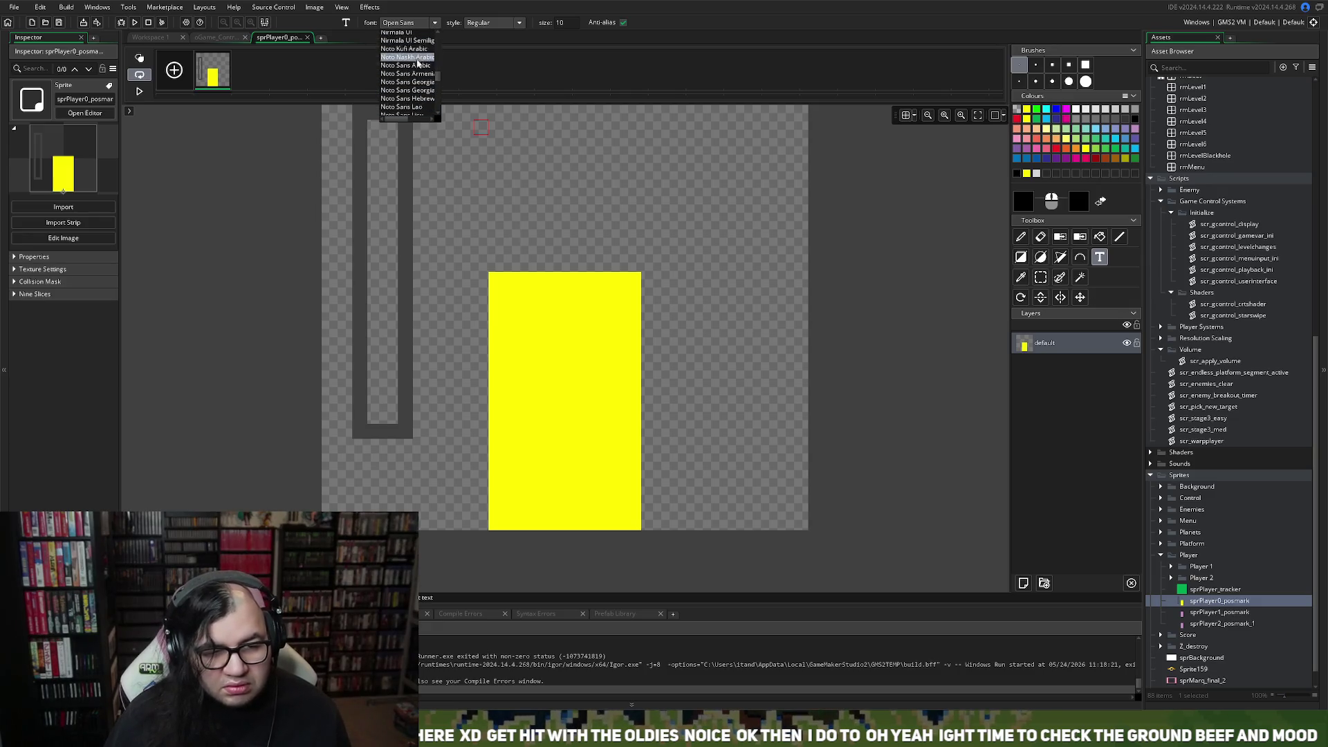
{"action": "scroll", "coordinate": [436, 87], "scroll_direction": "down", "scroll_amount": 10}
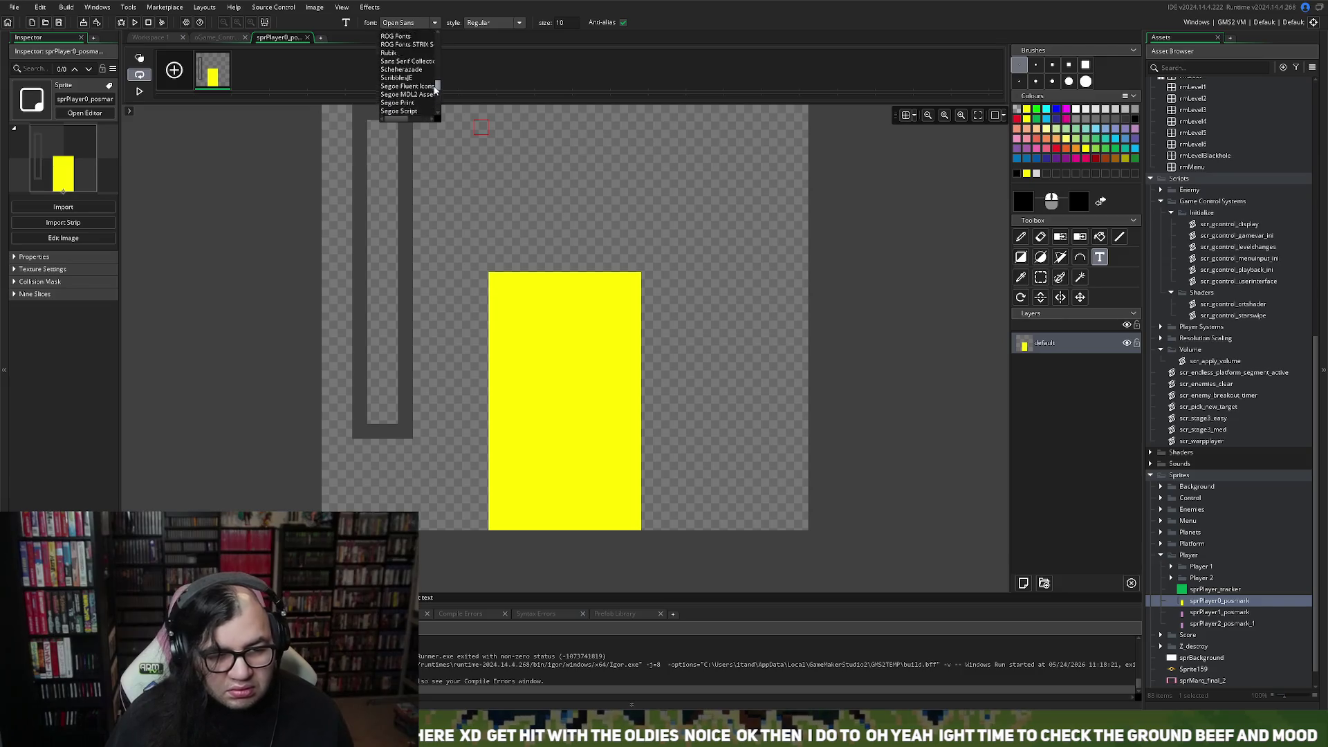
{"action": "left_click_drag", "start_coordinate": [436, 88], "coordinate": [435, 82]}
{"action": "left_click", "coordinate": [425, 79]}
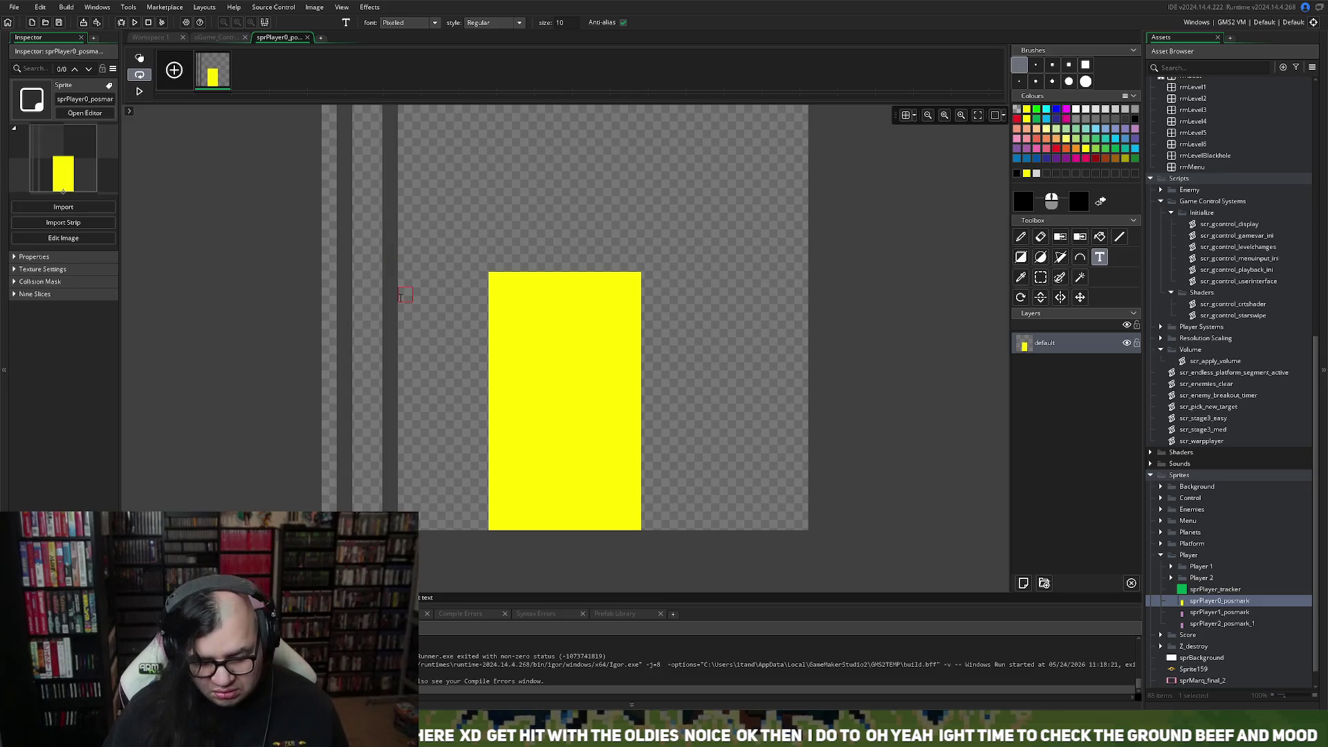
Type a magenta 'P0' label at the canvas's upper left and close the image editor.
{"action": "type", "text": "P"}
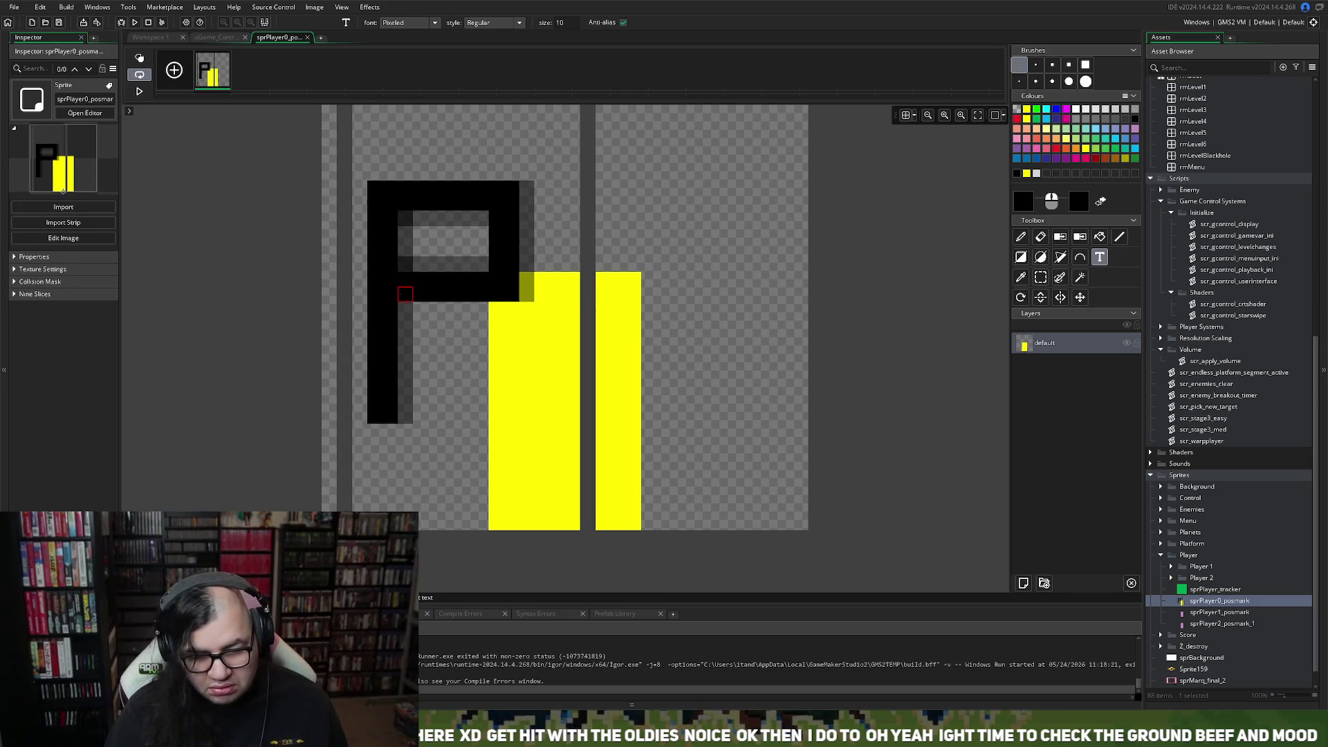
{"action": "type", "text": "0"}
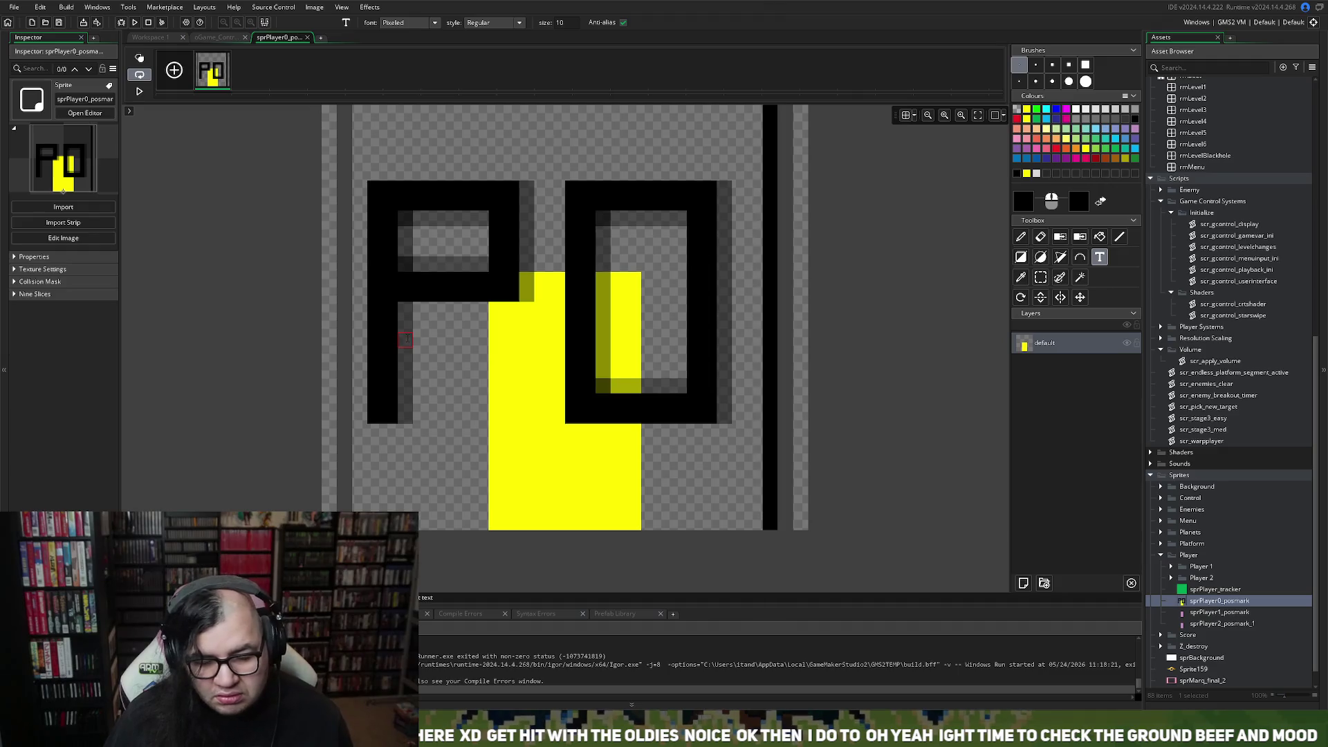
{"action": "key", "text": "BackSpace"}
{"action": "key", "text": "BackSpace"}
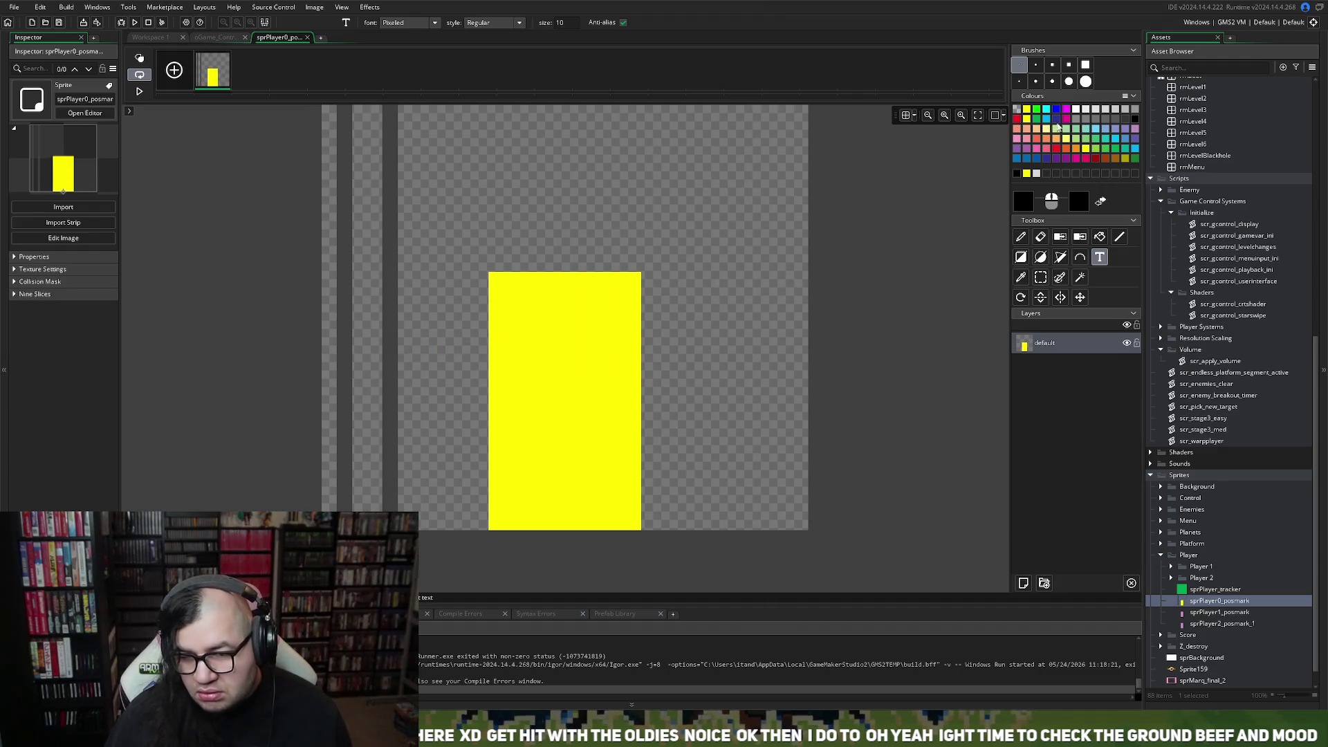
{"action": "left_click", "coordinate": [1066, 109]}
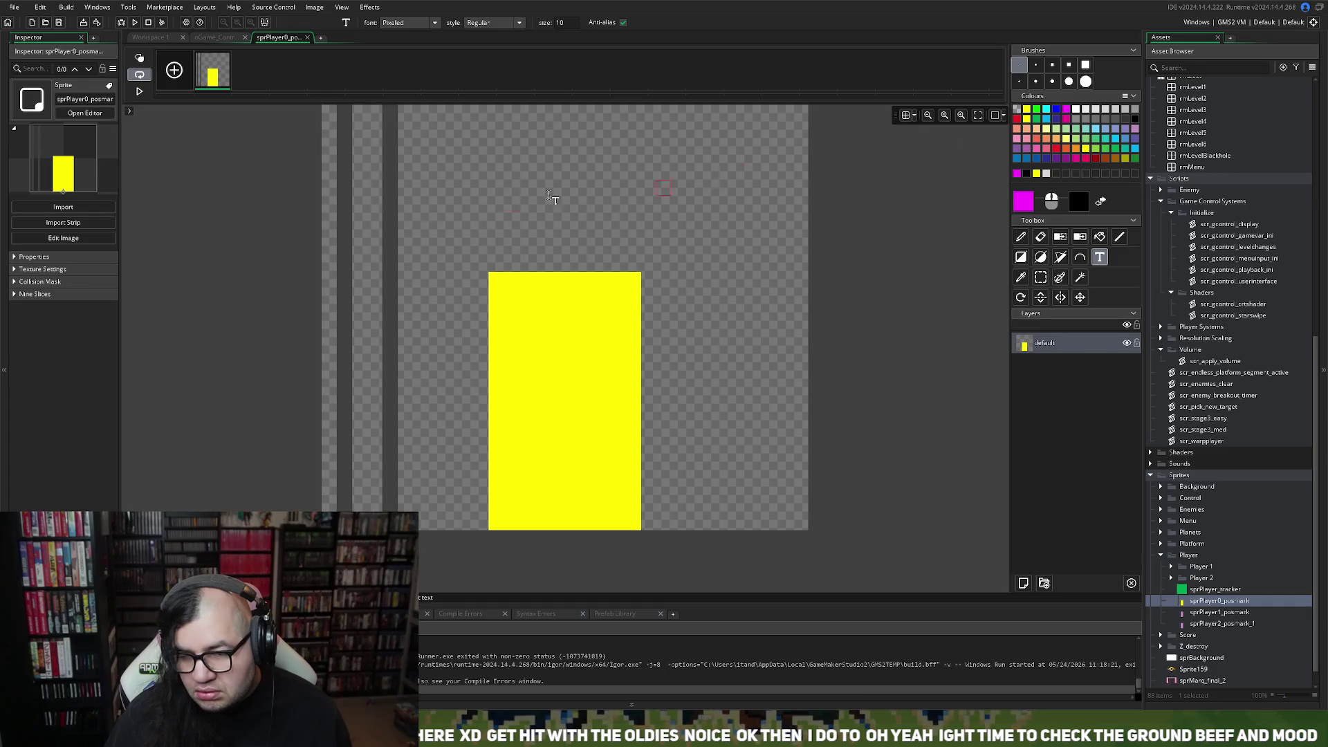
{"action": "left_click", "coordinate": [375, 218]}
{"action": "type", "text": "P0"}
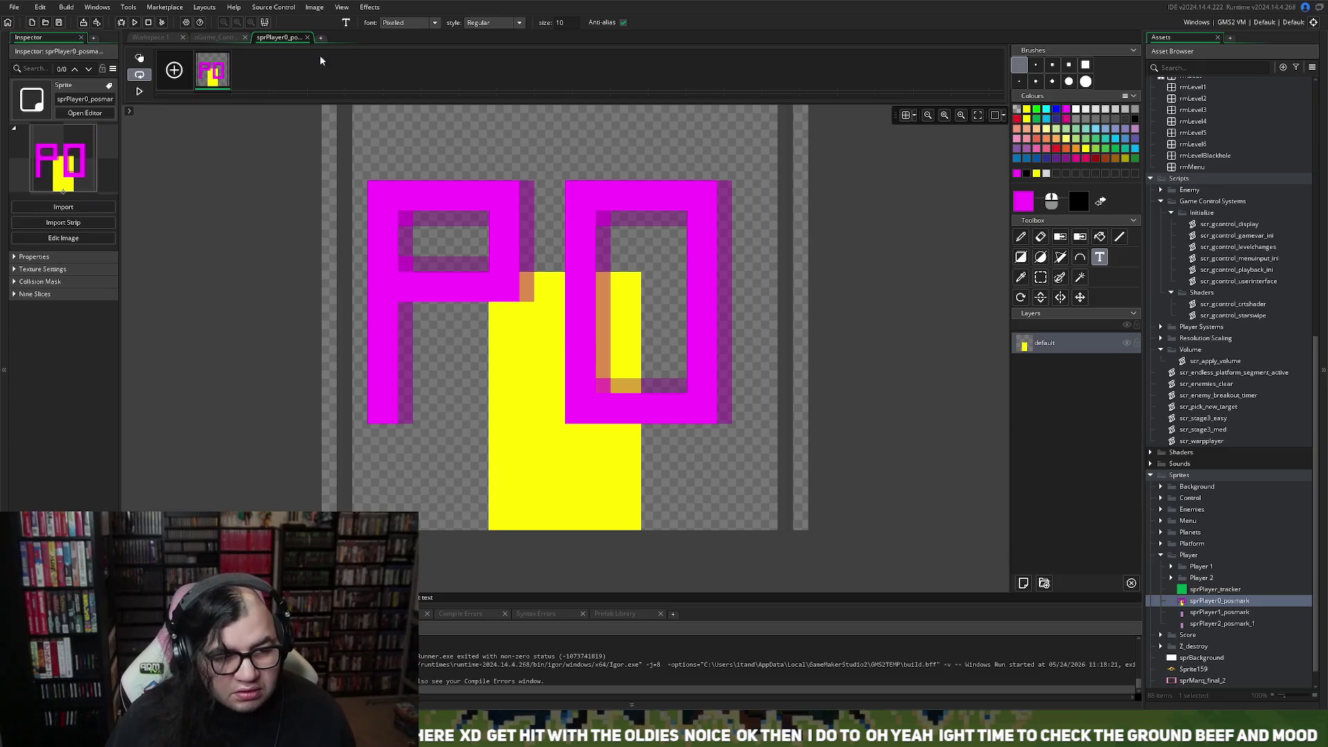
{"action": "left_click", "coordinate": [307, 37]}
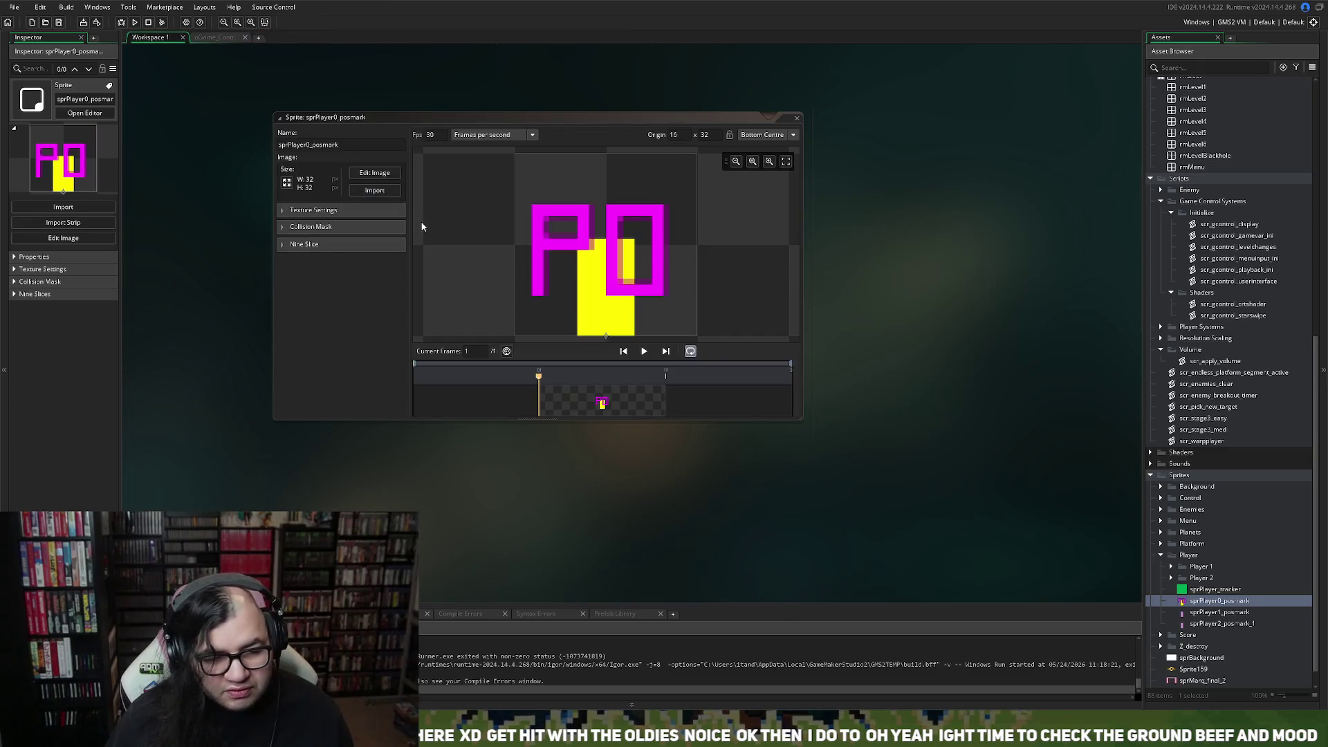
Close sprPlayer0_posmark, open sprPlayer1_posmark, and start renaming sprPlayer2_posmark_1 to sprPlayer2_posmark.
{"action": "left_click", "coordinate": [796, 120]}
{"action": "double_click", "coordinate": [1199, 613]}
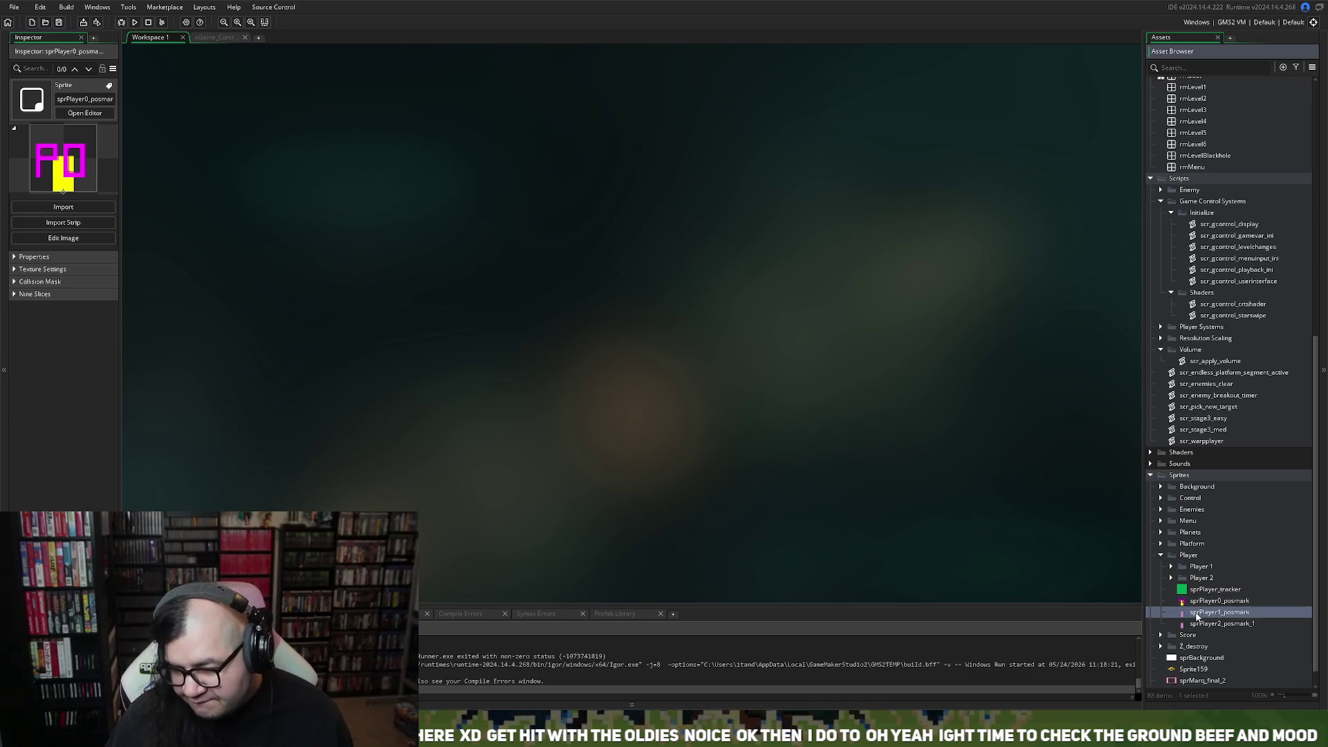
{"action": "right_click", "coordinate": [1238, 625]}
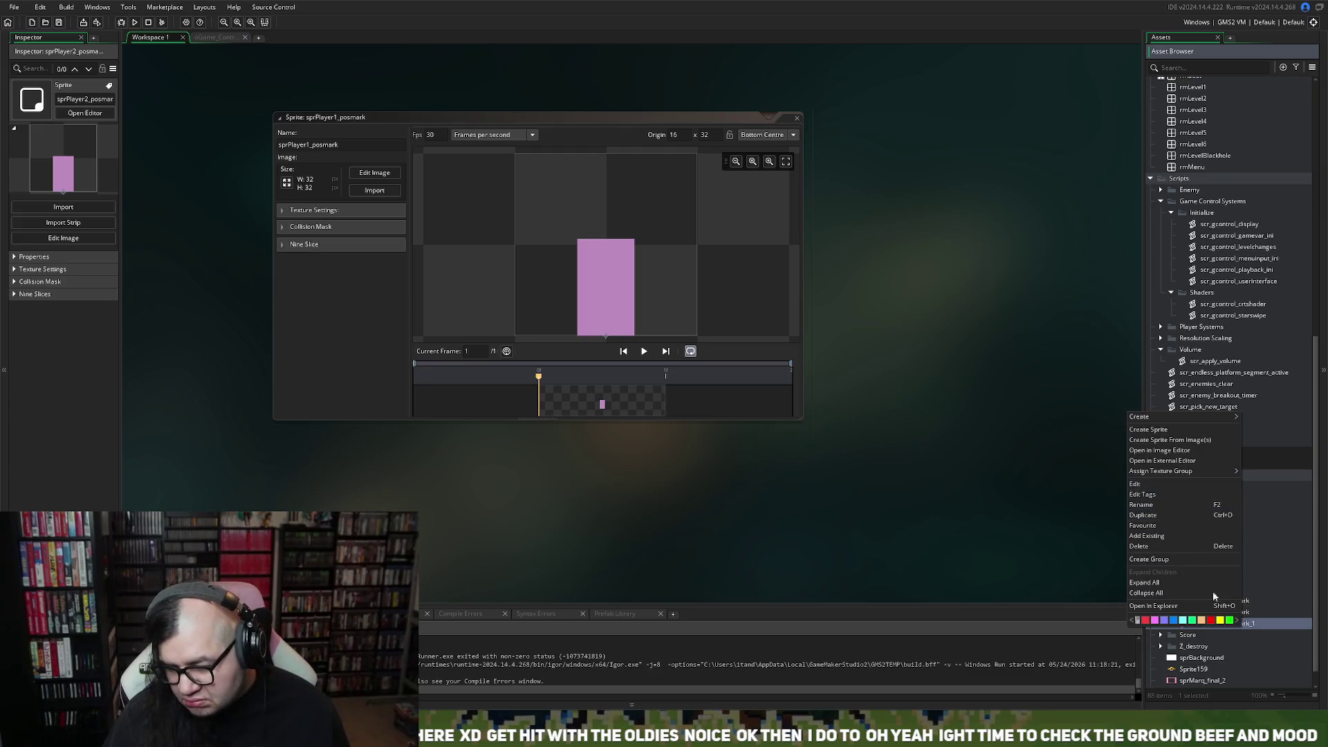
{"action": "left_click", "coordinate": [1141, 505]}
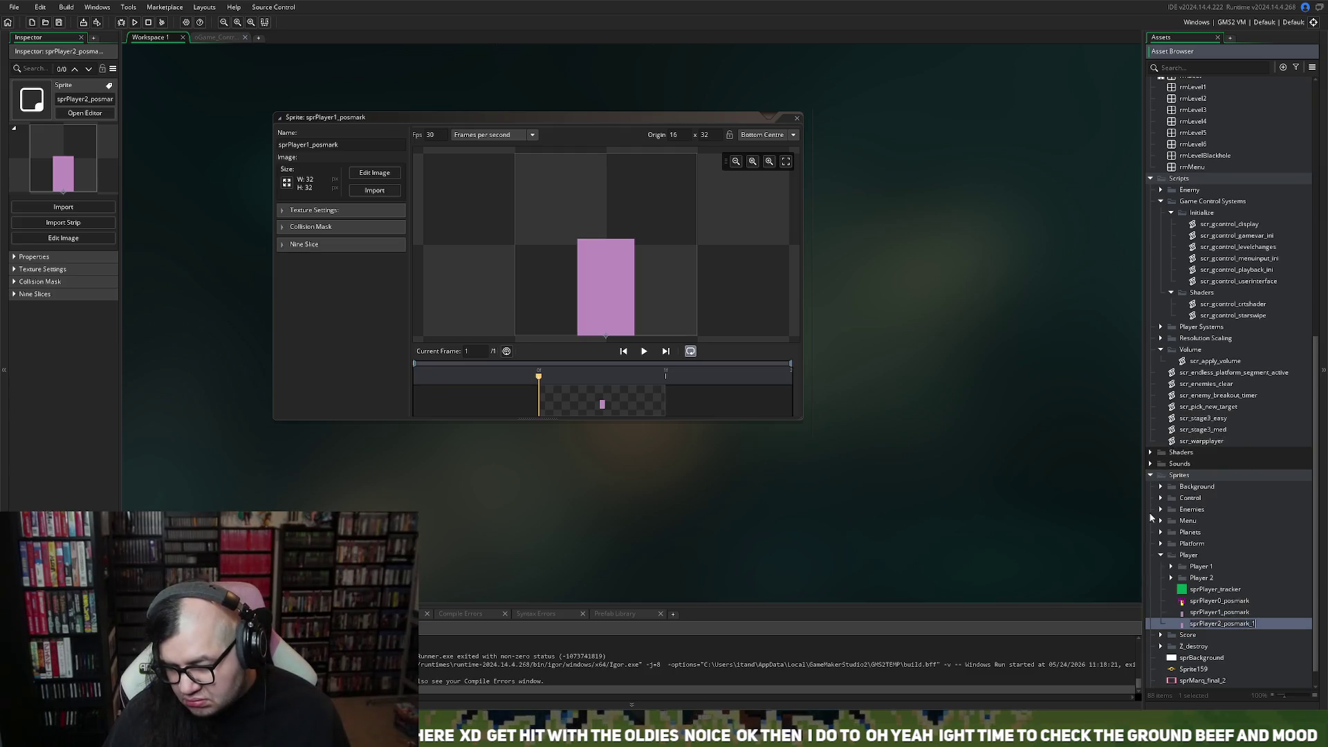
{"action": "left_click", "coordinate": [1251, 625]}
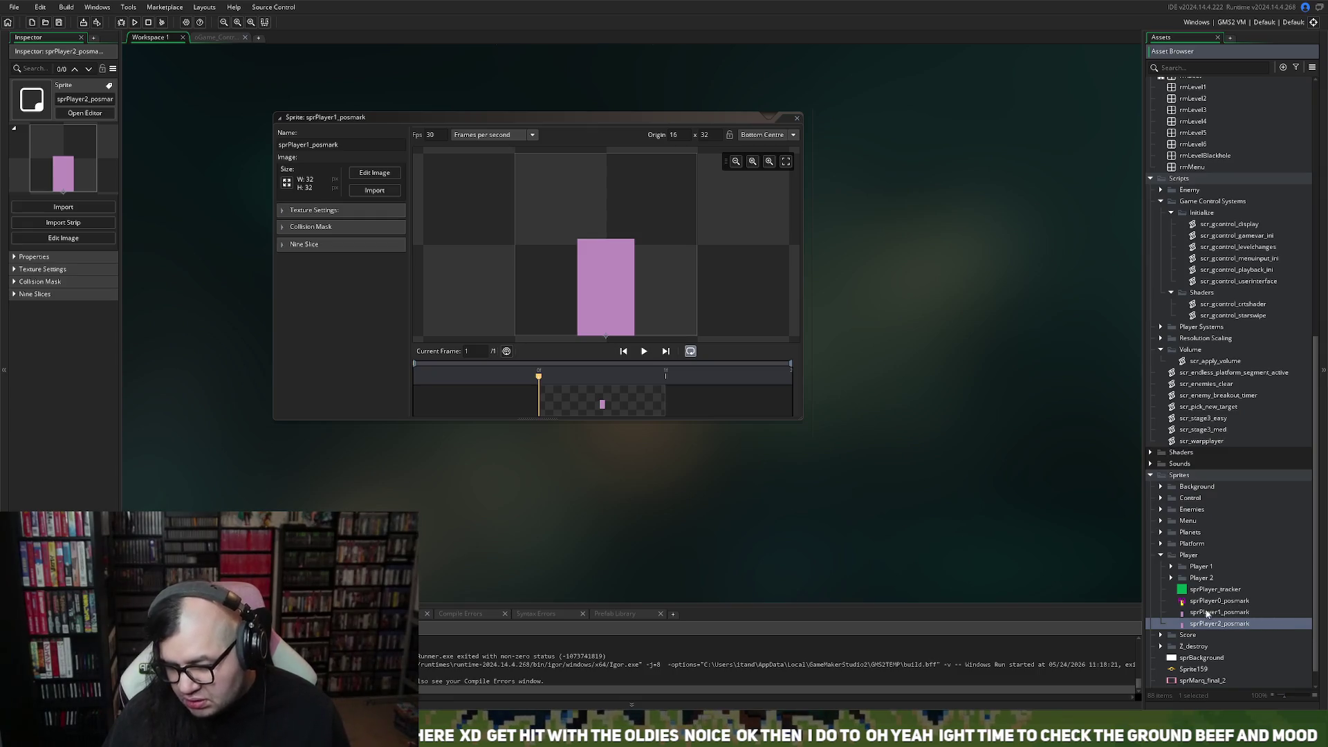
Create a Position Markers group under Player and move sprPlayer0_posmark into it.
{"action": "right_click", "coordinate": [1184, 557]}
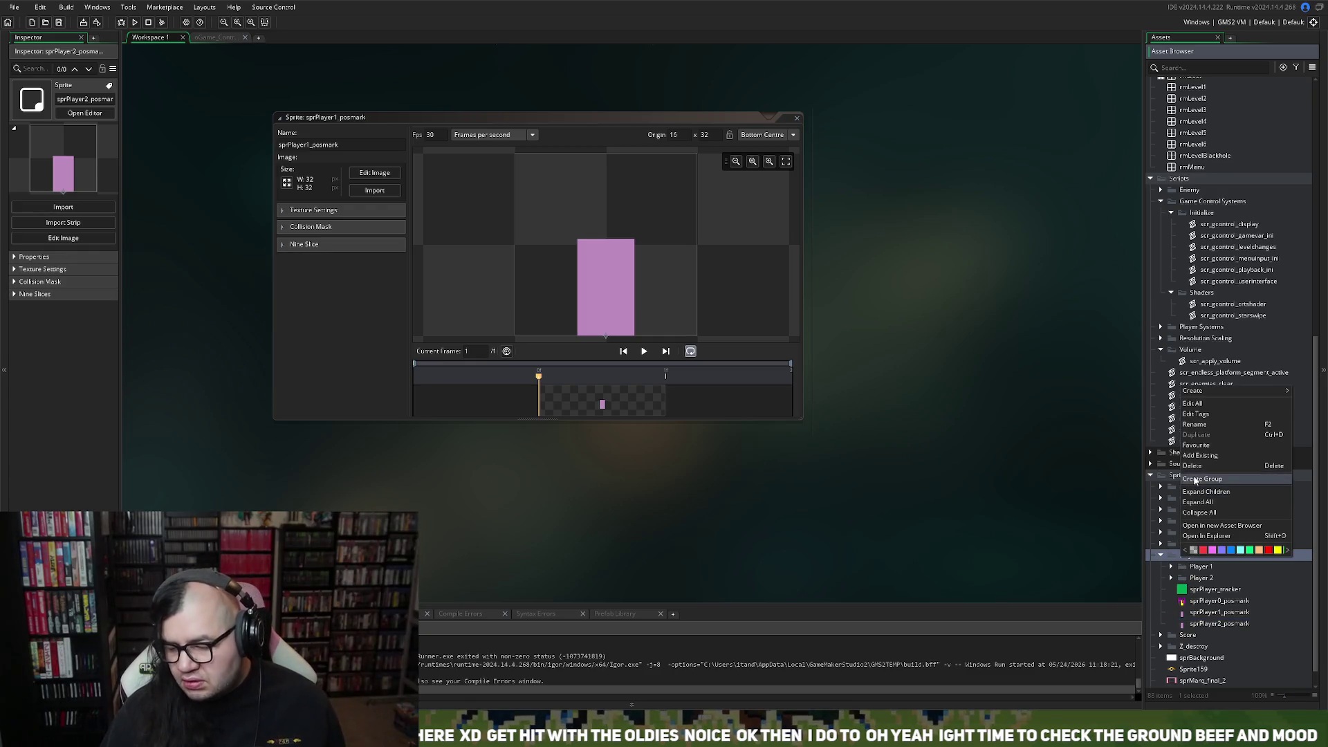
{"action": "left_click", "coordinate": [1194, 479]}
{"action": "type", "text": "Position Mark"}
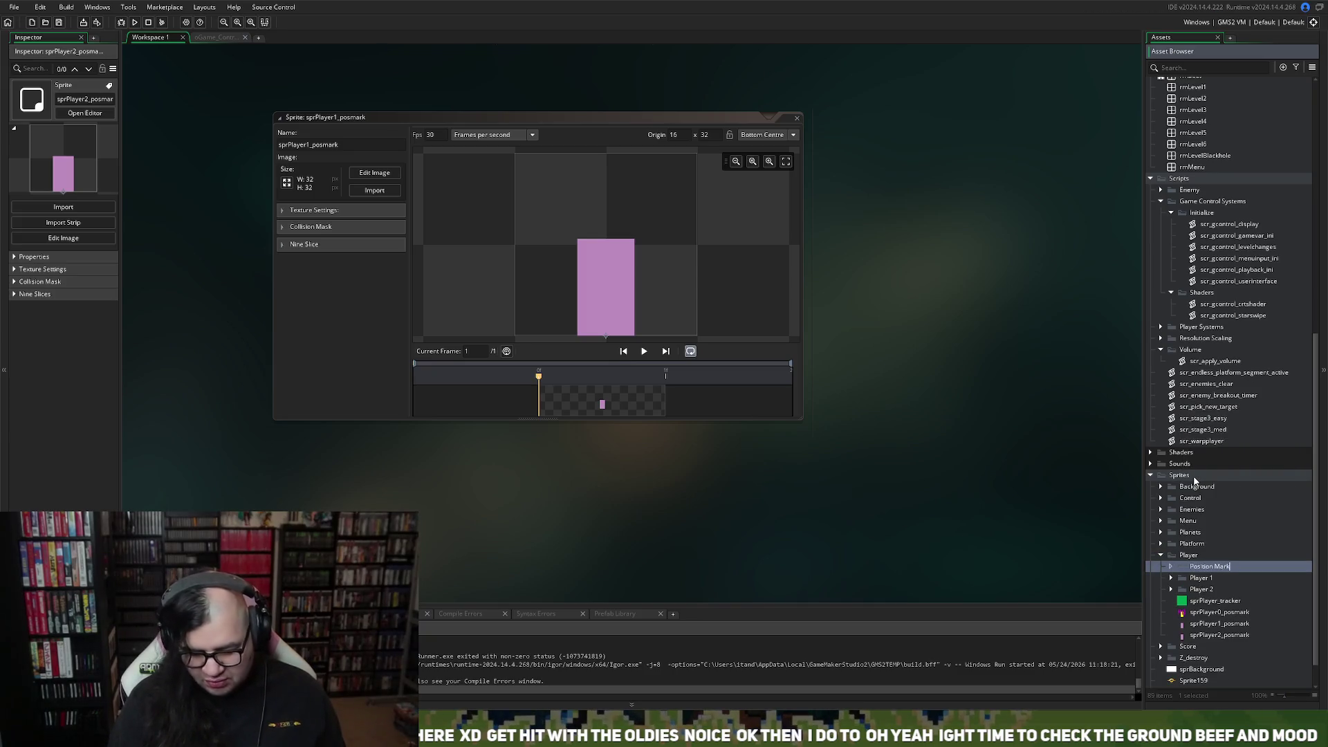
{"action": "type", "text": "ers"}
{"action": "key", "text": "Return"}
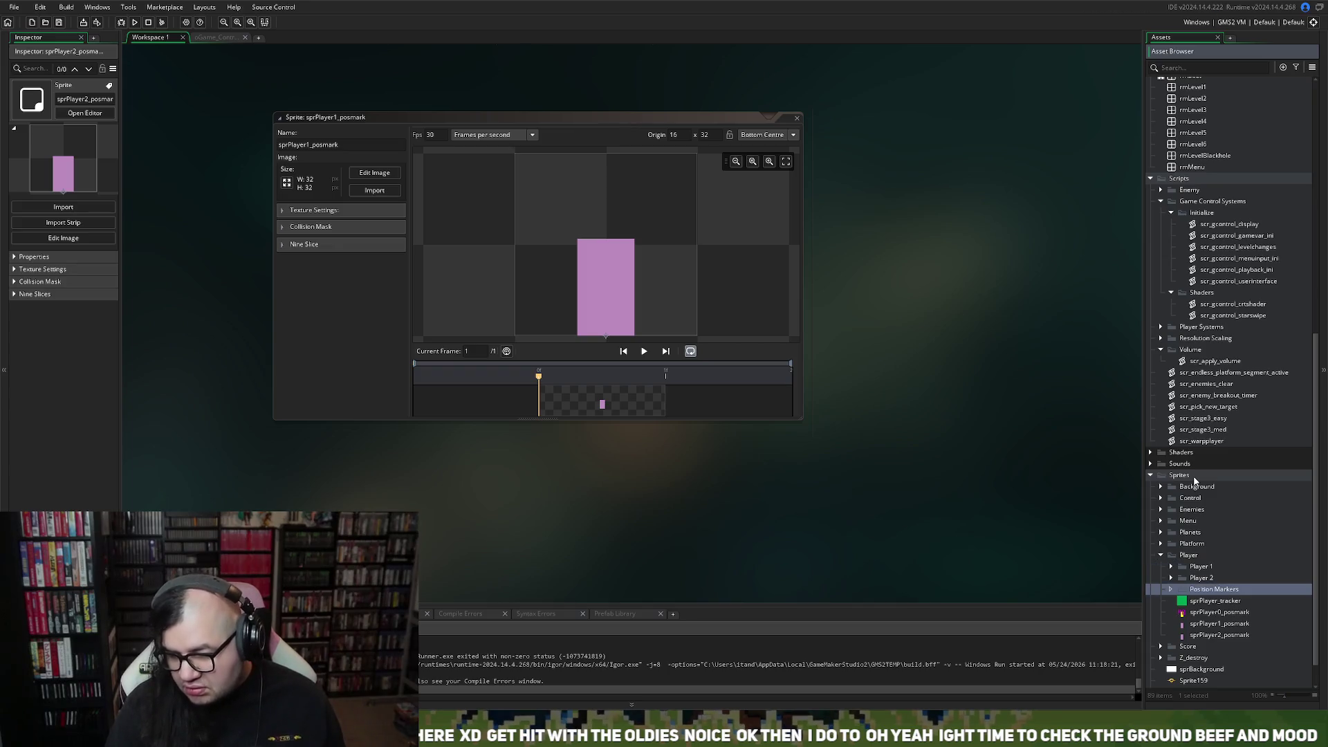
{"action": "mouse_move", "coordinate": [1210, 613]}
{"action": "left_mouse_down"}
{"action": "mouse_move", "coordinate": [1212, 589]}
{"action": "mouse_move", "coordinate": [1209, 621]}
{"action": "mouse_move", "coordinate": [1243, 625]}
{"action": "left_mouse_up"}
Open sprPlayer1_posmark's image for editing.
{"action": "scroll", "coordinate": [1202, 637], "scroll_direction": "down", "scroll_amount": 2}
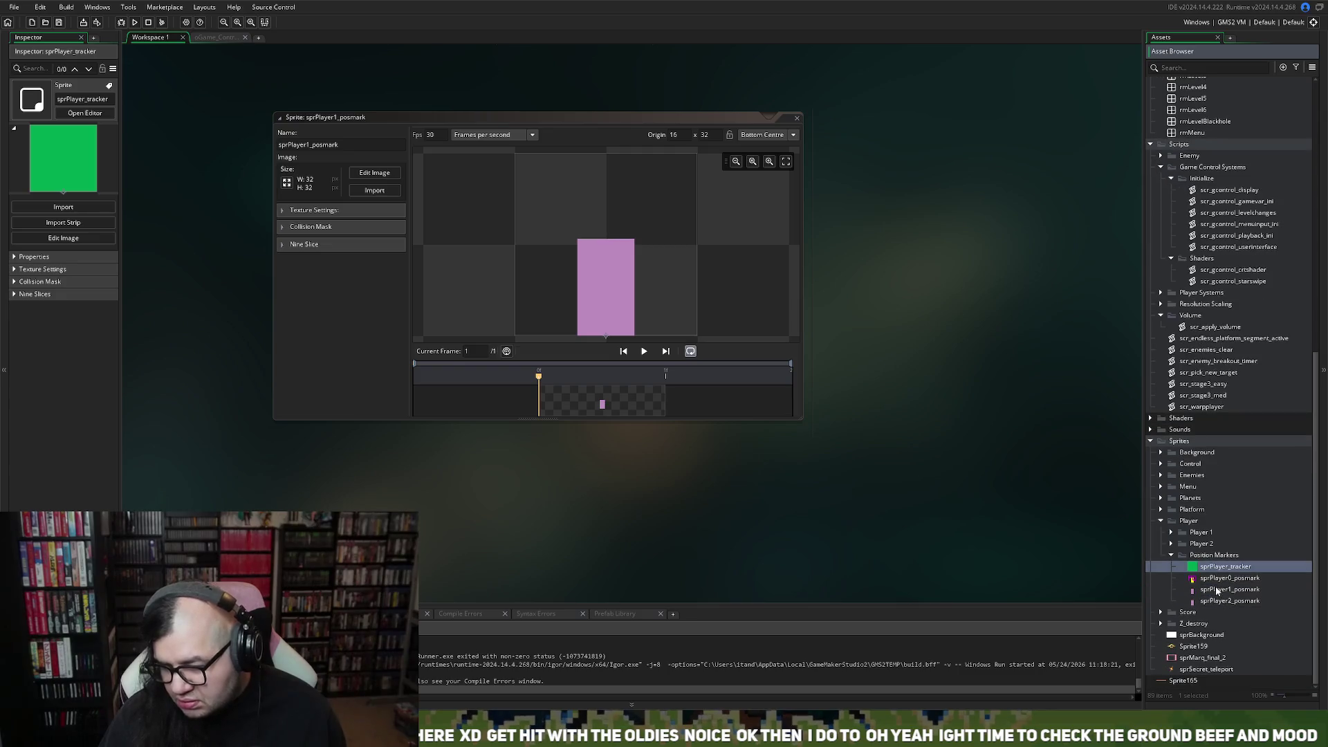
{"action": "double_click", "coordinate": [1217, 589]}
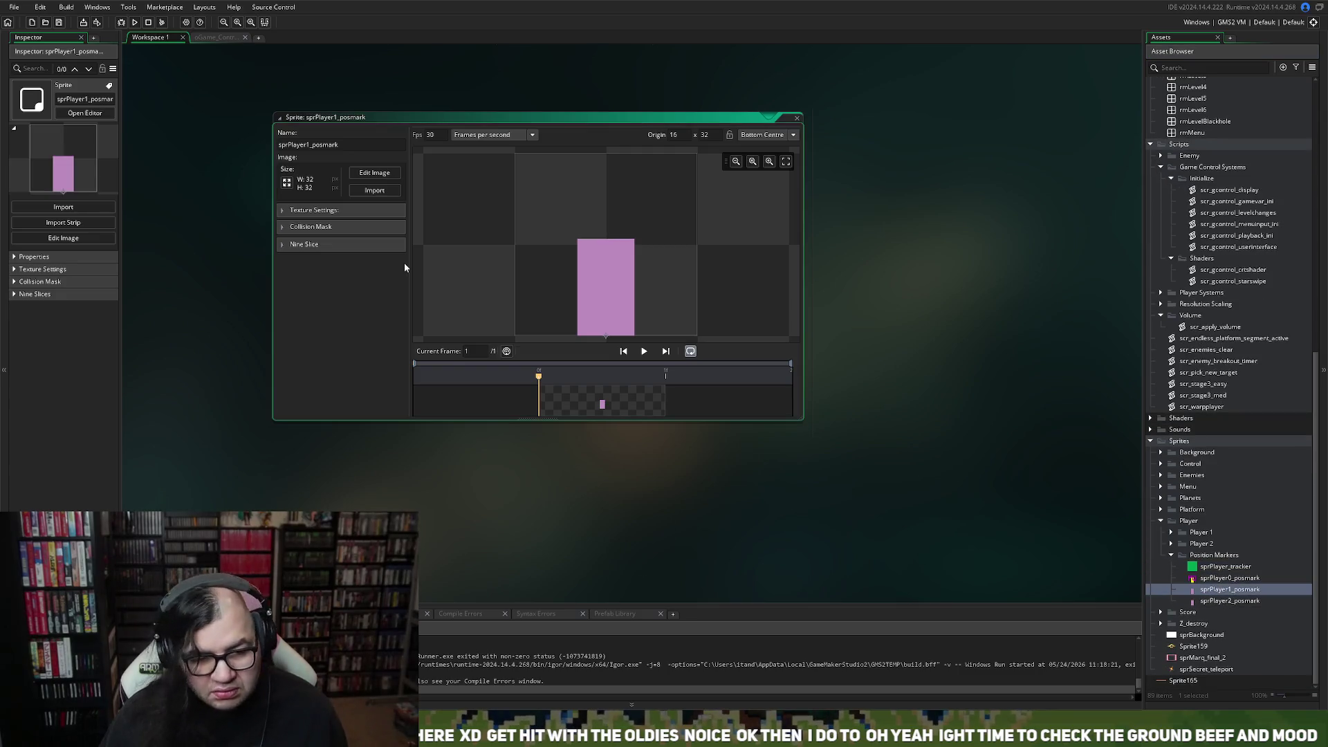
{"action": "left_click", "coordinate": [369, 174]}
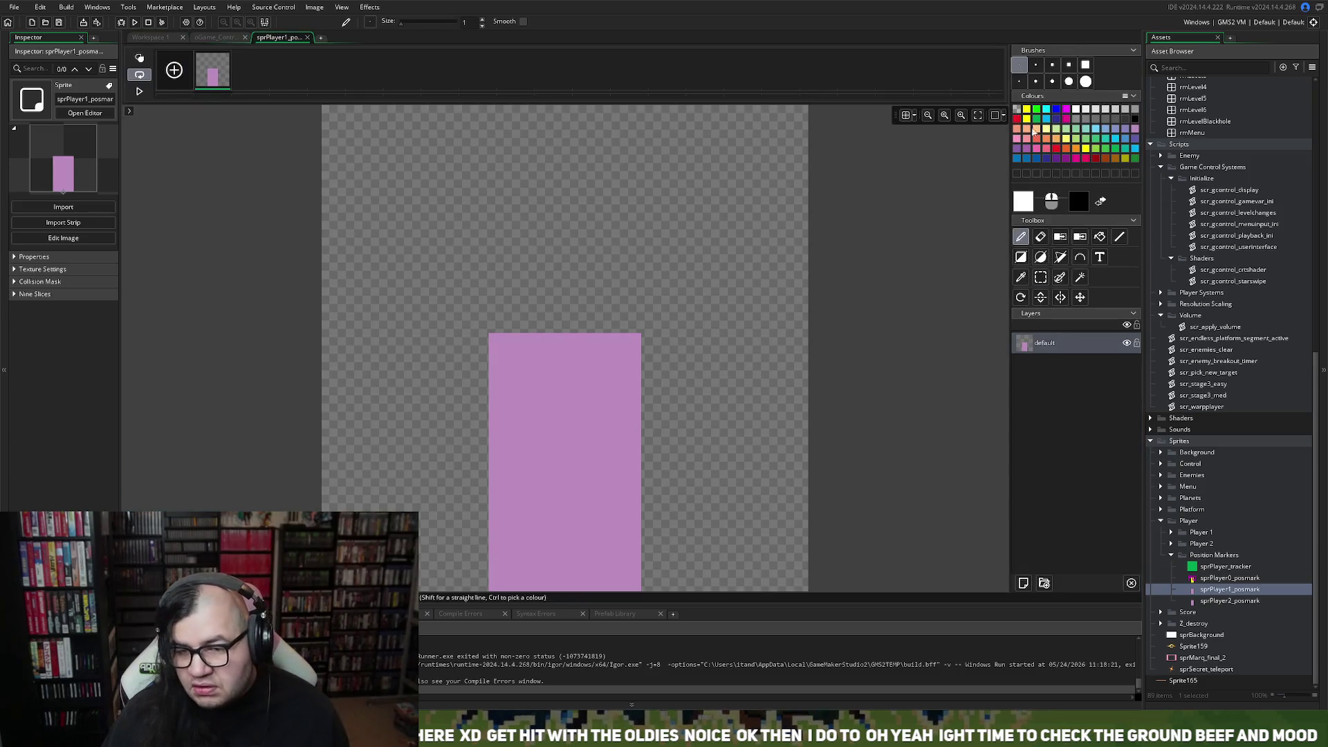
Flood-fill sprPlayer1_posmark's pink block with red.
{"action": "left_click", "coordinate": [1018, 121]}
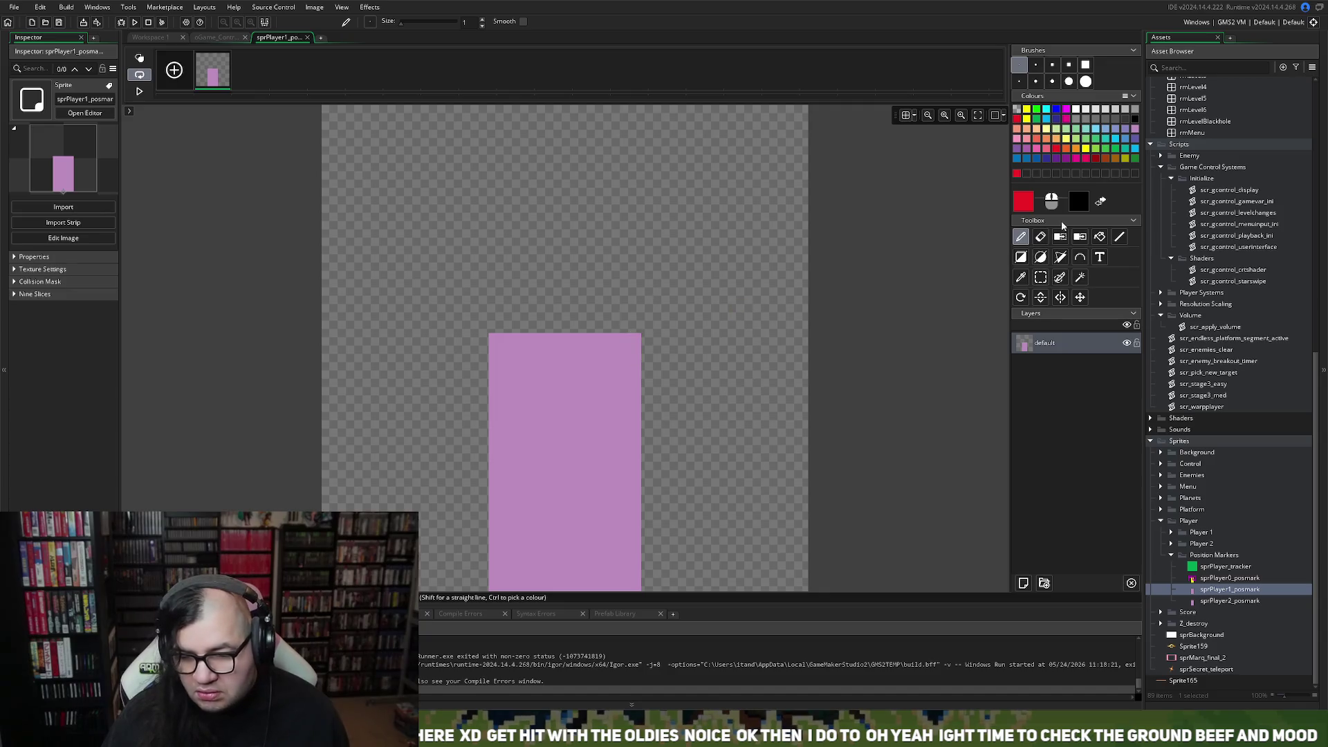
{"action": "left_click", "coordinate": [1099, 237]}
{"action": "left_click", "coordinate": [563, 380]}
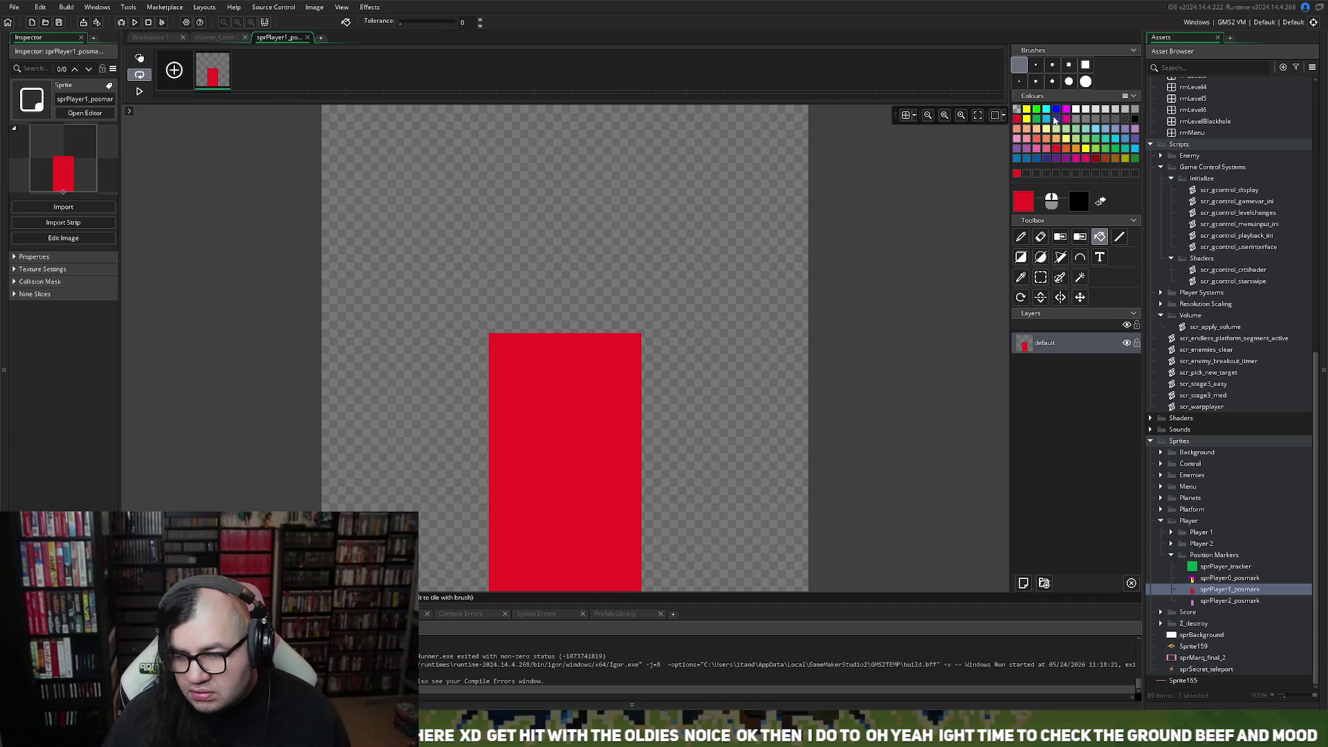
Add a blue 'P1' text label, then close the image editor and sprite window.
{"action": "left_click", "coordinate": [1056, 111]}
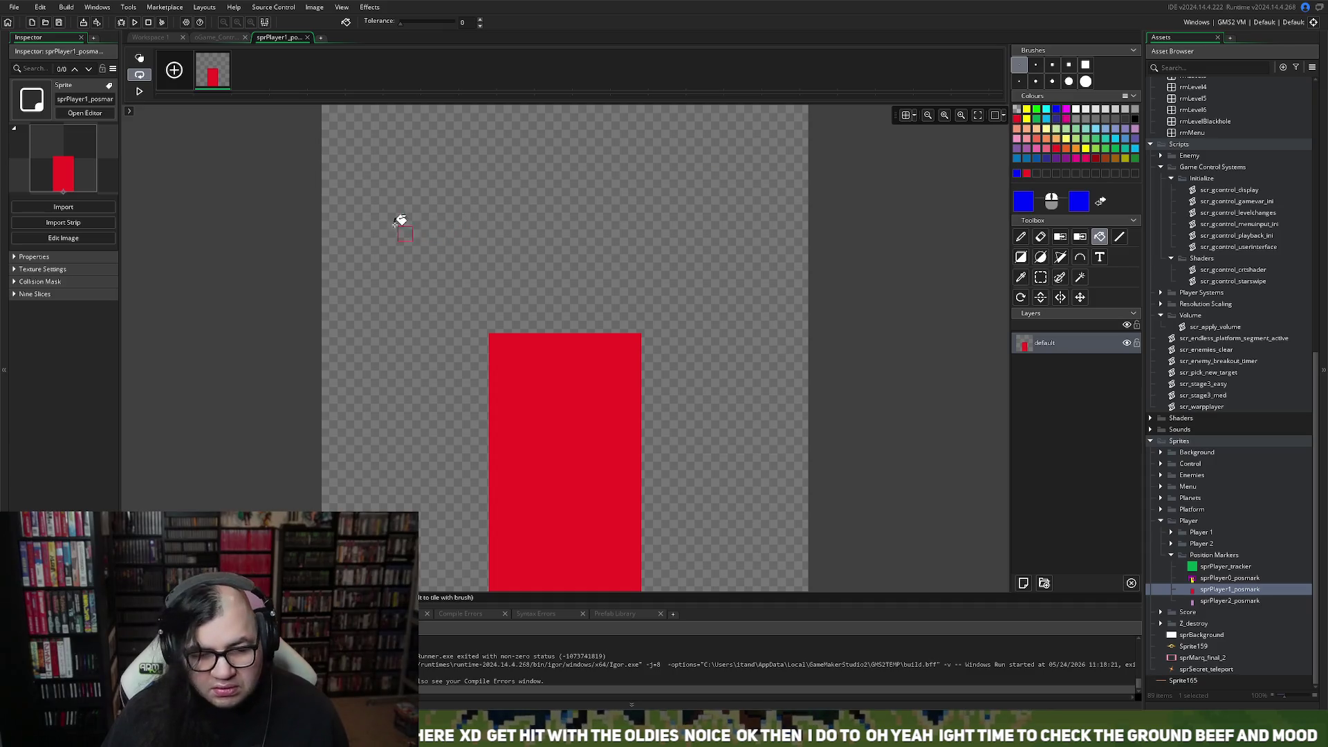
{"action": "left_click", "coordinate": [1099, 256]}
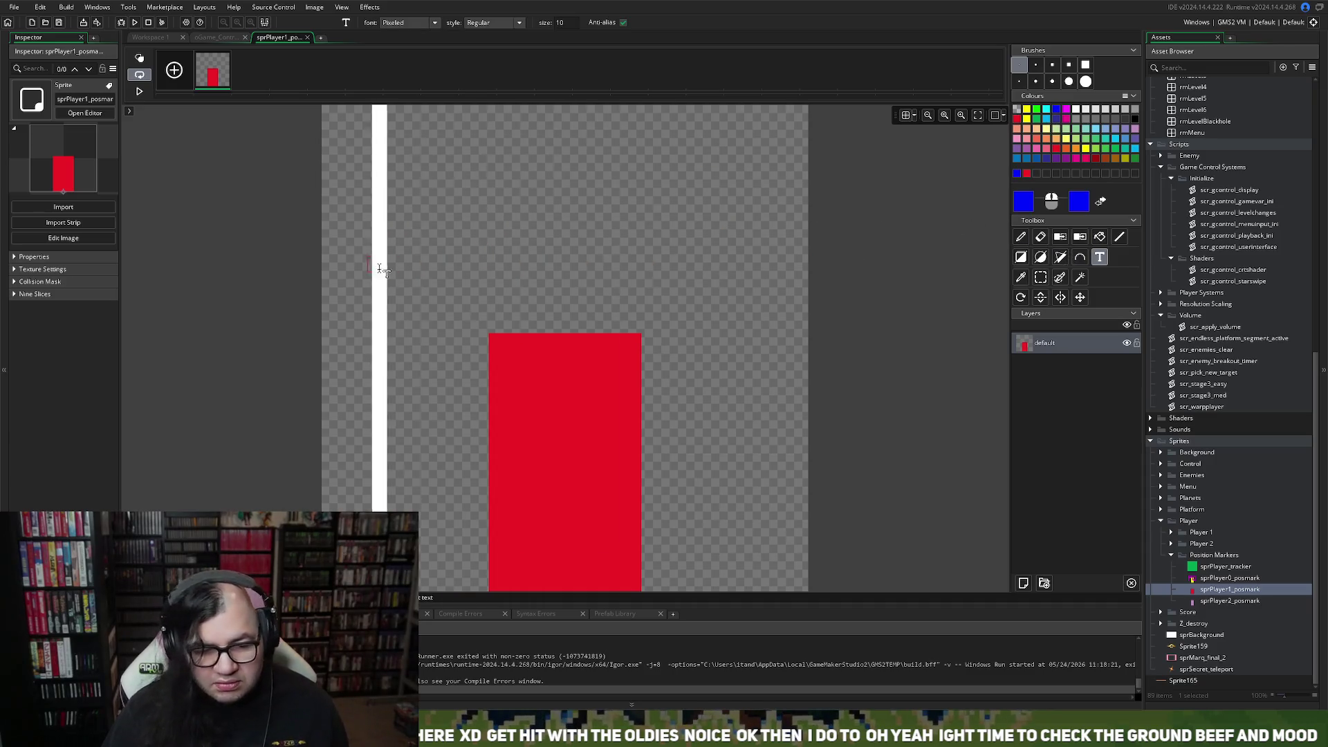
{"action": "left_click", "coordinate": [361, 352]}
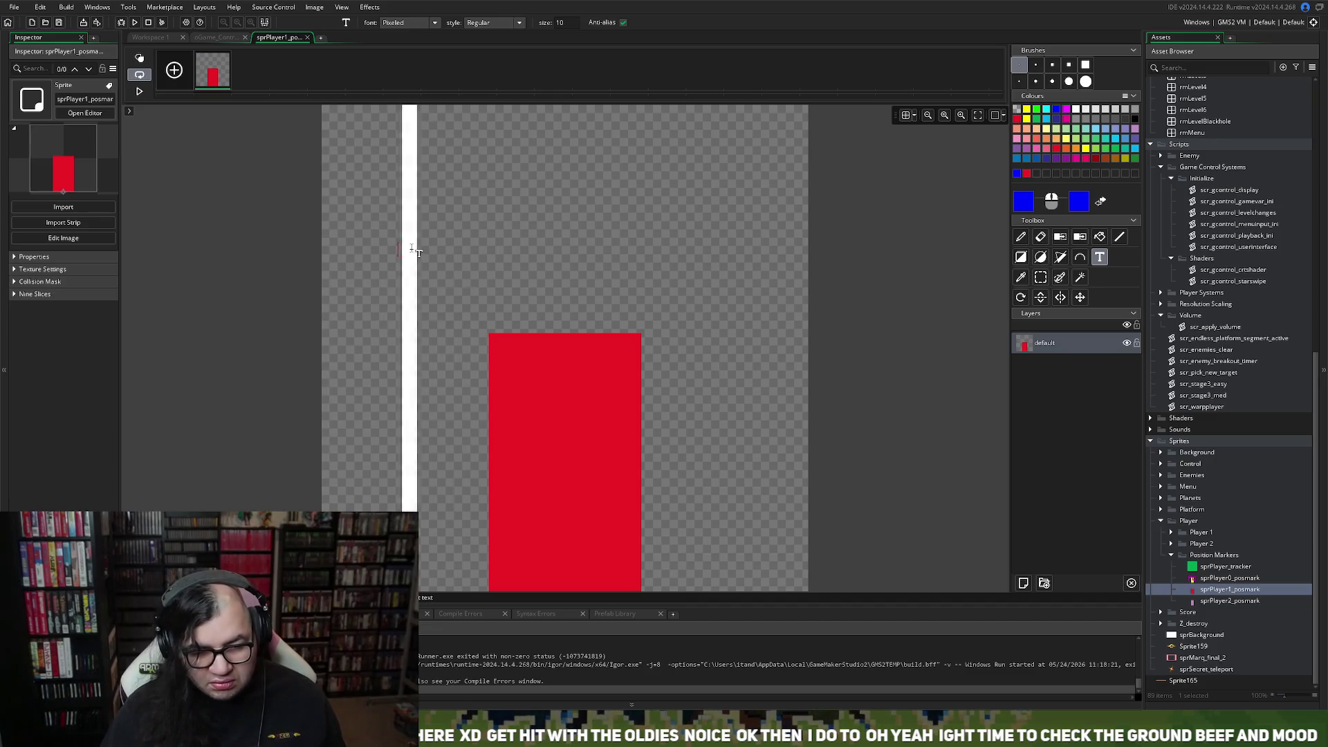
{"action": "type", "text": "PI"}
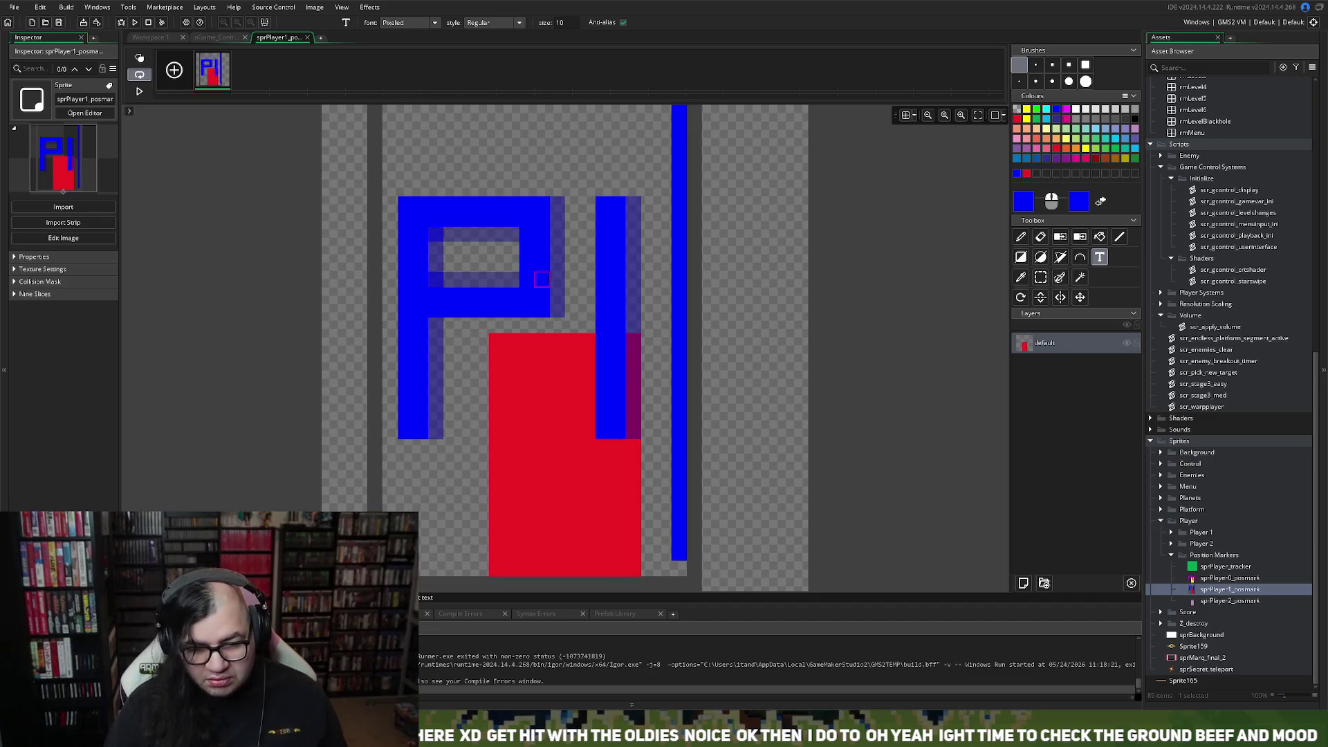
{"action": "left_click", "coordinate": [307, 37]}
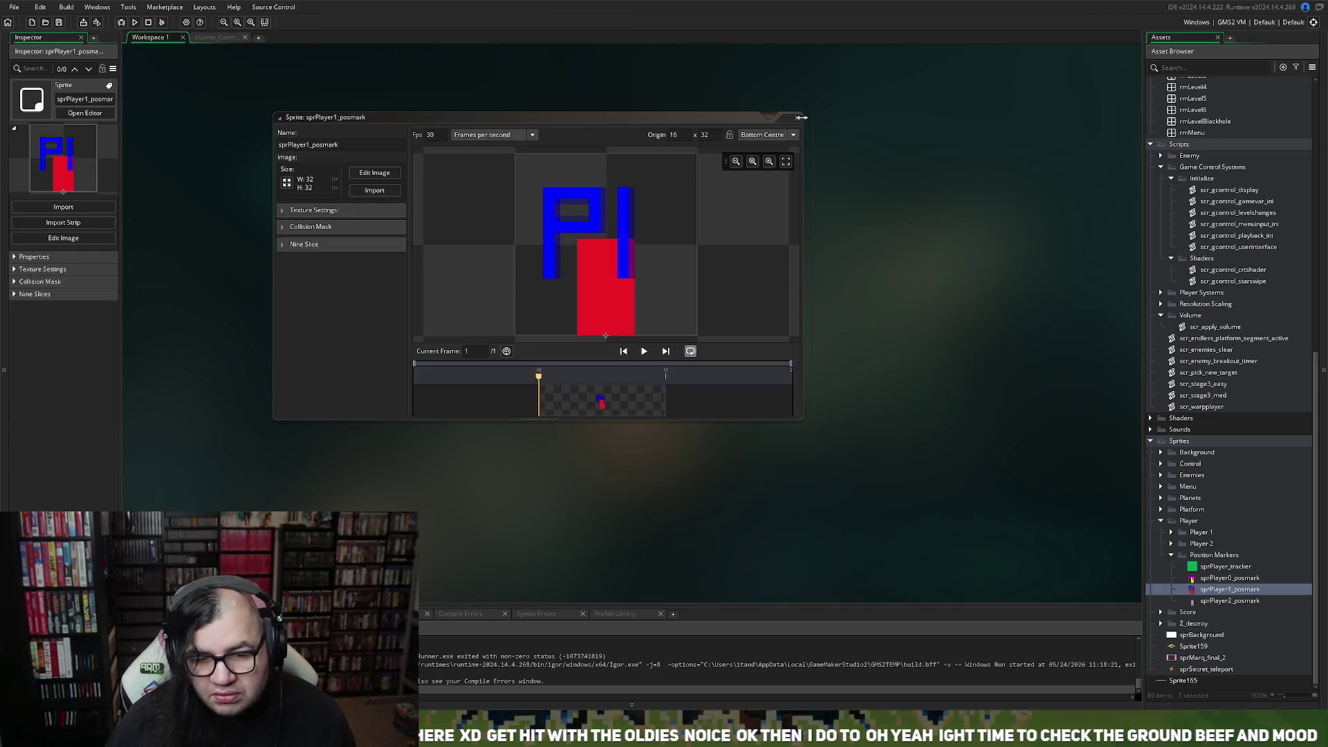
{"action": "left_click", "coordinate": [797, 118]}
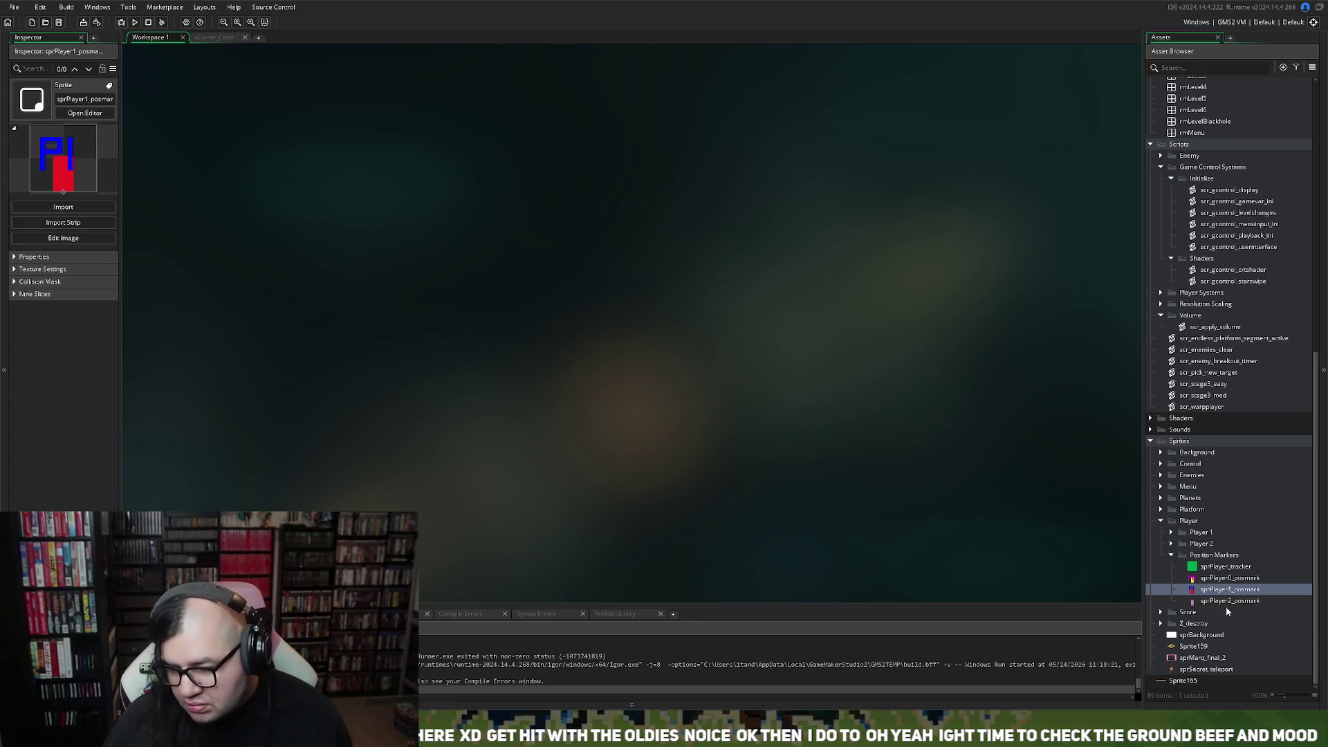
Open sprPlayer2_posmark's image and flood-fill its pink block with bright green.
{"action": "right_click", "coordinate": [1225, 600]}
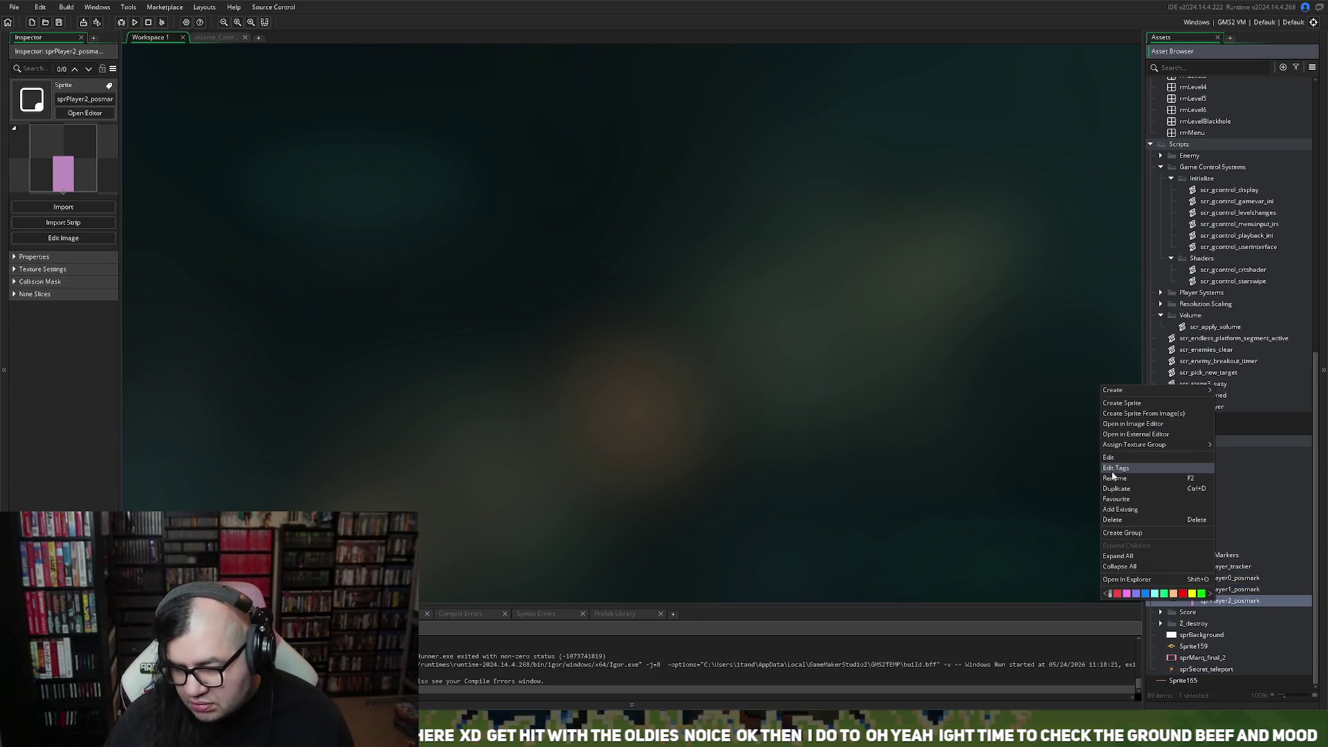
{"action": "left_click", "coordinate": [1237, 603]}
{"action": "double_click", "coordinate": [1235, 601]}
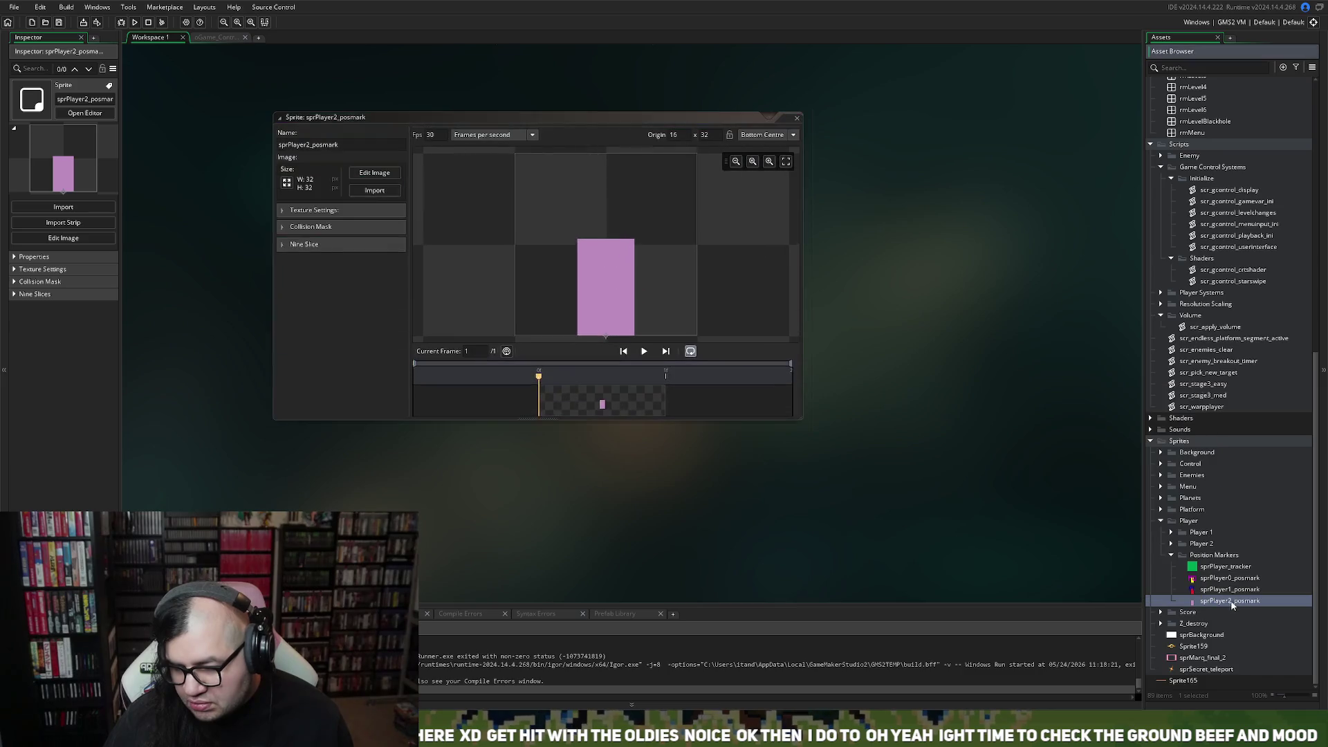
{"action": "left_click", "coordinate": [374, 172]}
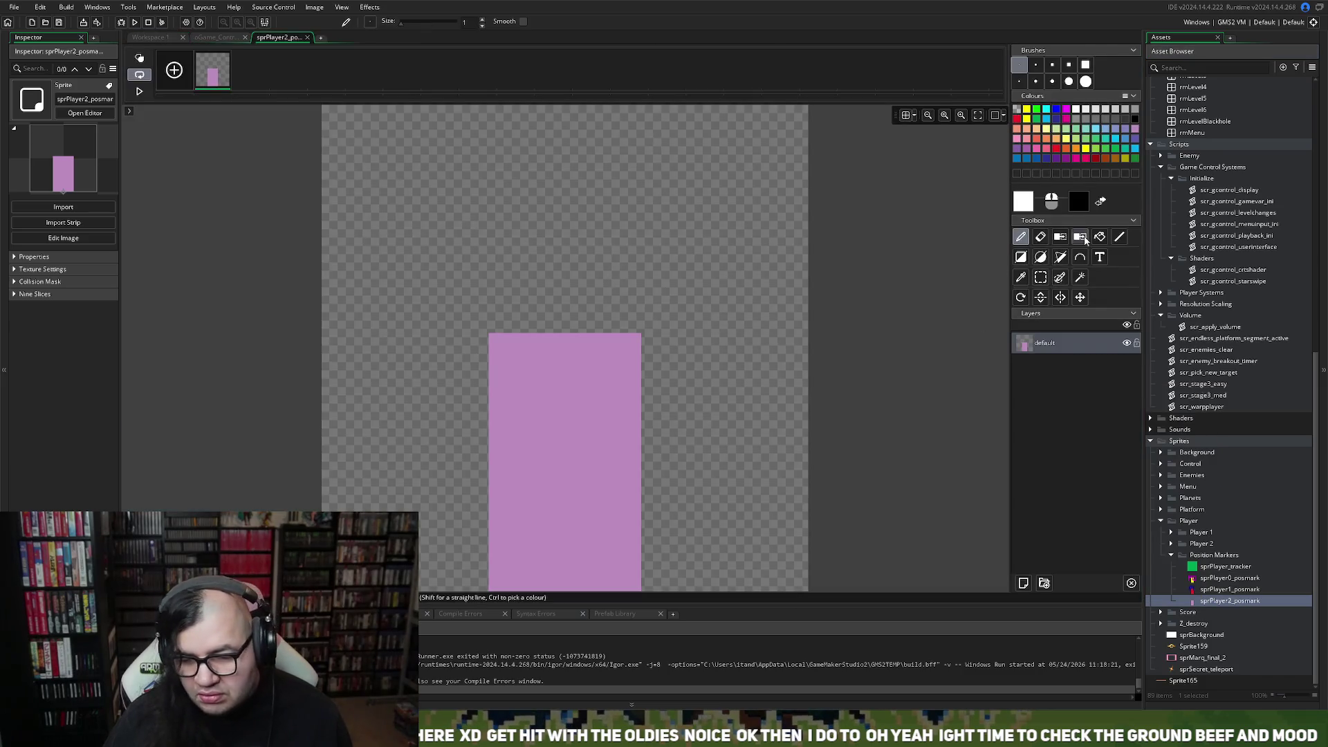
{"action": "right_click", "coordinate": [1114, 146]}
{"action": "left_click", "coordinate": [1100, 130]}
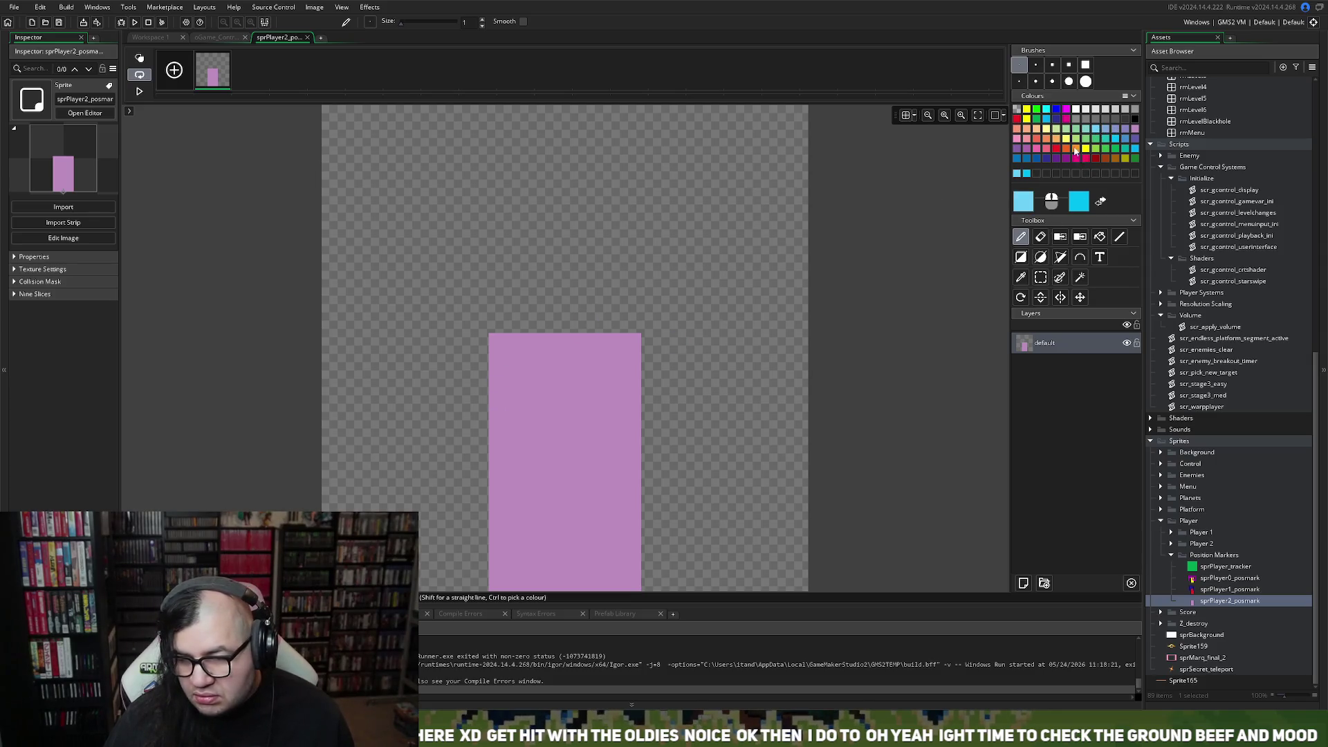
{"action": "left_click", "coordinate": [1036, 110]}
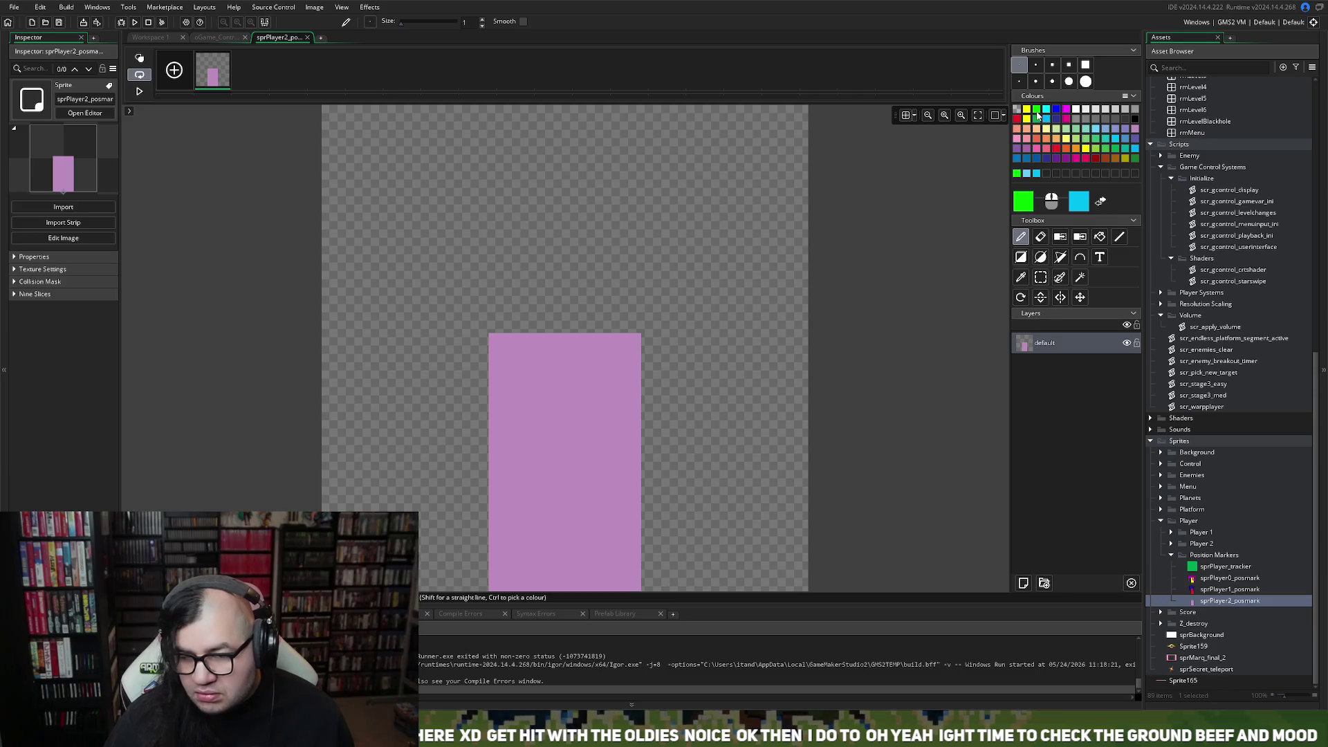
{"action": "left_click", "coordinate": [1100, 236]}
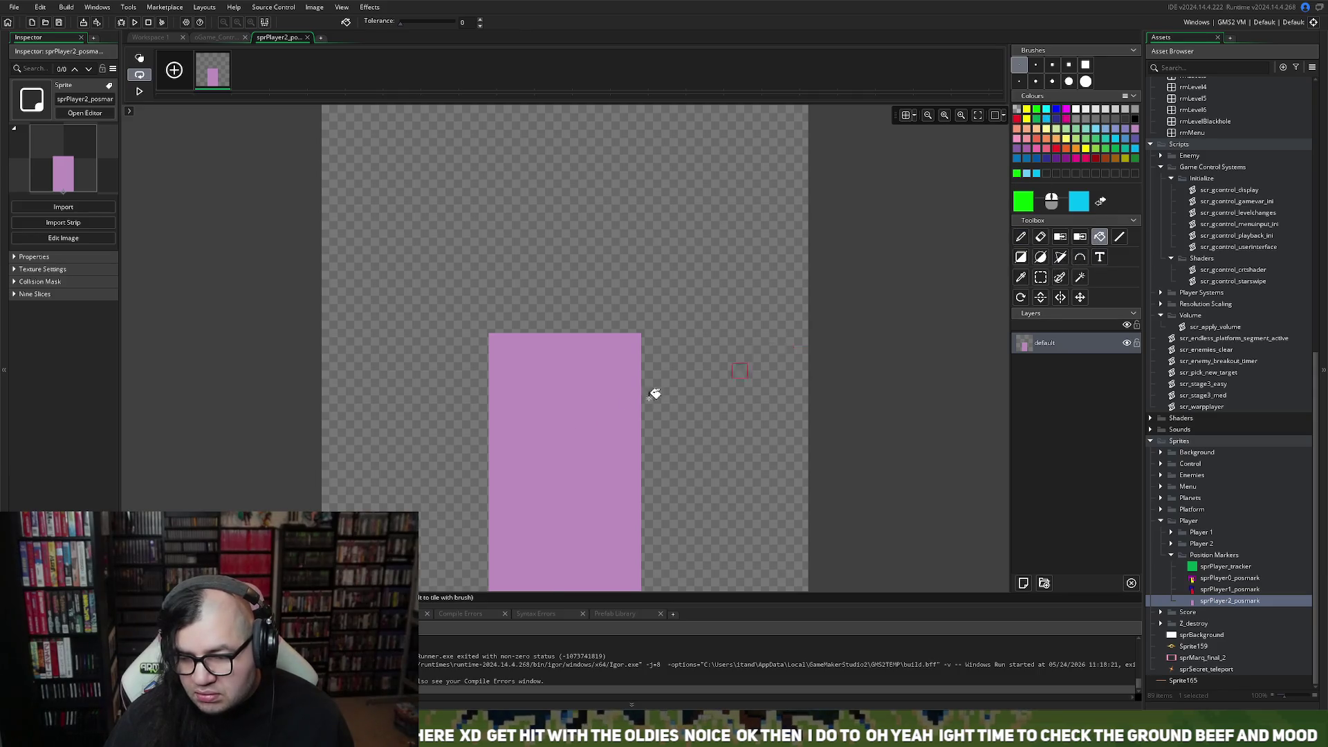
{"action": "left_click", "coordinate": [625, 415]}
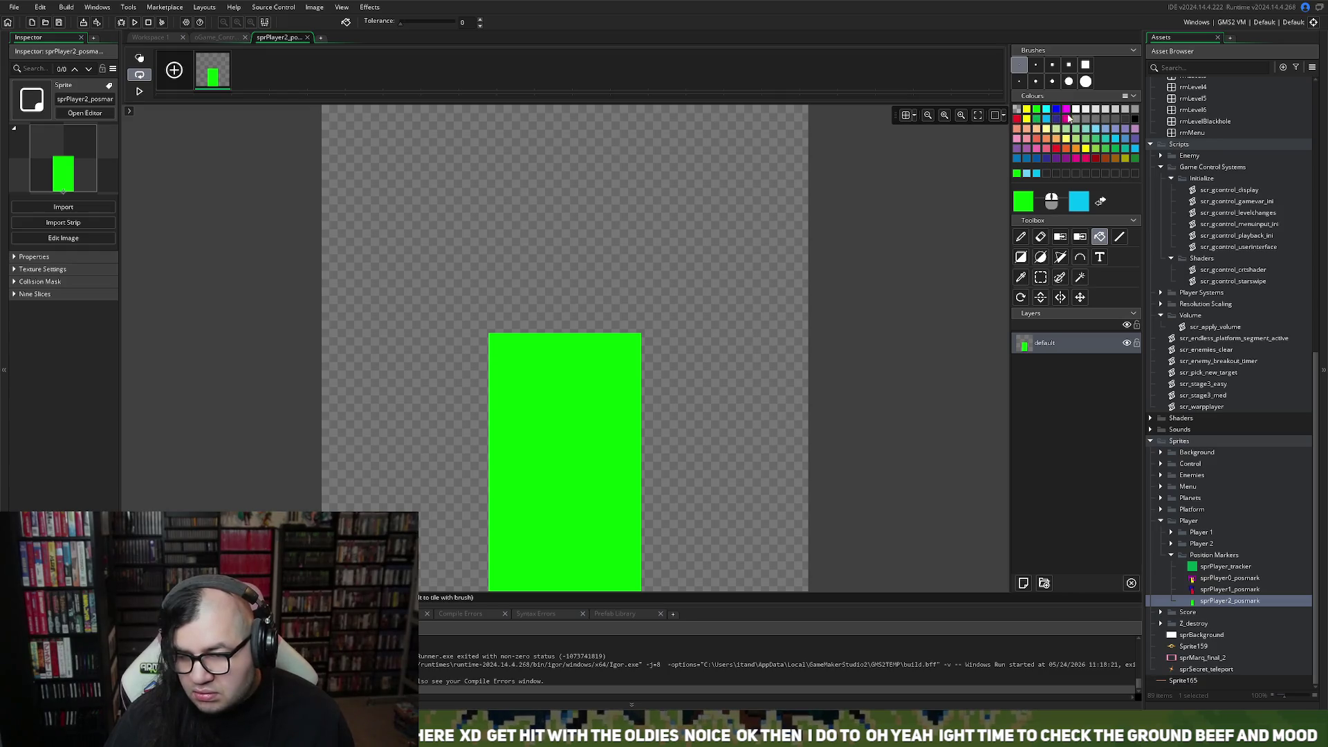
Add a blue 'P2' text label and close the image editor and sprite window.
{"action": "left_click", "coordinate": [1056, 110]}
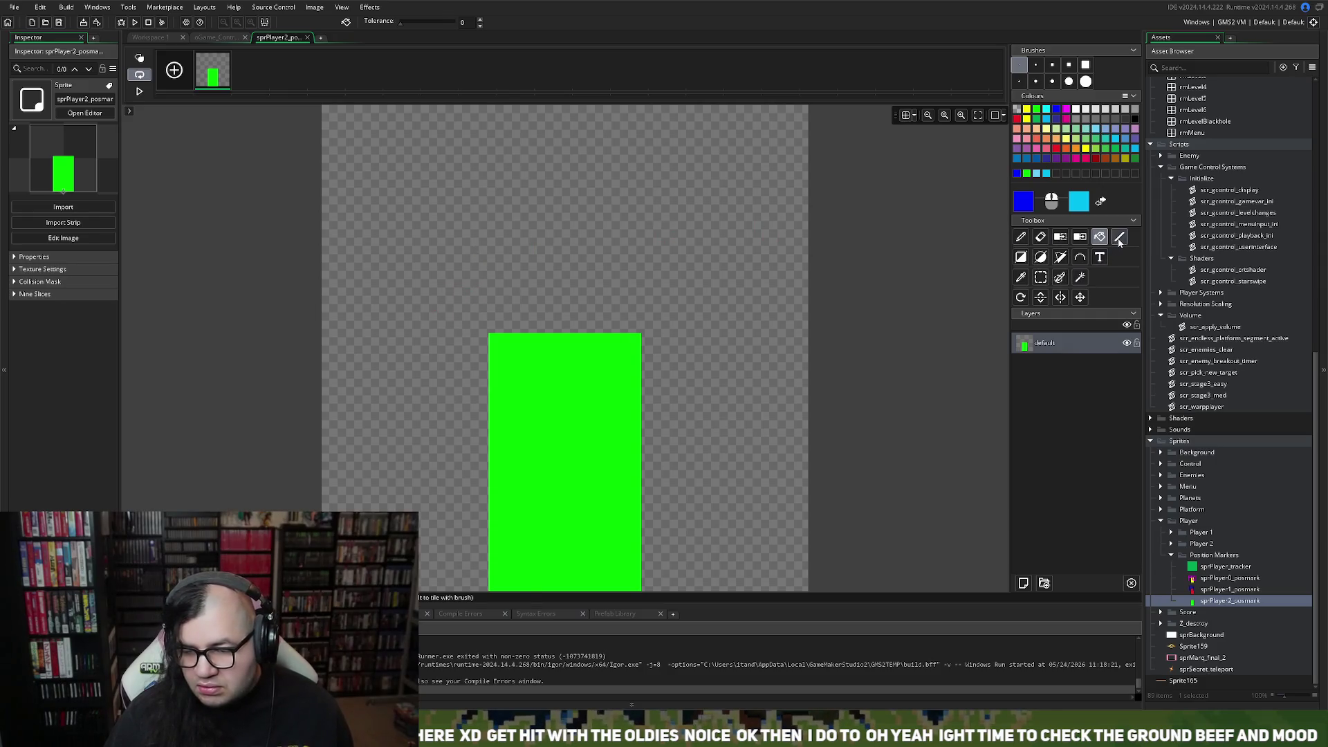
{"action": "left_click", "coordinate": [1079, 258]}
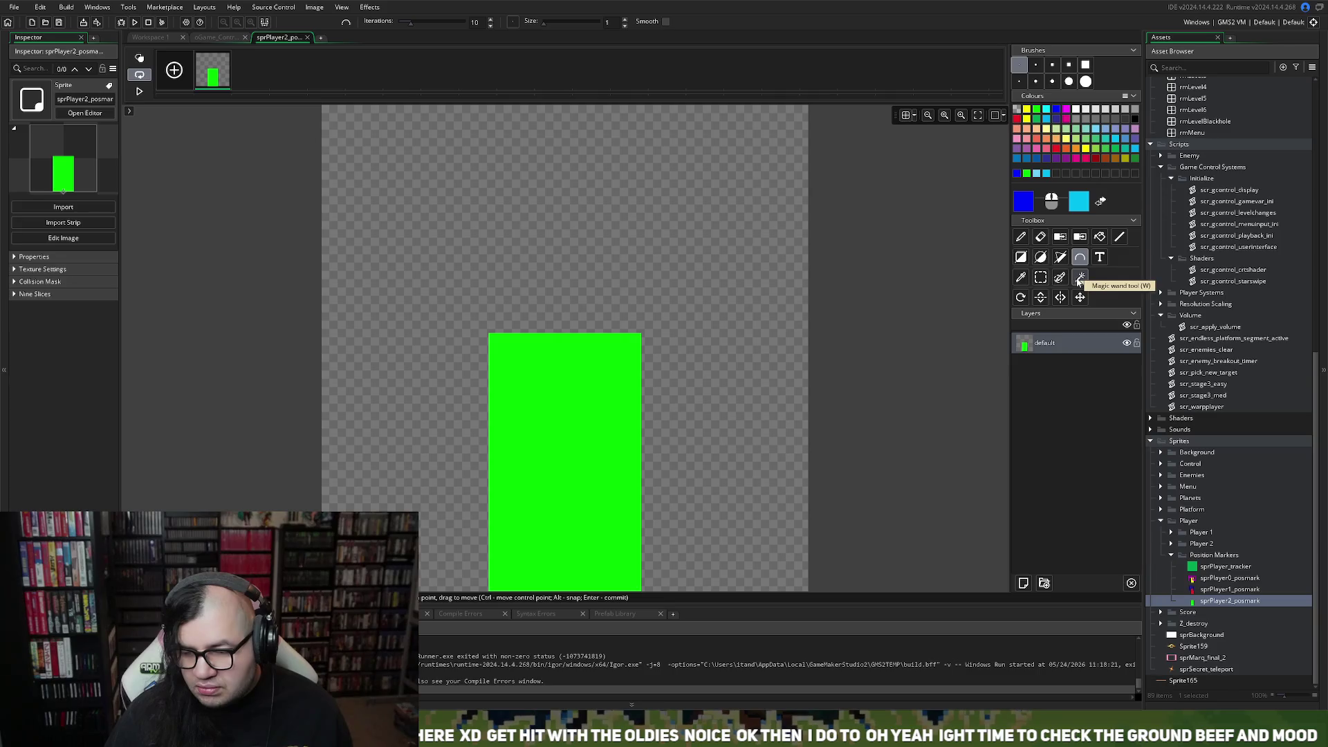
{"action": "left_click", "coordinate": [1100, 258]}
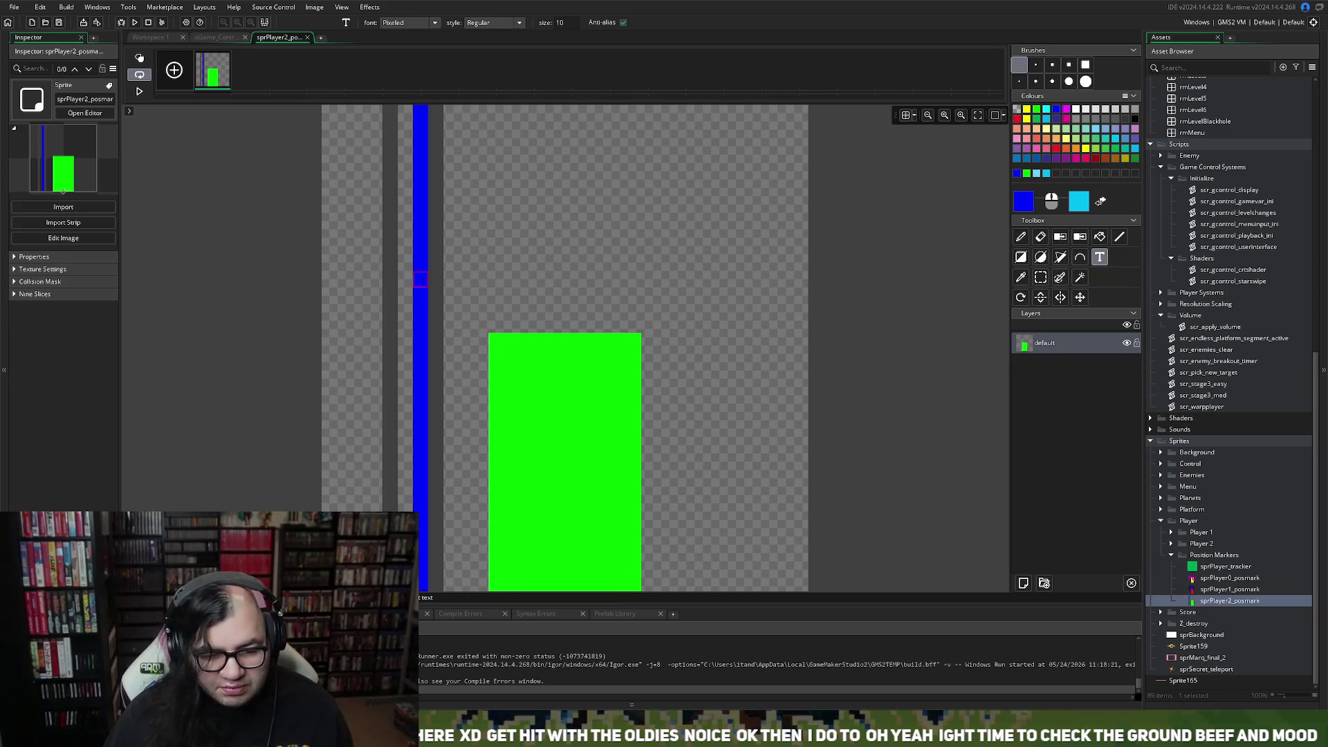
{"action": "type", "text": "P2"}
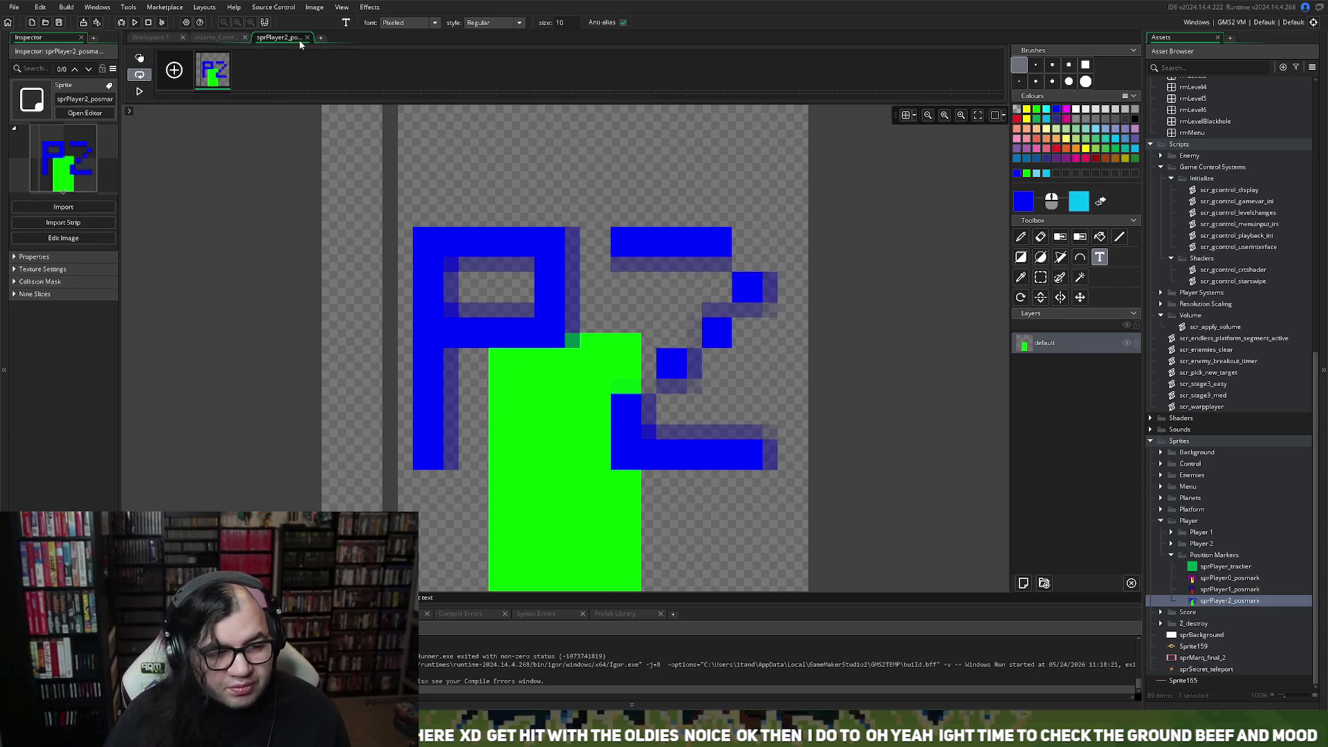
{"action": "left_click", "coordinate": [307, 37]}
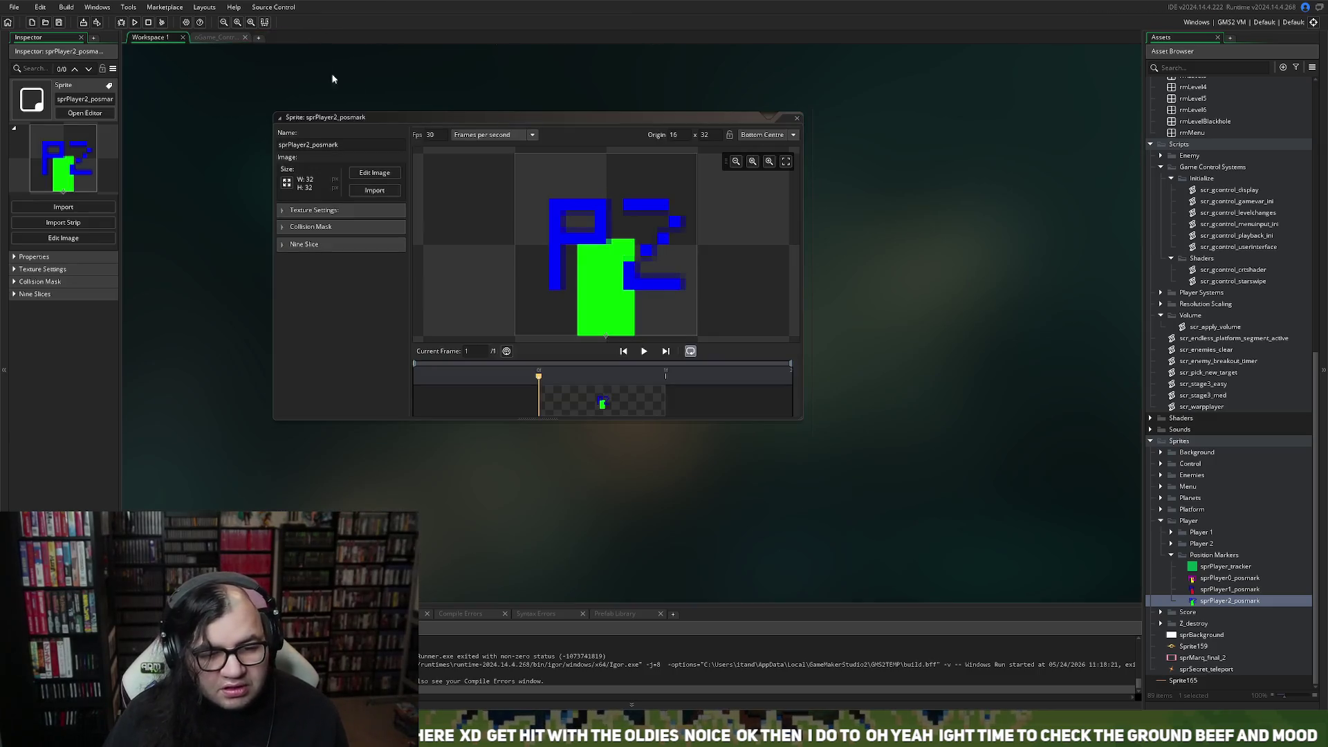
{"action": "left_click", "coordinate": [797, 119]}
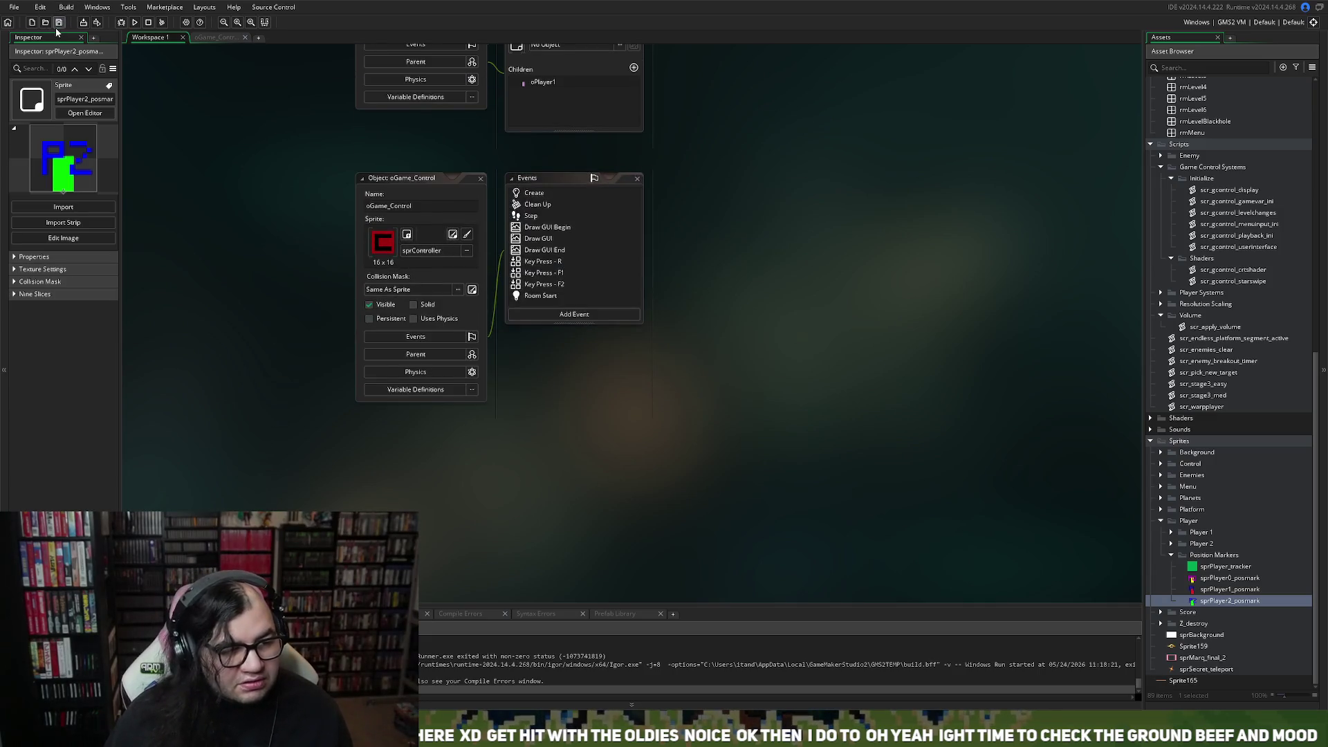
Collapse the Scripts folder and add a new group inside the Player objects folder.
{"action": "scroll", "coordinate": [564, 313], "scroll_direction": "up", "scroll_amount": 5}
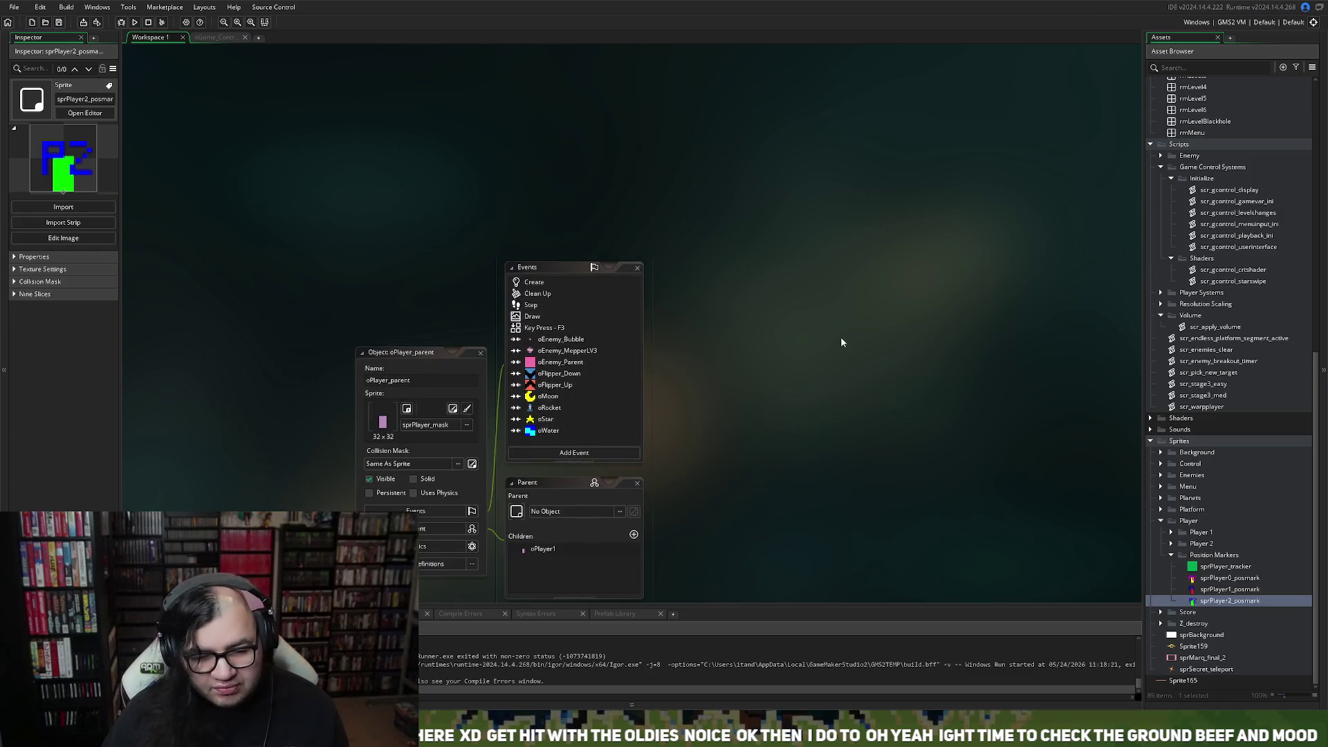
{"action": "scroll", "coordinate": [1015, 325], "scroll_direction": "up", "scroll_amount": 3}
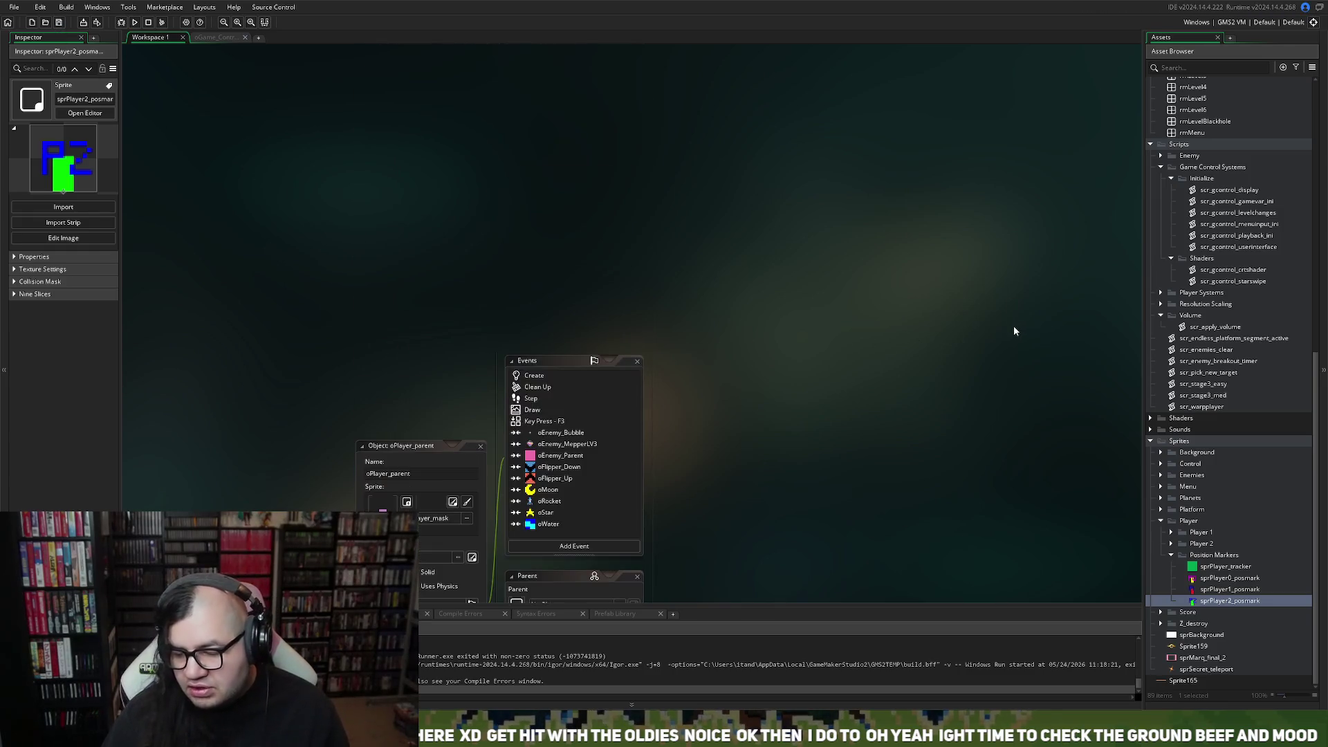
{"action": "scroll", "coordinate": [1162, 291], "scroll_direction": "up", "scroll_amount": 4}
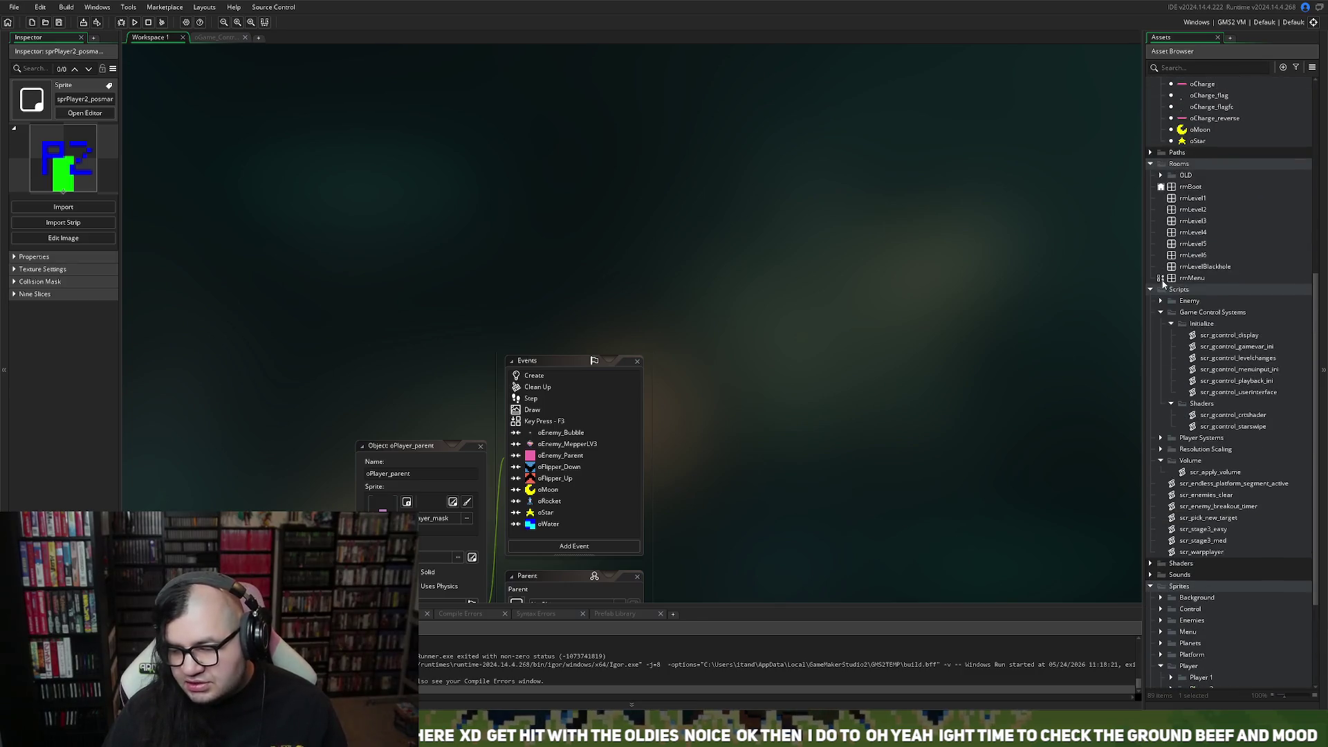
{"action": "left_click", "coordinate": [1151, 289]}
{"action": "scroll", "coordinate": [1159, 270], "scroll_direction": "up", "scroll_amount": 2}
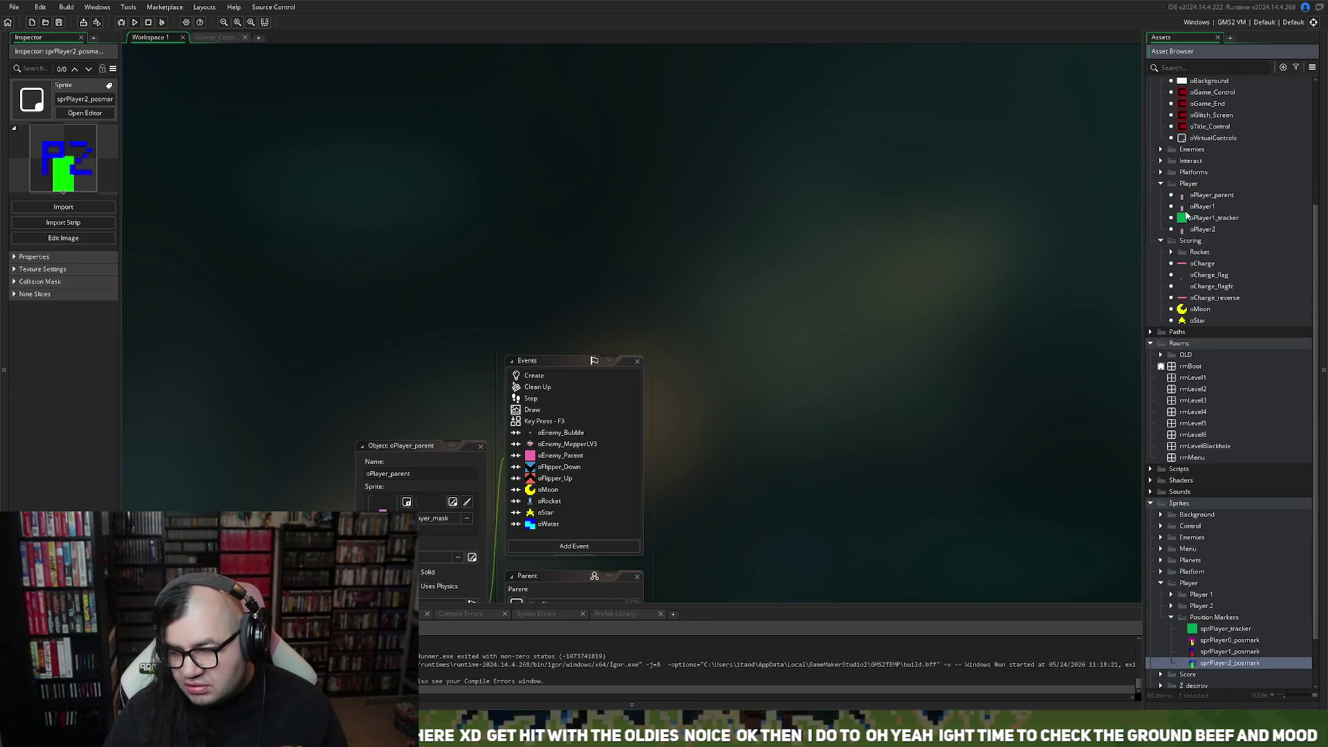
{"action": "right_click", "coordinate": [1181, 184]}
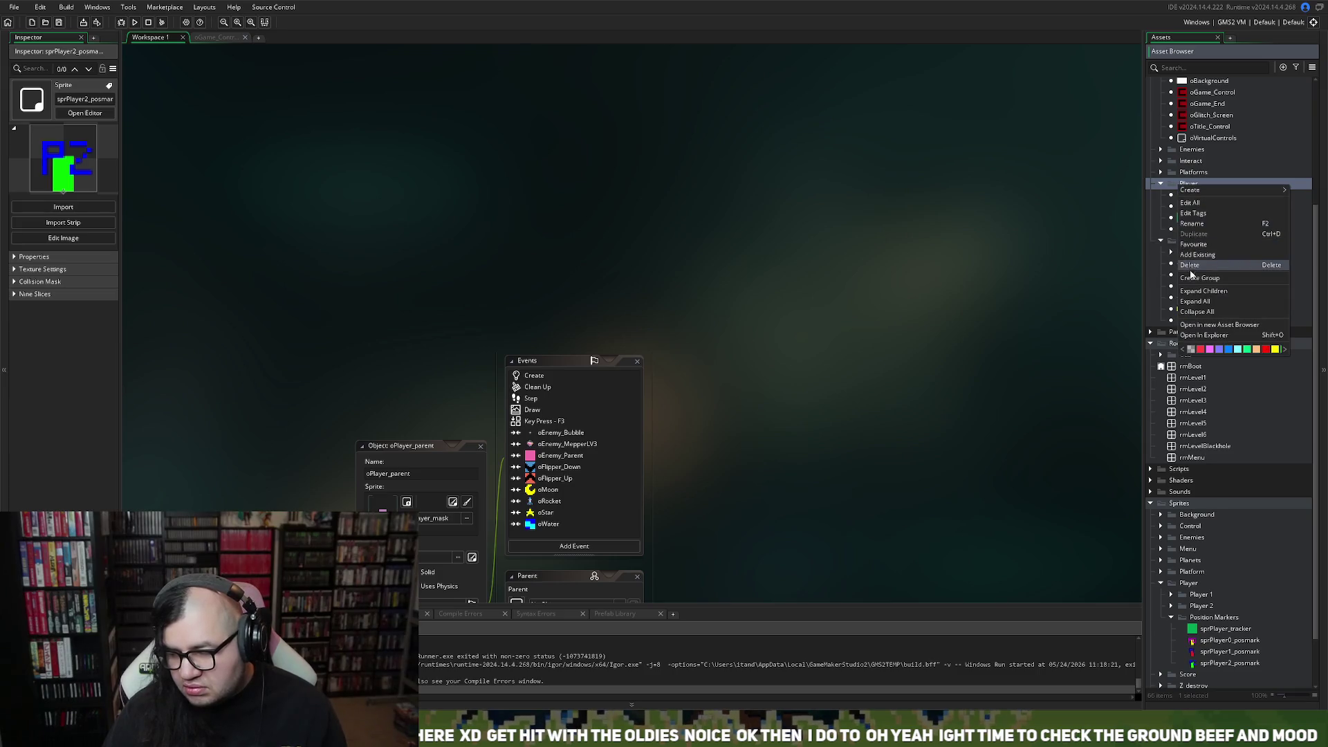
{"action": "left_click", "coordinate": [1197, 279]}
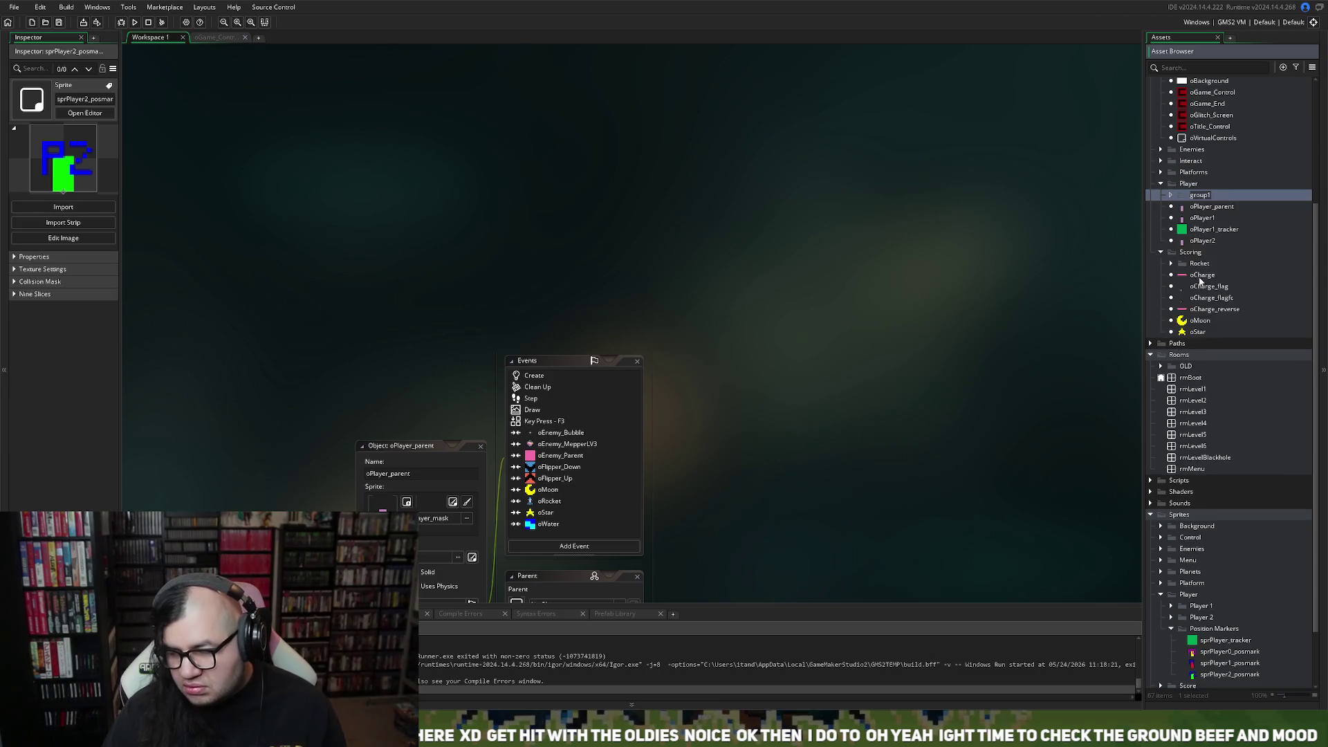
{"action": "type", "text": "Player"}
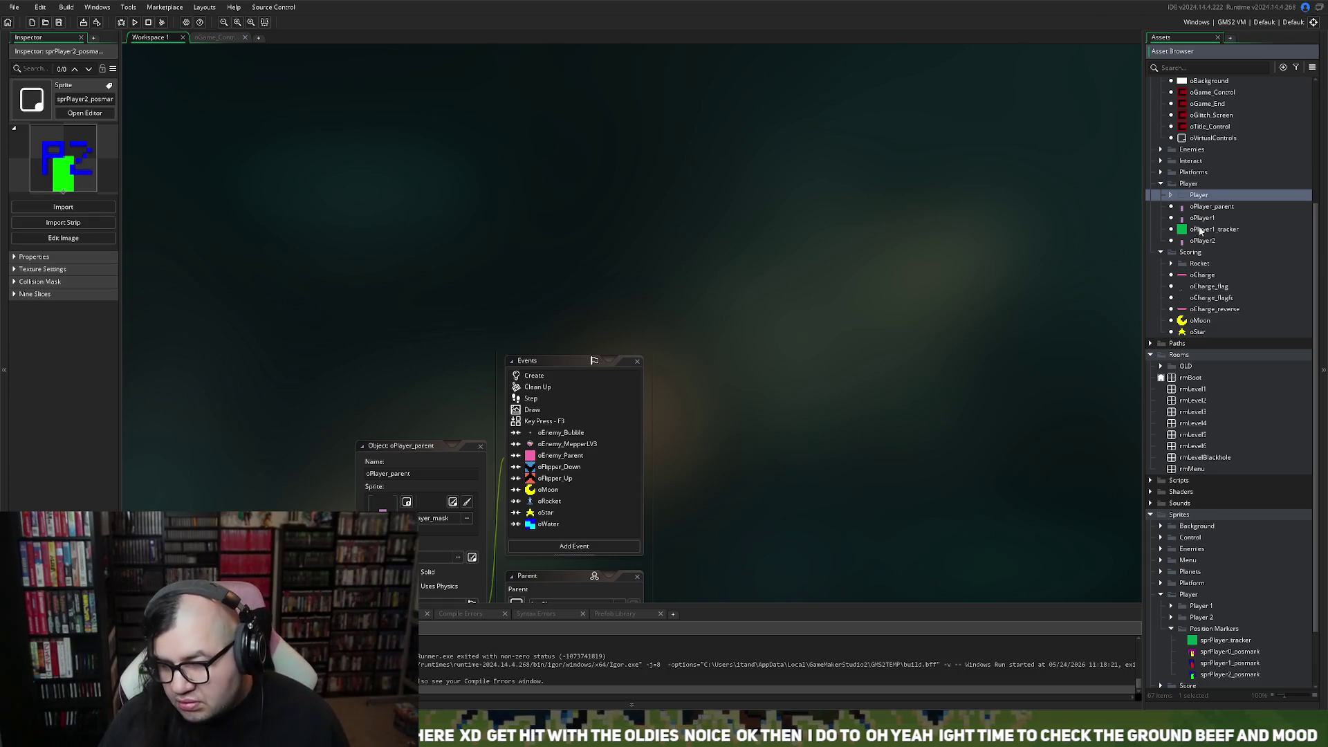
Rename the group to Object and move oPlayer_parent, oPlayer1 and oPlayer2 into it.
{"action": "right_click", "coordinate": [1200, 199]}
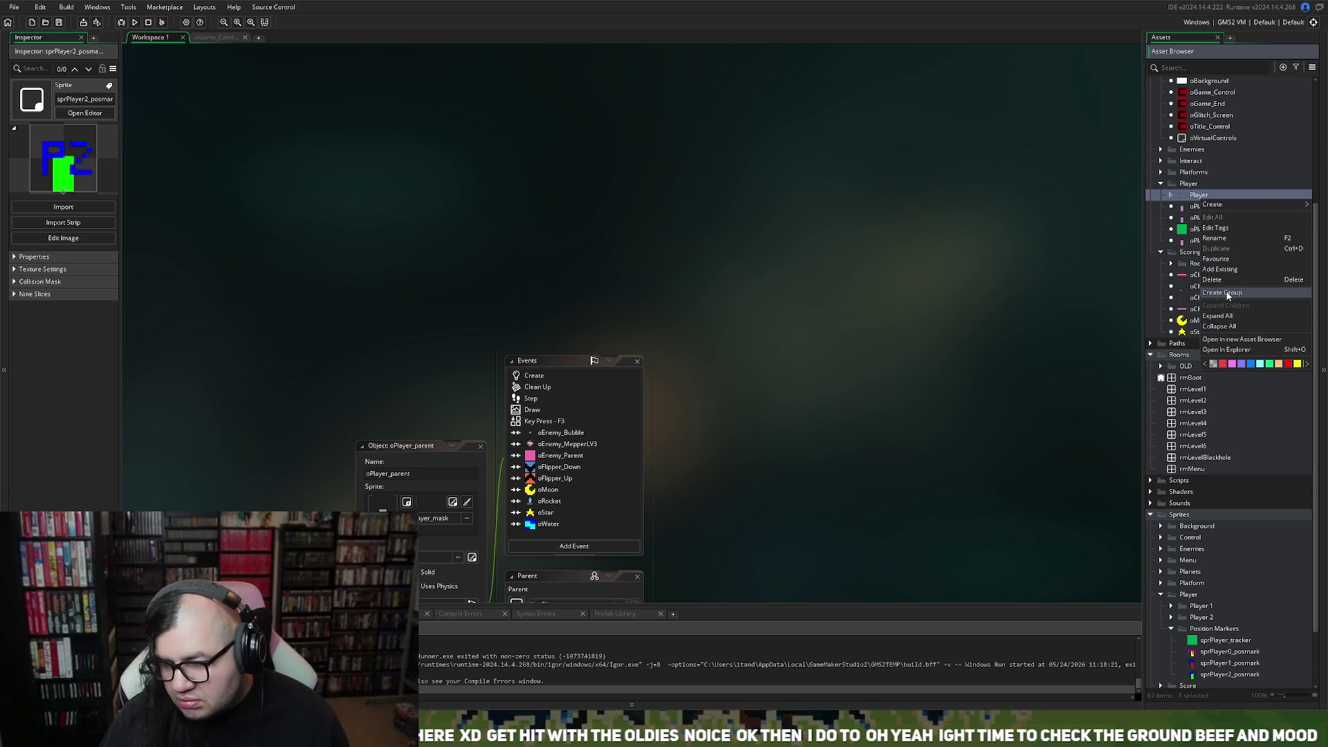
{"action": "left_click", "coordinate": [1215, 238]}
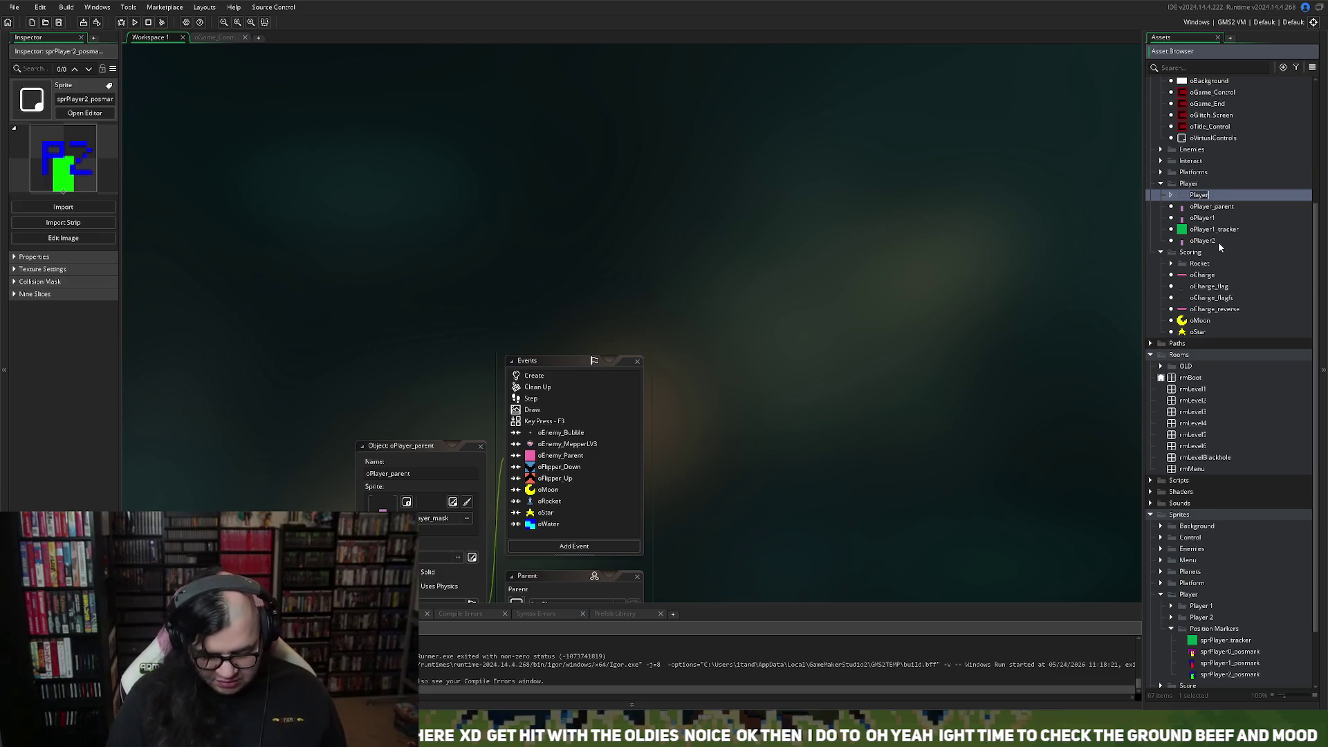
{"action": "type", "text": "Object"}
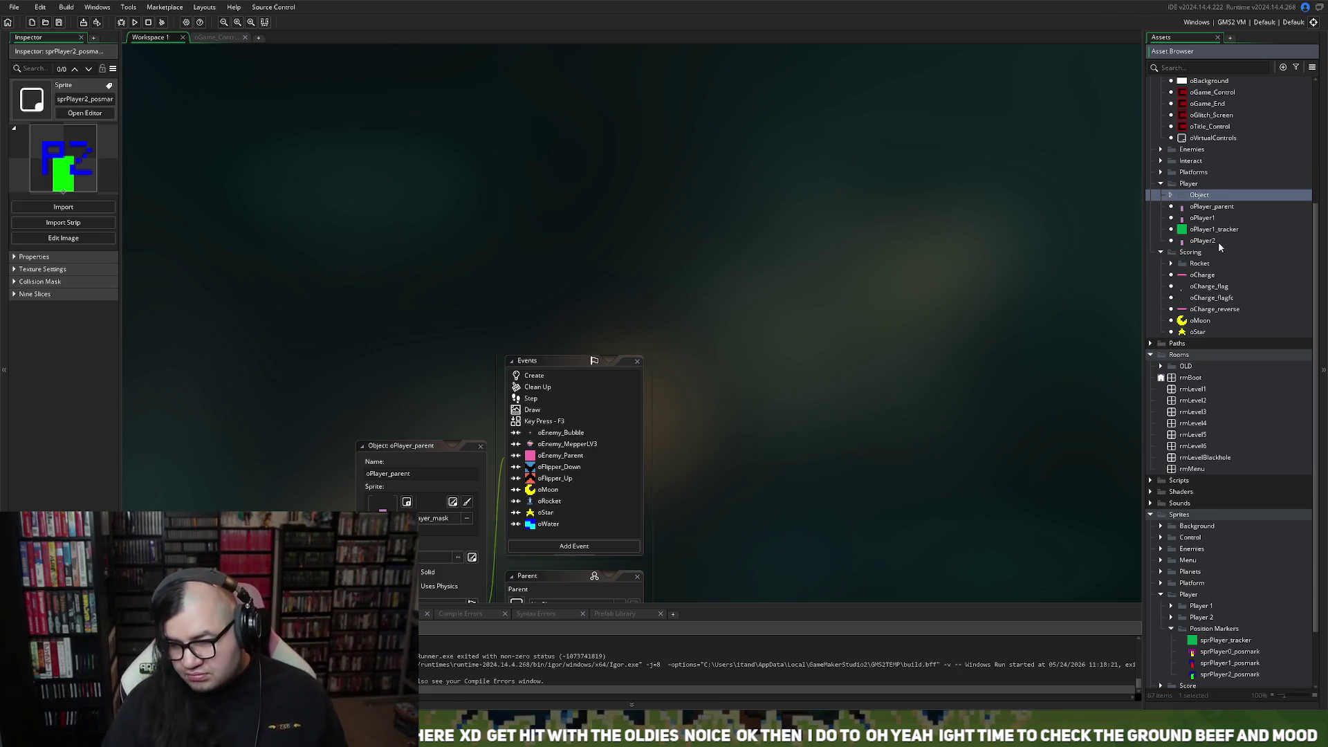
{"action": "left_click_drag", "start_coordinate": [1212, 206], "coordinate": [1201, 195]}
{"action": "left_click_drag", "start_coordinate": [1202, 241], "coordinate": [1206, 222]}
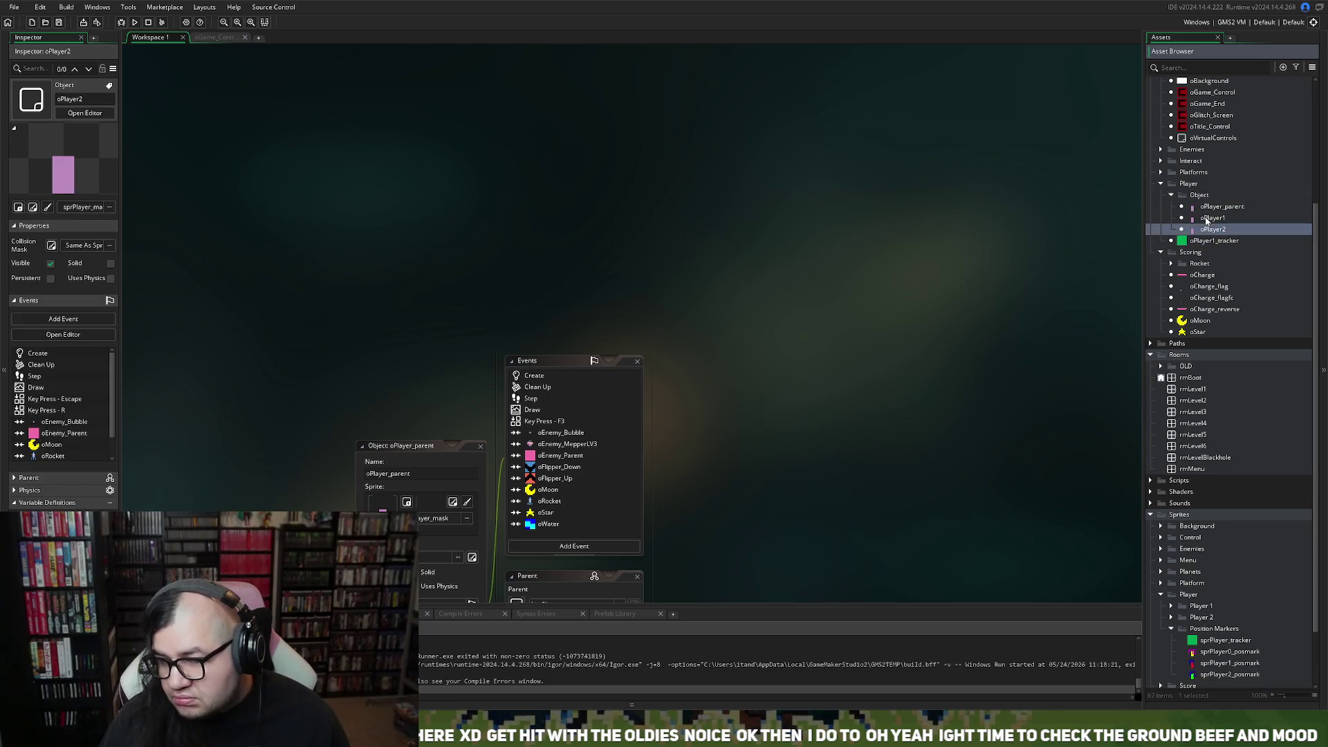
Create a Position Markers group under Player and move oPlayer1_tracker into it.
{"action": "left_click", "coordinate": [1188, 183]}
{"action": "right_click", "coordinate": [1188, 184]}
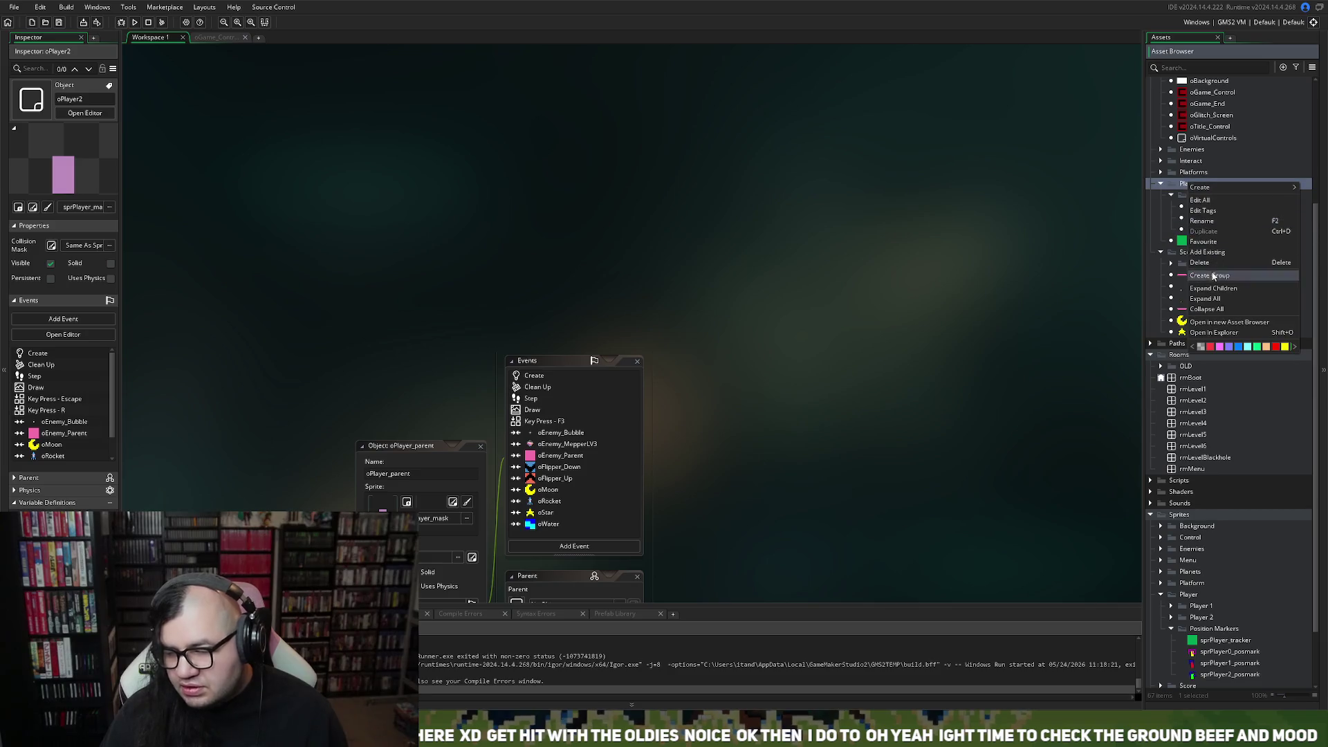
{"action": "left_click", "coordinate": [1202, 279]}
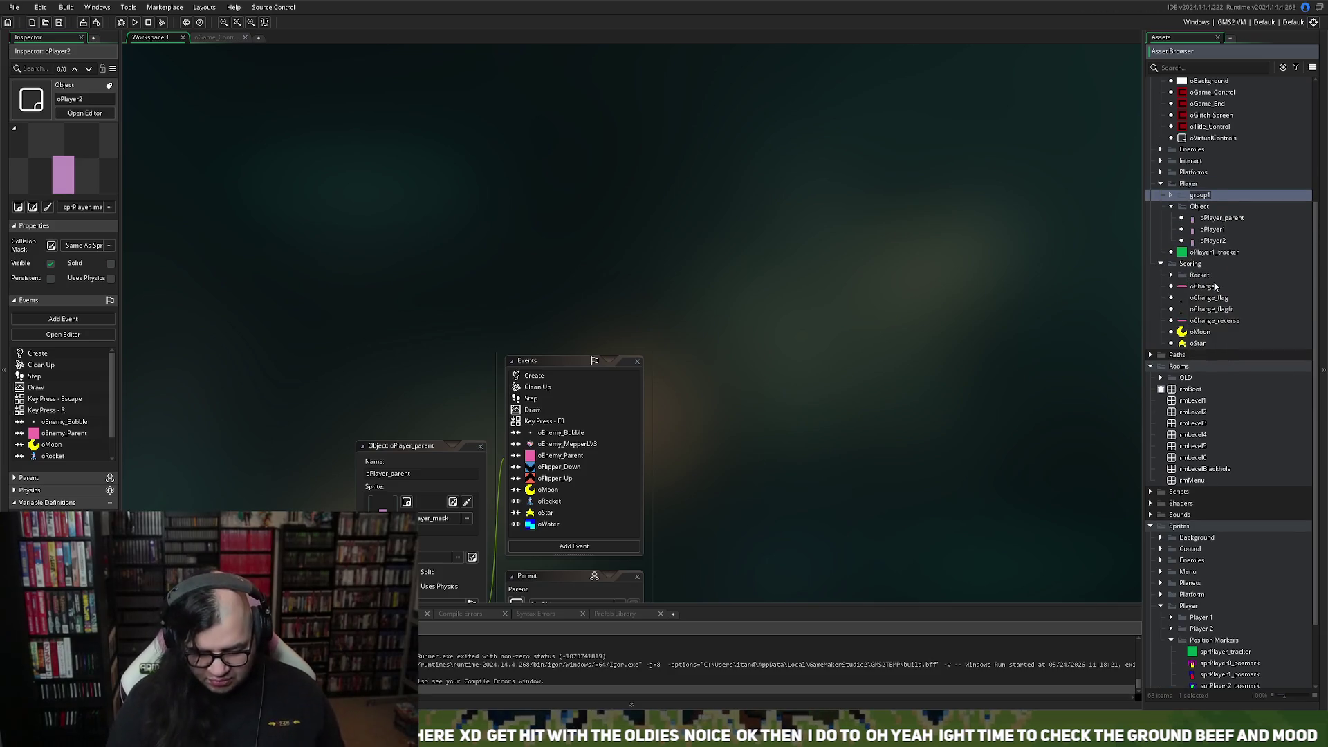
{"action": "type", "text": "P"}
{"action": "type", "text": " mark"}
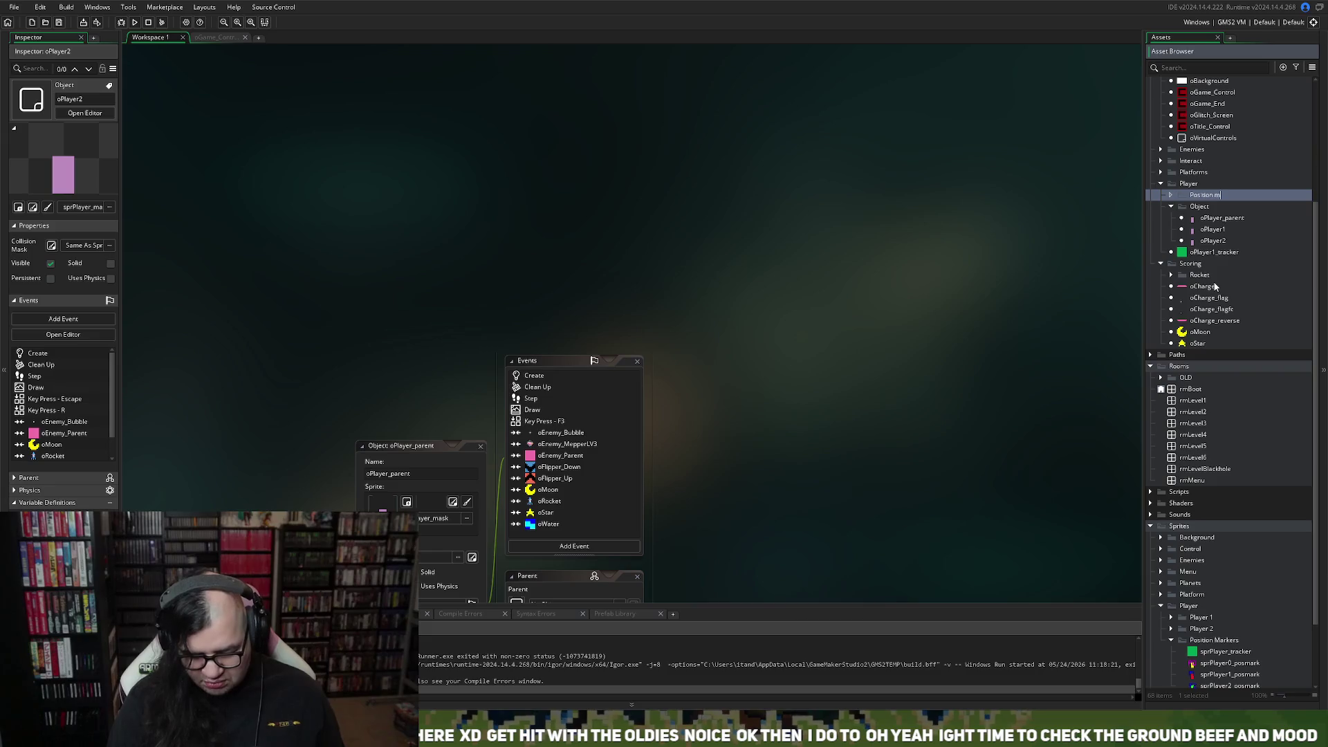
{"action": "key", "text": "BackSpace"}
{"action": "key", "text": "BackSpace"}
{"action": "key", "text": "BackSpace"}
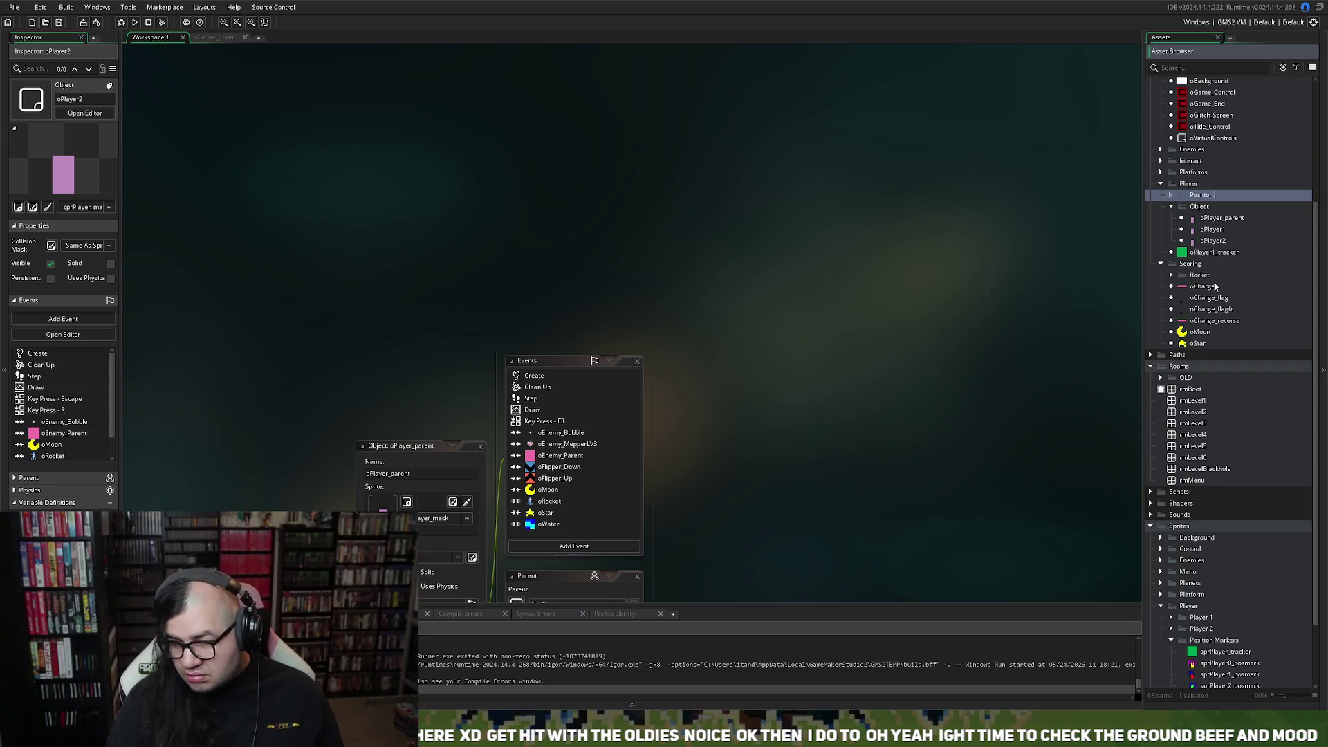
{"action": "type", "text": "Markers"}
{"action": "key", "text": "Return"}
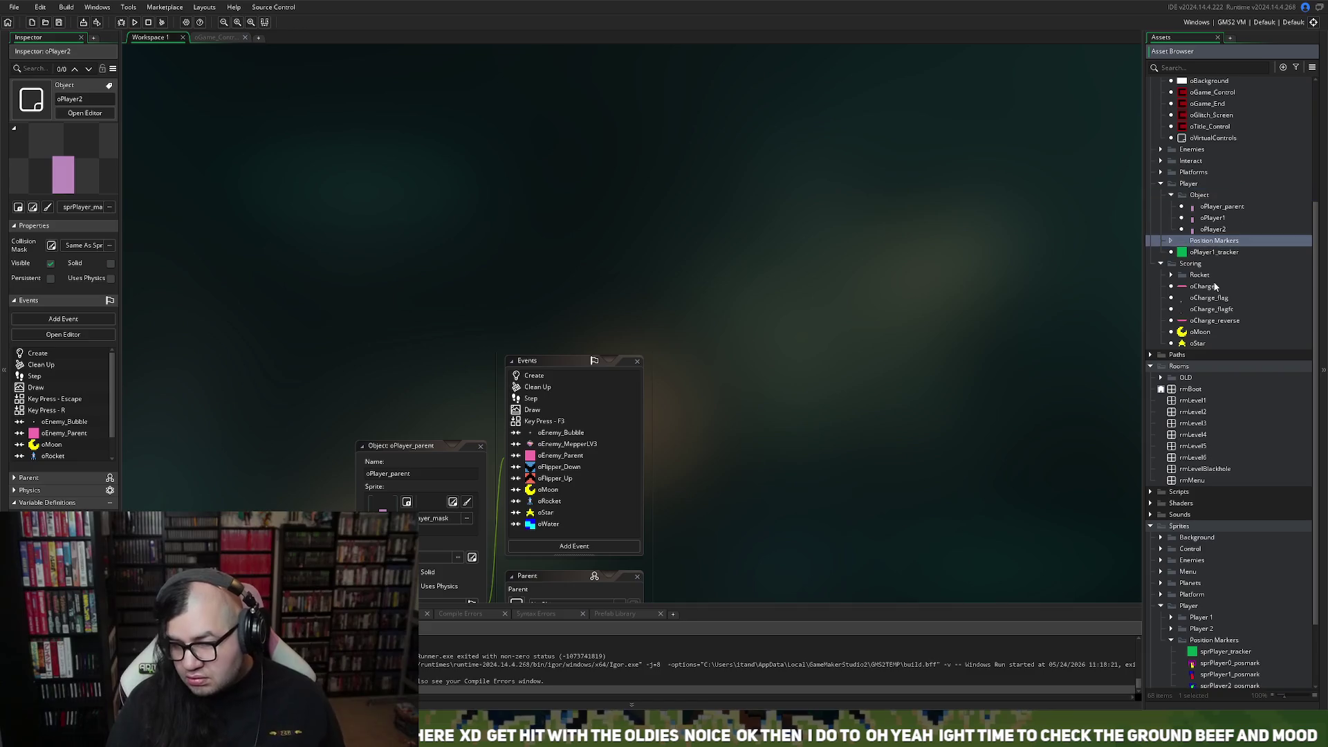
{"action": "left_click_drag", "start_coordinate": [1206, 253], "coordinate": [1210, 241]}
{"action": "right_click", "coordinate": [1209, 246]}
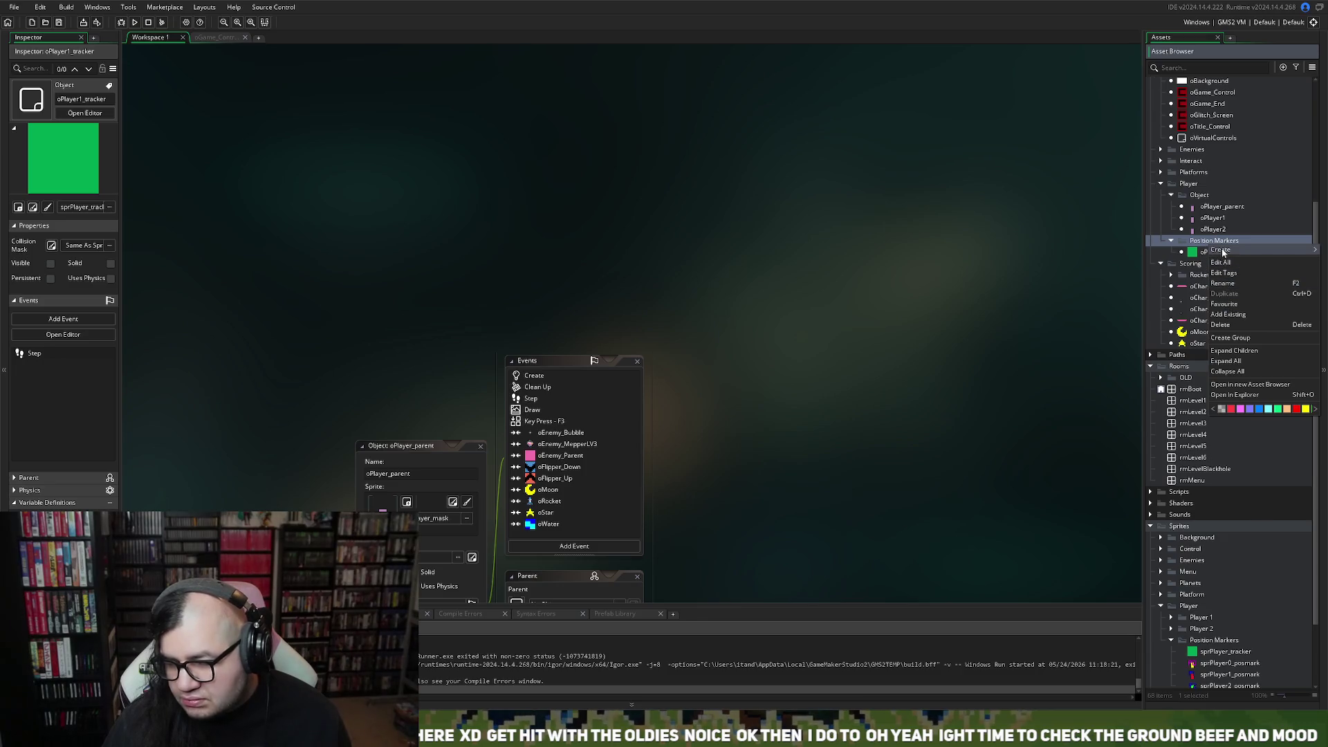
Add a new Position Markers object using sprite sprPlayer0_posmark and start naming it oPlayer_pos0.
{"action": "mouse_move", "coordinate": [1221, 250]}
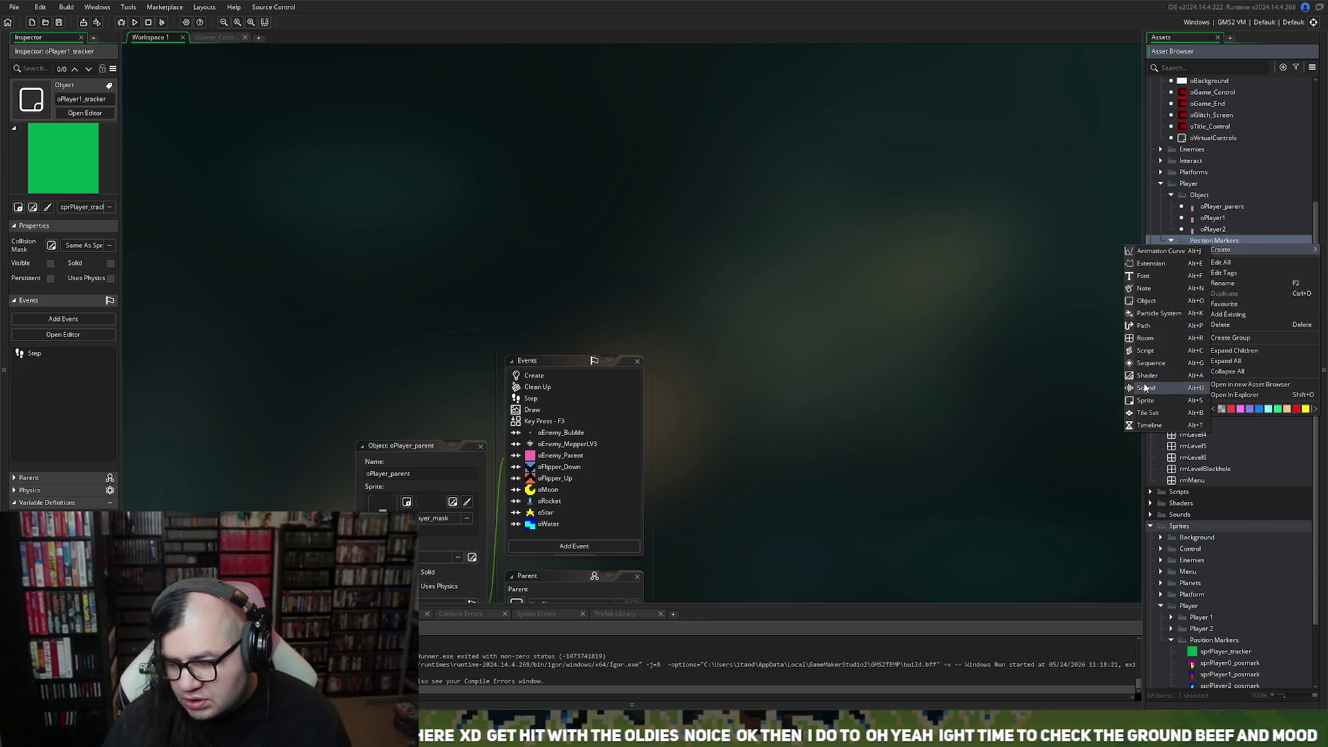
{"action": "left_click", "coordinate": [1146, 300]}
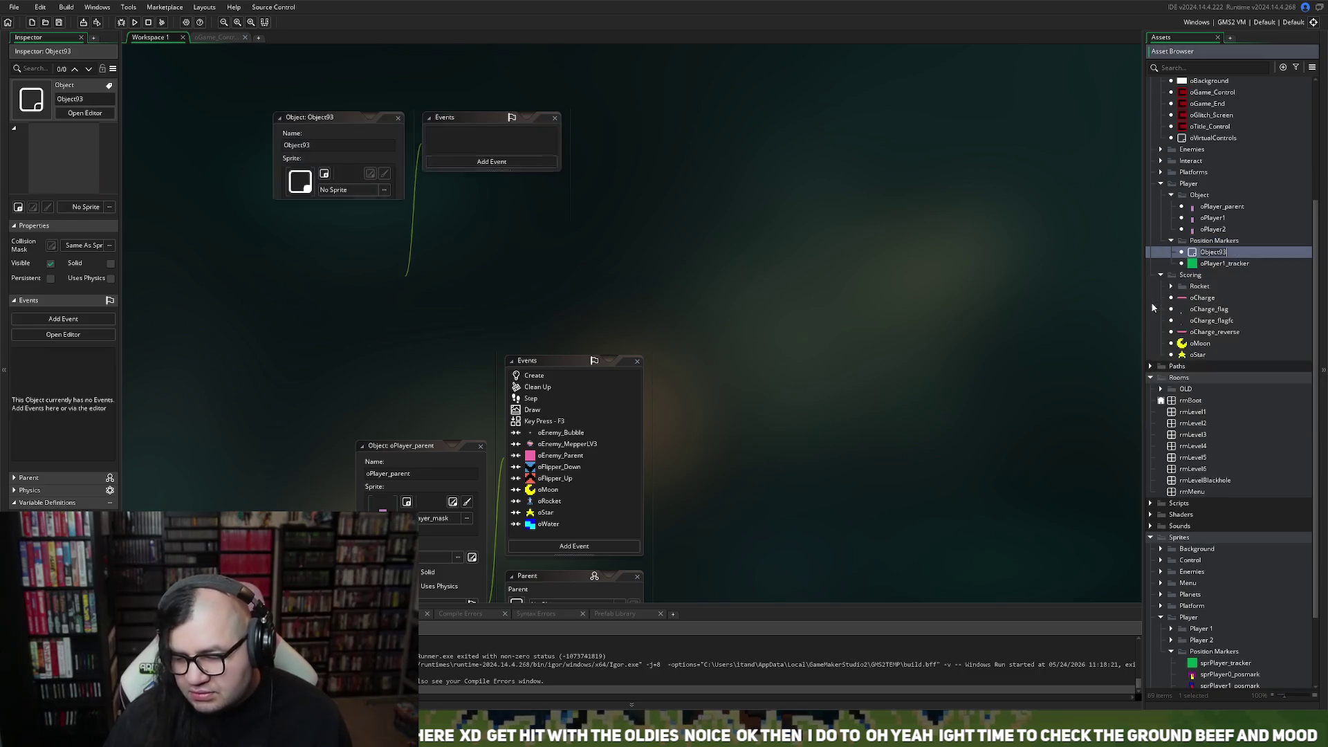
{"action": "left_click", "coordinate": [384, 193]}
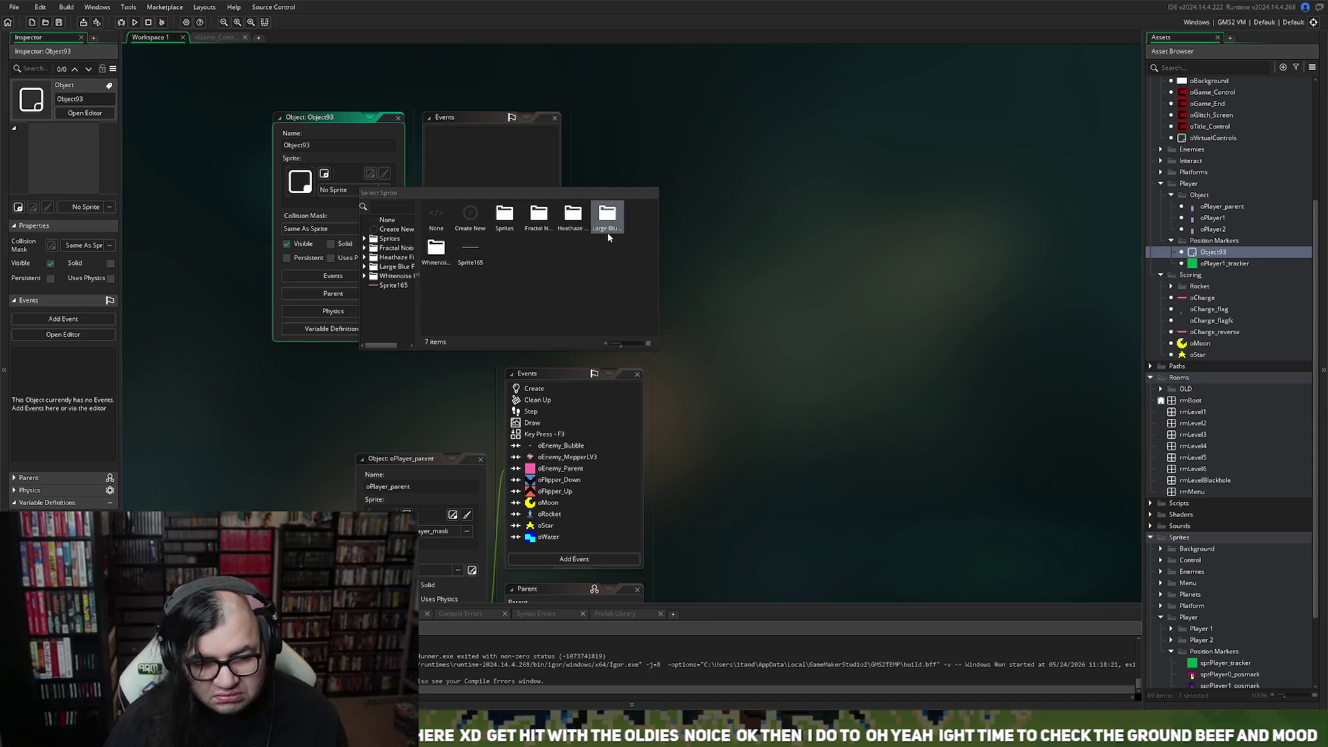
{"action": "double_click", "coordinate": [504, 214]}
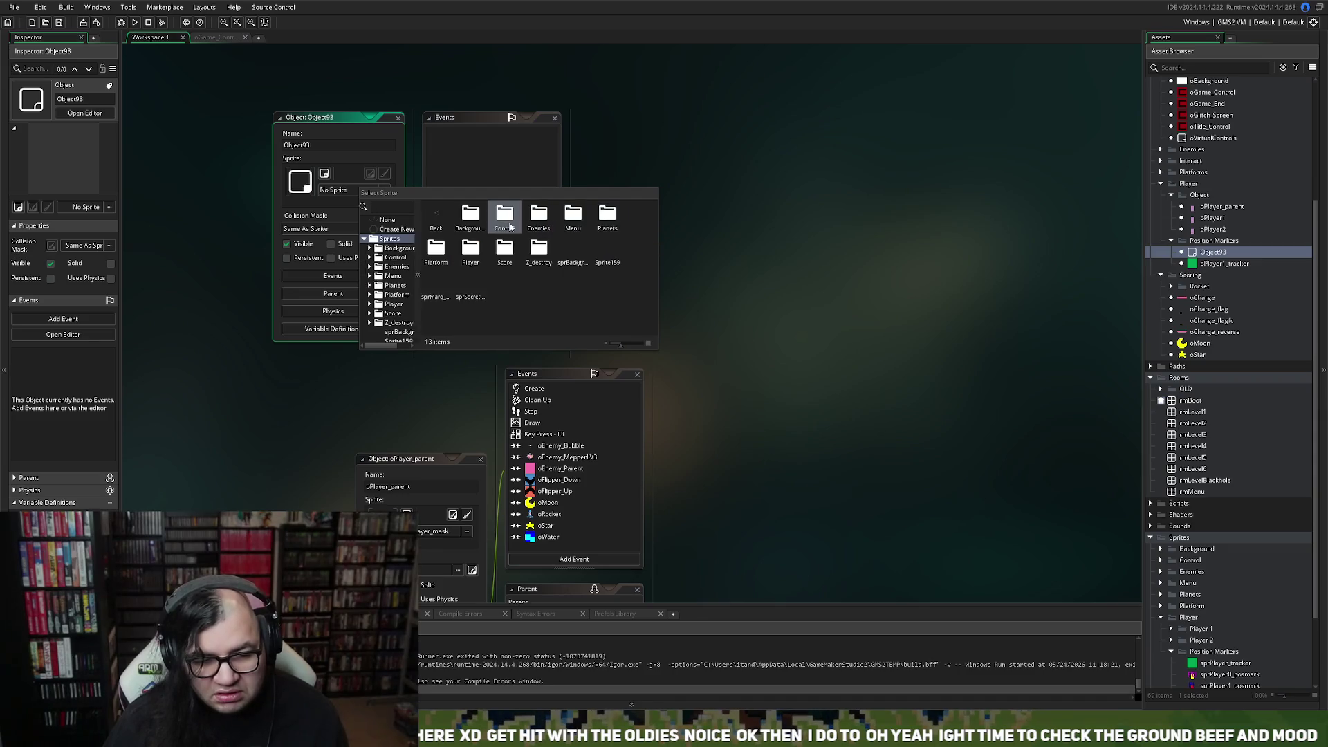
{"action": "double_click", "coordinate": [469, 254]}
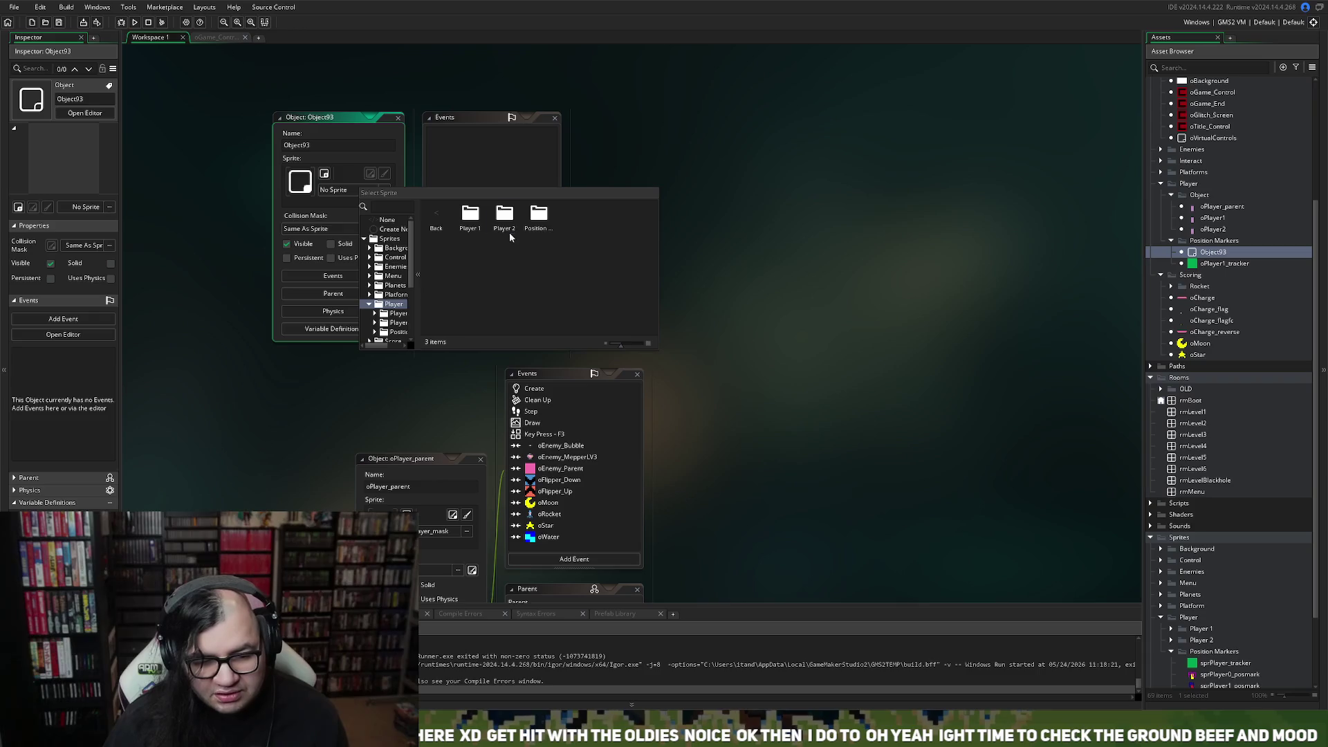
{"action": "double_click", "coordinate": [539, 214]}
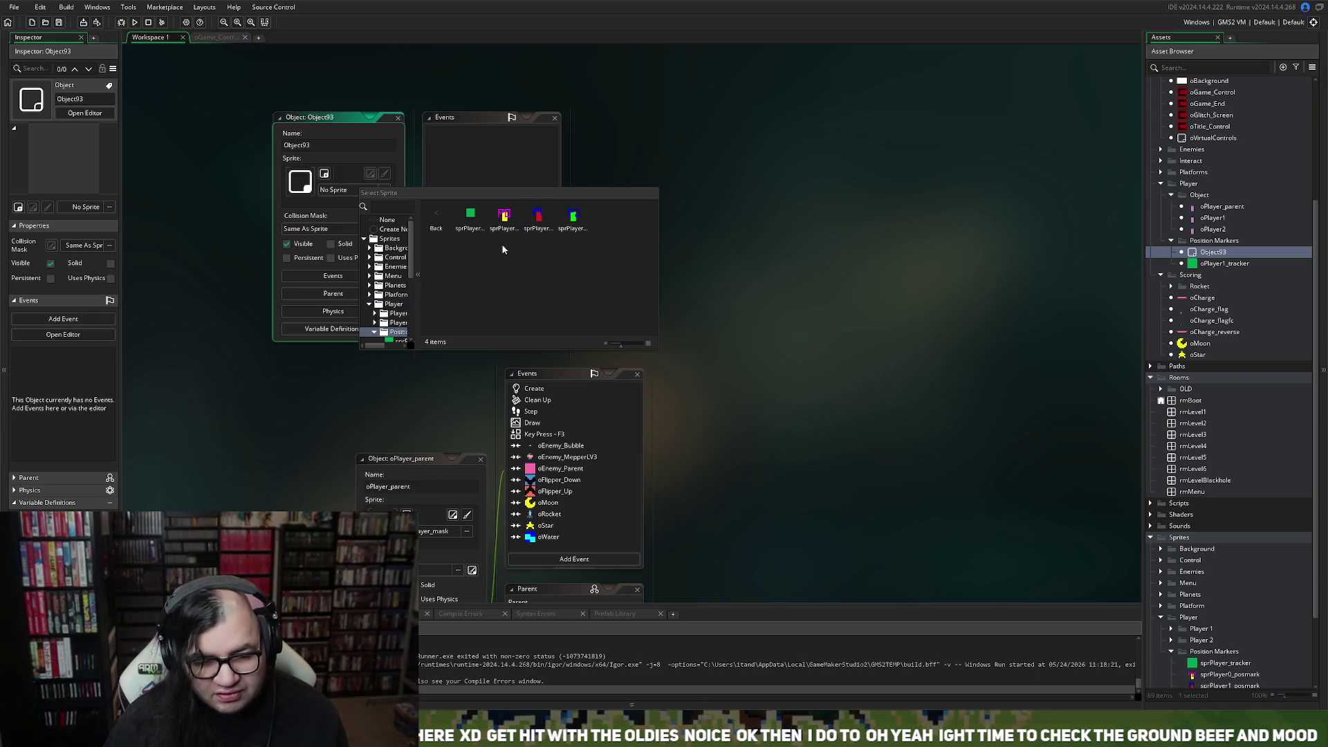
{"action": "double_click", "coordinate": [504, 216]}
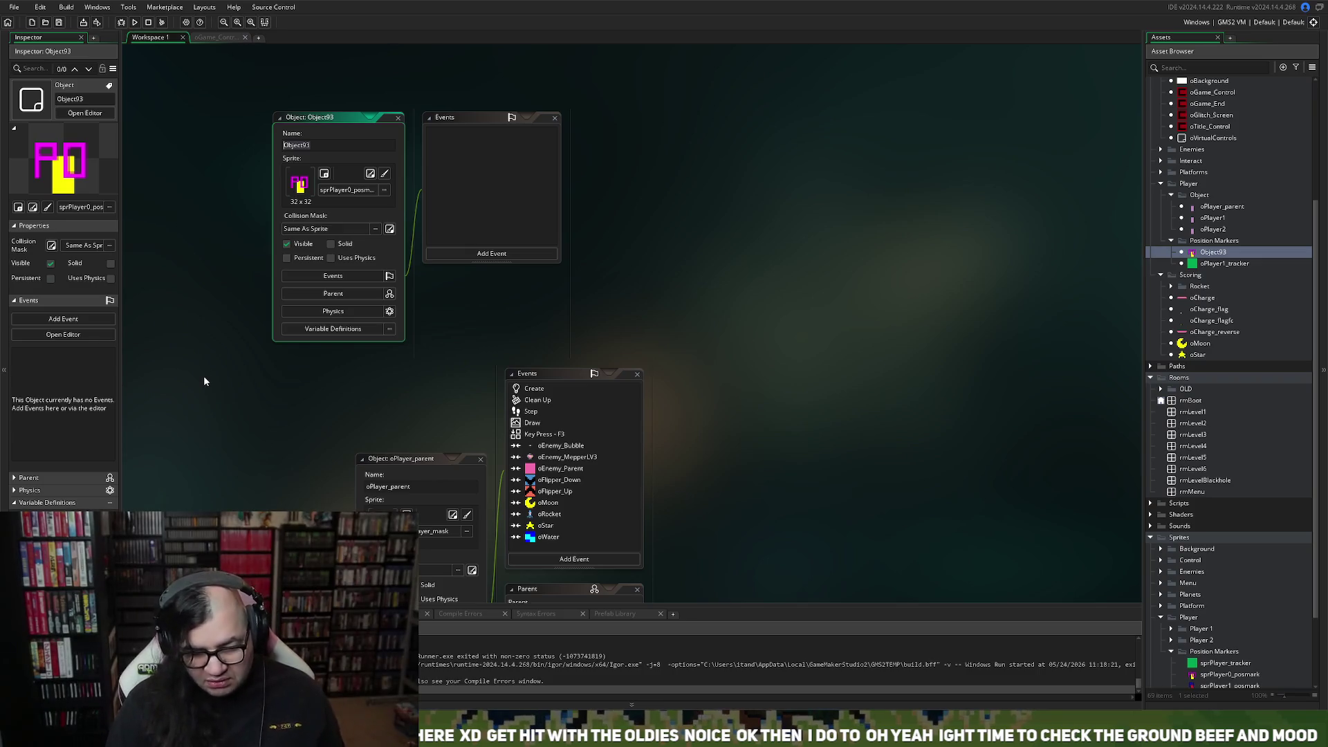
{"action": "type", "text": "oPlayer_pos"}
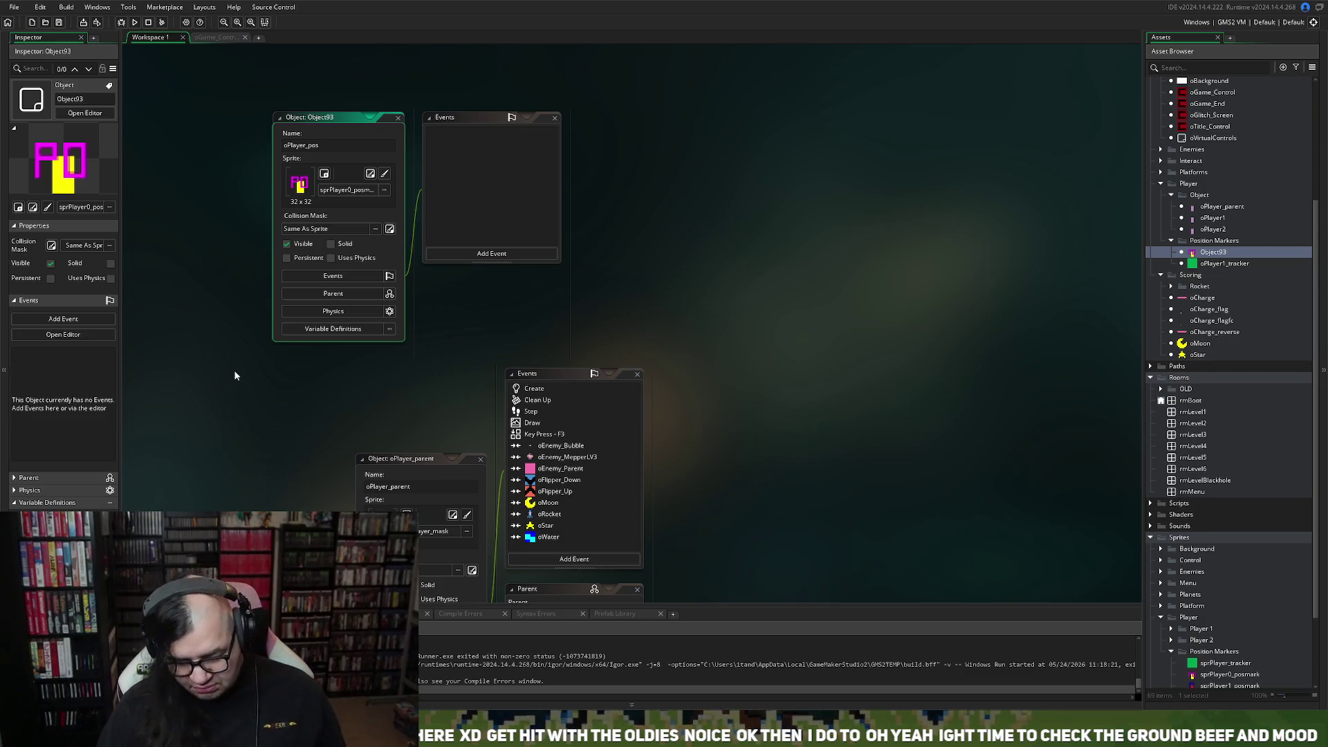
{"action": "type", "text": "0"}
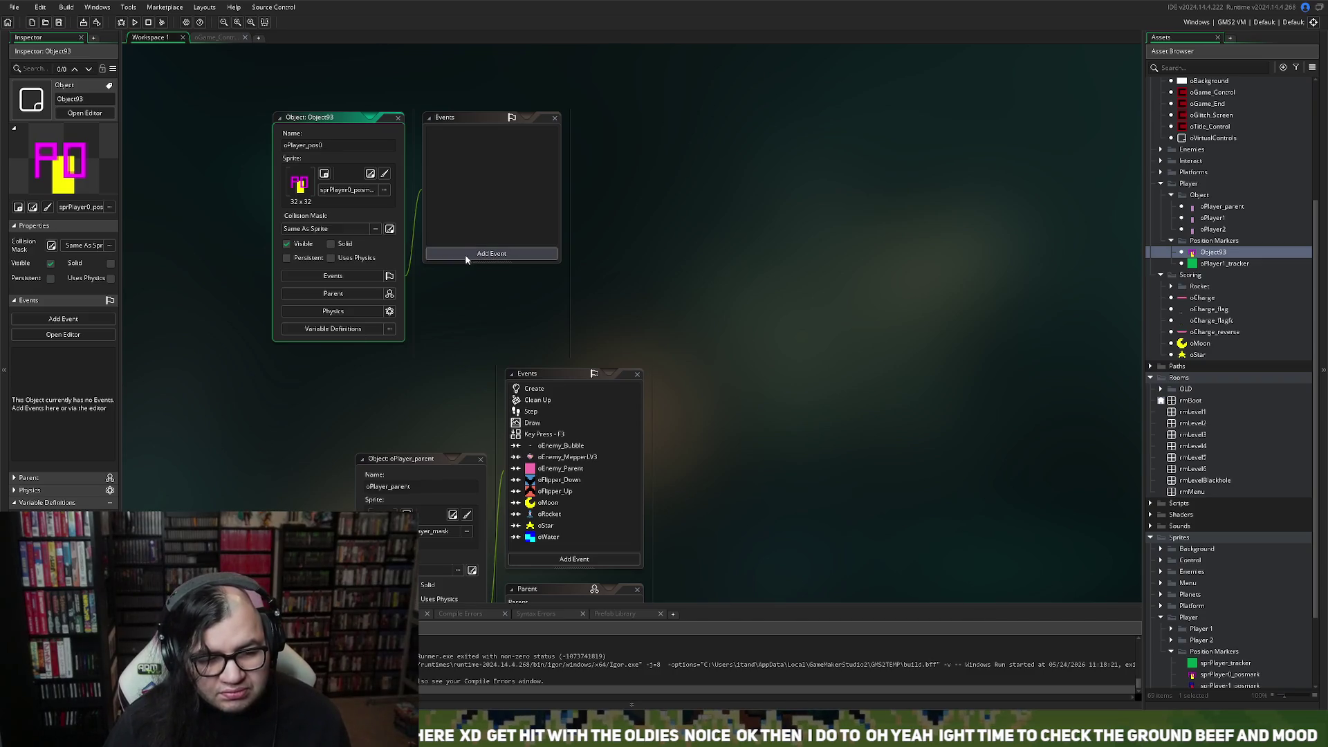
Add a Create event to oPlayer_pos0.
{"action": "left_click", "coordinate": [491, 253]}
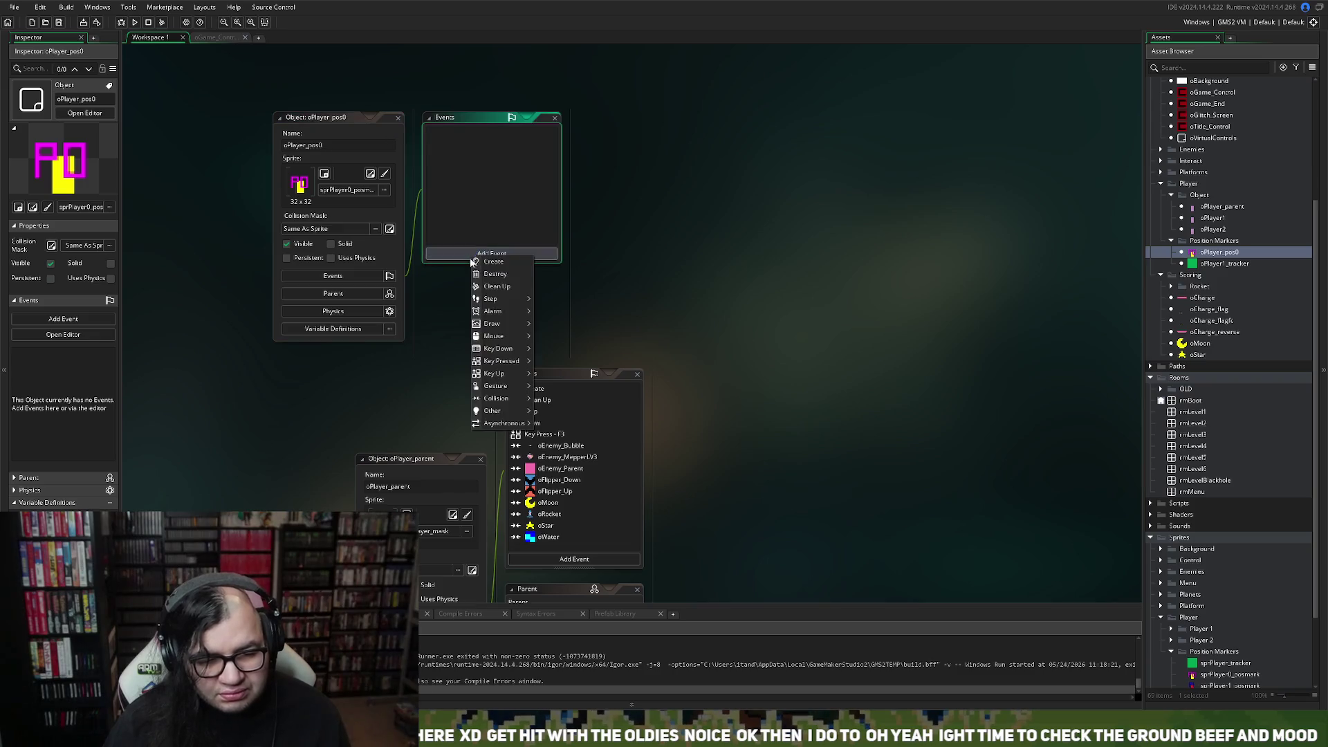
{"action": "mouse_move", "coordinate": [484, 312]}
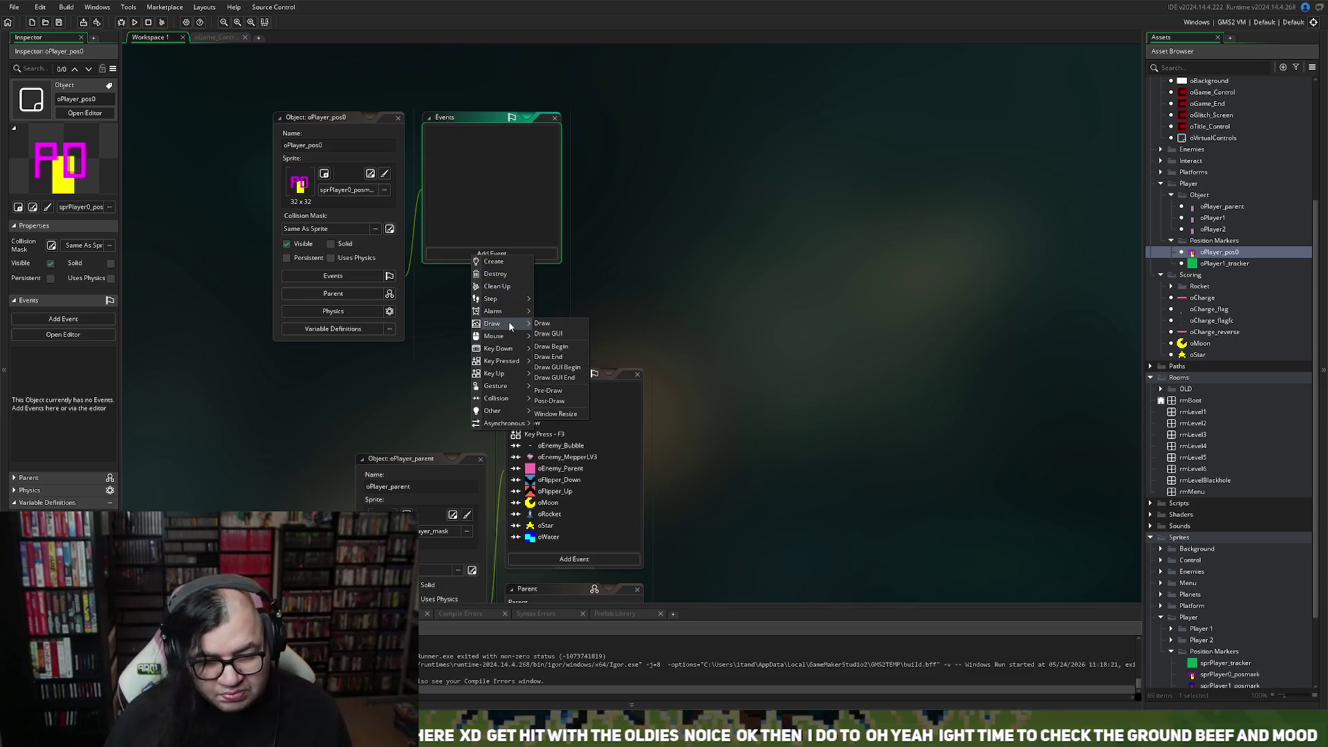
{"action": "left_click", "coordinate": [507, 263]}
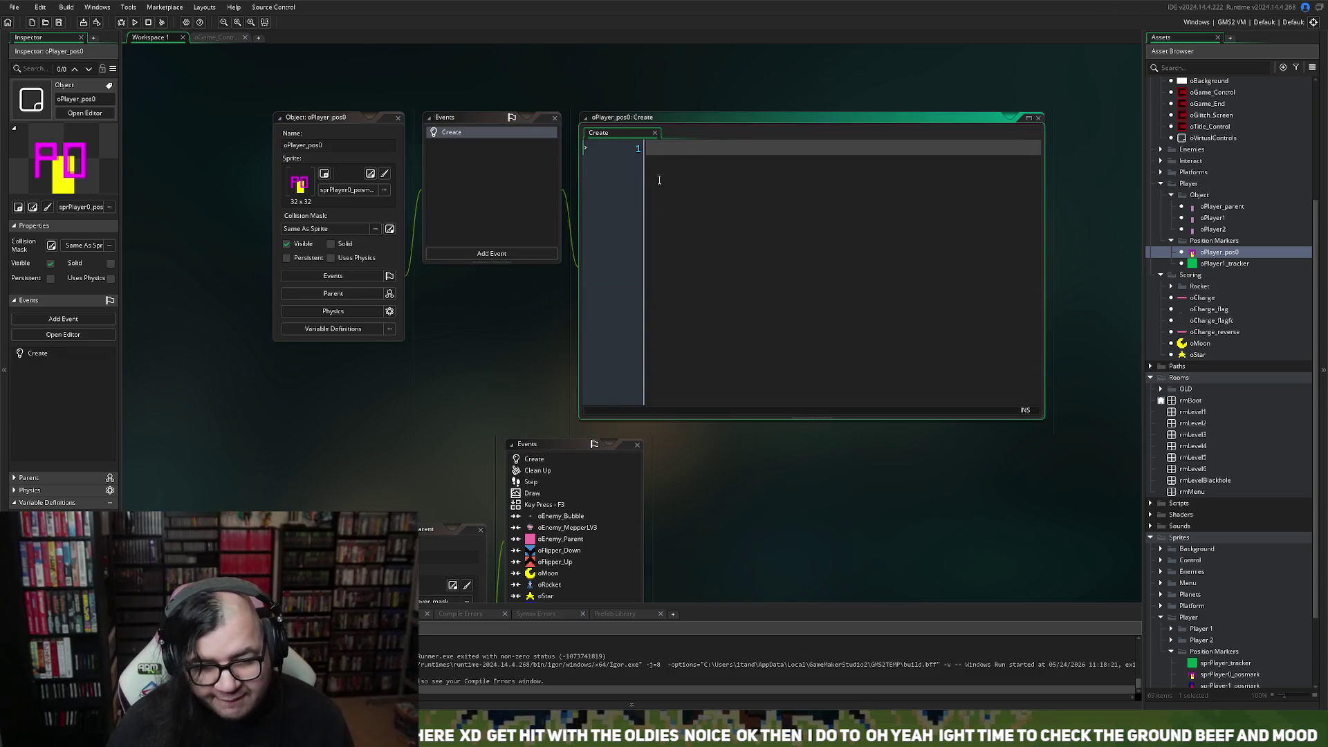
{"action": "left_click", "coordinate": [504, 254]}
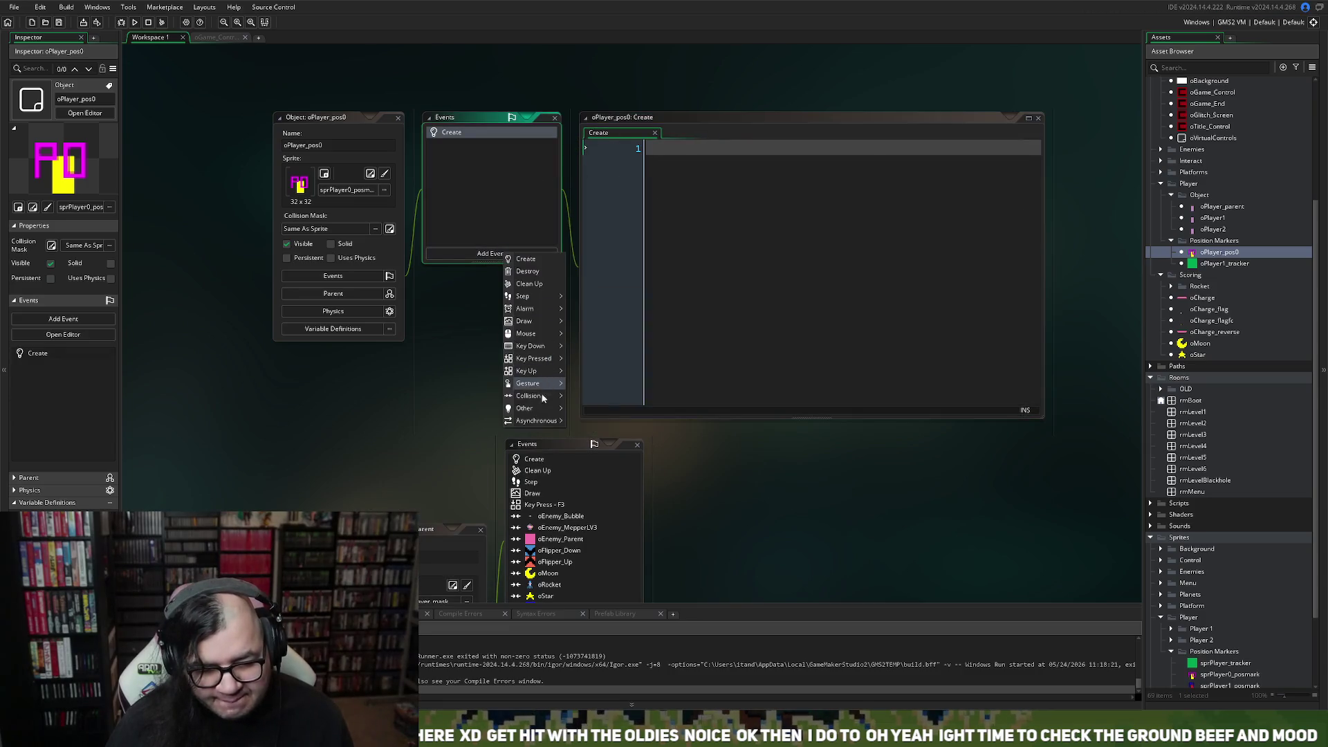
{"action": "mouse_move", "coordinate": [529, 420]}
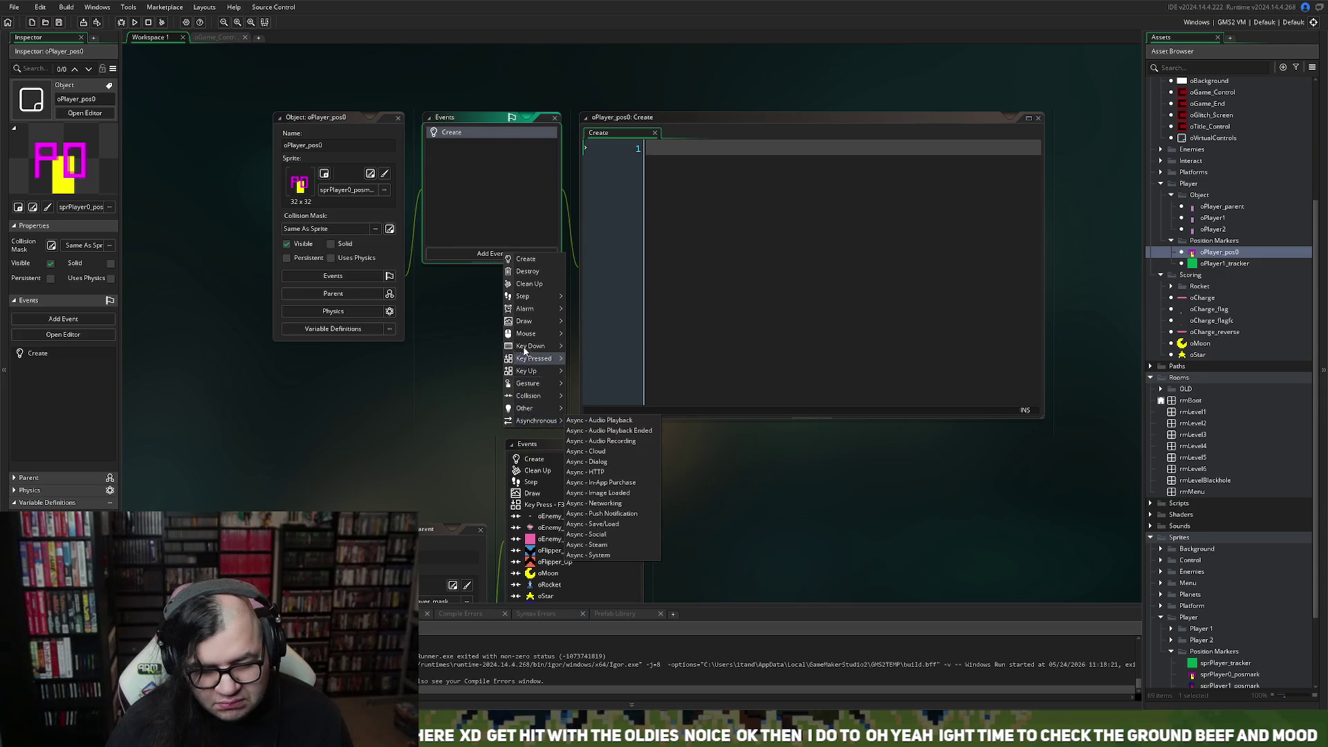
{"action": "mouse_move", "coordinate": [520, 397]}
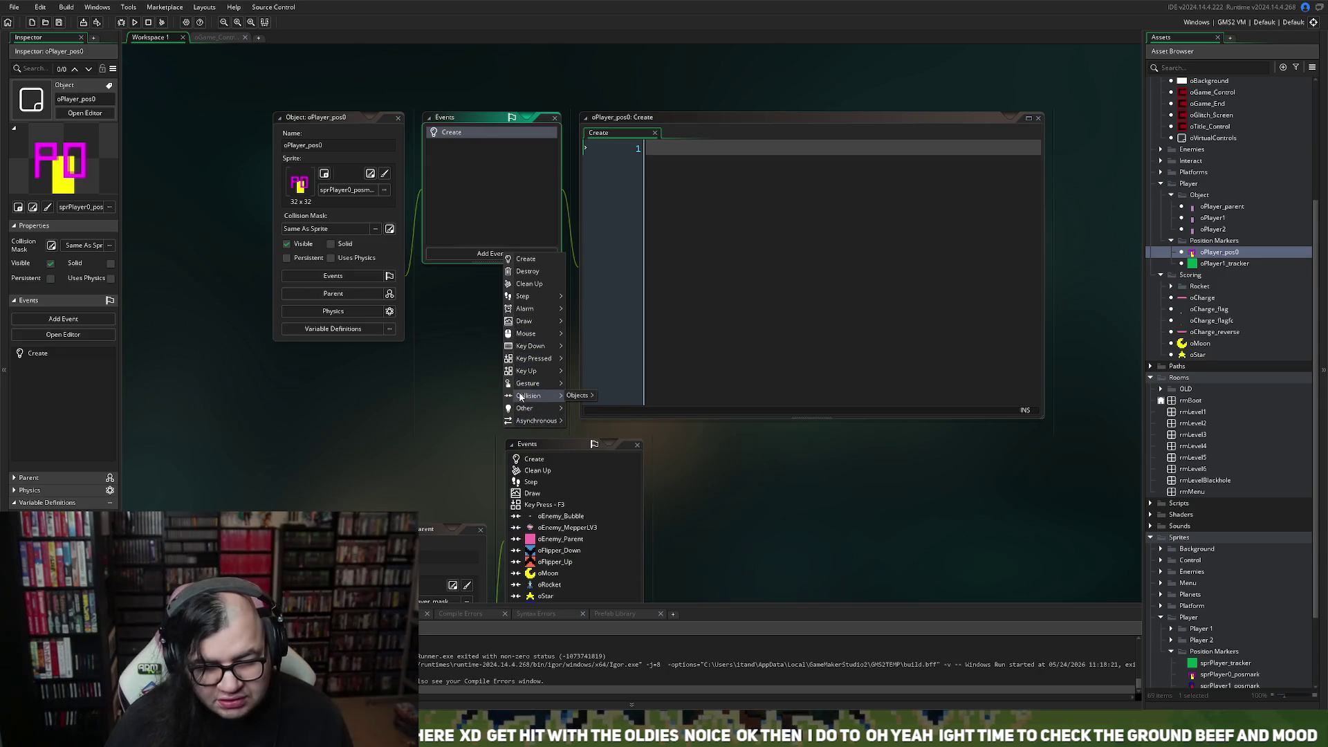
{"action": "left_click", "coordinate": [476, 136]}
Change the Create event to Other > Room Start and expand its code editor.
{"action": "right_click", "coordinate": [475, 136]}
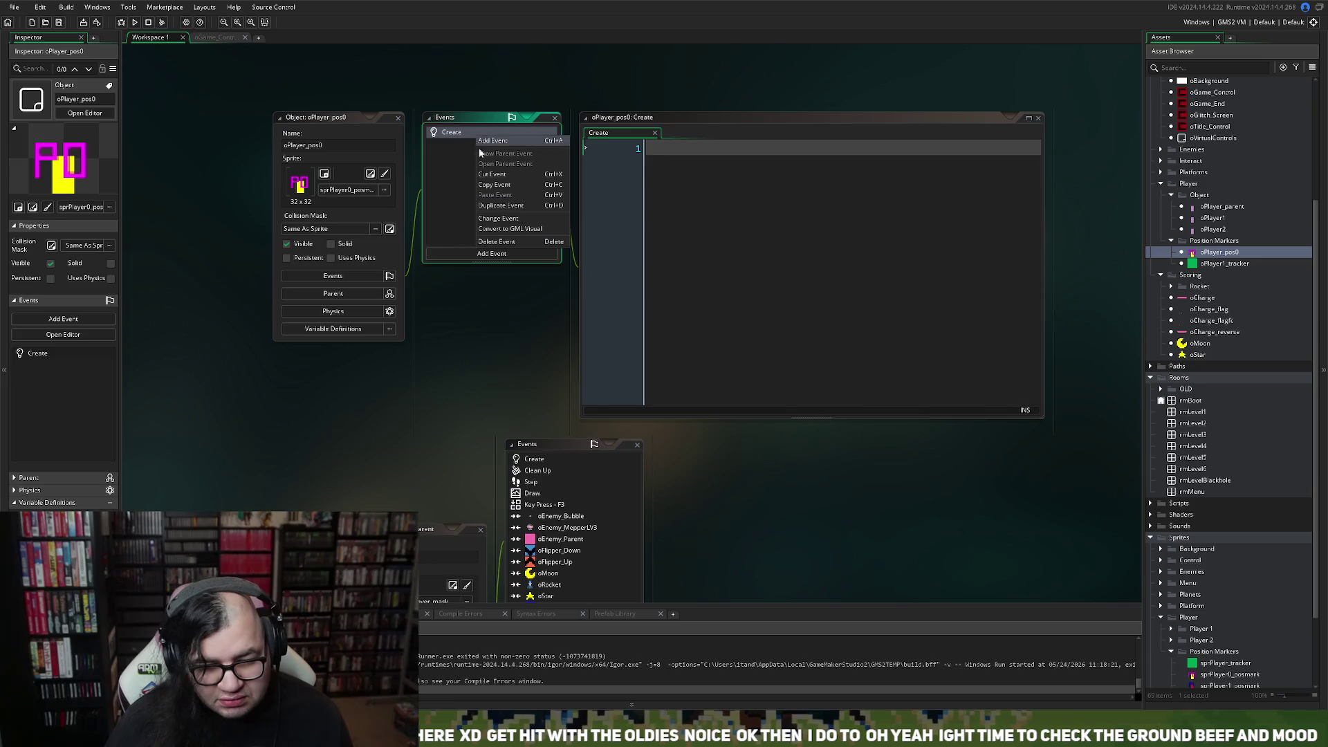
{"action": "left_click", "coordinate": [502, 220]}
{"action": "mouse_move", "coordinate": [534, 365]}
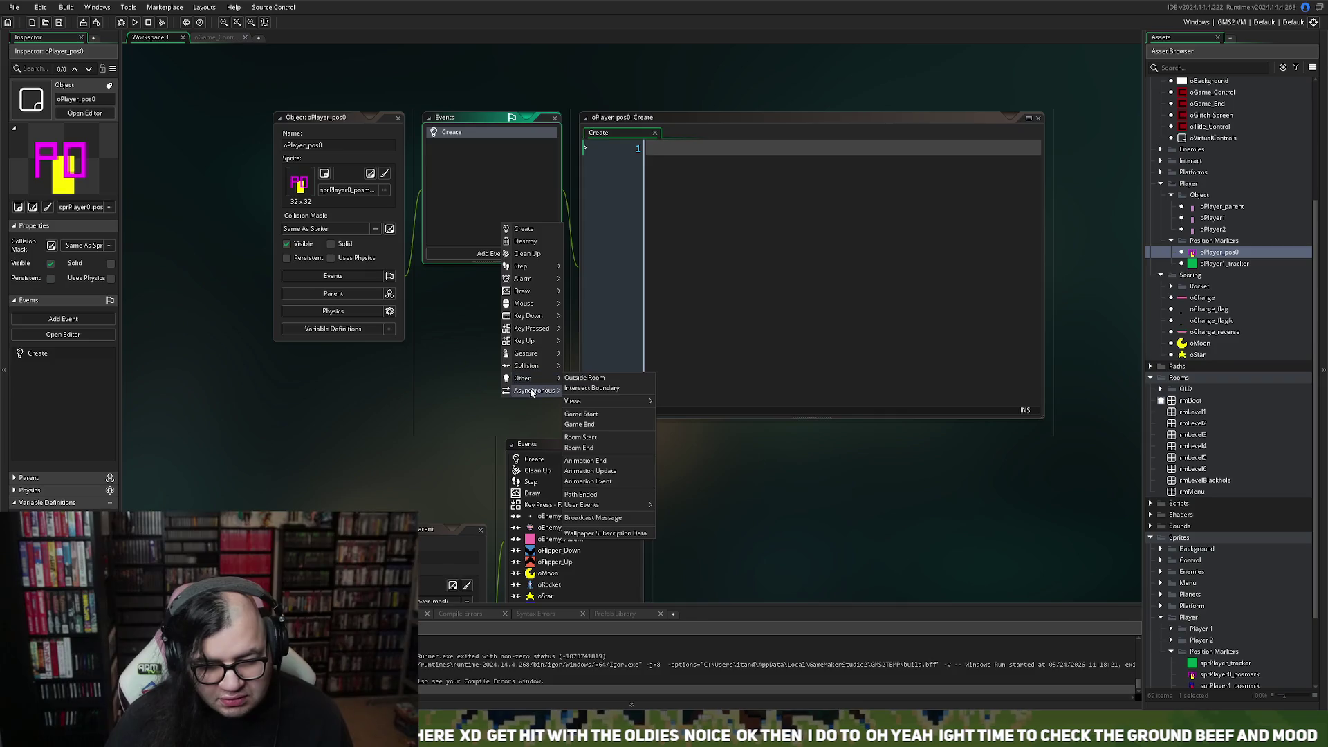
{"action": "mouse_move", "coordinate": [532, 392]}
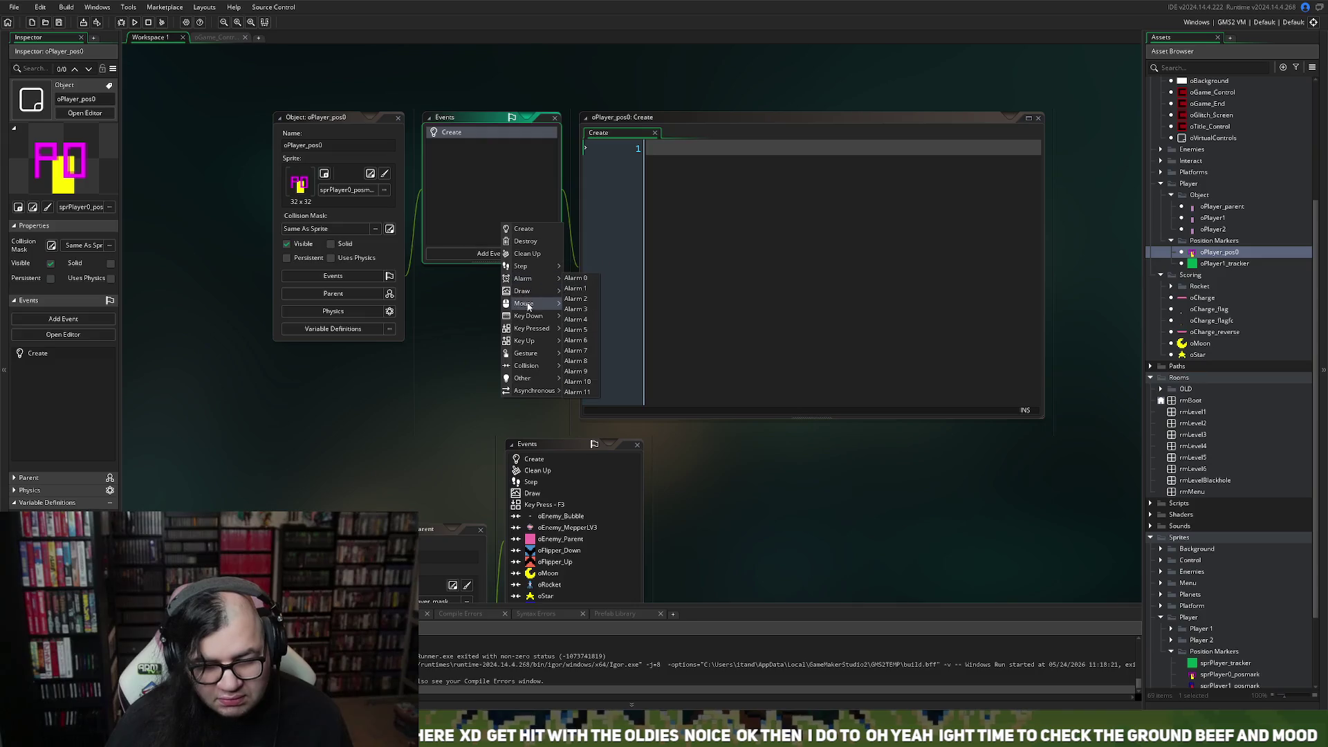
{"action": "mouse_move", "coordinate": [531, 328]}
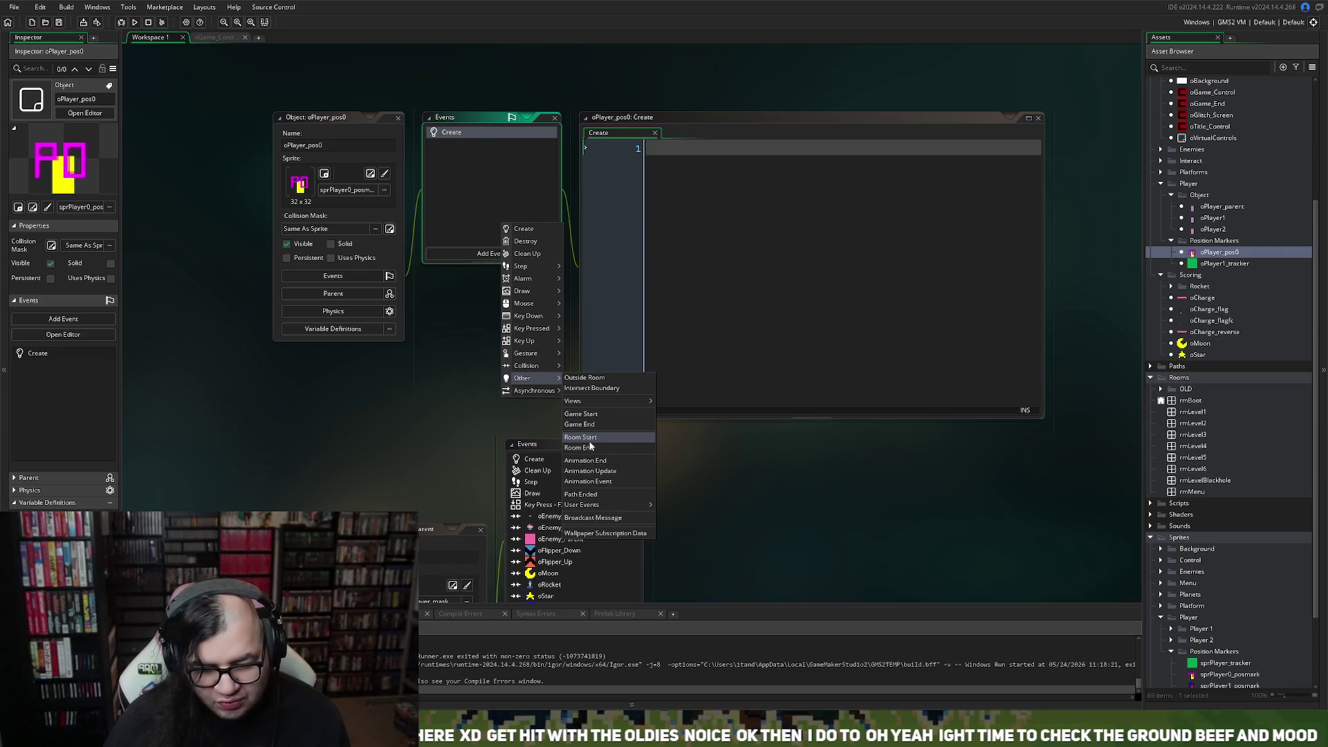
{"action": "left_click", "coordinate": [589, 442]}
{"action": "left_click", "coordinate": [674, 157]}
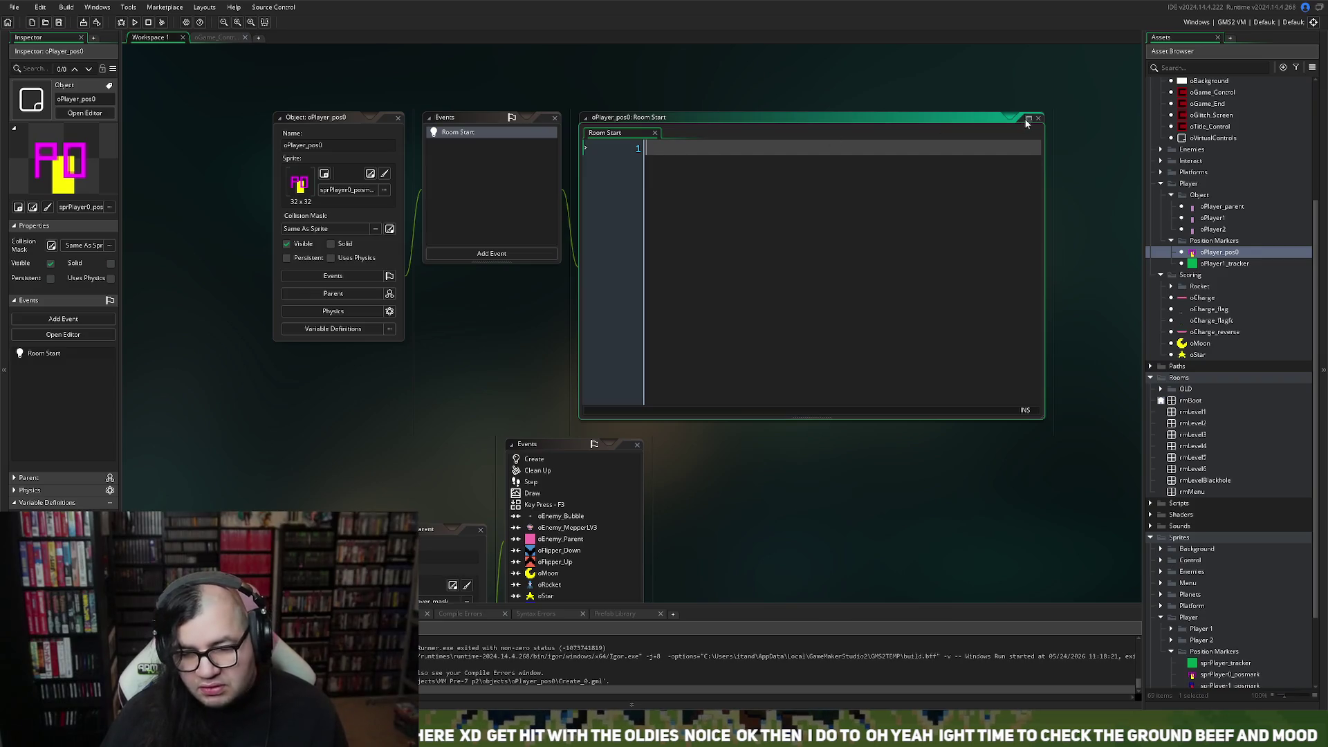
{"action": "left_click", "coordinate": [1028, 117]}
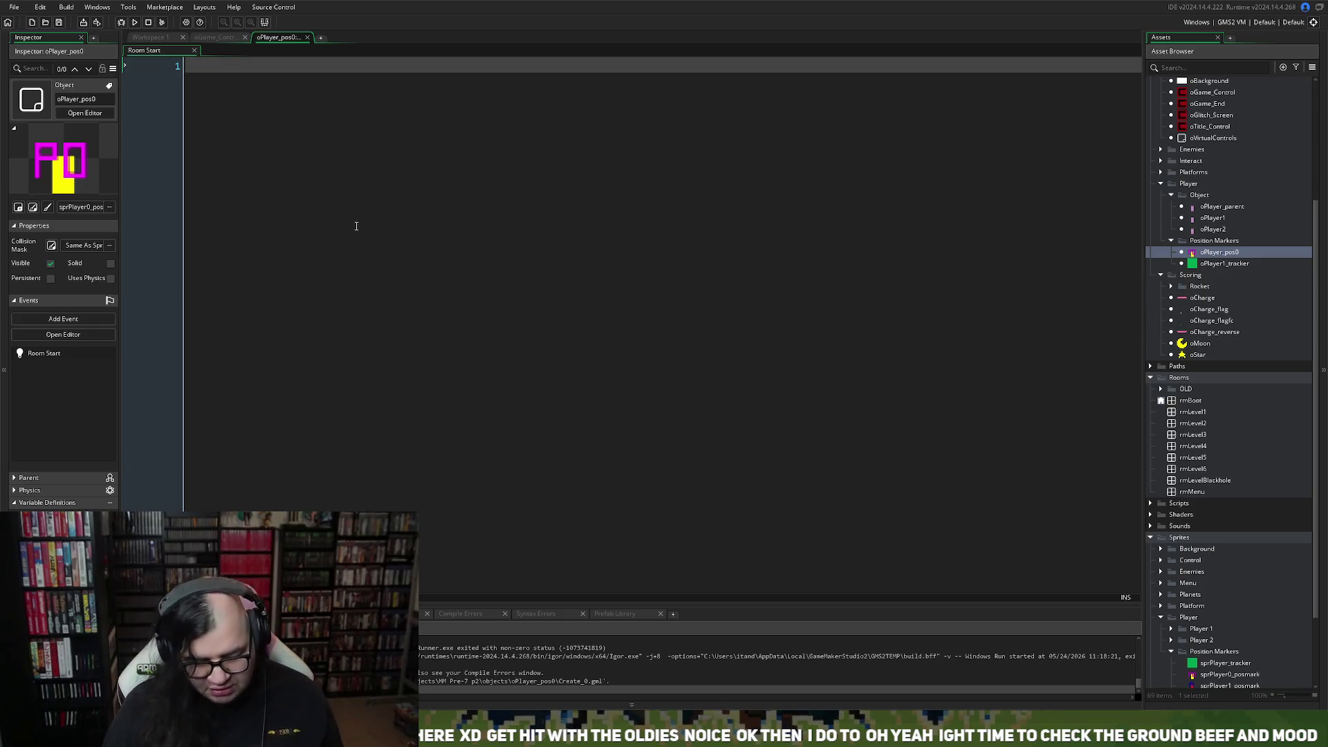
Type and erase a partial 'if (glo' condition, then close the still-empty Room Start code.
{"action": "type", "text": "if "}
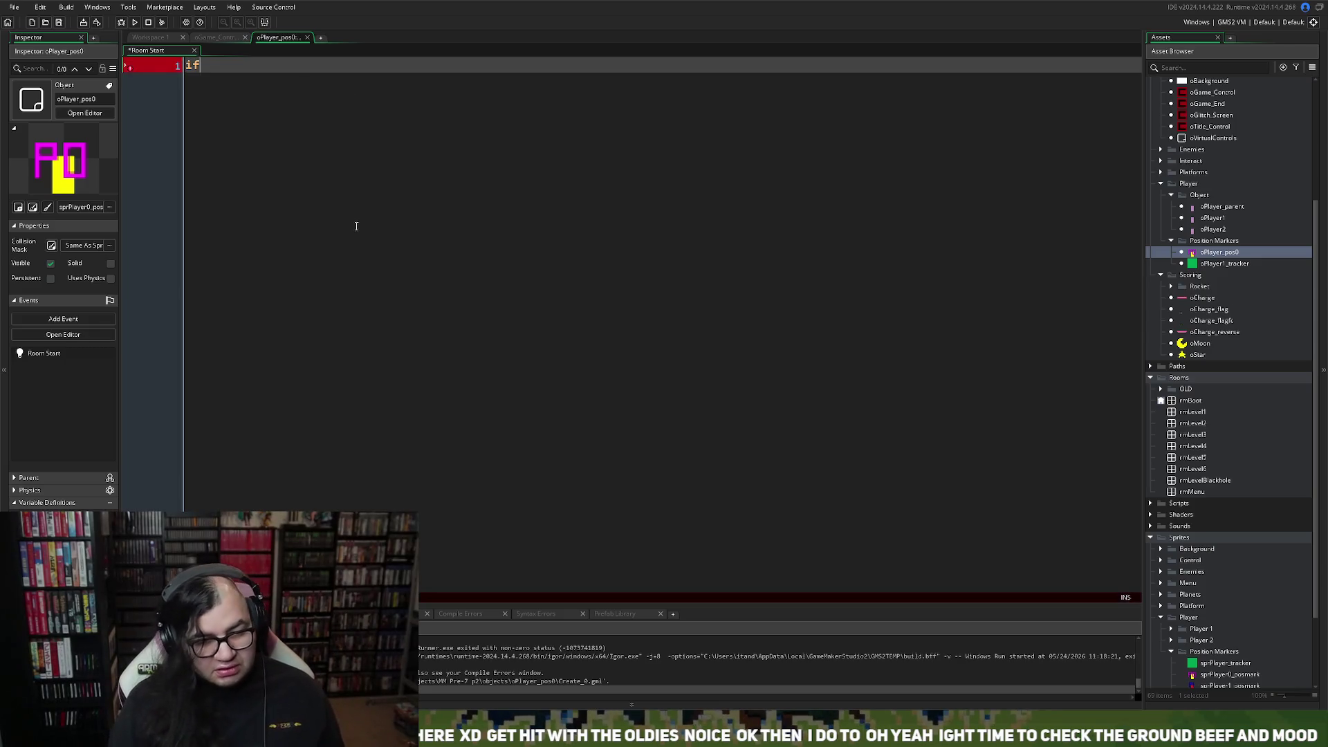
{"action": "type", "text": "("}
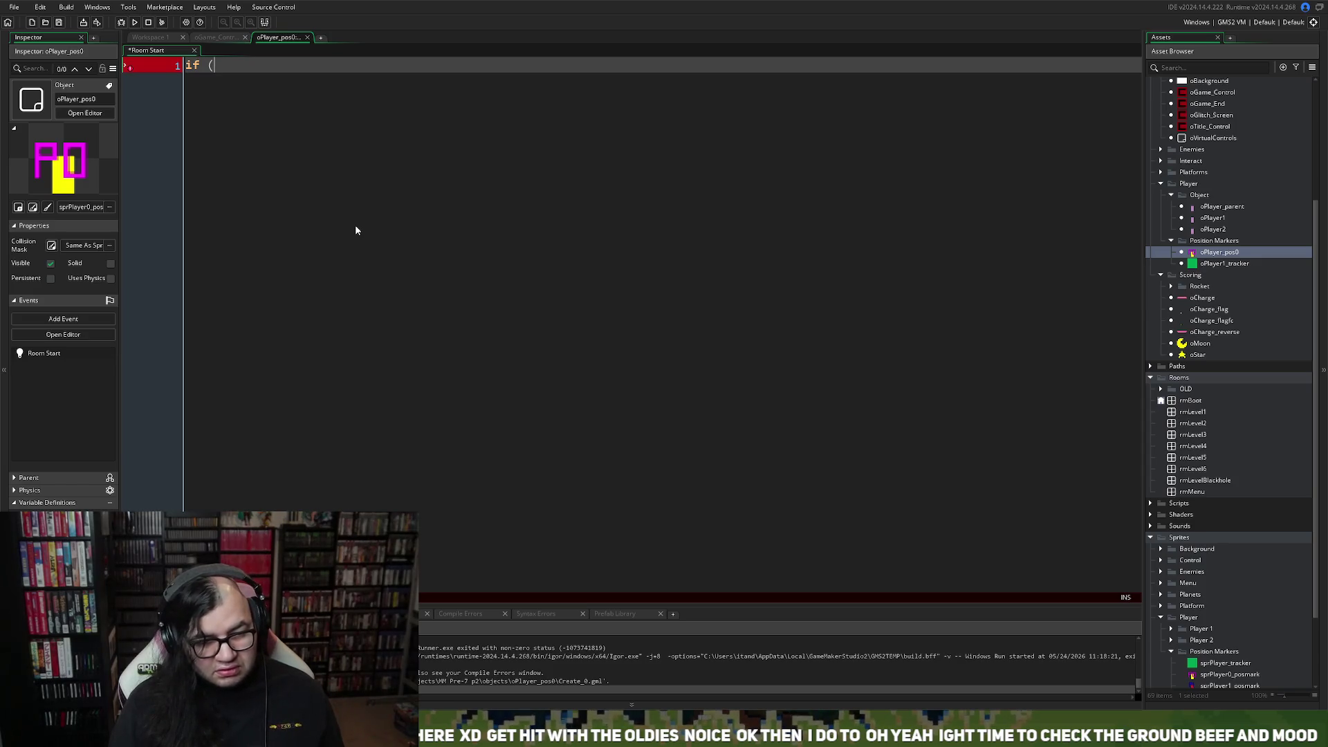
{"action": "type", "text": "g"}
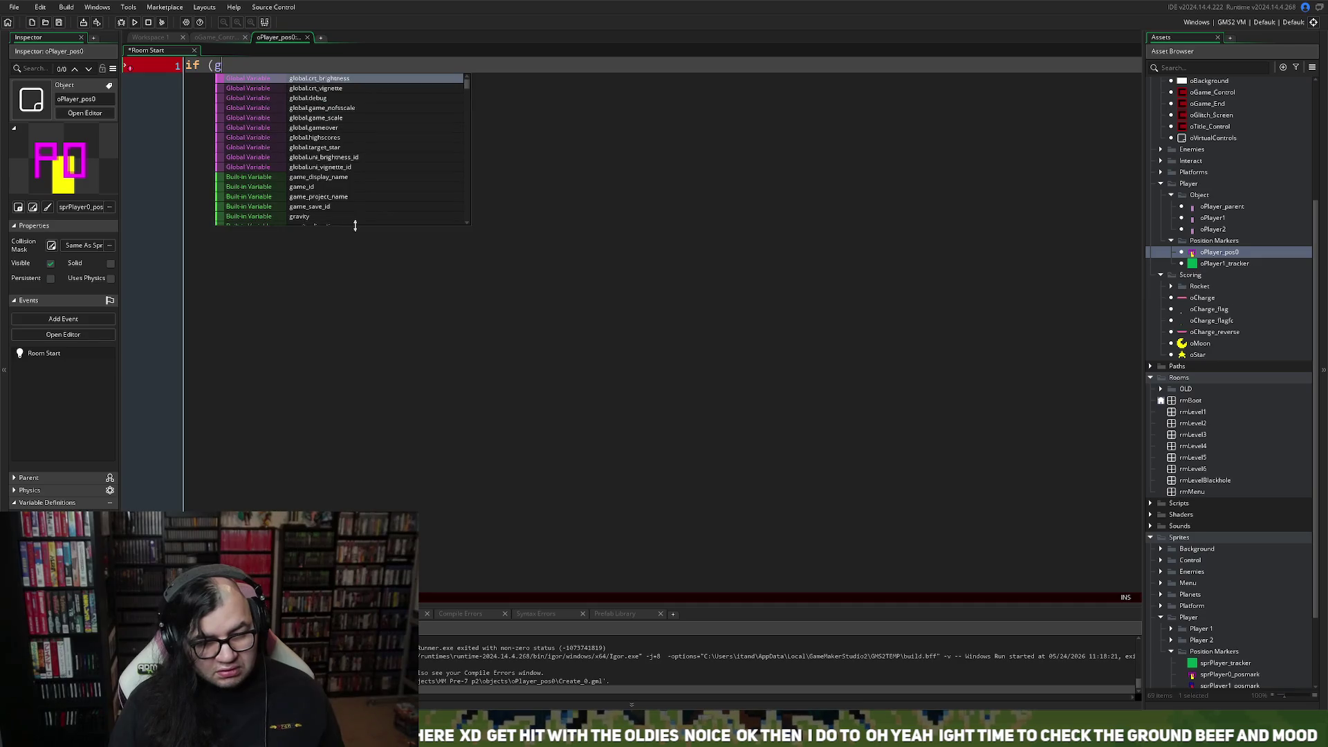
{"action": "type", "text": "lov"}
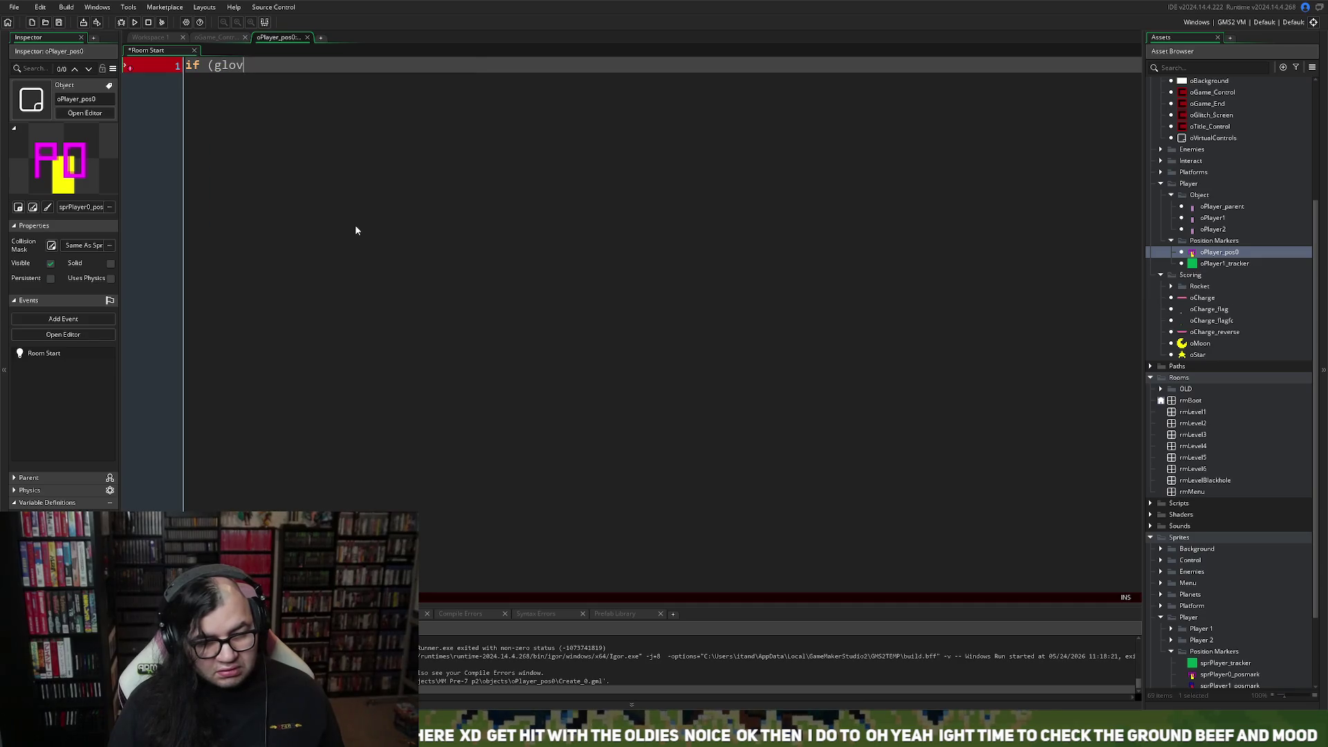
{"action": "key", "text": "BackSpace"}
{"action": "key", "text": "BackSpace"}
{"action": "key", "text": "BackSpace"}
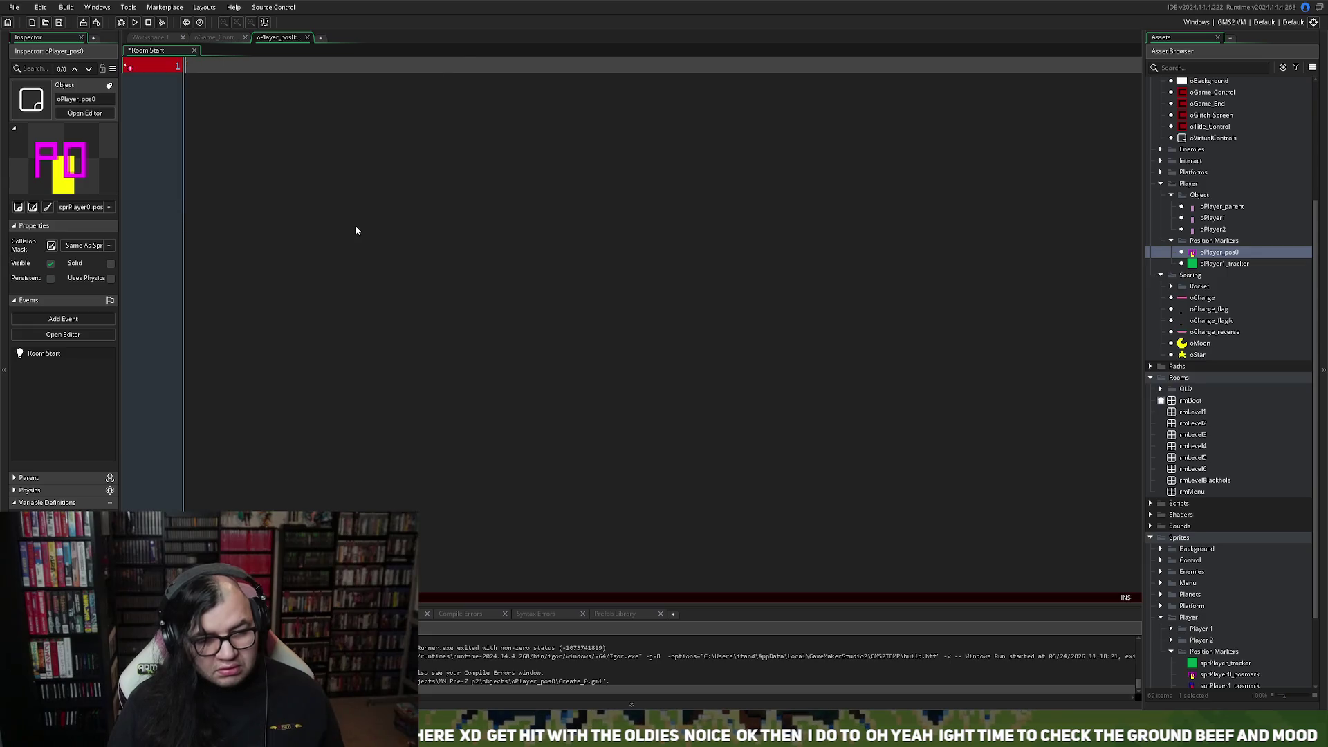
{"action": "left_click", "coordinate": [306, 36]}
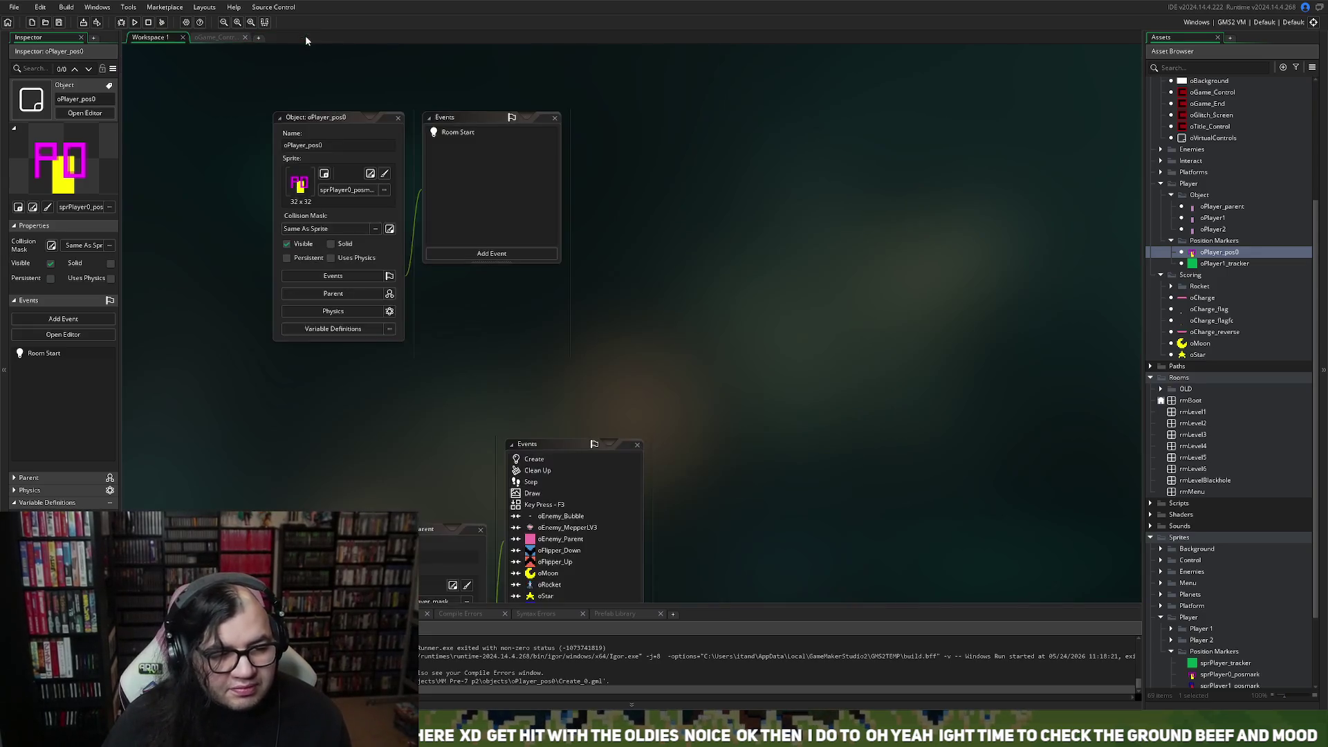
Open oGame_Control and review its Create event code, then close the code tab.
{"action": "scroll", "coordinate": [1197, 238], "scroll_direction": "up", "scroll_amount": 5}
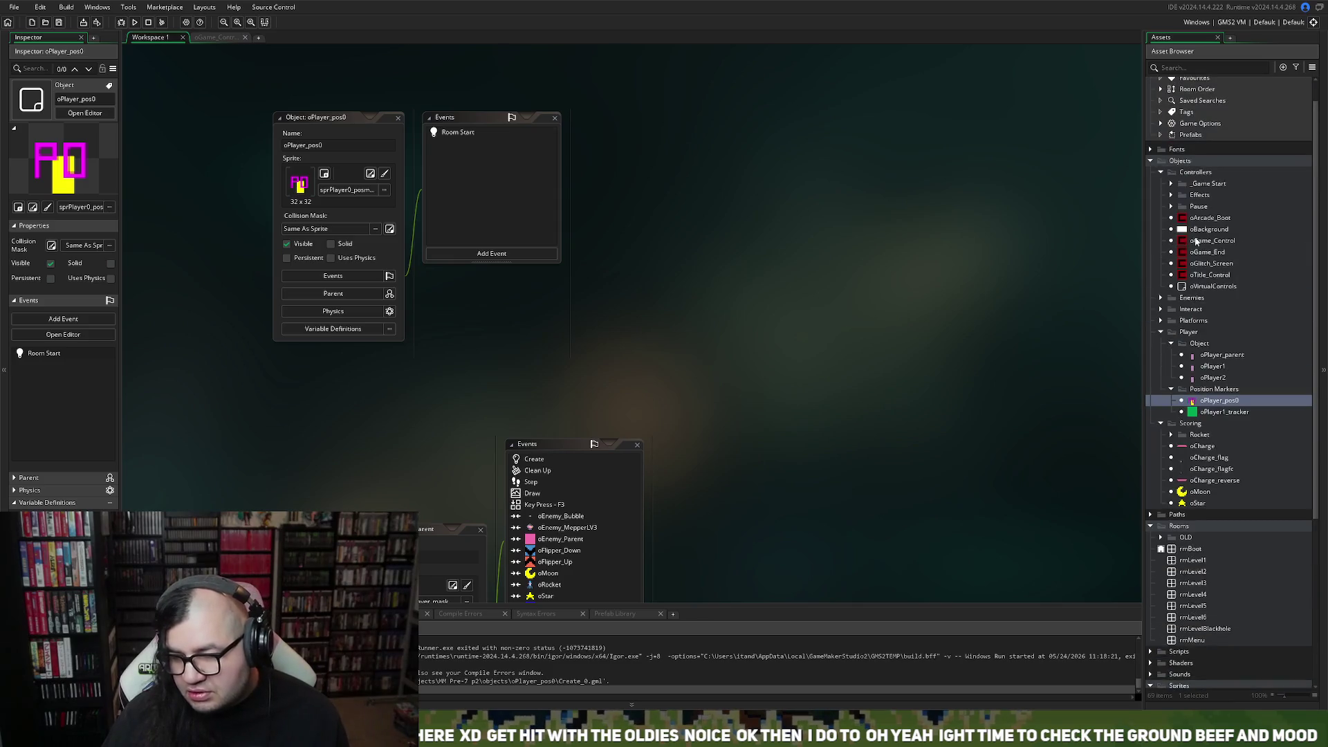
{"action": "double_click", "coordinate": [1201, 242]}
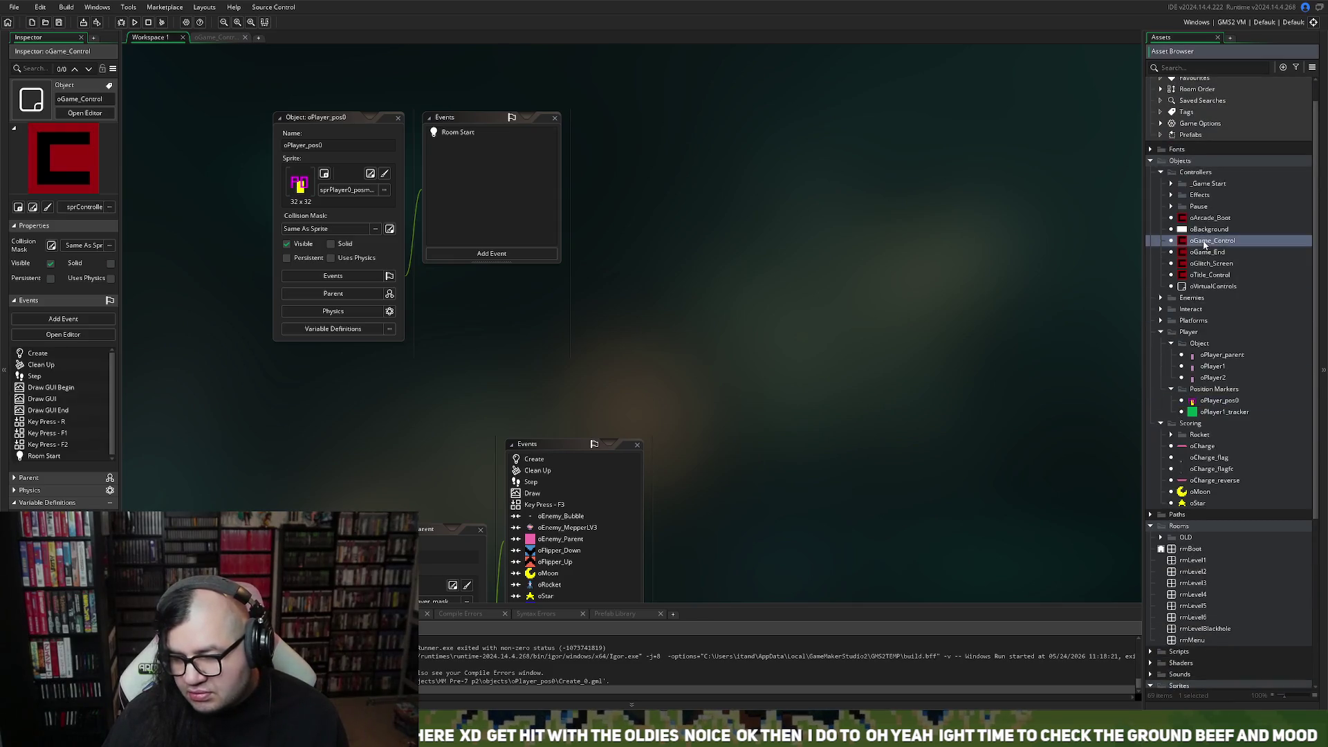
{"action": "double_click", "coordinate": [535, 223]}
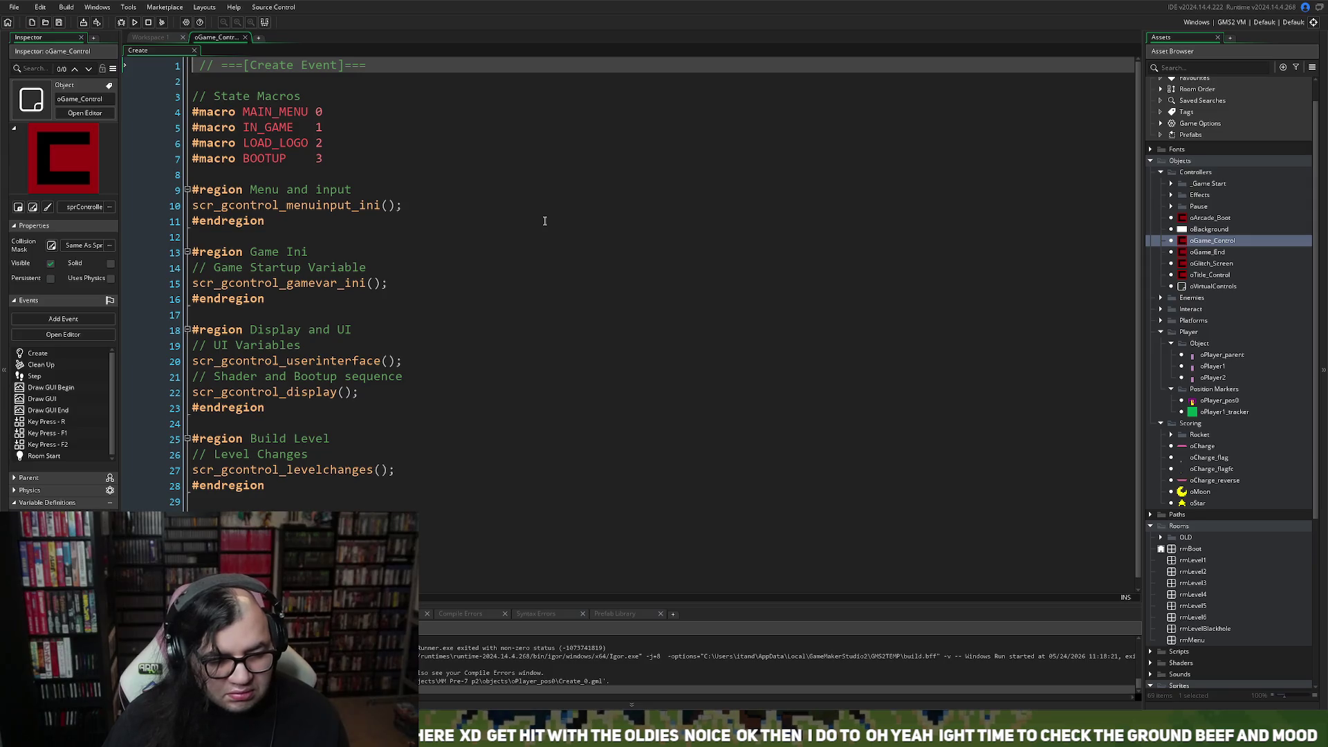
{"action": "right_click", "coordinate": [544, 220]}
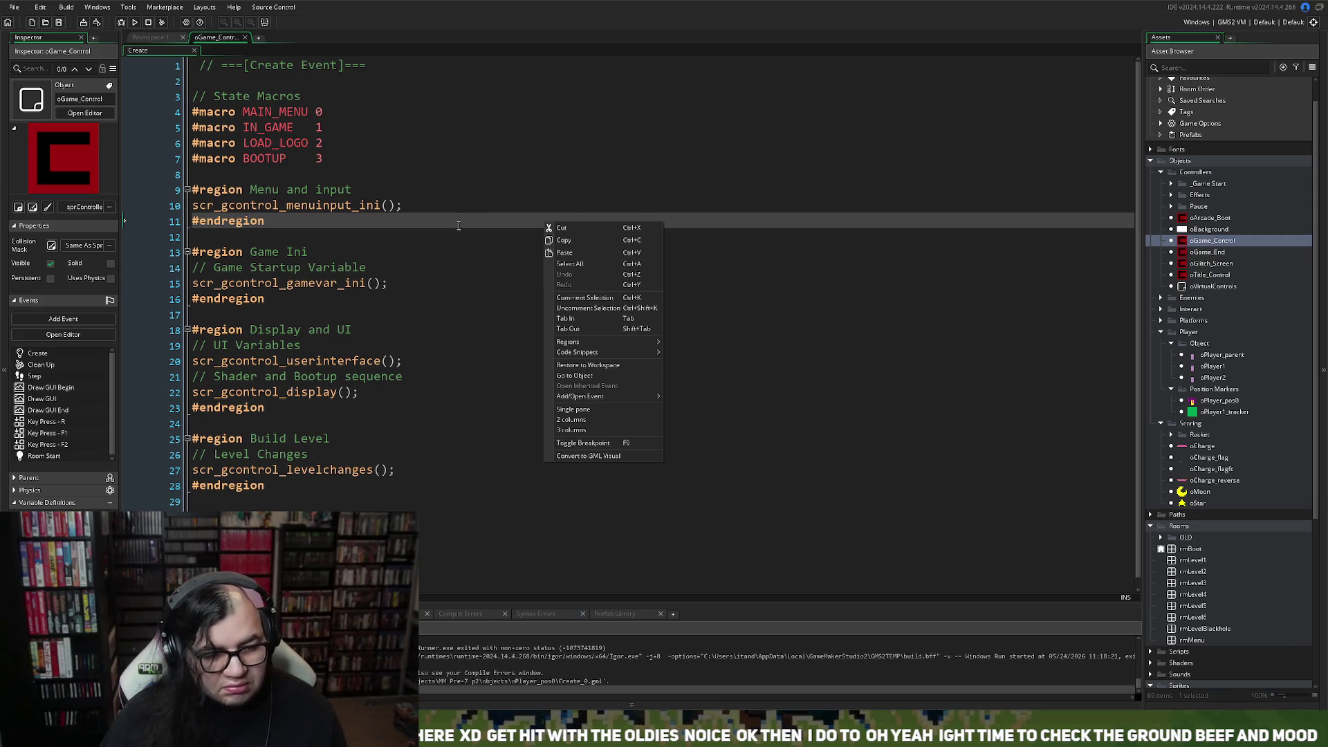
{"action": "right_click", "coordinate": [458, 226]}
{"action": "left_click", "coordinate": [436, 211]}
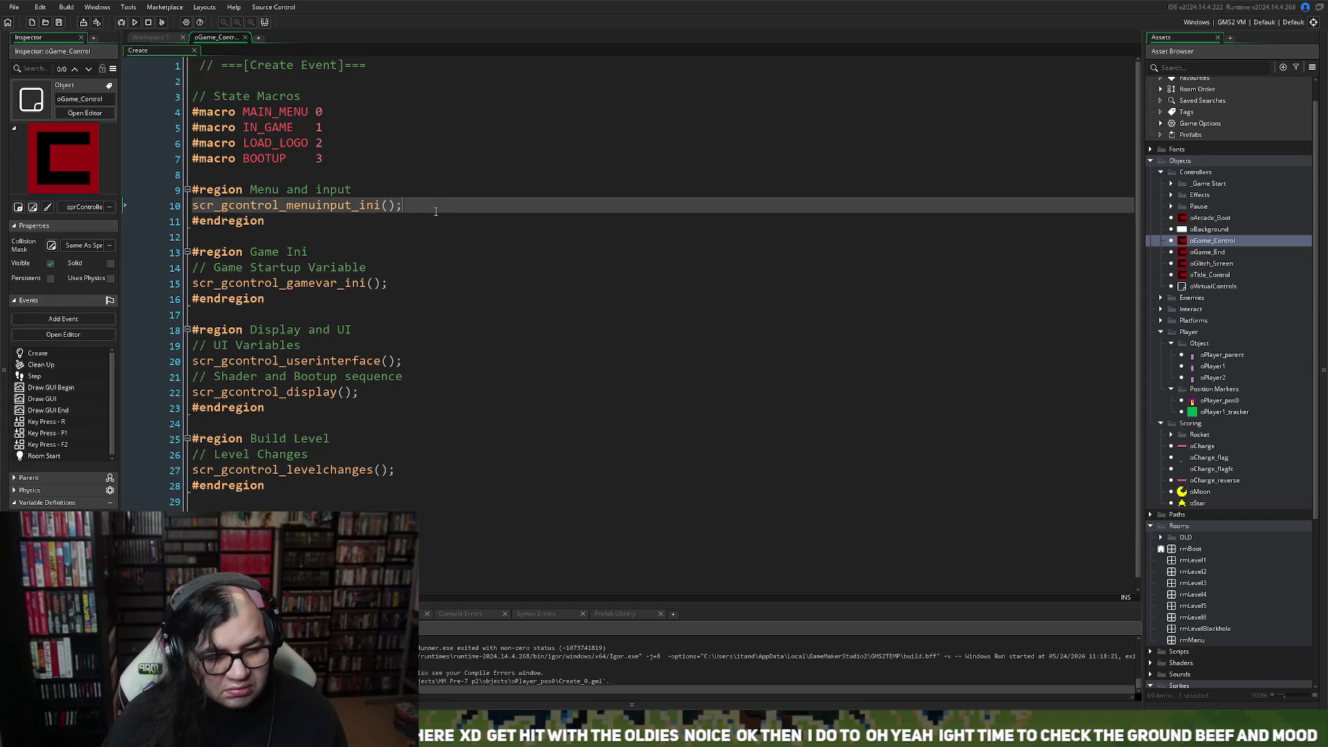
{"action": "left_click", "coordinate": [245, 37]}
{"action": "right_click", "coordinate": [535, 223]}
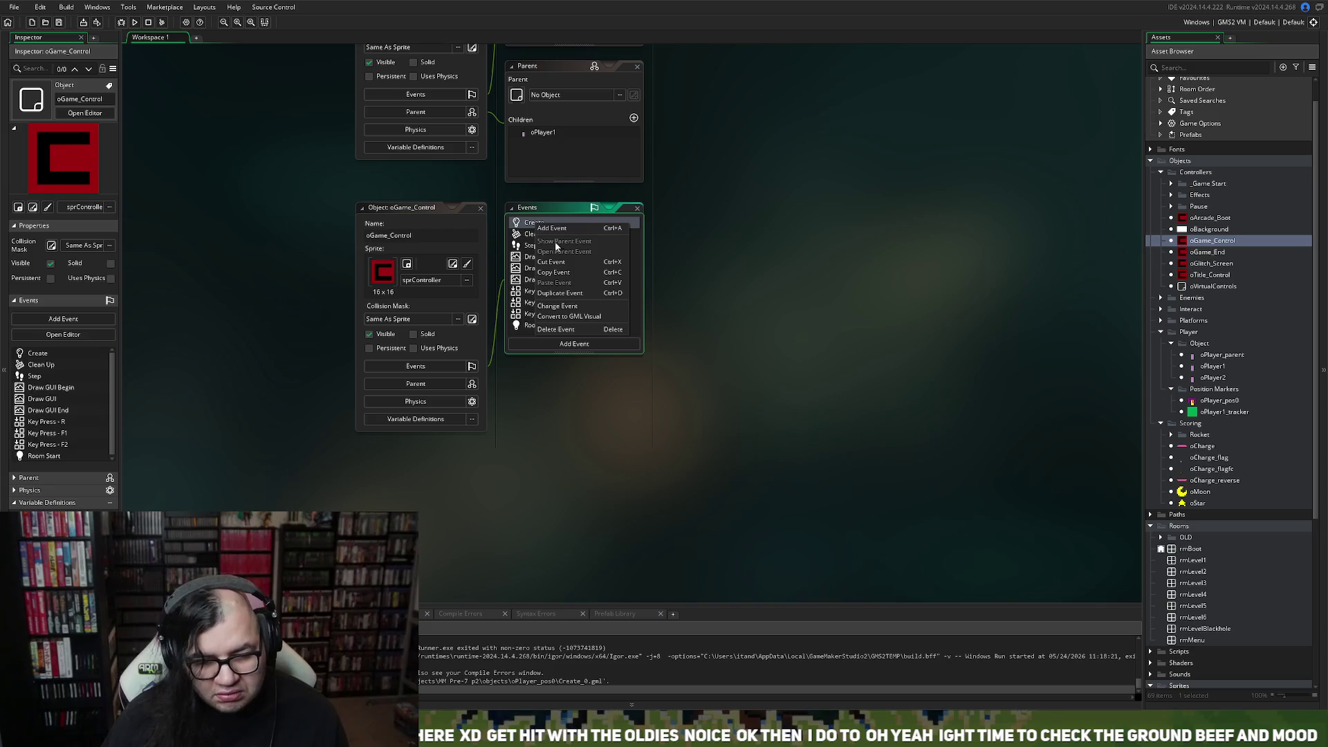
Attempt to change Create to Room Start, dismiss the error, and open the existing Room Start code.
{"action": "left_click", "coordinate": [560, 307]}
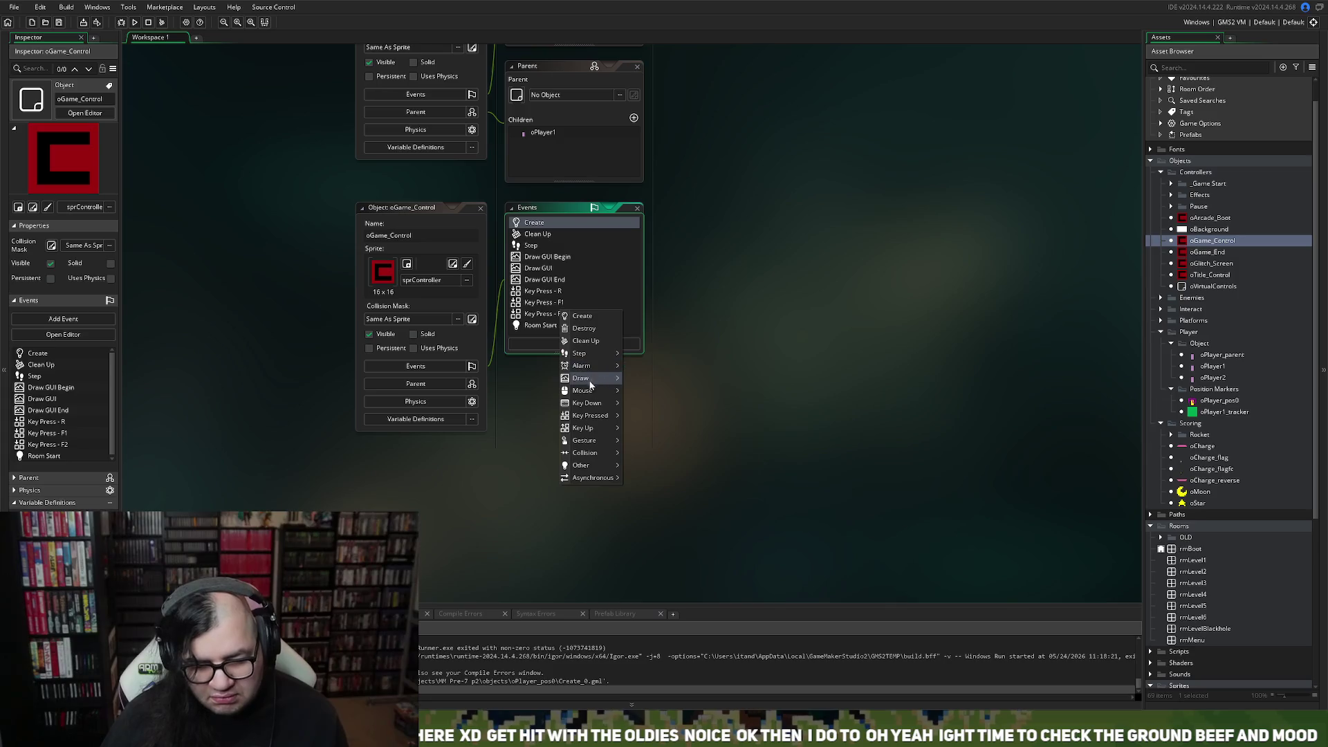
{"action": "mouse_move", "coordinate": [588, 472]}
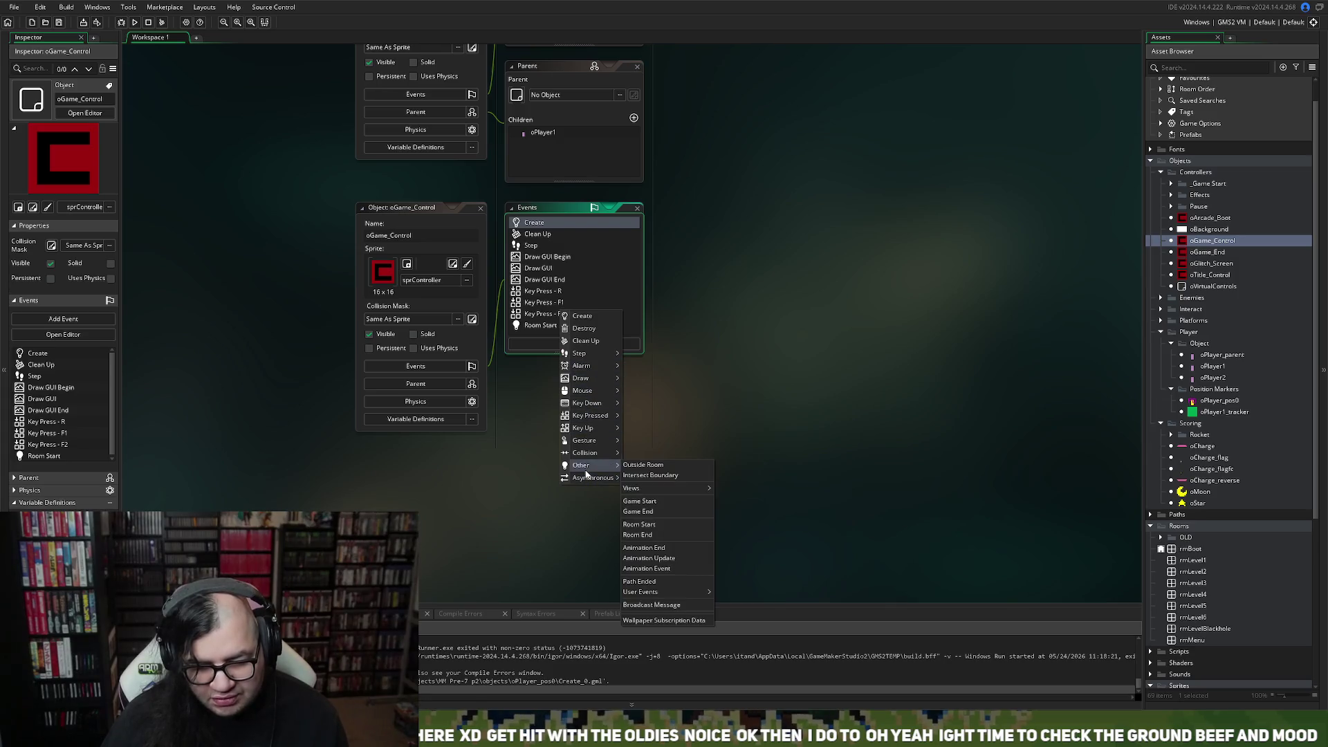
{"action": "left_click", "coordinate": [643, 525]}
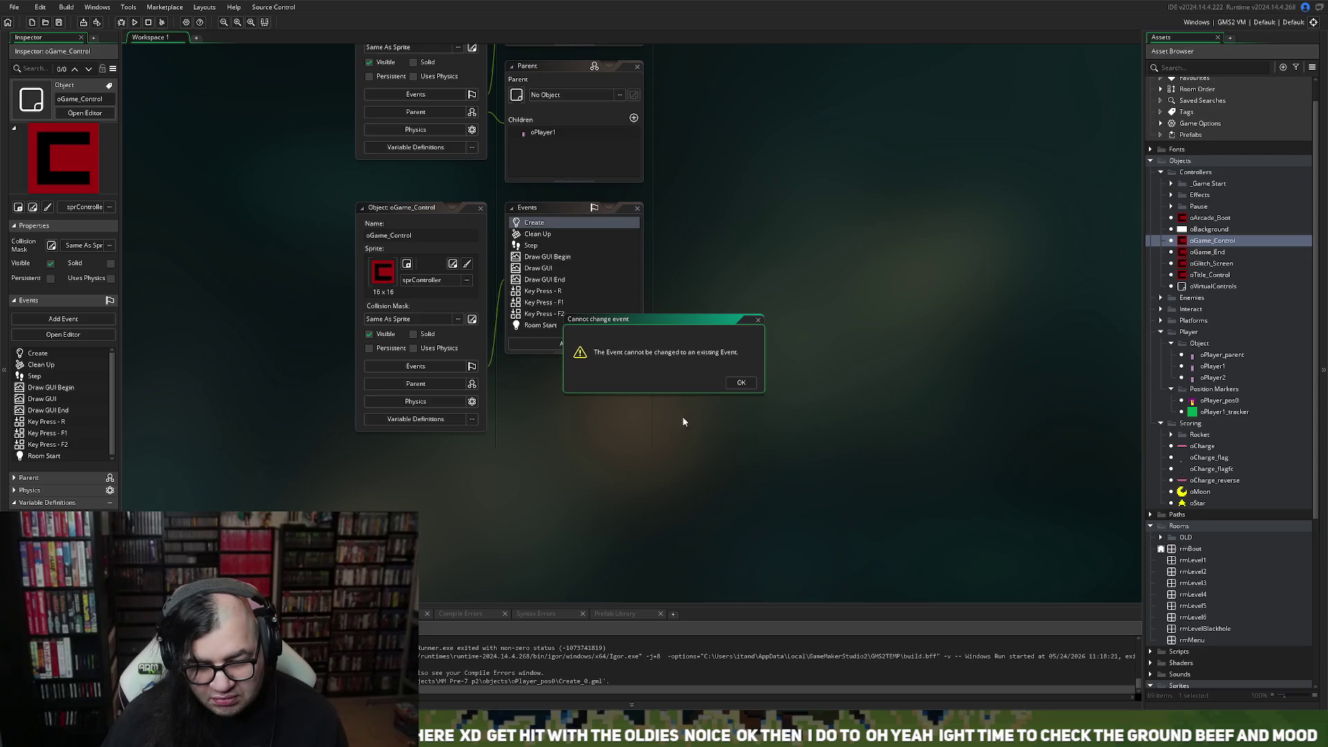
{"action": "left_click", "coordinate": [730, 383]}
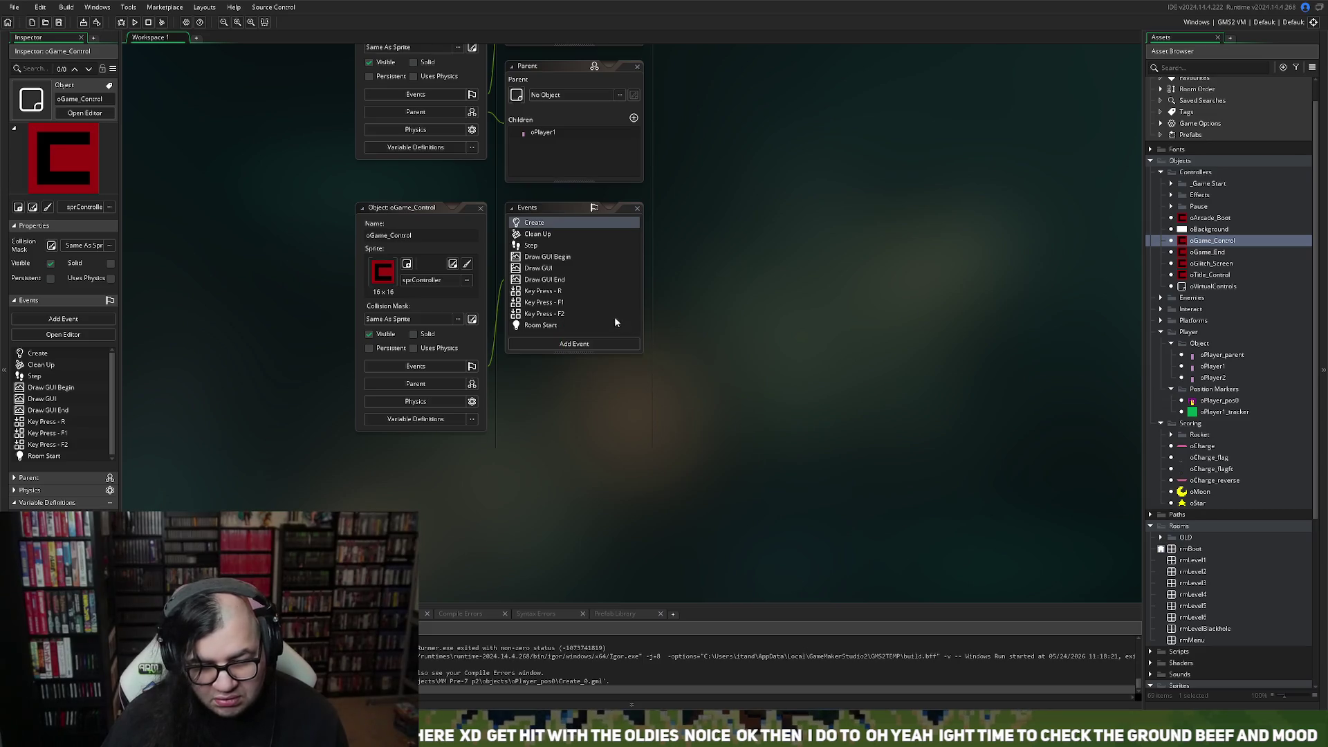
{"action": "double_click", "coordinate": [552, 325]}
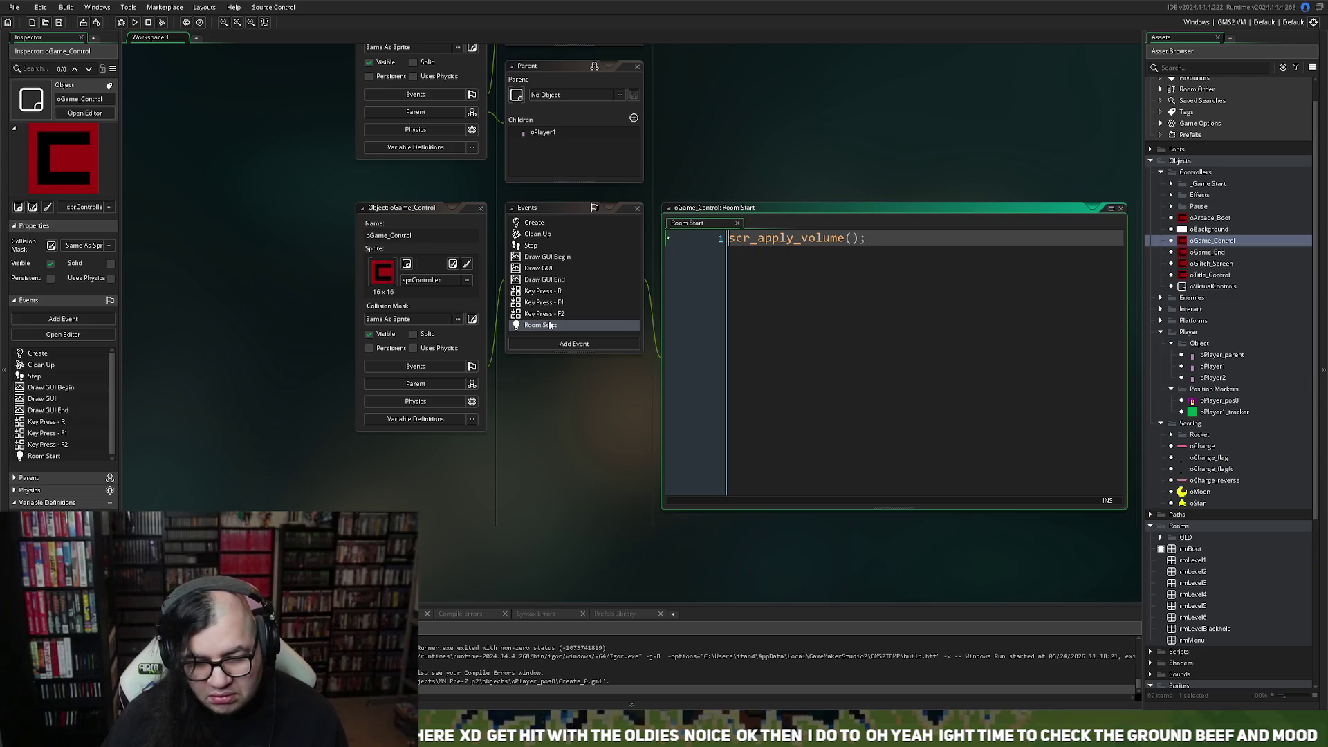
Select and copy all of the Create event's code.
{"action": "left_click", "coordinate": [528, 222]}
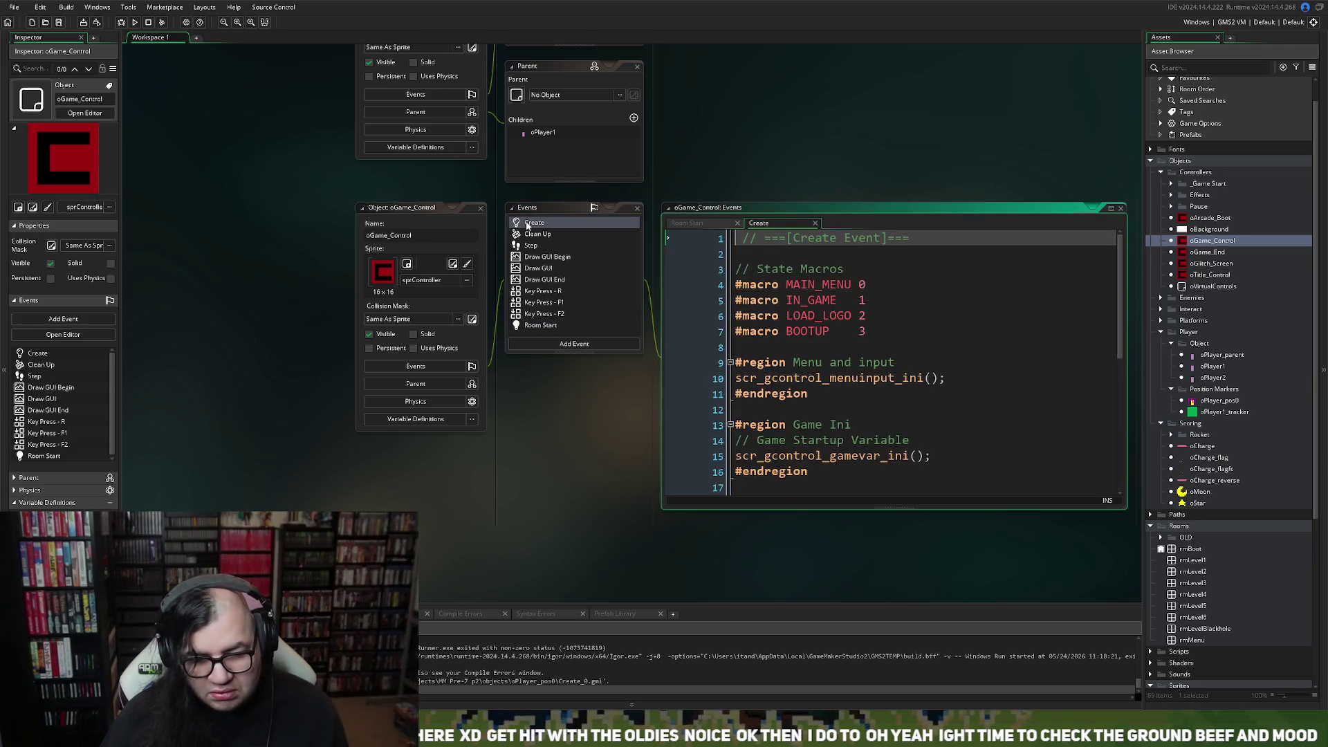
{"action": "scroll", "coordinate": [857, 386], "scroll_direction": "down", "scroll_amount": 2}
{"action": "scroll", "coordinate": [839, 390], "scroll_direction": "up", "scroll_amount": 2}
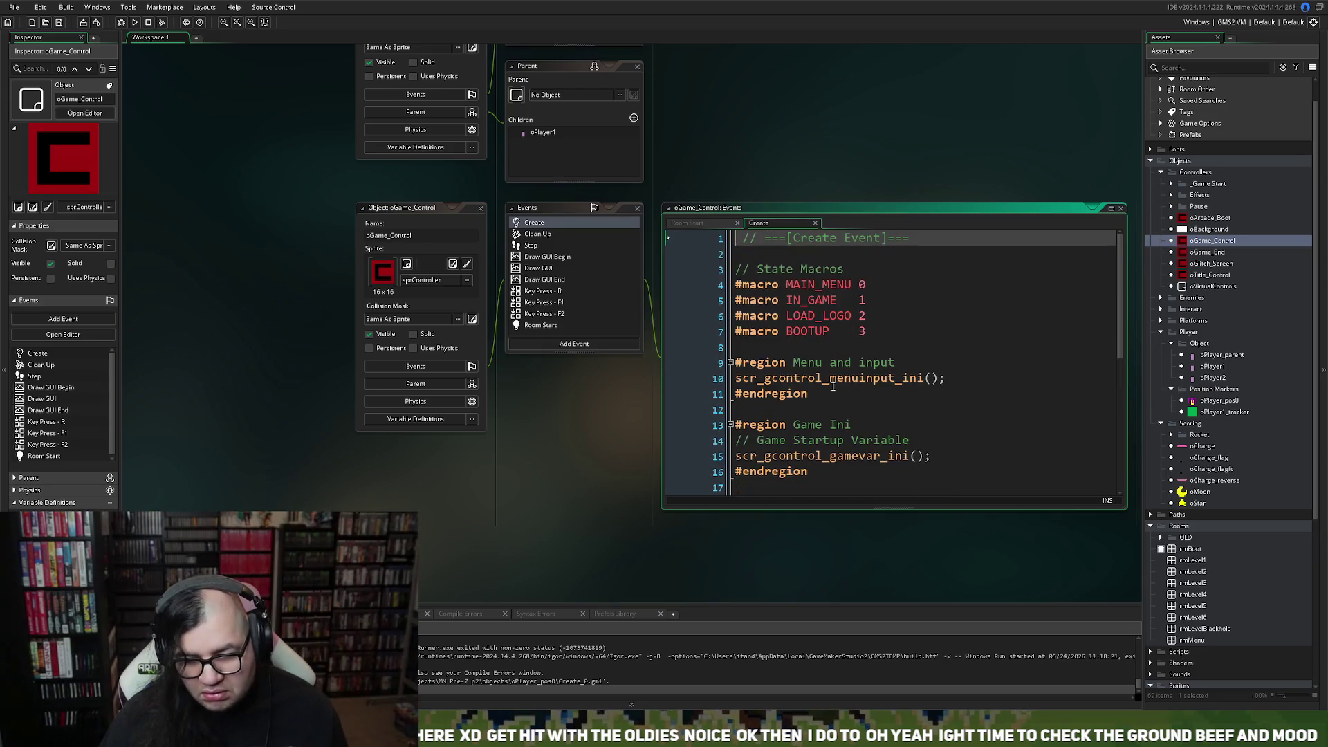
{"action": "key", "text": "ctrl+a"}
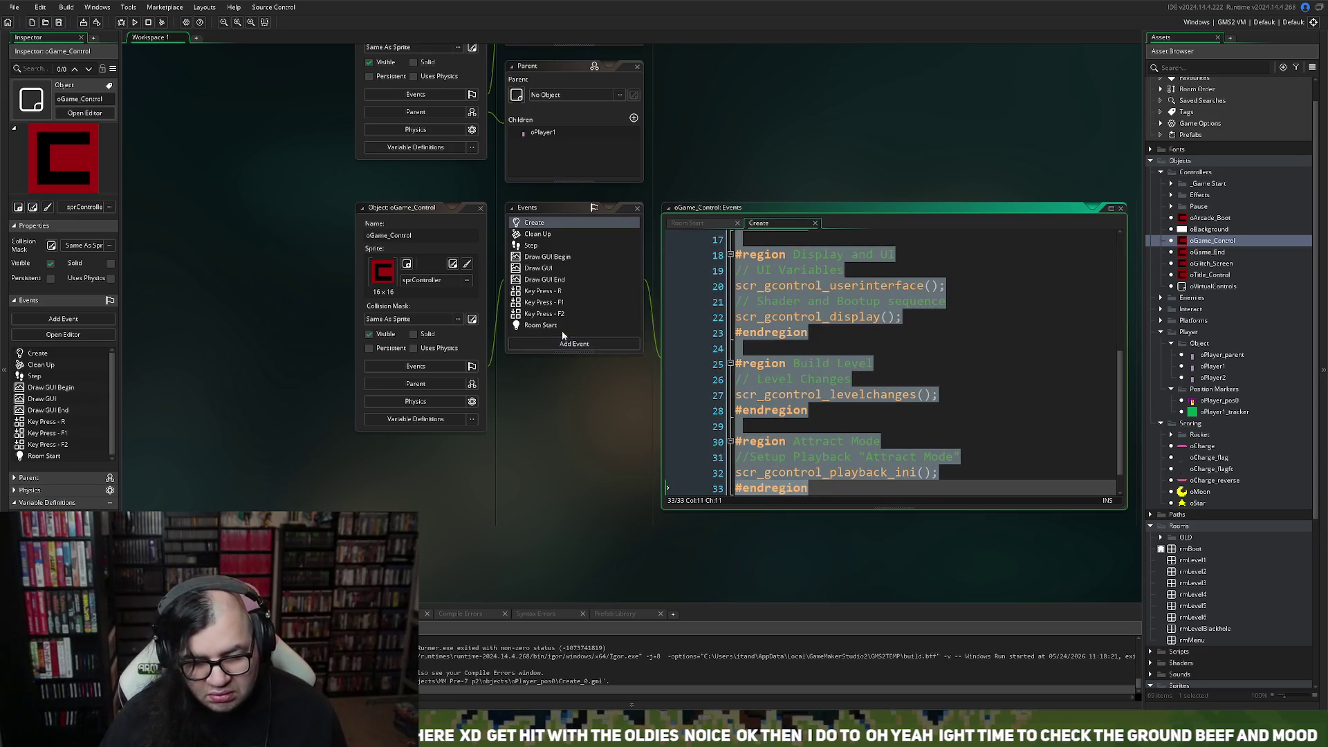
{"action": "left_click", "coordinate": [558, 328]}
Add a '// Start Volume Setup' comment at the top of the Room Start code.
{"action": "left_click", "coordinate": [728, 239]}
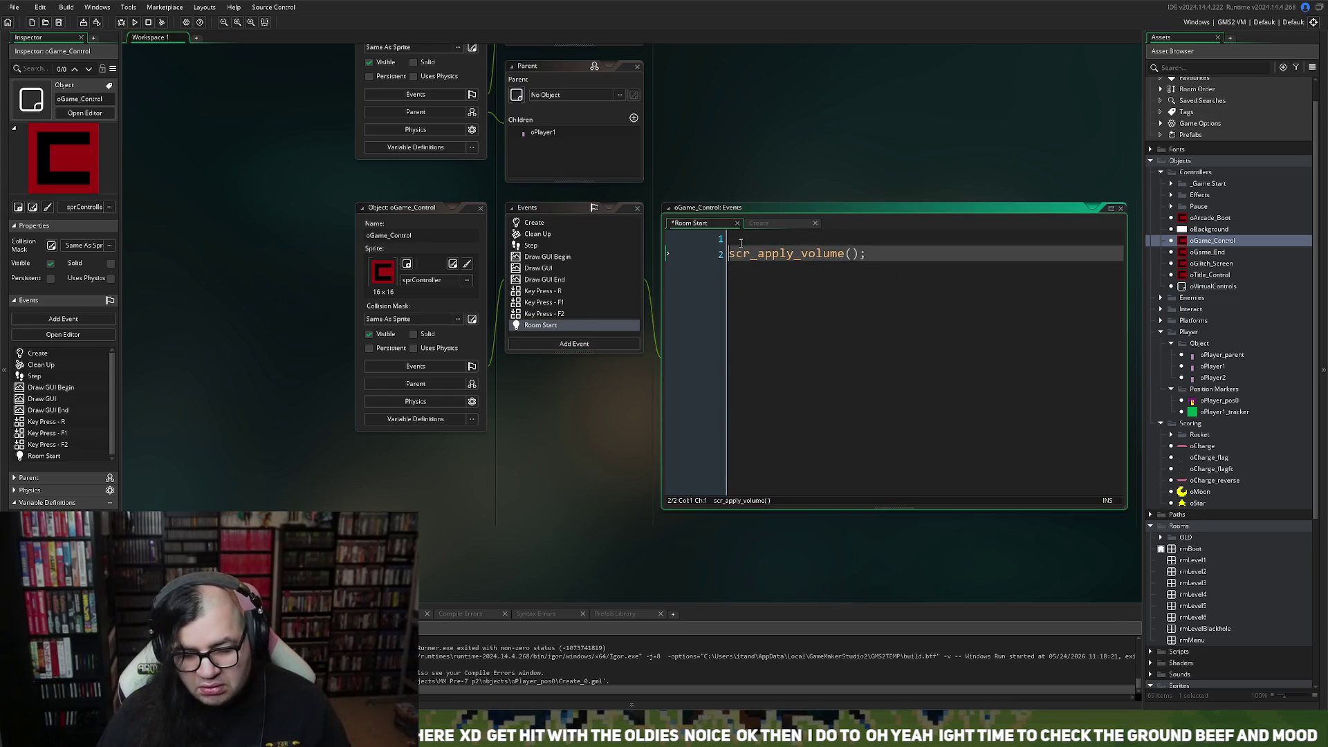
{"action": "key", "text": "Return"}
{"action": "key", "text": "Up"}
{"action": "type", "text": "// Star"}
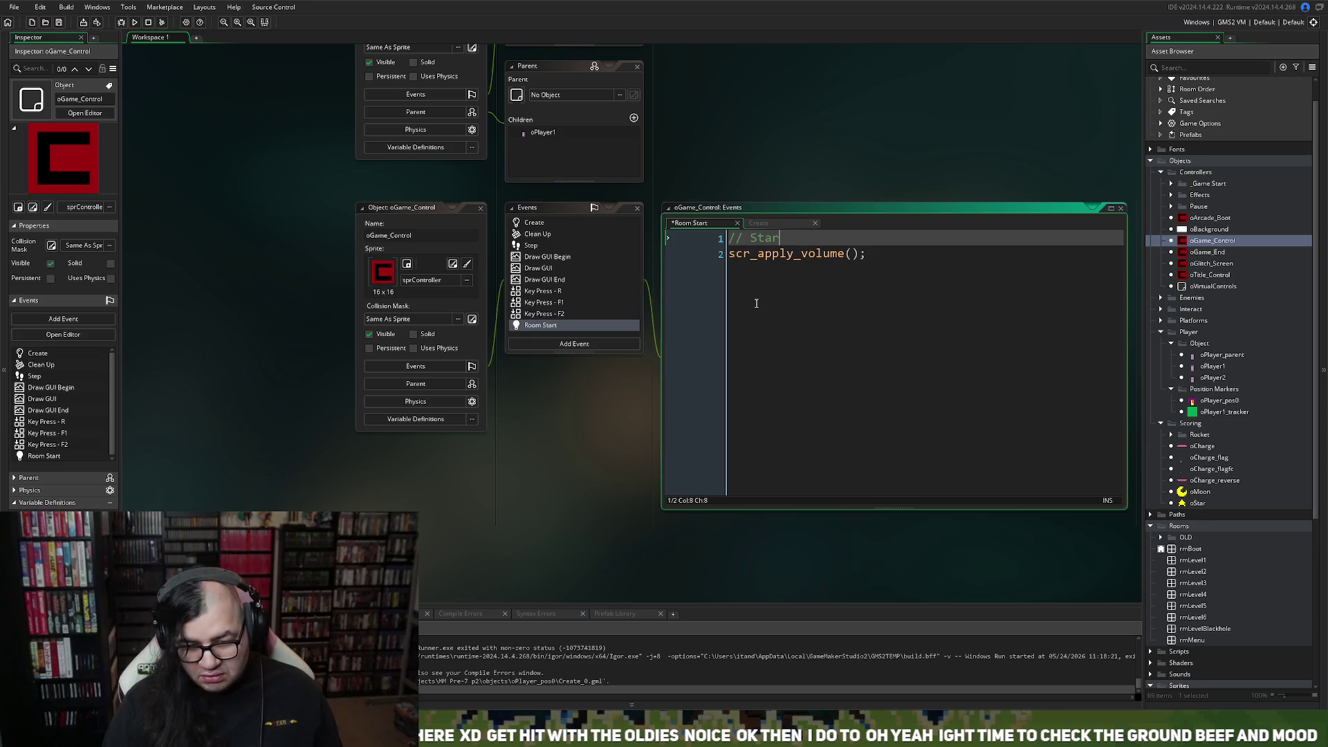
{"action": "type", "text": "t M"}
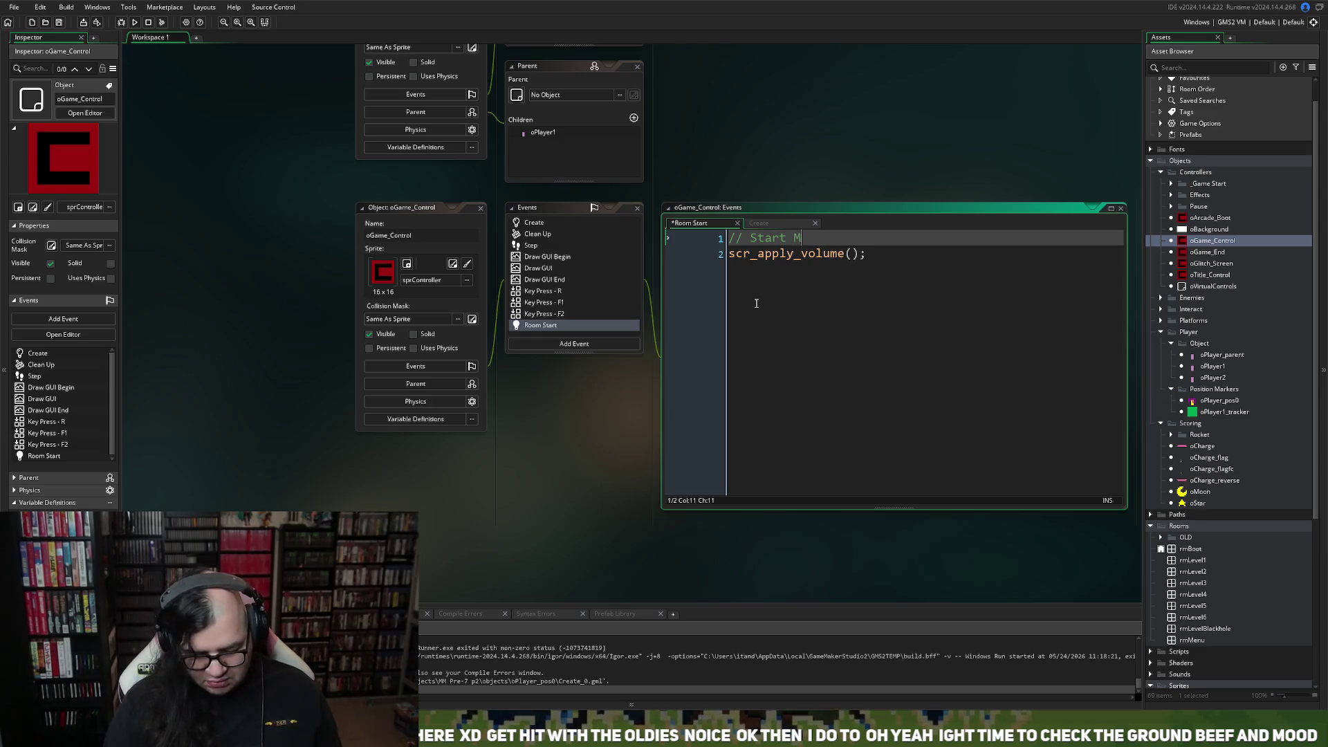
{"action": "key", "text": "BackSpace"}
{"action": "type", "text": "Vollunme"}
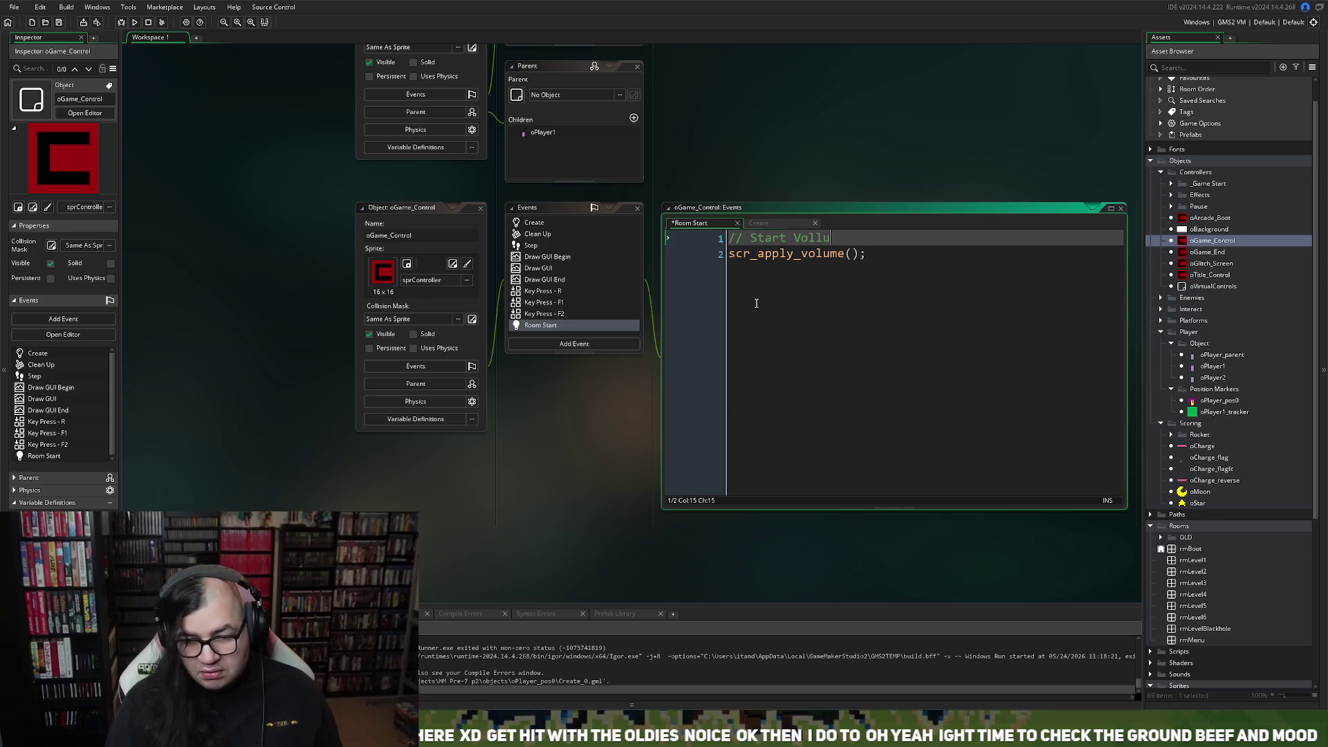
{"action": "key", "text": "BackSpace"}
{"action": "key", "text": "BackSpace"}
{"action": "key", "text": "BackSpace"}
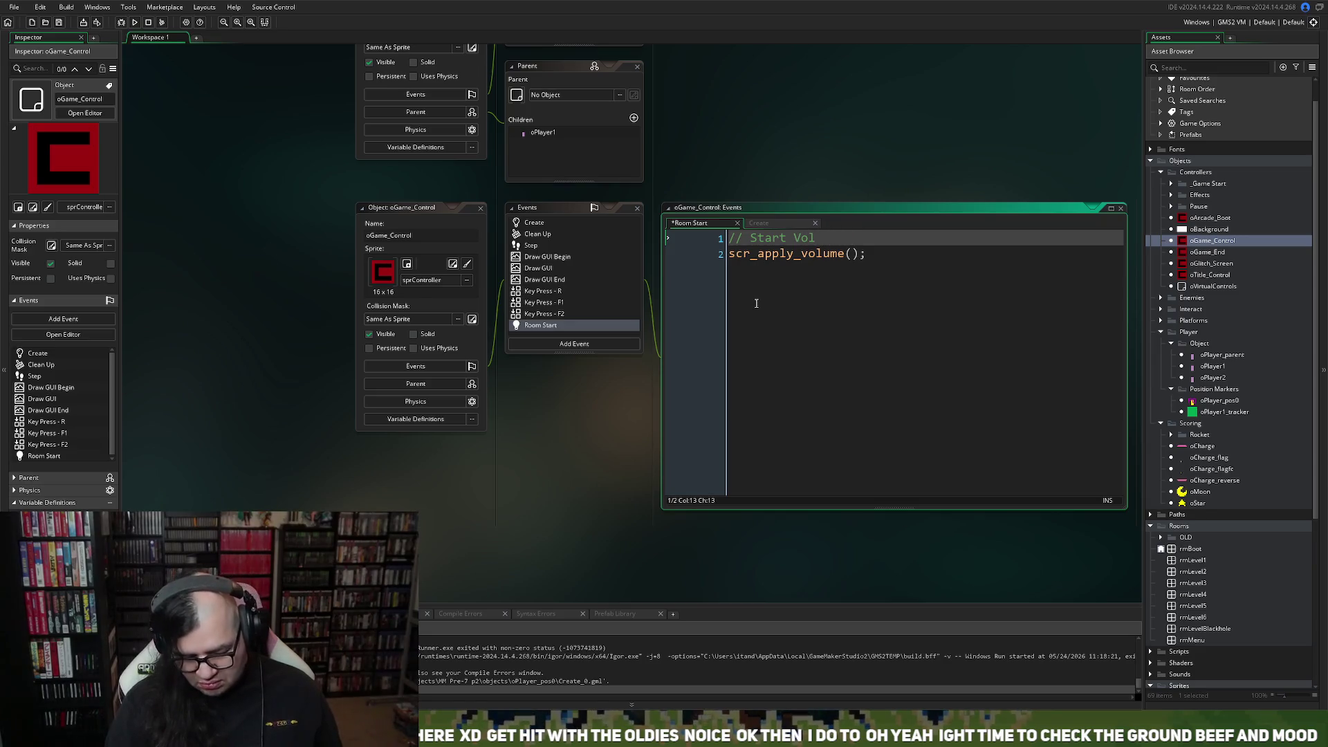
{"action": "type", "text": "ume"}
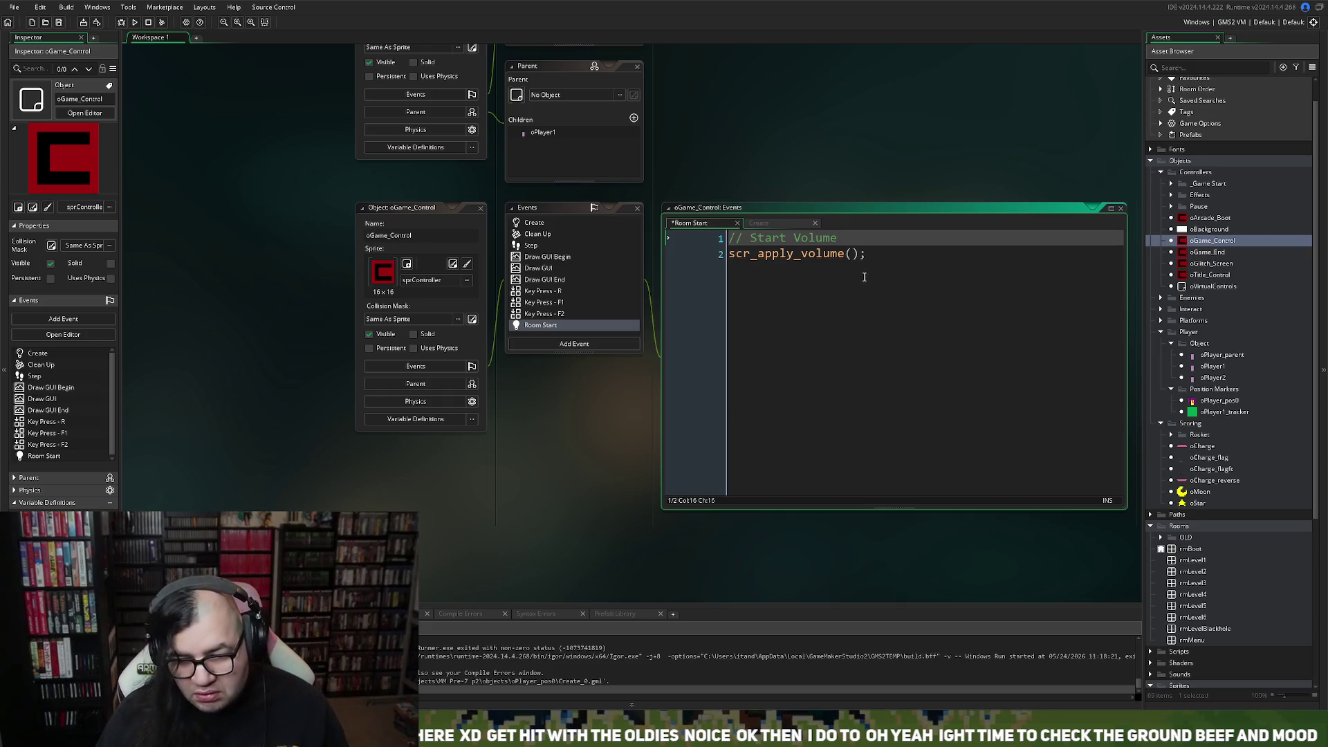
{"action": "type", "text": " Setup"}
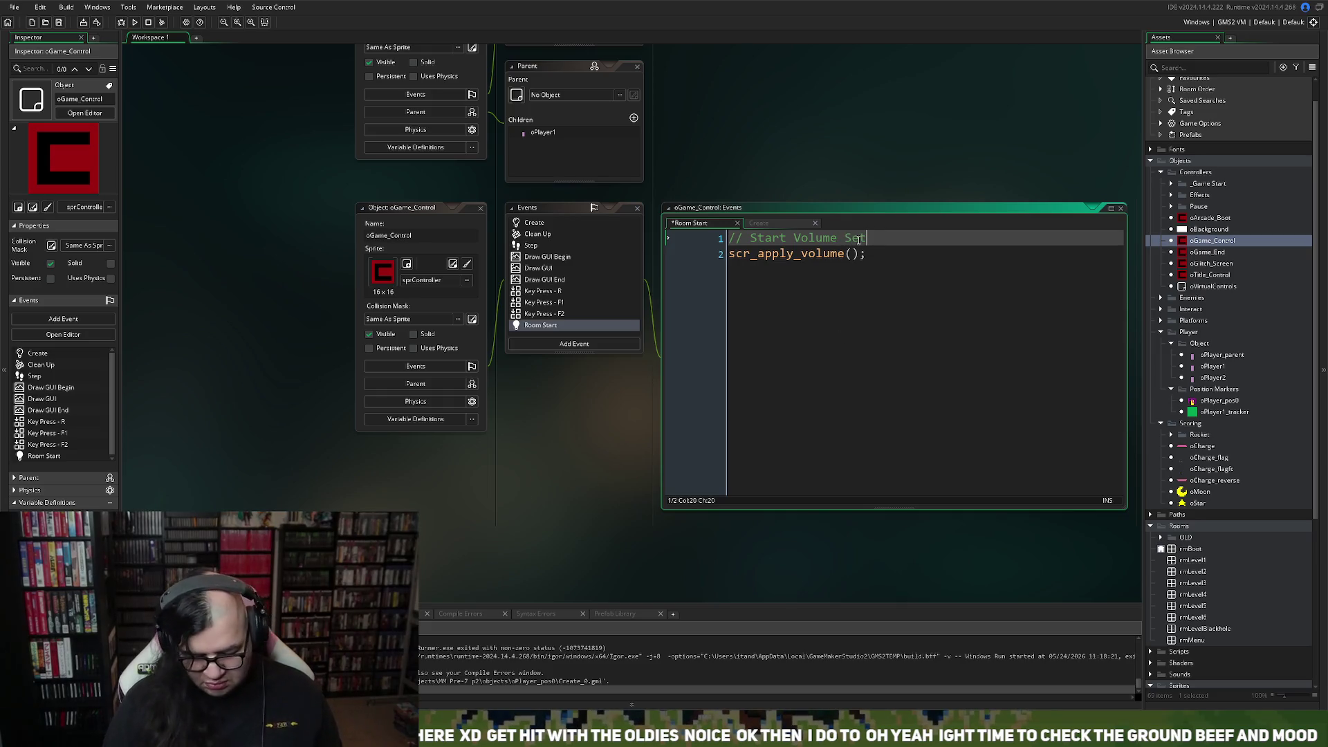
{"action": "key", "text": "Return"}
{"action": "key", "text": "BackSpace"}
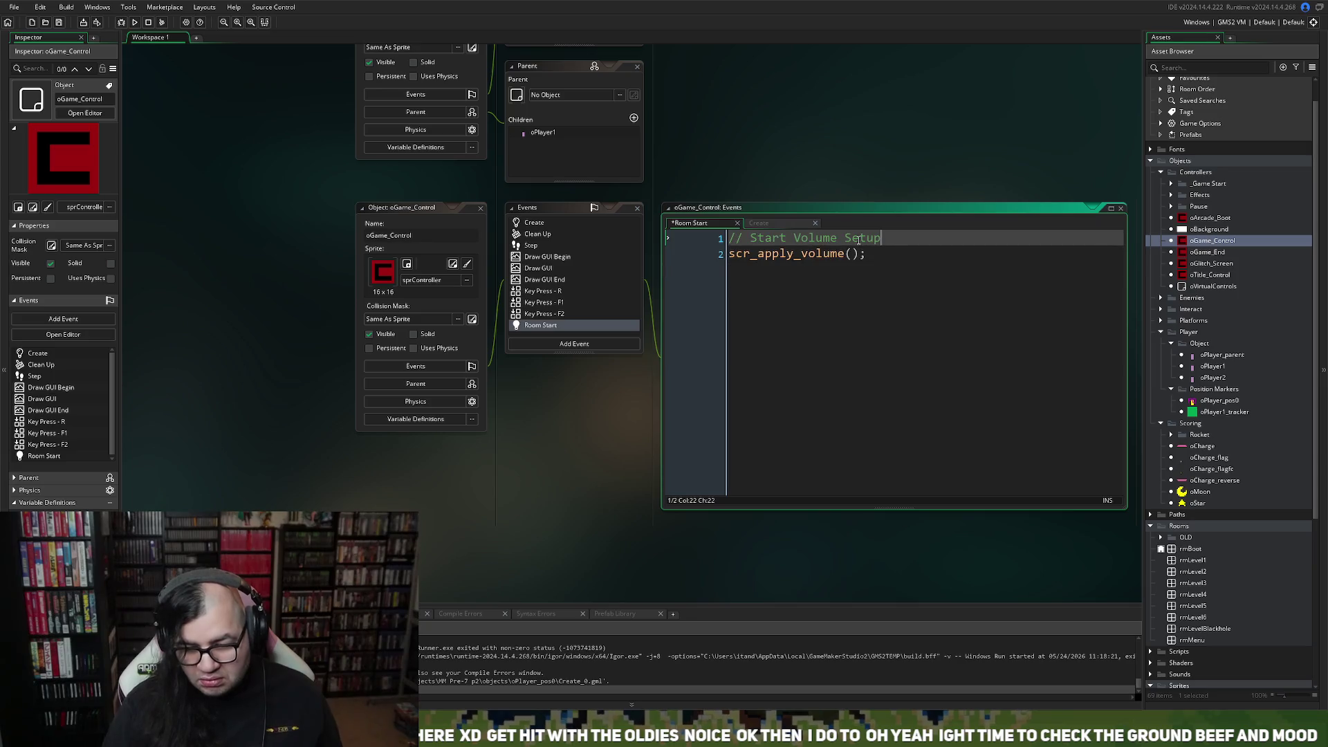
Tidy the scr_apply_volume line and paste the Create code below it.
{"action": "left_click", "coordinate": [844, 254]}
{"action": "key", "text": "Return"}
{"action": "key", "text": "End"}
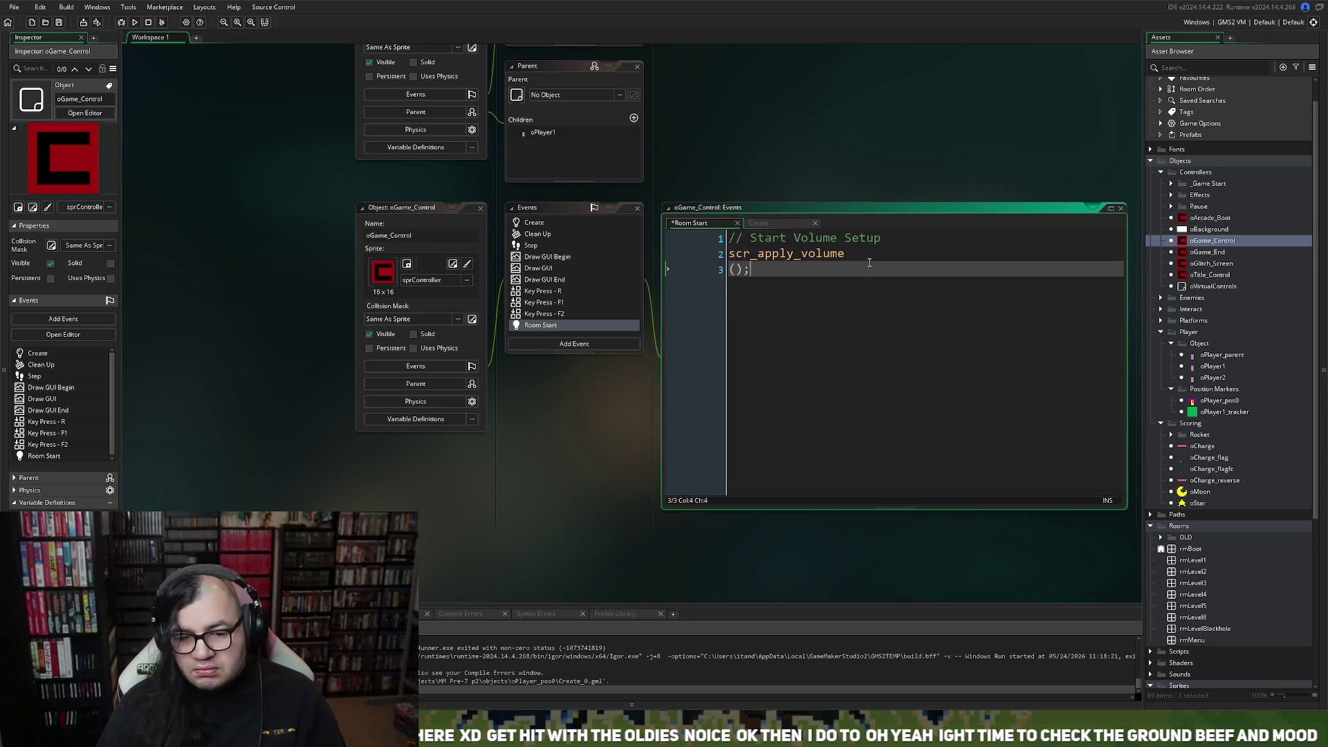
{"action": "key", "text": "BackSpace"}
{"action": "key", "text": "Home"}
{"action": "key", "text": "BackSpace"}
{"action": "key", "text": "End"}
{"action": "type", "text": ";"}
{"action": "key", "text": "Return"}
{"action": "key", "text": "Return"}
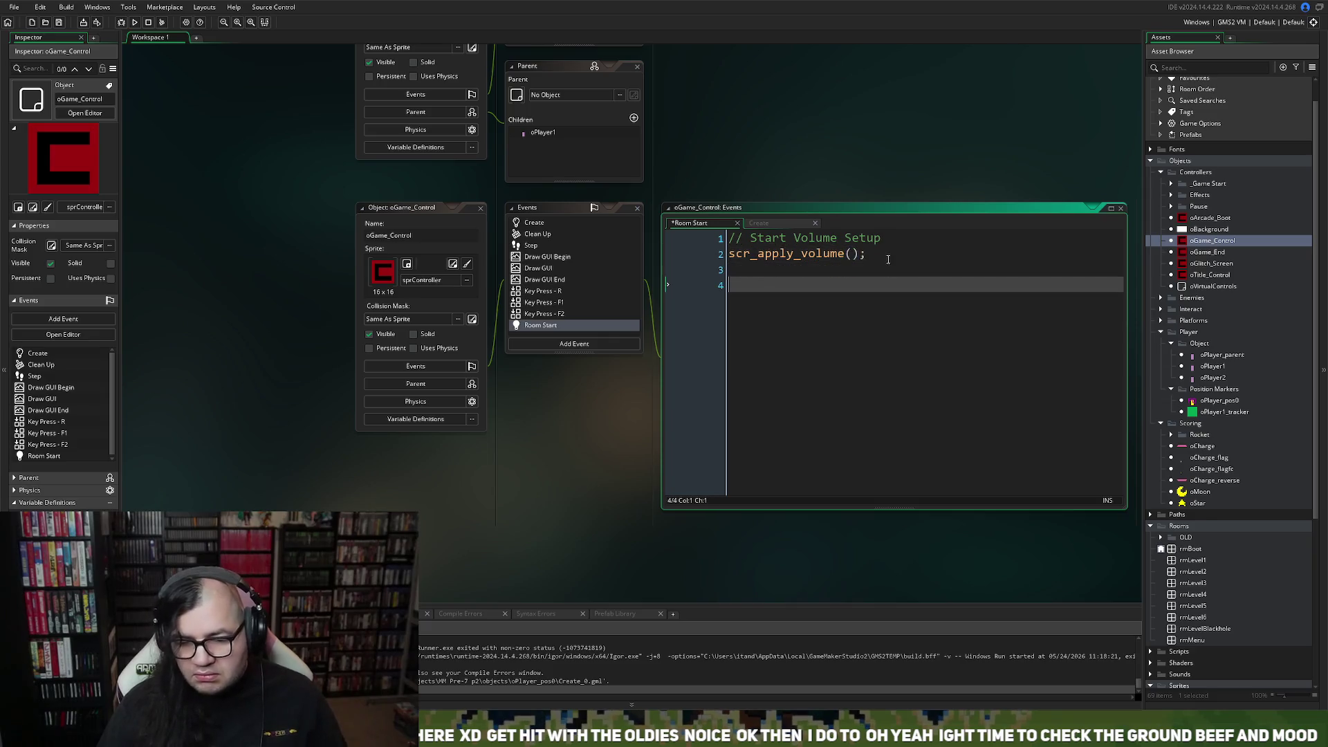
{"action": "key", "text": "ctrl+v"}
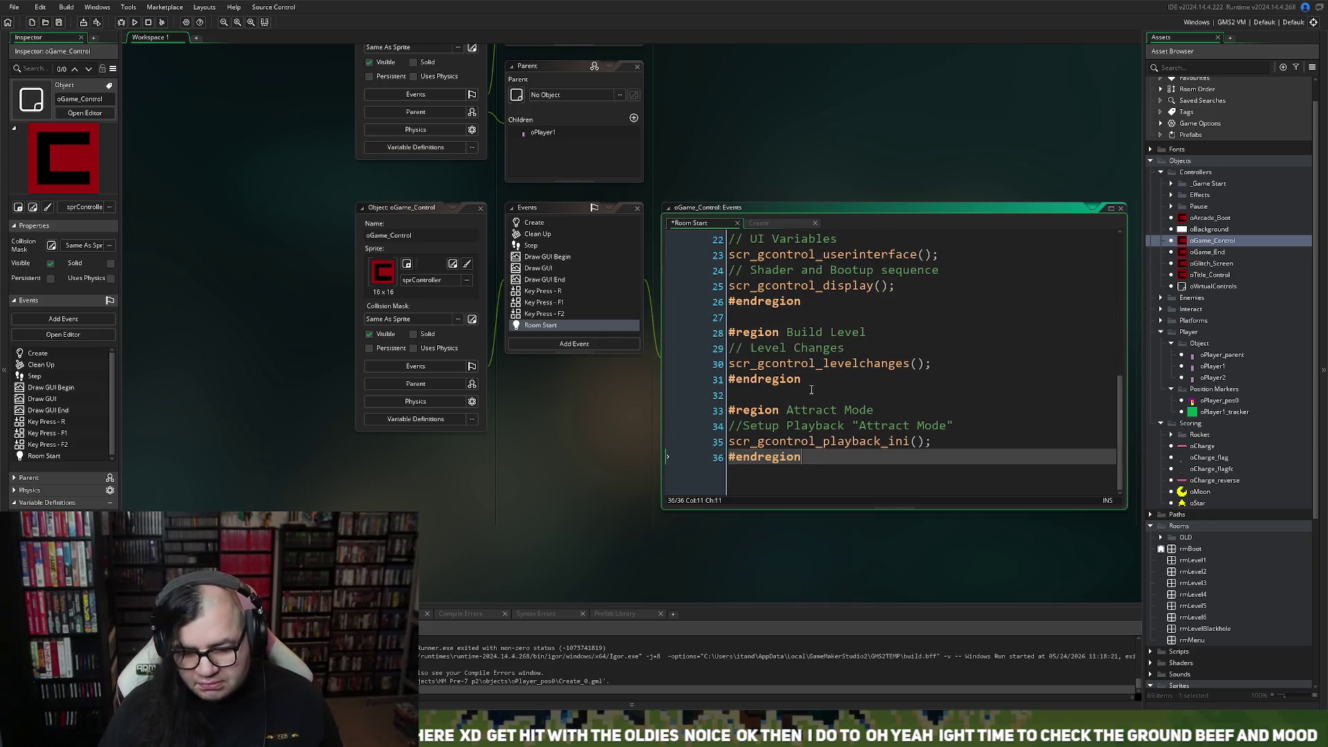
Remove the old ===[Create Event]=== header comment from the pasted code.
{"action": "scroll", "coordinate": [813, 391], "scroll_direction": "up", "scroll_amount": 2}
{"action": "scroll", "coordinate": [814, 391], "scroll_direction": "up", "scroll_amount": 5}
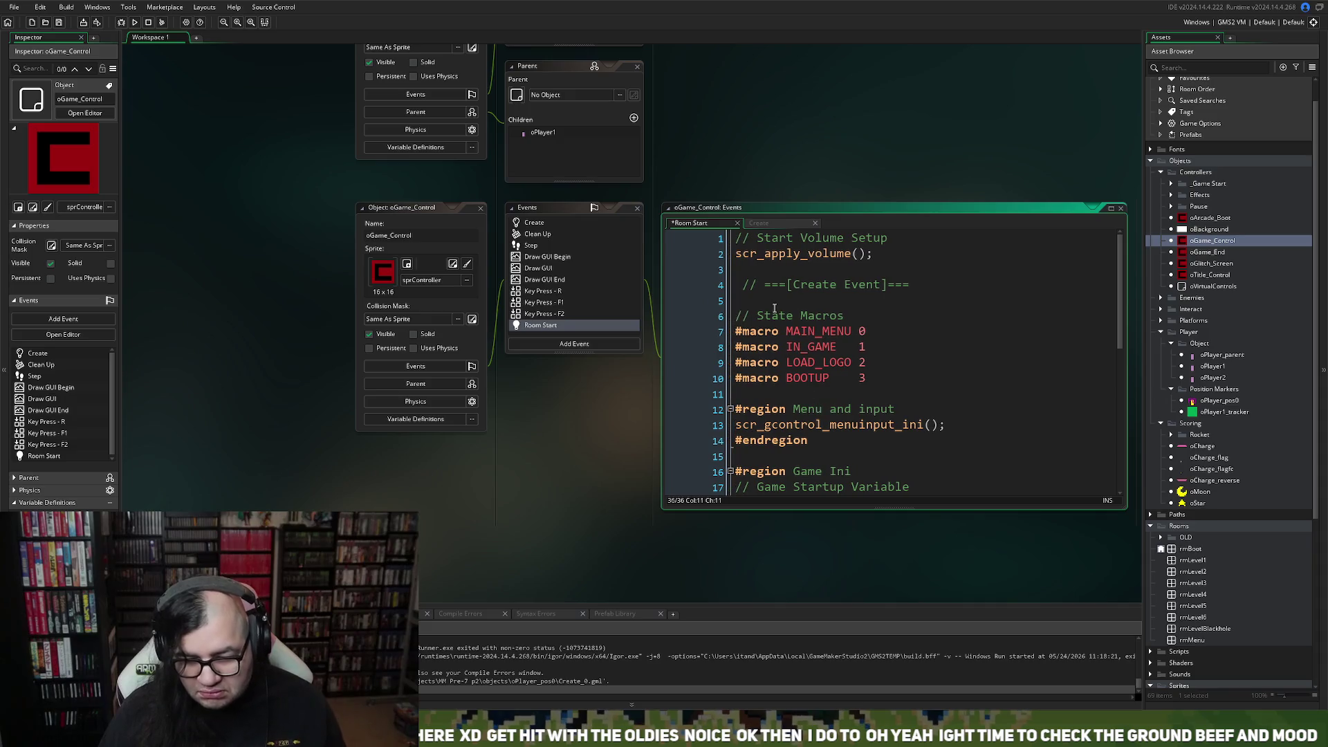
{"action": "left_click", "coordinate": [923, 286]}
{"action": "key", "text": "Delete"}
{"action": "left_click_drag", "start_coordinate": [923, 285], "coordinate": [691, 284]}
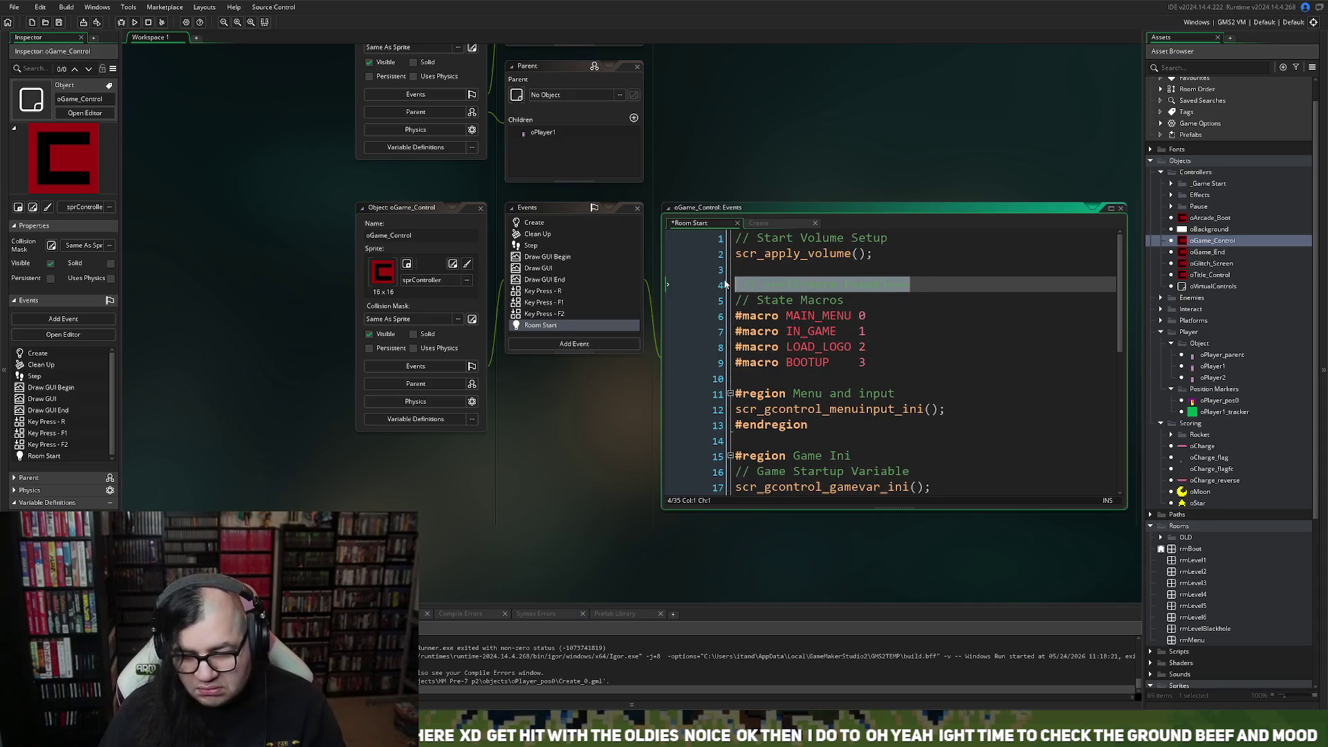
{"action": "key", "text": "BackSpace"}
{"action": "key", "text": "BackSpace"}
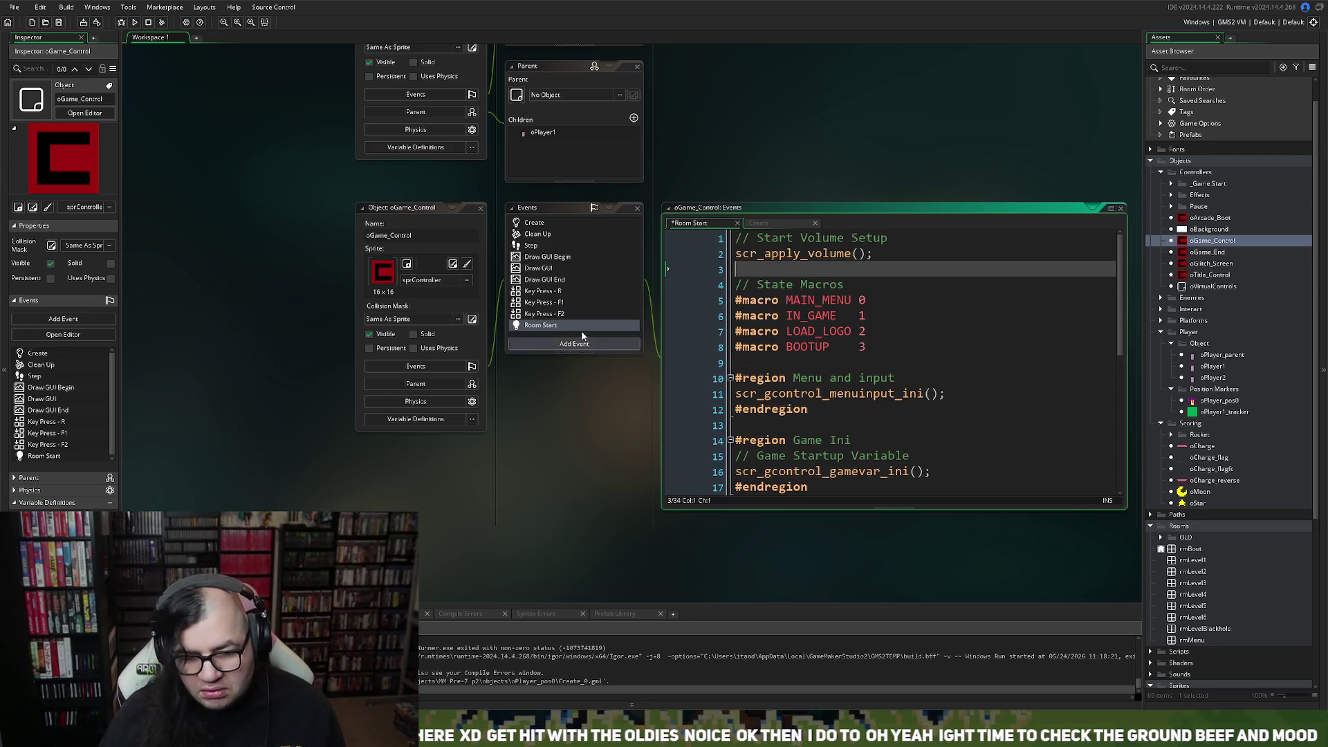
Clear the Create event's code and delete the Create event.
{"action": "left_click", "coordinate": [549, 227]}
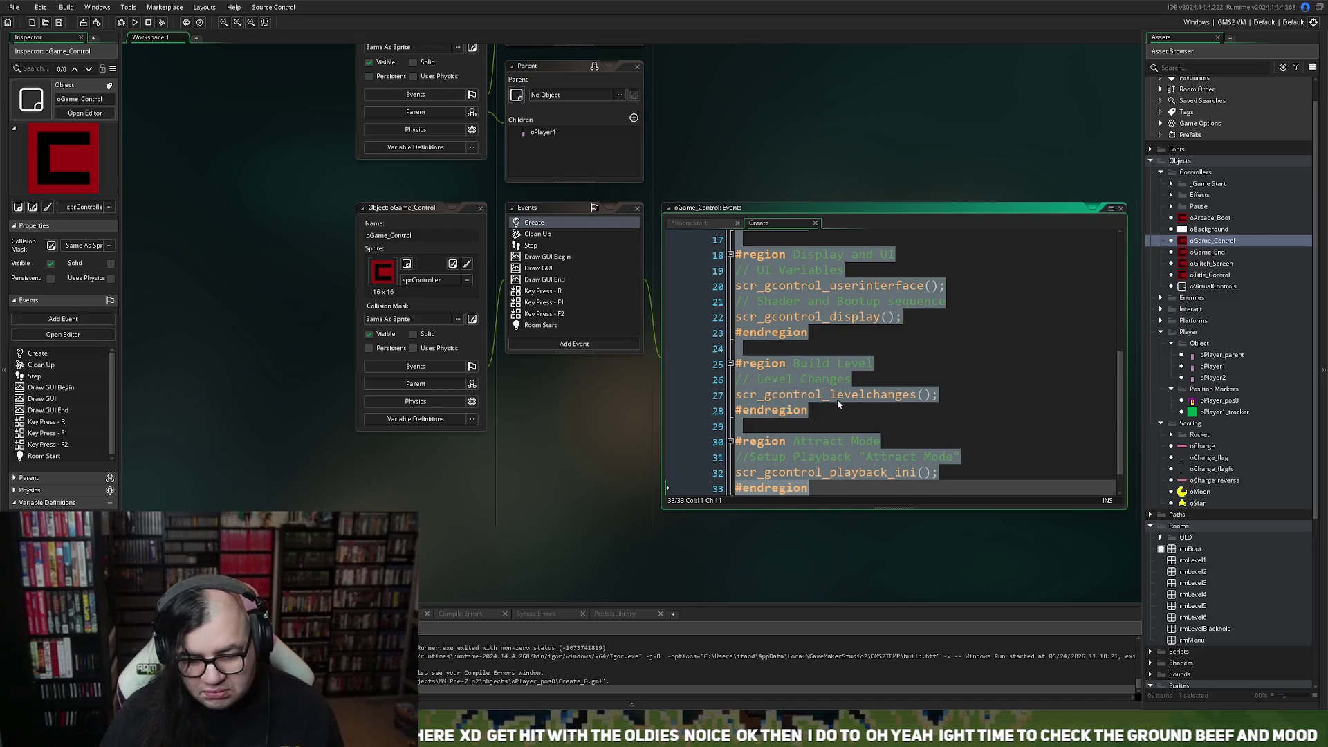
{"action": "key", "text": "Delete"}
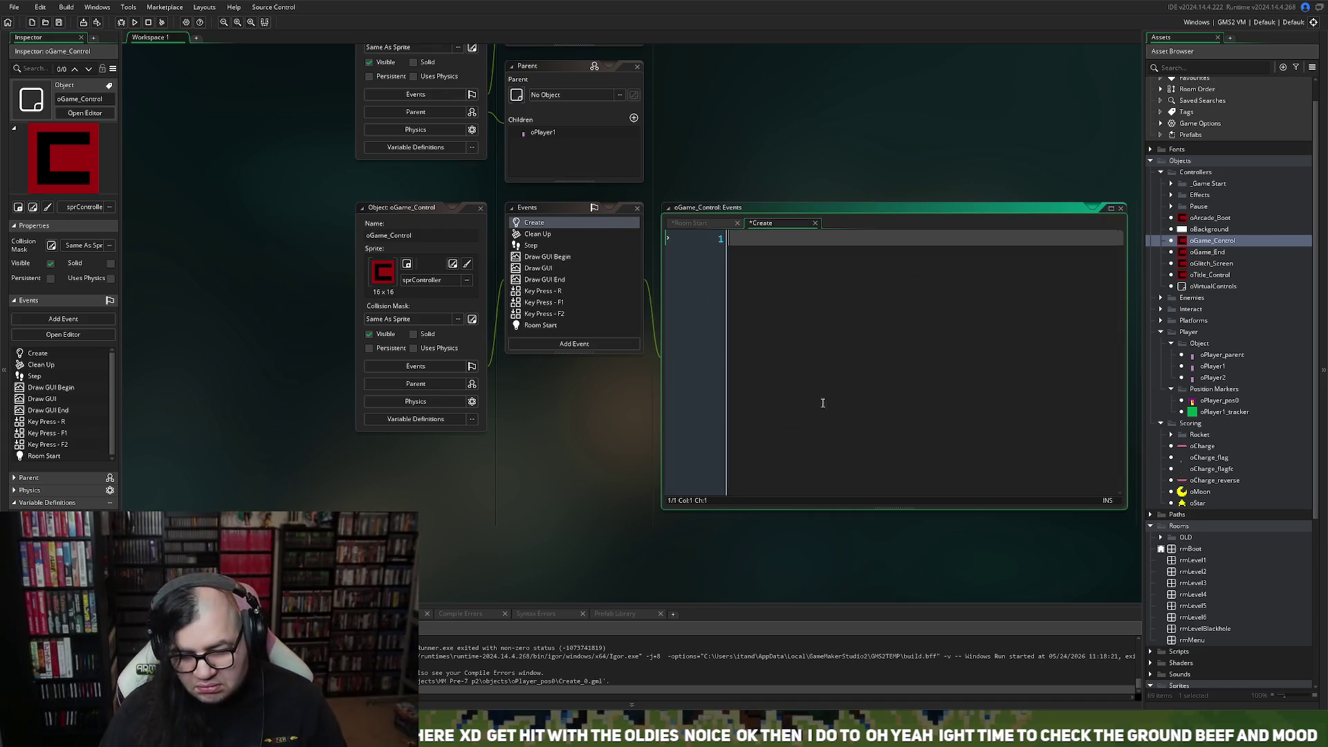
{"action": "right_click", "coordinate": [569, 226]}
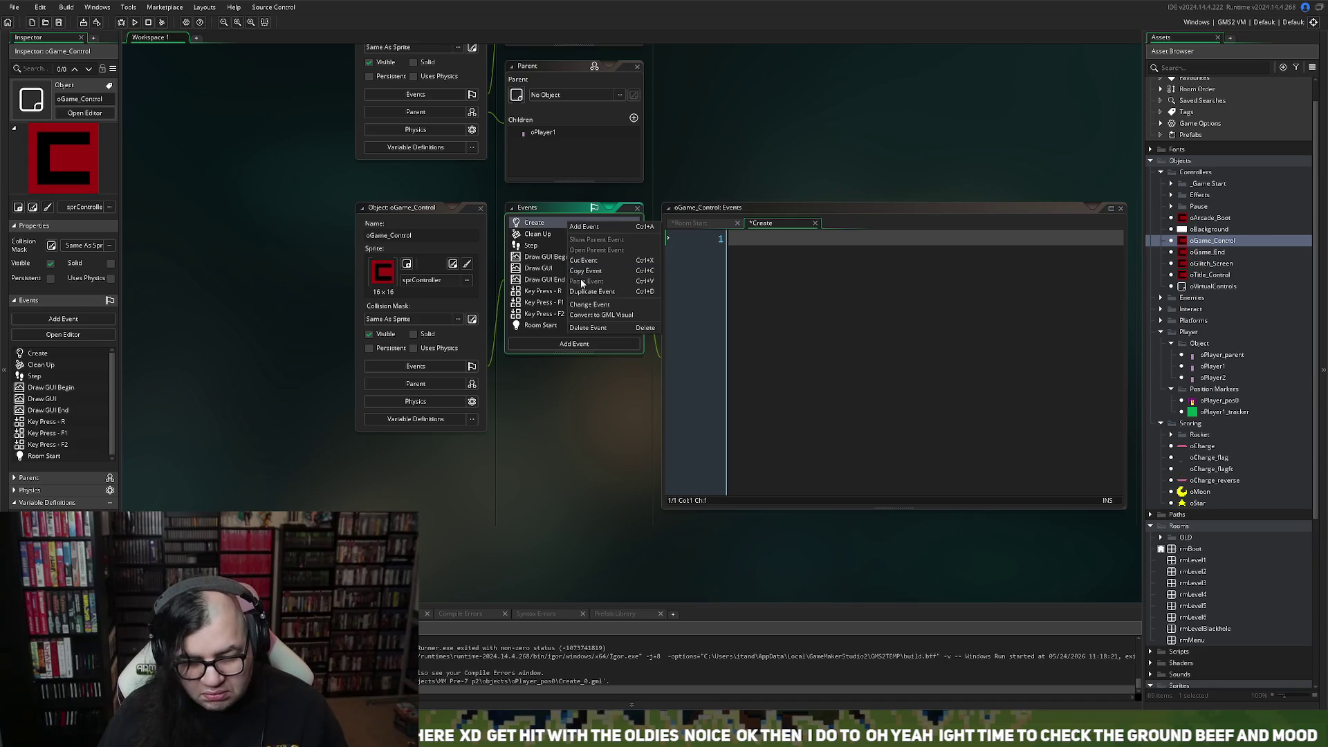
{"action": "left_click", "coordinate": [588, 327]}
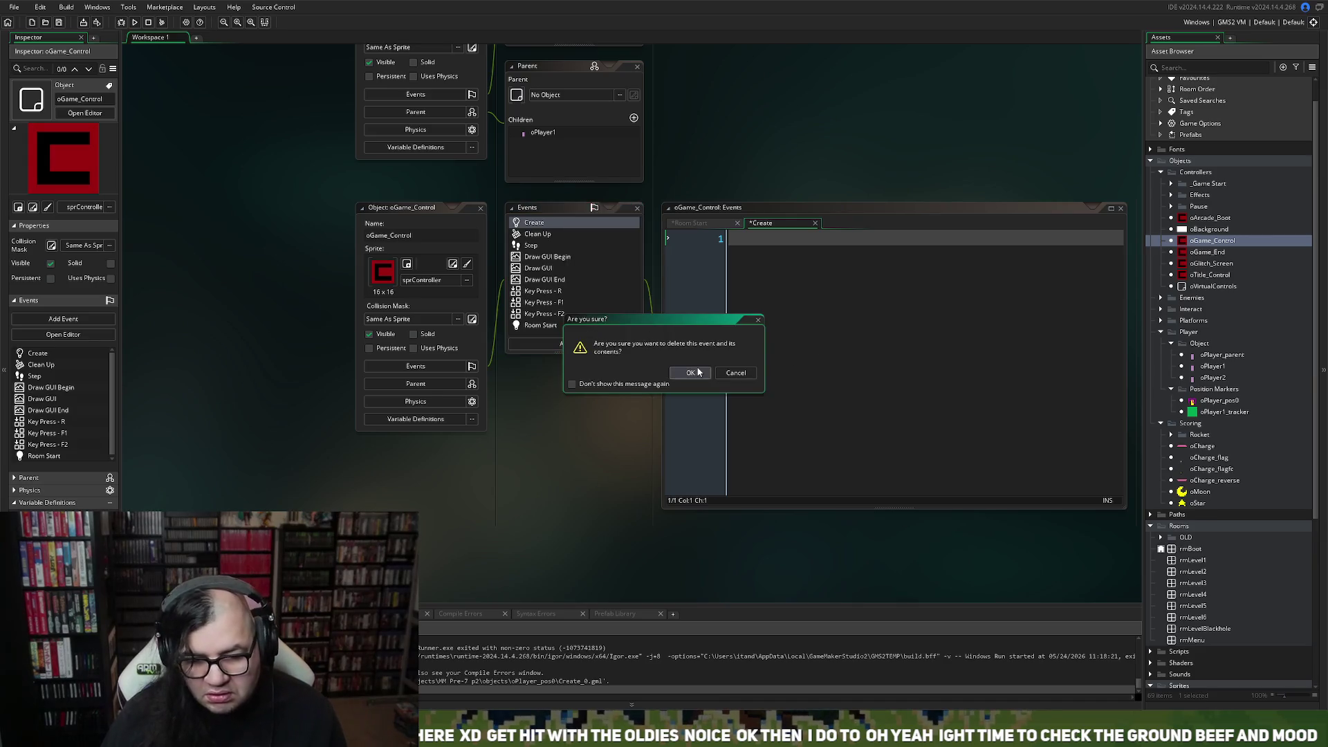
{"action": "left_click", "coordinate": [690, 374]}
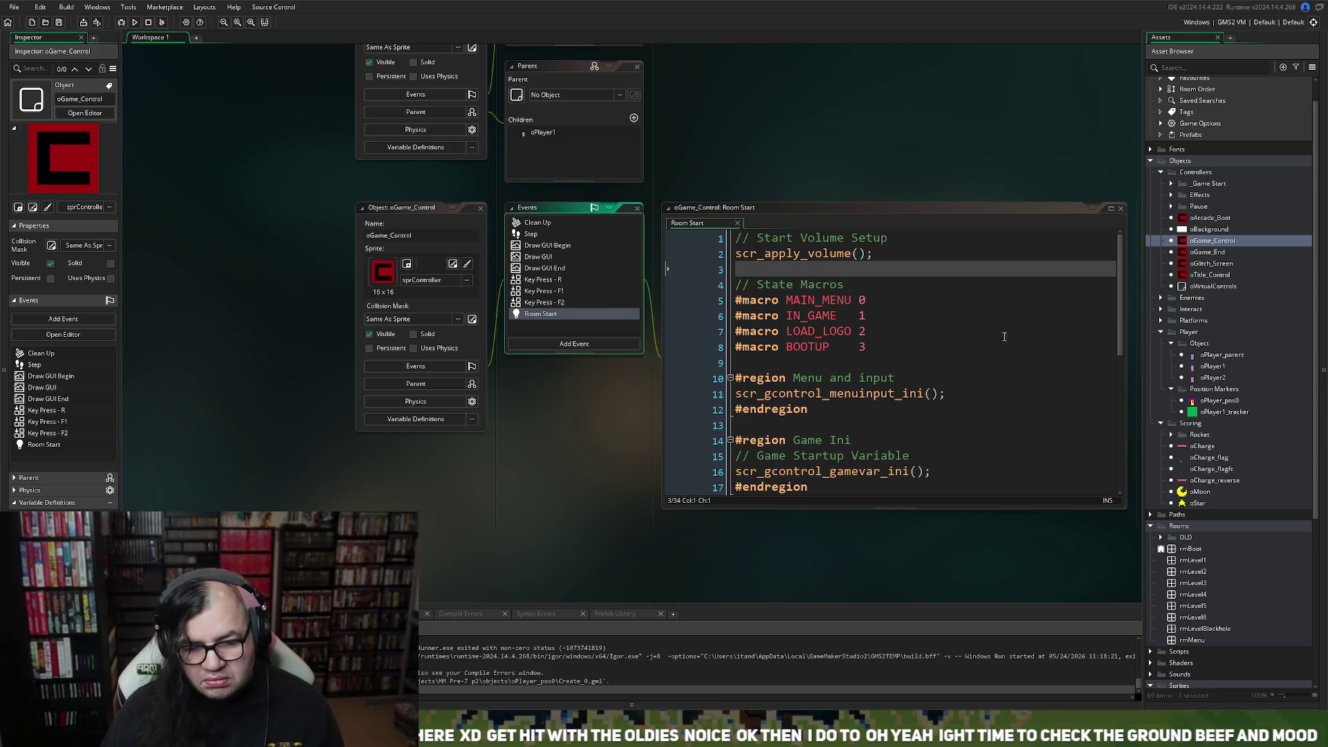
Close the Room Start code window and reopen it.
{"action": "left_click", "coordinate": [1116, 218]}
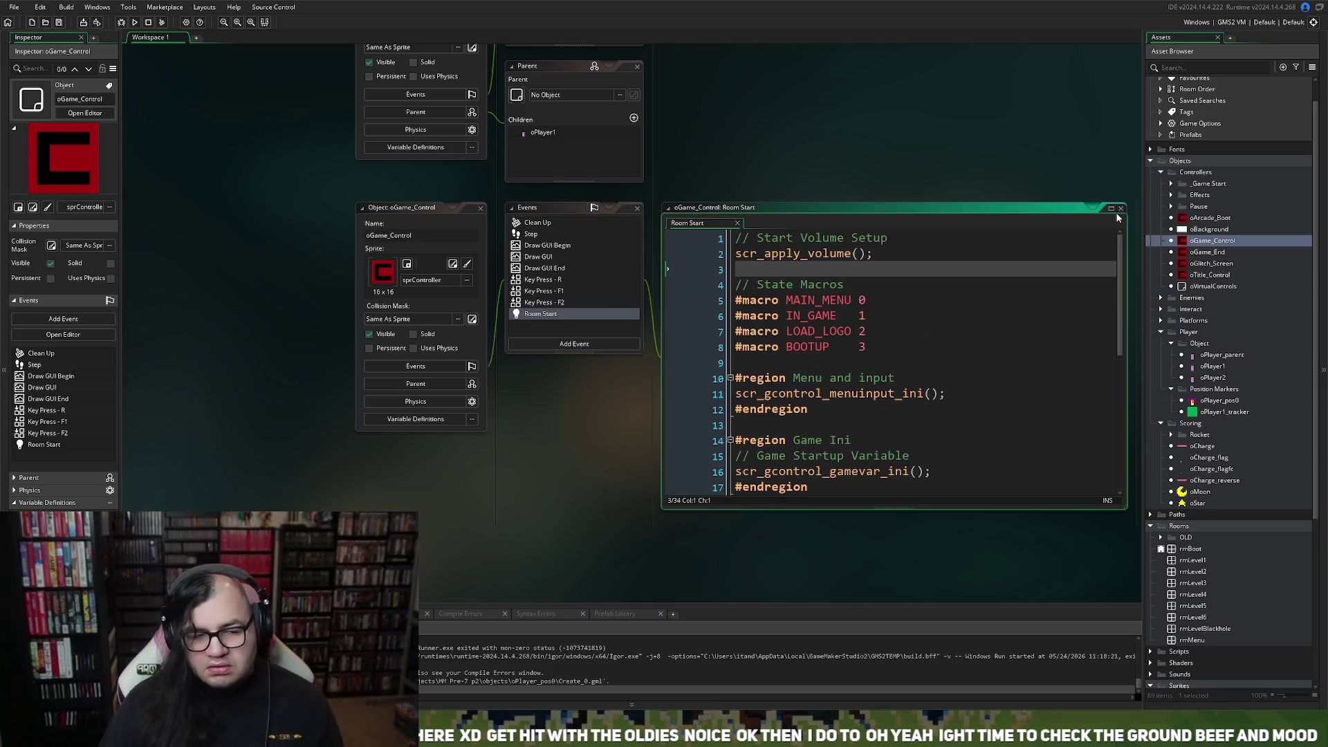
{"action": "left_click", "coordinate": [1121, 208]}
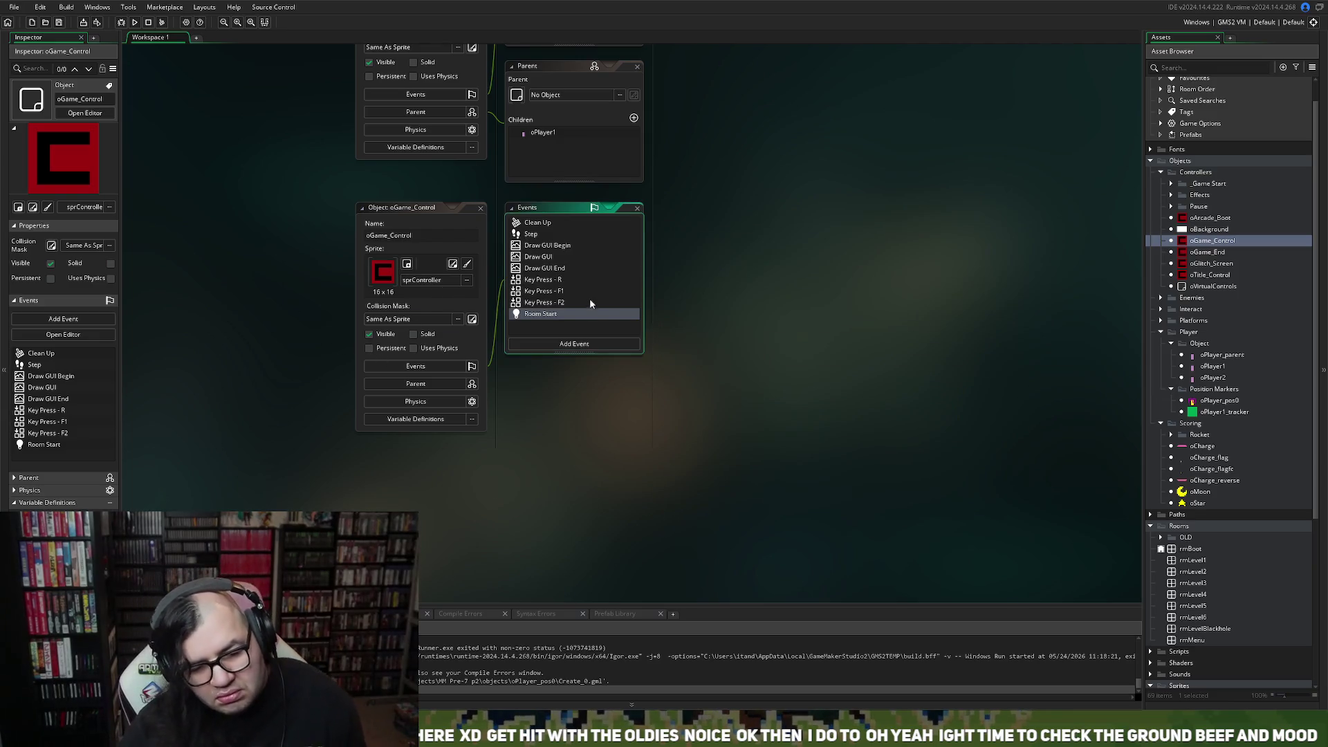
{"action": "double_click", "coordinate": [555, 313]}
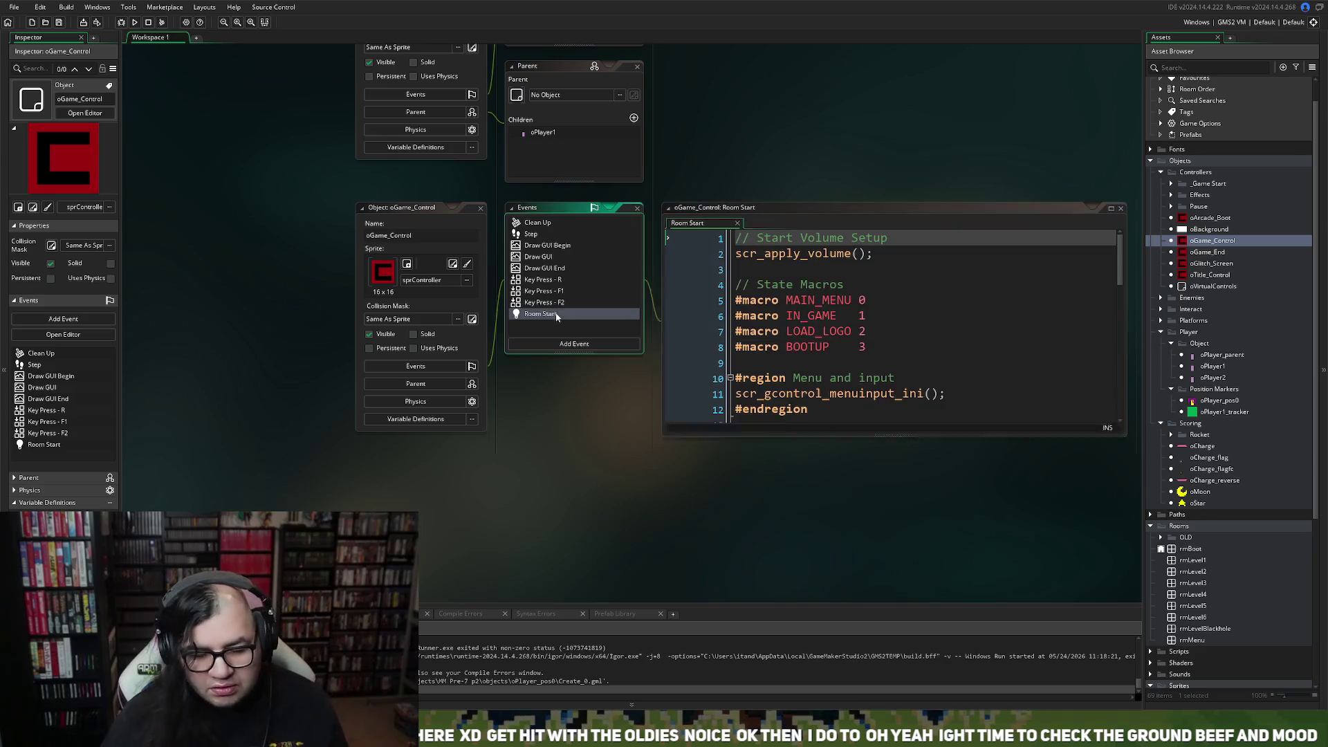
Maximise the Room Start code and open scr_gcontrol_gamevar_ini from its call line.
{"action": "left_click", "coordinate": [1110, 208]}
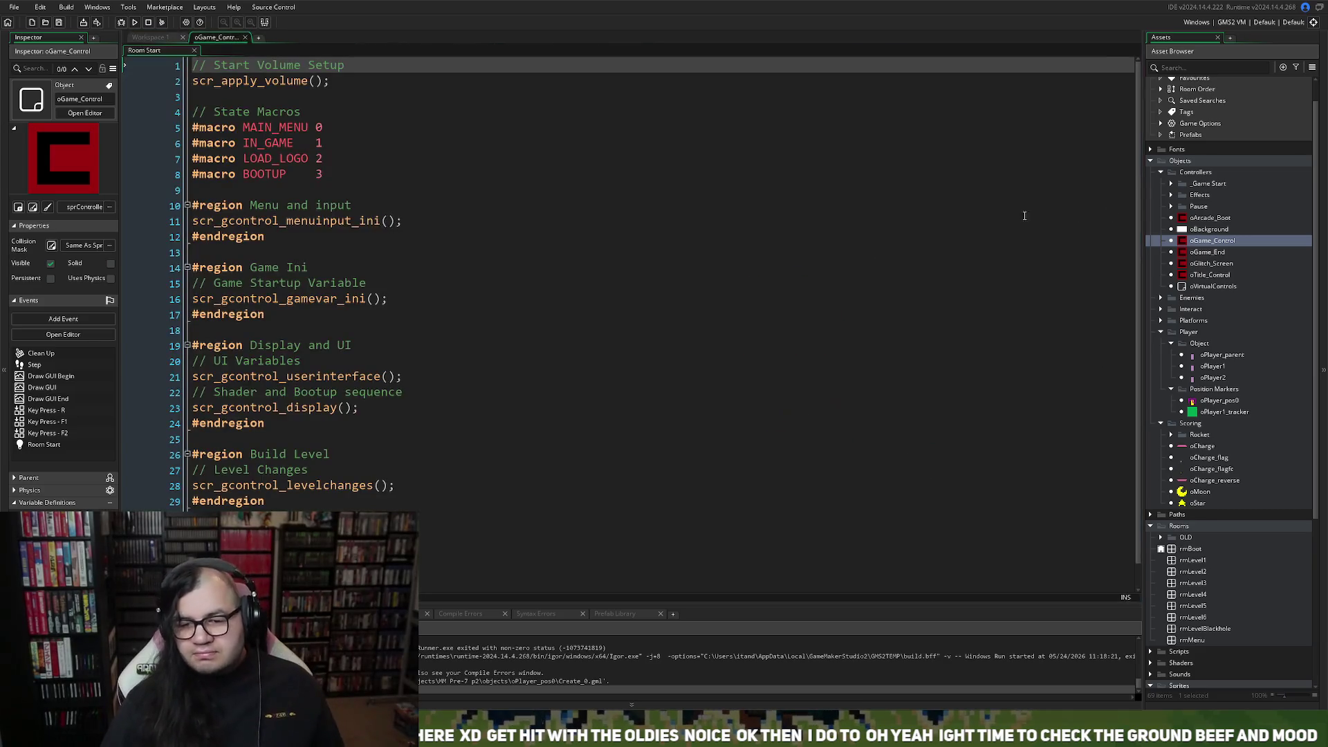
{"action": "left_click", "coordinate": [275, 222]}
{"action": "right_click", "coordinate": [275, 221]}
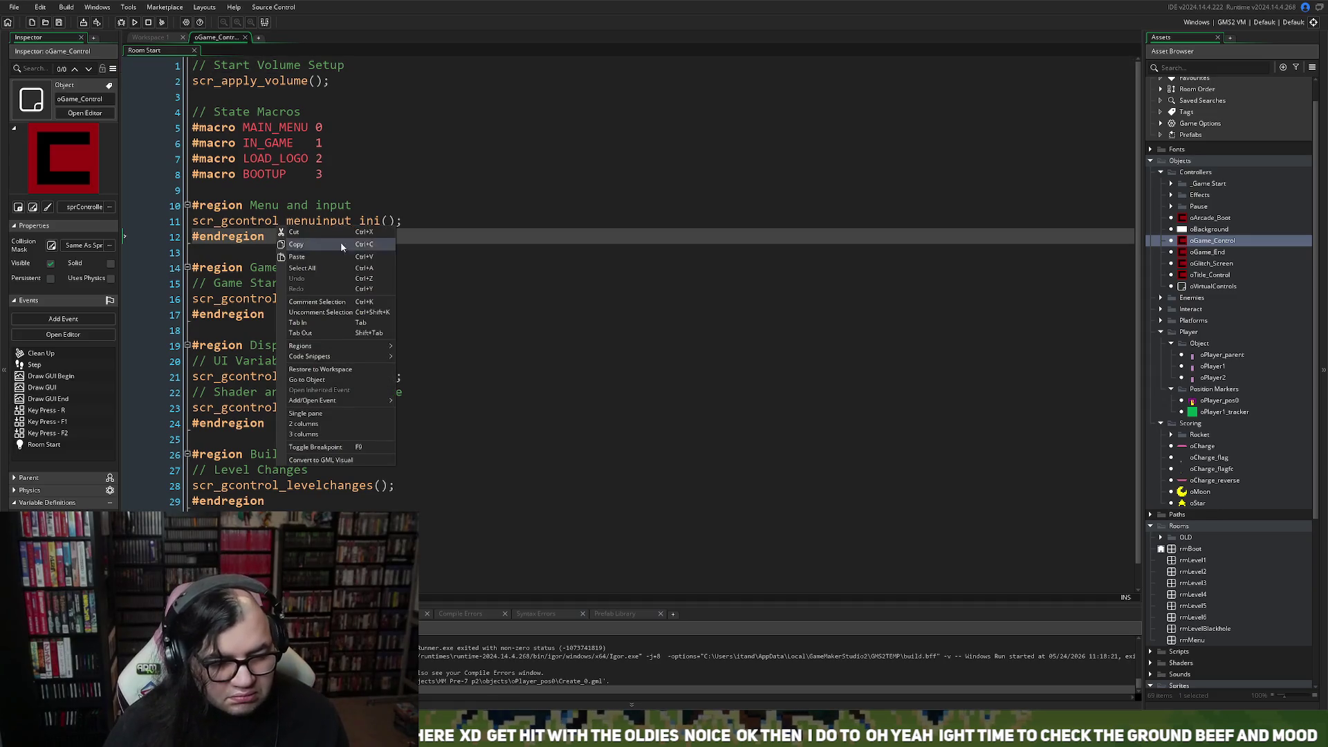
{"action": "left_click", "coordinate": [565, 224]}
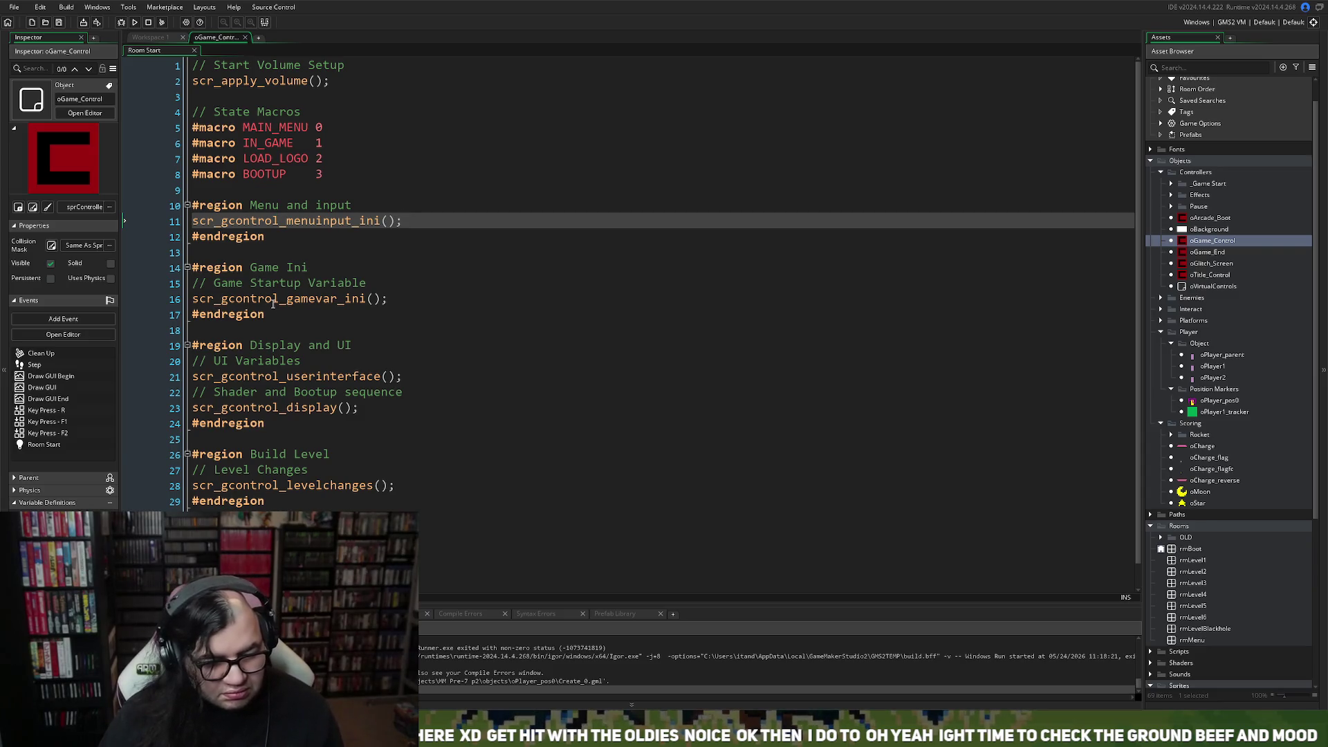
{"action": "left_click", "coordinate": [250, 305]}
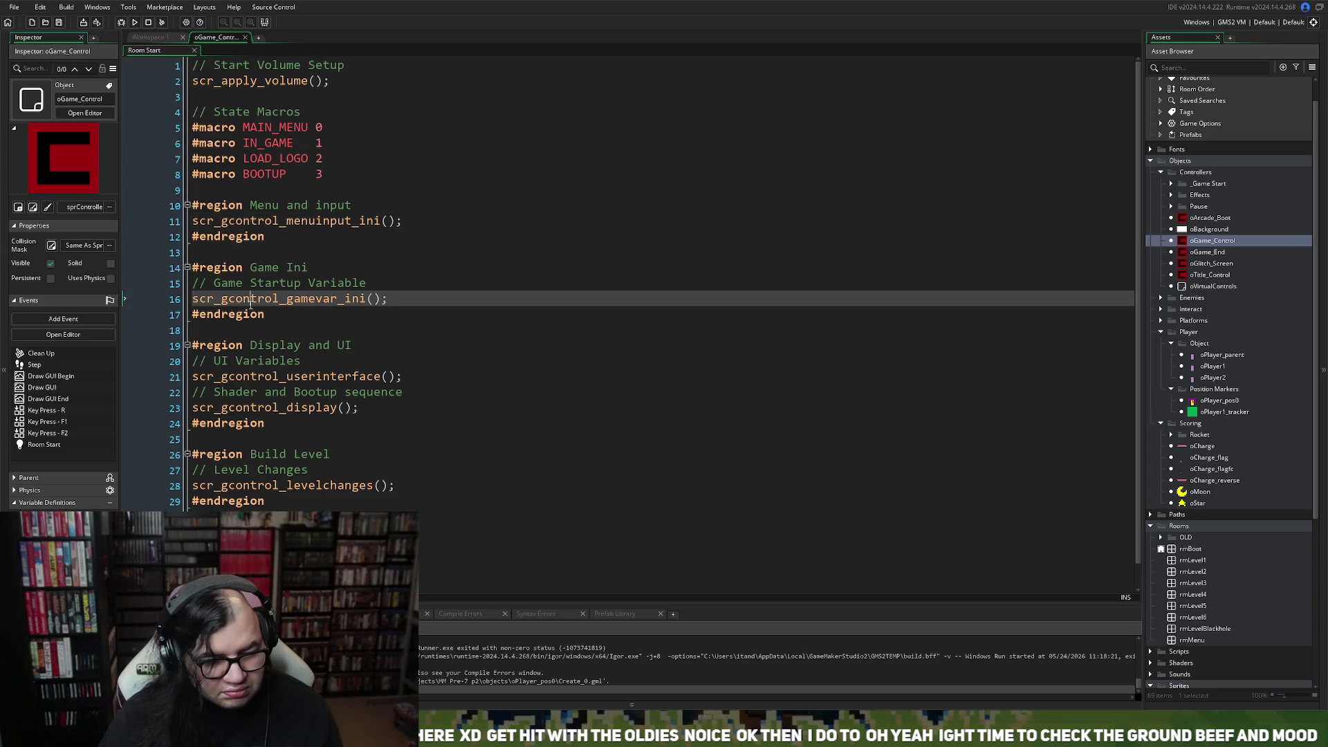
{"action": "middle_click", "coordinate": [256, 299]}
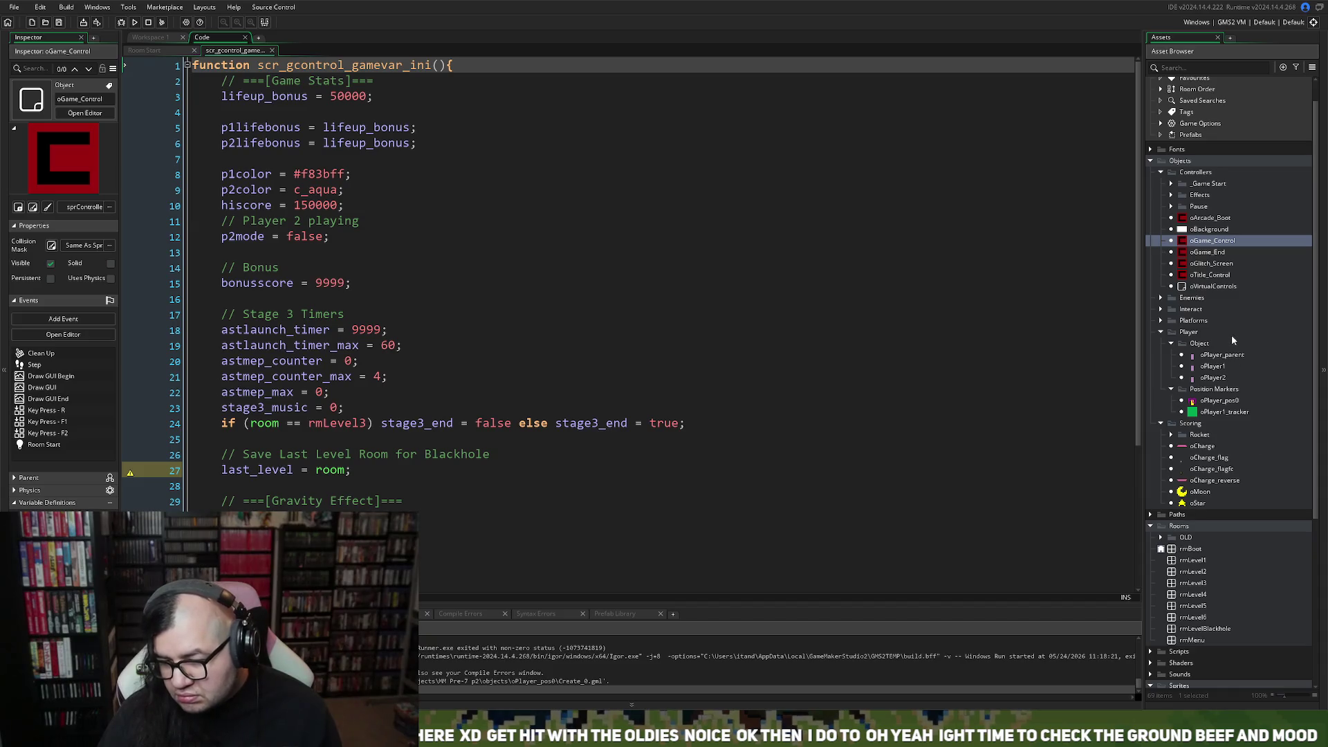
{"action": "scroll", "coordinate": [1231, 341], "scroll_direction": "down", "scroll_amount": 7}
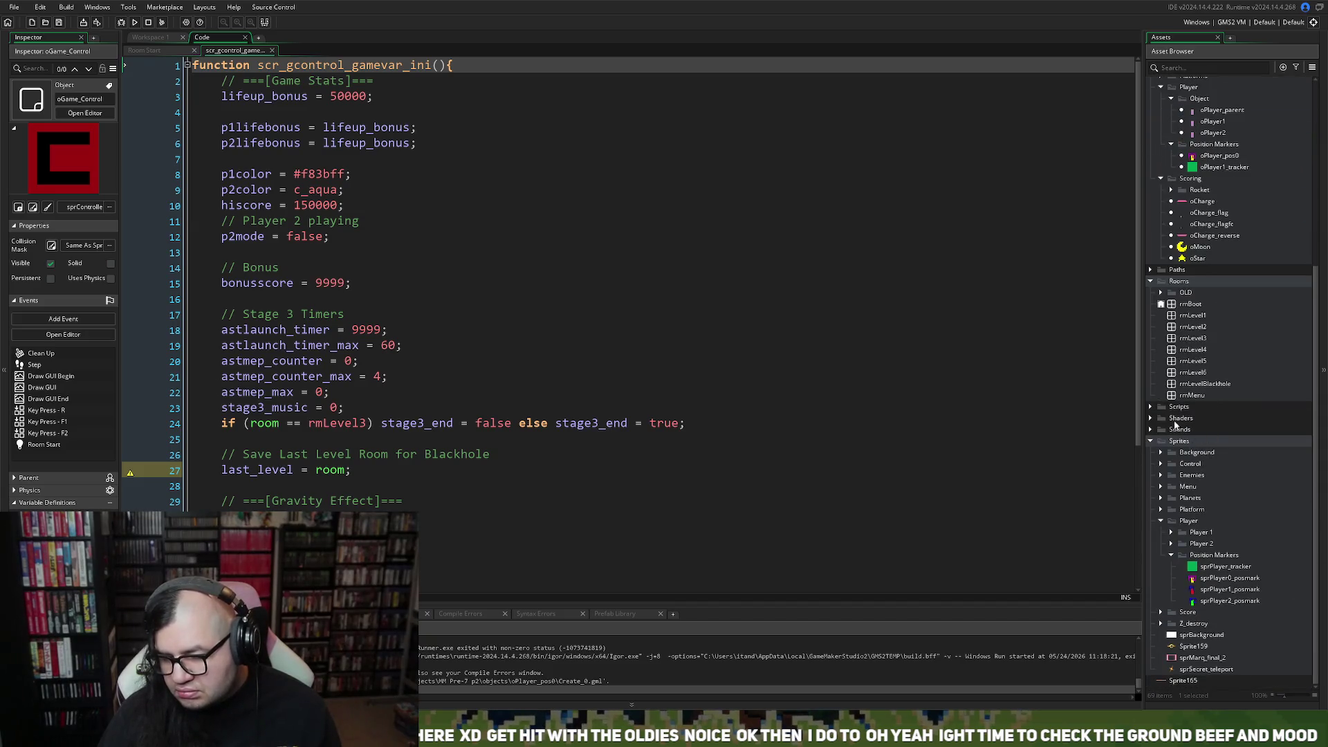
Expand the Scripts folder and inspect the Initialize script group.
{"action": "left_click", "coordinate": [1151, 408]}
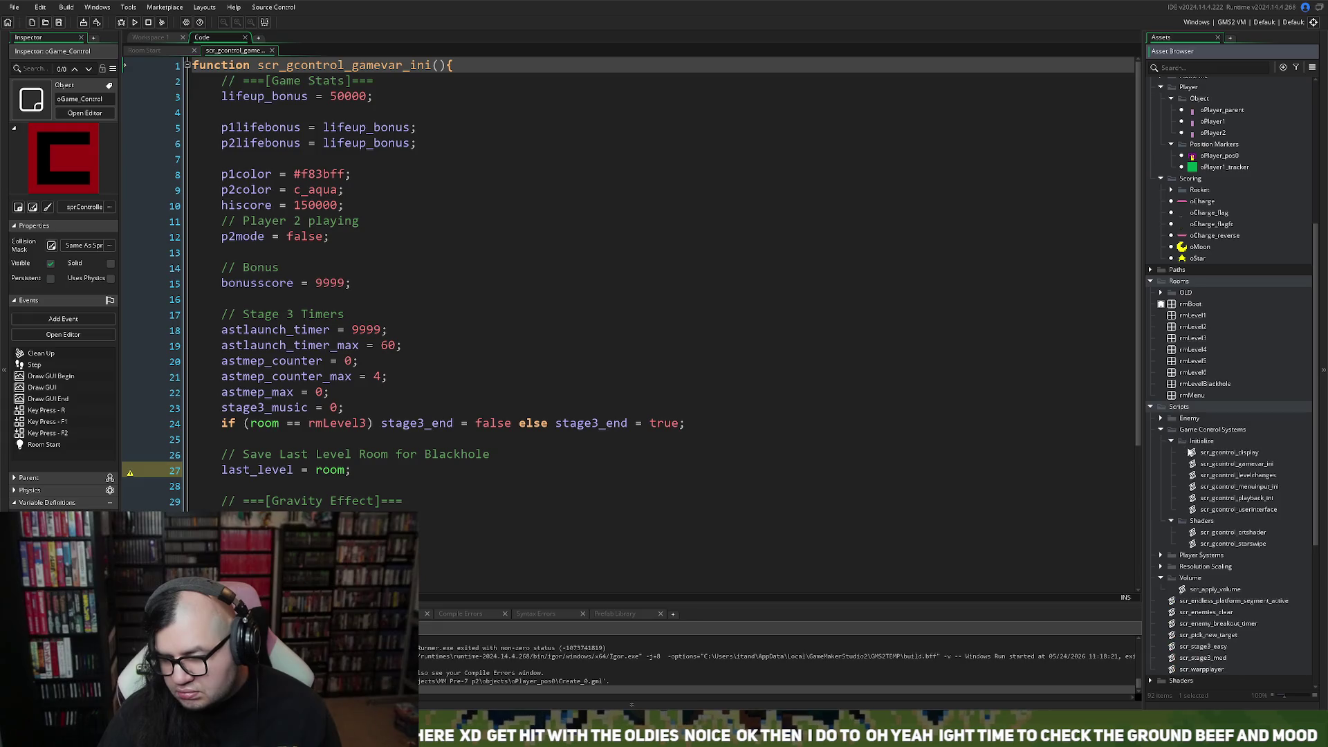
{"action": "left_click", "coordinate": [1168, 443]}
{"action": "right_click", "coordinate": [1202, 445]}
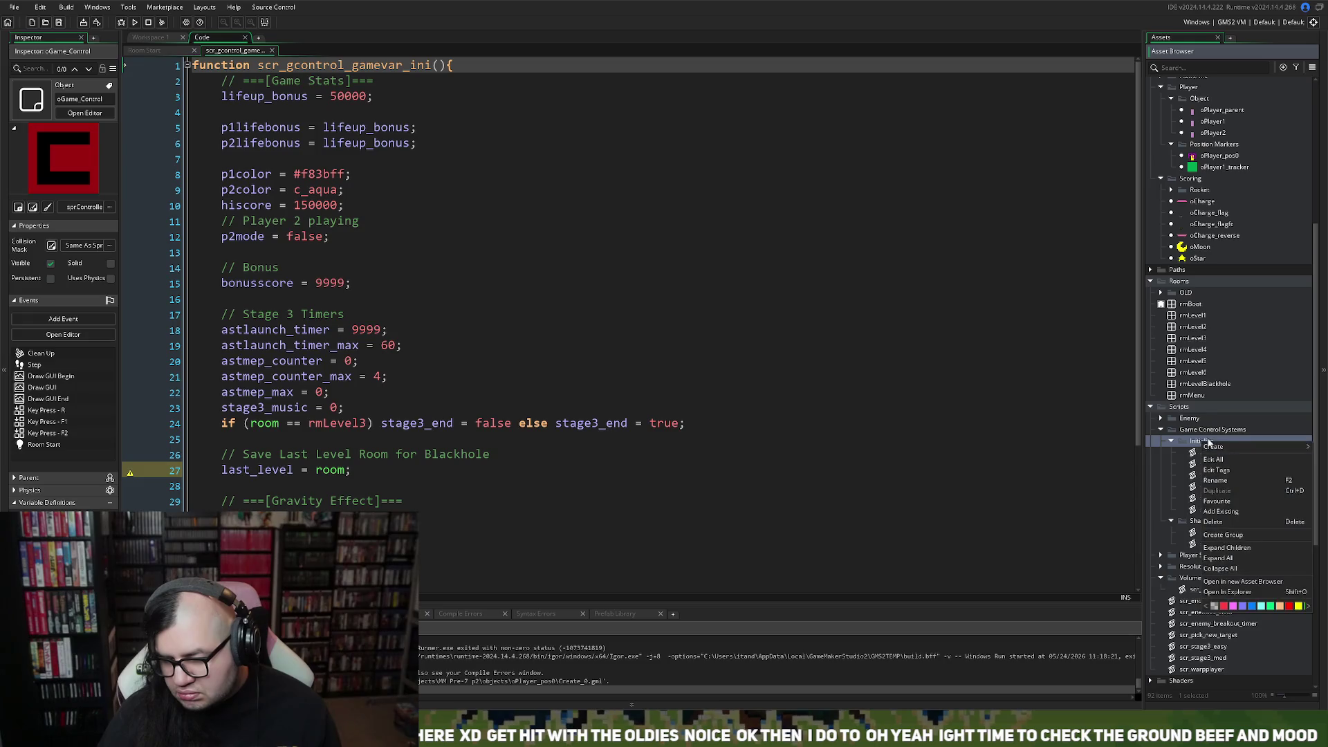
{"action": "left_click", "coordinate": [1165, 443]}
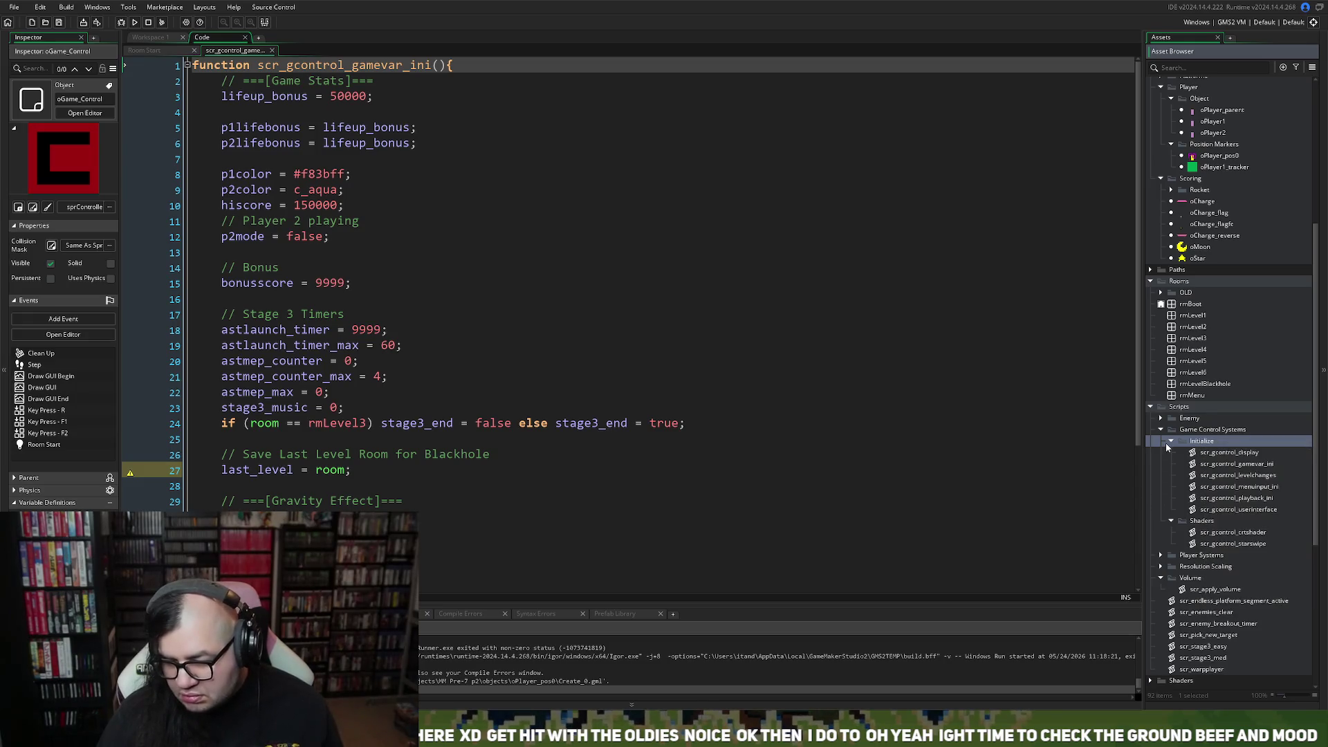
{"action": "left_click", "coordinate": [1169, 441]}
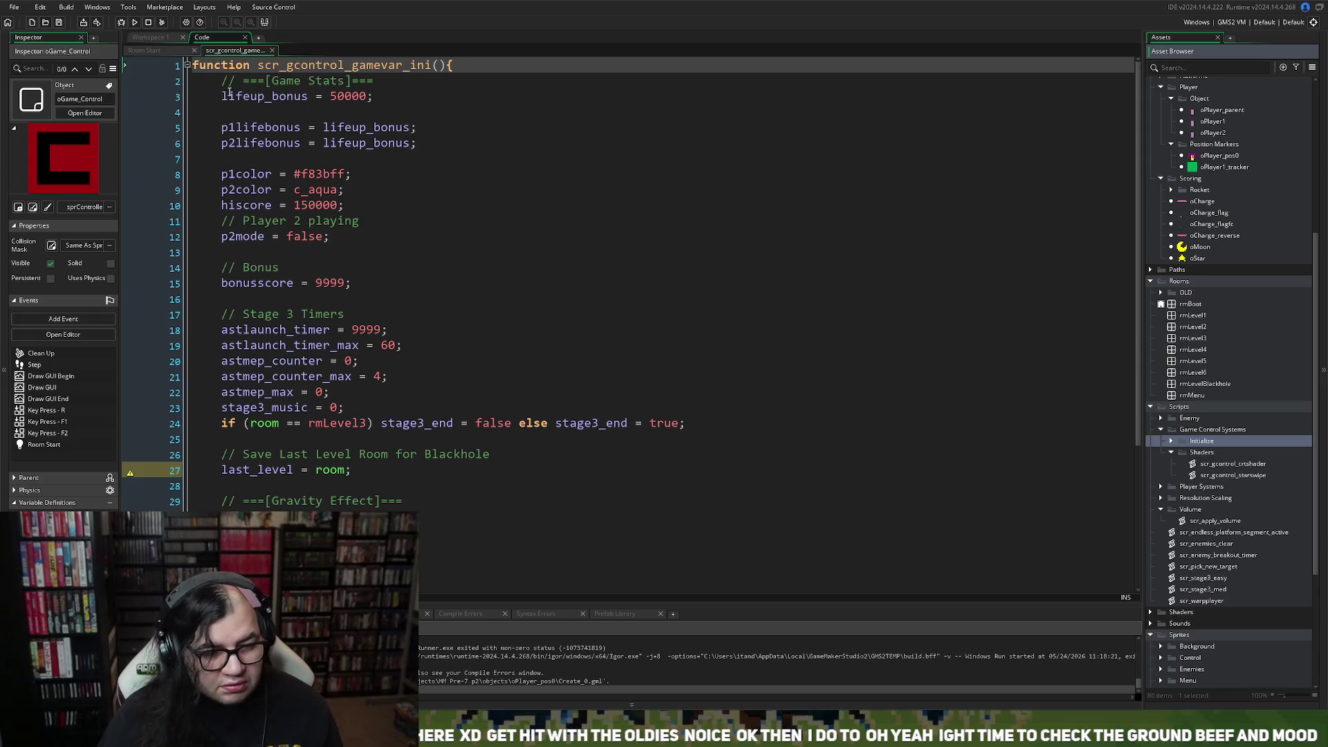
{"action": "scroll", "coordinate": [222, 103], "scroll_direction": "down", "scroll_amount": 5}
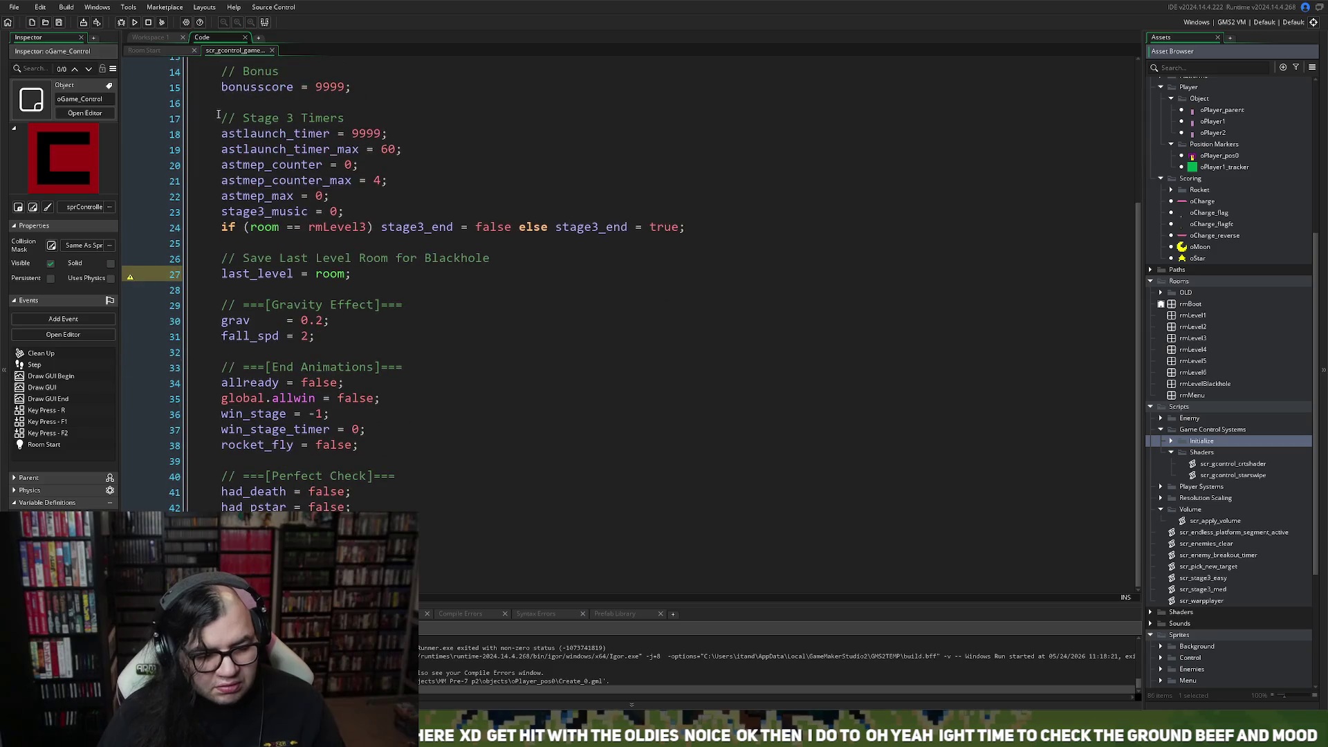
{"action": "scroll", "coordinate": [221, 104], "scroll_direction": "up", "scroll_amount": 5}
{"action": "left_click", "coordinate": [222, 83]}
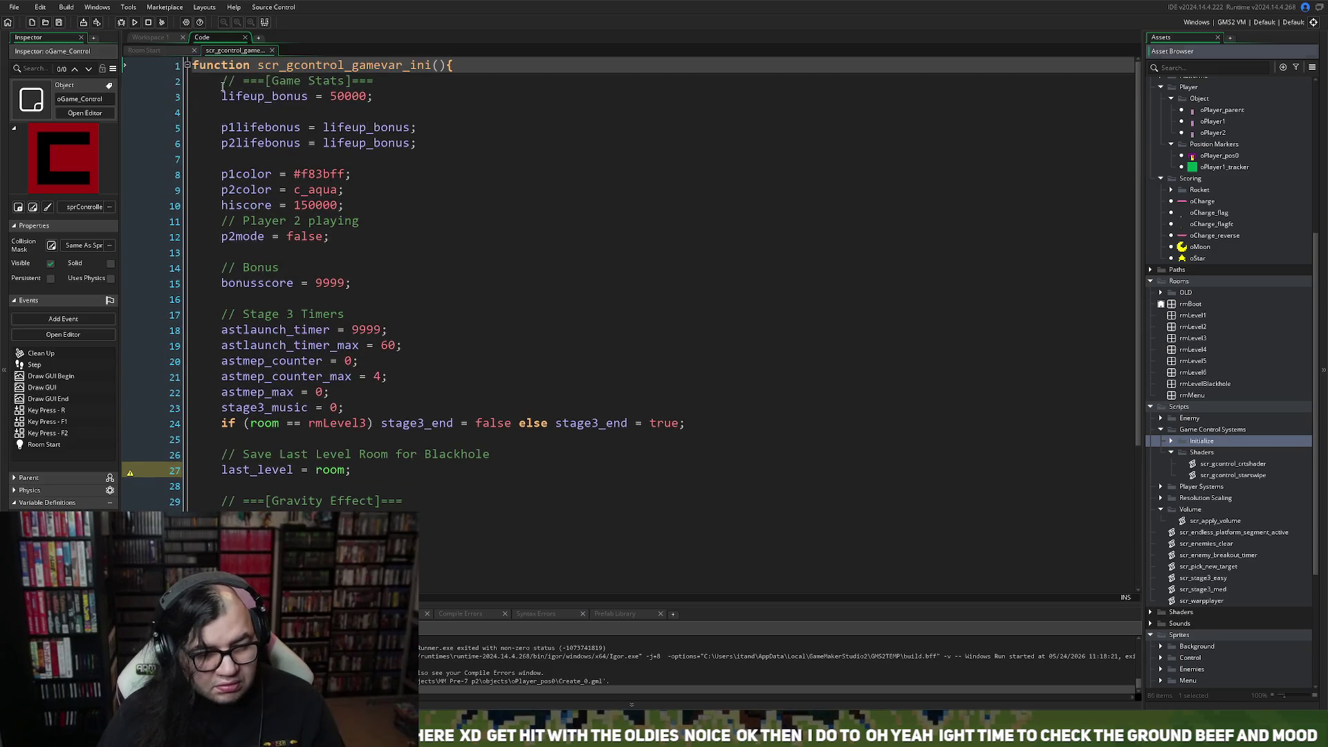
Insert a '// Player Activity' heading comment above the Game Stats section.
{"action": "key", "text": "Return"}
{"action": "key", "text": "Return"}
{"action": "key", "text": "Up"}
{"action": "key", "text": "Up"}
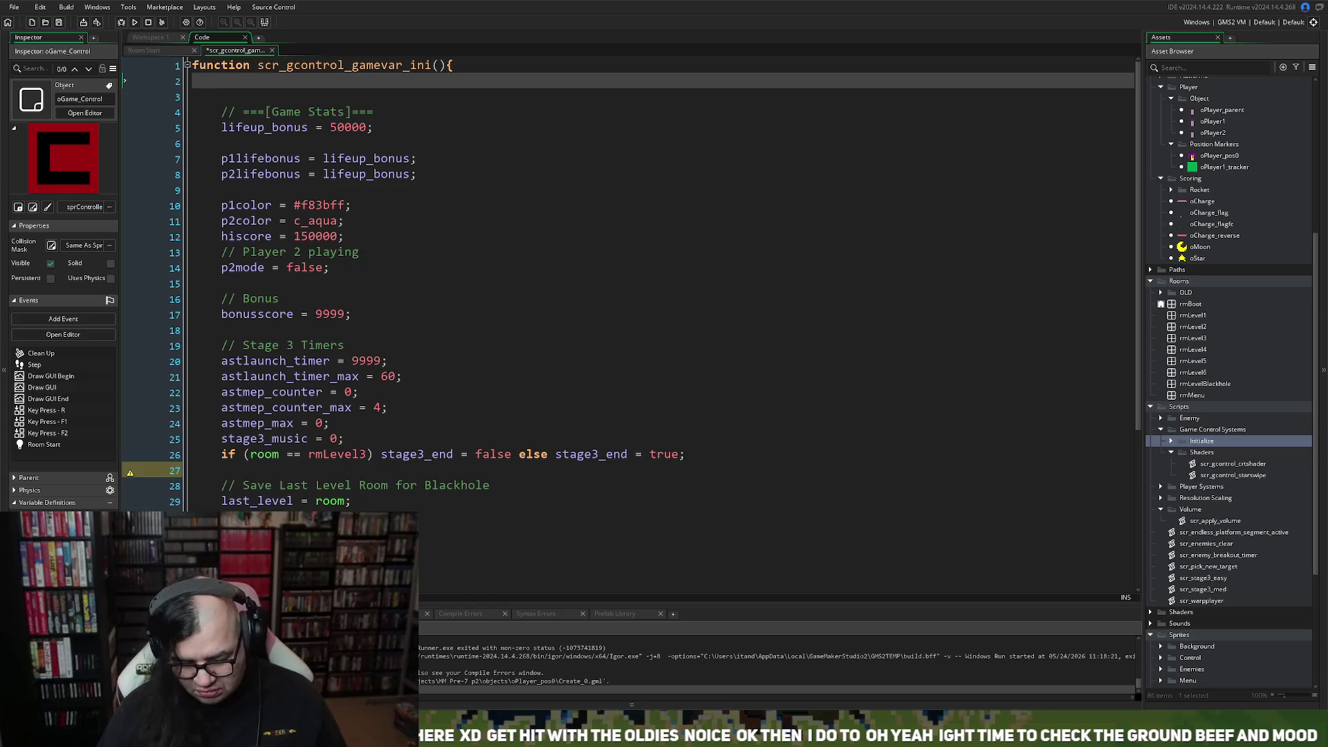
{"action": "type", "text": "//"}
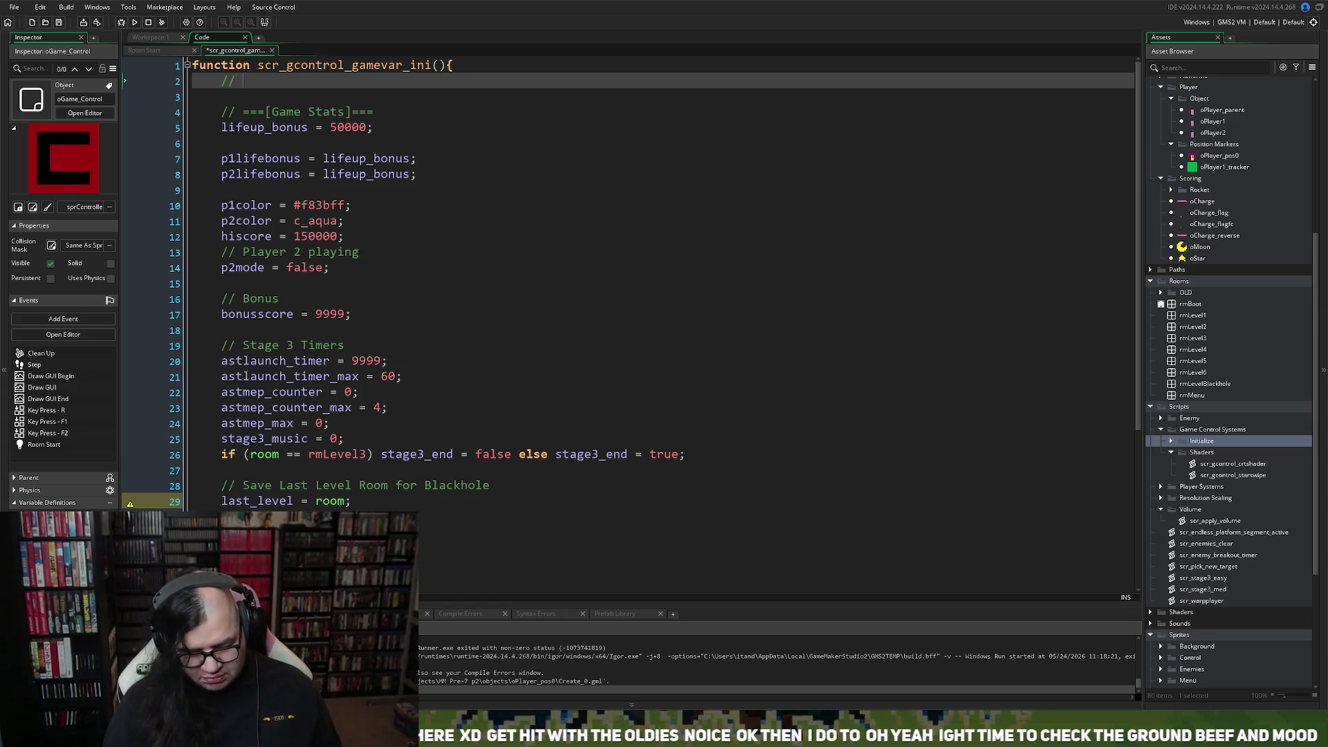
{"action": "type", "text": " Which P"}
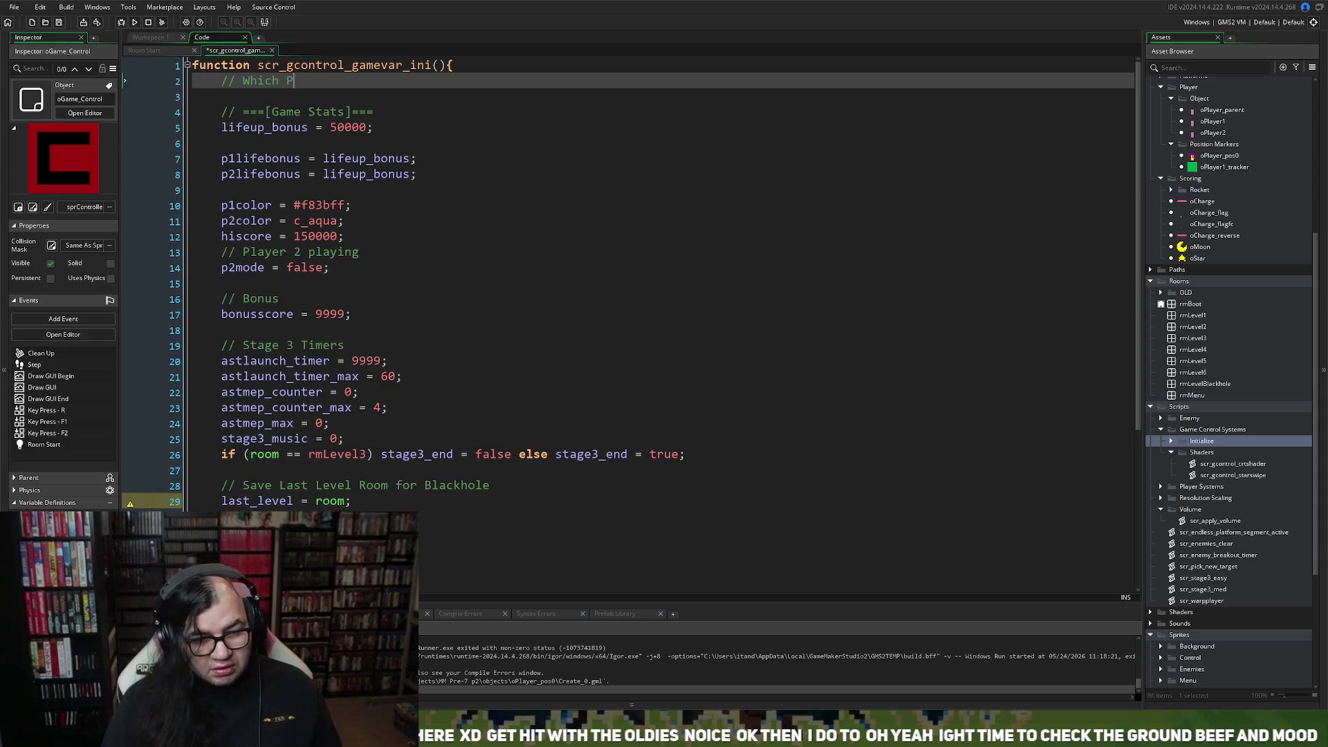
{"action": "type", "text": "l"}
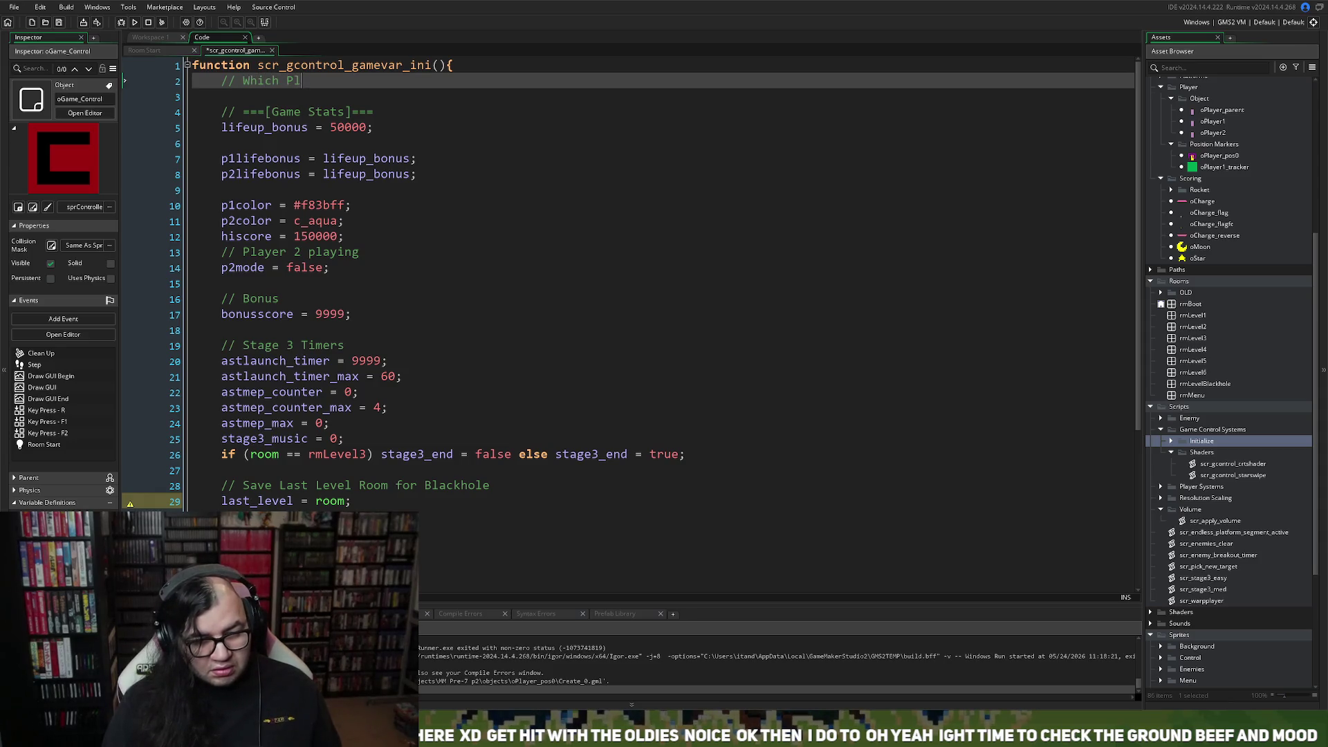
{"action": "type", "text": "ayers are a"}
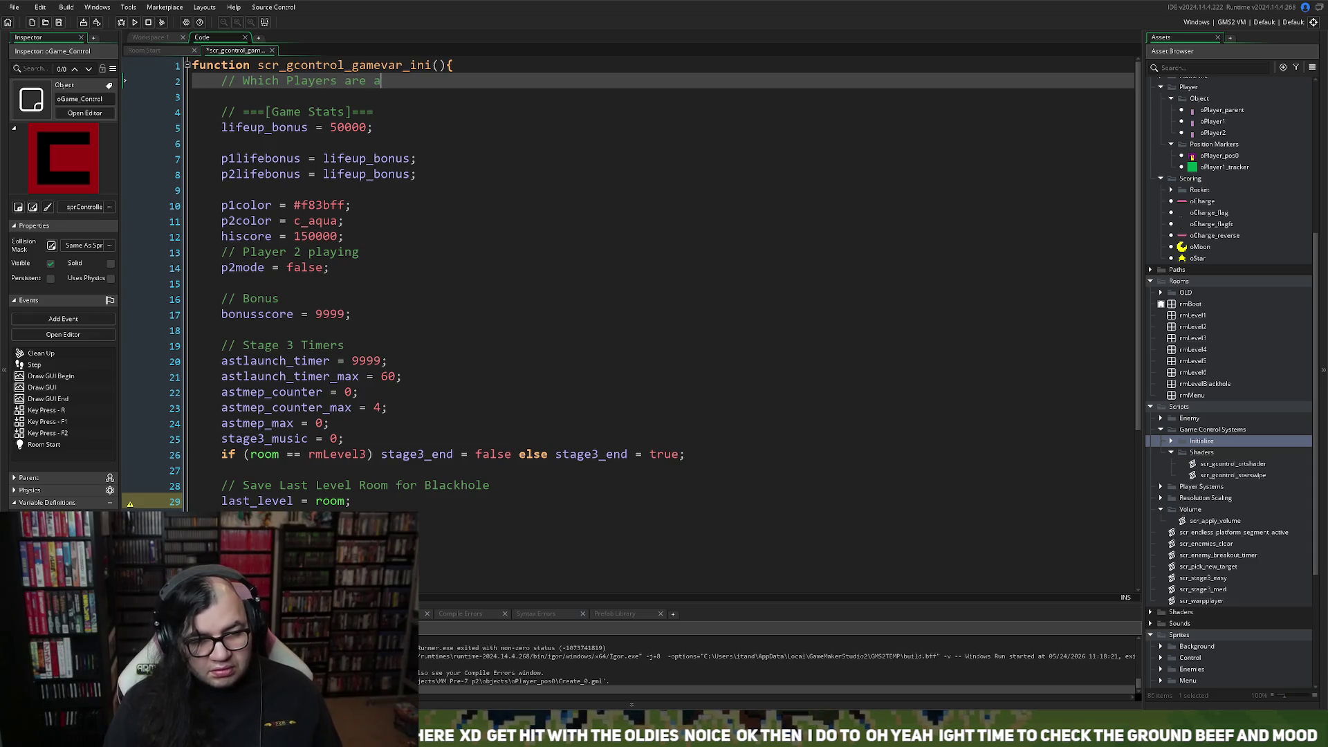
{"action": "type", "text": "ctive"}
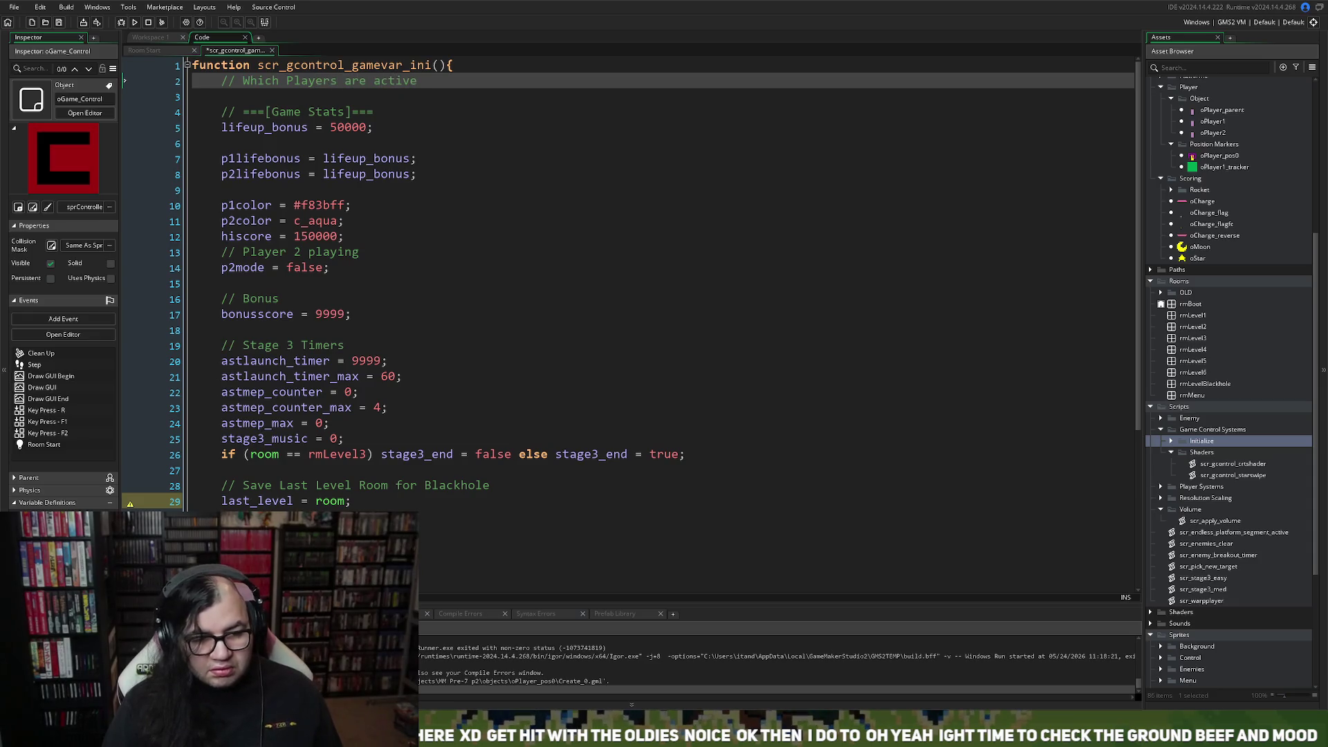
{"action": "key", "text": "BackSpace"}
{"action": "key", "text": "BackSpace"}
{"action": "key", "text": "BackSpace"}
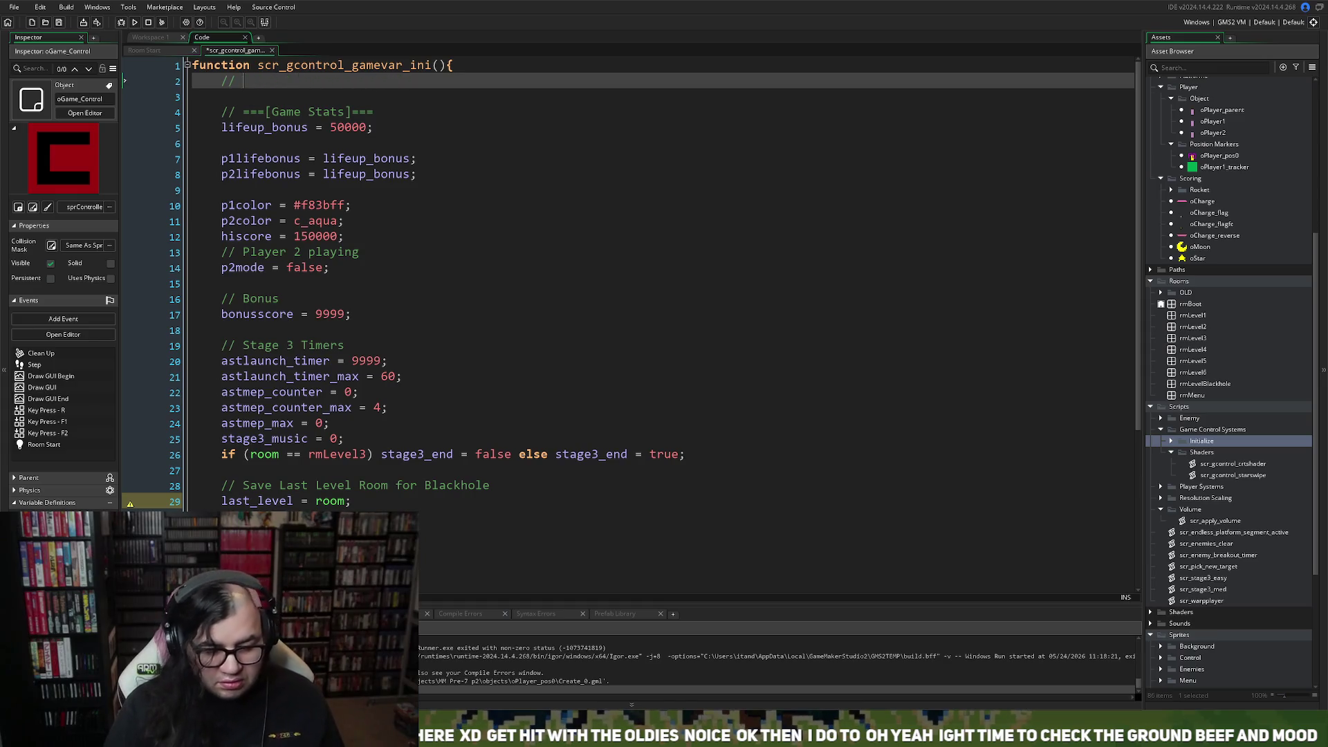
{"action": "type", "text": "===["}
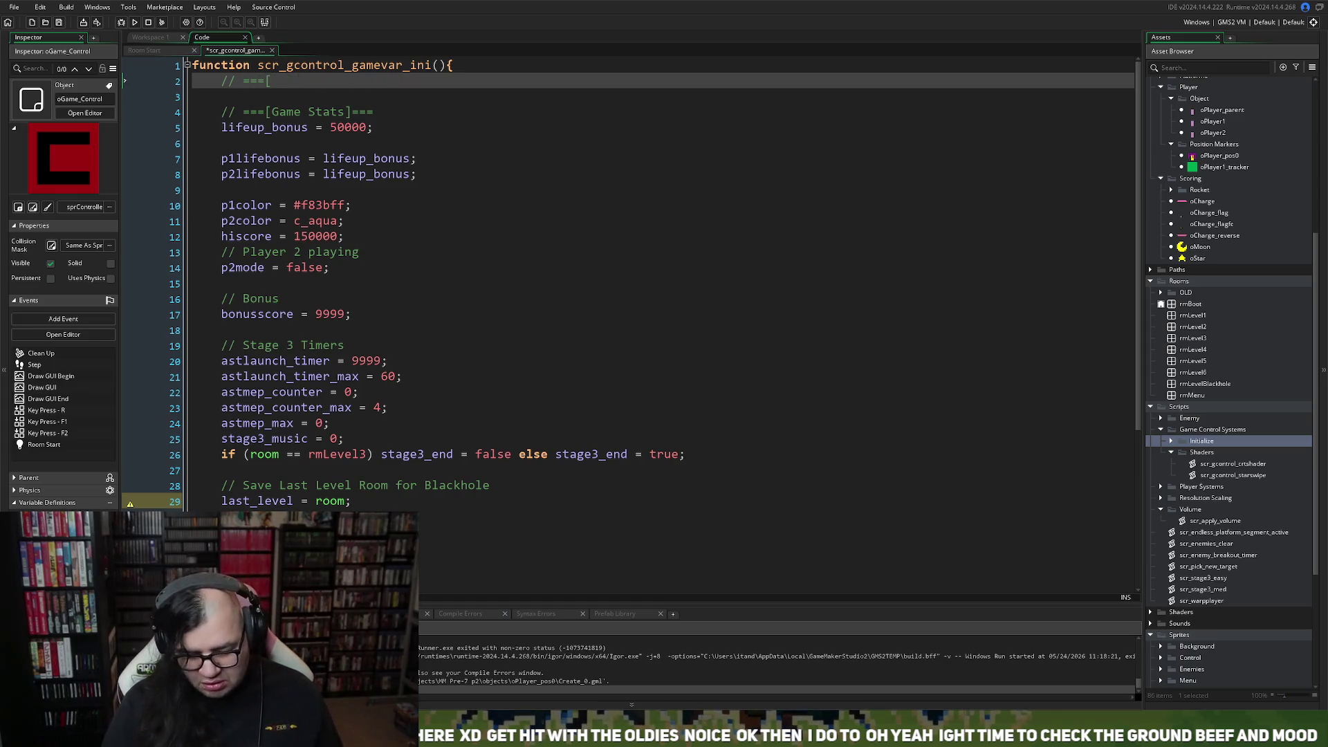
{"action": "type", "text": "Player Activ"}
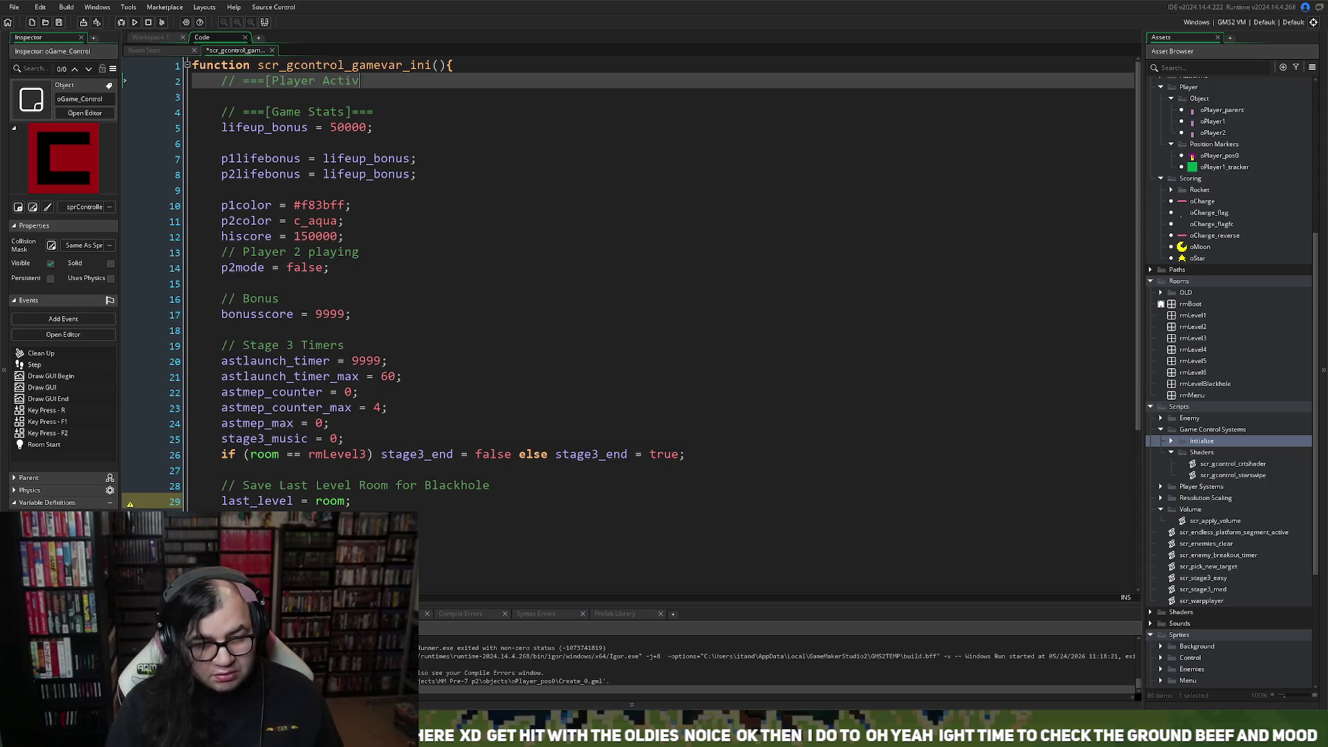
{"action": "type", "text": "ity["}
{"action": "key", "text": "BackSpace"}
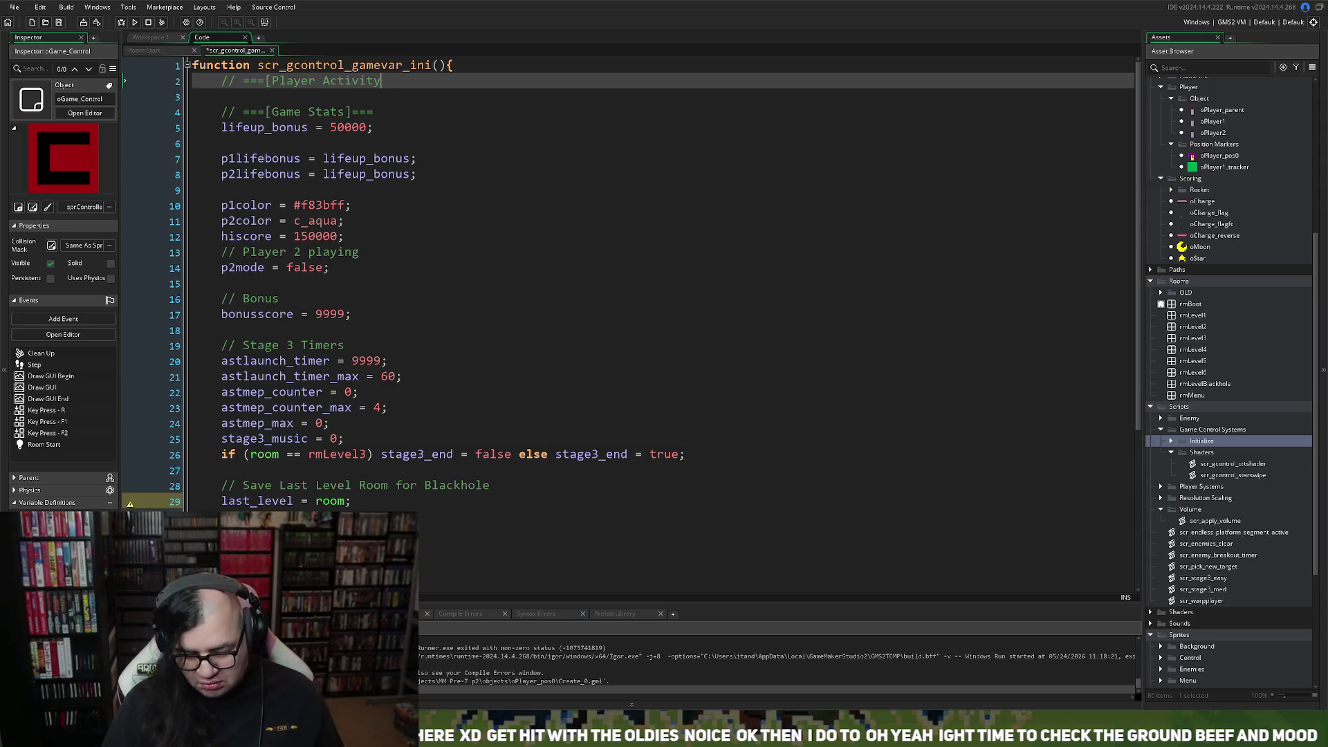
{"action": "type", "text": "]==="}
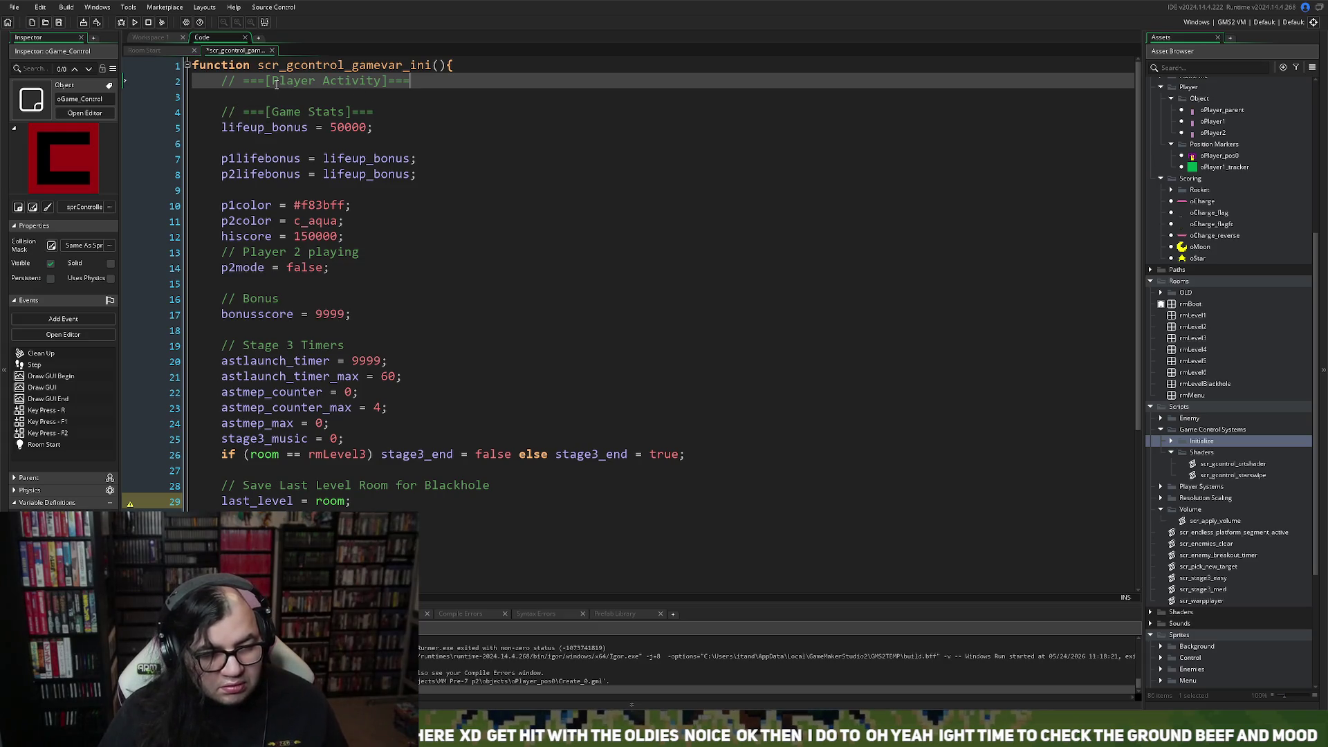
{"action": "left_click_drag", "start_coordinate": [273, 81], "coordinate": [243, 82]}
{"action": "key", "text": "BackSpace"}
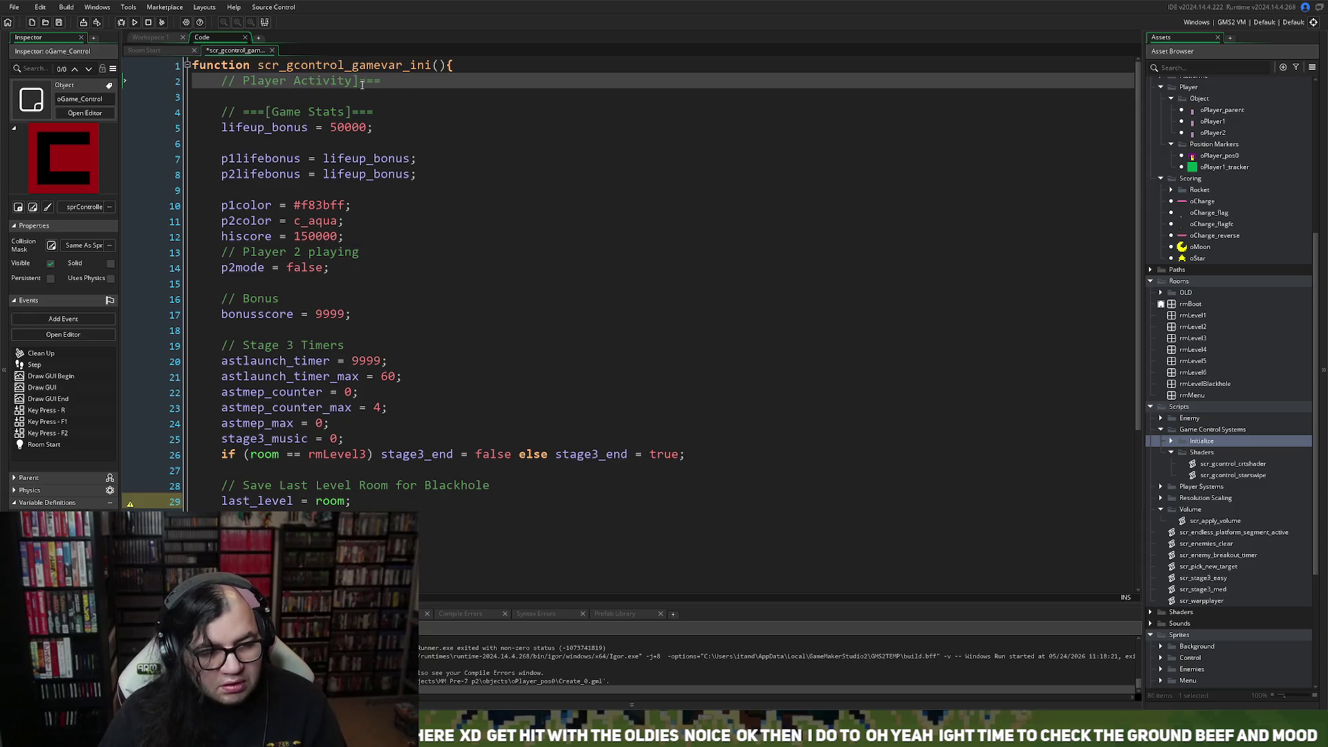
{"action": "left_click_drag", "start_coordinate": [351, 82], "coordinate": [384, 82]}
{"action": "key", "text": "BackSpace"}
Add empty lines beneath the Player Activity heading.
{"action": "left_click", "coordinate": [255, 97]}
{"action": "key", "text": "Return"}
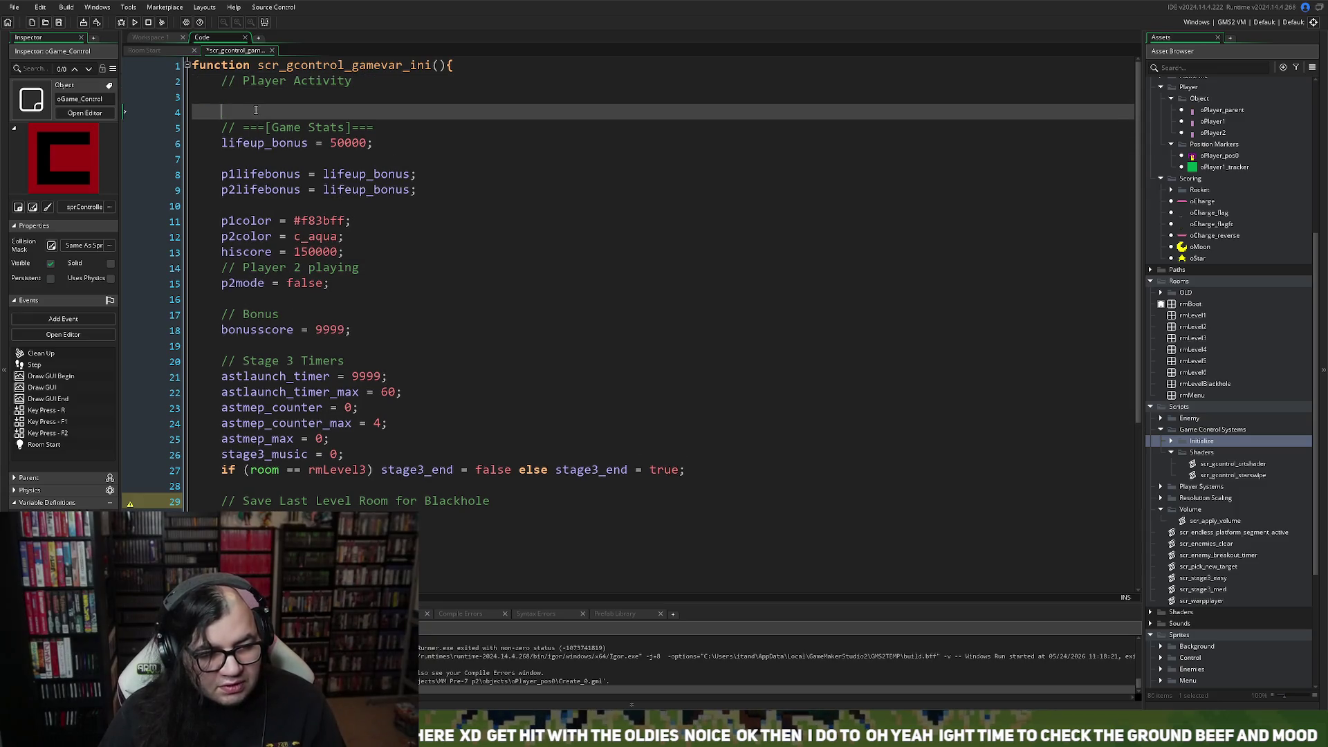
{"action": "key", "text": "Return"}
{"action": "left_click", "coordinate": [251, 97]}
{"action": "type", "text": "g"}
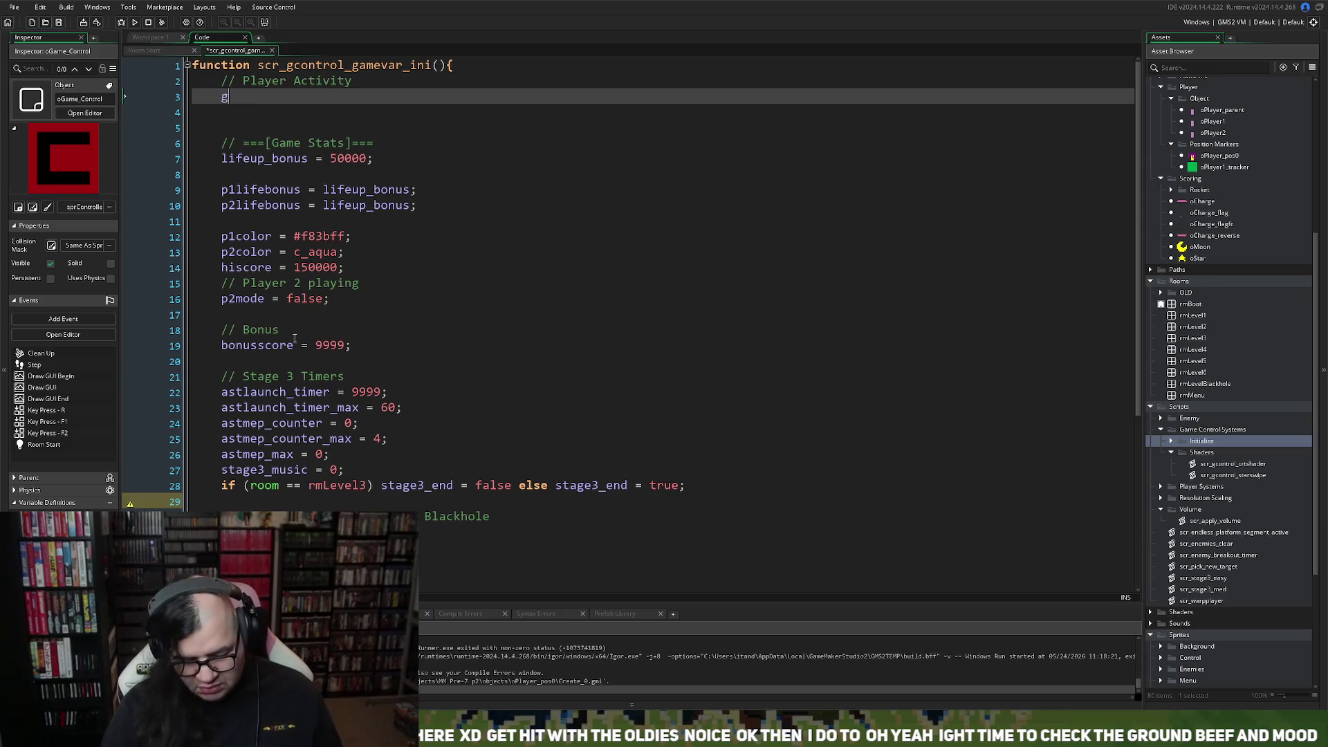
{"action": "type", "text": "lo"}
{"action": "key", "text": "BackSpace"}
{"action": "key", "text": "BackSpace"}
{"action": "key", "text": "BackSpace"}
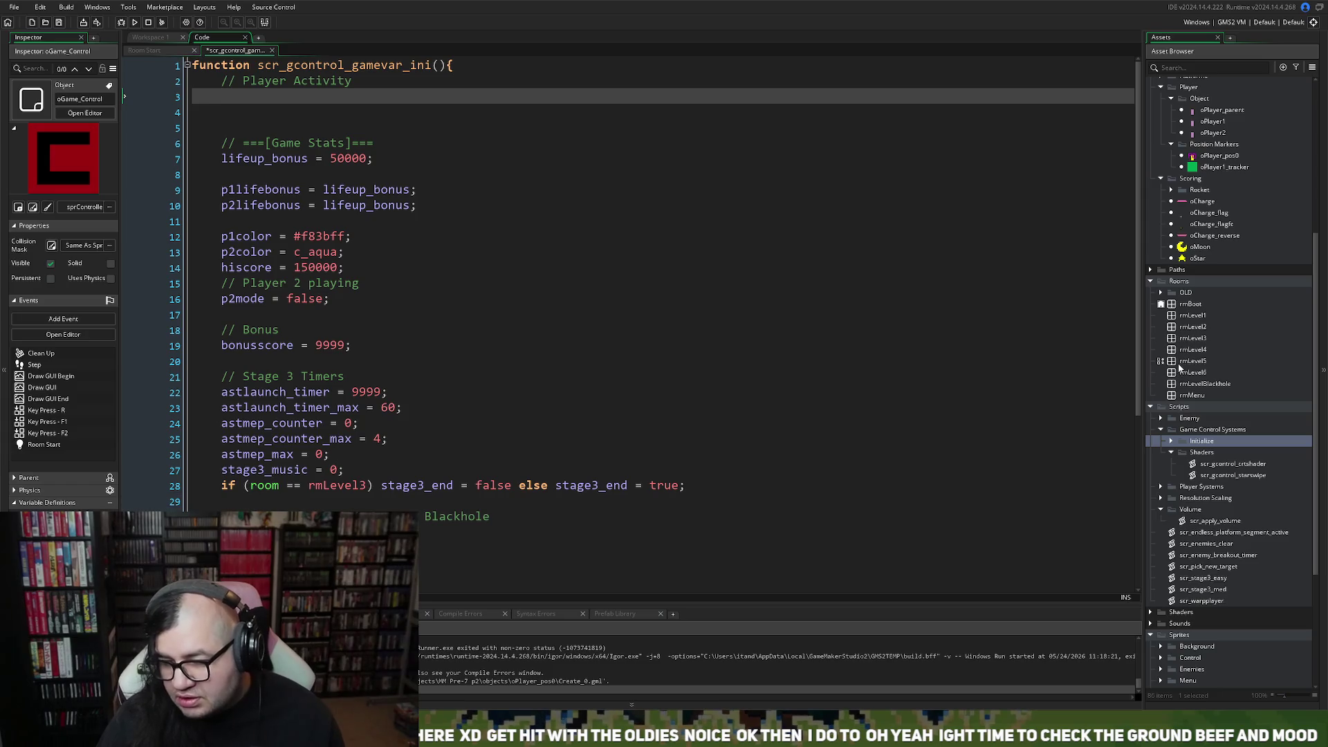
{"action": "scroll", "coordinate": [1192, 325], "scroll_direction": "up", "scroll_amount": 5}
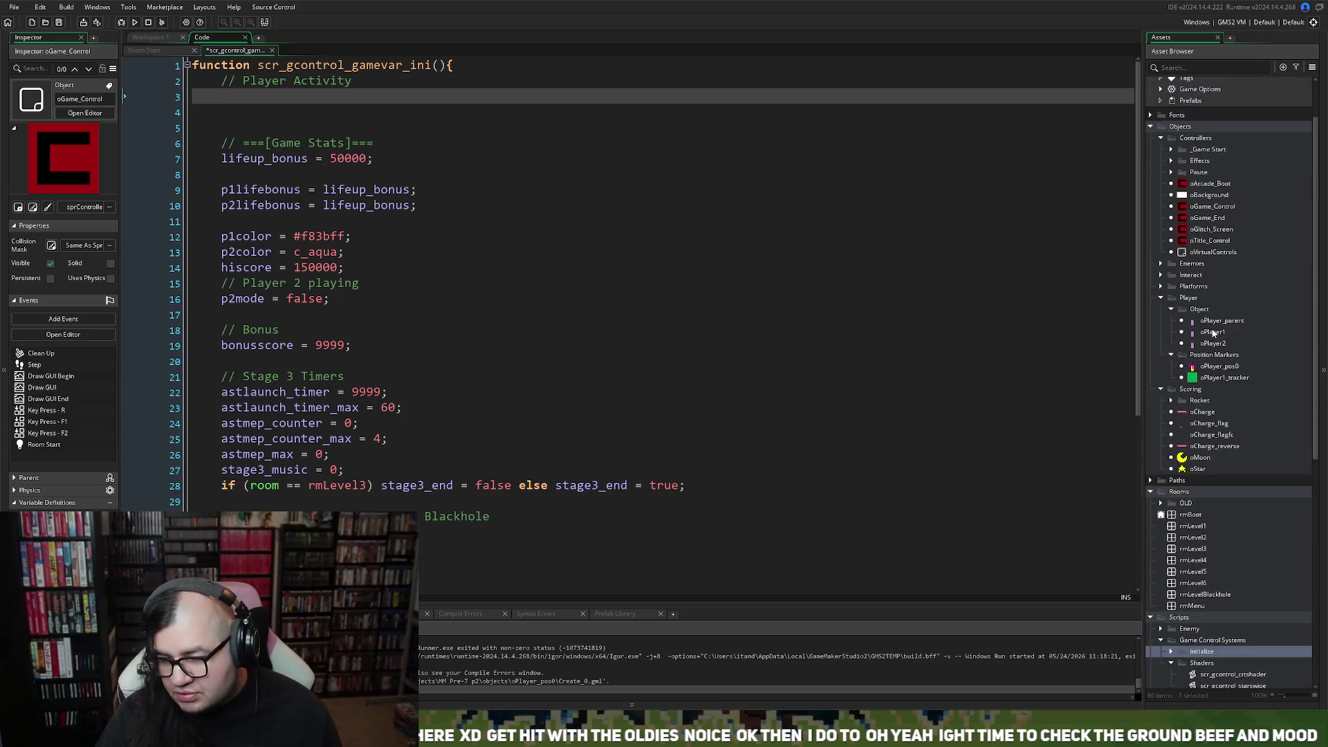
Open oGame_Ini from the _Game Start folder and maximise its Create event code.
{"action": "left_click", "coordinate": [1171, 191]}
{"action": "double_click", "coordinate": [1215, 202]}
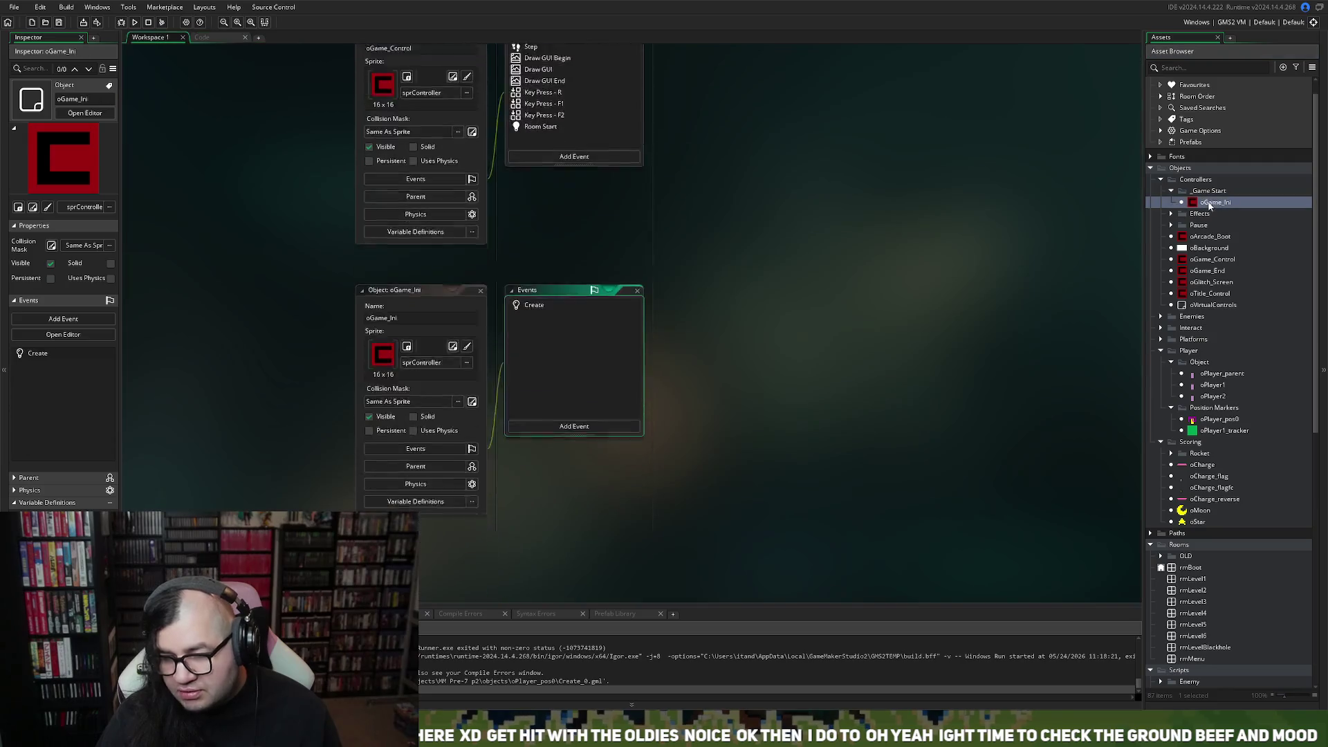
{"action": "double_click", "coordinate": [530, 222]}
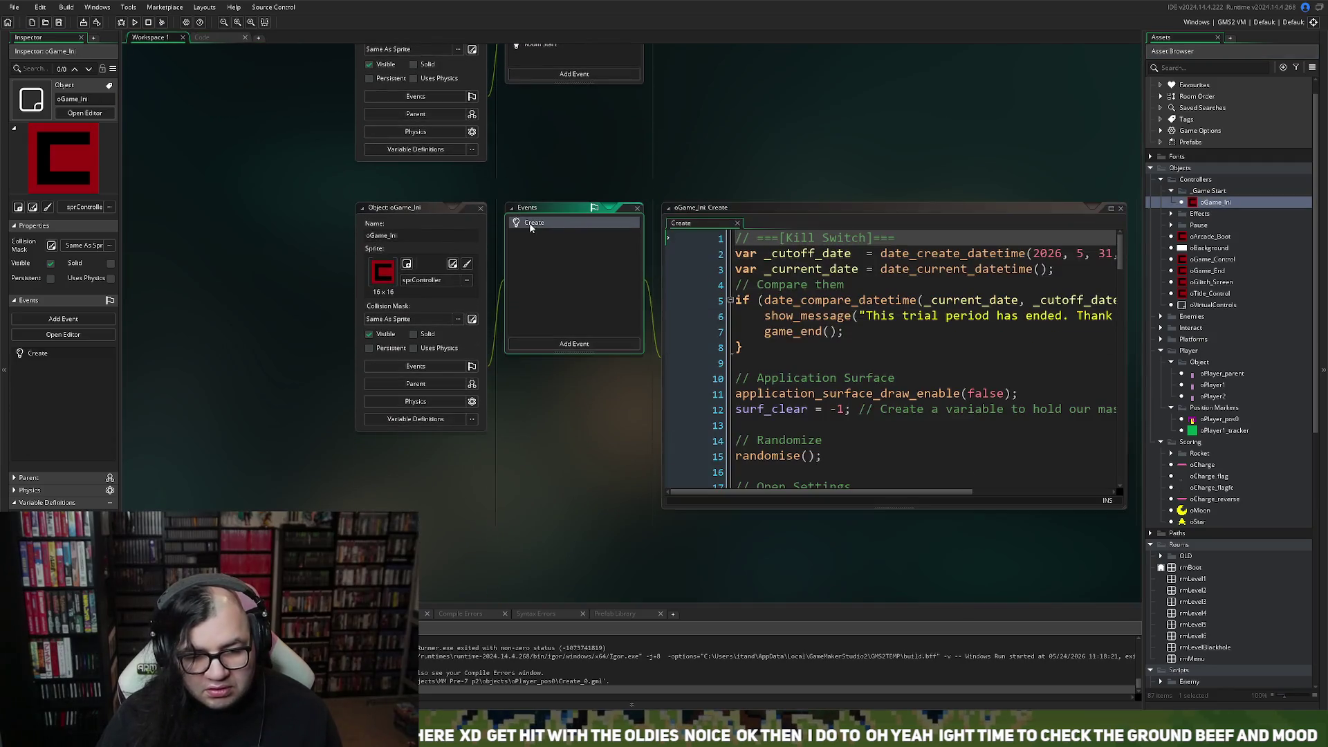
{"action": "left_click", "coordinate": [829, 212]}
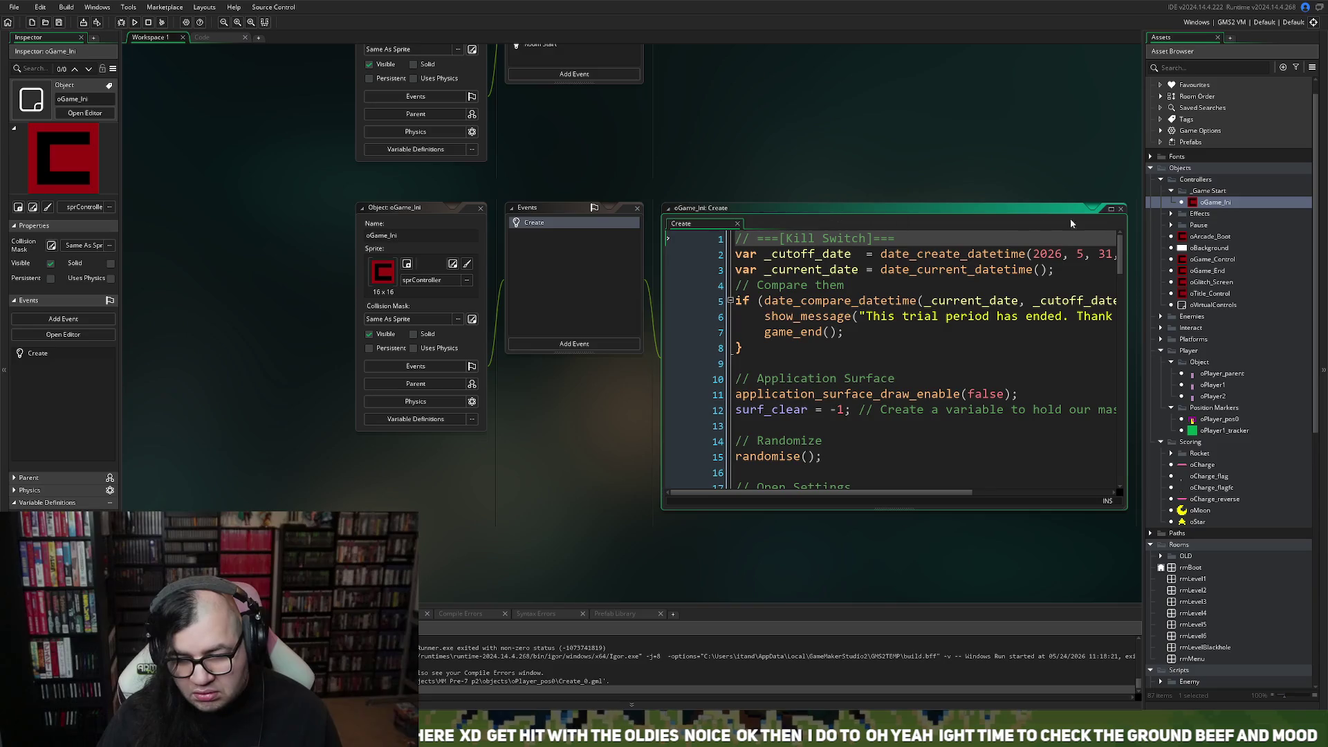
{"action": "left_click", "coordinate": [1109, 210]}
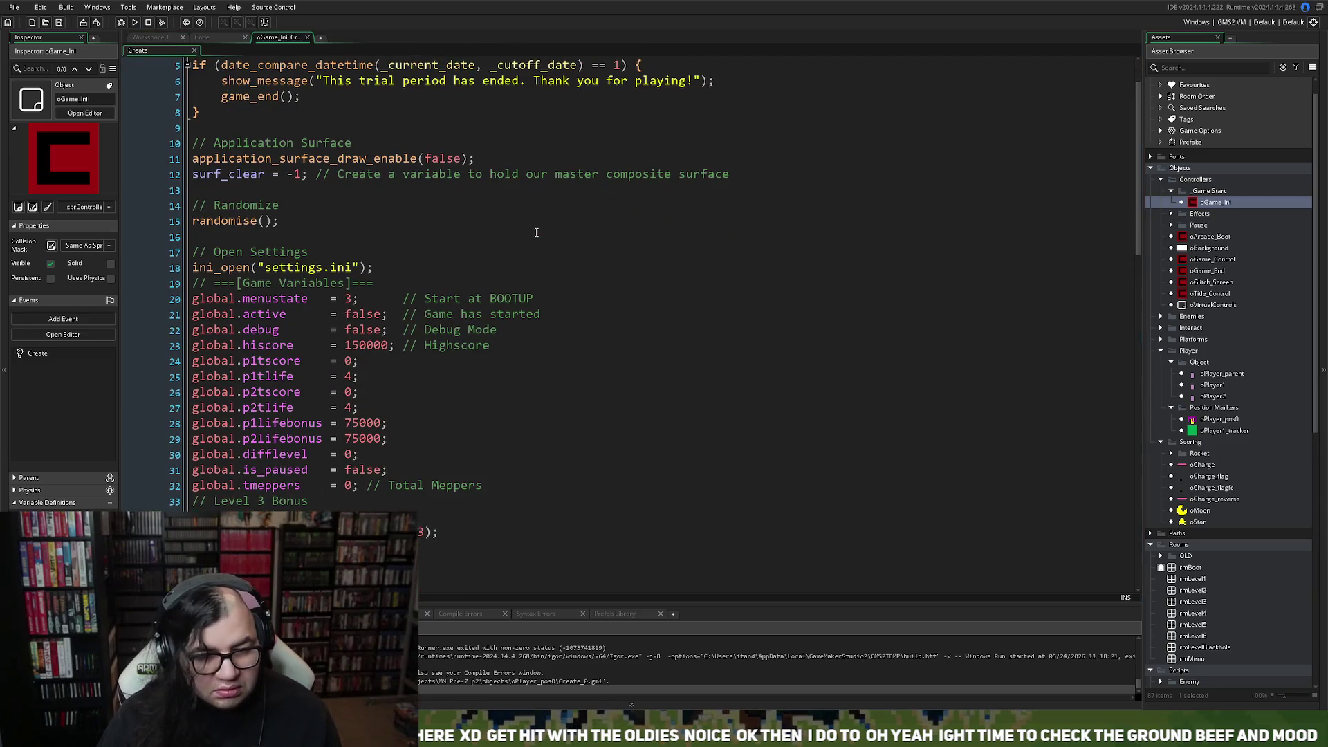
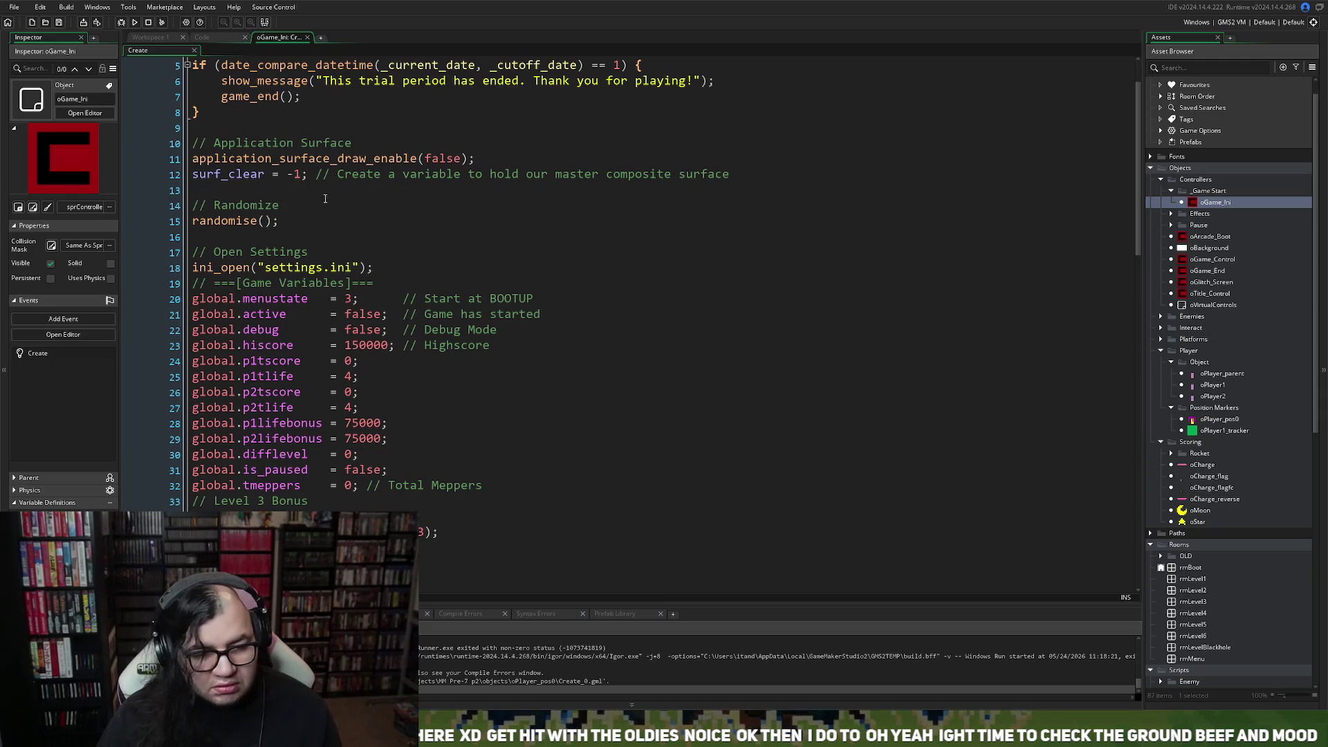
Comment the p1tscore and p1tlife lines as 'Total Score for P1' and 'Total Lives for P1'.
{"action": "scroll", "coordinate": [329, 223], "scroll_direction": "down", "scroll_amount": 4}
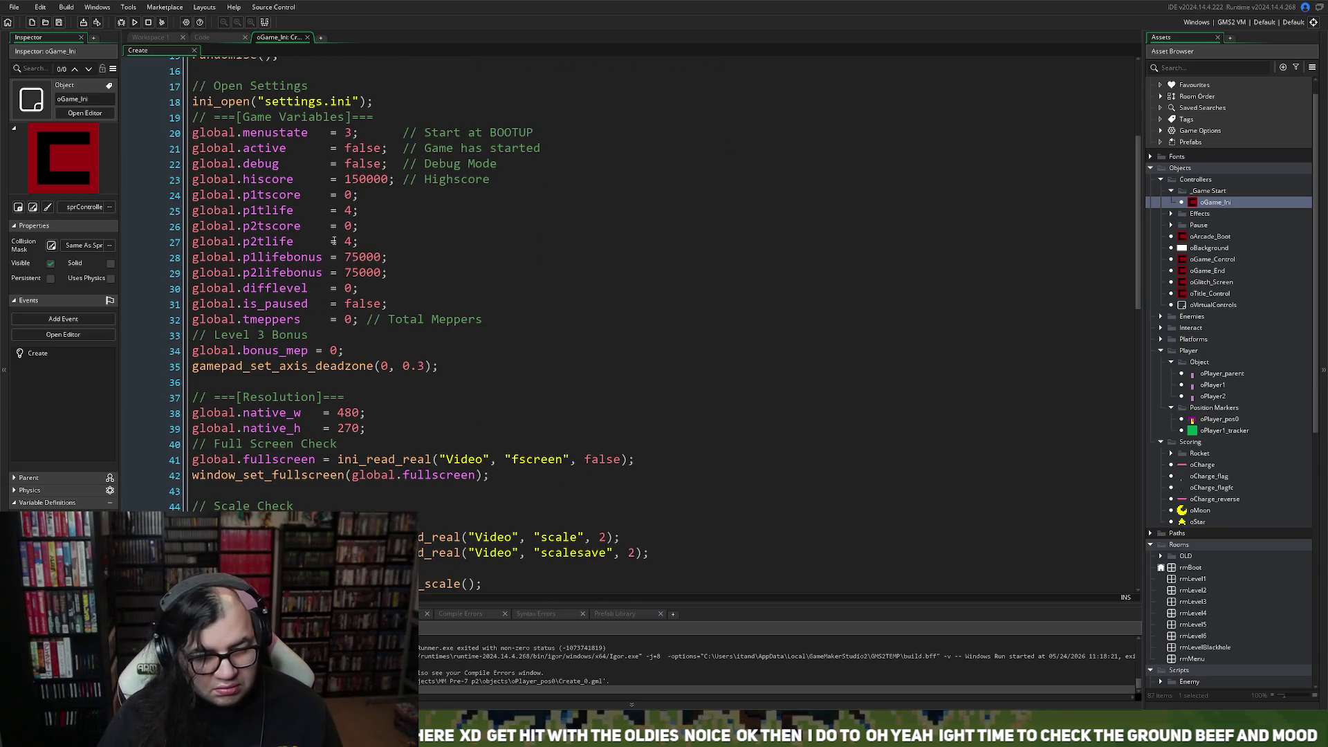
{"action": "left_click", "coordinate": [421, 197]}
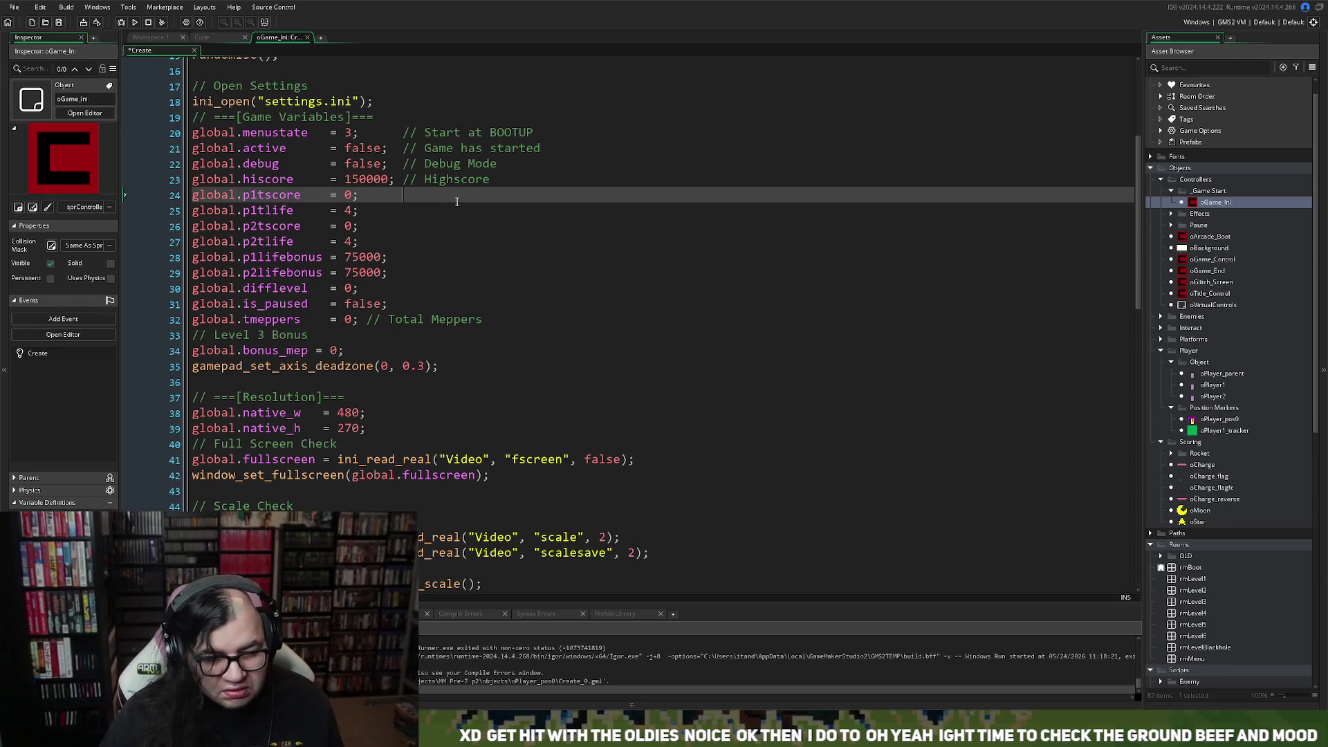
{"action": "key", "text": "BackSpace"}
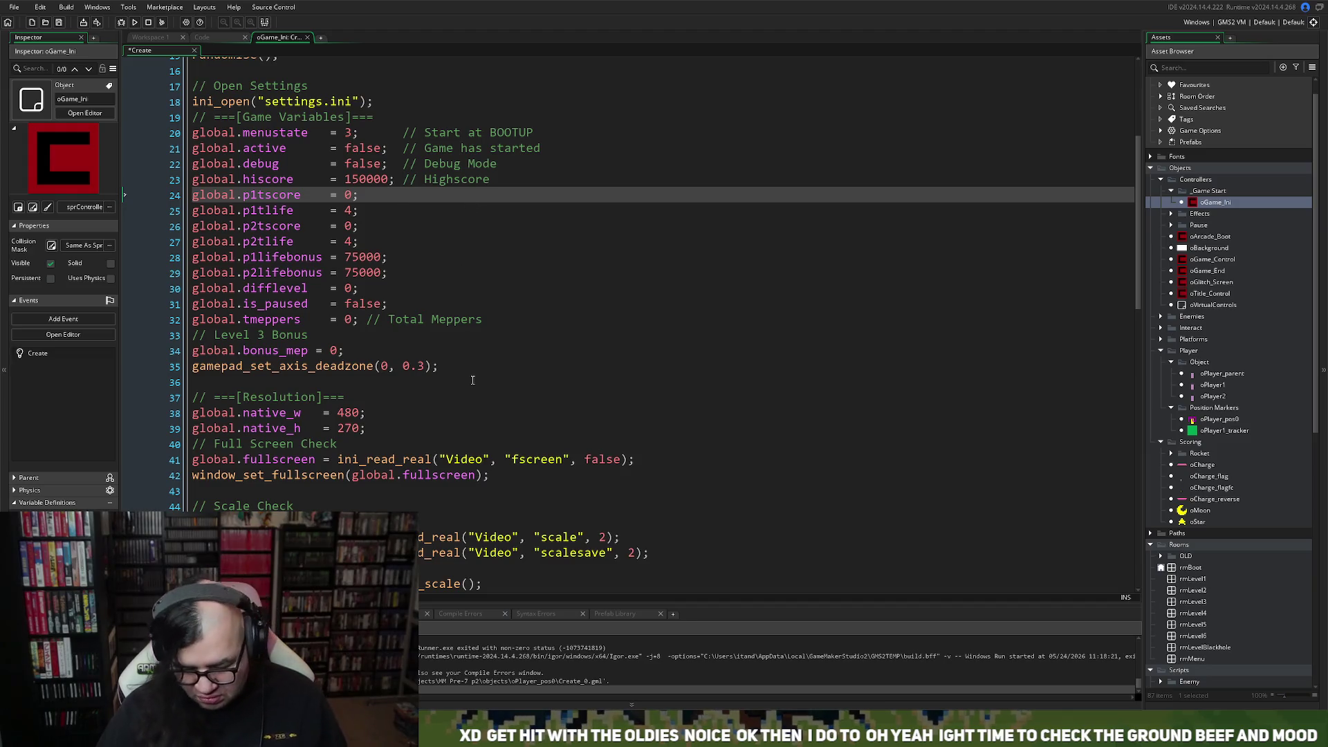
{"action": "type", "text": "      // Total Highs"}
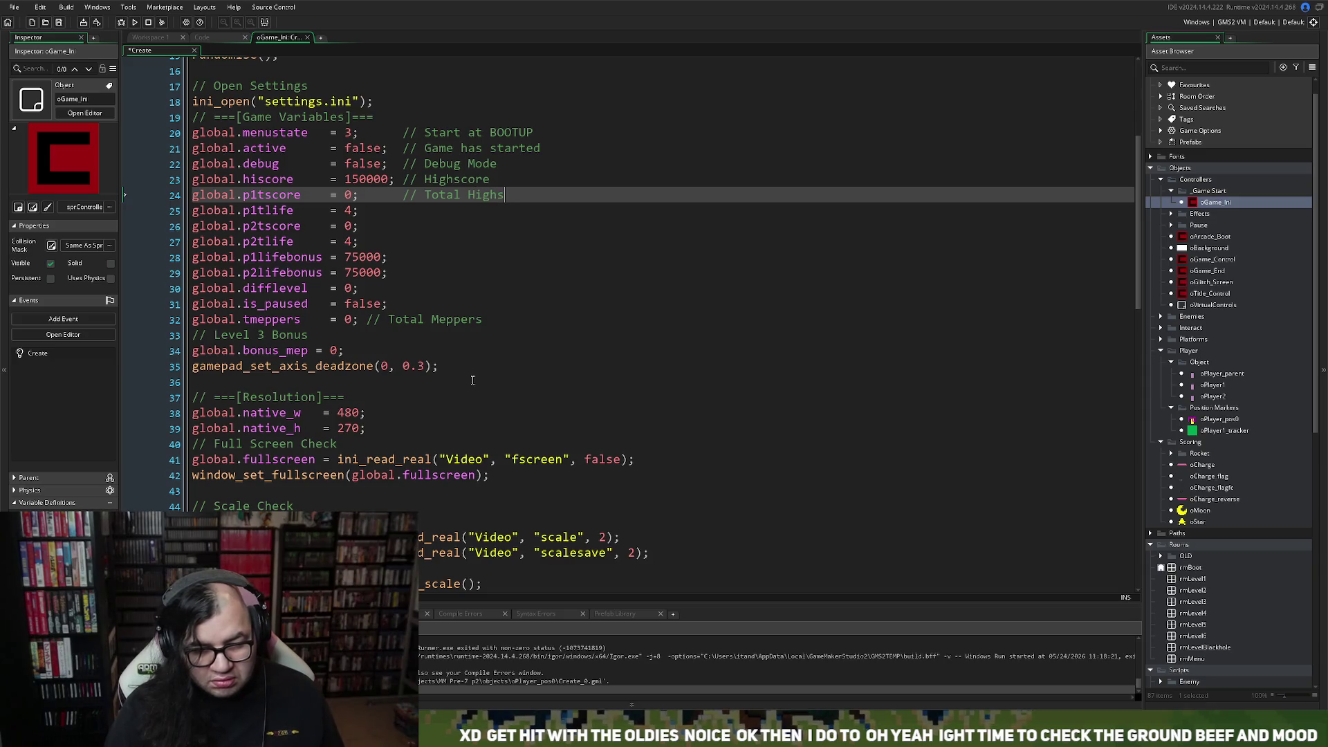
{"action": "type", "text": "core"}
{"action": "key", "text": "BackSpace"}
{"action": "key", "text": "BackSpace"}
{"action": "key", "text": "BackSpace"}
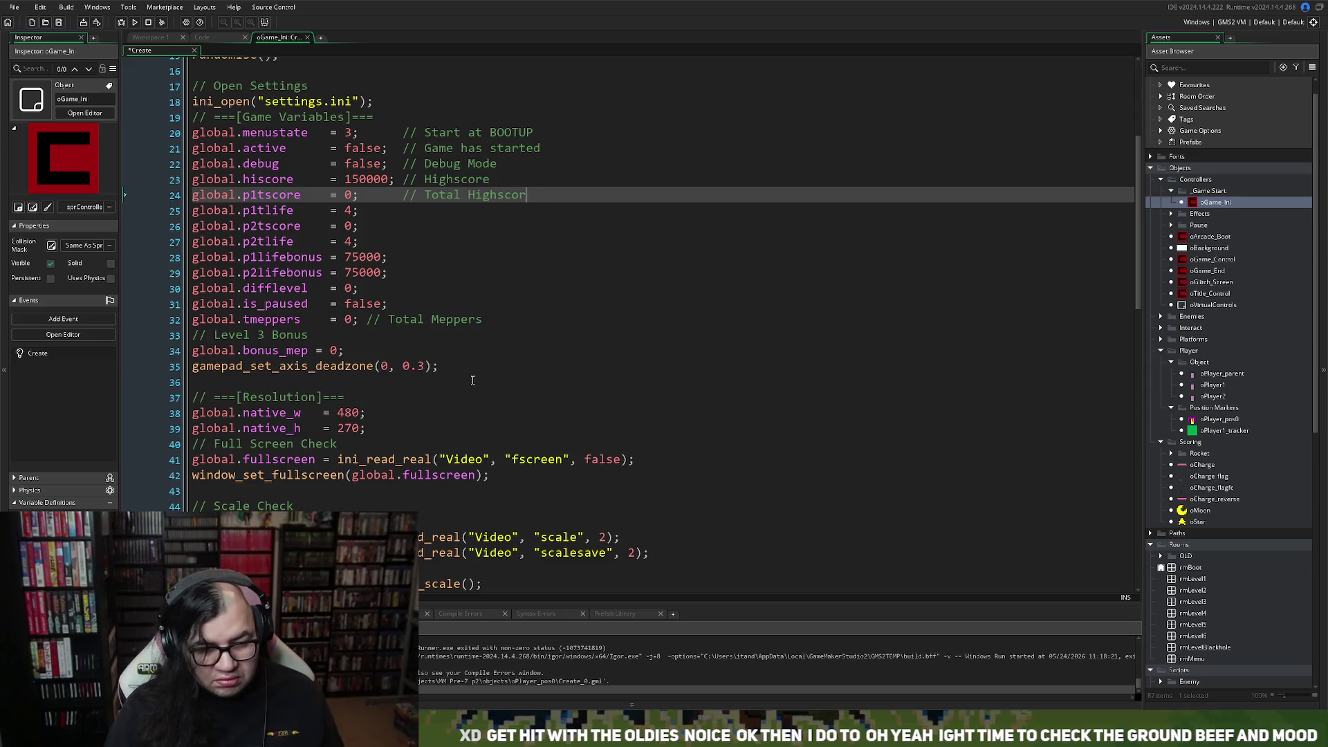
{"action": "type", "text": "Score for P1"}
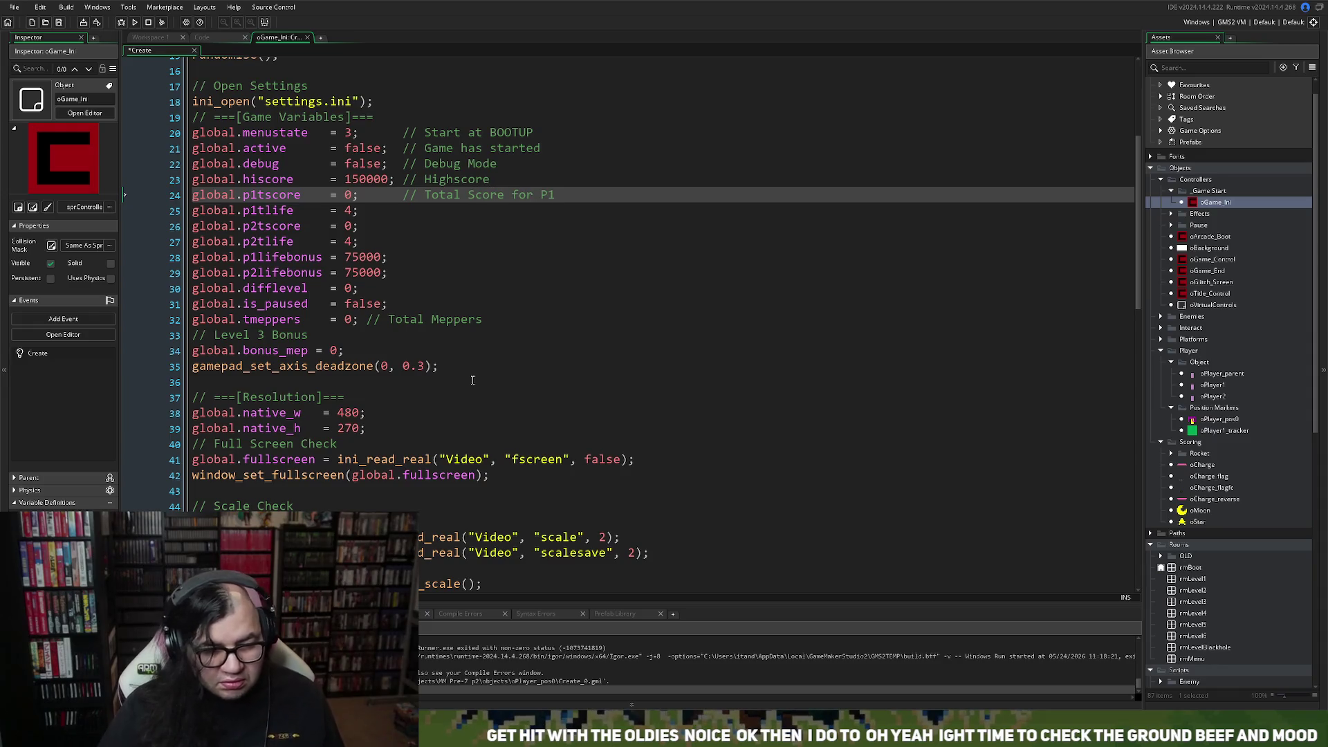
{"action": "left_click", "coordinate": [422, 210]}
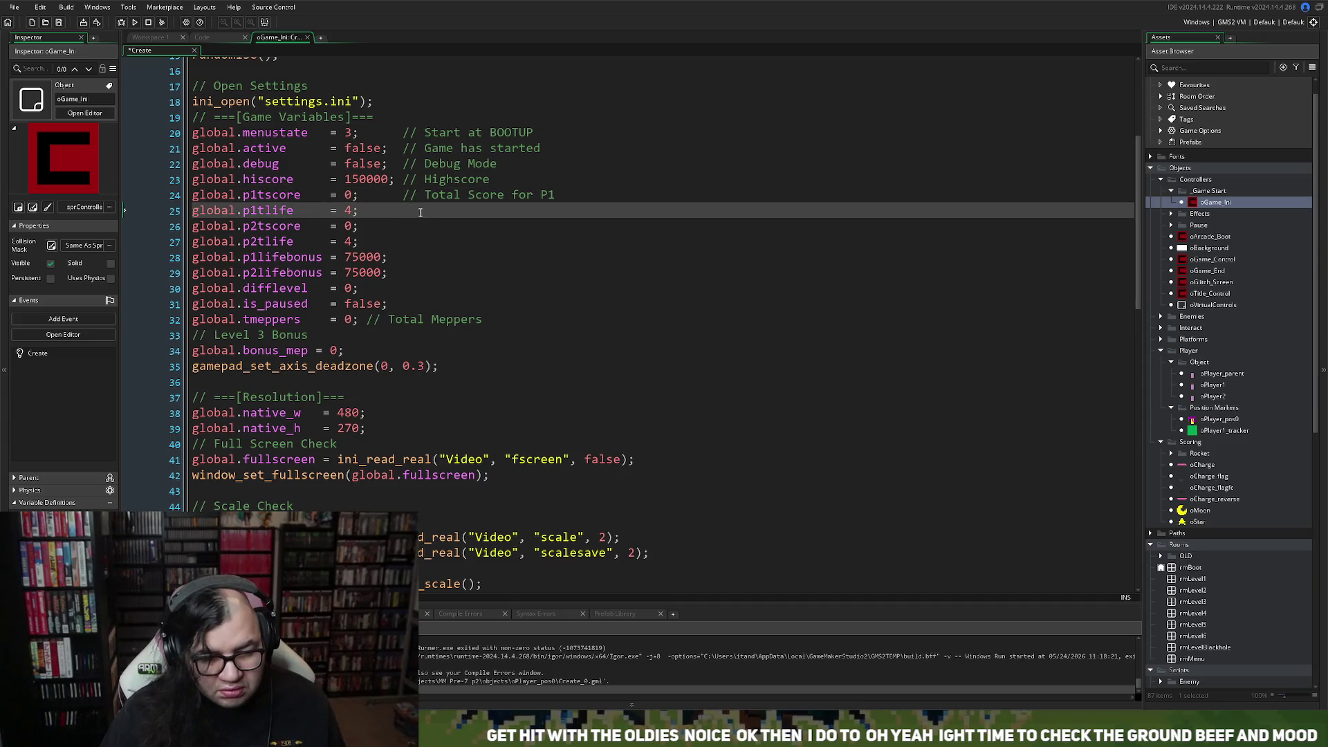
{"action": "type", "text": "      //"}
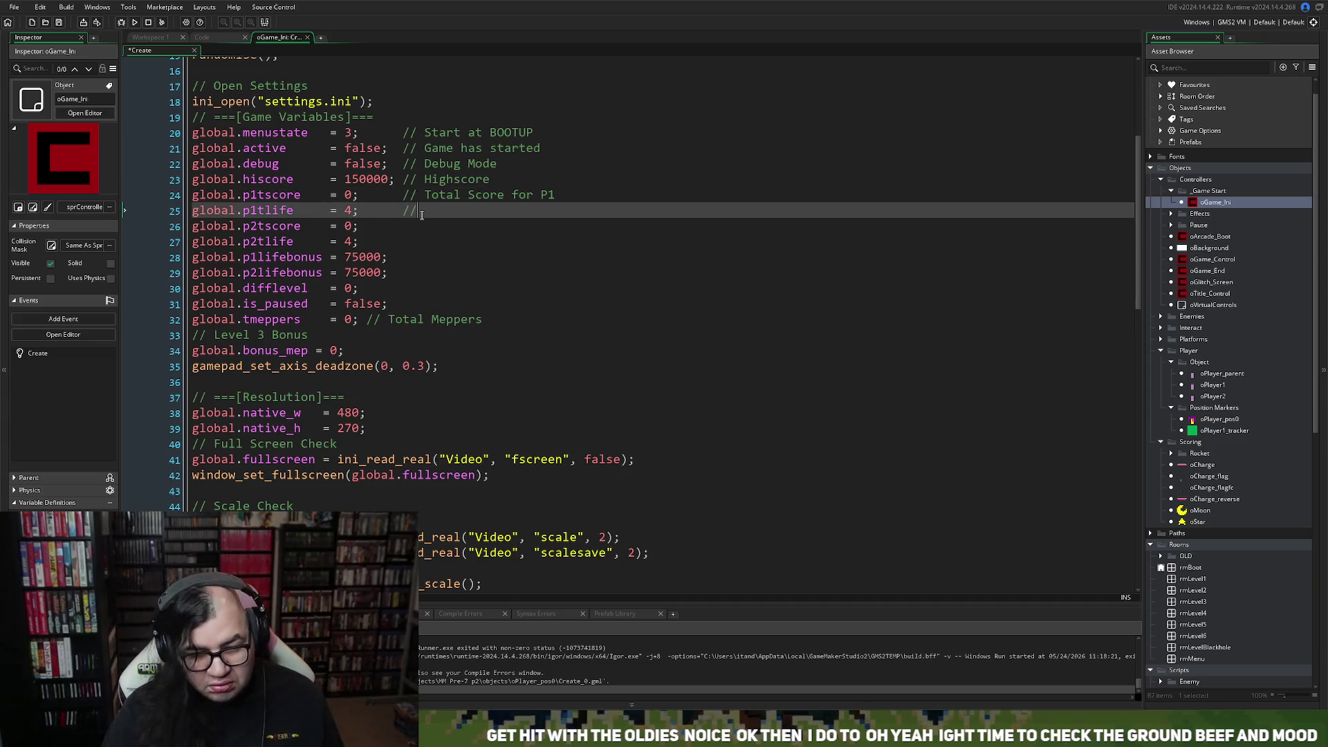
{"action": "type", "text": " TOtal"}
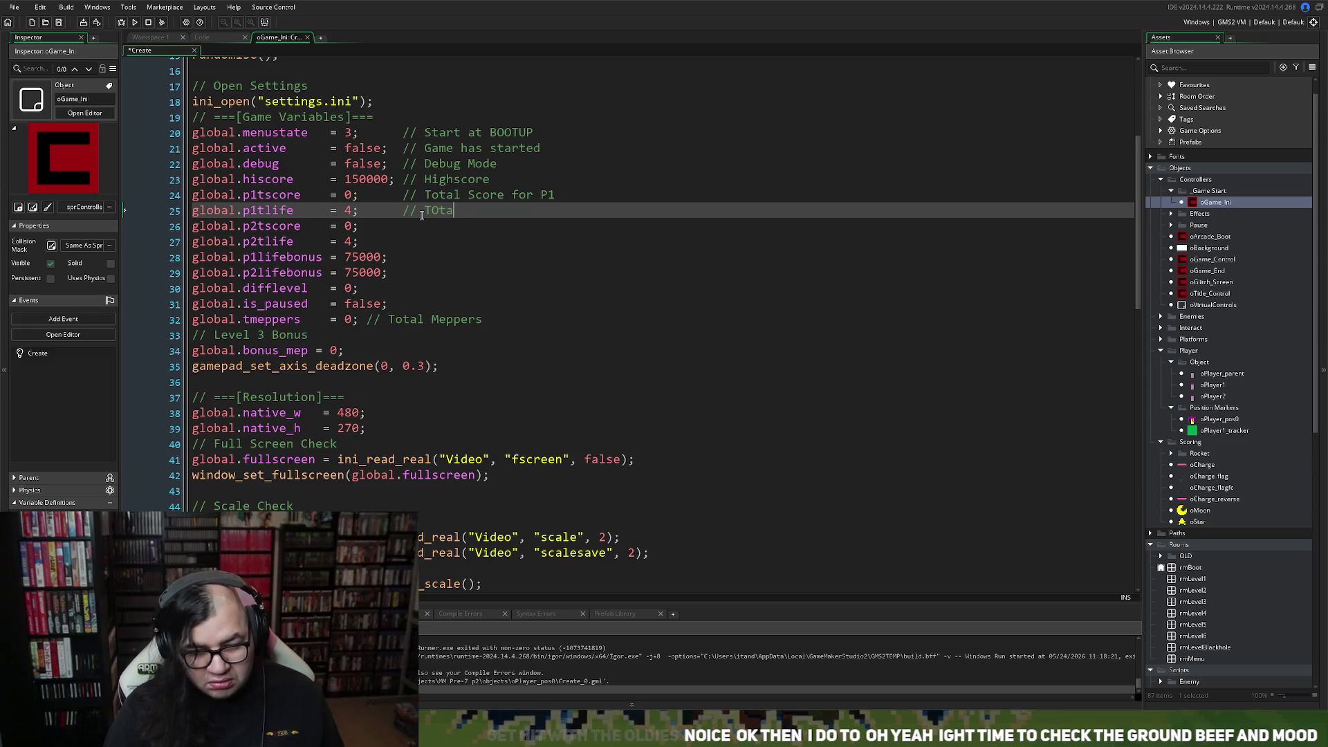
{"action": "key", "text": "BackSpace"}
{"action": "key", "text": "BackSpace"}
{"action": "key", "text": "BackSpace"}
{"action": "type", "text": "otal L"}
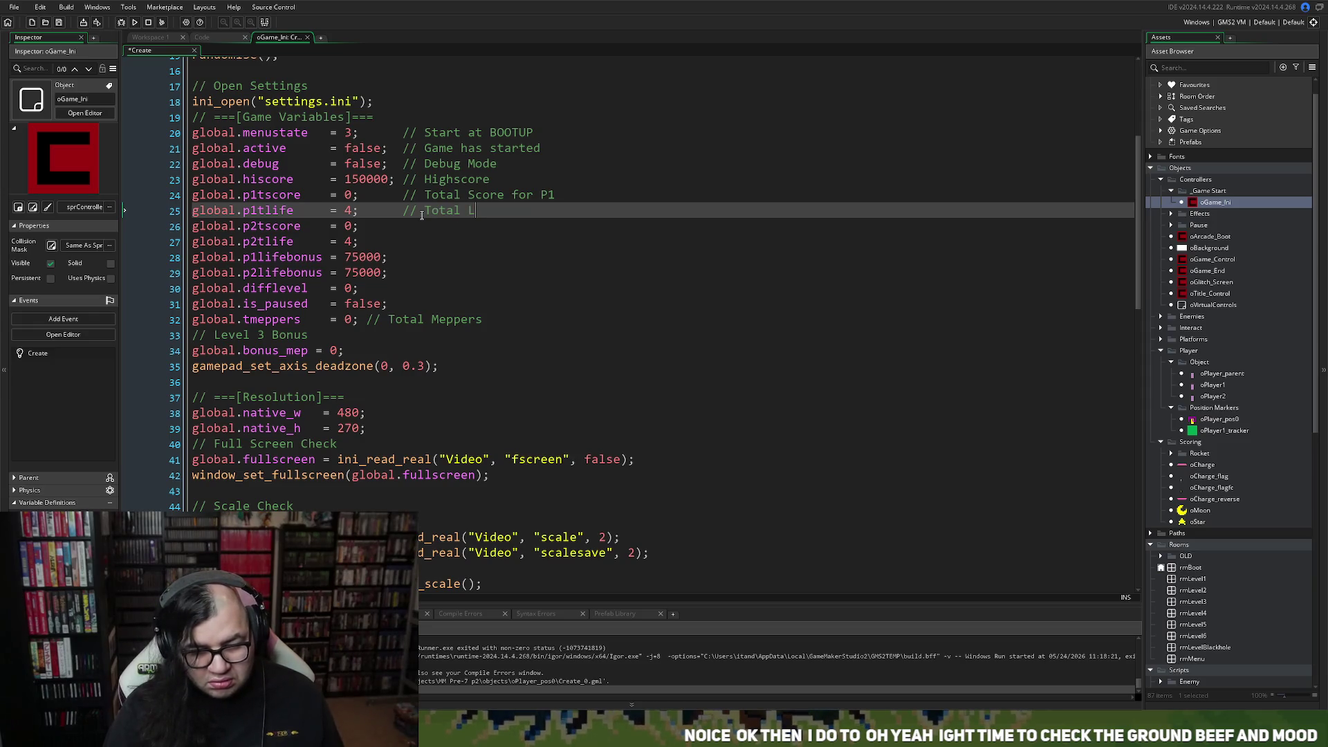
{"action": "type", "text": "ives "}
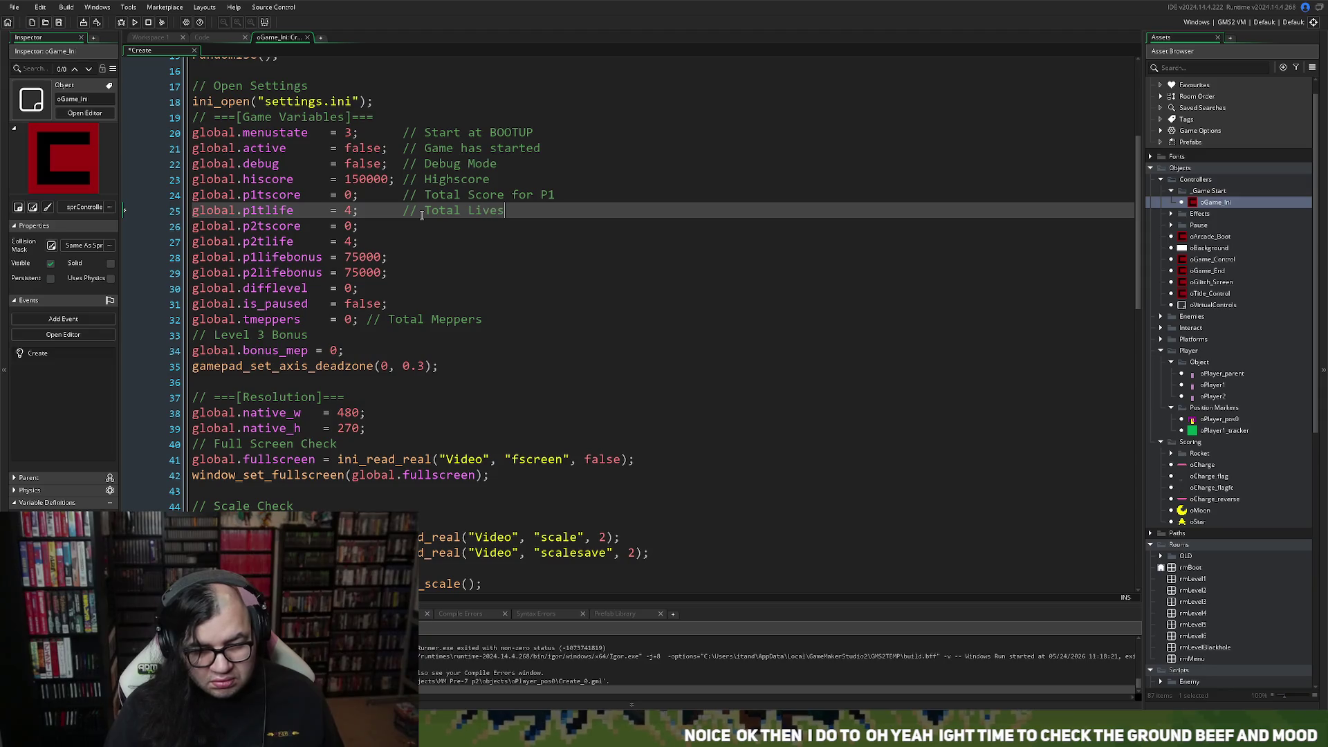
{"action": "type", "text": "for "}
{"action": "type", "text": "P1"}
Comment the p2tscore and p2tlife lines as 'Total Score for P2' and 'Total Lives for P2'.
{"action": "left_click", "coordinate": [430, 231]}
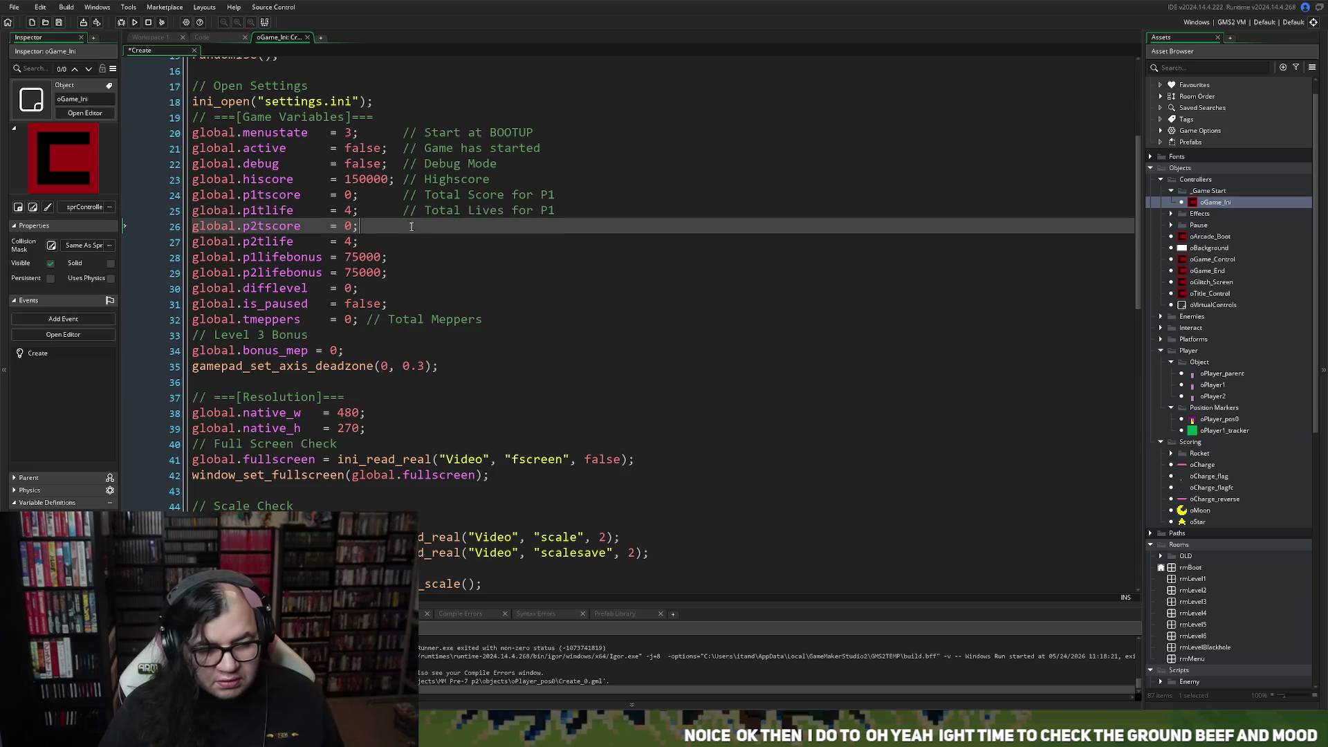
{"action": "left_click", "coordinate": [566, 197]}
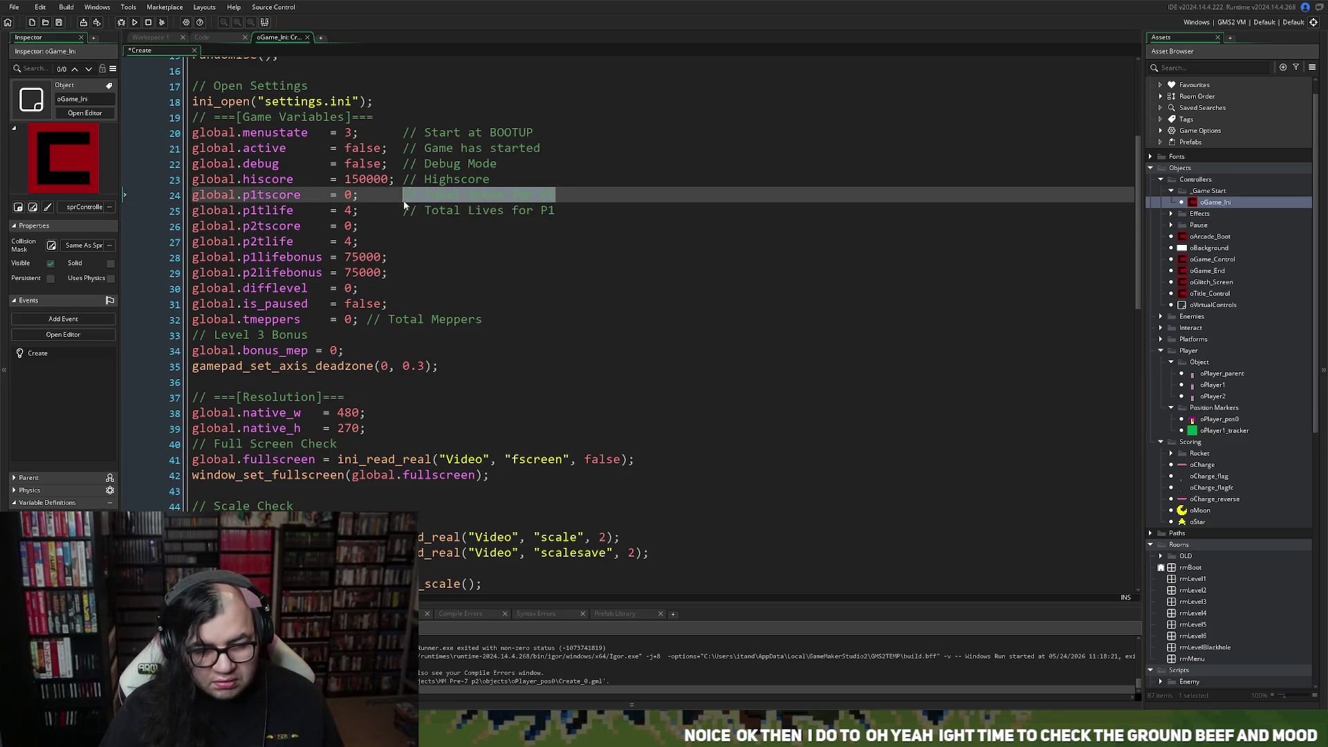
{"action": "left_click", "coordinate": [397, 231]}
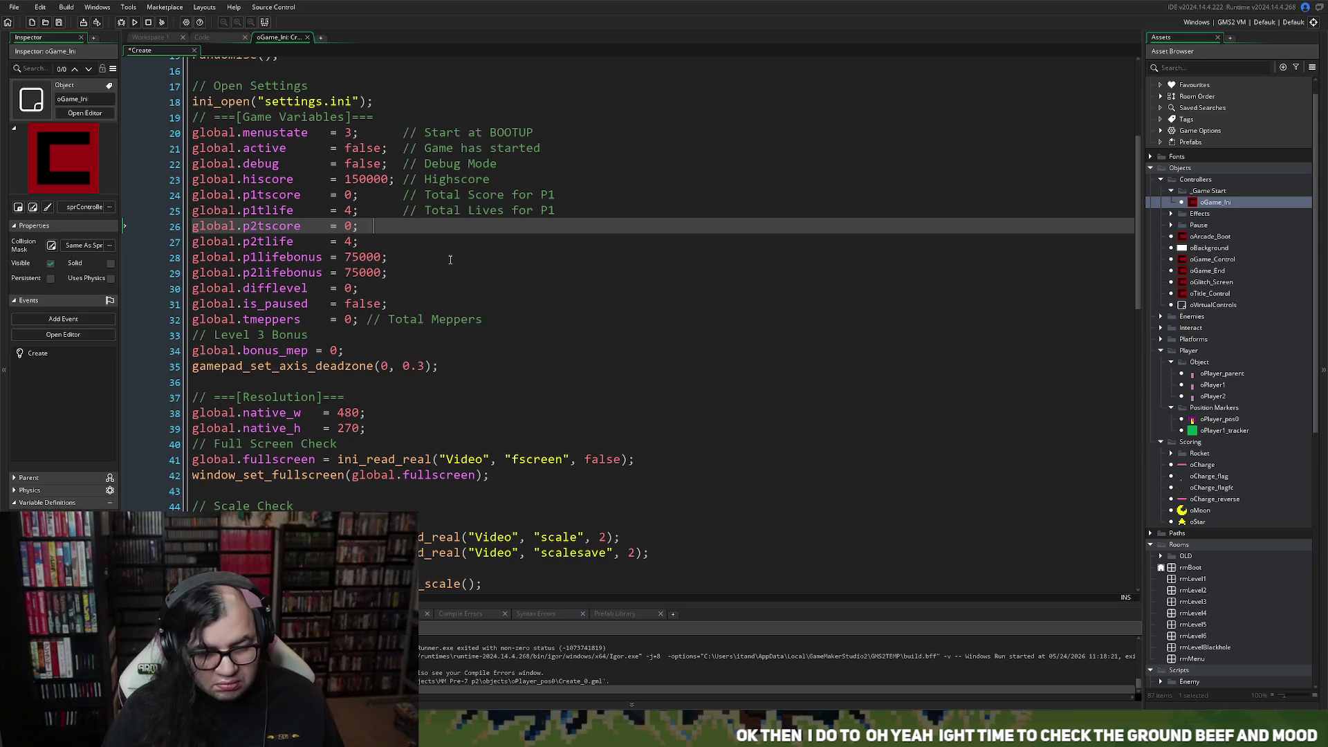
{"action": "type", "text": "      // Total Score for P2"}
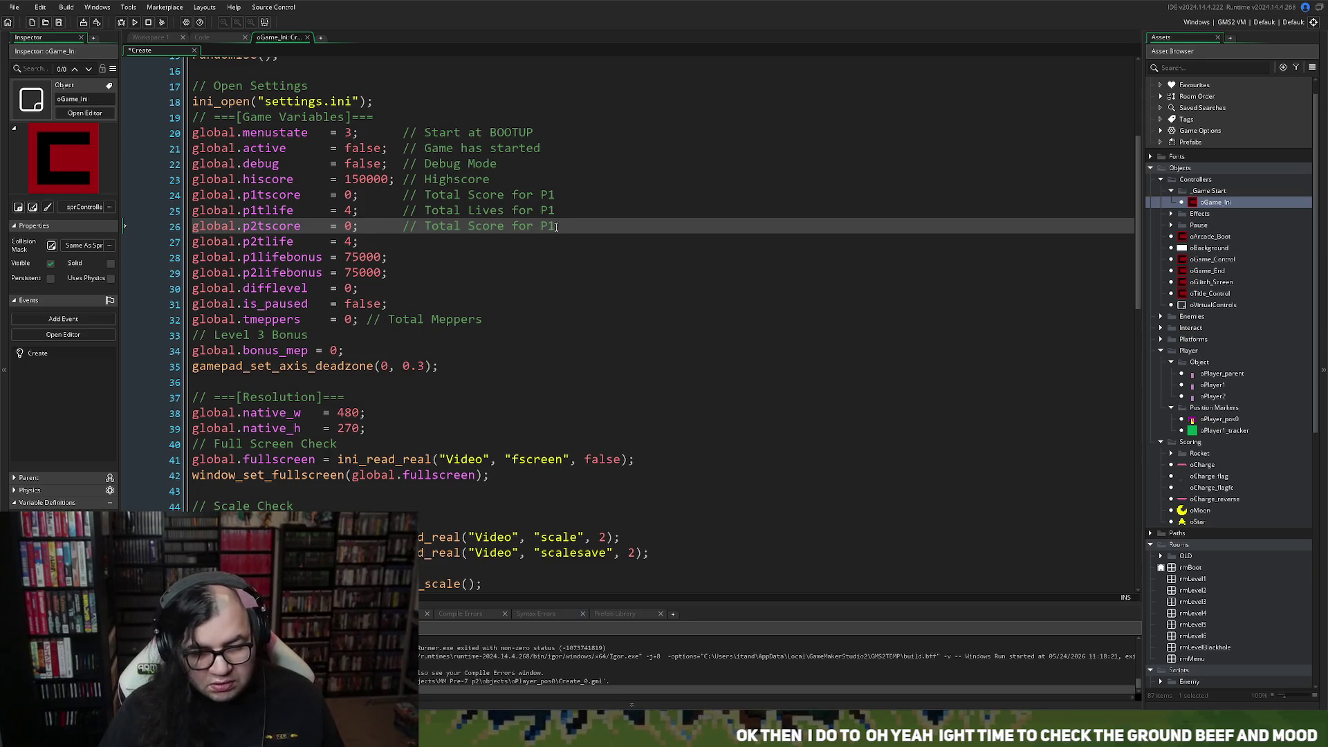
{"action": "left_click_drag", "start_coordinate": [555, 211], "coordinate": [408, 223]}
{"action": "left_click", "coordinate": [441, 243]}
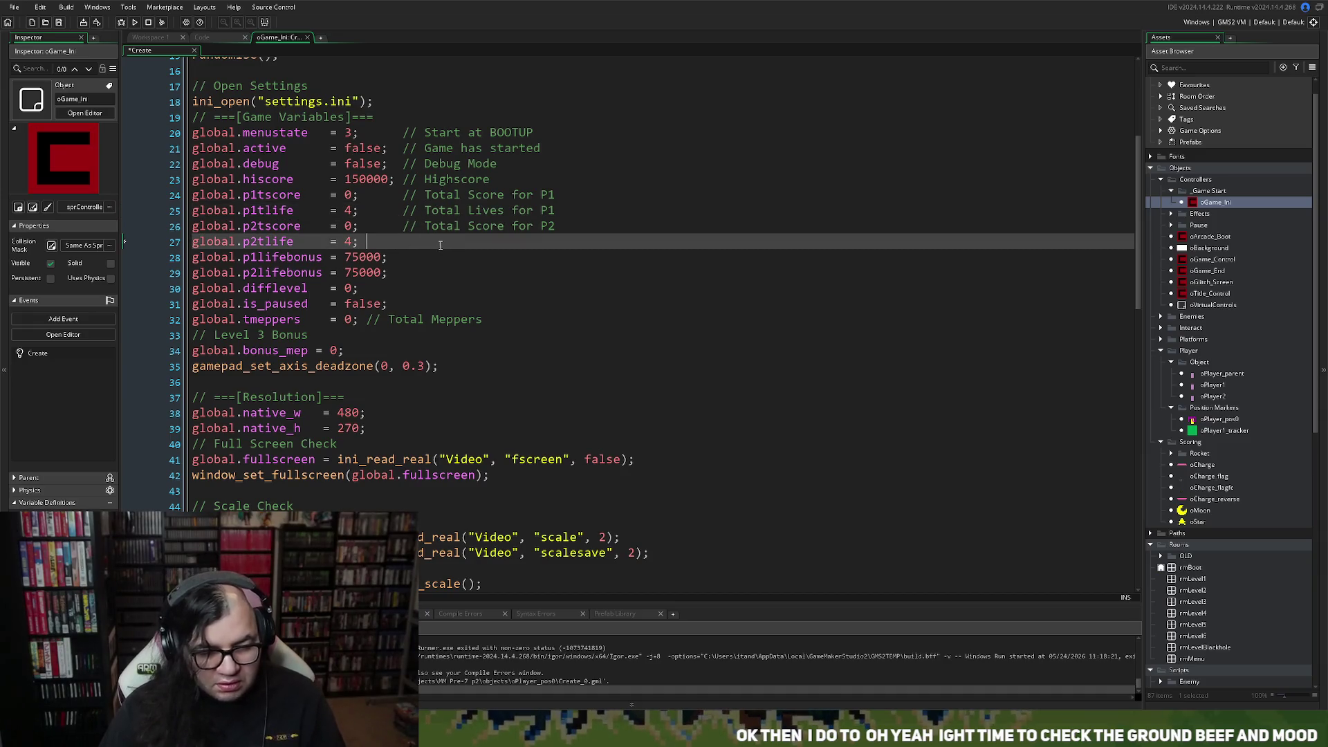
{"action": "key", "text": "BackSpace"}
{"action": "key", "text": "BackSpace"}
{"action": "key", "text": "BackSpace"}
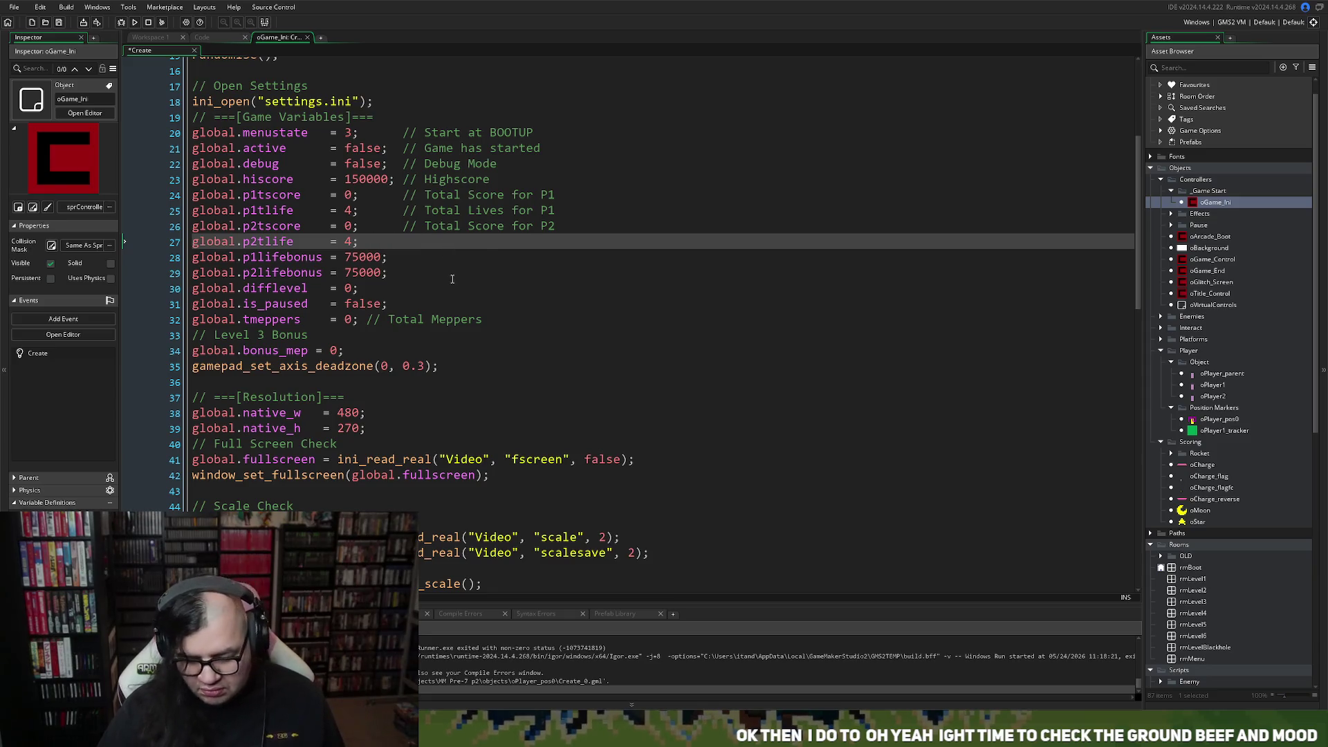
{"action": "type", "text": "// Total Lives for P1"}
{"action": "key", "text": "BackSpace"}
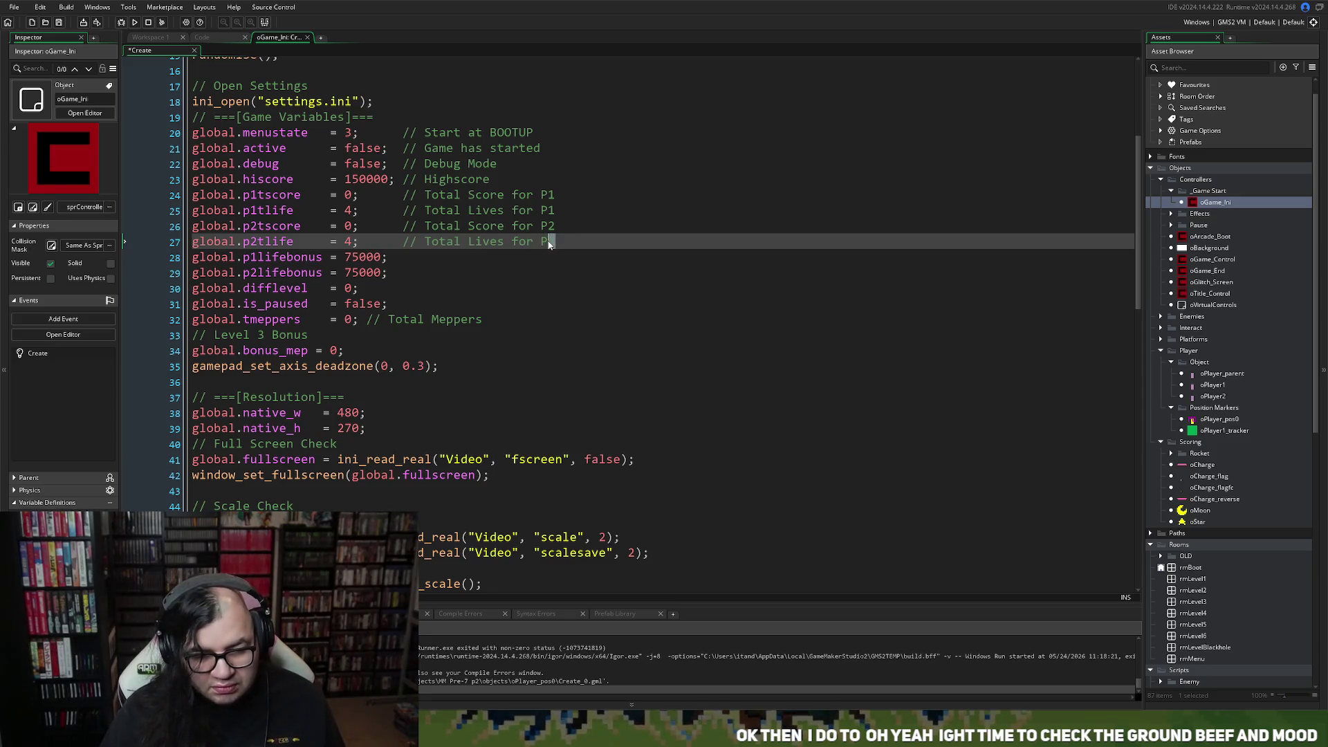
{"action": "type", "text": "2"}
{"action": "key", "text": "Down"}
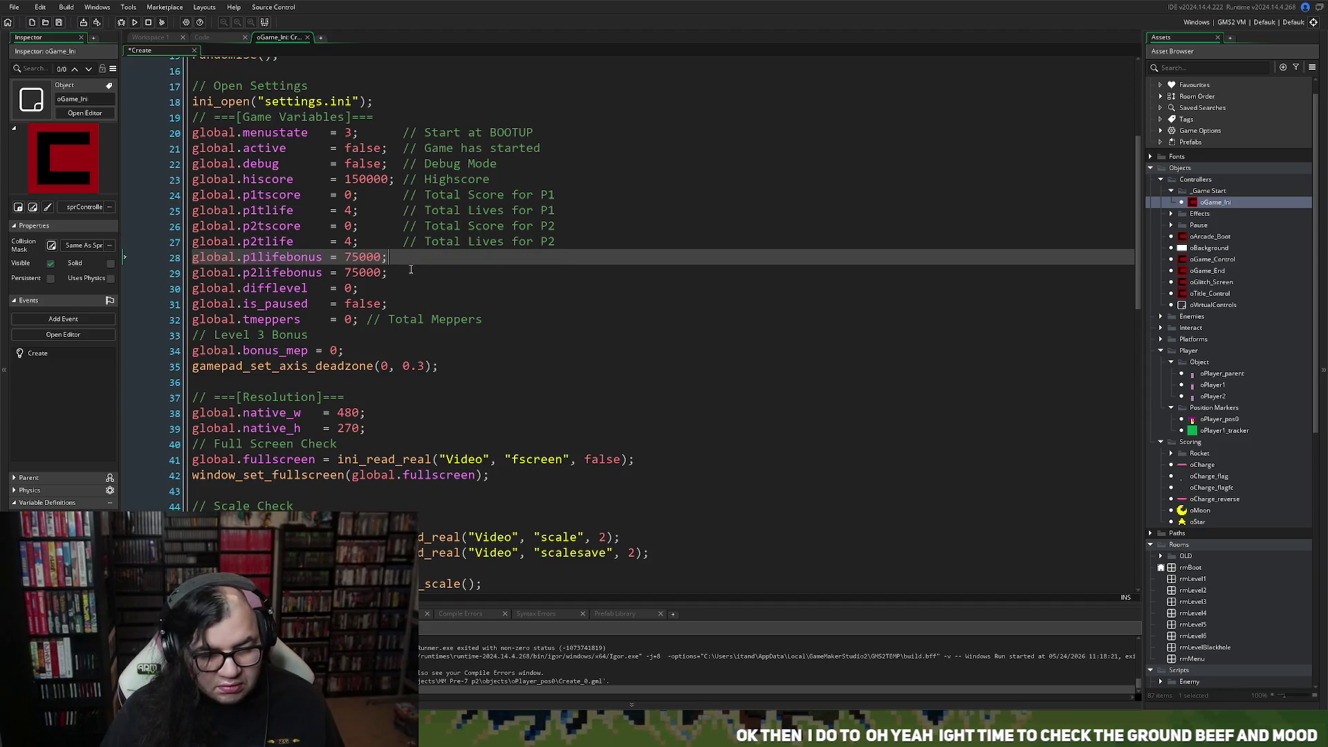
Change line 28's life bonus from 75000 to 50000 and comment lines 28–29 'Life Bonus for P1'.
{"action": "double_click", "coordinate": [361, 261]}
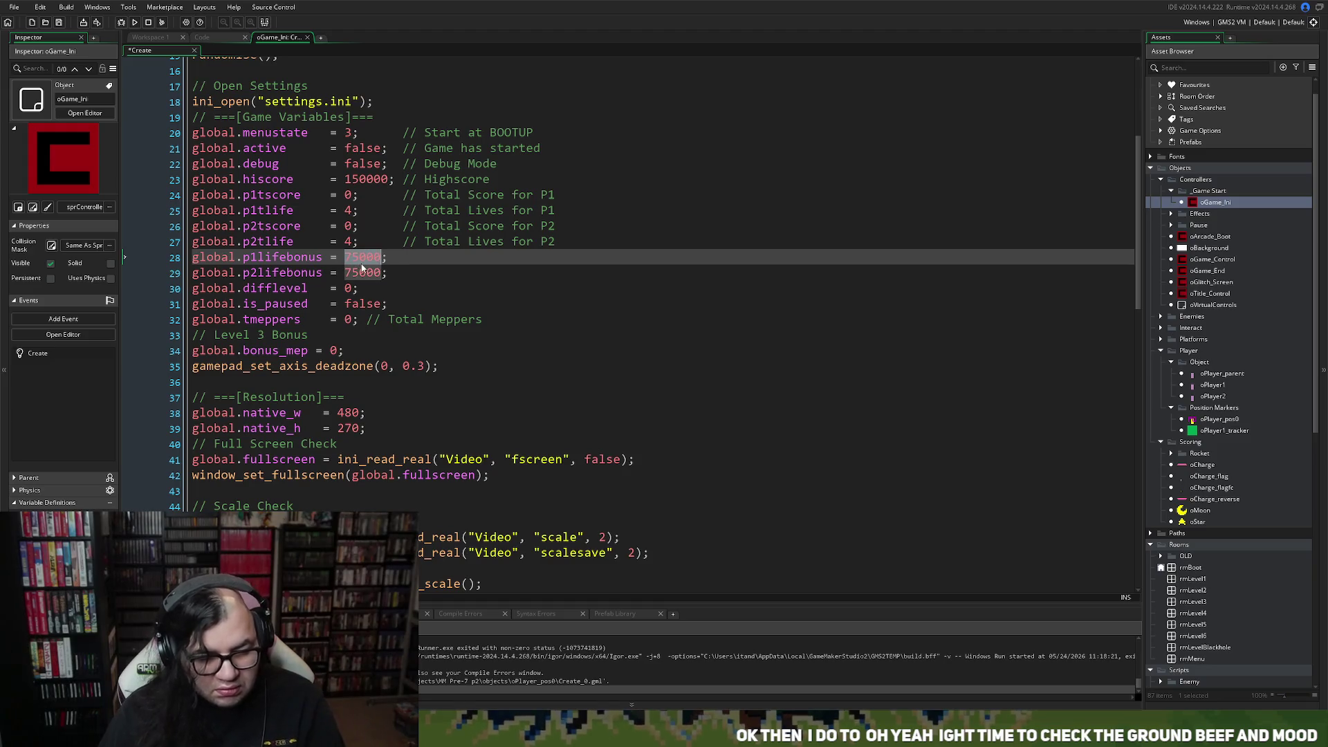
{"action": "type", "text": "5"}
{"action": "type", "text": "0000"}
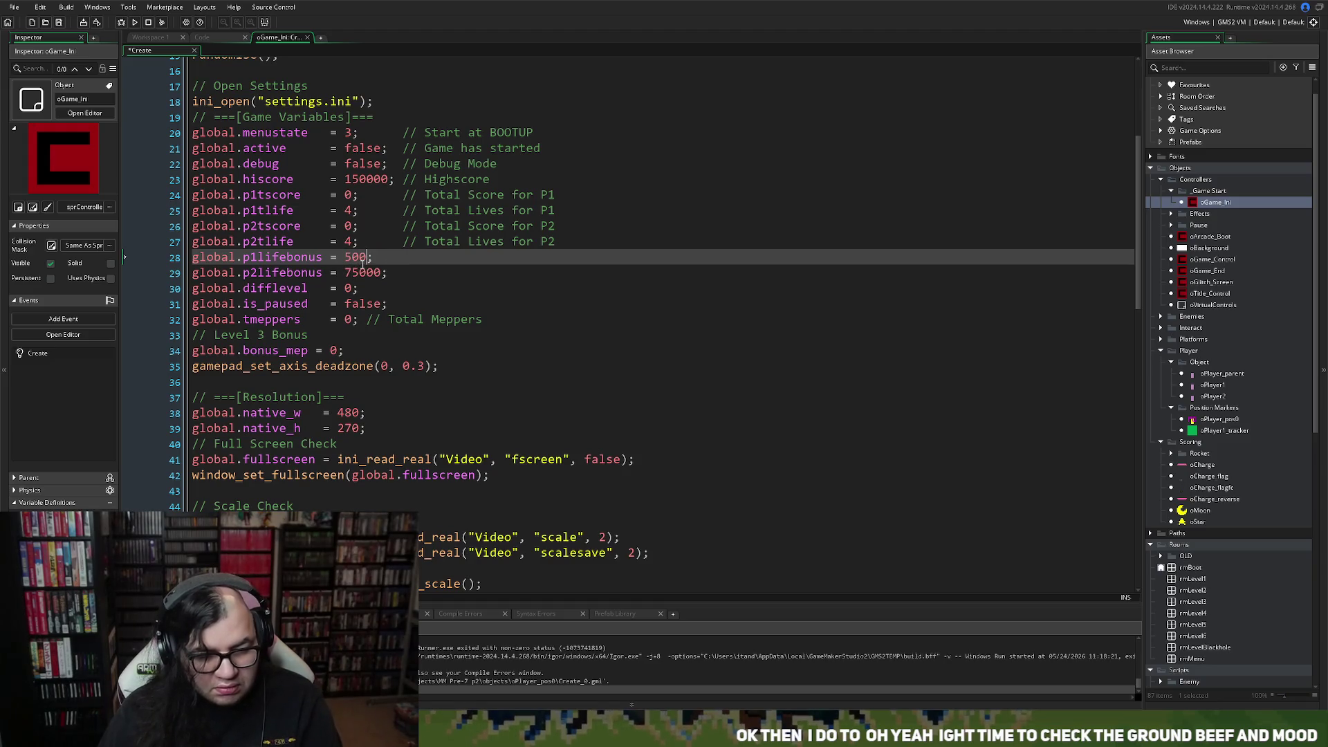
{"action": "double_click", "coordinate": [367, 271]}
{"action": "type", "text": "50000"}
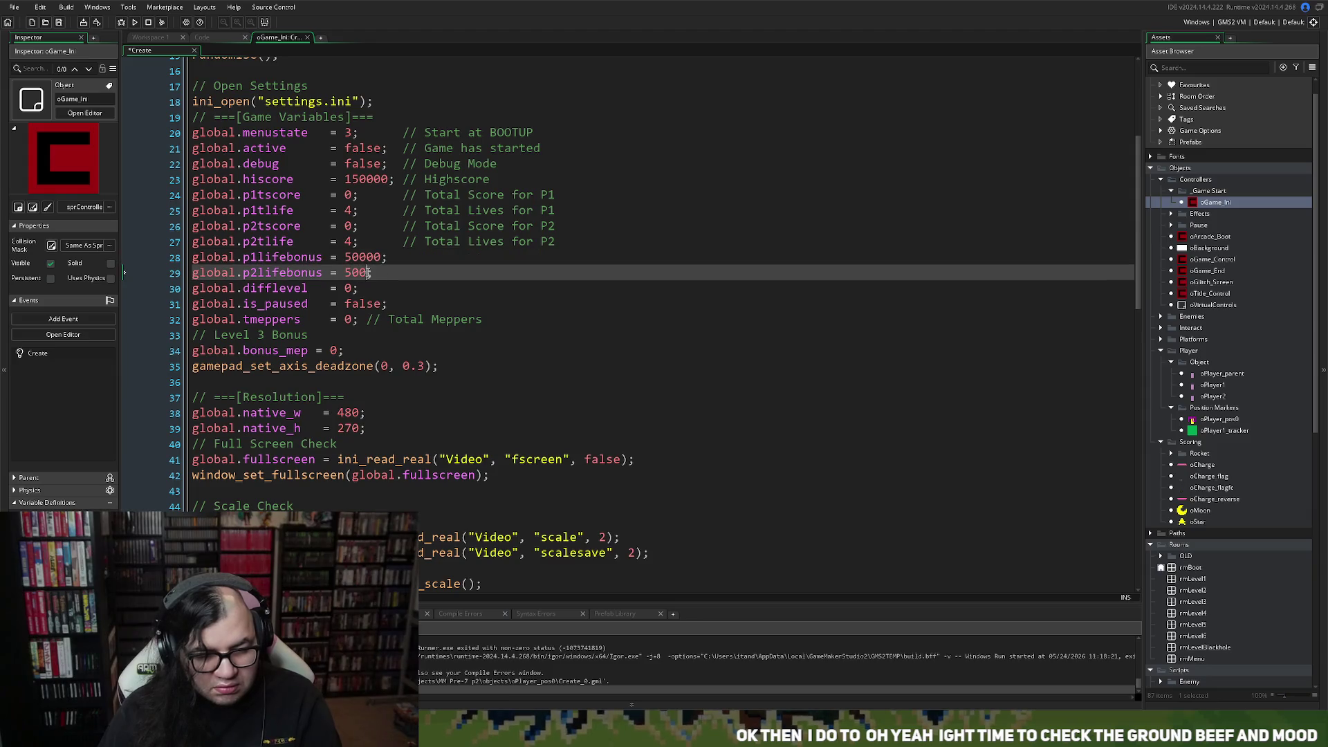
{"action": "left_click", "coordinate": [404, 260]}
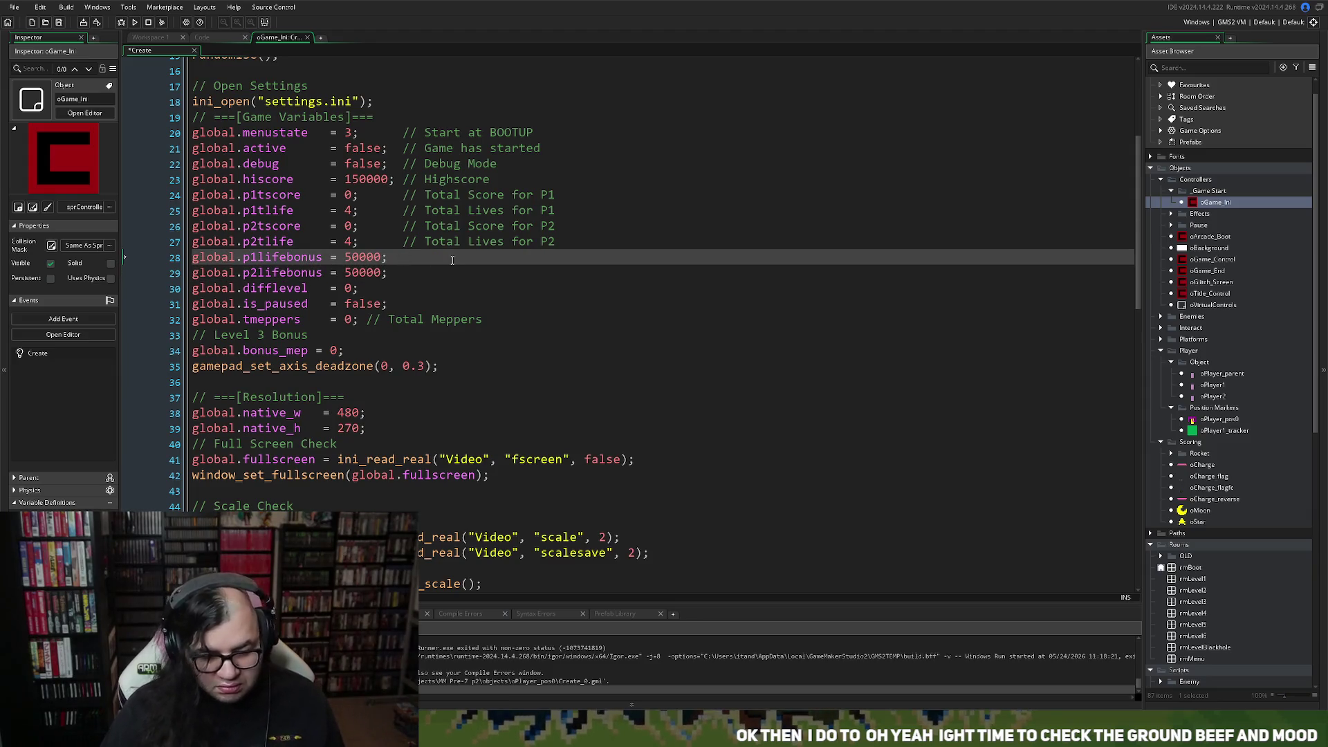
{"action": "type", "text": "  // "}
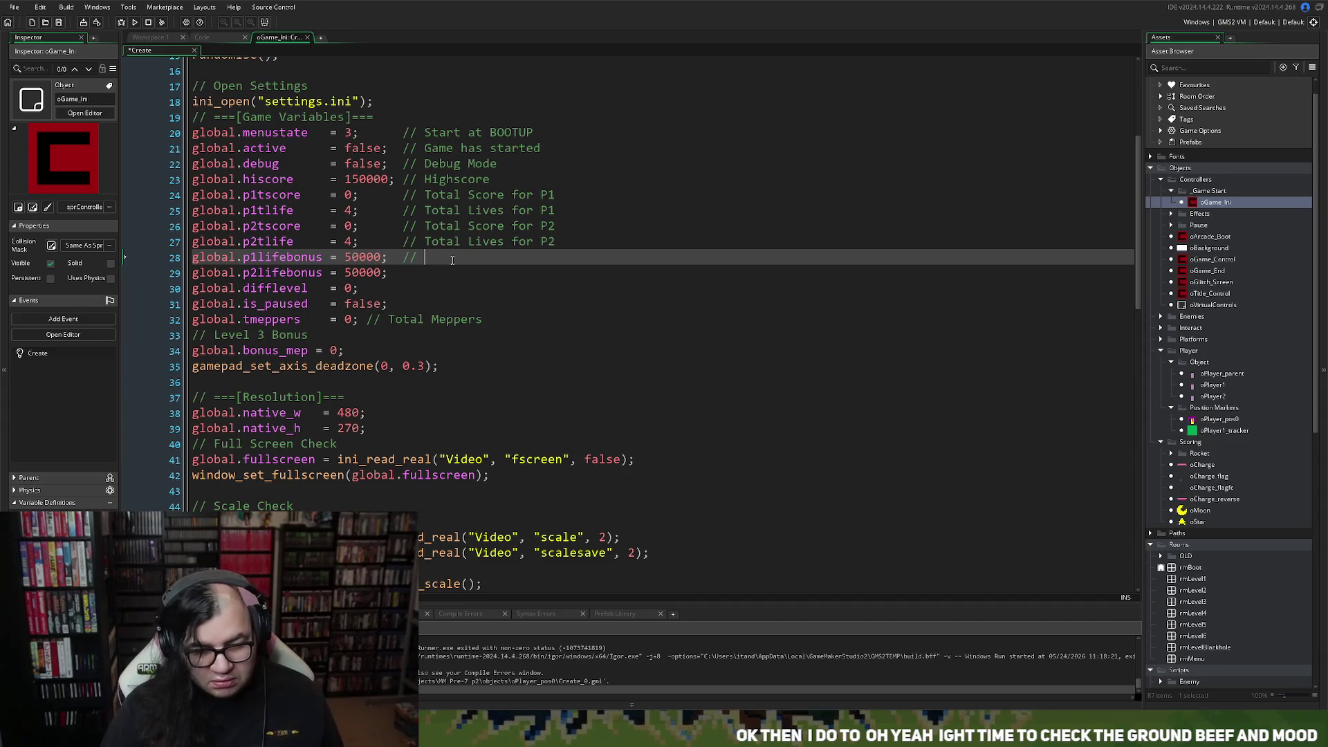
{"action": "type", "text": "Life "}
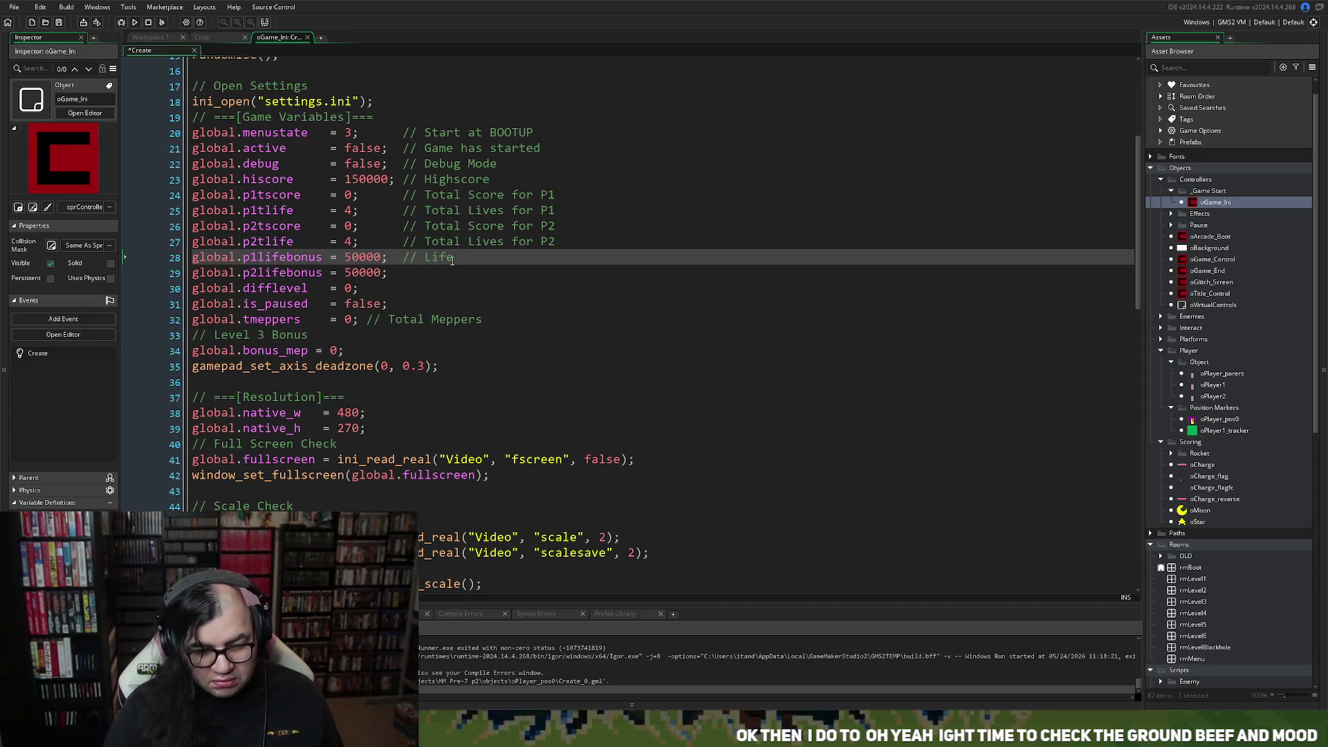
{"action": "type", "text": "Bonus "}
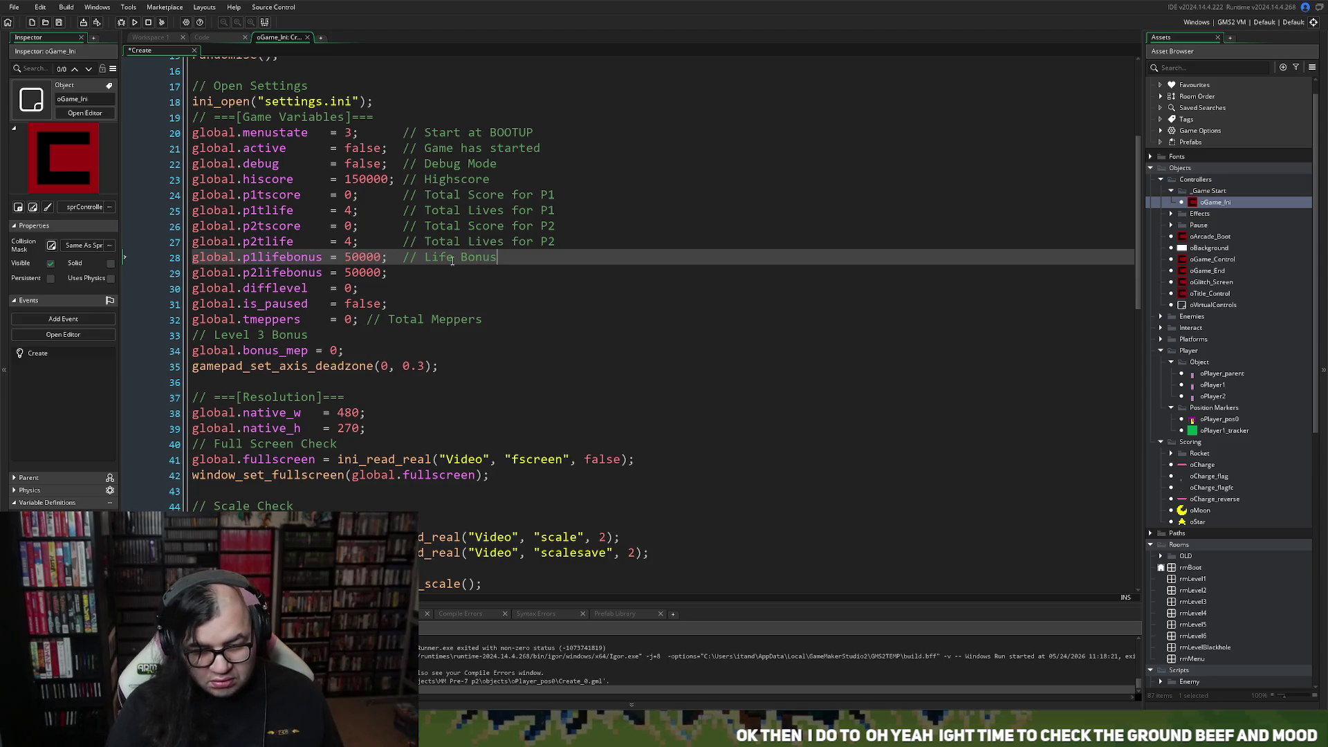
{"action": "type", "text": "for P1"}
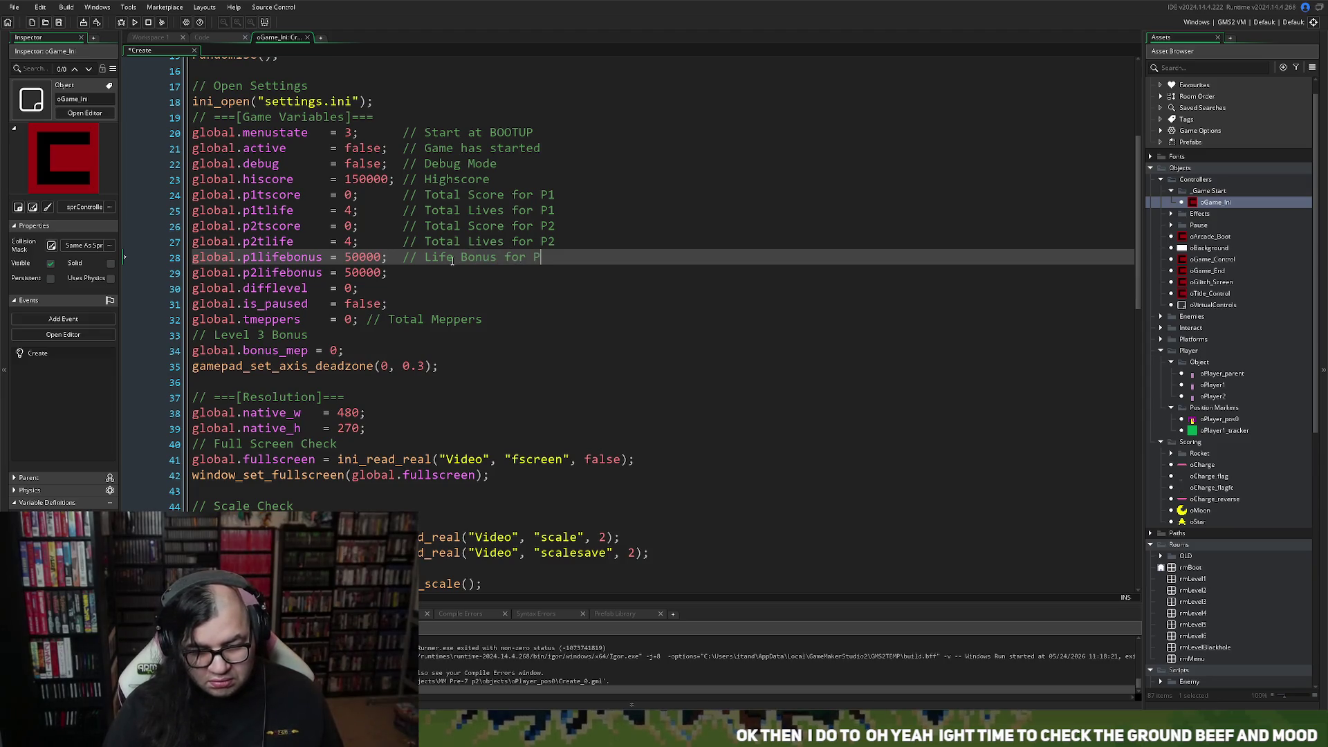
{"action": "left_click_drag", "start_coordinate": [565, 257], "coordinate": [401, 263]}
{"action": "key", "text": "ctrl+c"}
{"action": "left_click", "coordinate": [411, 276]}
{"action": "key", "text": "ctrl+v"}
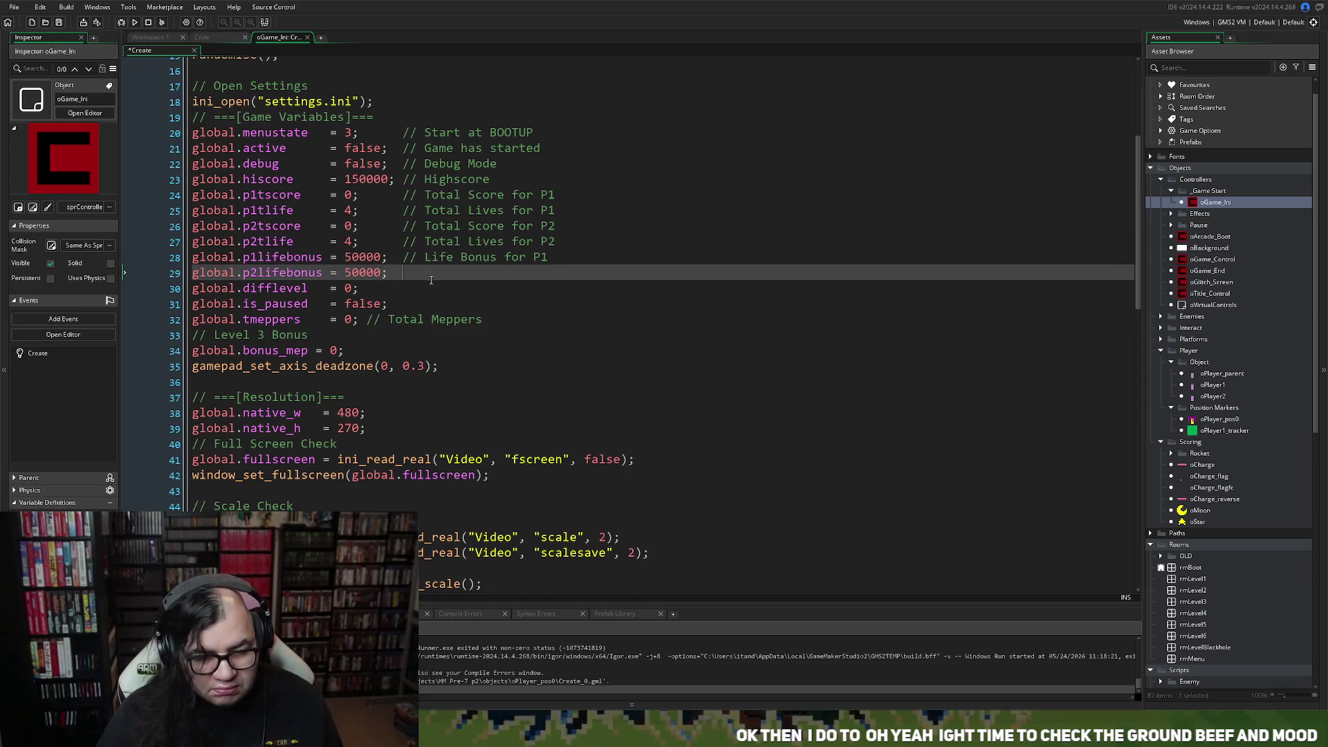
Comment global.difflevel as 'Game Difficulty Level' and global.is_paused as 'Game Paused'.
{"action": "key", "text": "Down"}
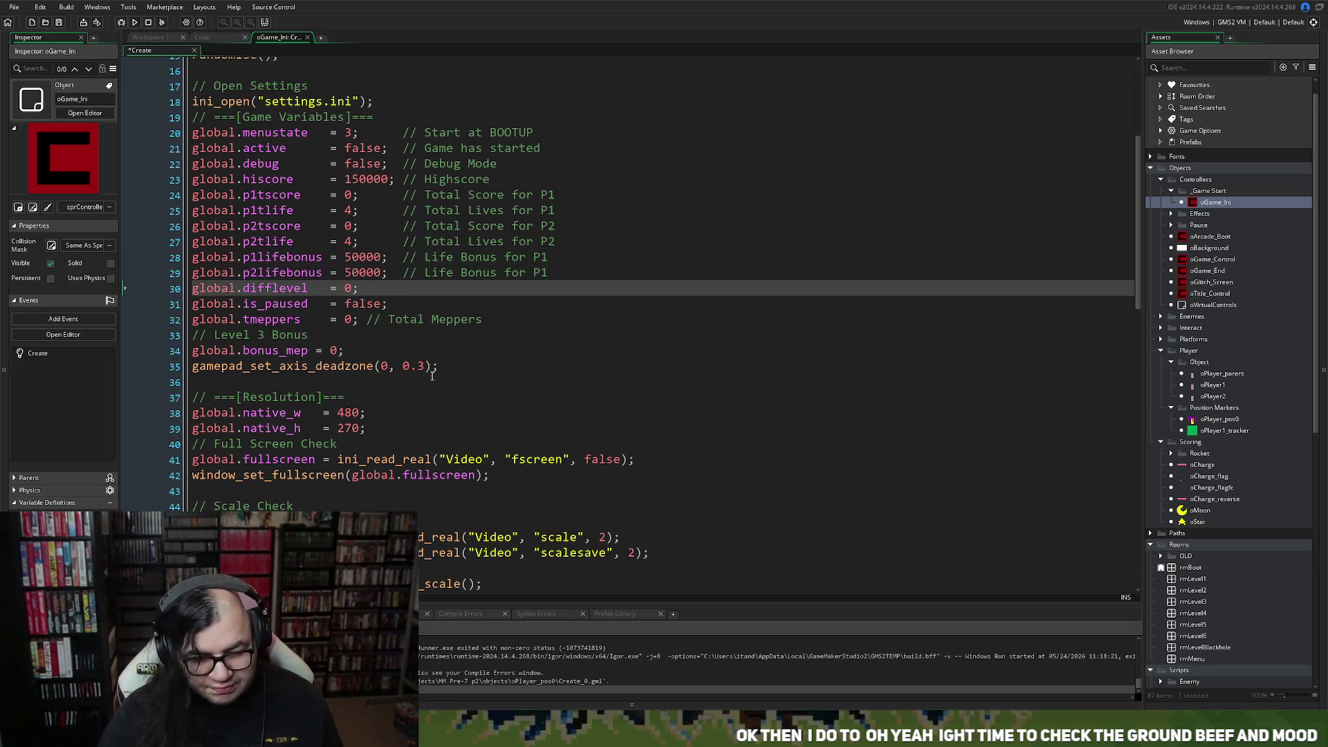
{"action": "key", "text": "ctrl+v"}
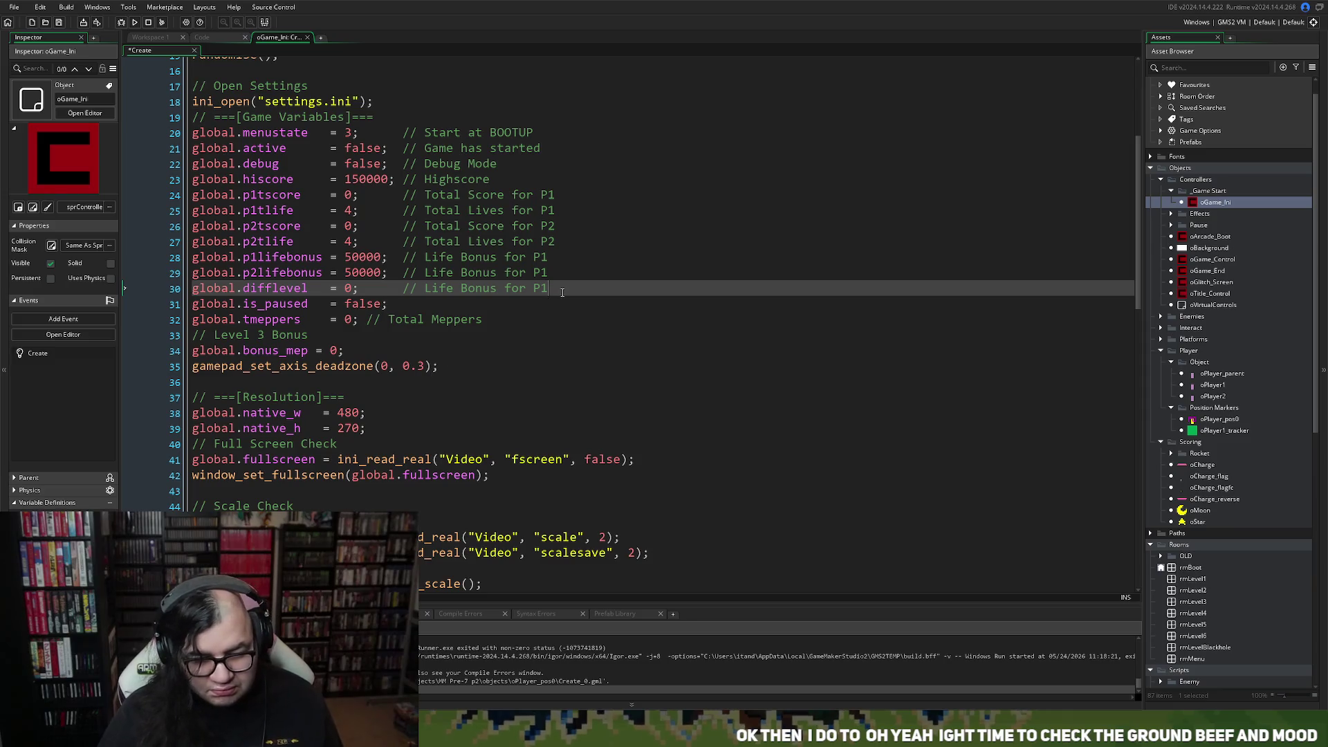
{"action": "left_click_drag", "start_coordinate": [547, 288], "coordinate": [421, 290]}
{"action": "type", "text": "G"}
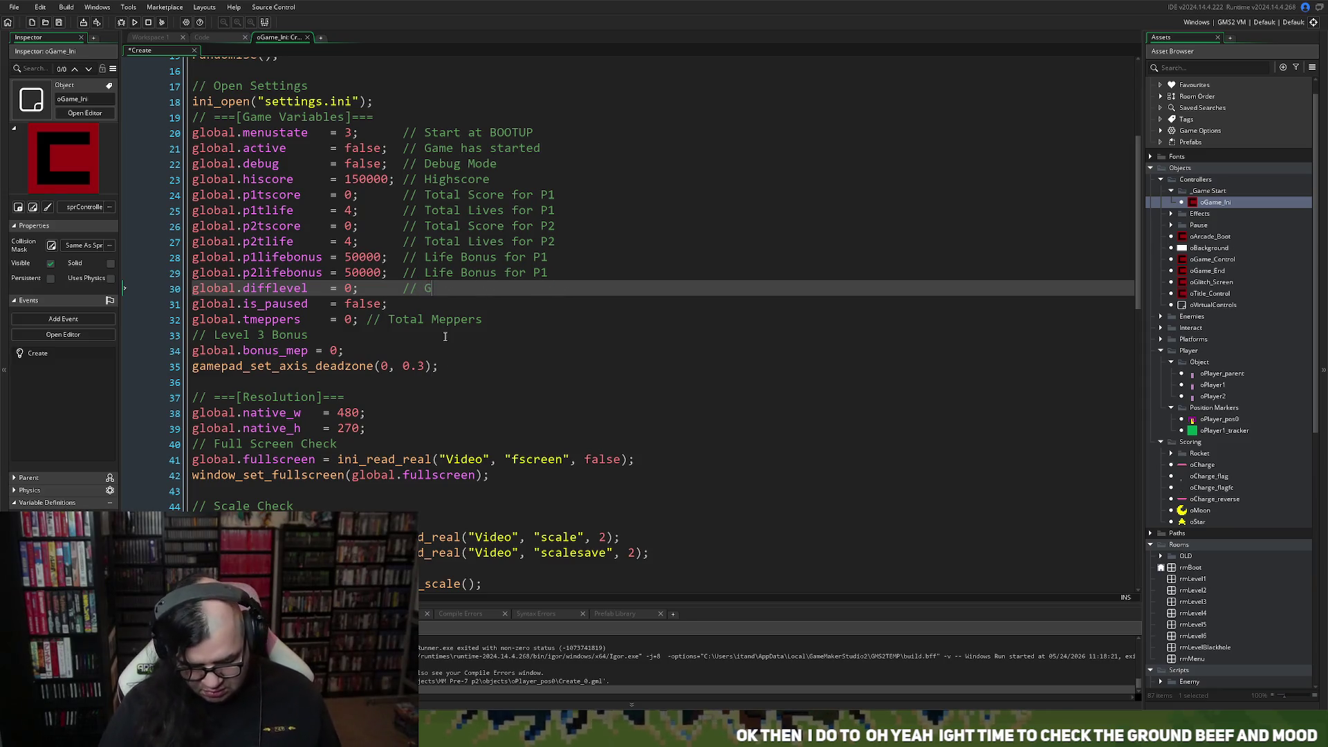
{"action": "type", "text": "ame Difficukl"}
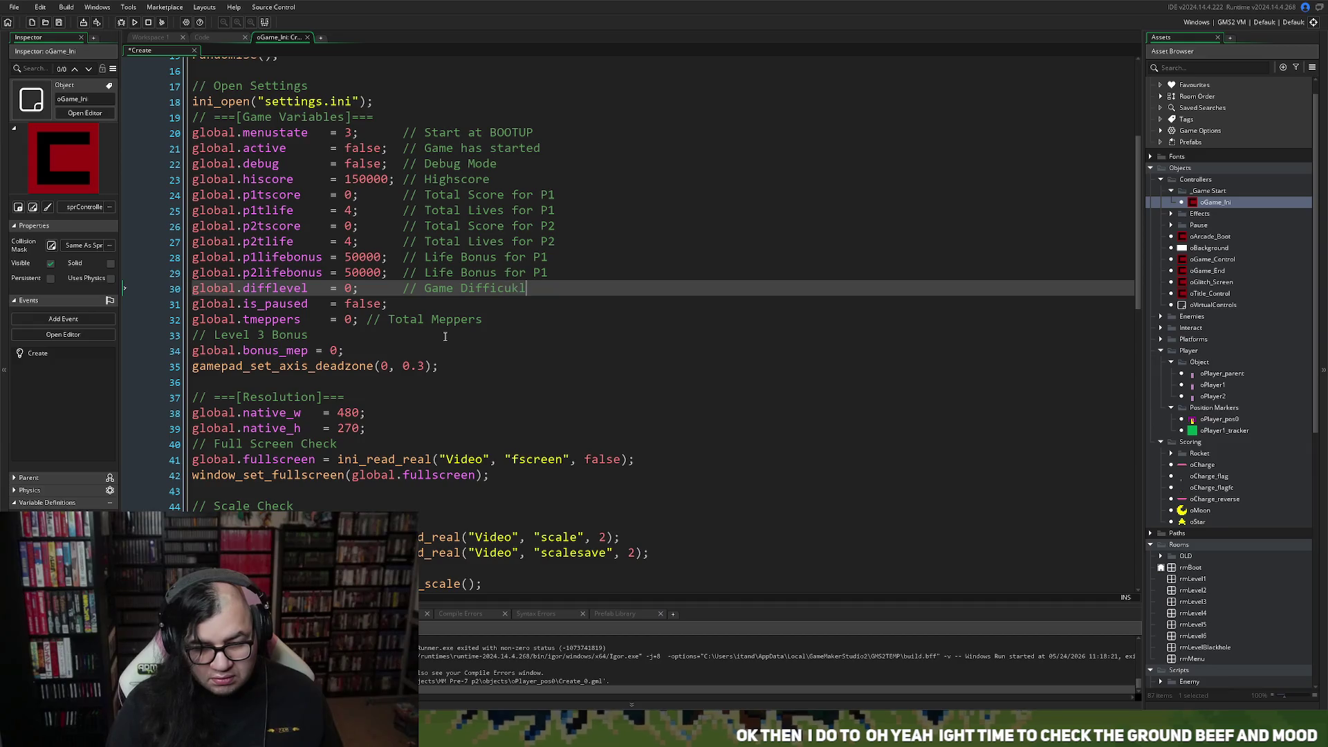
{"action": "key", "text": "BackSpace"}
{"action": "key", "text": "BackSpace"}
{"action": "type", "text": "lty "}
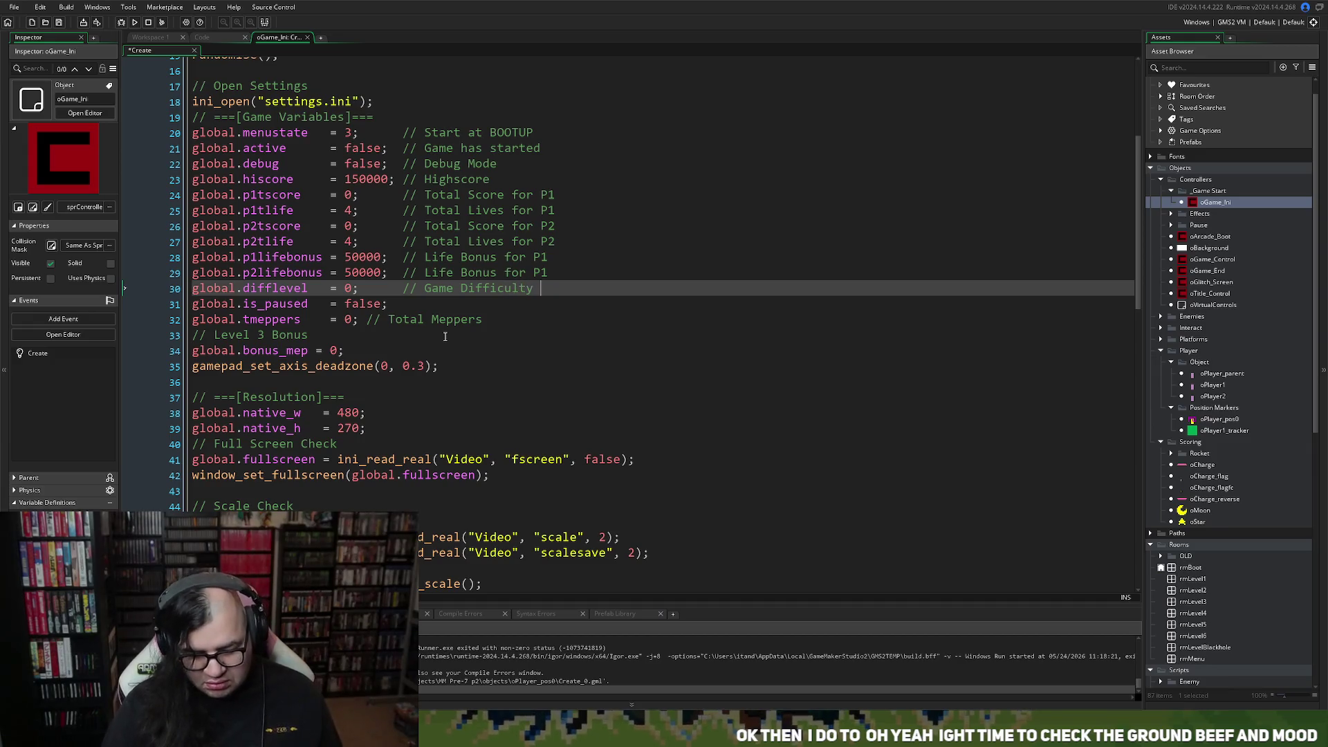
{"action": "type", "text": "Level"}
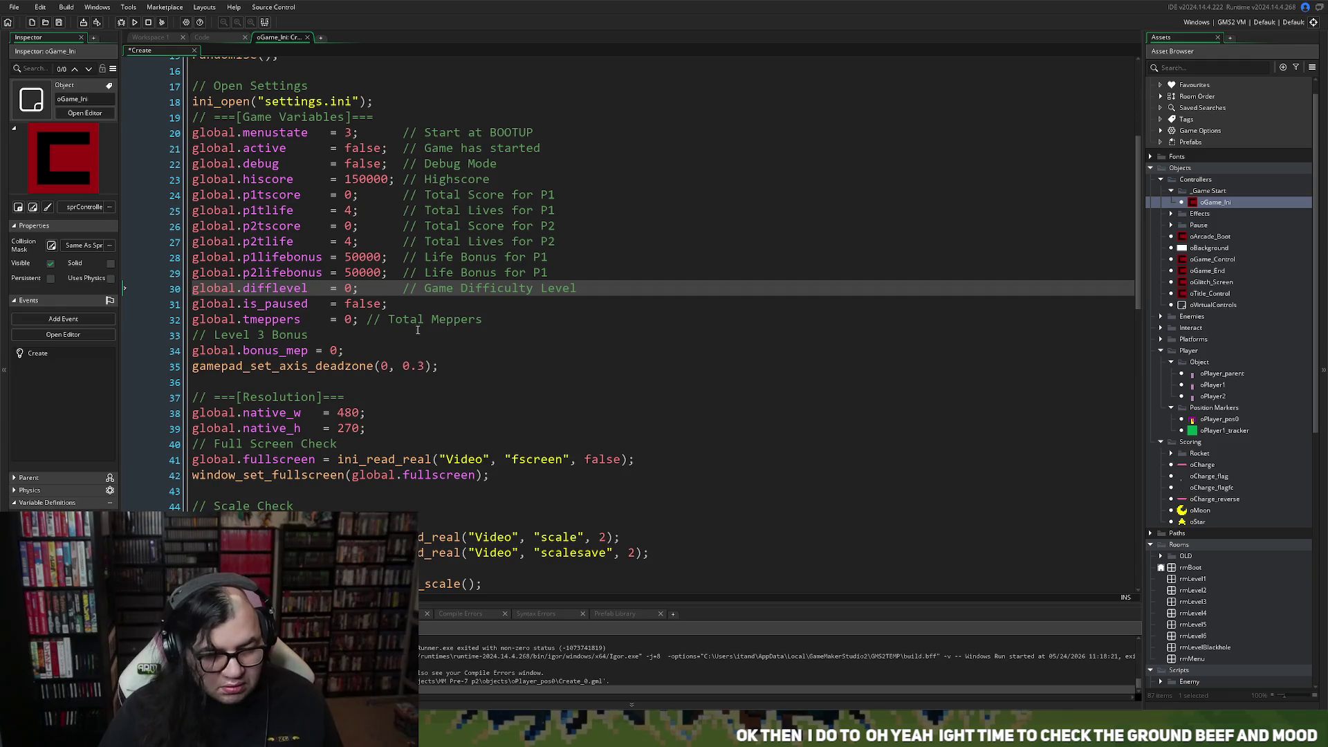
{"action": "left_click", "coordinate": [432, 306]}
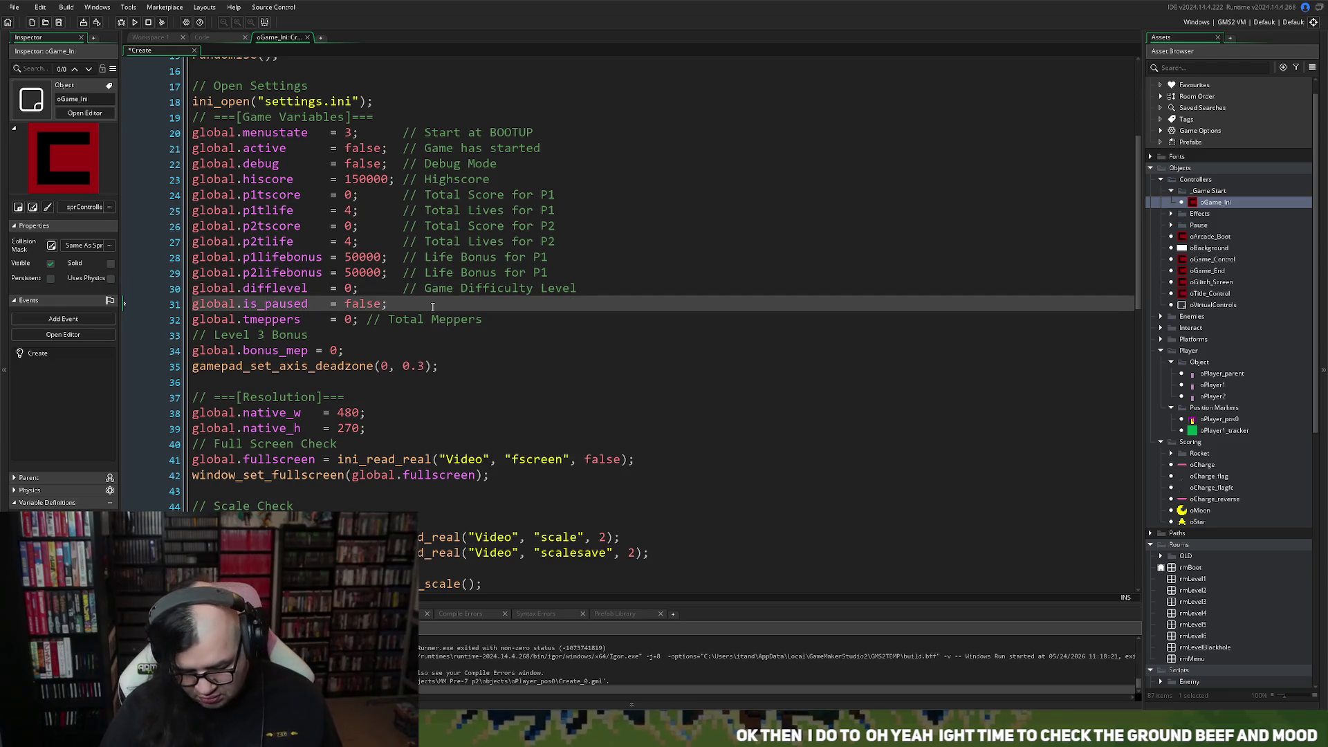
{"action": "type", "text": "// Game {"}
{"action": "key", "text": "BackSpace"}
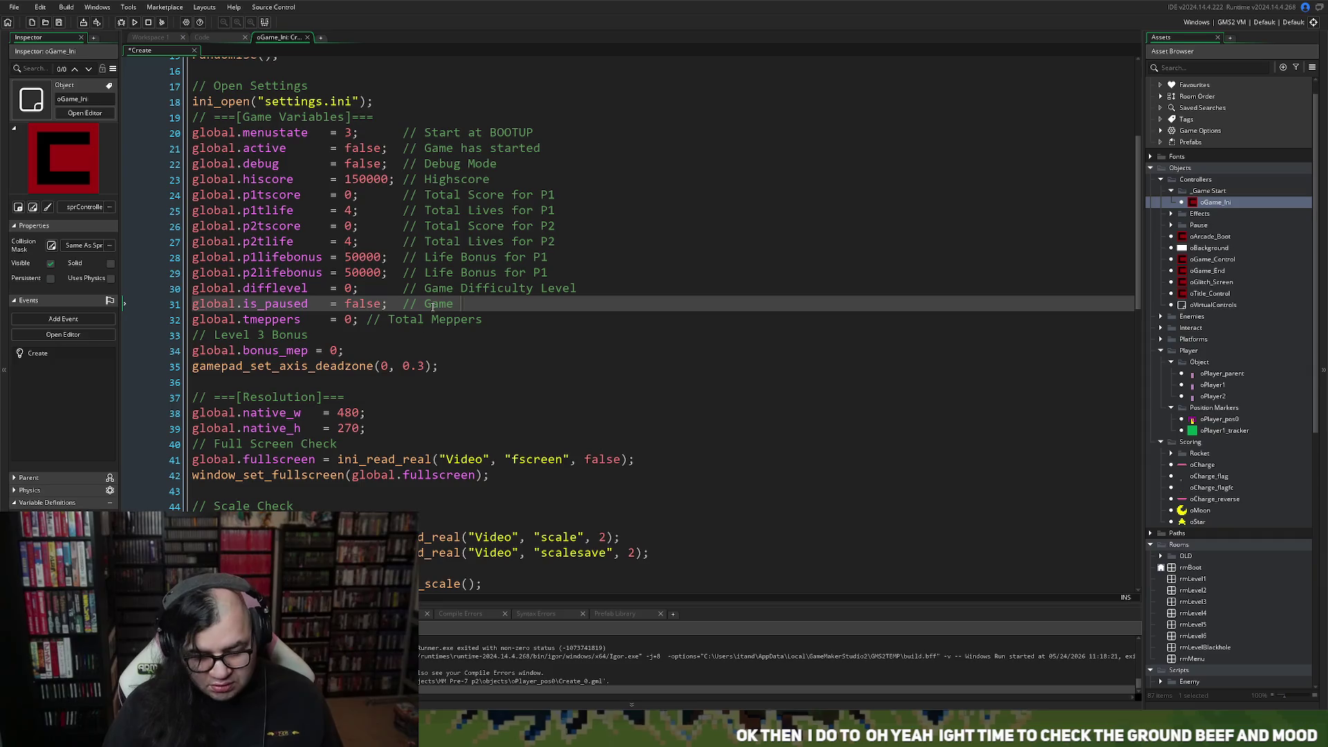
{"action": "type", "text": "Paused"}
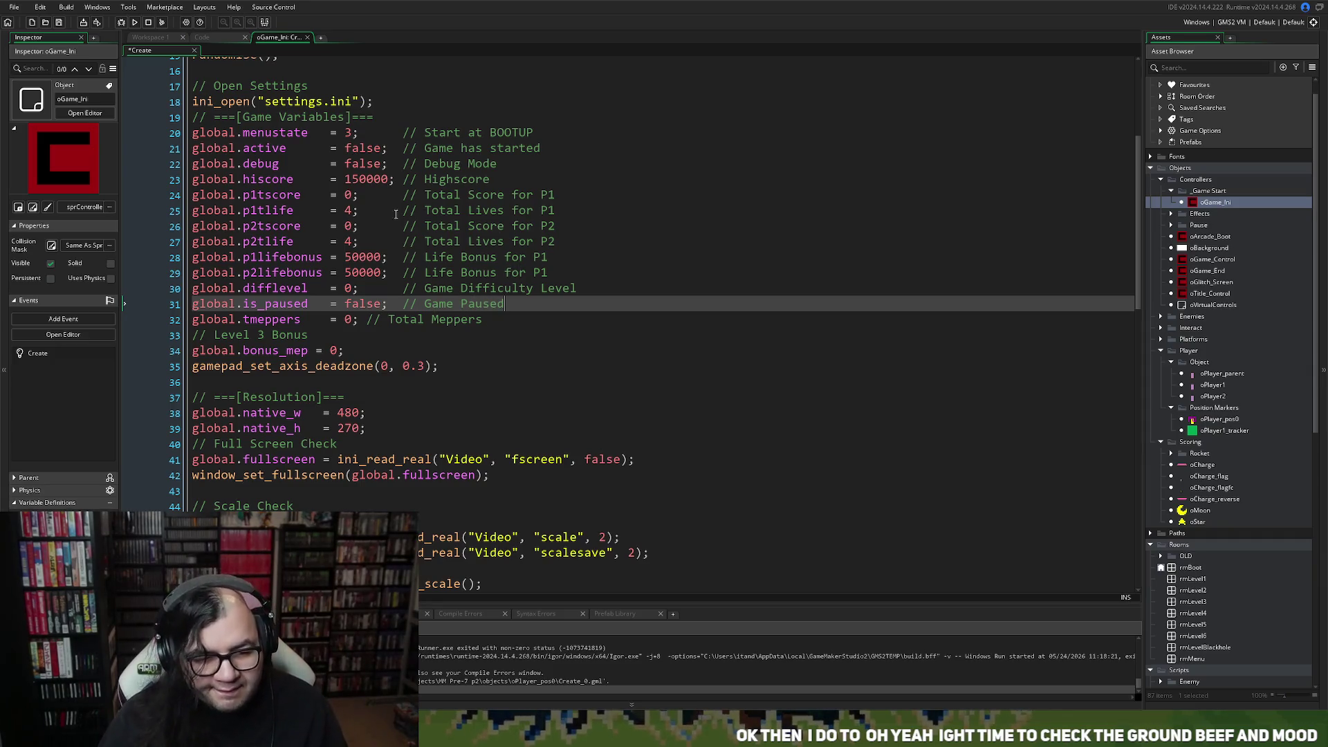
{"action": "left_click", "coordinate": [515, 180]}
Add 'global.p1active = false; // Is P1 playing' below the Highscore line and copy it.
{"action": "key", "text": "Return"}
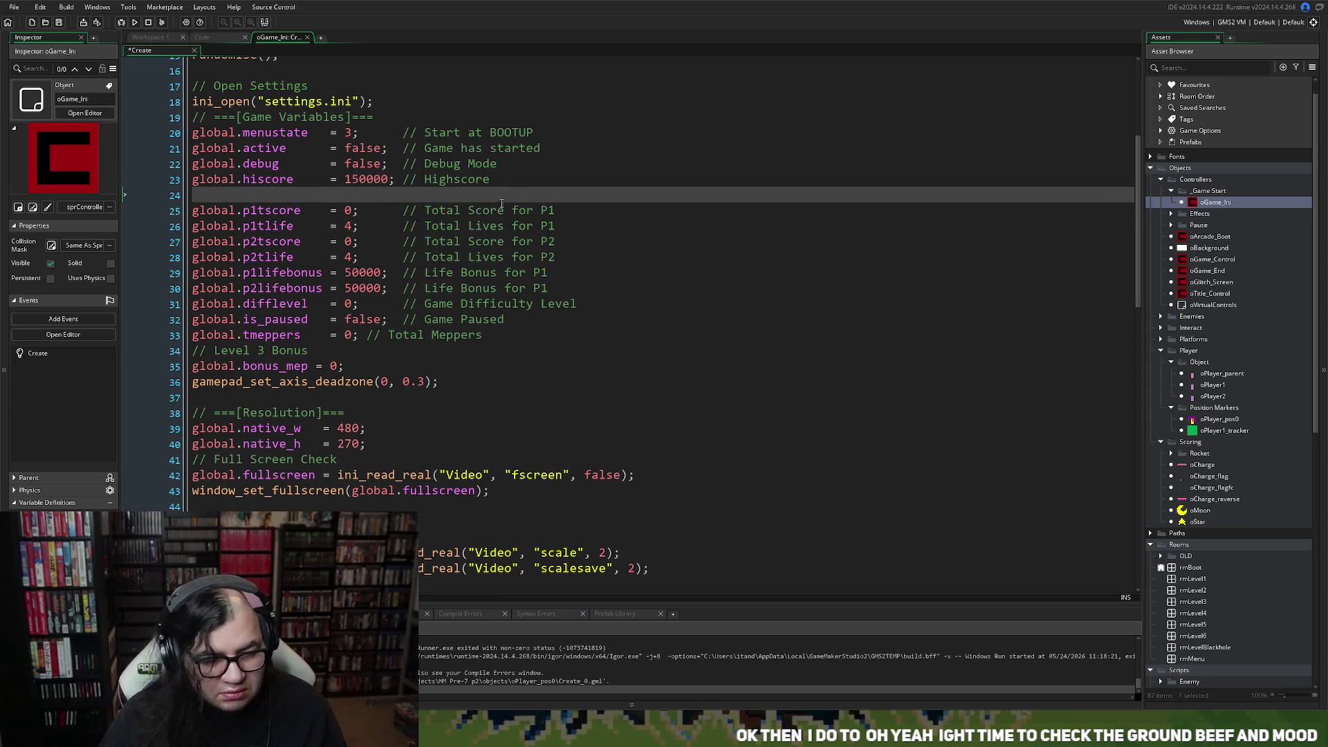
{"action": "type", "text": "global"}
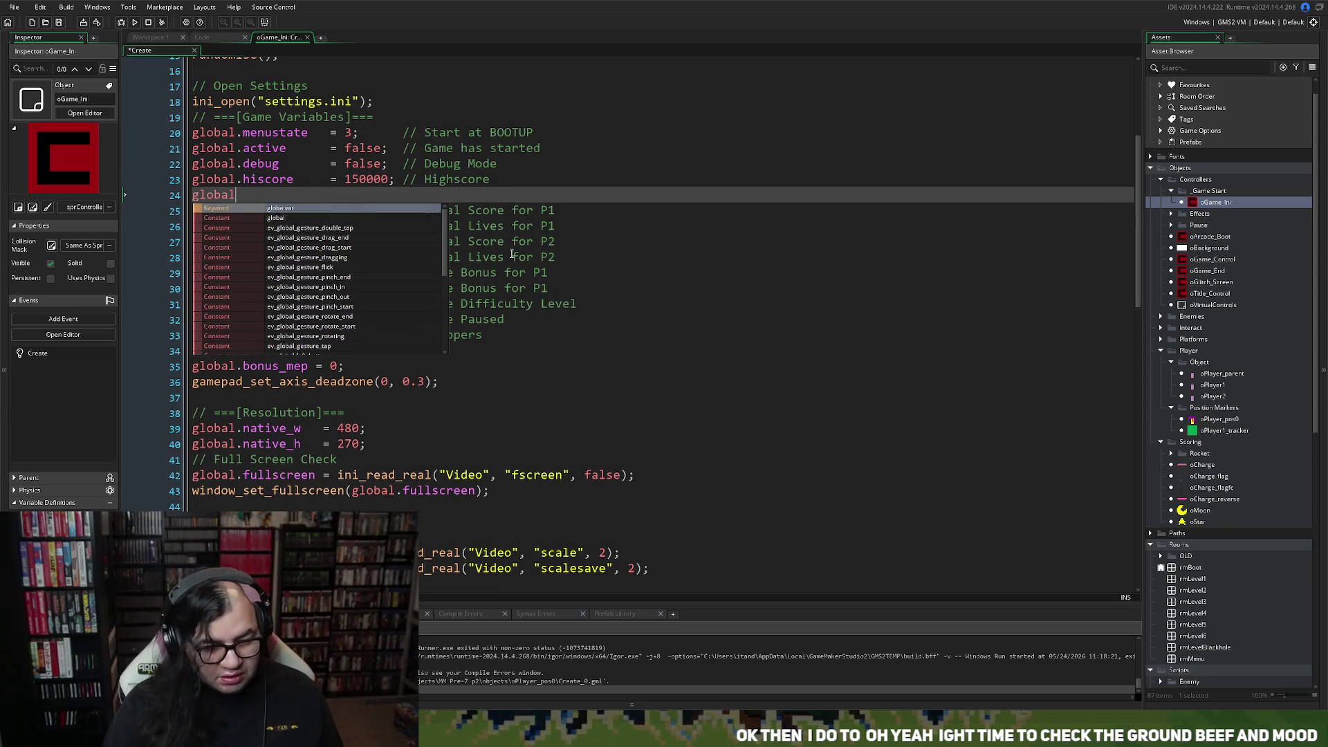
{"action": "type", "text": ".p1"}
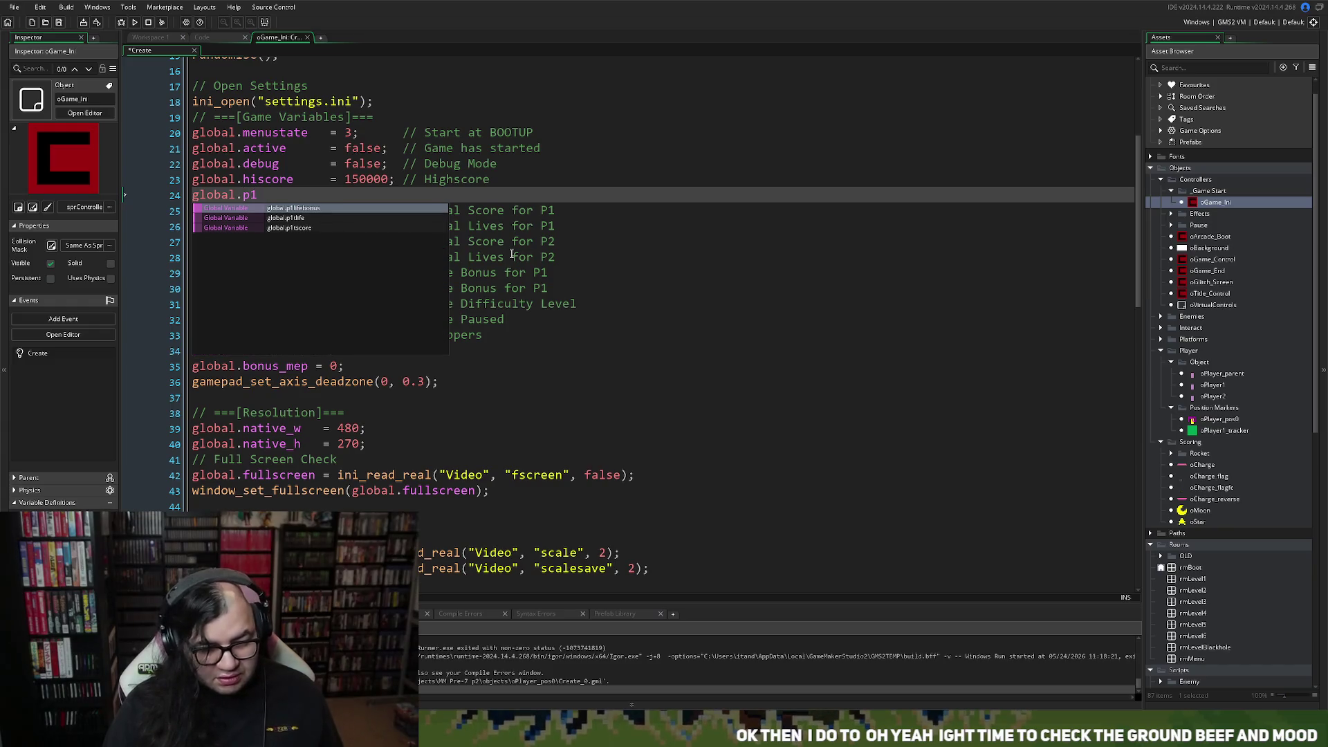
{"action": "type", "text": "act"}
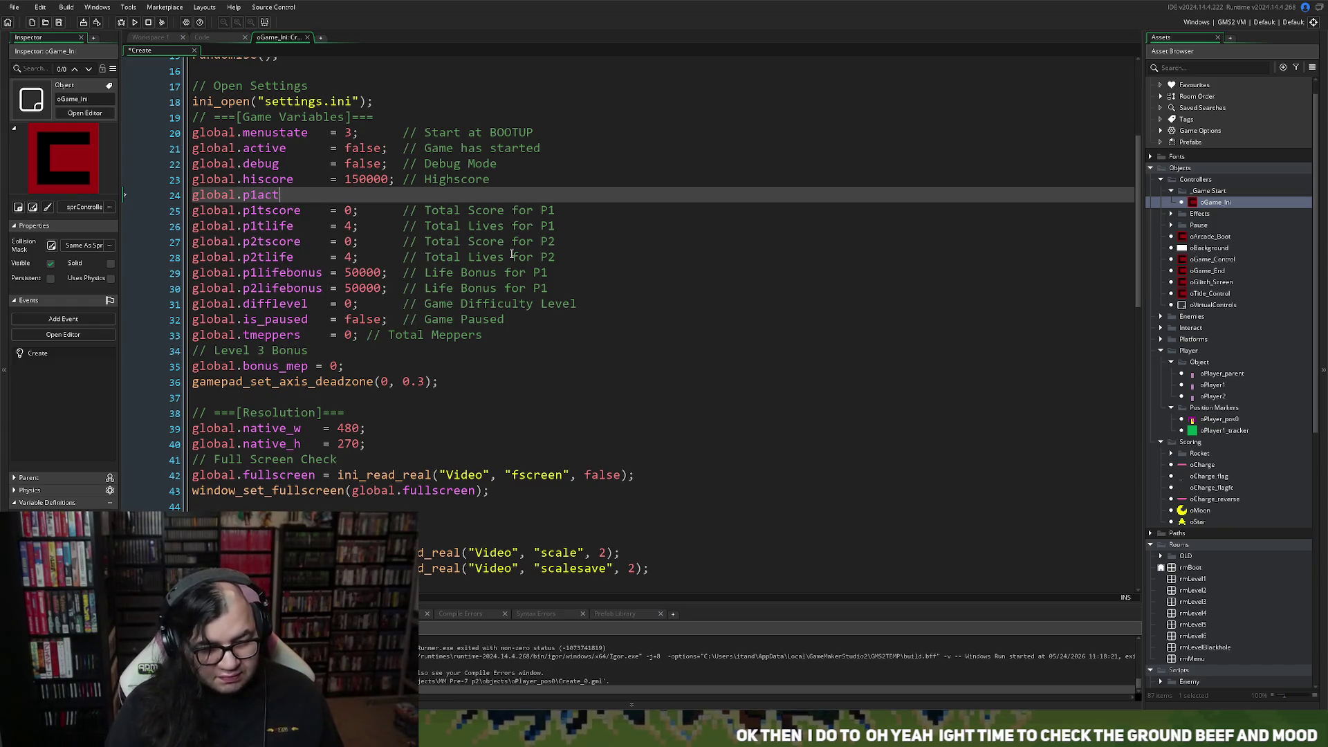
{"action": "type", "text": "ive"}
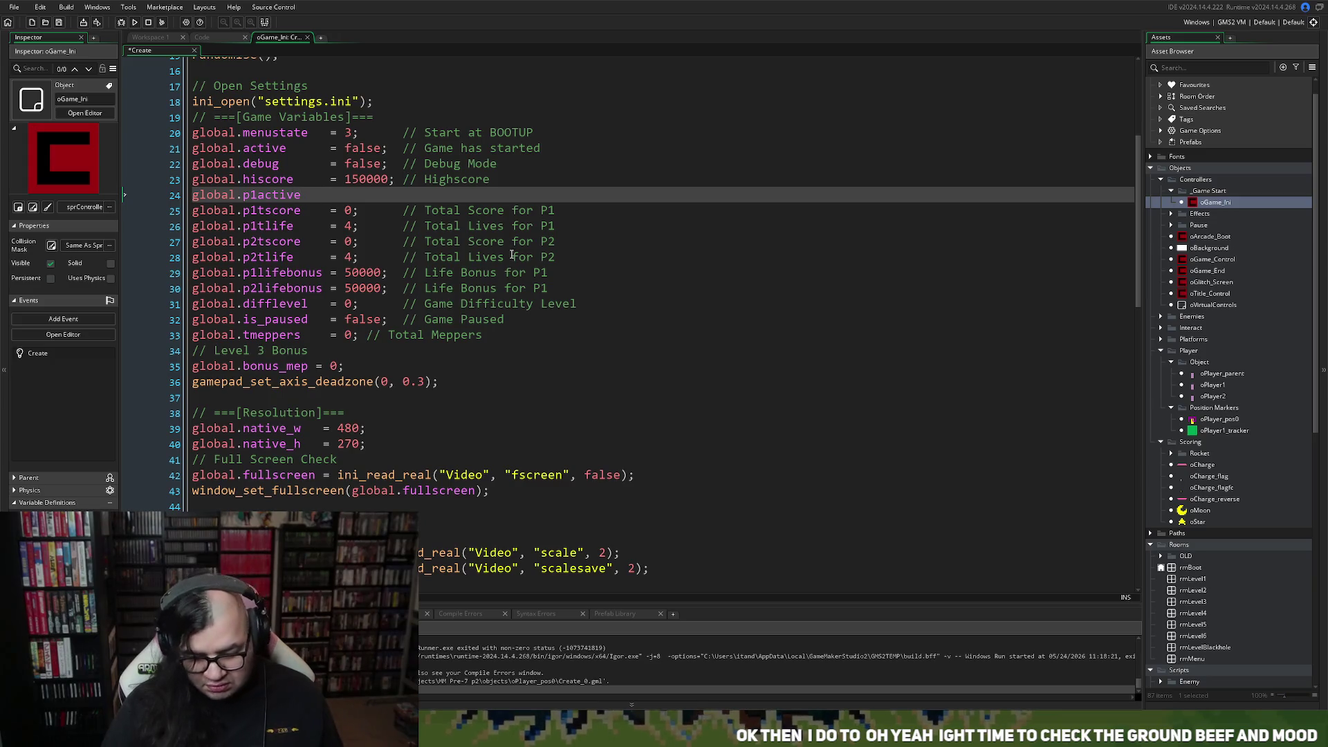
{"action": "type", "text": "    = false"}
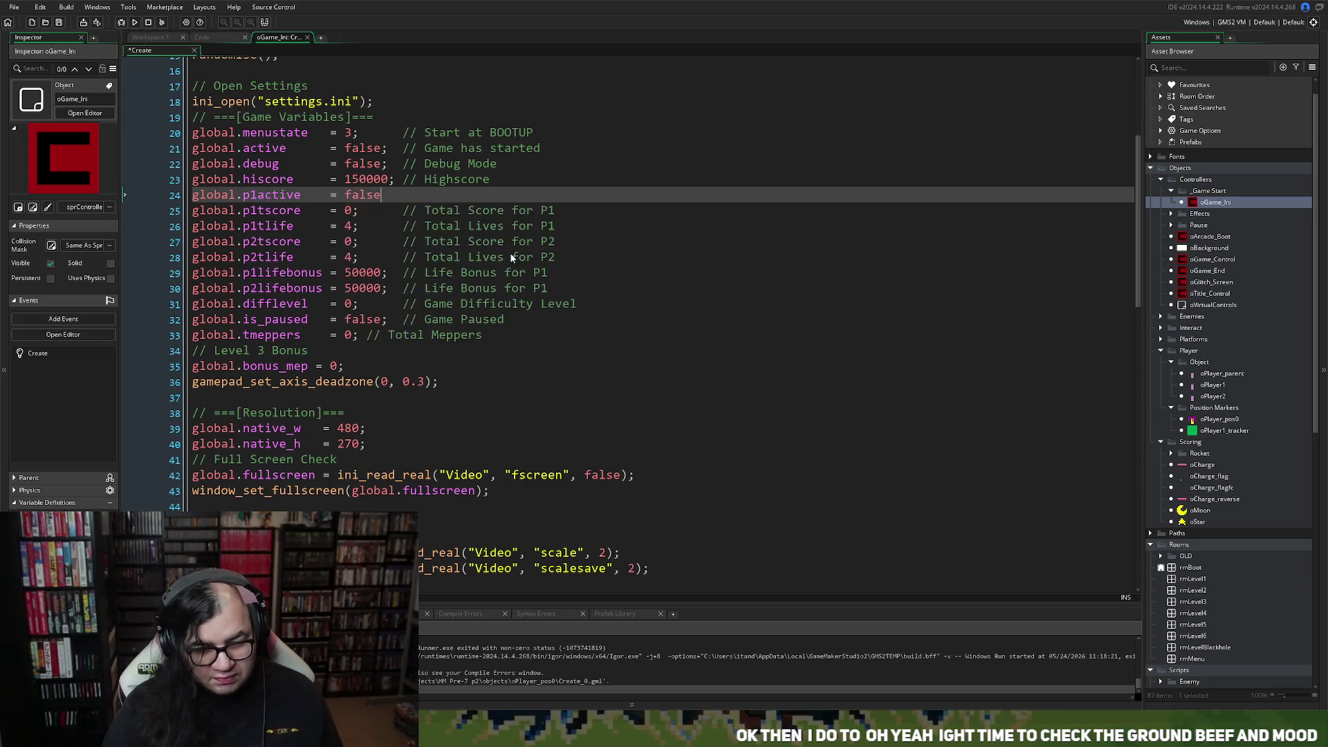
{"action": "type", "text": ";  "}
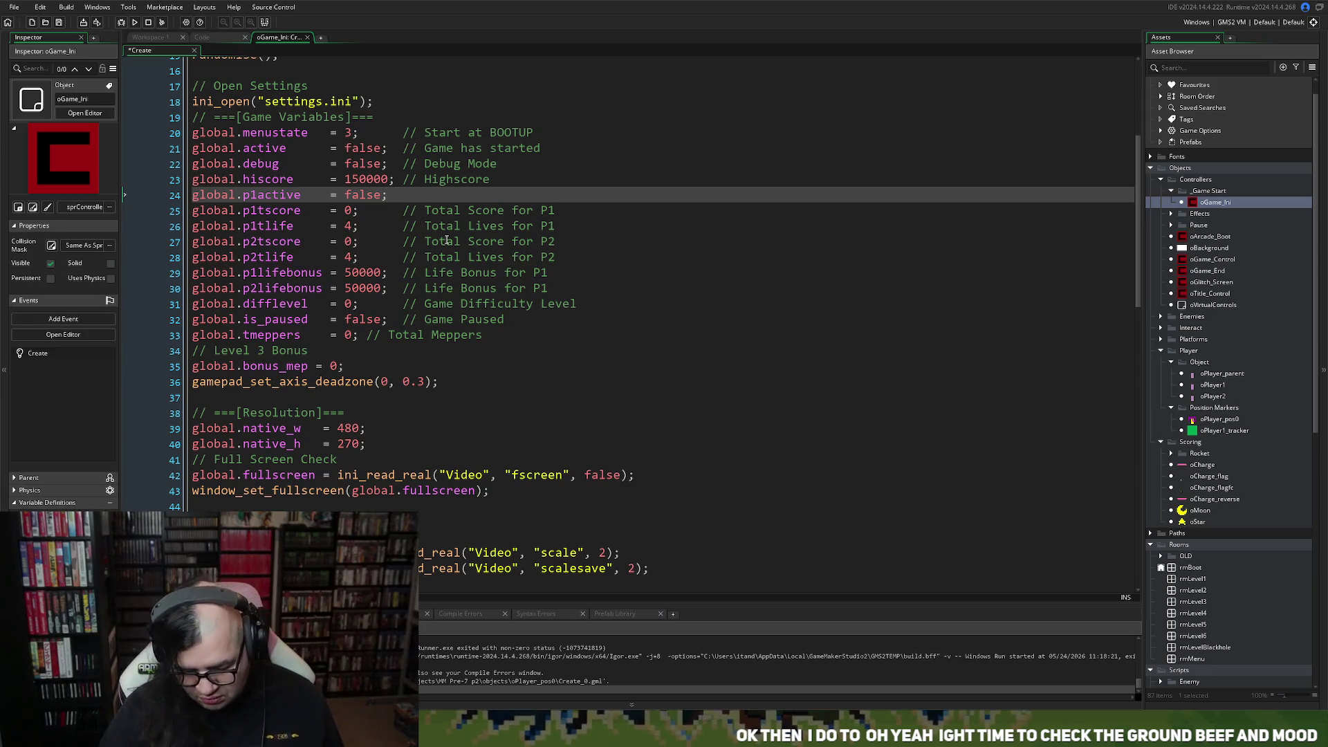
{"action": "type", "text": "//"}
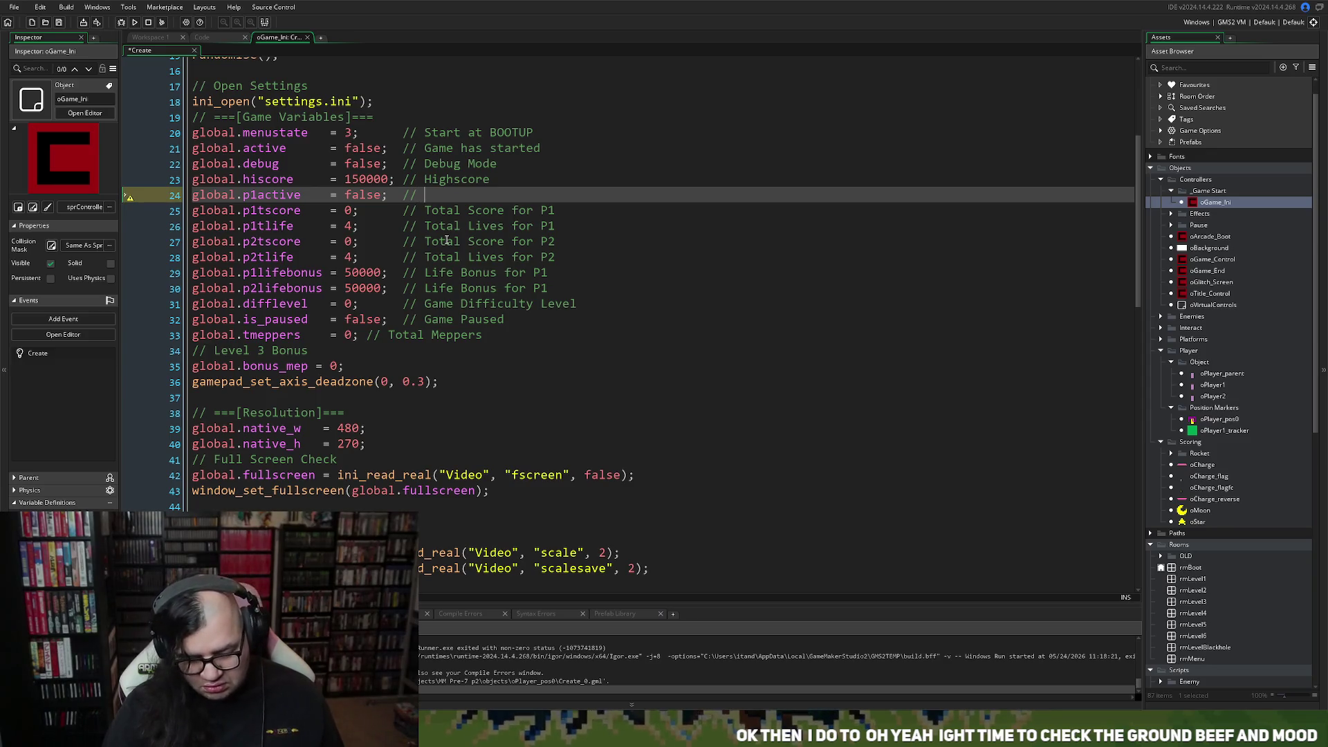
{"action": "type", "text": " Is "}
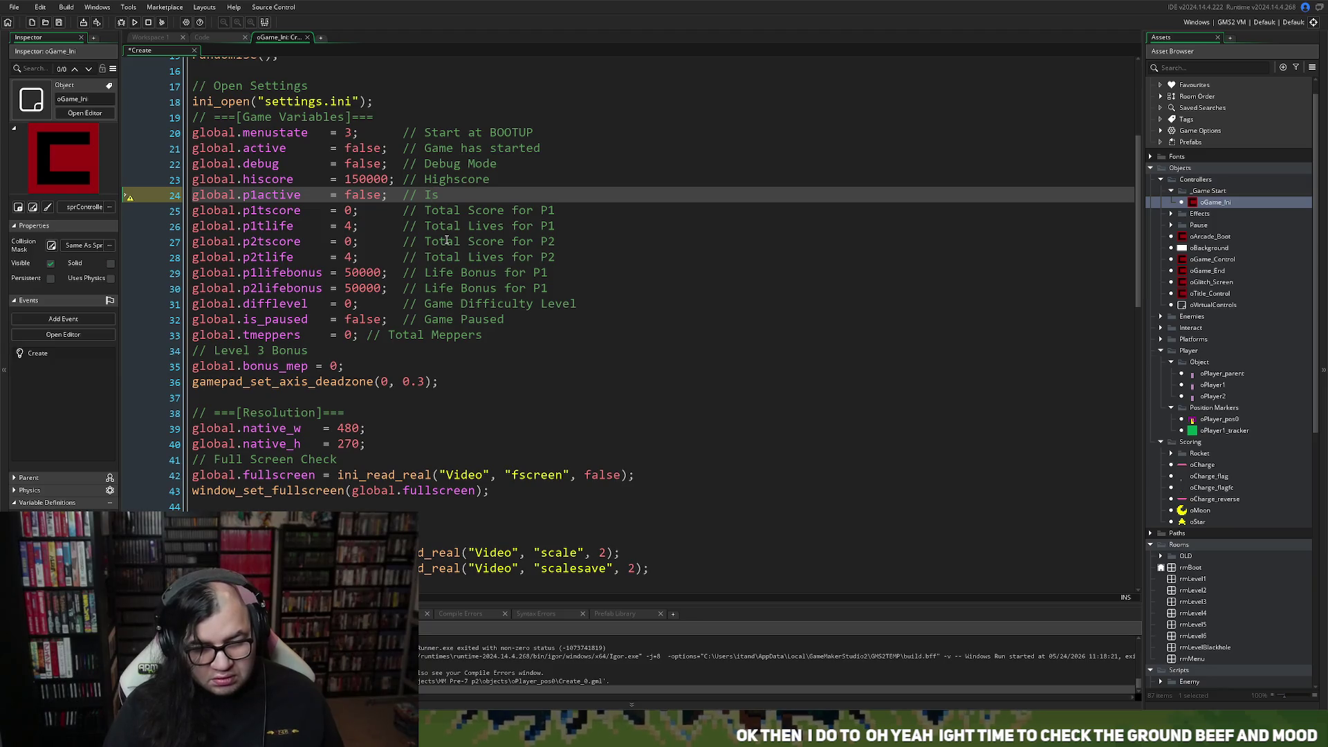
{"action": "type", "text": "P1 p"}
{"action": "type", "text": "laying"}
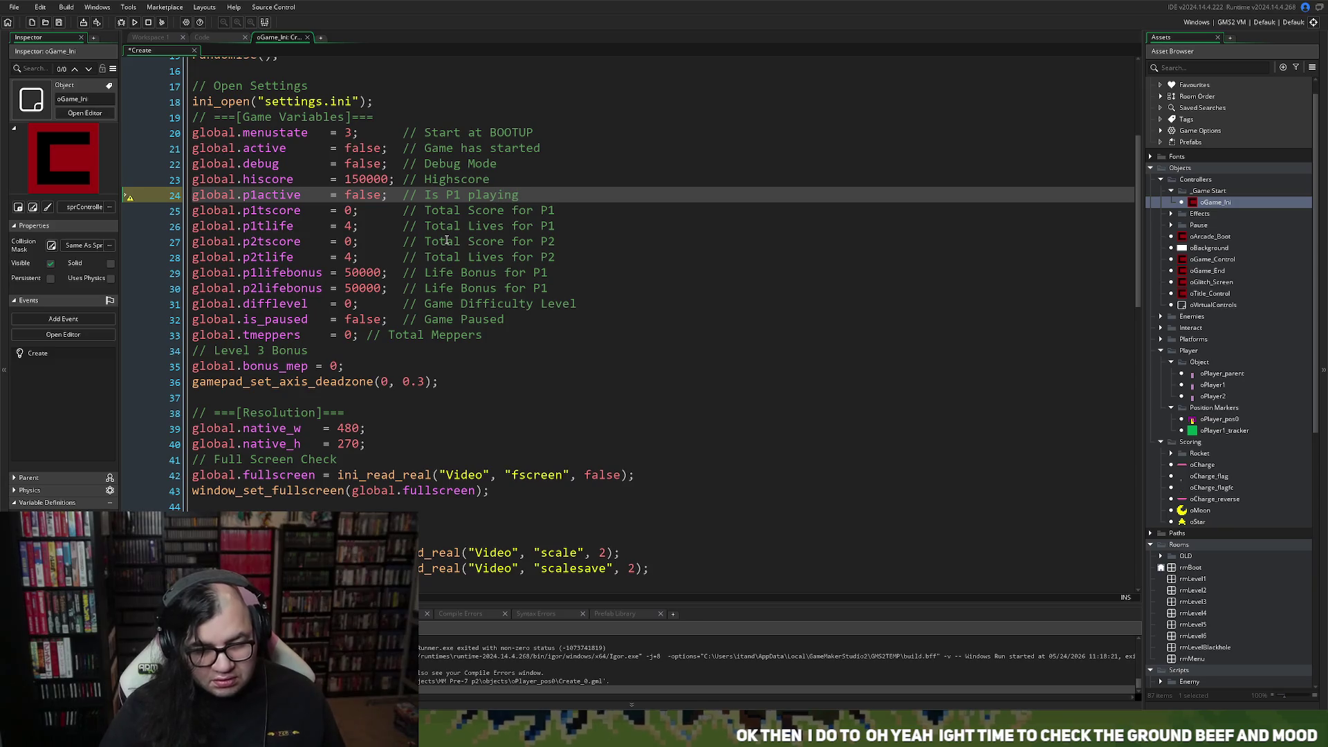
{"action": "key", "text": "ctrl+shift+Left"}
{"action": "key", "text": "ctrl+shift+Left"}
{"action": "key", "text": "ctrl+shift+Left"}
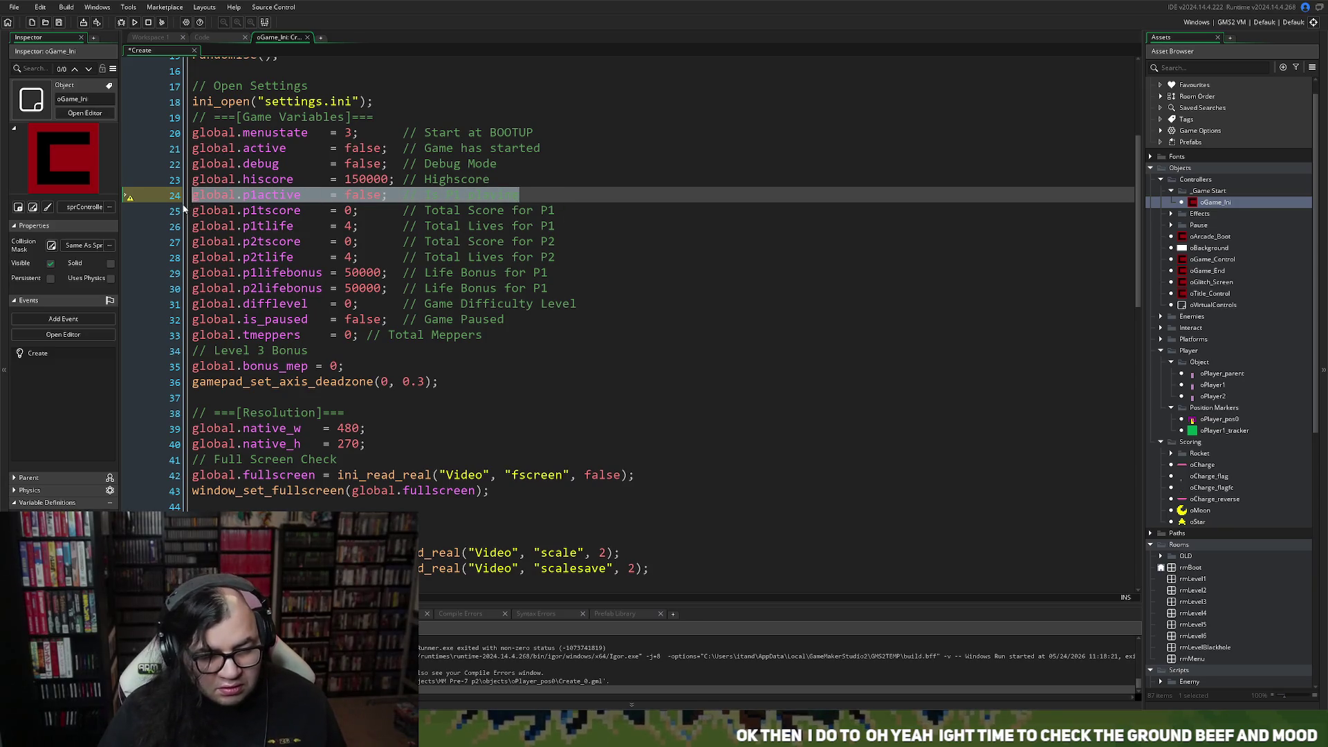
{"action": "key", "text": "ctrl+c"}
Paste a copy of that line above p2tscore and change its comment to 'Is P2 playing'.
{"action": "left_click", "coordinate": [196, 246]}
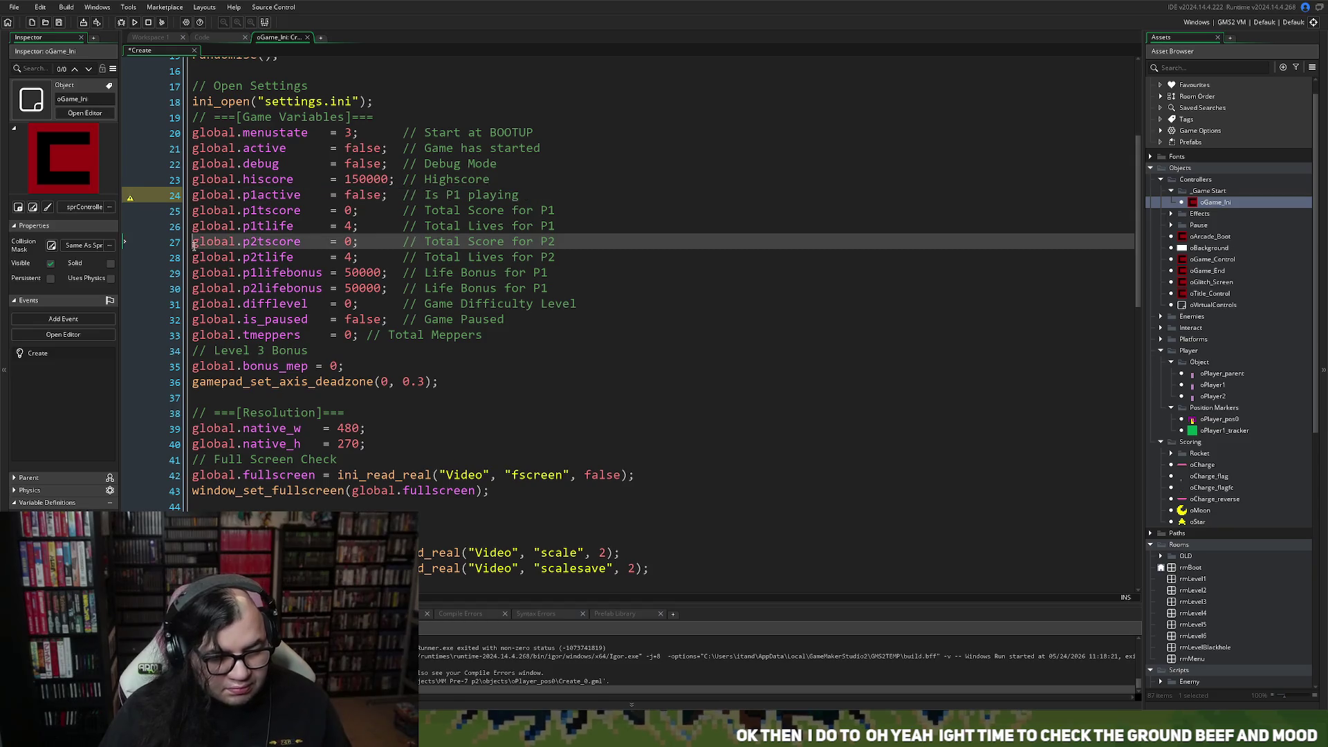
{"action": "key", "text": "Return"}
{"action": "key", "text": "Up"}
{"action": "key", "text": "ctrl+v"}
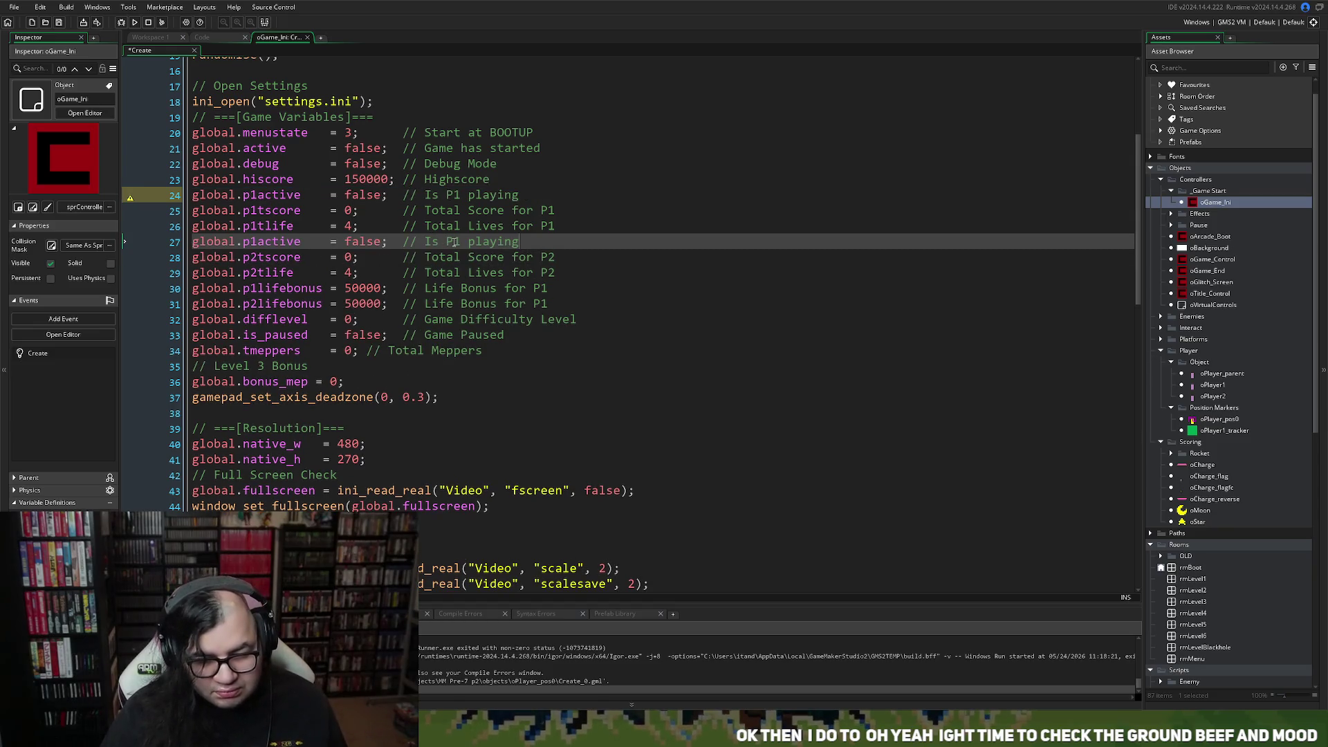
{"action": "left_click", "coordinate": [461, 241]}
{"action": "key", "text": "BackSpace"}
{"action": "type", "text": "2"}
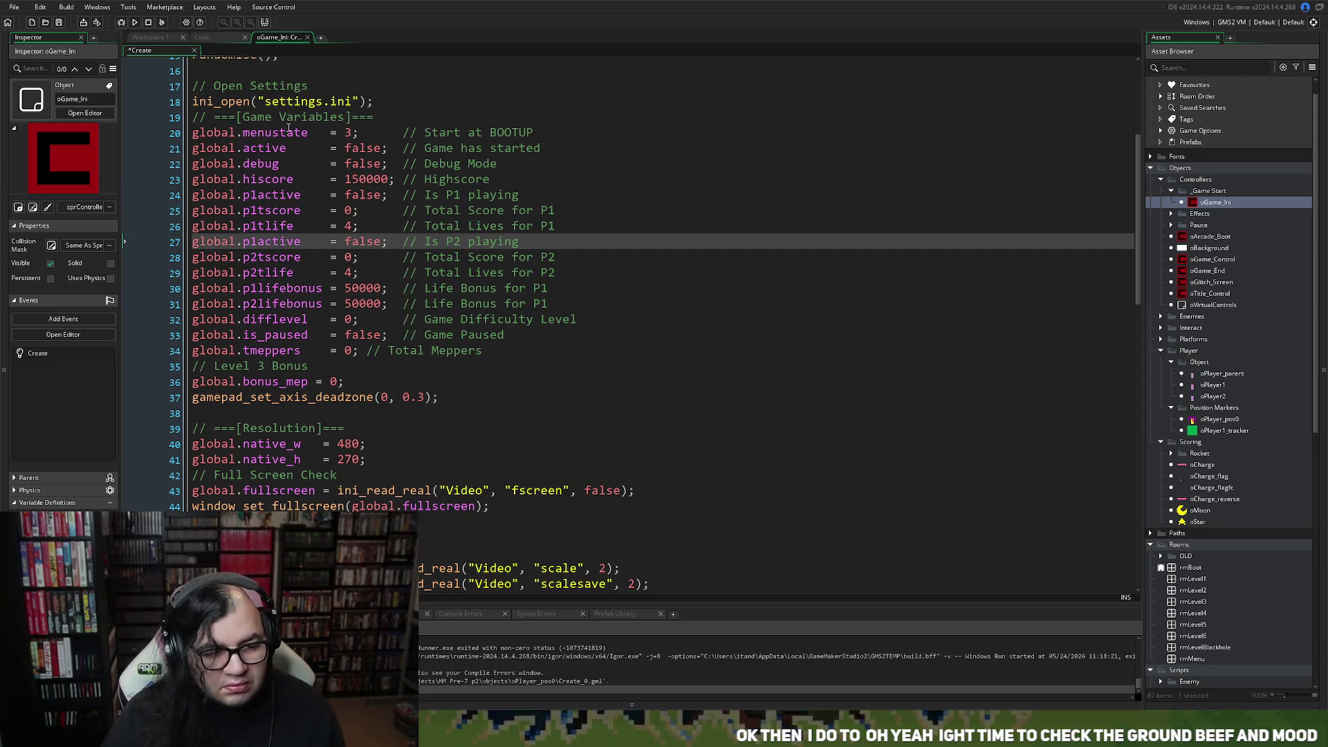
Close the oGame_Ini Create code and review the scr_gcontrol_gamevar_ini script.
{"action": "left_click", "coordinate": [307, 37]}
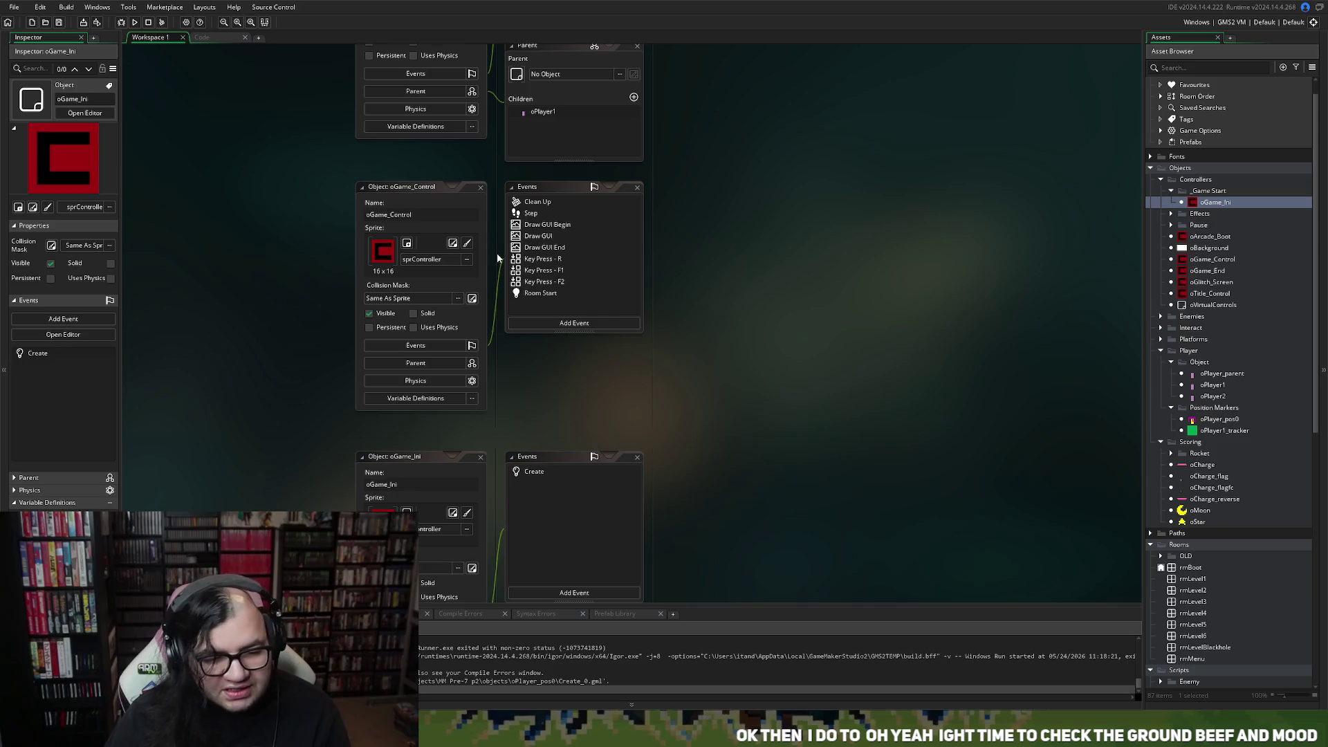
{"action": "scroll", "coordinate": [497, 253], "scroll_direction": "up", "scroll_amount": 5}
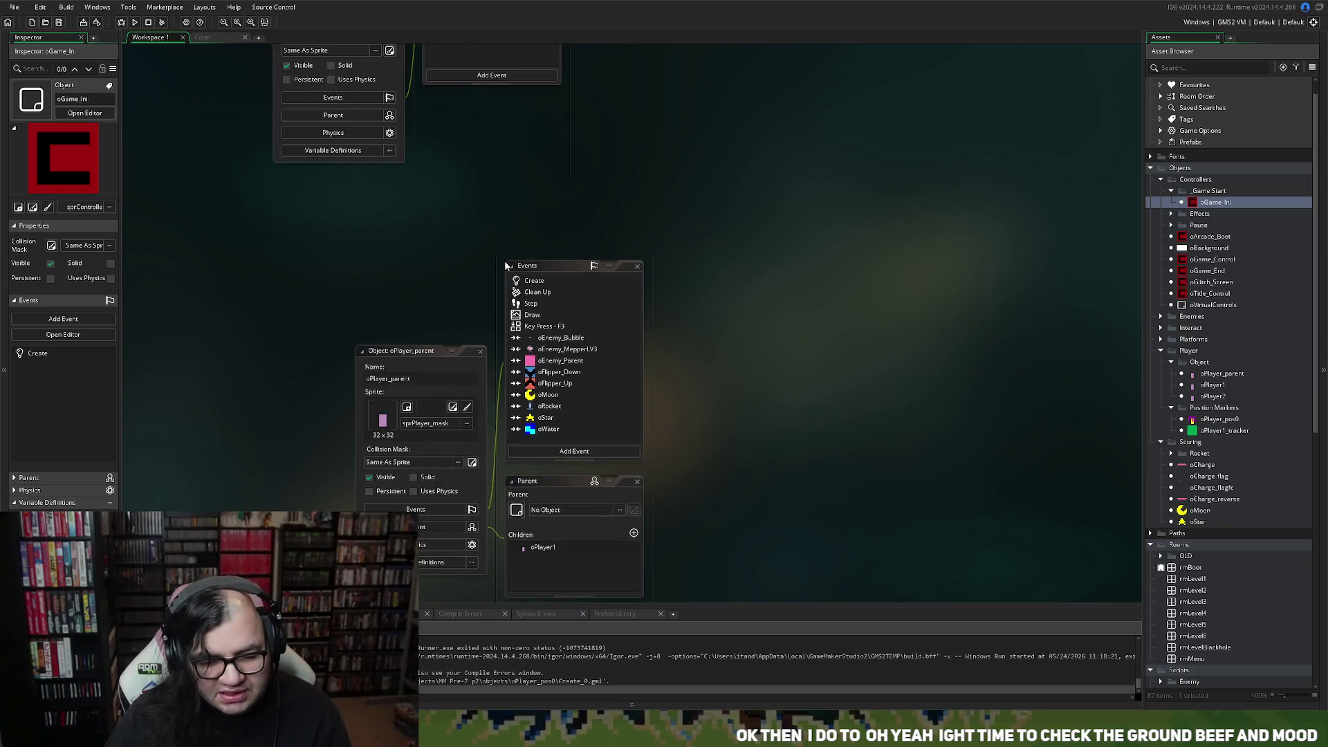
{"action": "scroll", "coordinate": [505, 278], "scroll_direction": "down", "scroll_amount": 2}
{"action": "scroll", "coordinate": [500, 275], "scroll_direction": "up", "scroll_amount": 4}
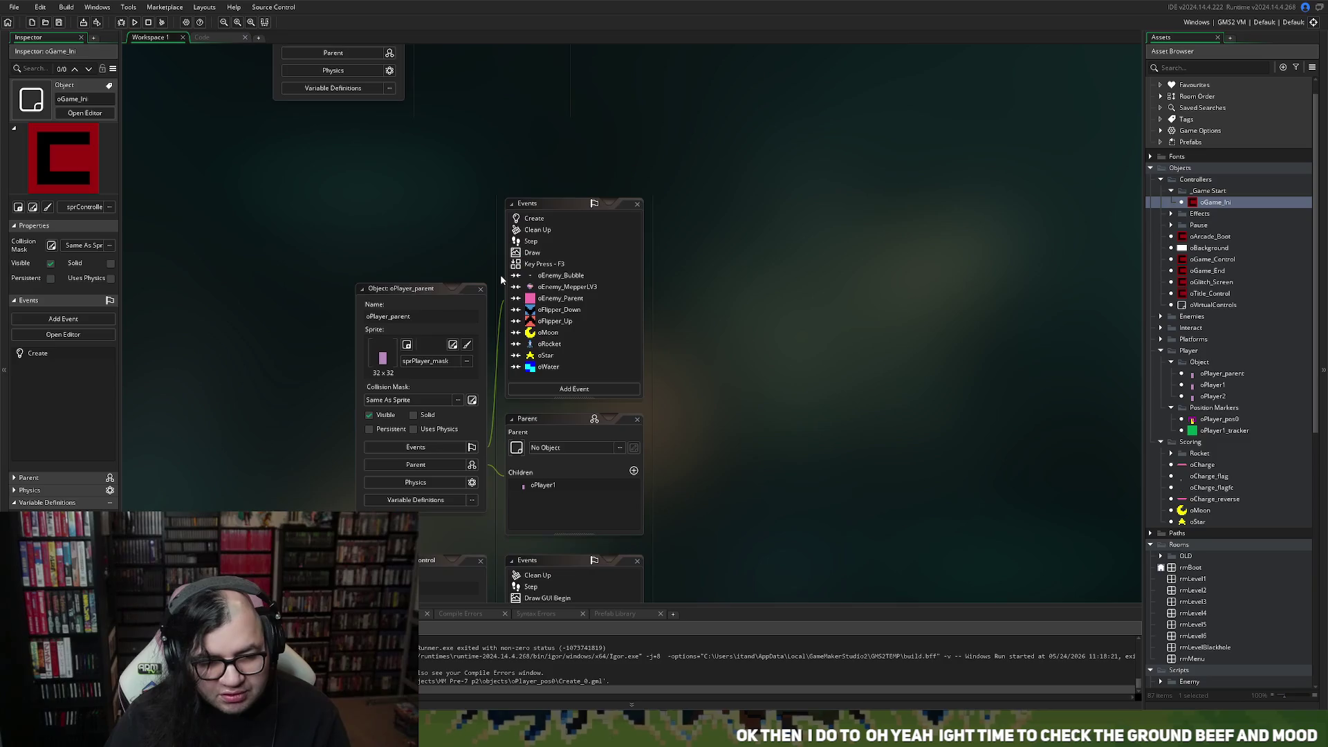
{"action": "left_click", "coordinate": [223, 37]}
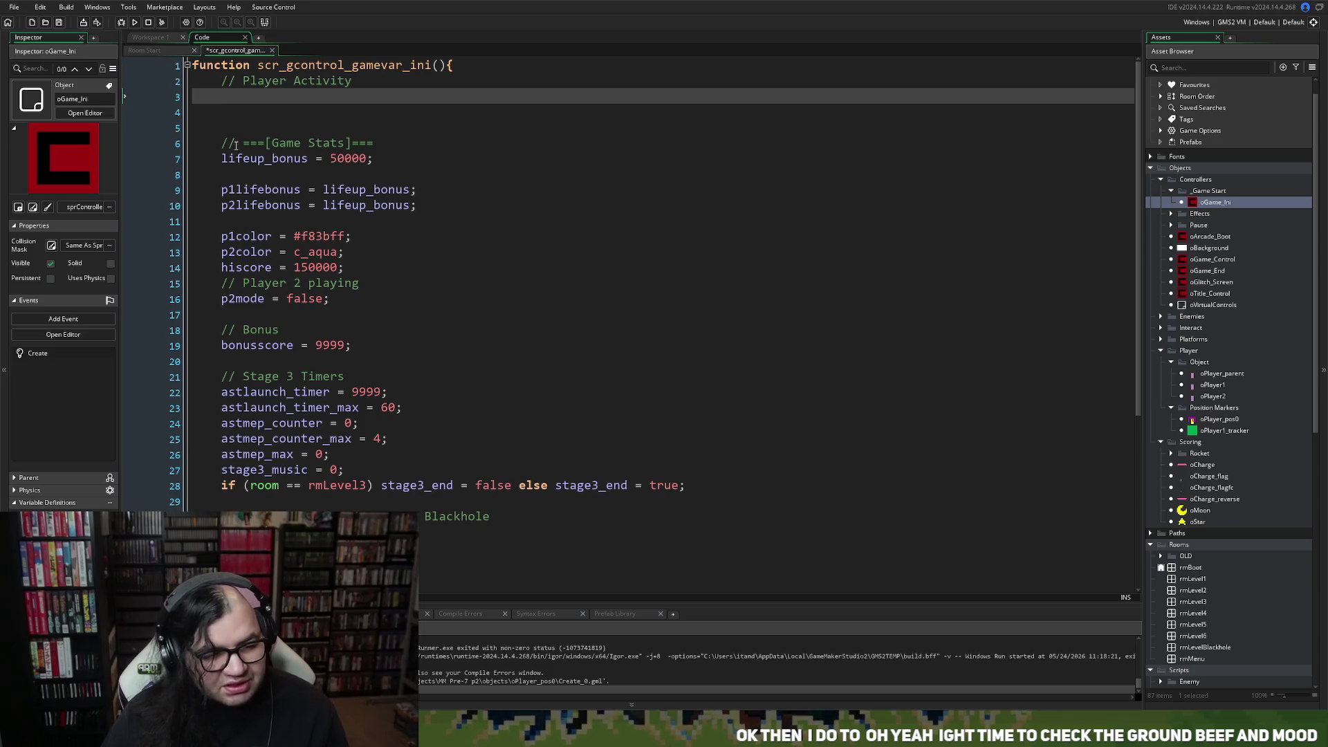
{"action": "scroll", "coordinate": [268, 143], "scroll_direction": "down", "scroll_amount": 2}
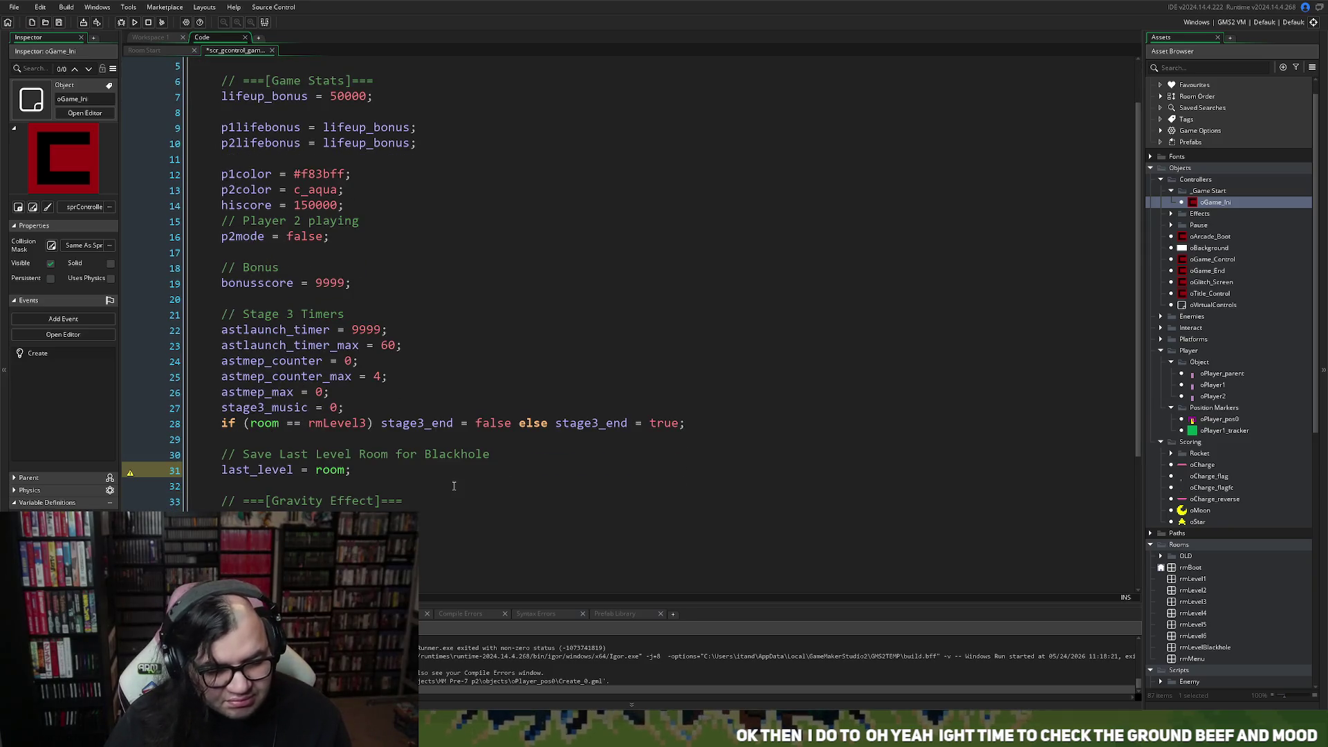
{"action": "scroll", "coordinate": [371, 462], "scroll_direction": "up", "scroll_amount": 2}
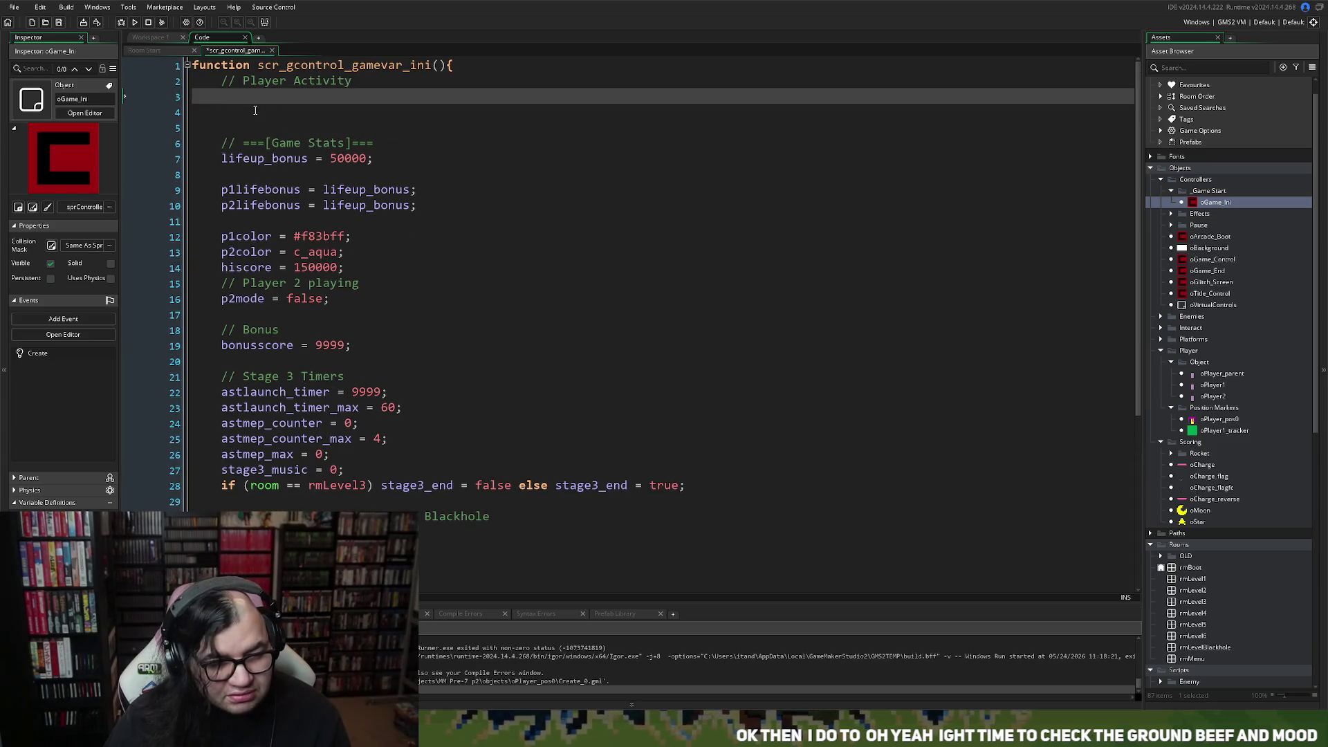
Open oPlayer_pos0's Room Start event code from the workspace.
{"action": "left_click", "coordinate": [159, 50]}
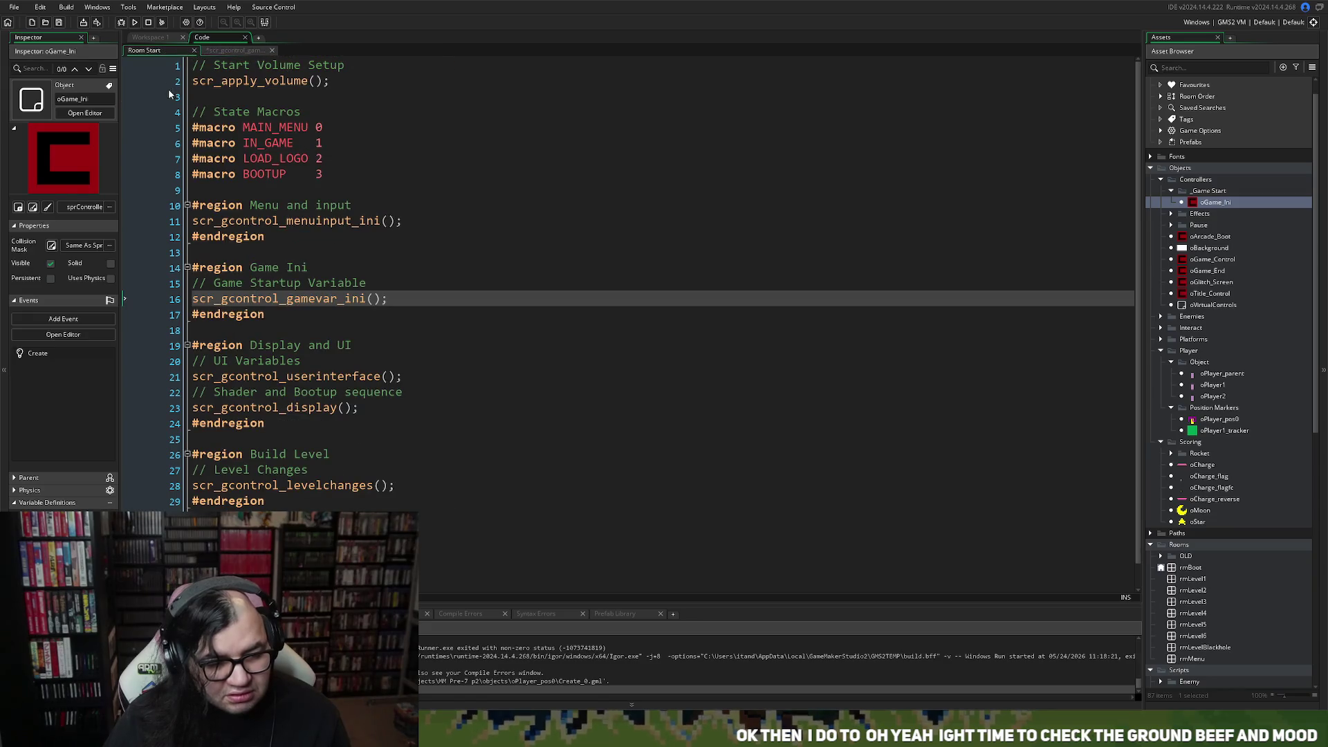
{"action": "left_click", "coordinate": [159, 38]}
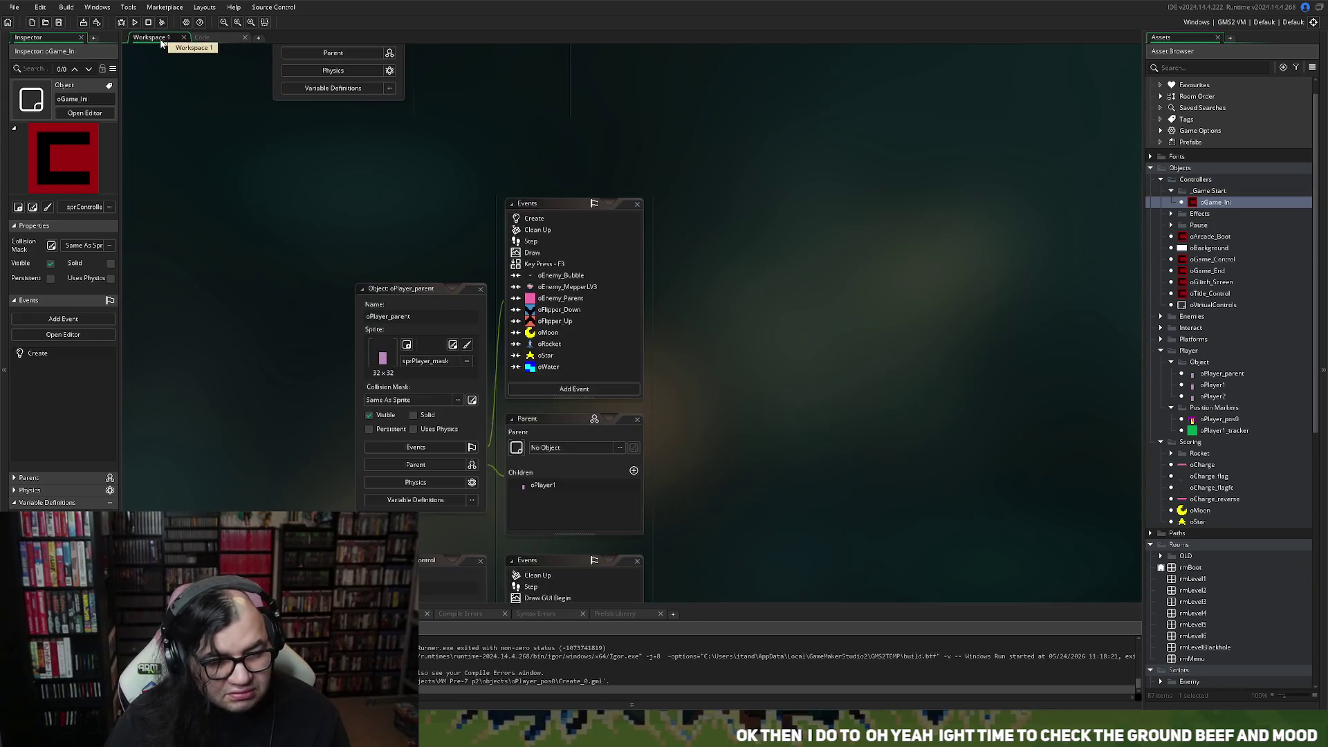
{"action": "scroll", "coordinate": [338, 295], "scroll_direction": "up", "scroll_amount": 5}
{"action": "double_click", "coordinate": [459, 265]}
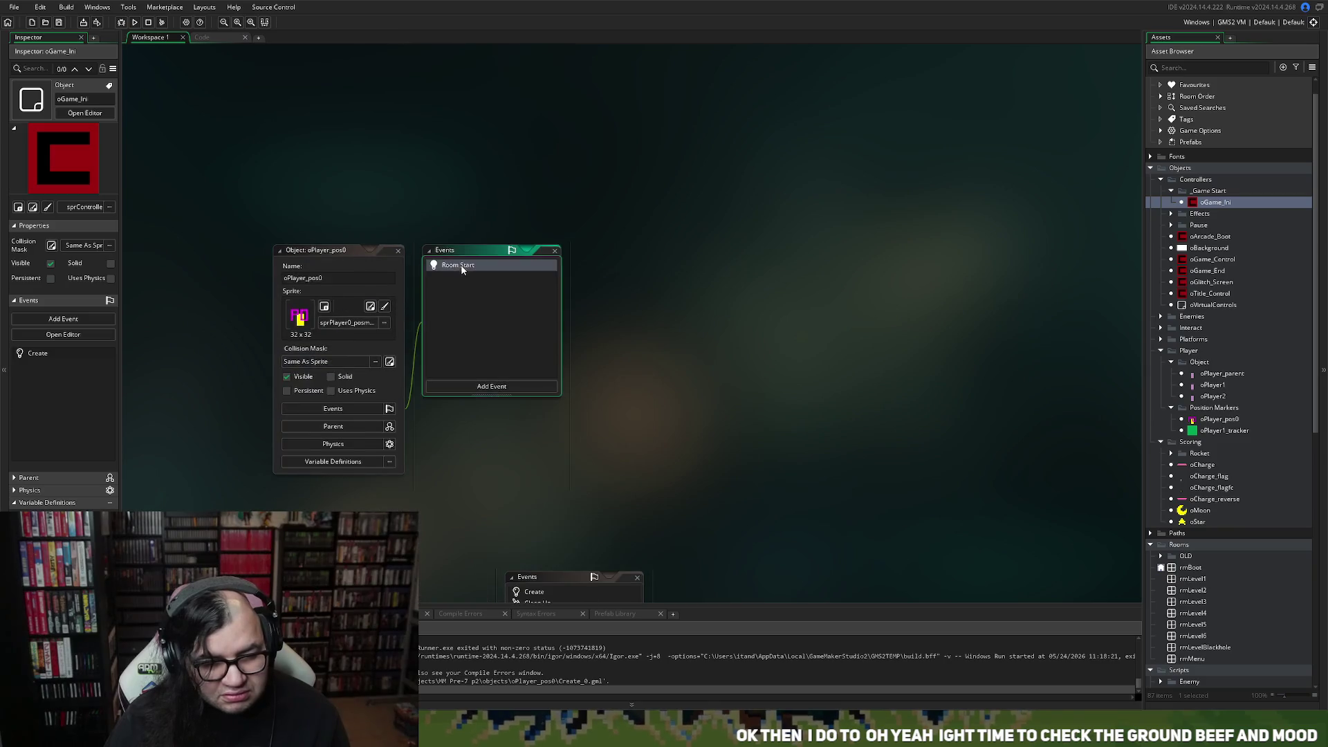
Enlarge the Room Start editor and add the comment '// Check if single or multiplayer'.
{"action": "left_click", "coordinate": [1028, 251]}
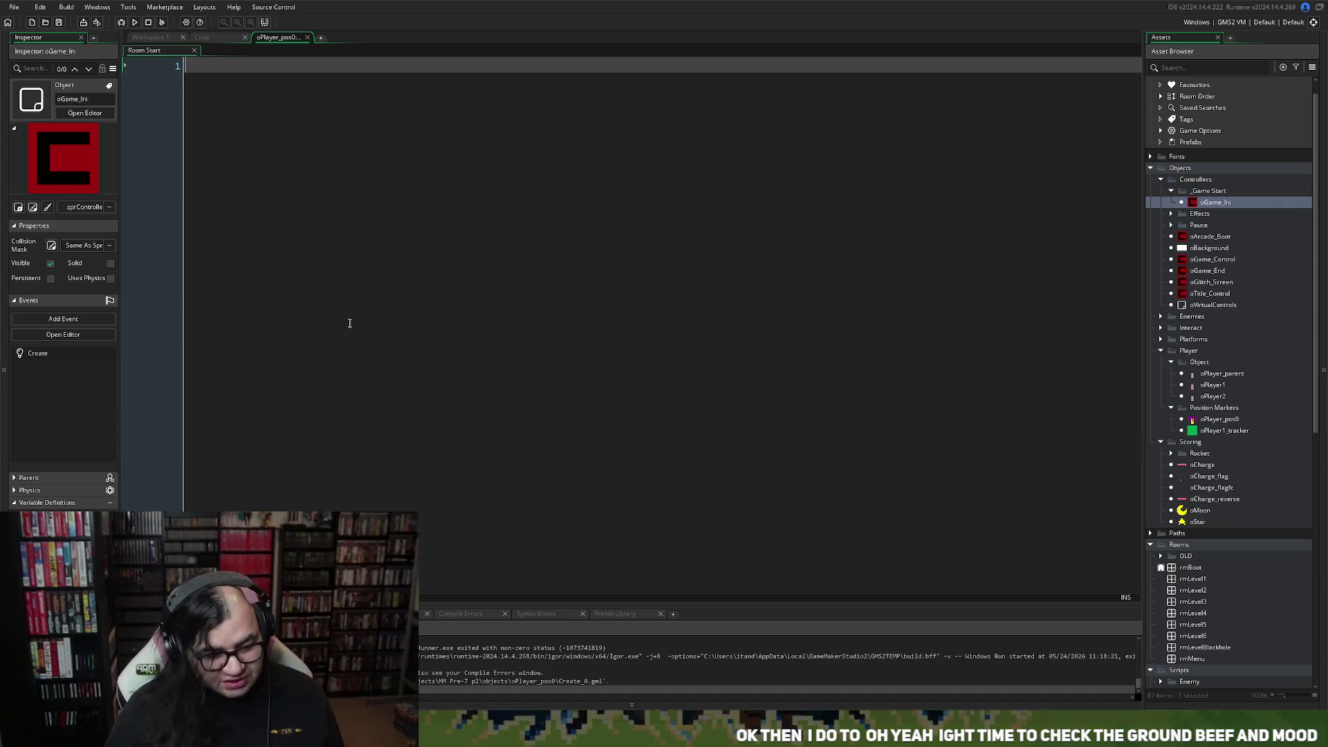
{"action": "key", "text": "Tab"}
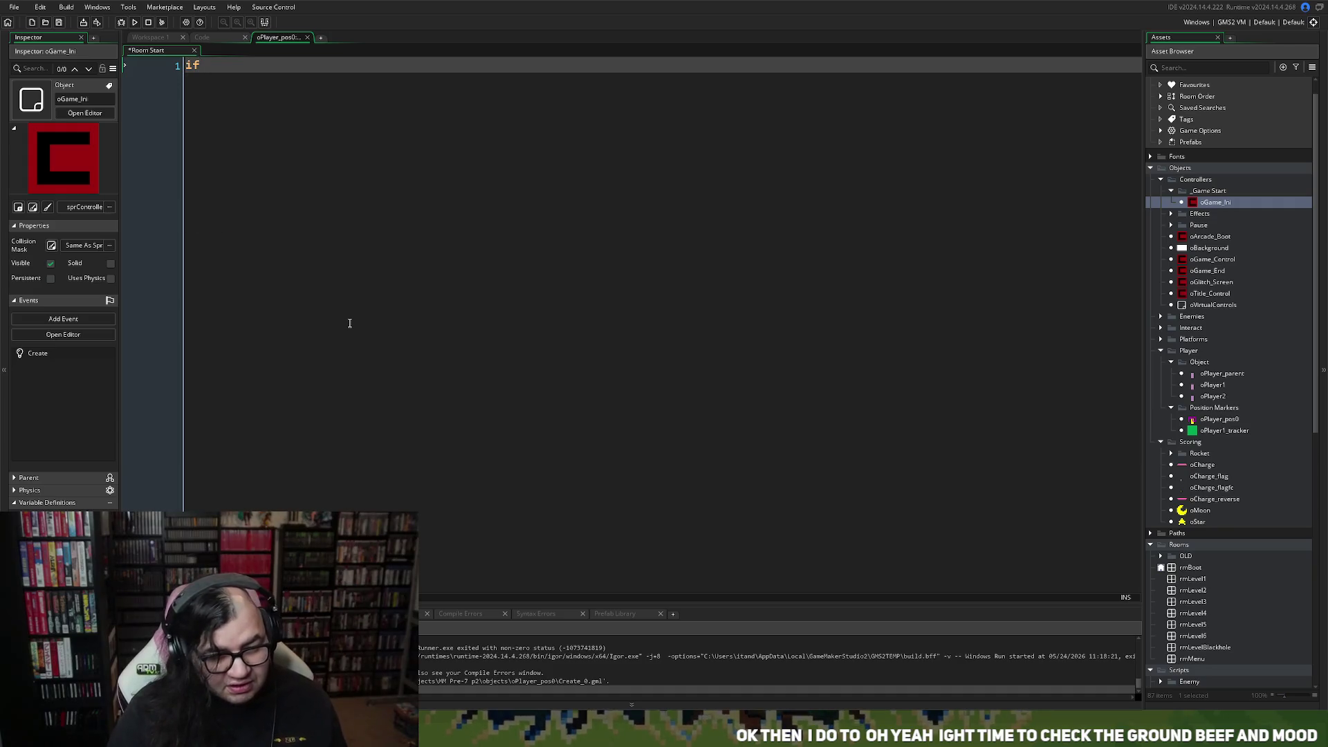
{"action": "key", "text": "ctrl+v"}
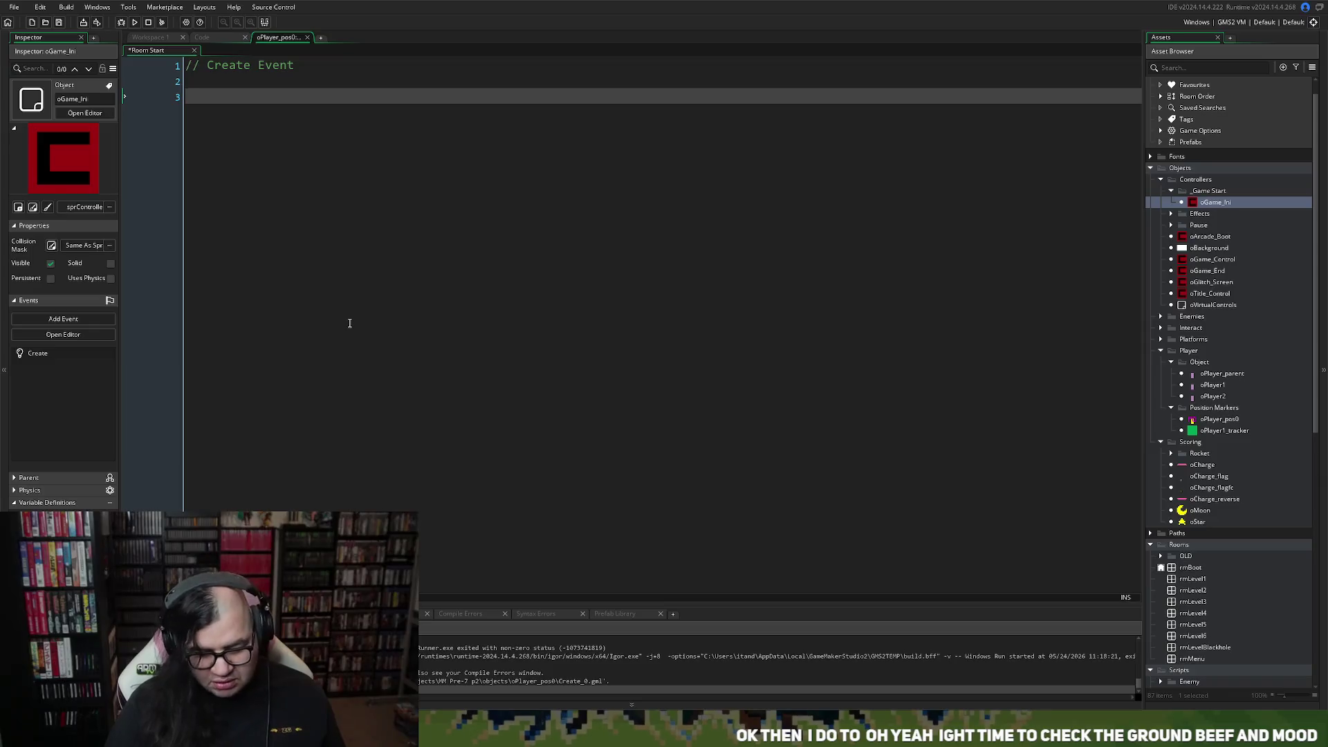
{"action": "type", "text": "//"}
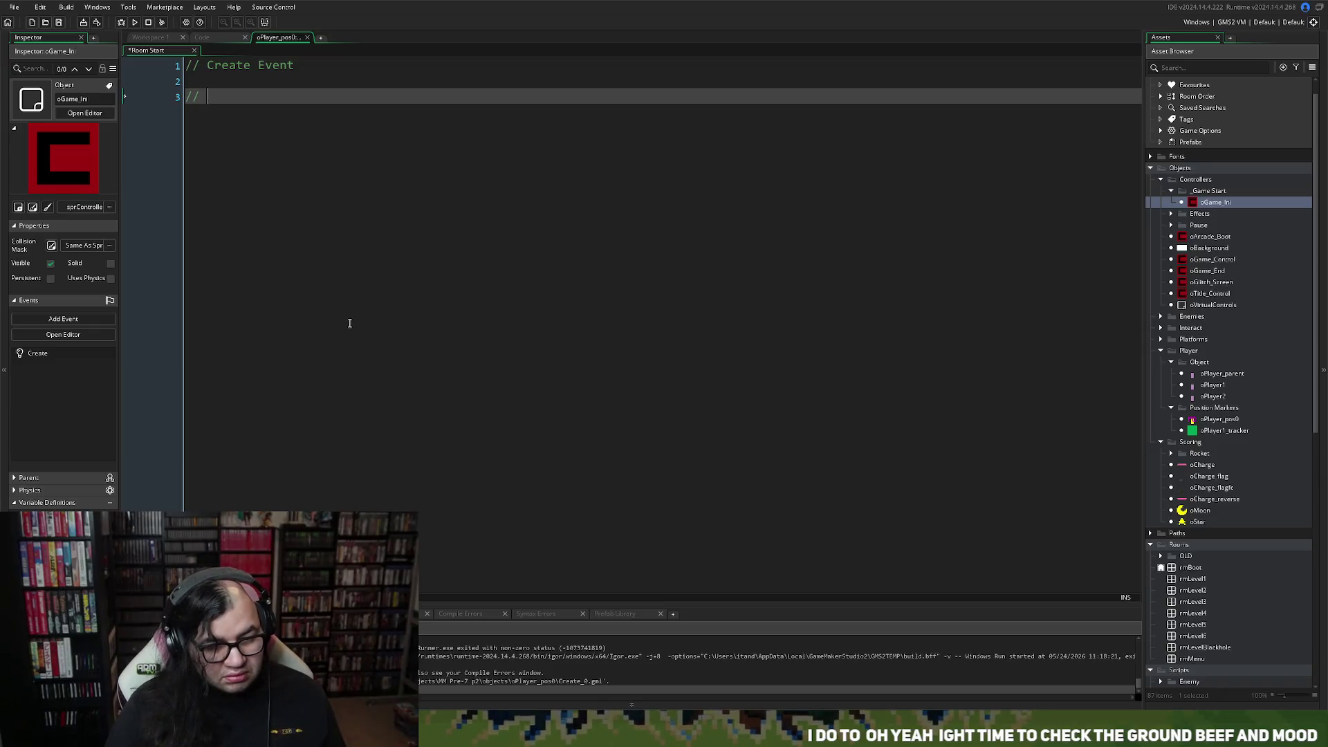
{"action": "type", "text": " Check if "}
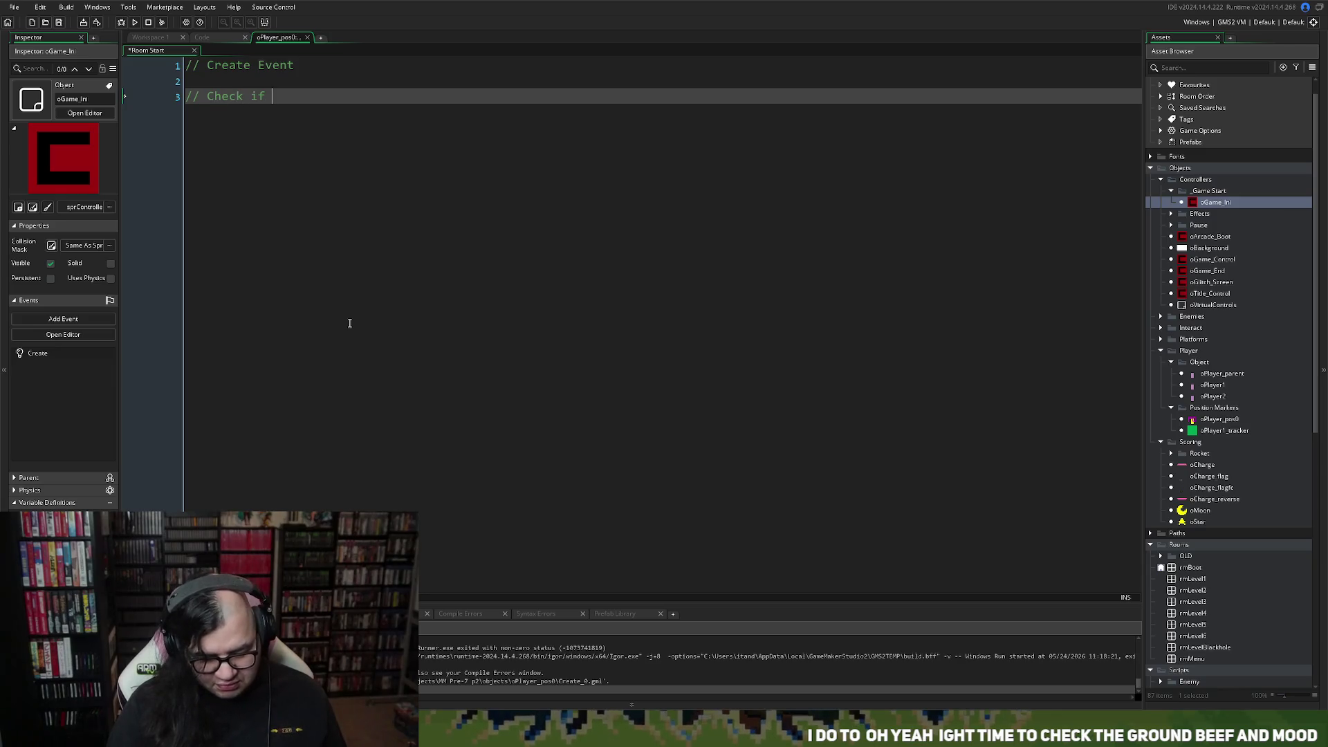
{"action": "type", "text": "single or "}
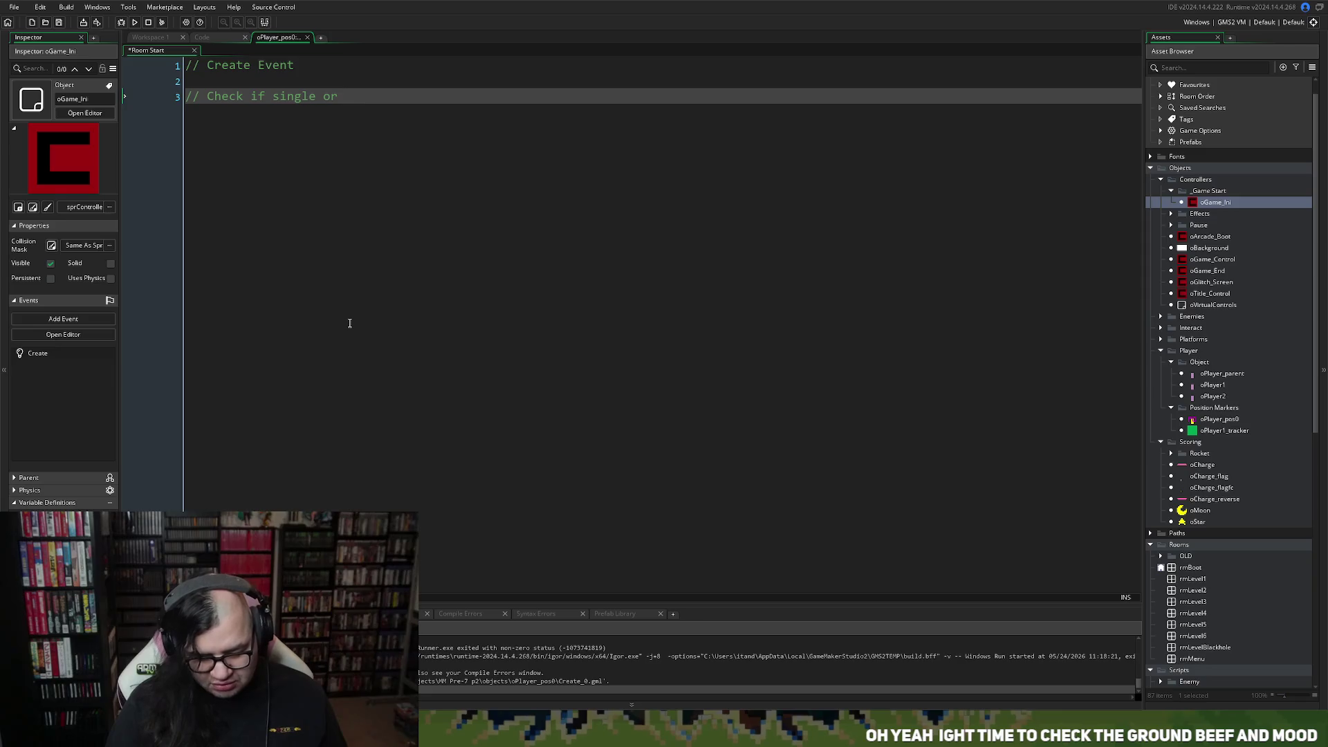
{"action": "type", "text": "multipla"}
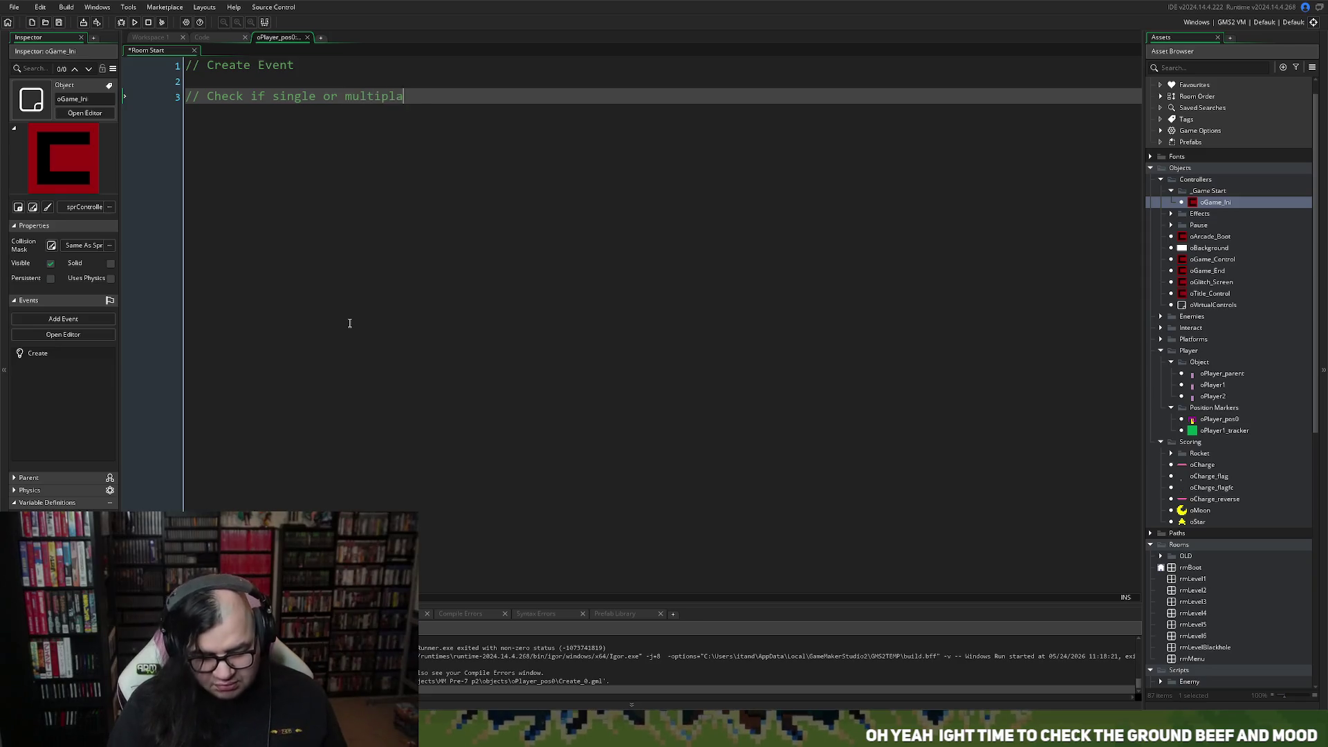
{"action": "type", "text": "yer"}
Start the condition 'if (global.p1active && global.p2active' using autocomplete suggestions.
{"action": "key", "text": "Return"}
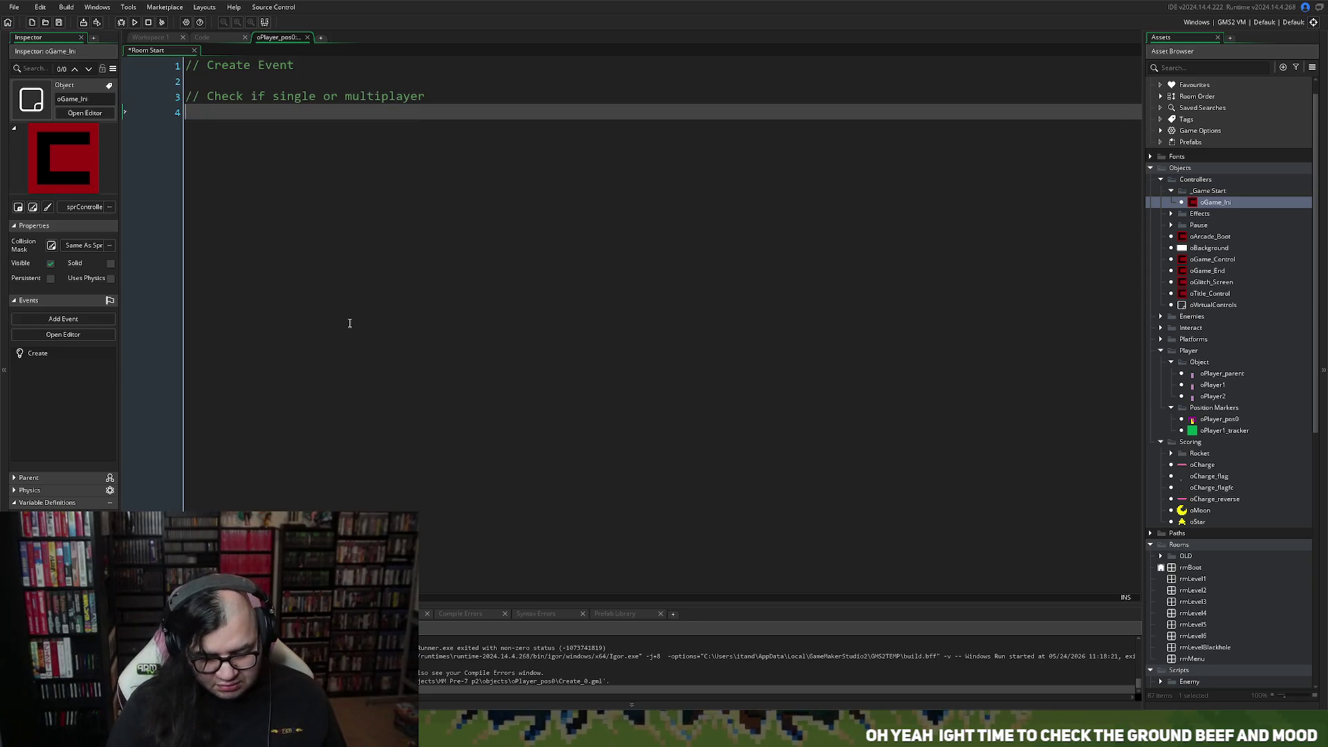
{"action": "type", "text": "if ("}
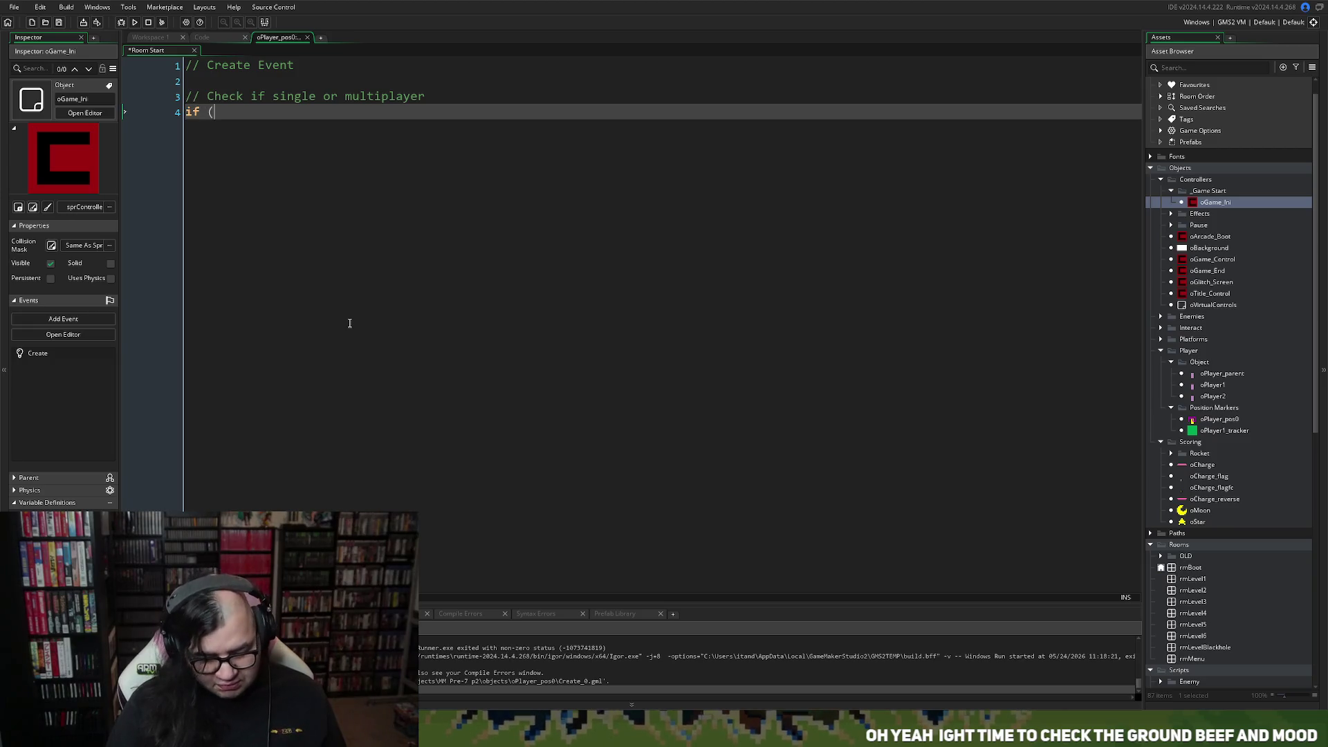
{"action": "type", "text": "global."}
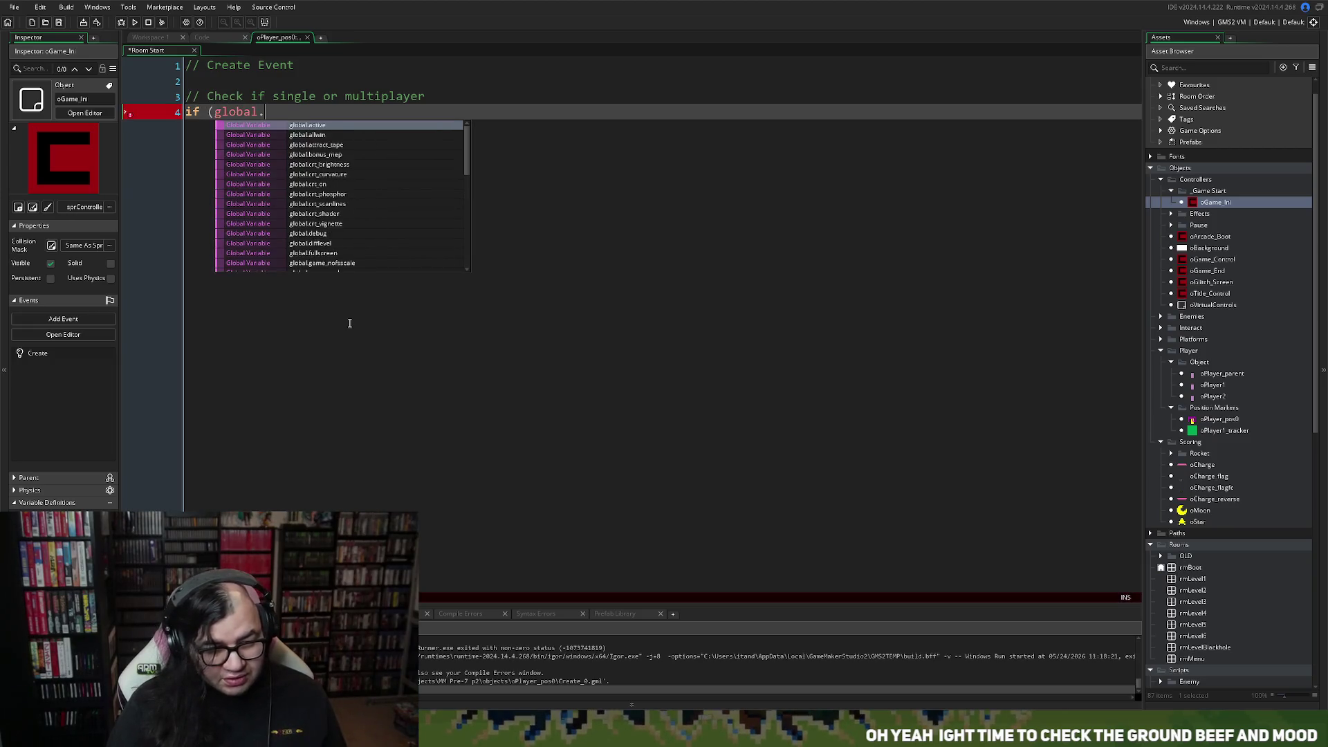
{"action": "type", "text": "p1"}
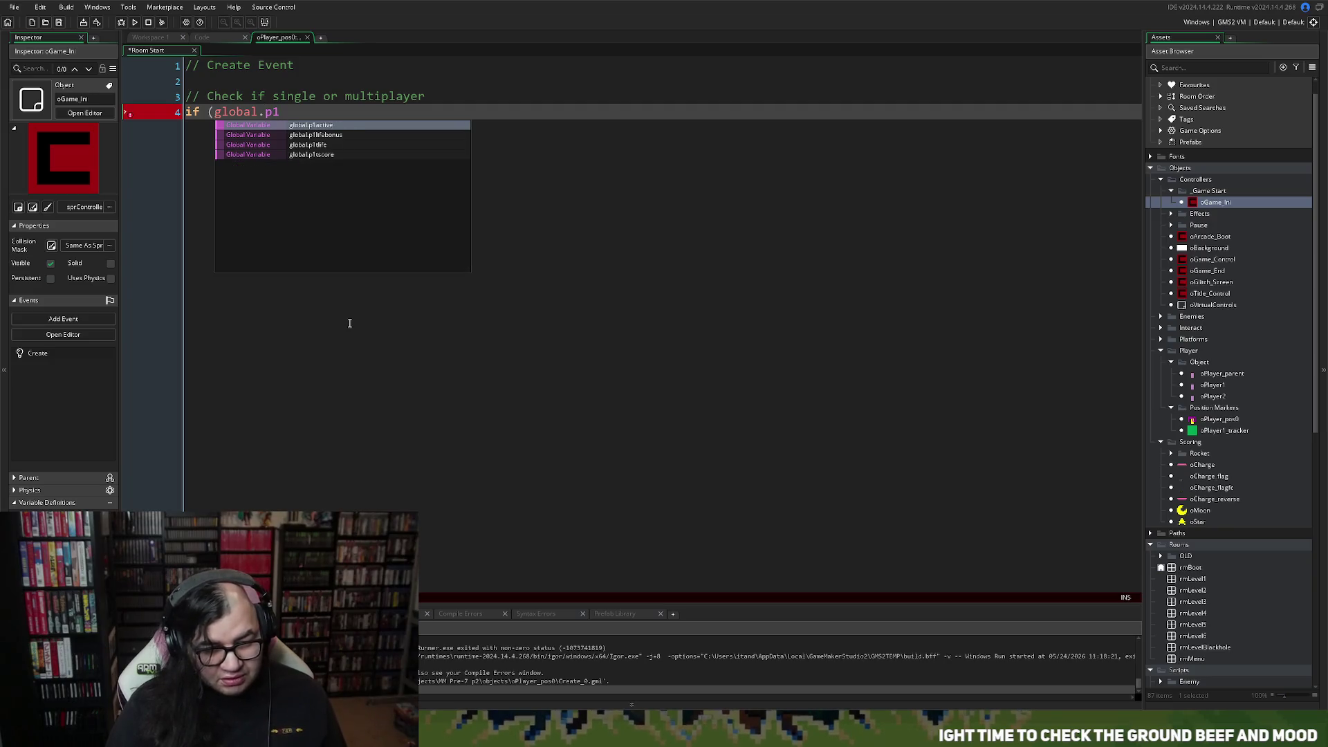
{"action": "left_click", "coordinate": [332, 128]}
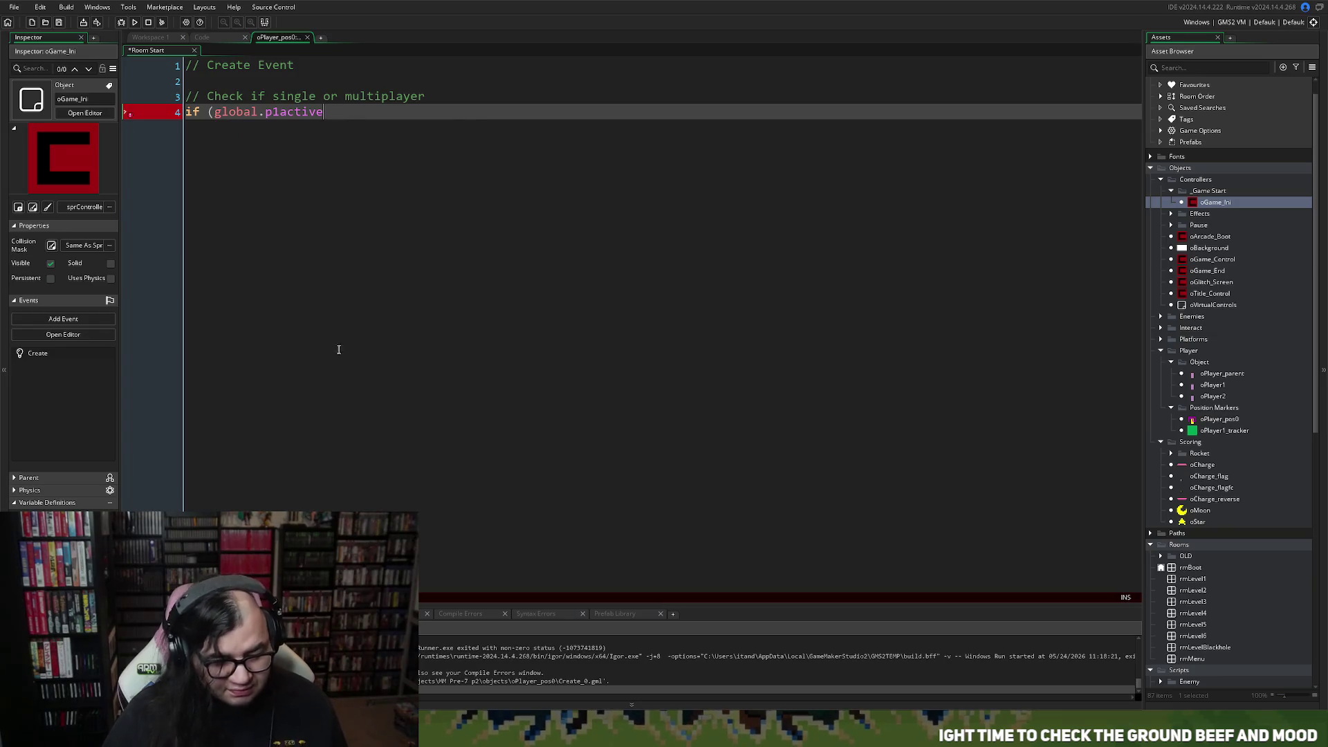
{"action": "type", "text": " &&"}
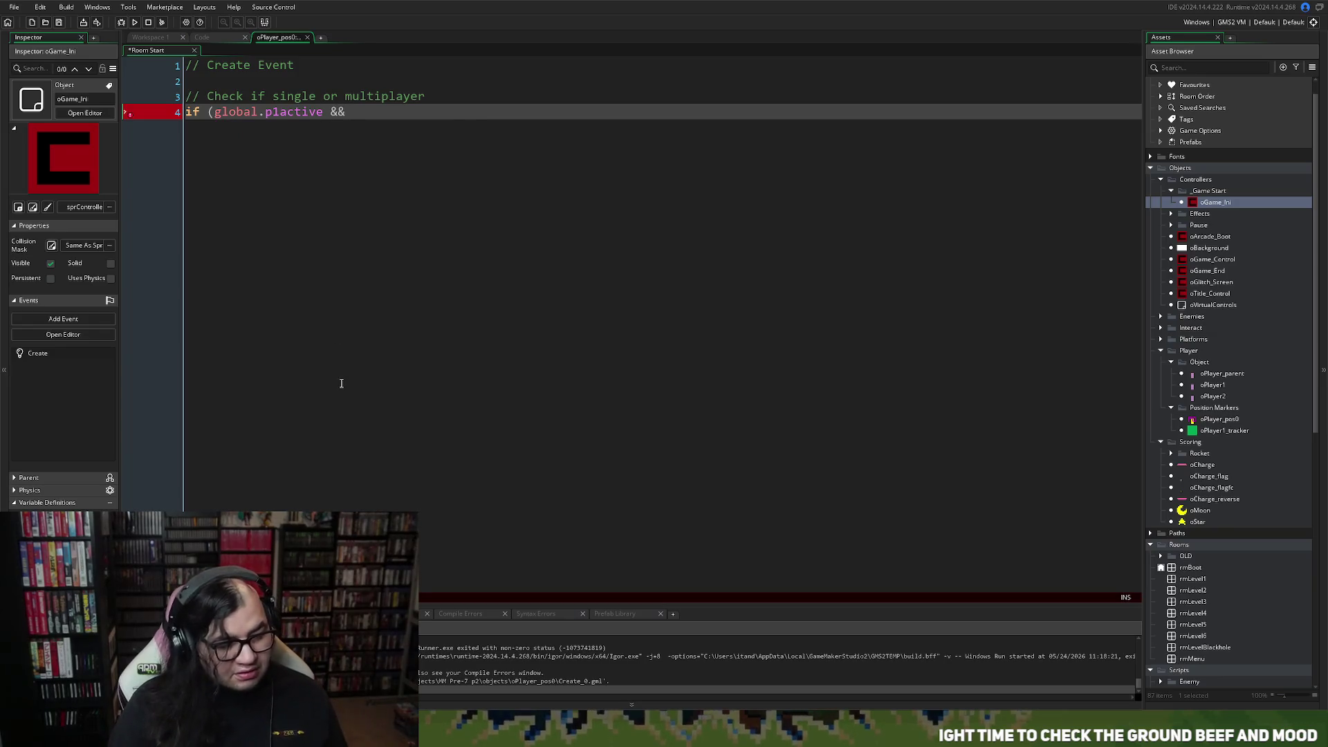
{"action": "type", "text": " global."}
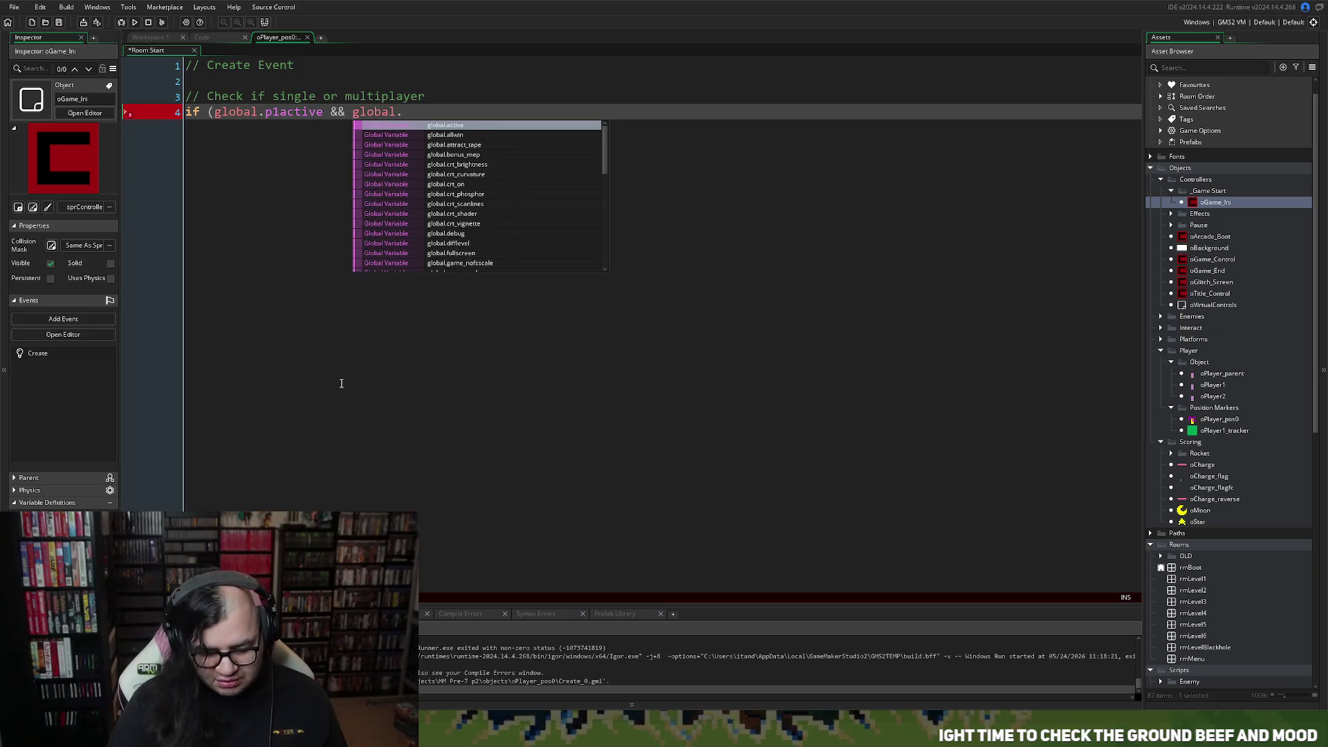
{"action": "type", "text": "p2"}
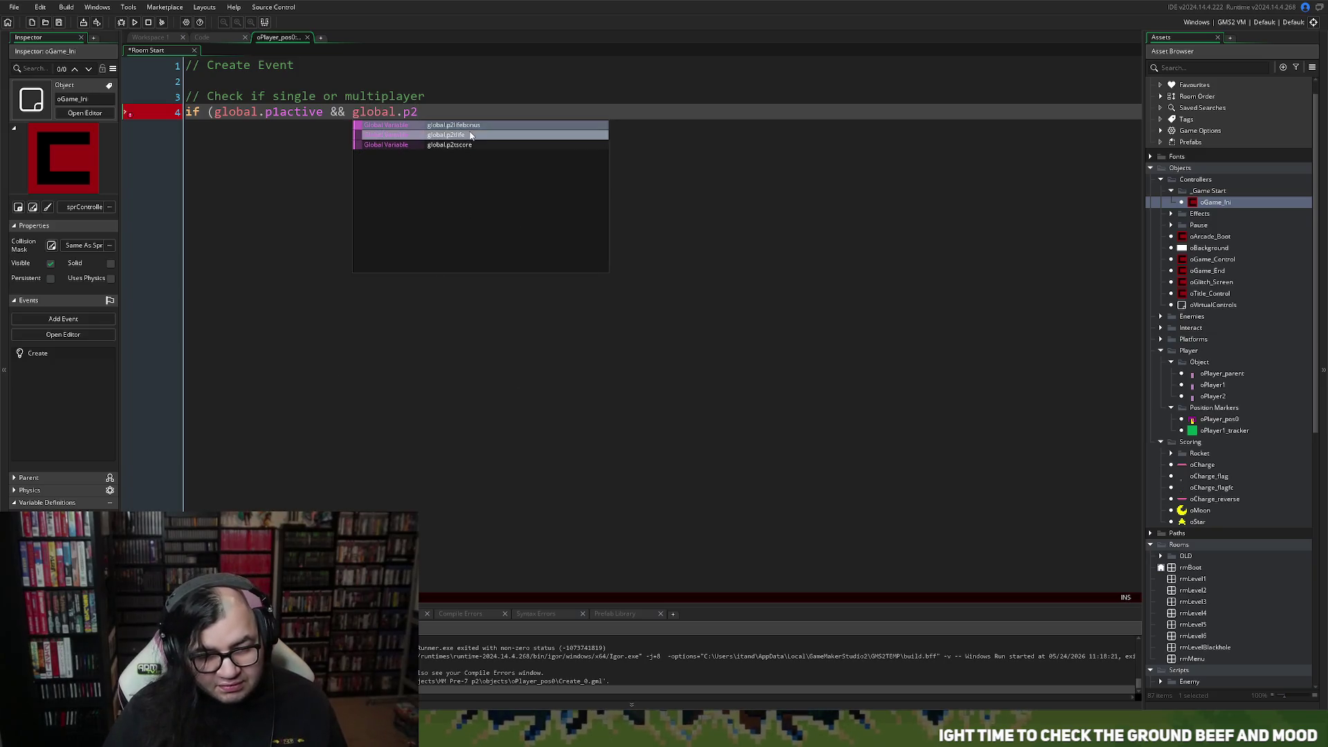
{"action": "type", "text": "active"}
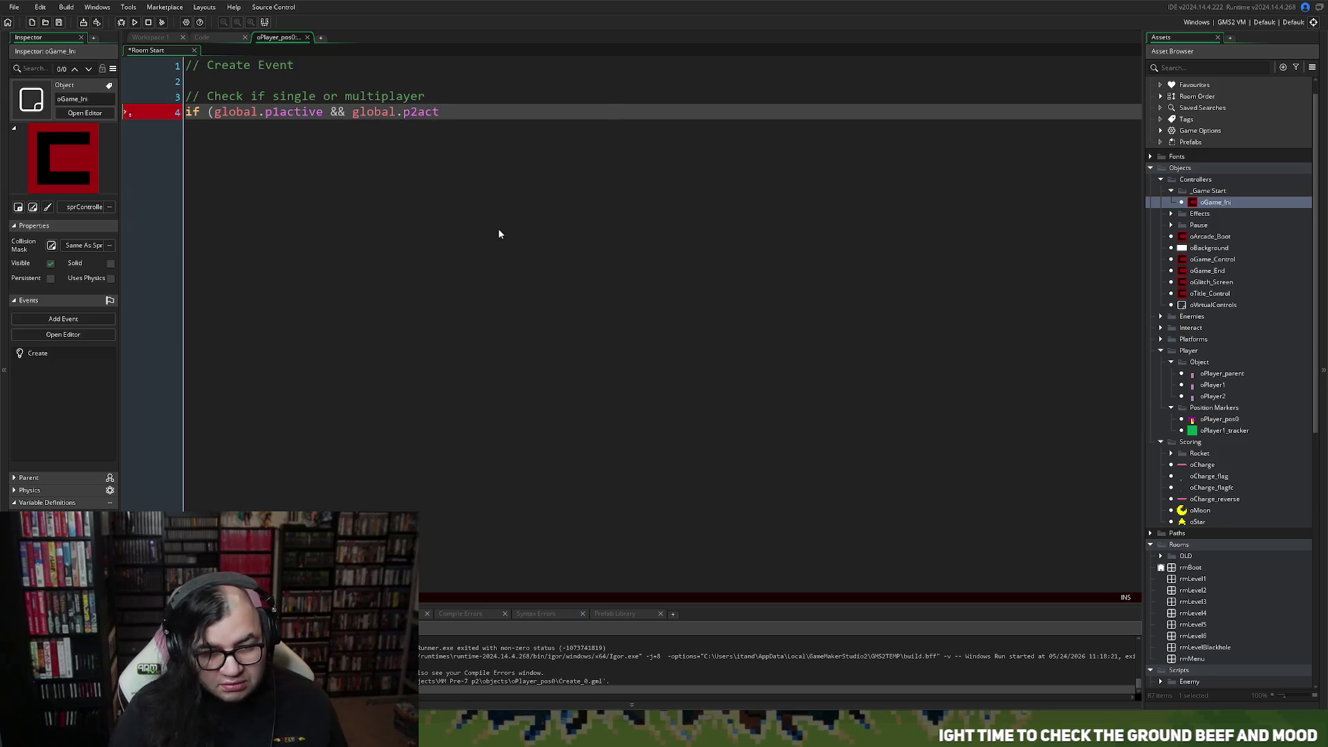
{"action": "left_click", "coordinate": [208, 39]}
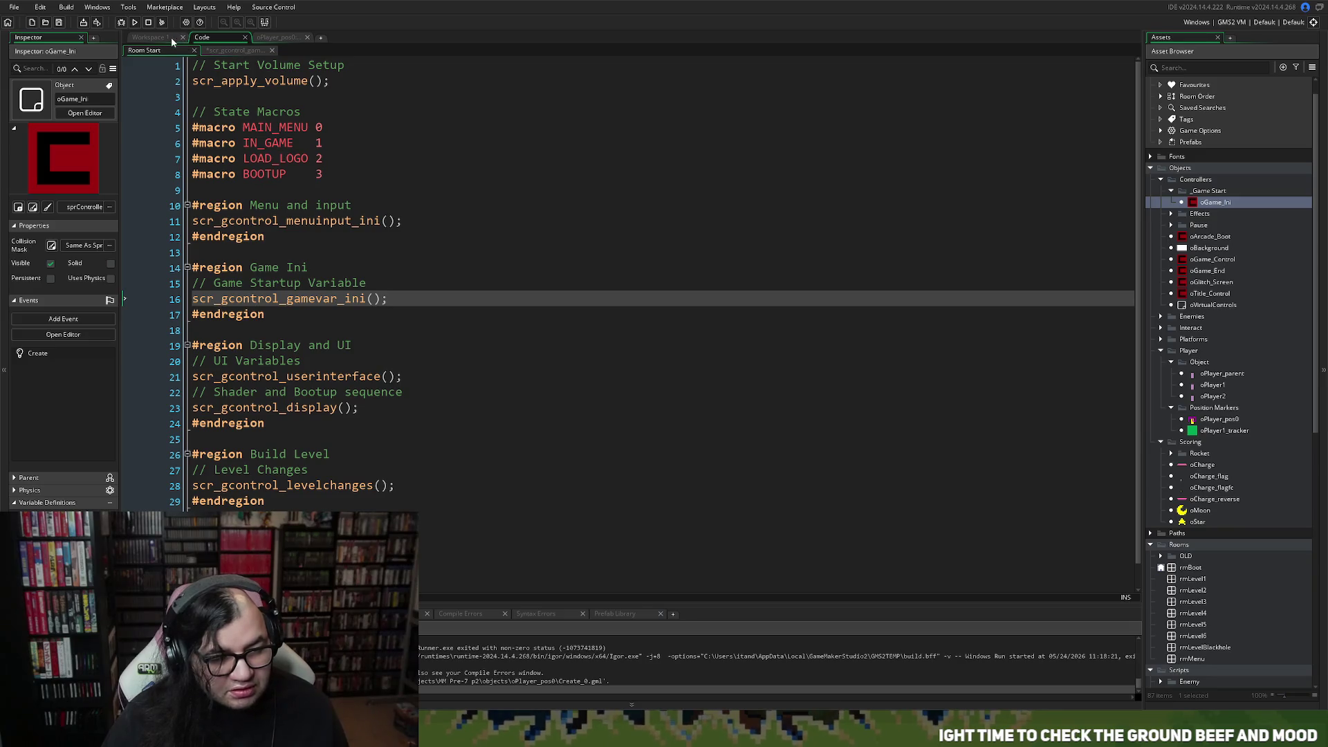
Change line 27 of oGame_Ini's Create event from global.p1active to global.p2active.
{"action": "left_click", "coordinate": [172, 40]}
{"action": "scroll", "coordinate": [1206, 449], "scroll_direction": "down", "scroll_amount": 5}
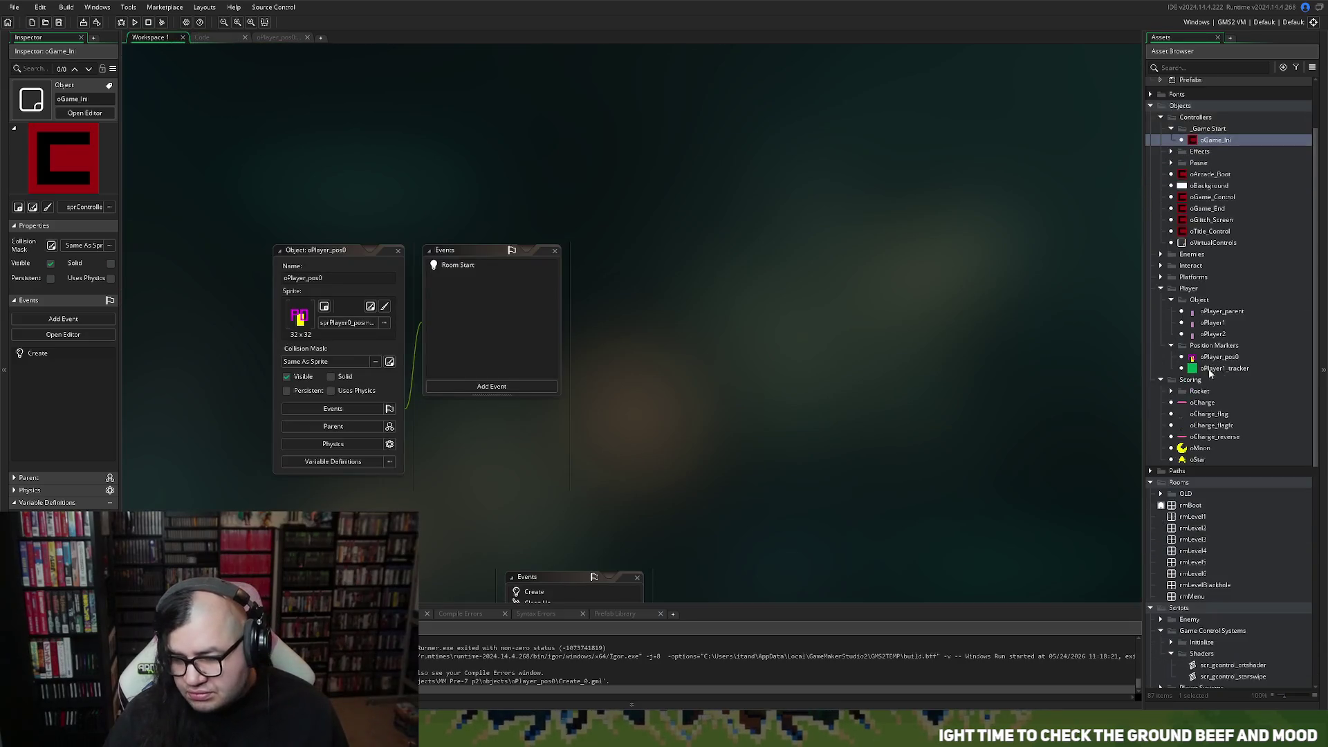
{"action": "scroll", "coordinate": [1208, 446], "scroll_direction": "up", "scroll_amount": 5}
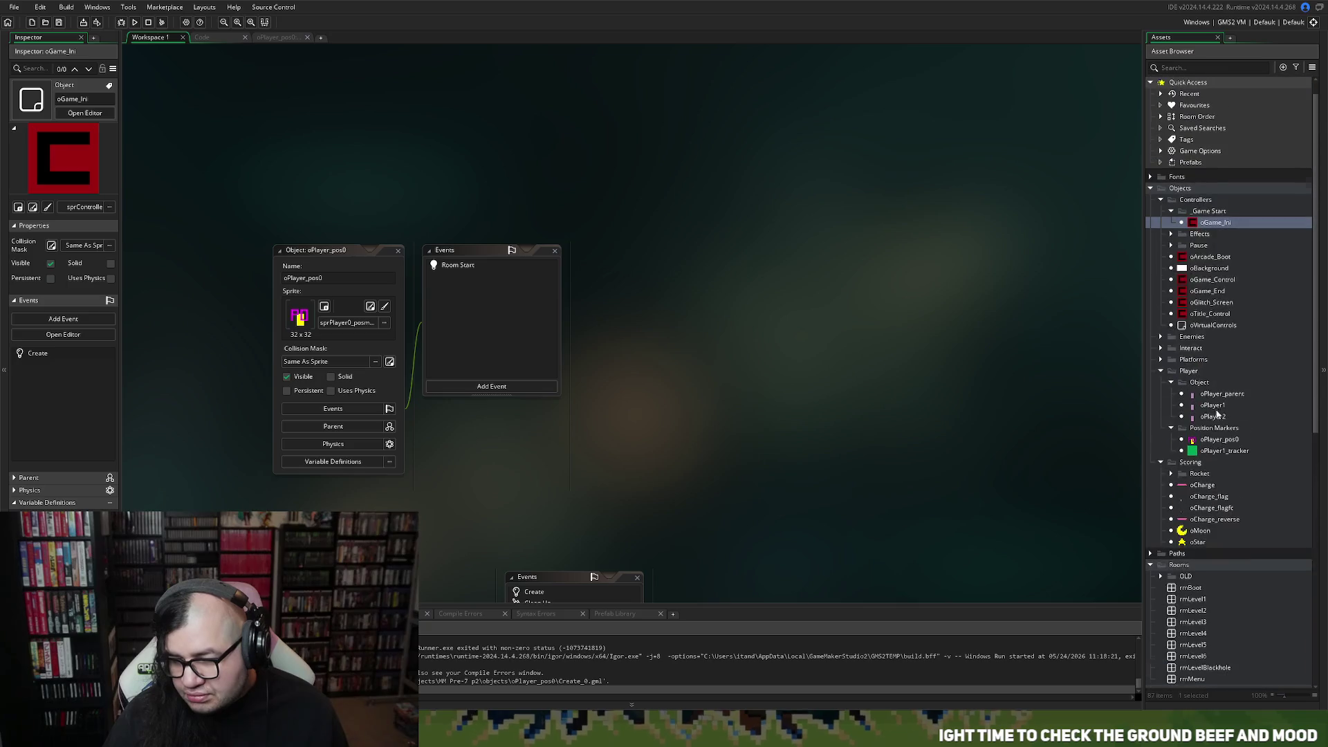
{"action": "double_click", "coordinate": [1215, 222]}
{"action": "double_click", "coordinate": [523, 223]}
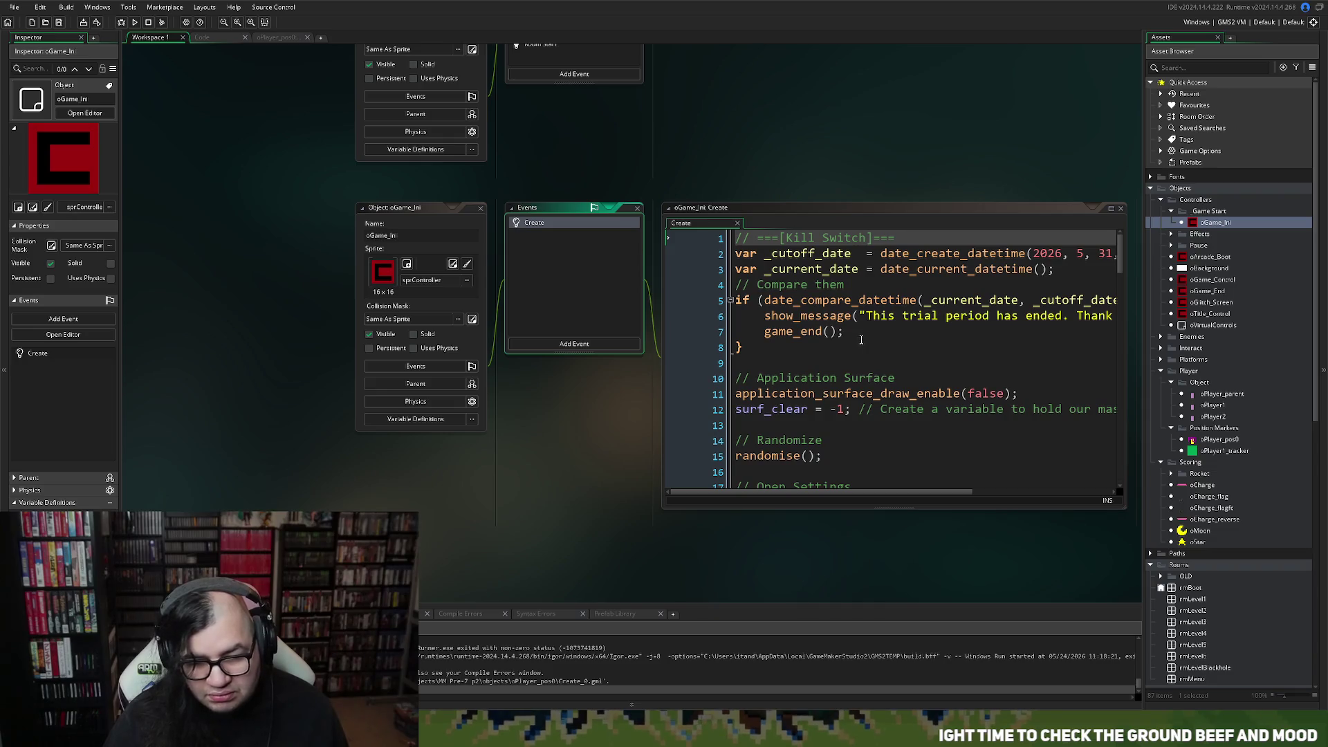
{"action": "scroll", "coordinate": [877, 398], "scroll_direction": "down", "scroll_amount": 8}
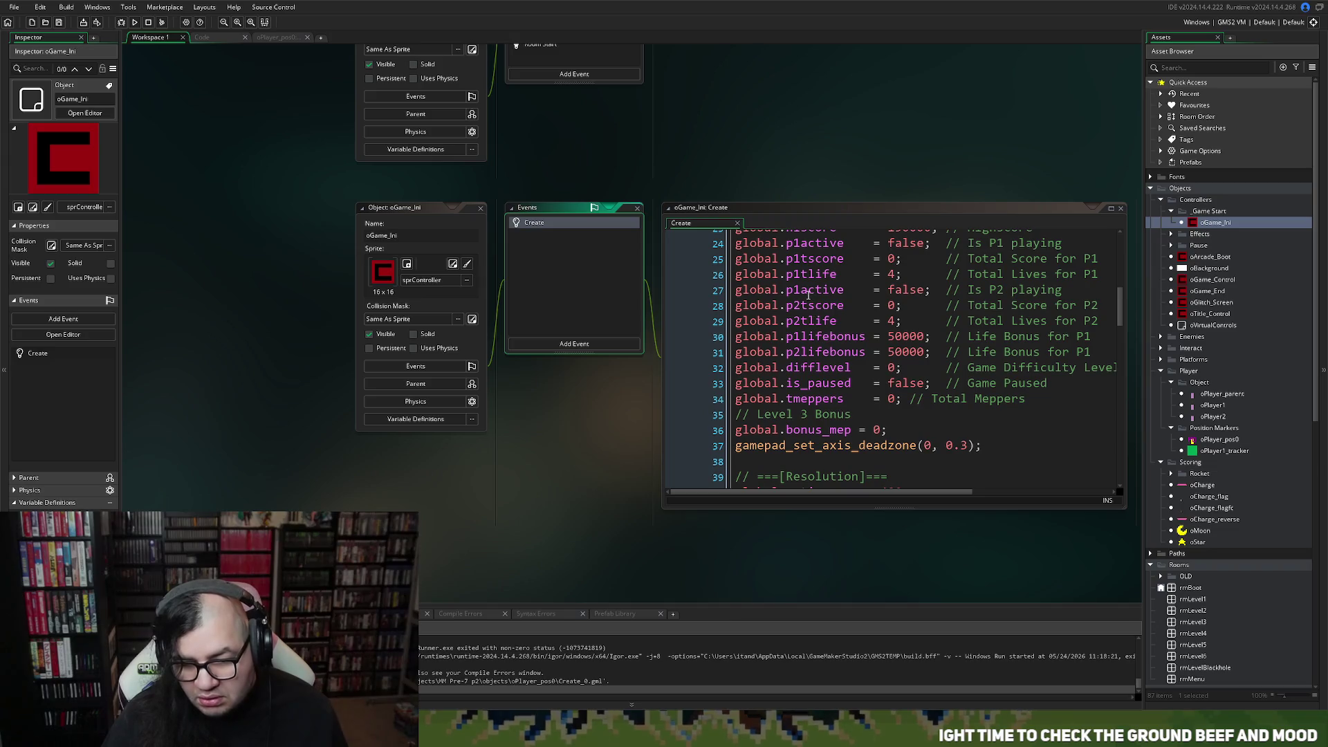
{"action": "left_click", "coordinate": [804, 290]}
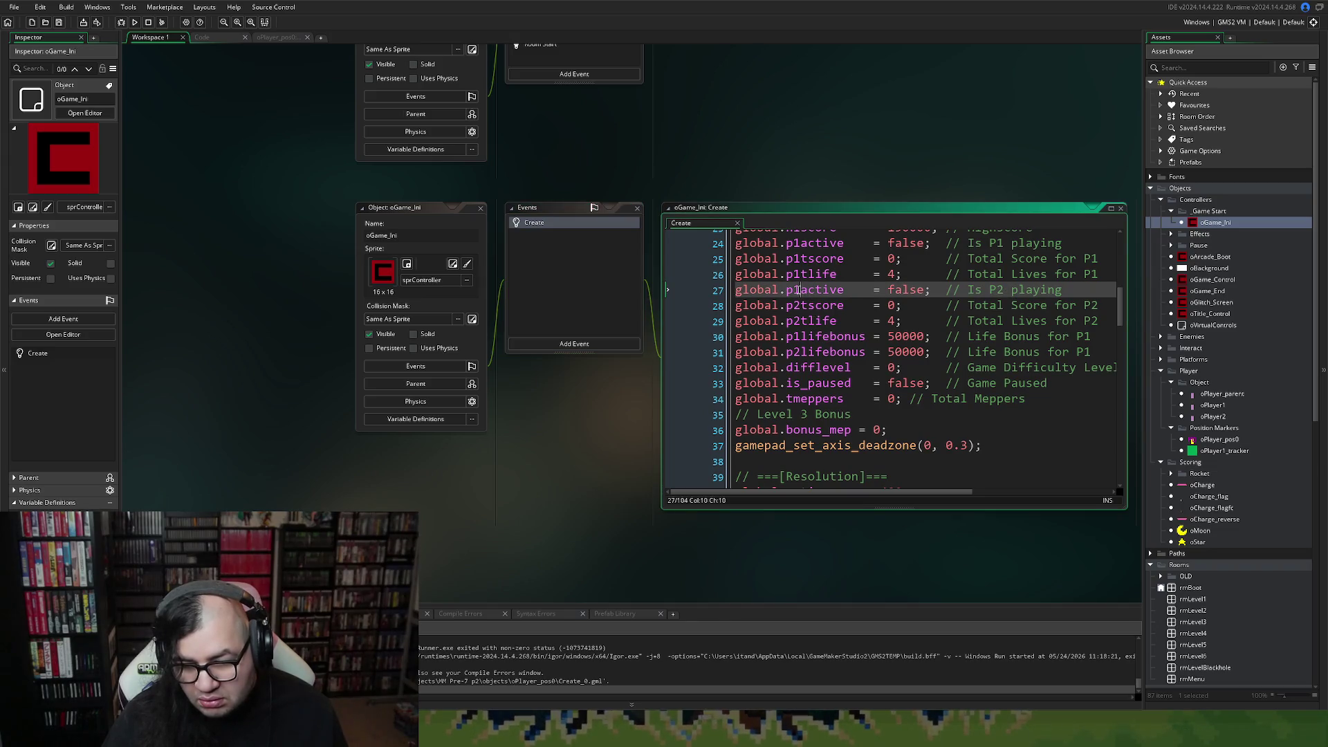
{"action": "left_click", "coordinate": [794, 293]}
{"action": "type", "text": "2"}
{"action": "left_click", "coordinate": [481, 207]}
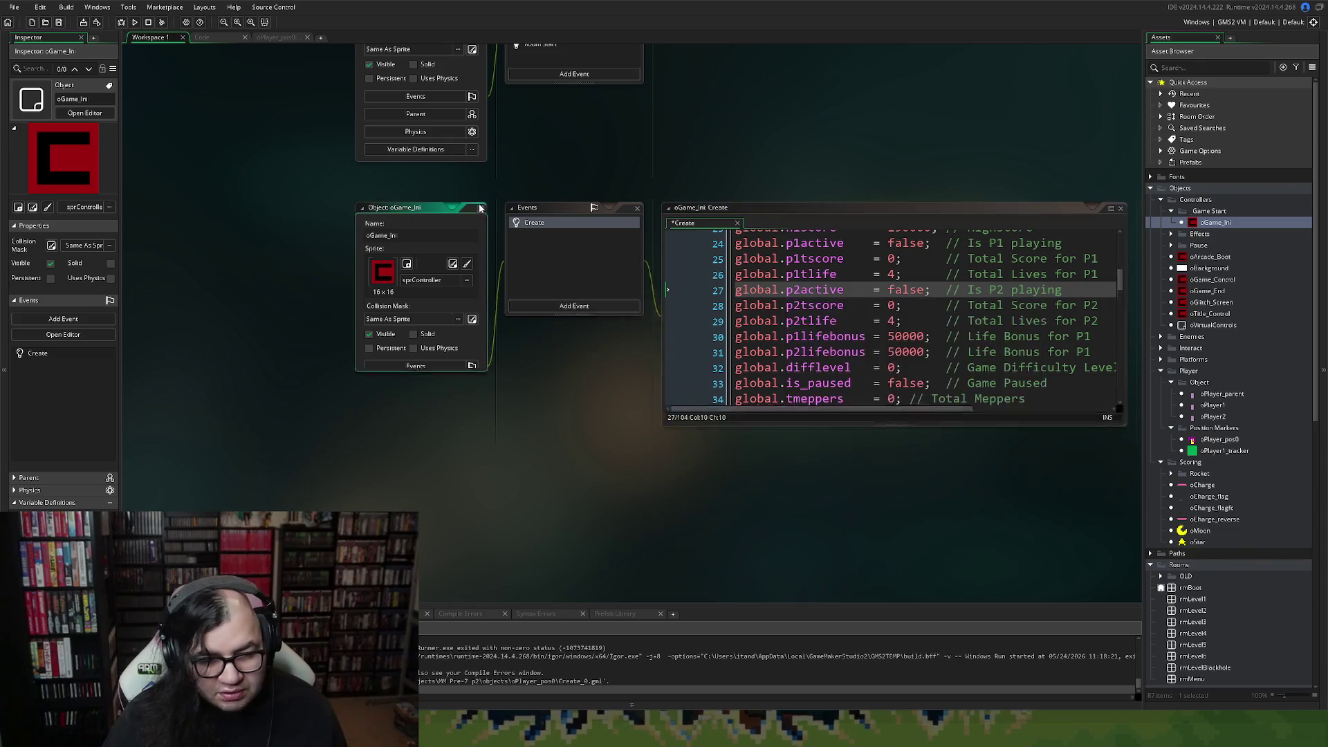
{"action": "left_click", "coordinate": [275, 36]}
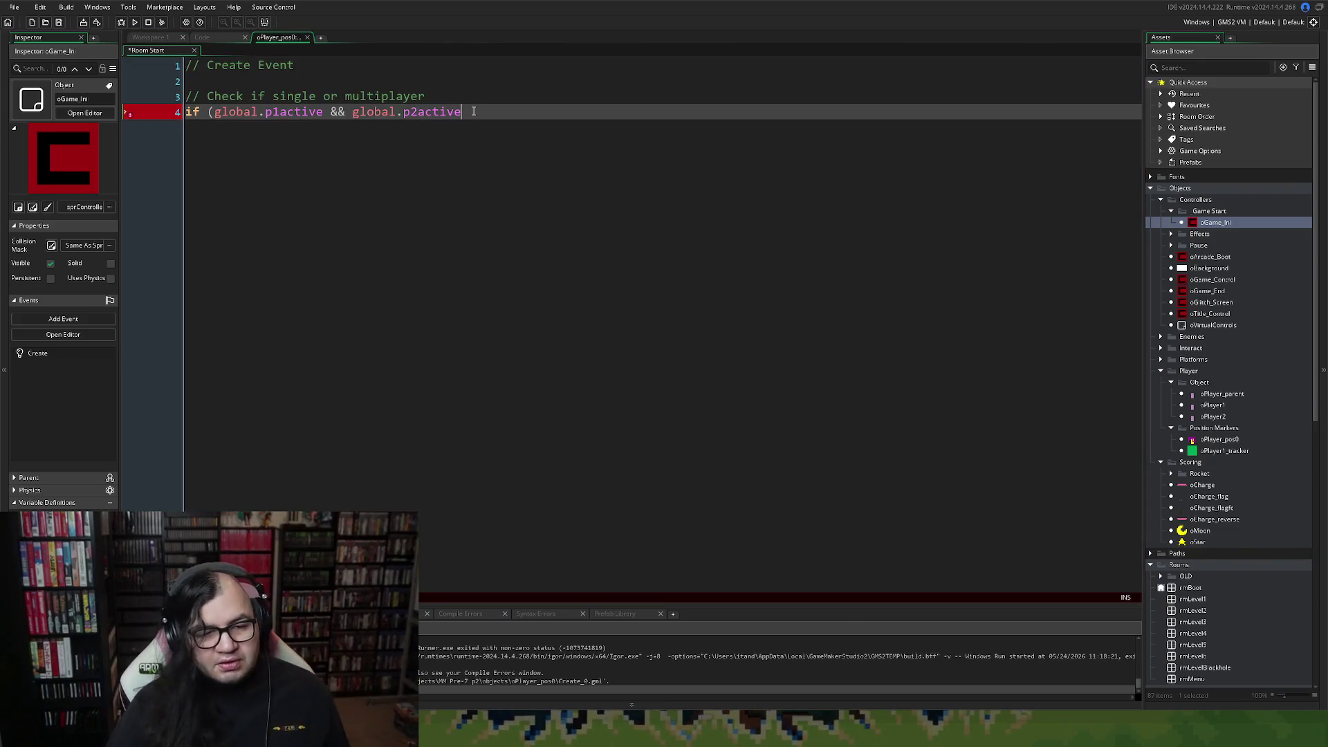
Close the condition with ') instance_destroy();' so both-active rooms destroy the instance.
{"action": "type", "text": ") "}
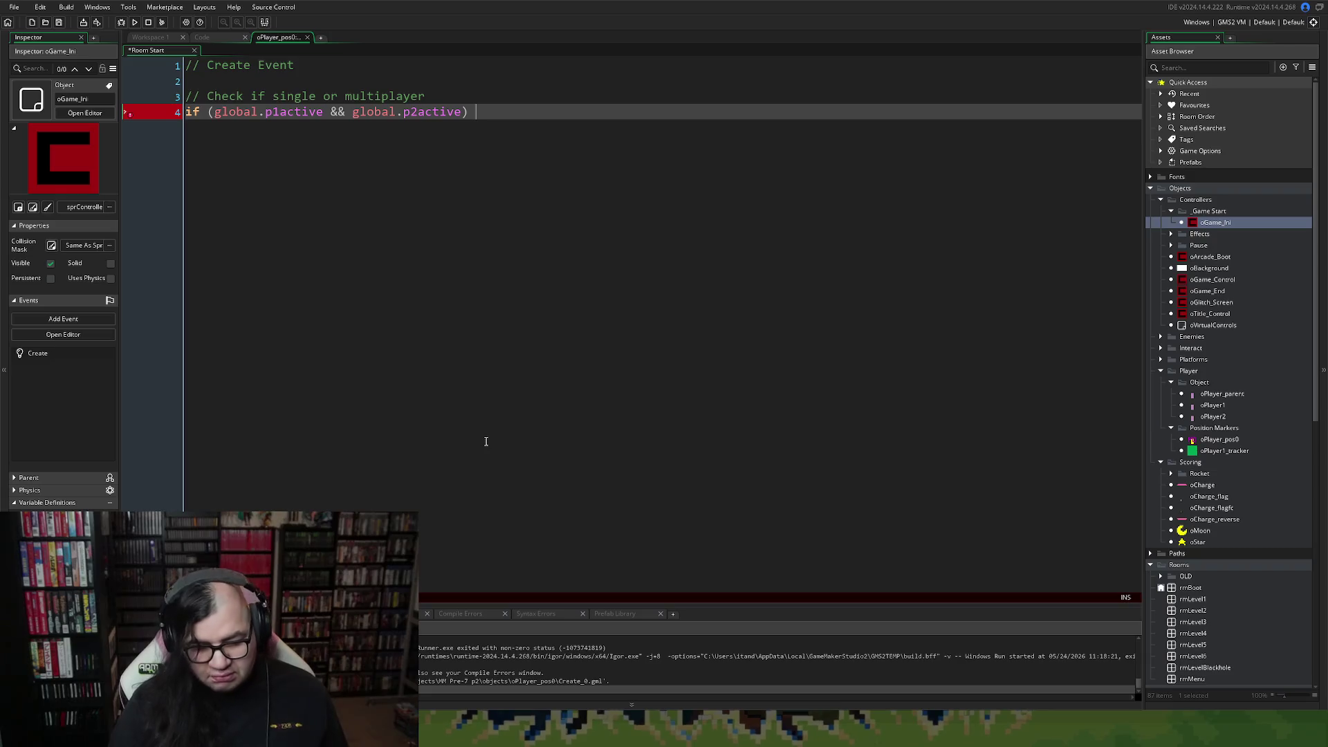
{"action": "type", "text": "instance_des"}
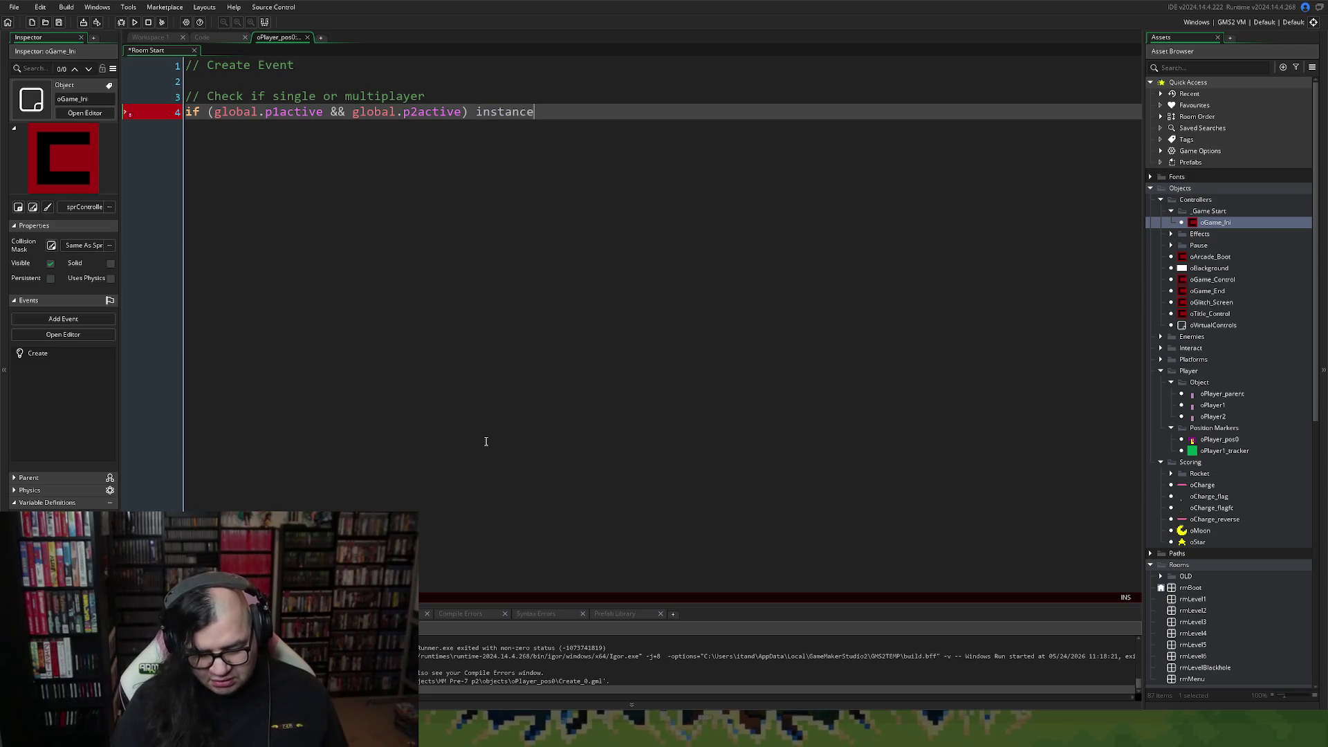
{"action": "right_click", "coordinate": [554, 341]}
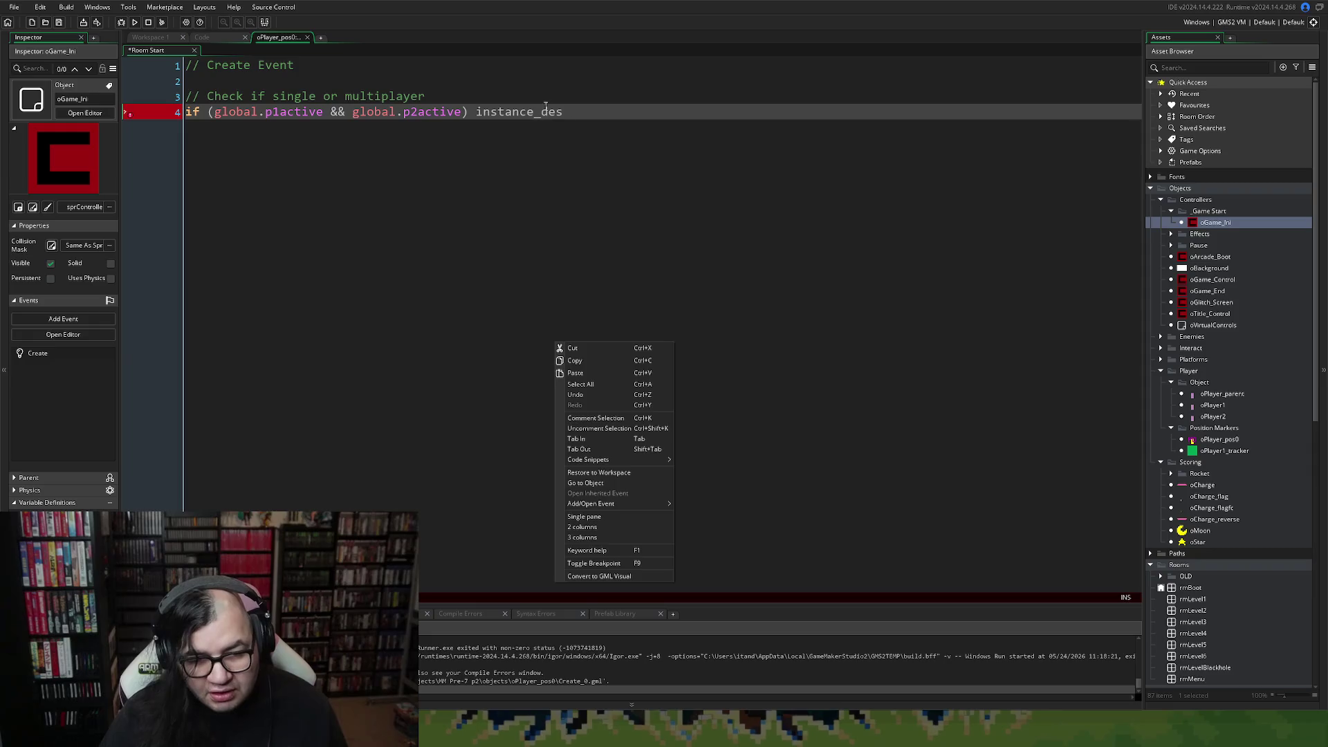
{"action": "left_click", "coordinate": [572, 108]}
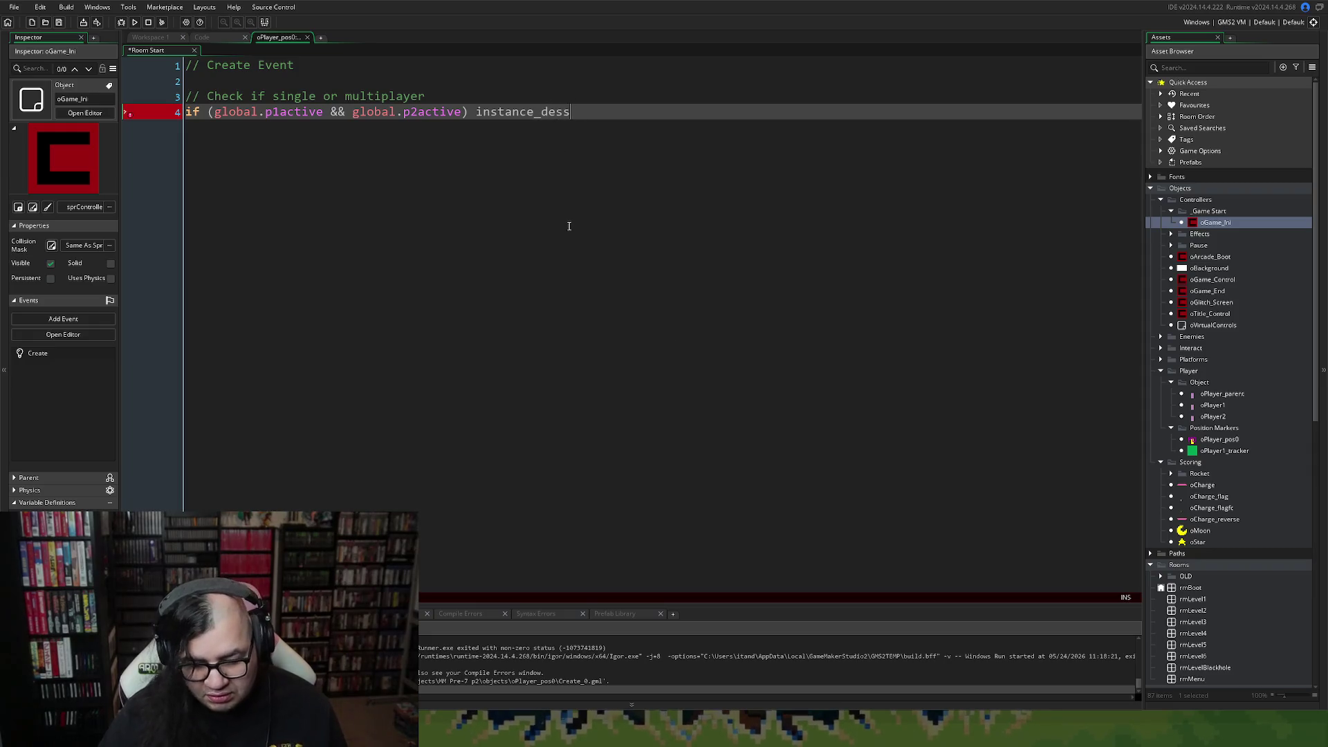
{"action": "type", "text": "tr"}
{"action": "left_click", "coordinate": [633, 123]}
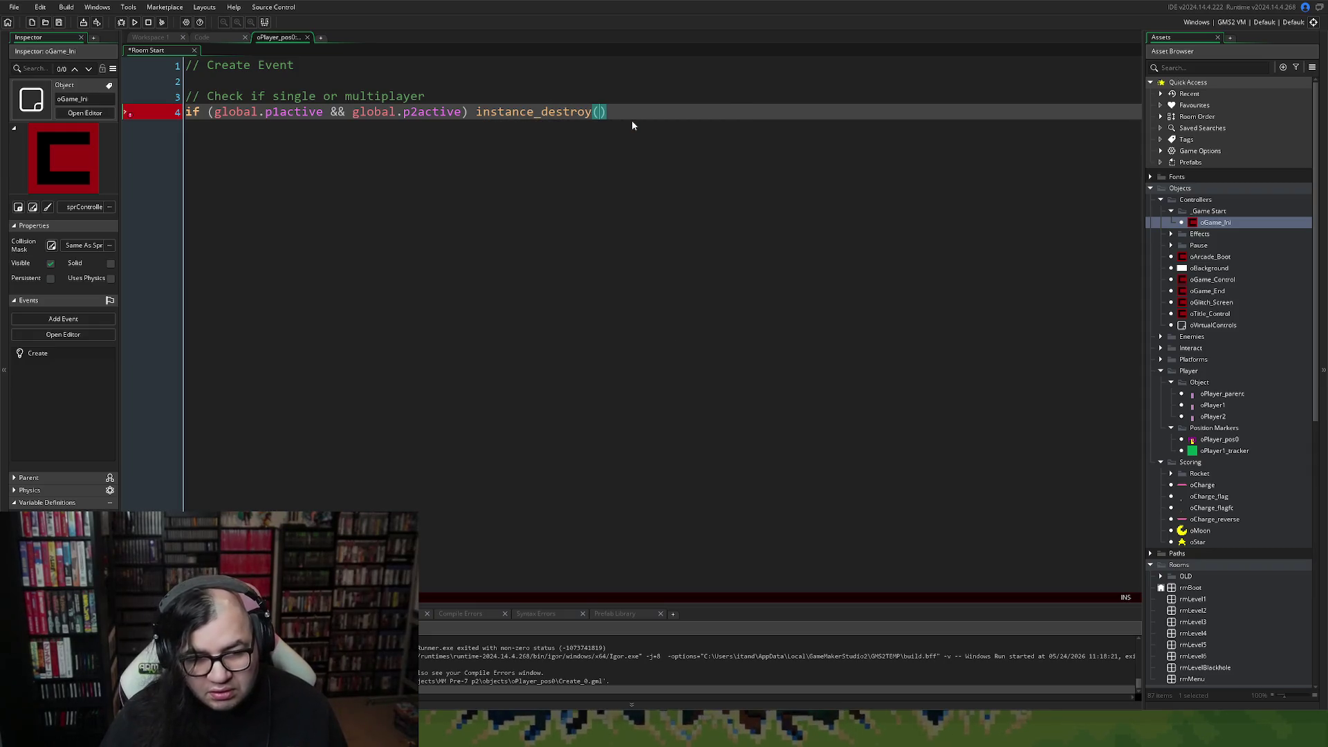
{"action": "type", "text": ";"}
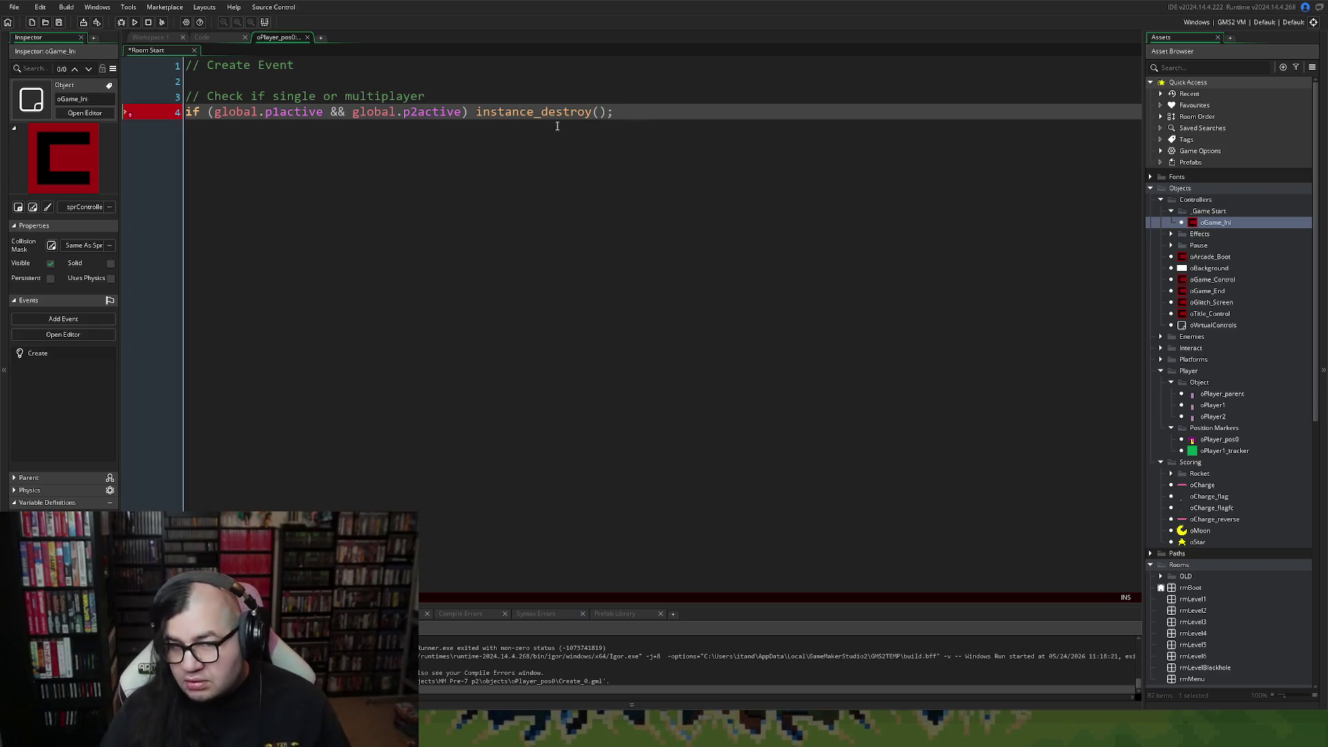
{"action": "key", "text": "Return"}
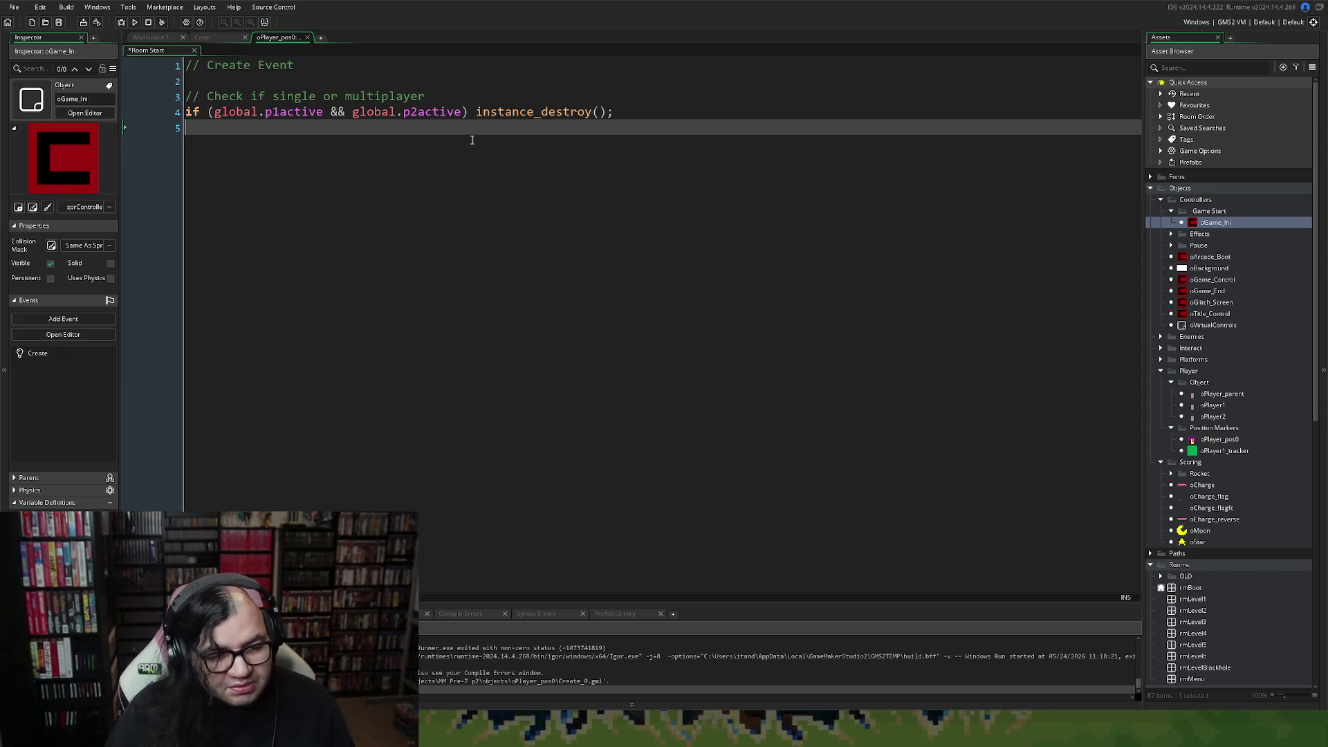
Reword line 3's comment to 'Destroy if in multiplayer' and add an '// Otherwise,' comment below.
{"action": "key", "text": "Return"}
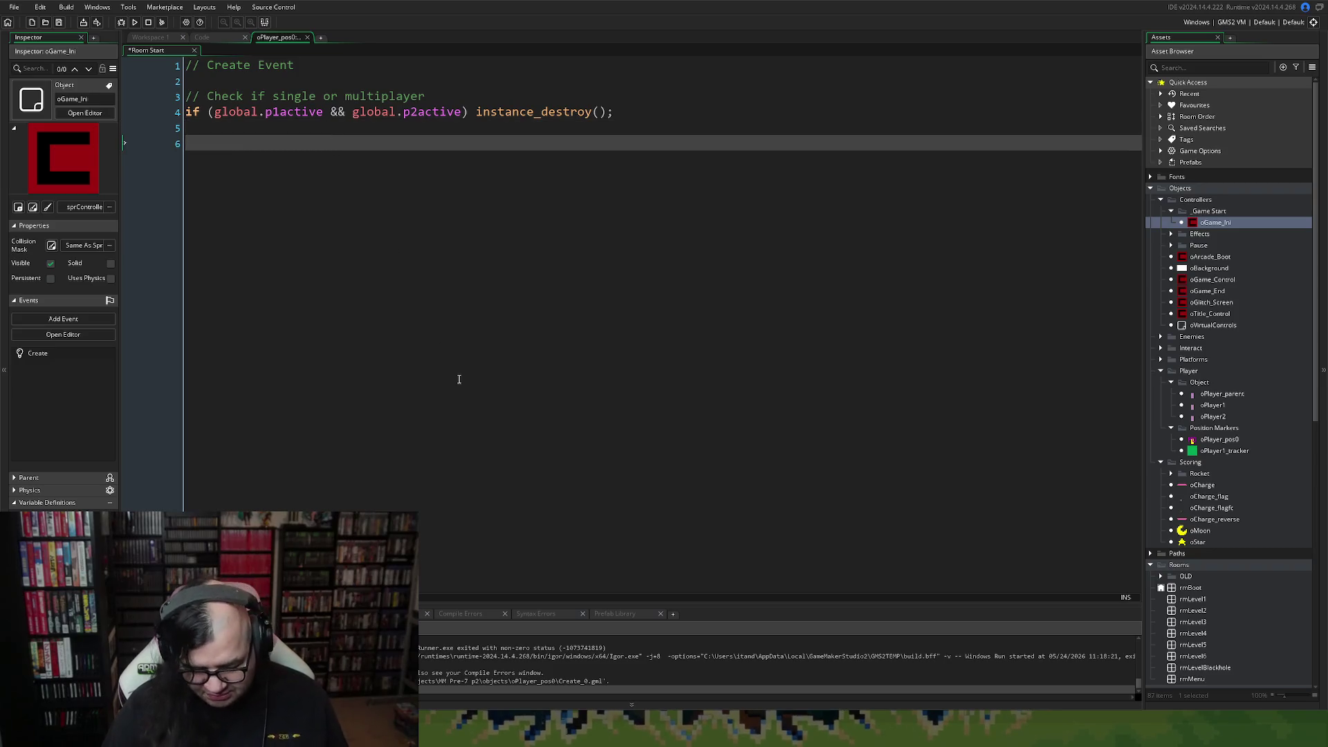
{"action": "type", "text": "//"}
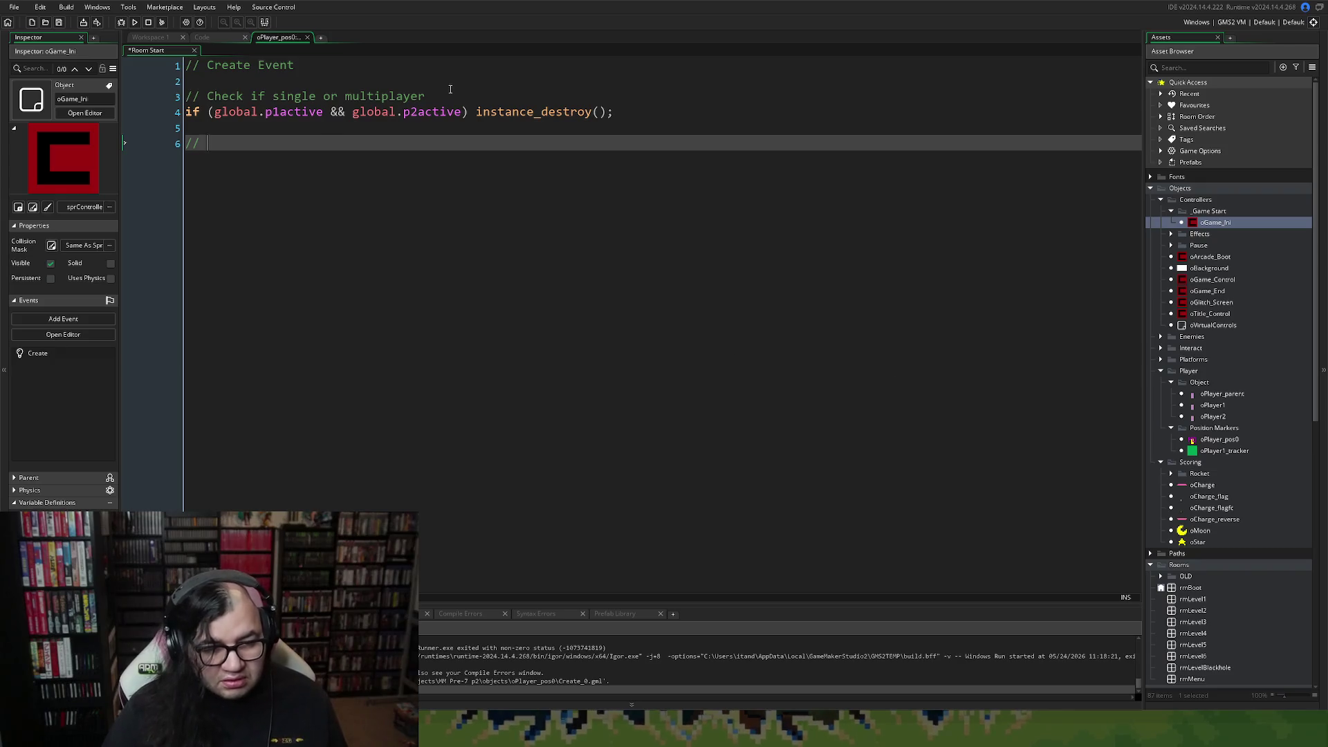
{"action": "mouse_move", "coordinate": [450, 96]}
{"action": "left_mouse_down"}
{"action": "mouse_move", "coordinate": [192, 97]}
{"action": "mouse_move", "coordinate": [209, 97]}
{"action": "left_mouse_up"}
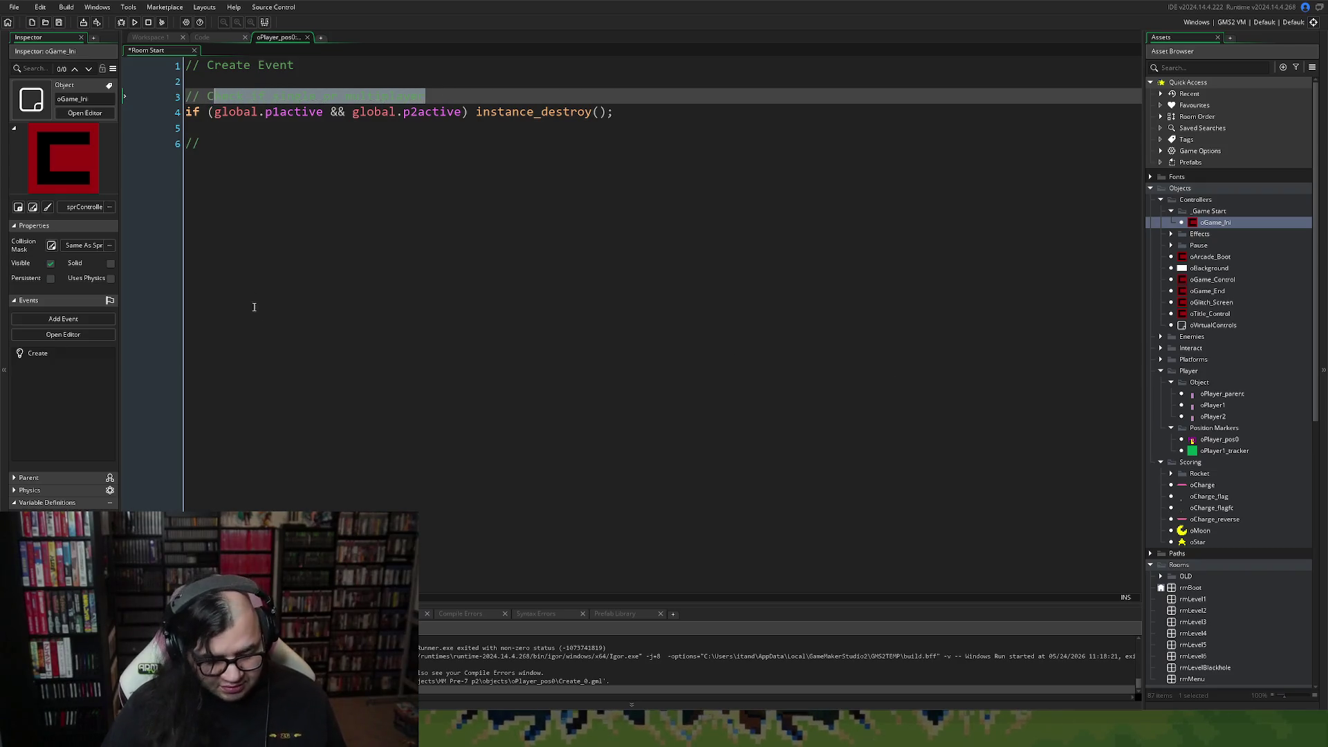
{"action": "type", "text": "Destroy"}
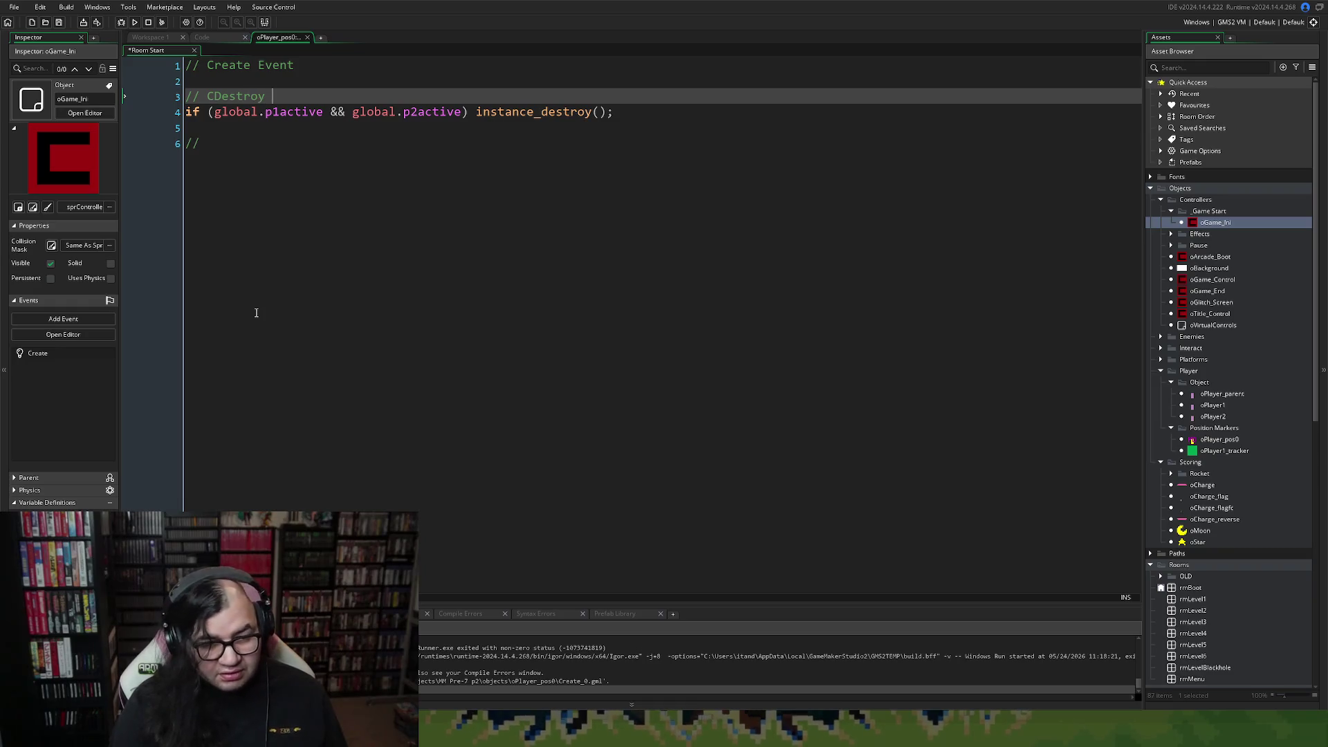
{"action": "key", "text": "BackSpace"}
{"action": "key", "text": "BackSpace"}
{"action": "key", "text": "BackSpace"}
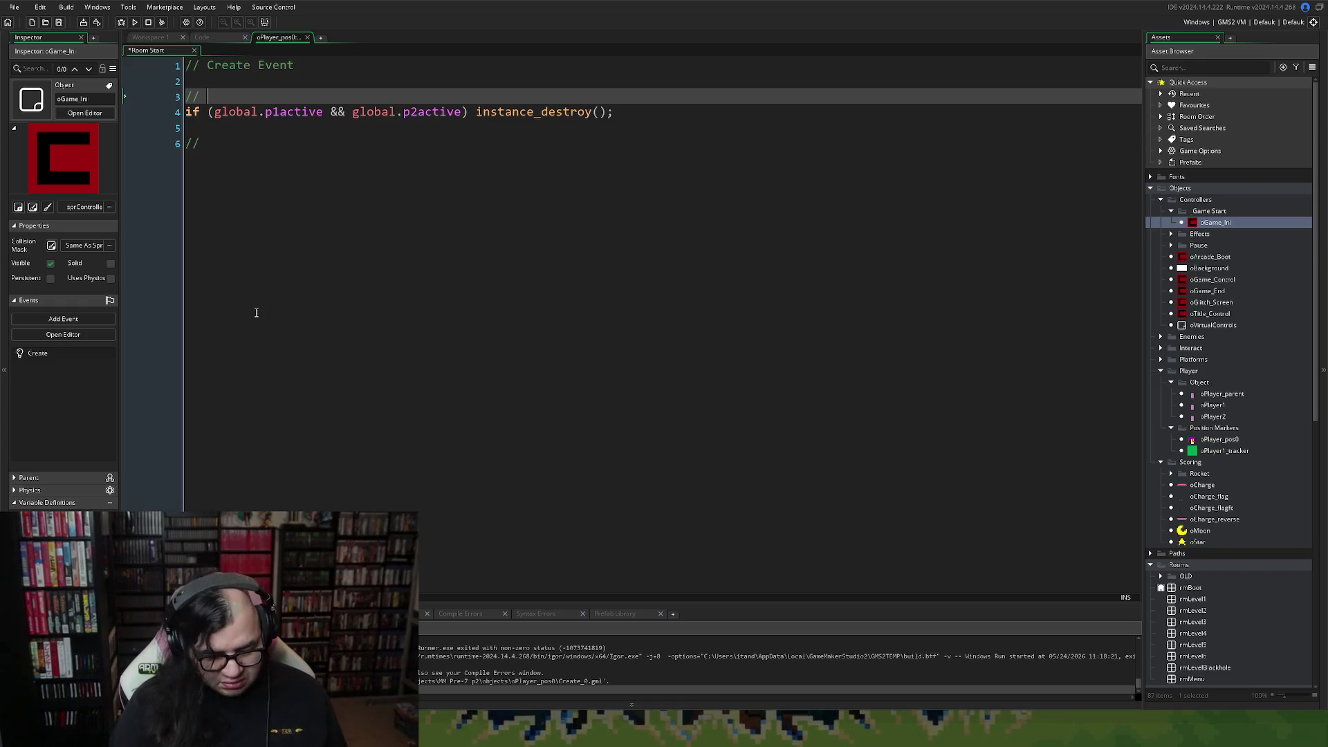
{"action": "type", "text": "Destroy if i"}
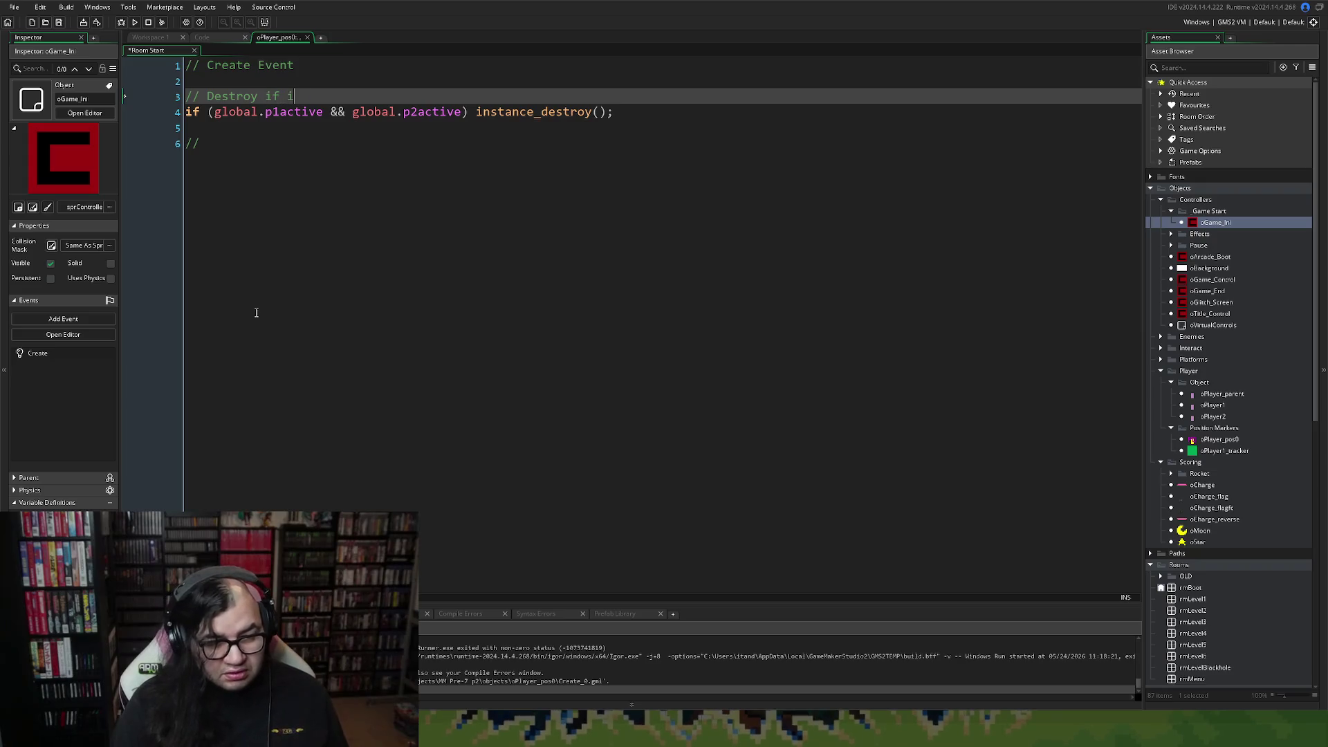
{"action": "type", "text": "n mult"}
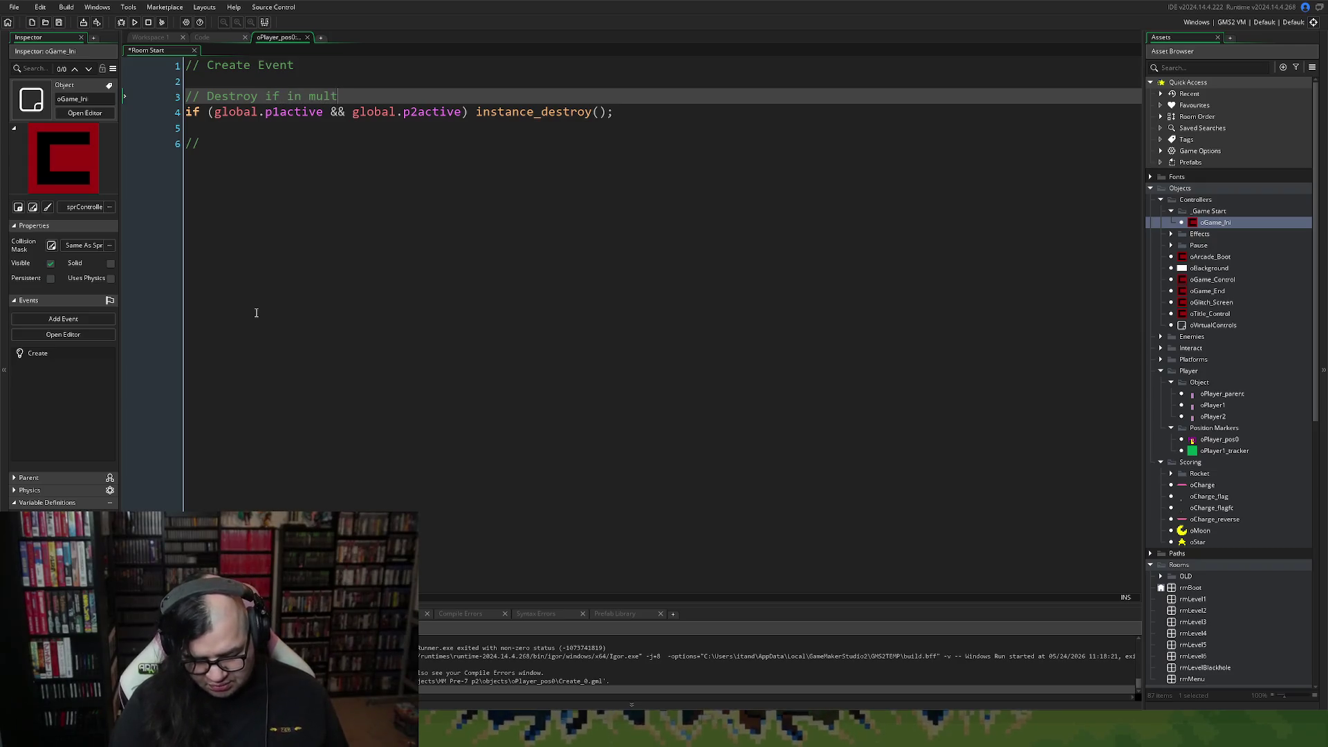
{"action": "type", "text": "iplayer"}
{"action": "left_click", "coordinate": [399, 140]}
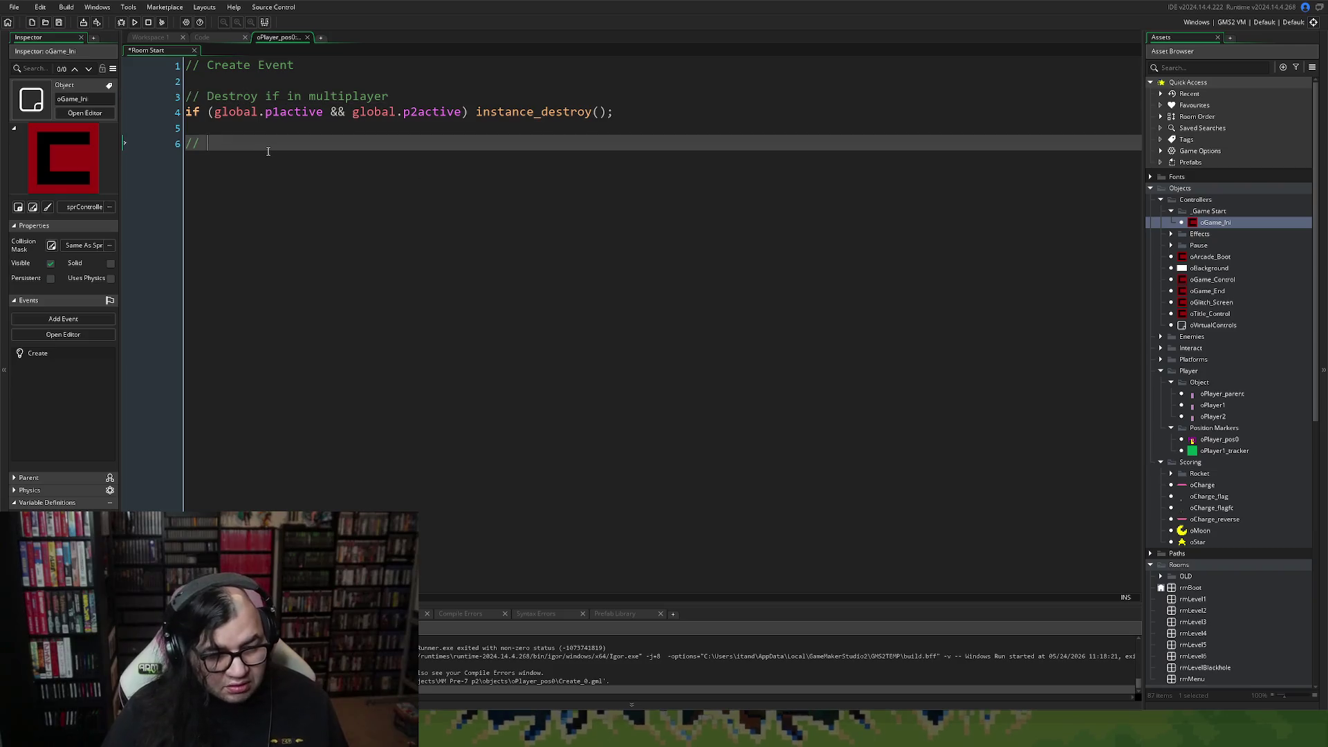
{"action": "type", "text": "Otherwise,"}
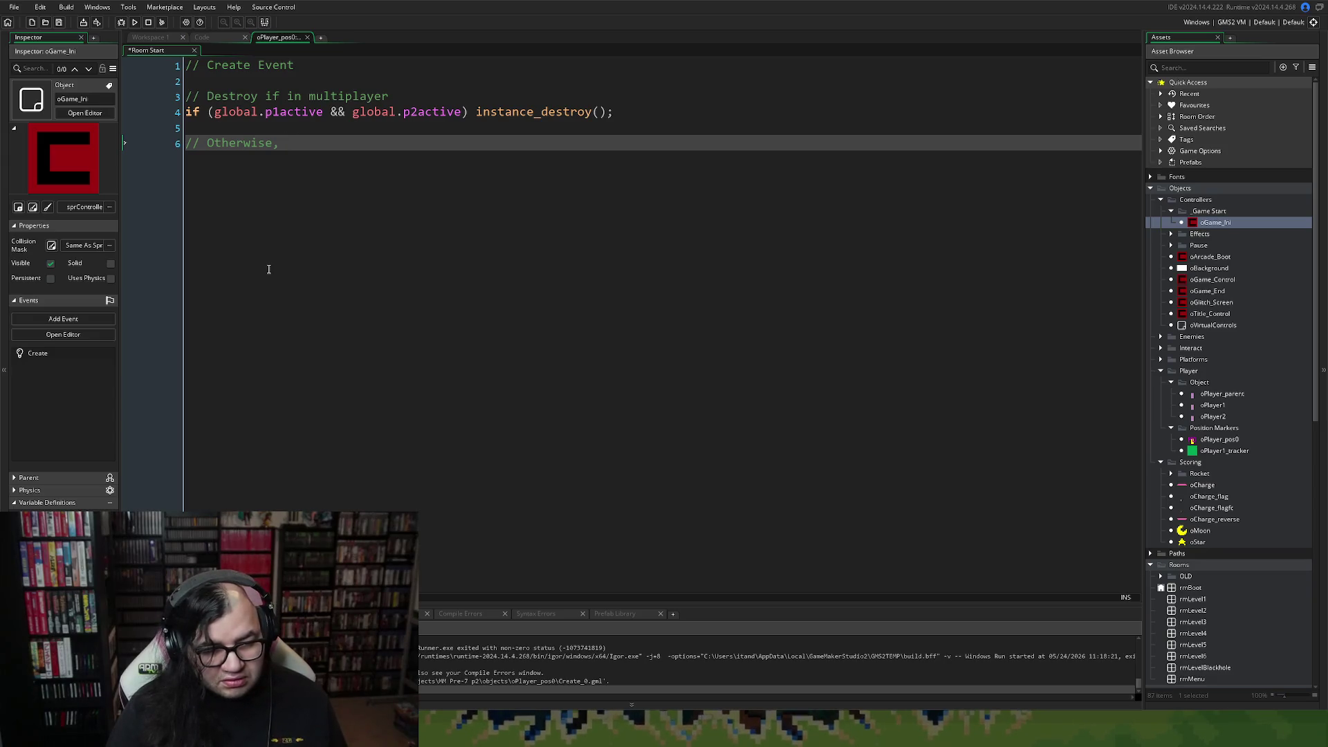
{"action": "left_click", "coordinate": [474, 112]}
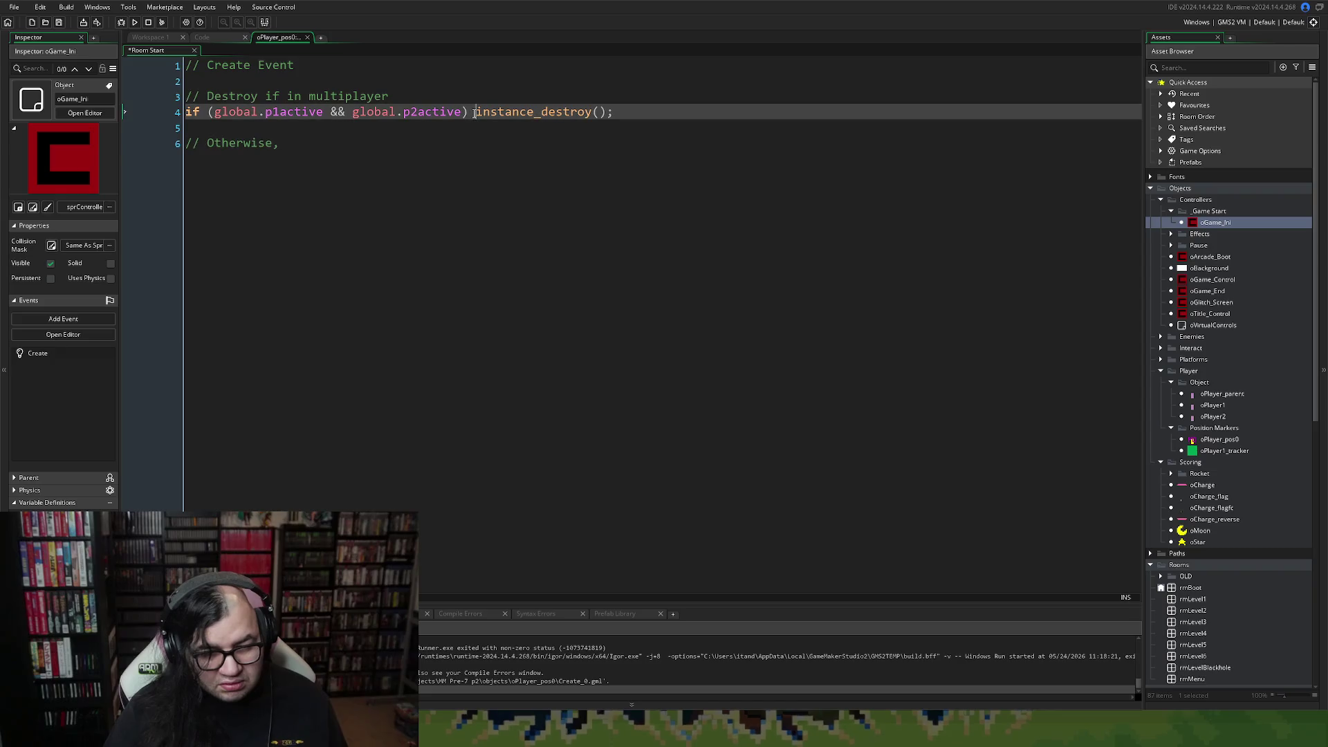
Wrap the multiplayer instance_destroy() call in curly braces.
{"action": "type", "text": "{"}
{"action": "key", "text": "Return"}
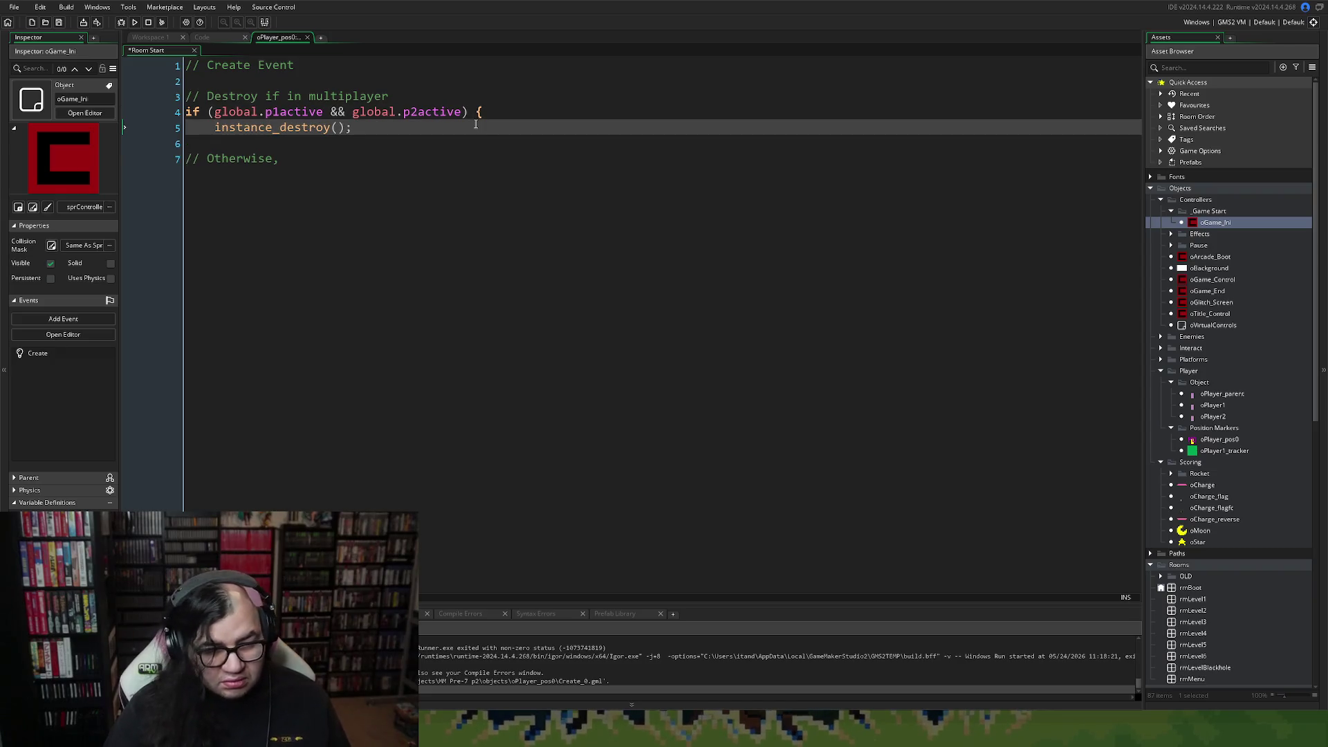
{"action": "left_click", "coordinate": [196, 147]}
{"action": "type", "text": "}"}
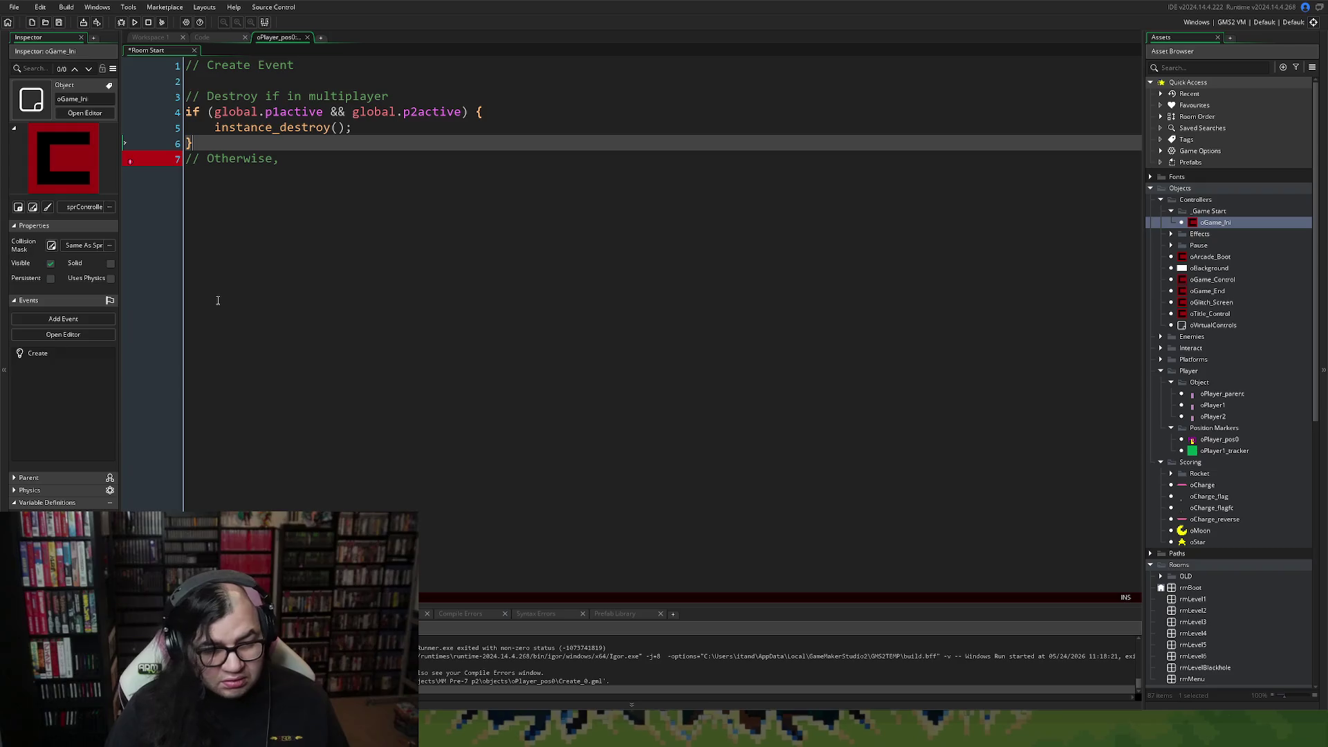
Extend the comment to read 'Otherwise, create active player'.
{"action": "left_click", "coordinate": [195, 172]}
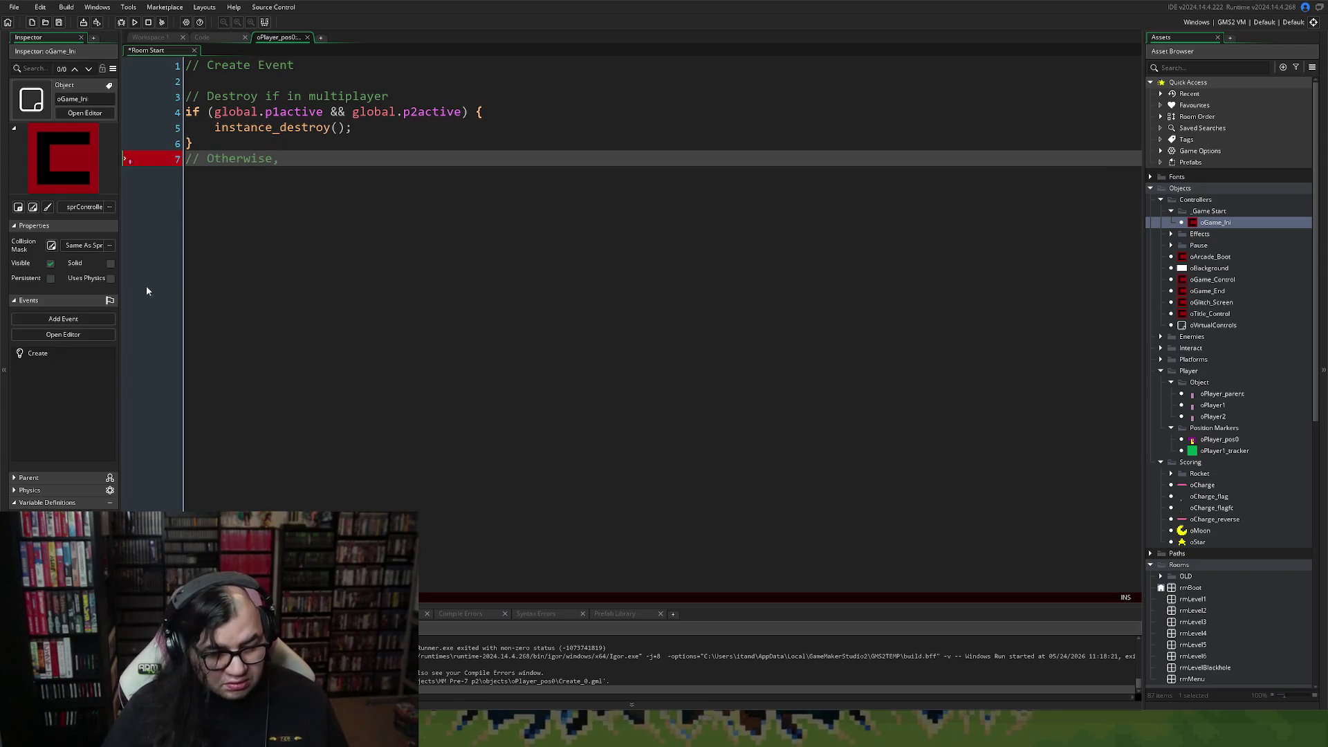
{"action": "left_click", "coordinate": [299, 173]}
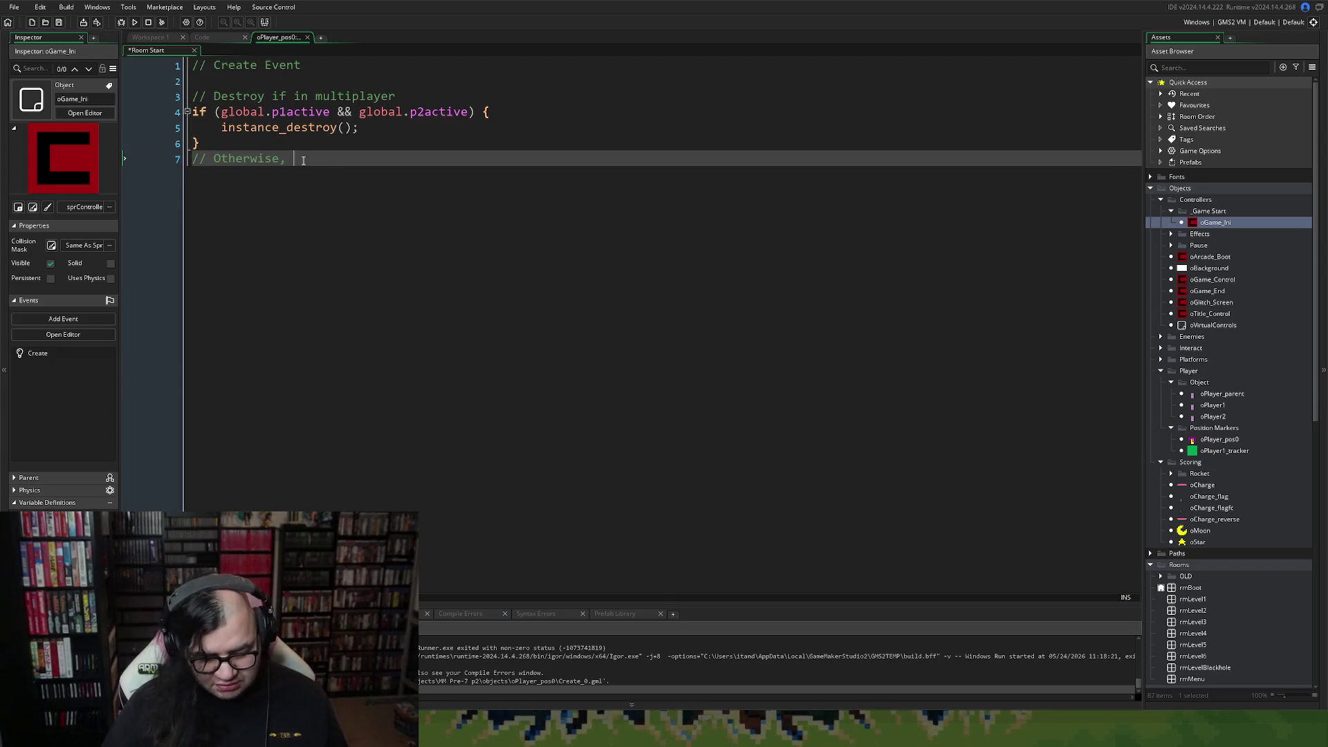
{"action": "type", "text": "create"}
{"action": "key", "text": "BackSpace"}
{"action": "key", "text": "BackSpace"}
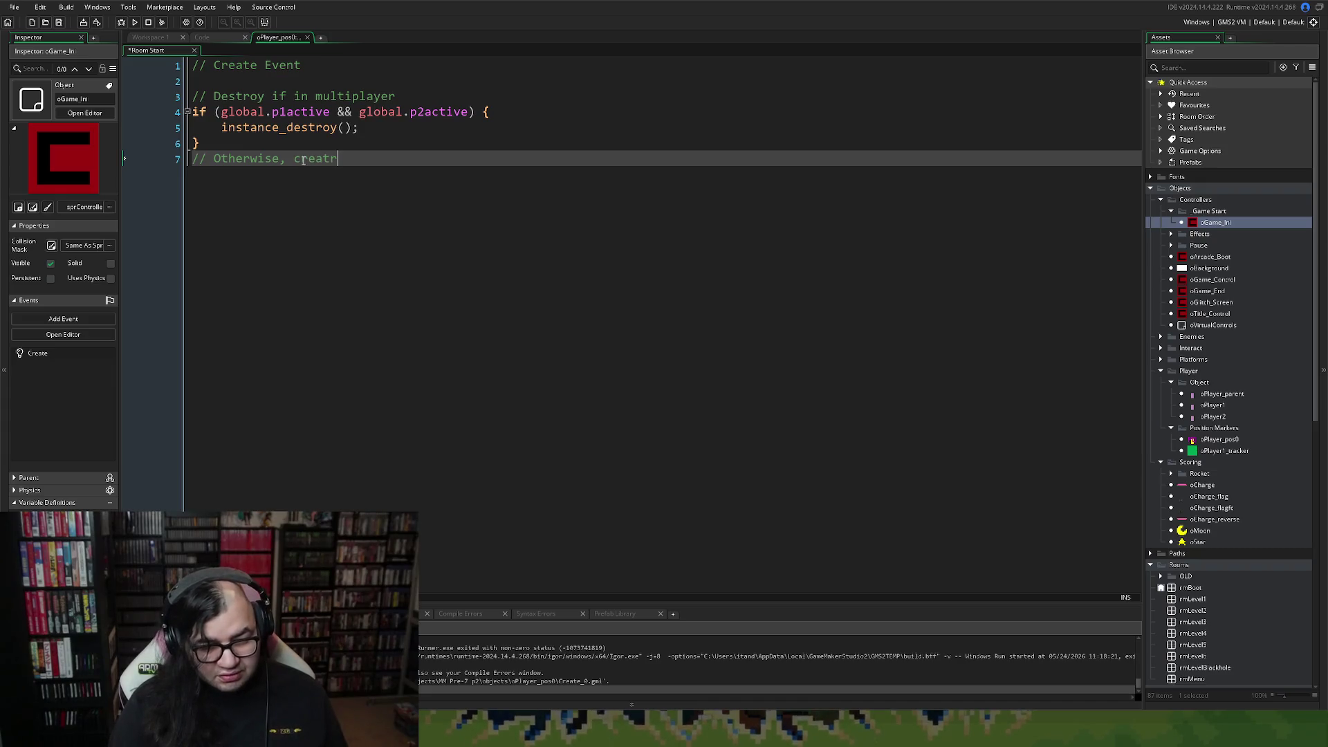
{"action": "type", "text": "te "}
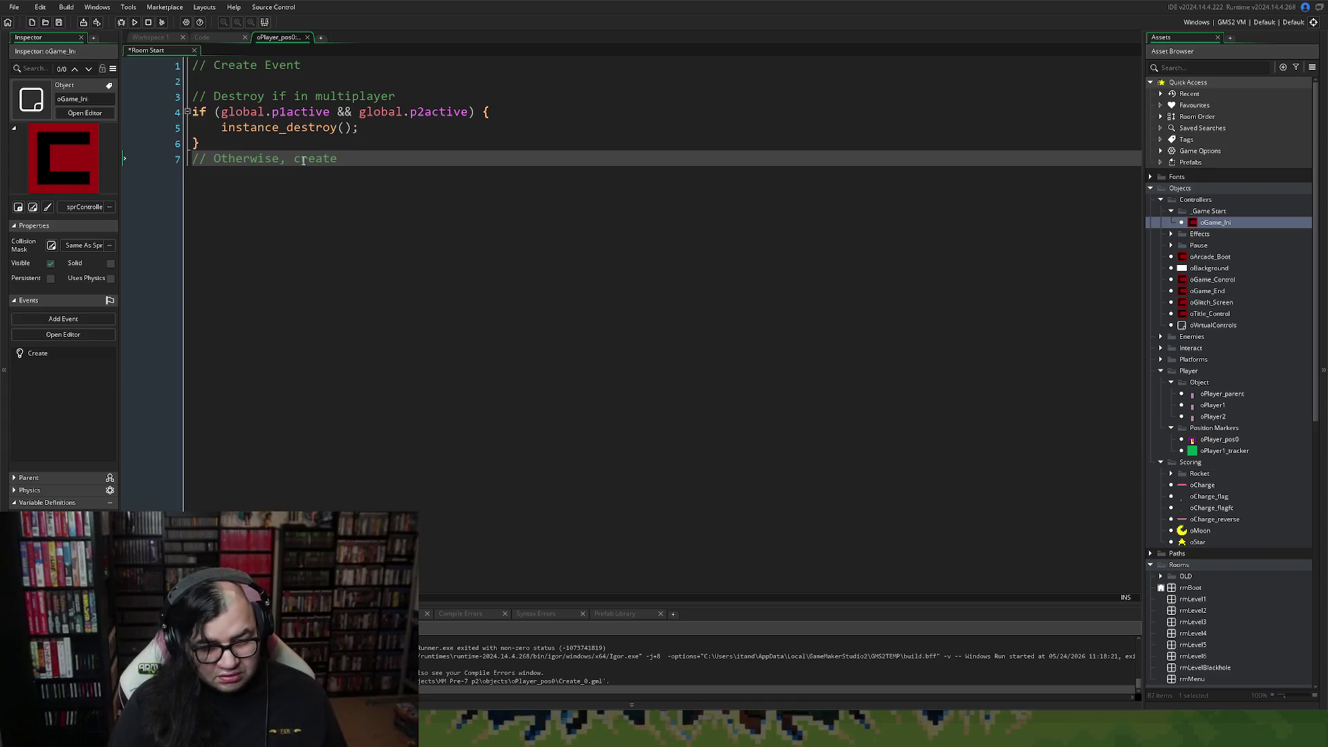
{"action": "type", "text": "active p"}
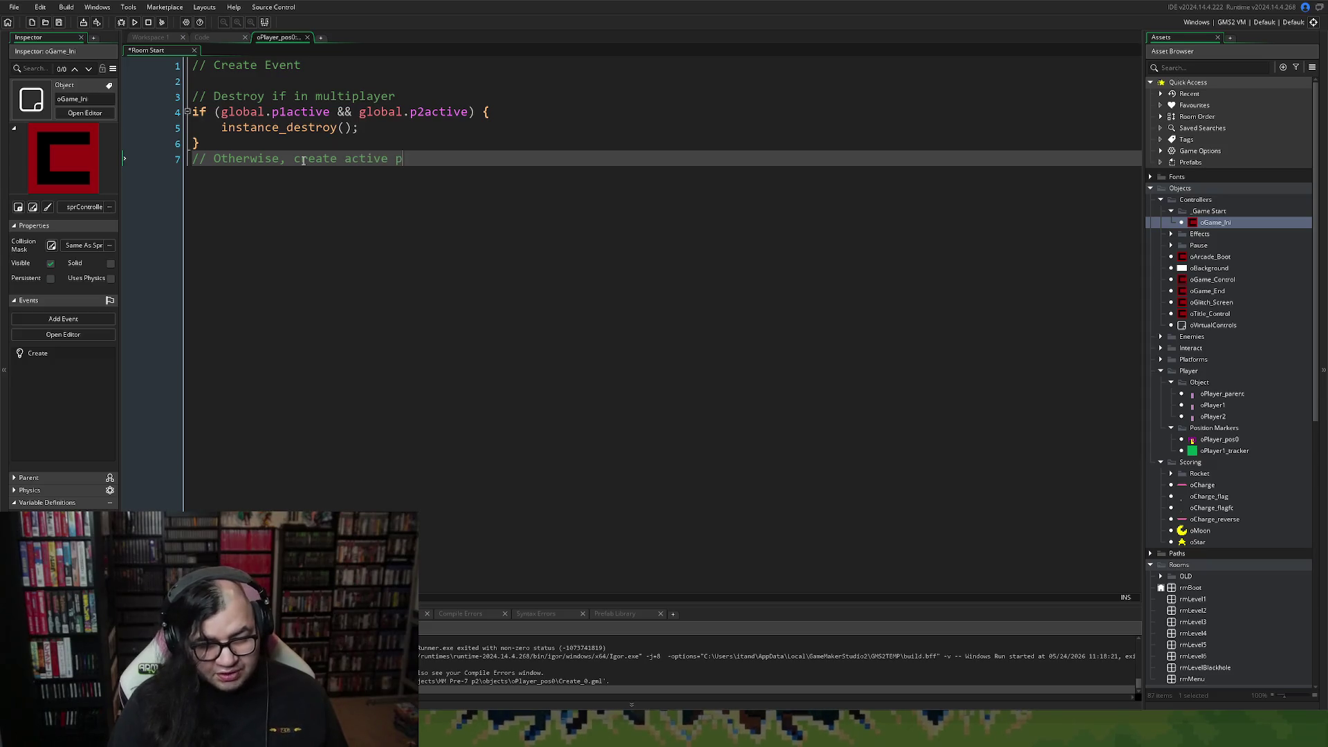
{"action": "type", "text": "layer"}
{"action": "key", "text": "Return"}
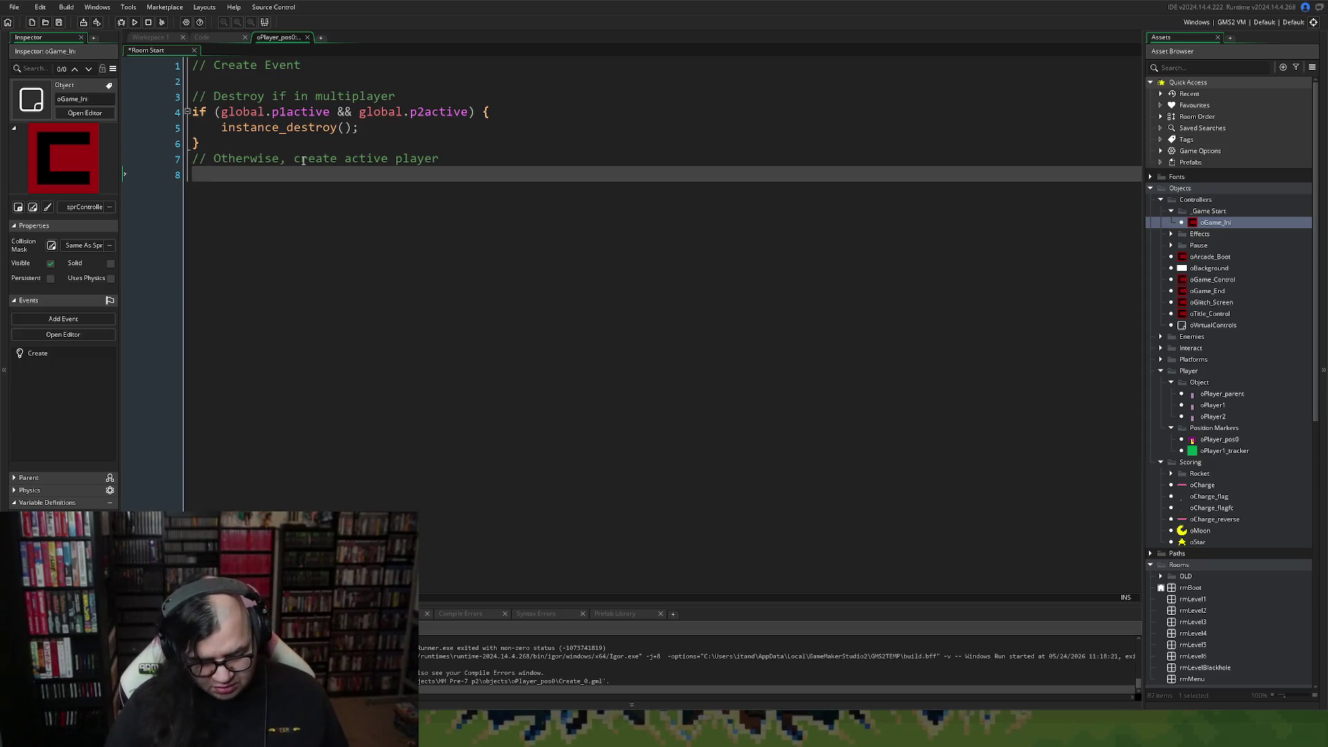
Add an else block containing instance_destroy();.
{"action": "type", "text": "else {"}
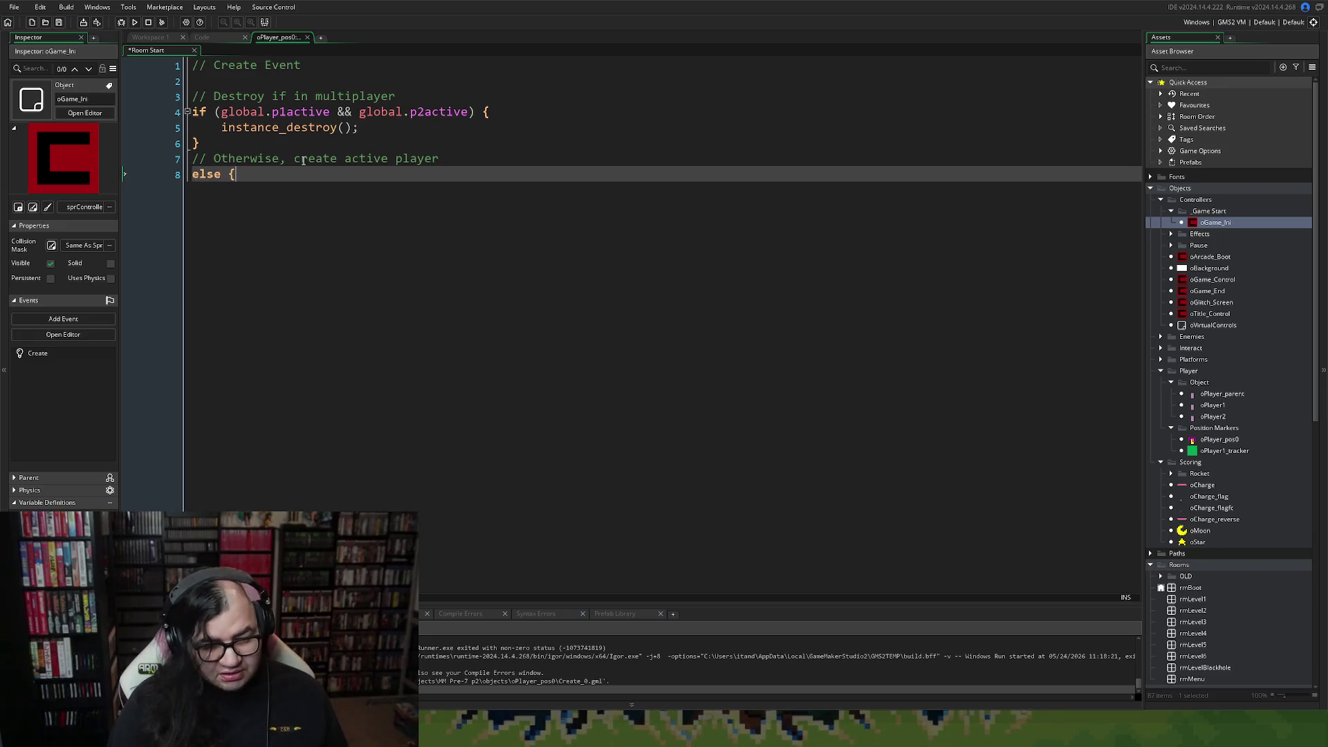
{"action": "key", "text": "Return"}
{"action": "key", "text": "Return"}
{"action": "type", "text": "}"}
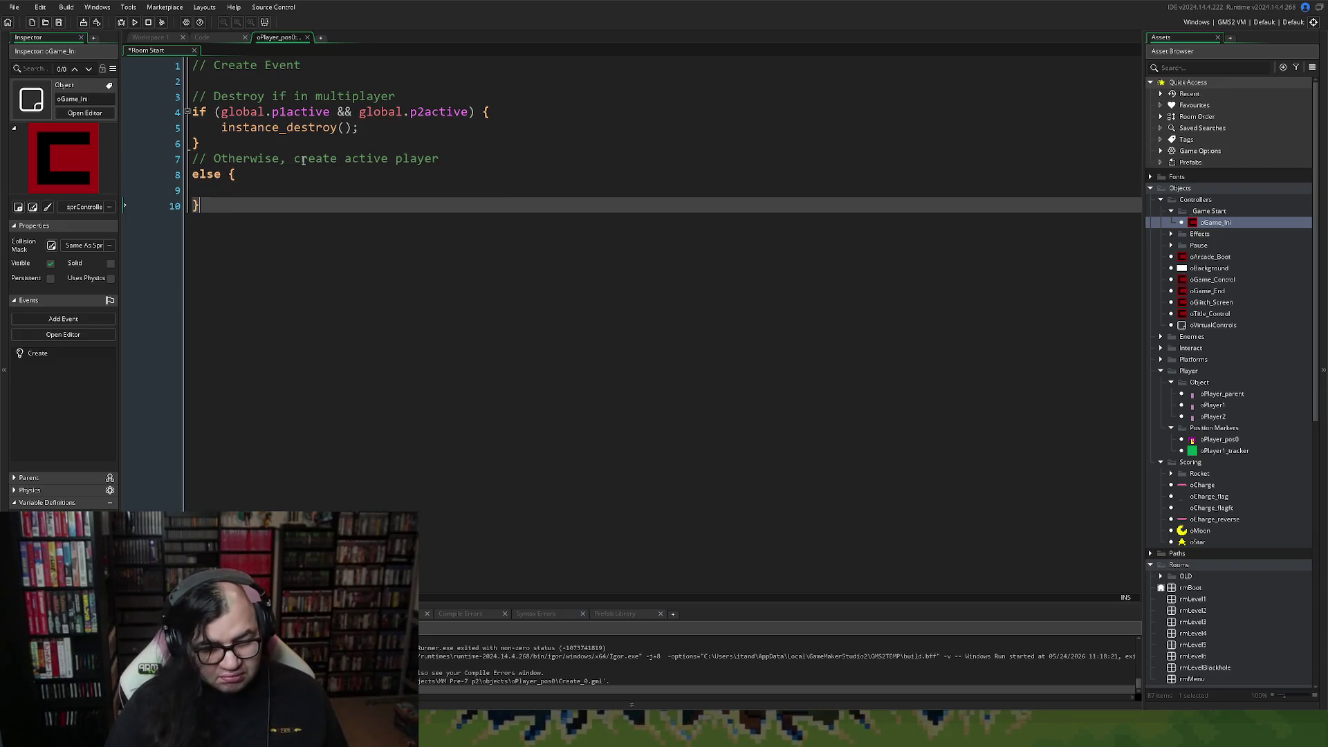
{"action": "left_click", "coordinate": [200, 187]}
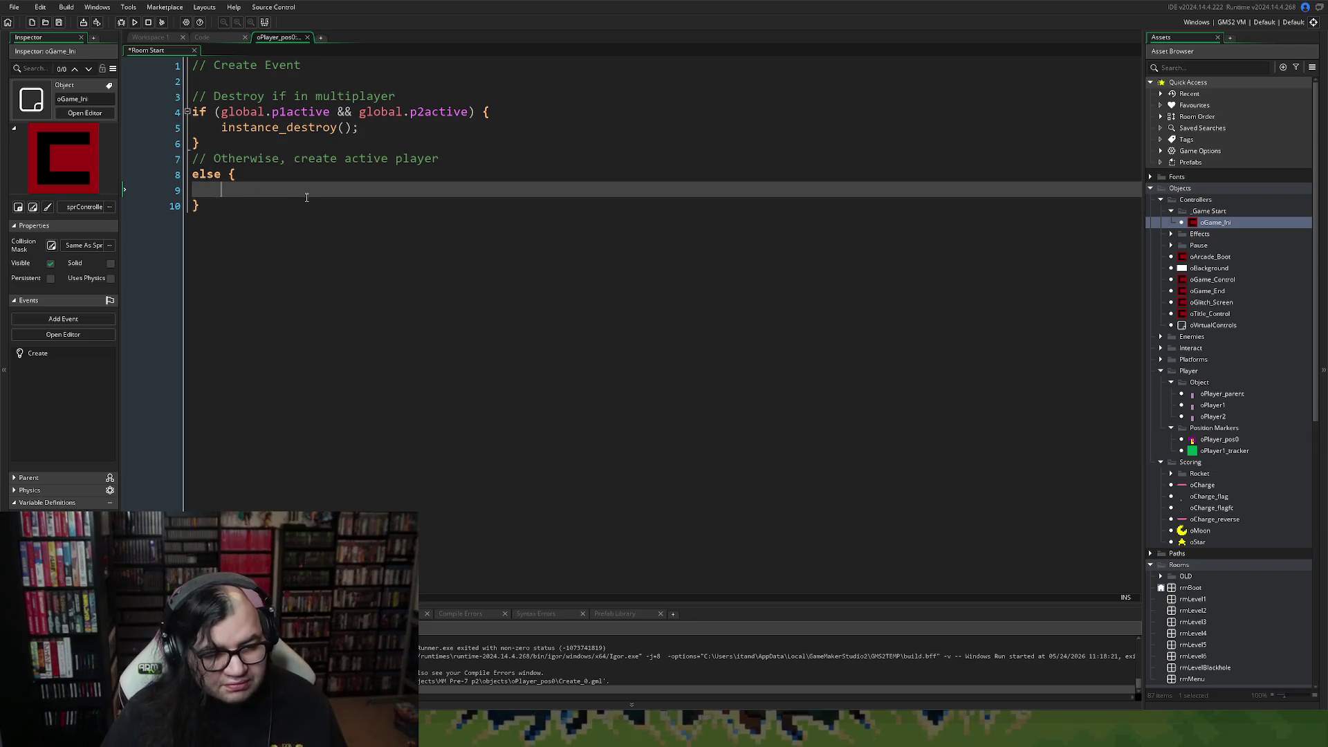
{"action": "type", "text": "instance"}
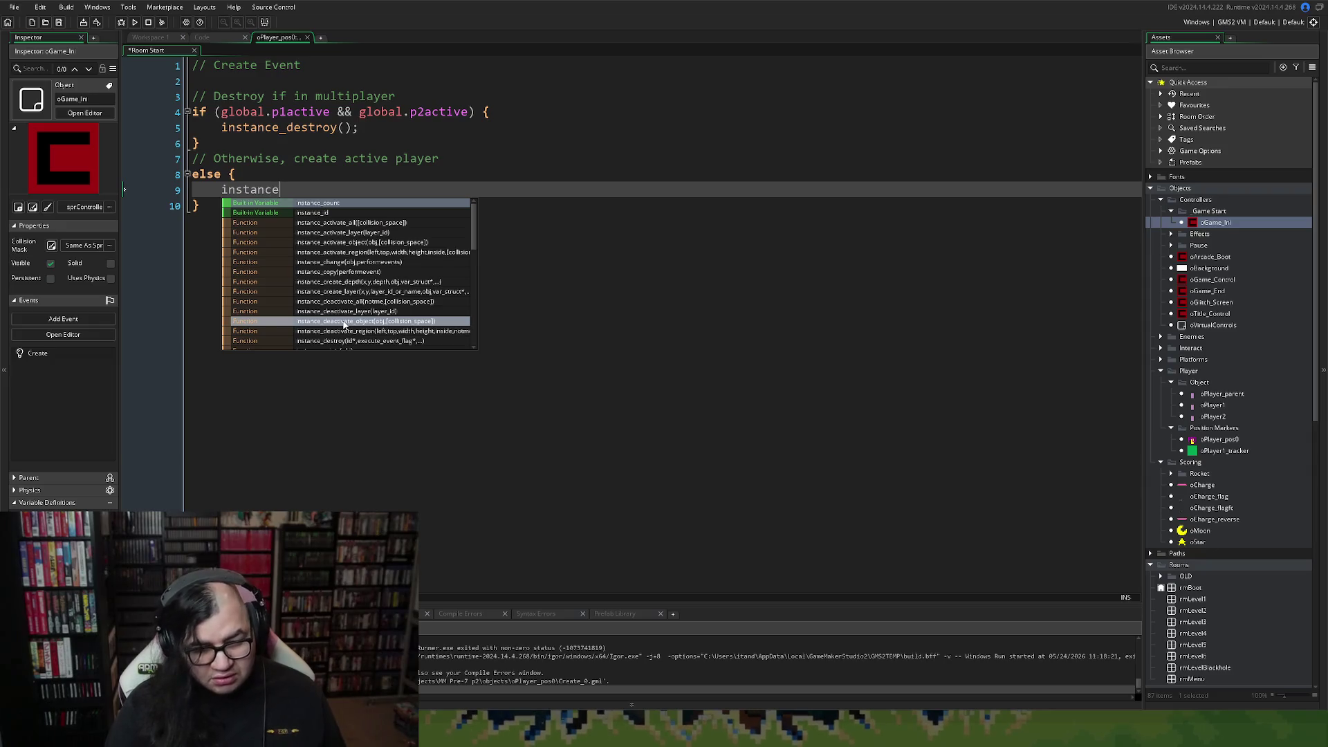
{"action": "type", "text": "_des"}
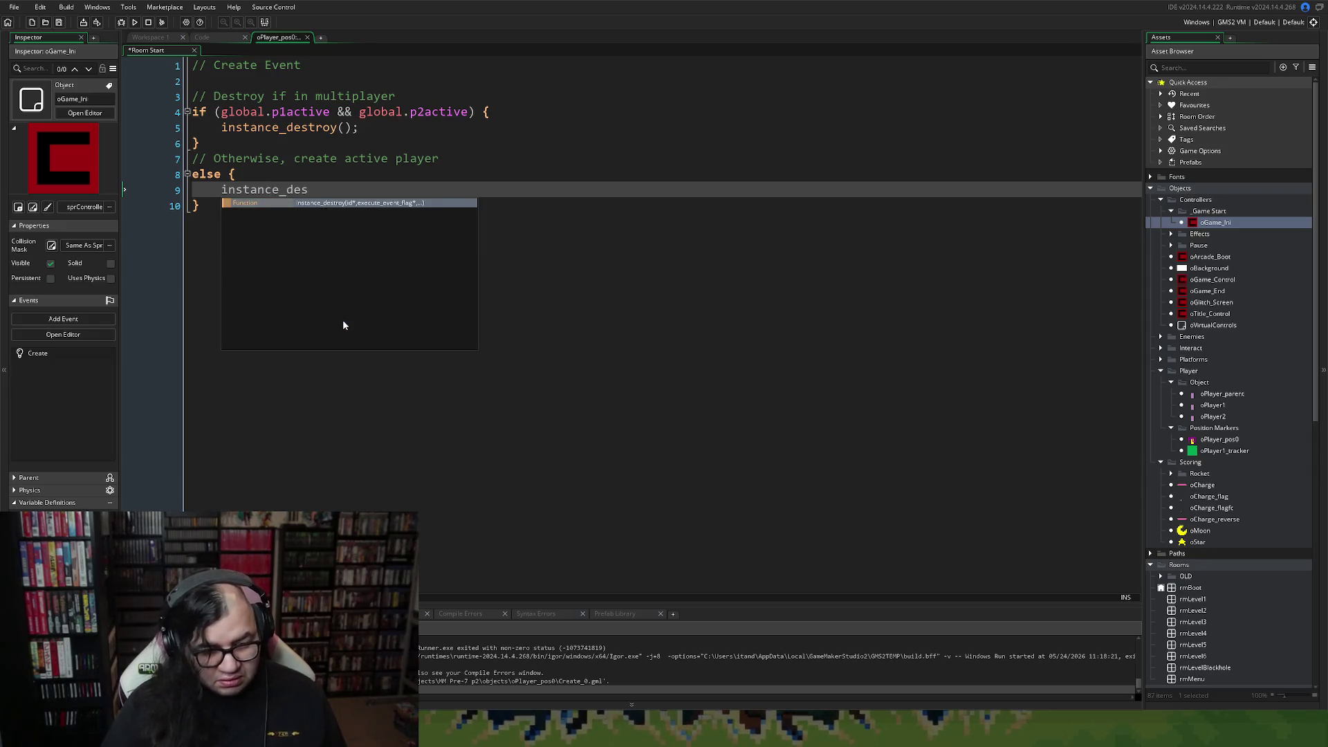
{"action": "left_click", "coordinate": [370, 203]}
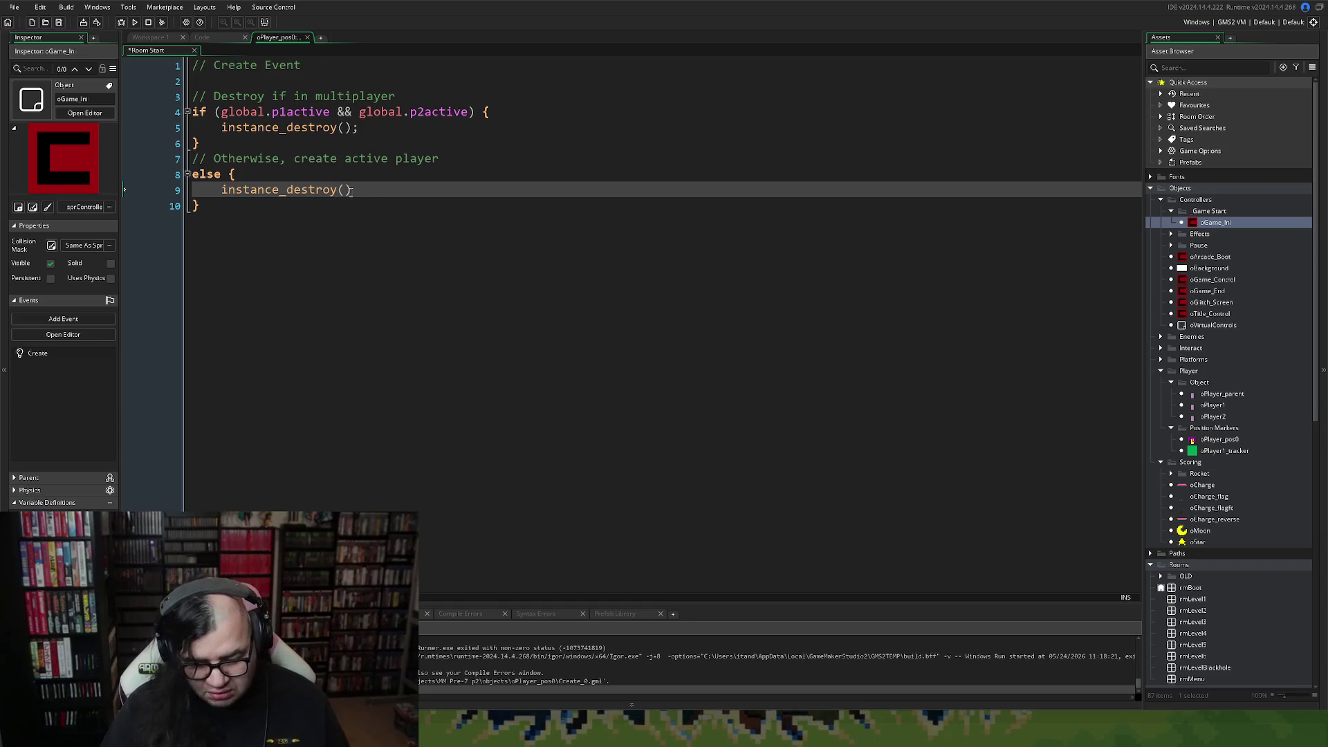
{"action": "type", "text": ";"}
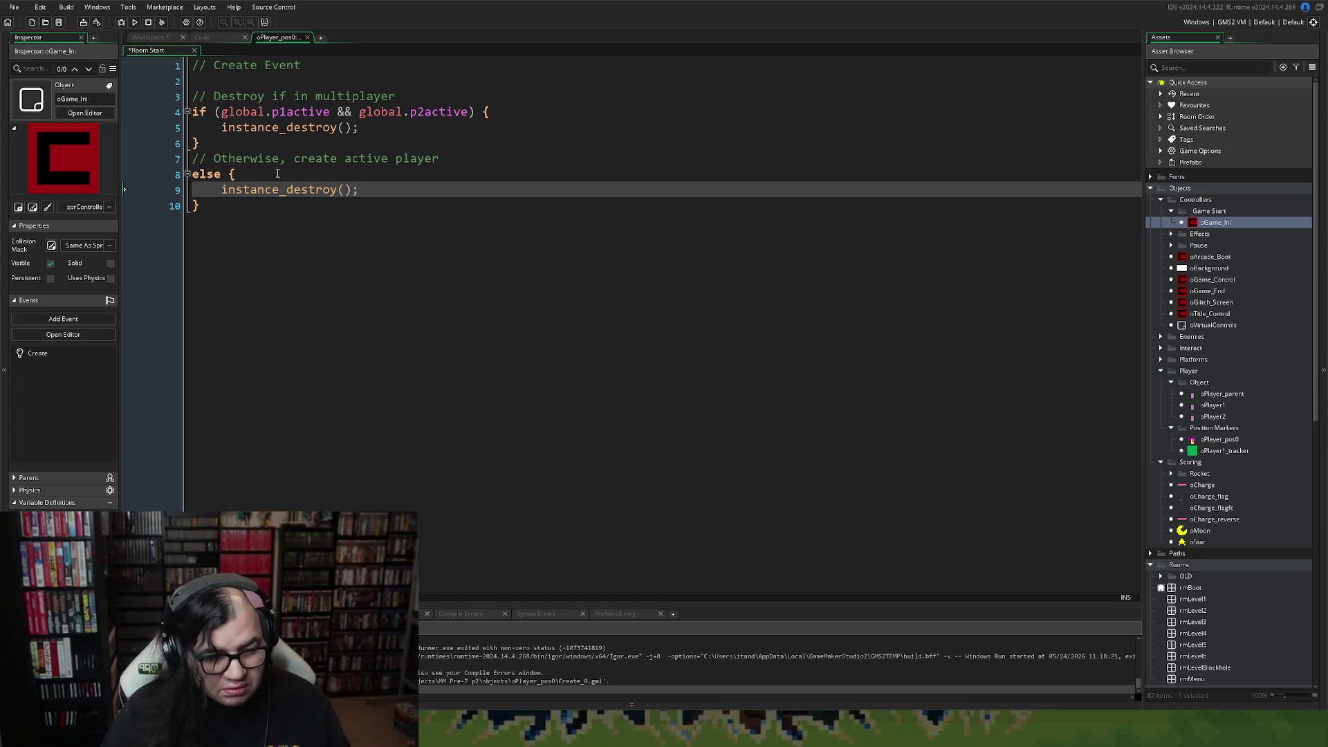
Inside the else block, begin 'if (global.p1active) instance_create_layer(x, y, "Instance_'.
{"action": "left_click", "coordinate": [277, 173]}
{"action": "key", "text": "Return"}
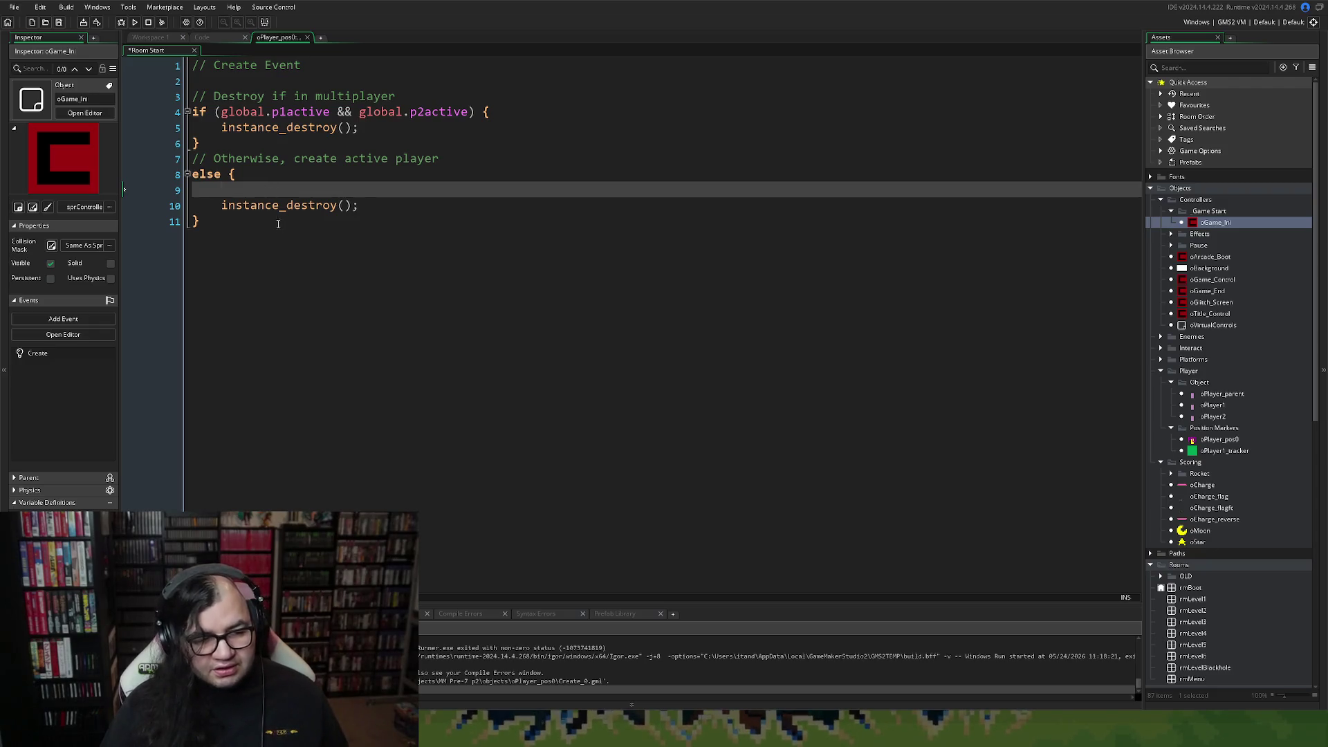
{"action": "type", "text": "in"}
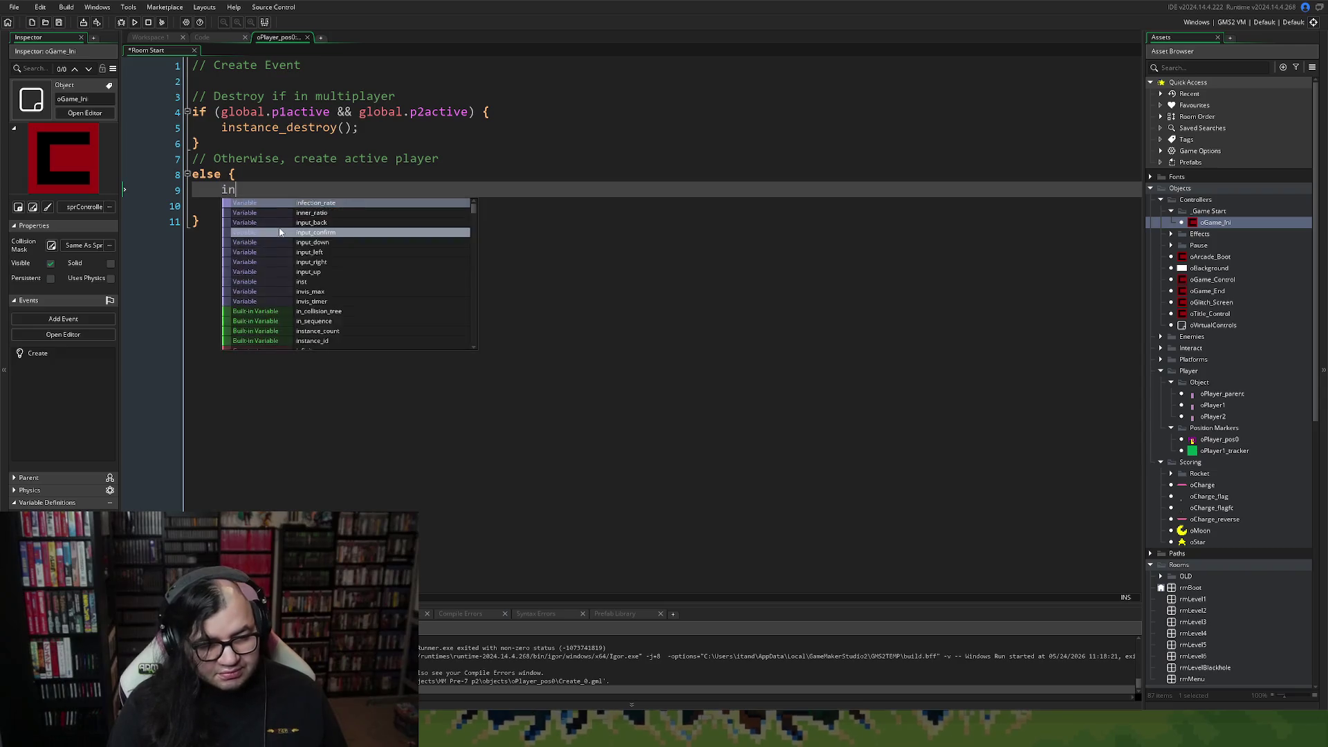
{"action": "key", "text": "BackSpace"}
{"action": "type", "text": "f"}
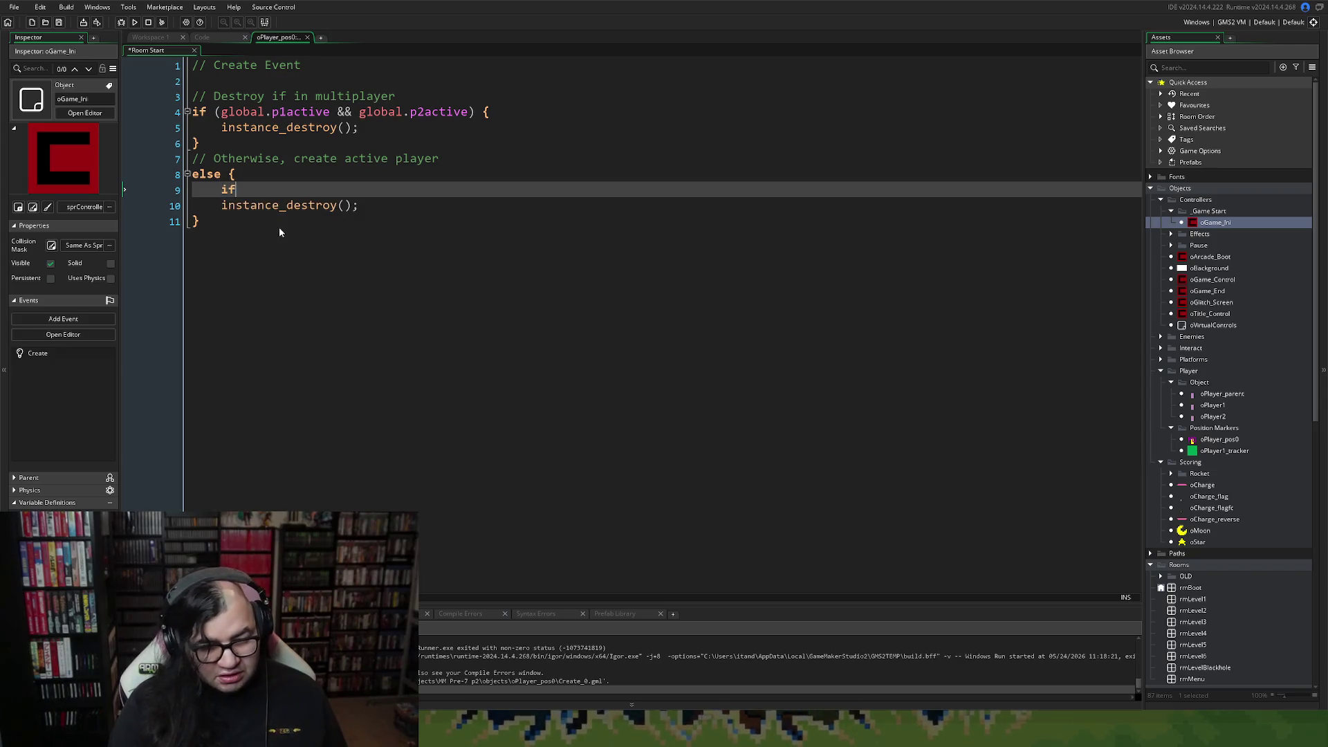
{"action": "type", "text": " ("}
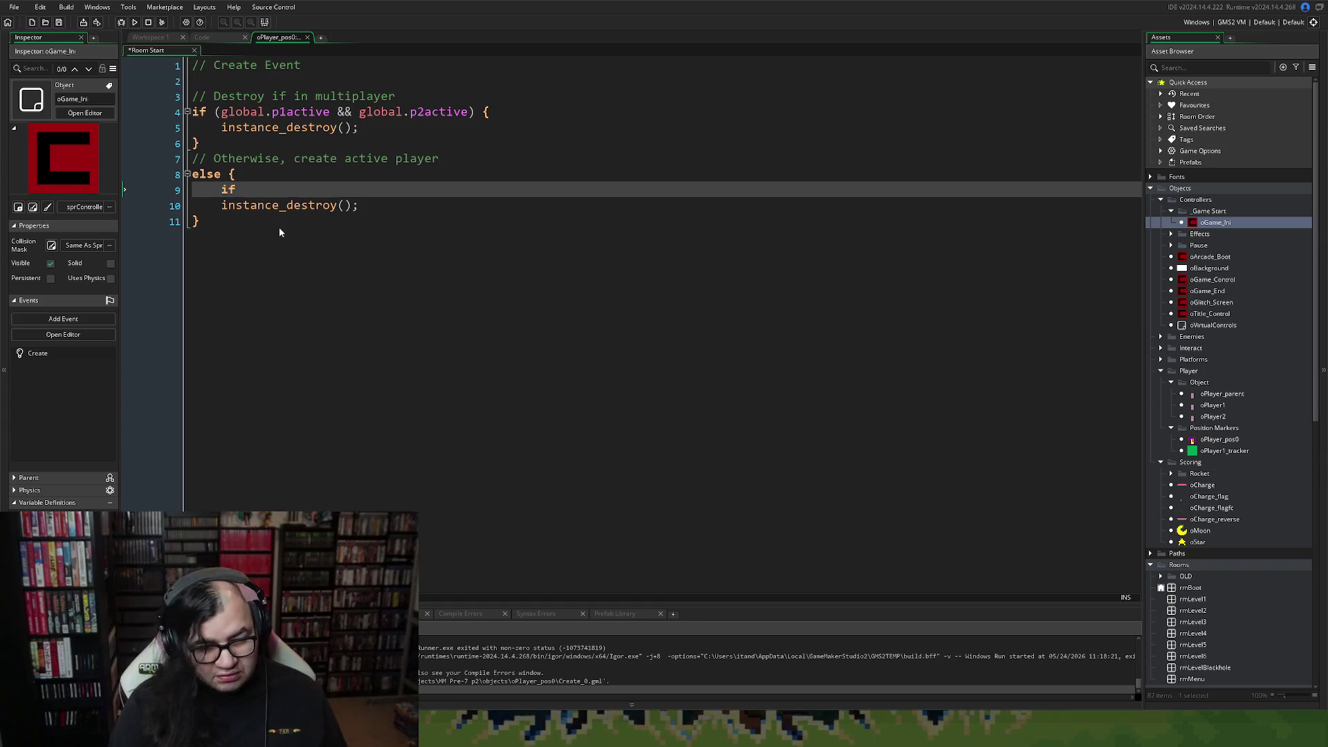
{"action": "type", "text": "global."}
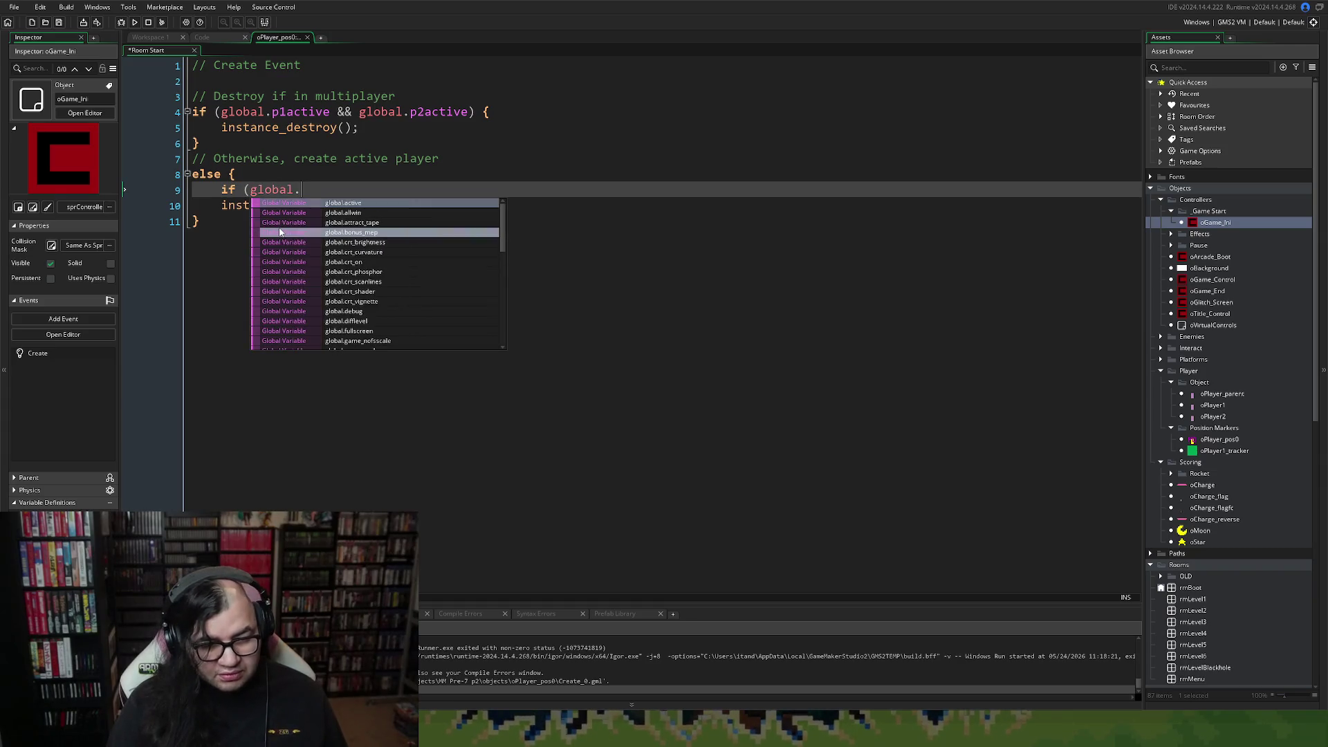
{"action": "type", "text": "p1ac"}
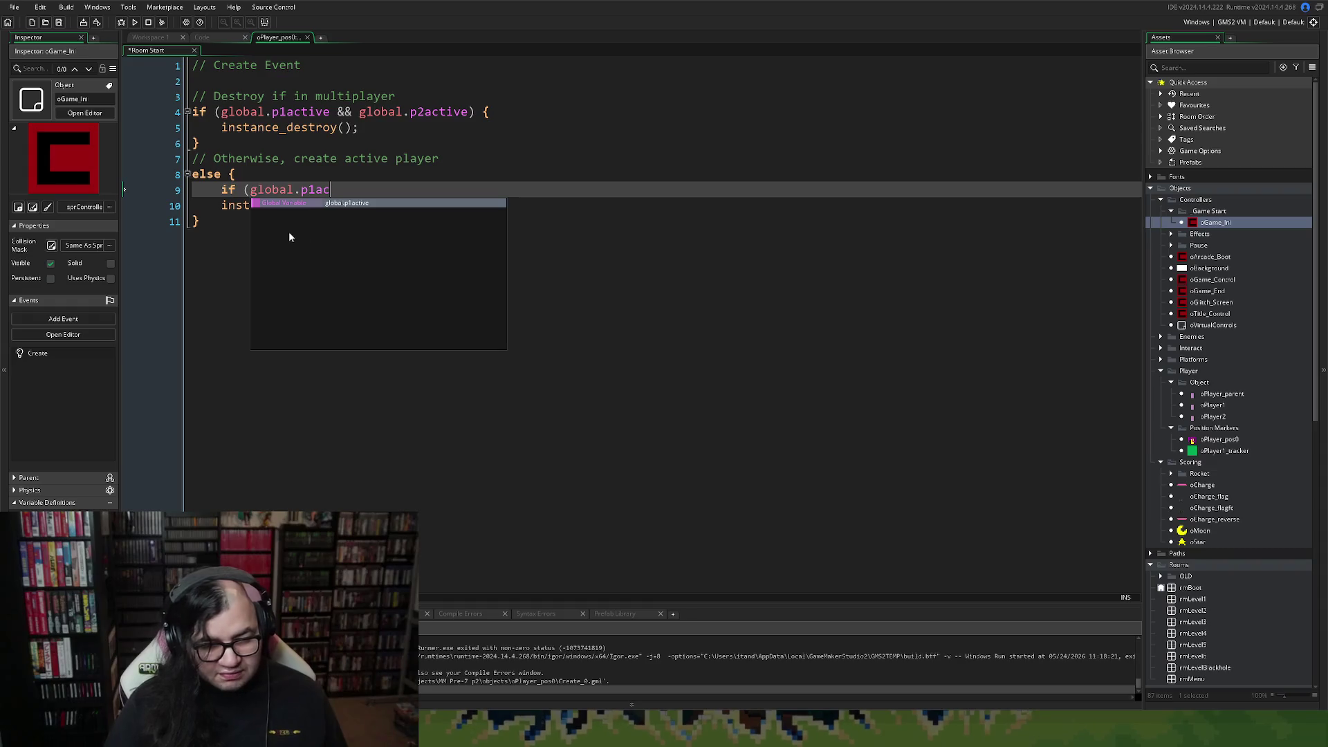
{"action": "type", "text": "tive"}
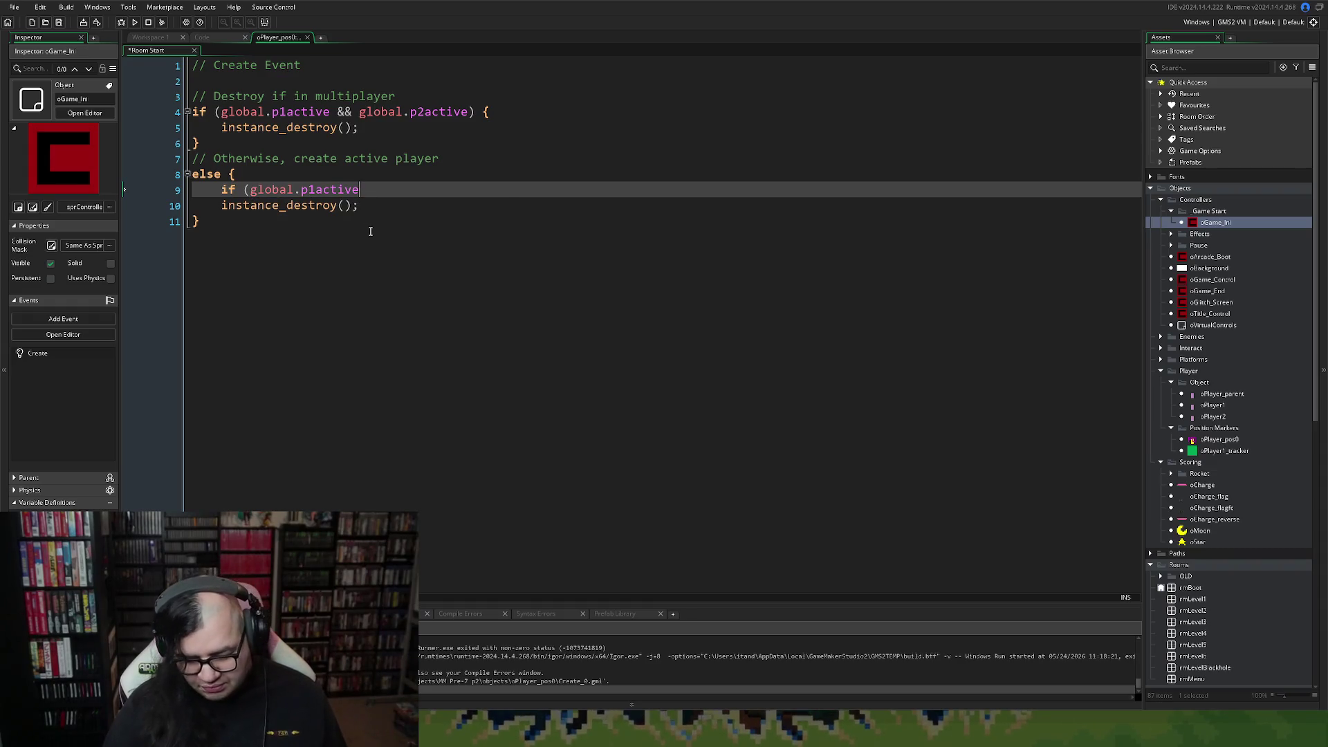
{"action": "type", "text": ")"}
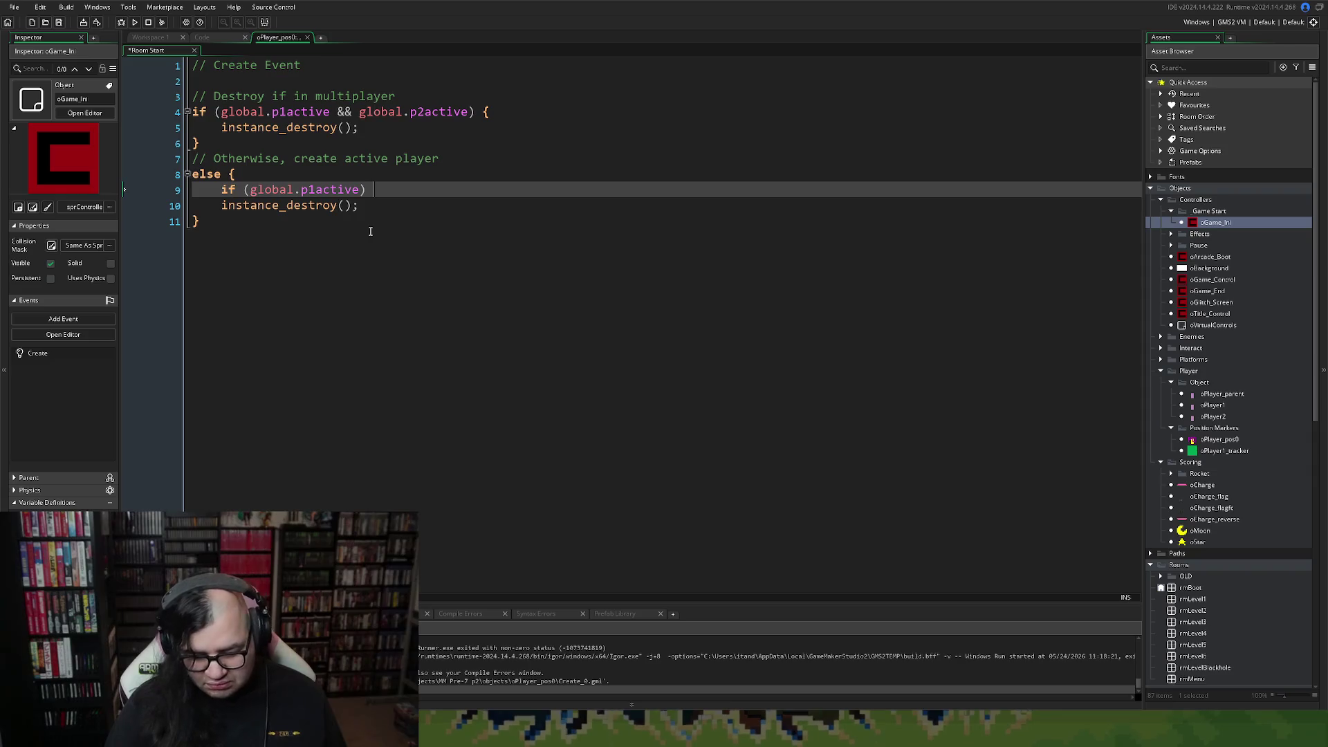
{"action": "type", "text": " instance"}
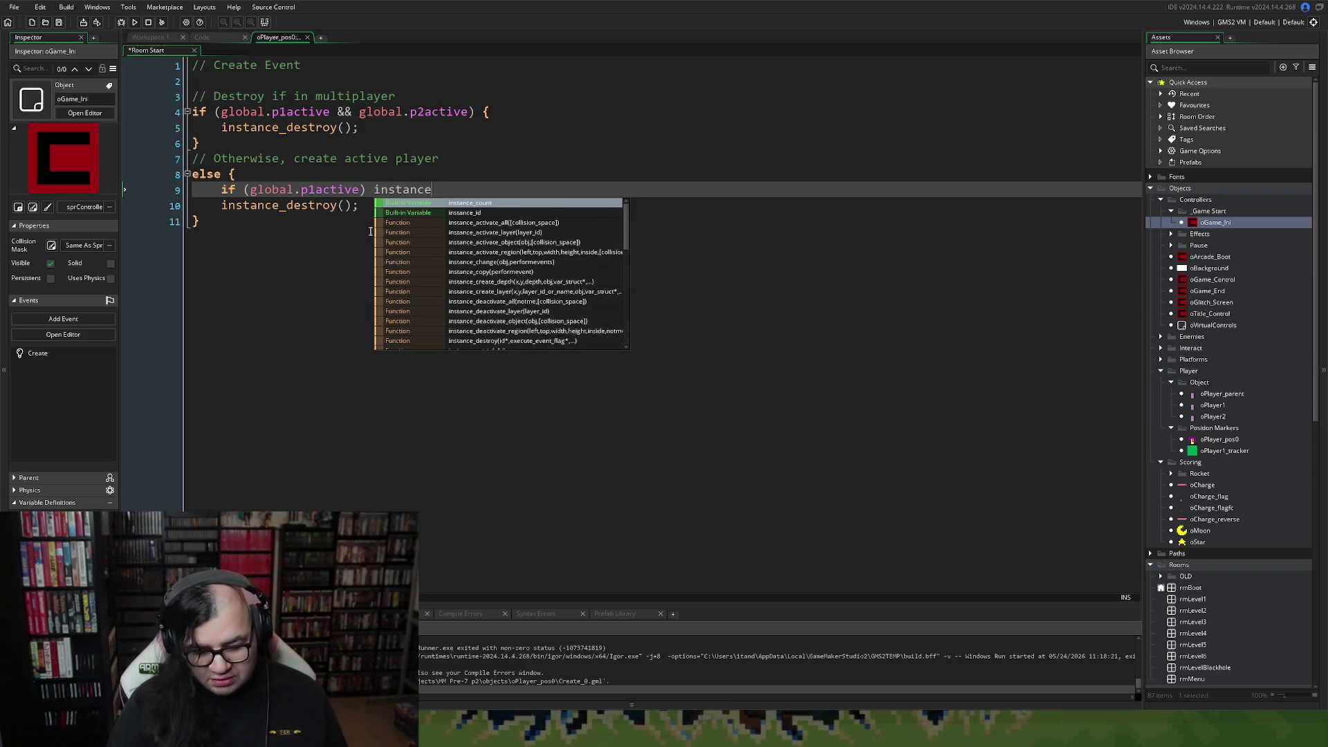
{"action": "type", "text": "_cre"}
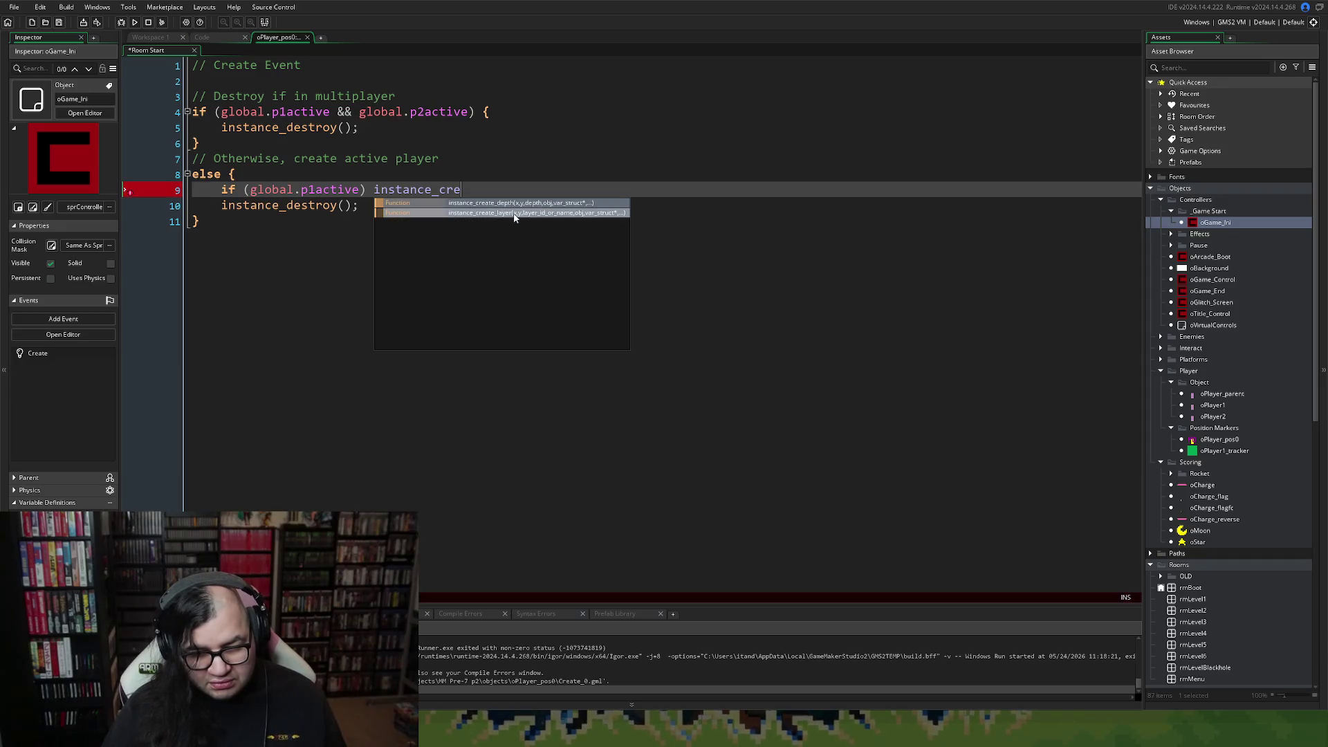
{"action": "left_click", "coordinate": [514, 213]}
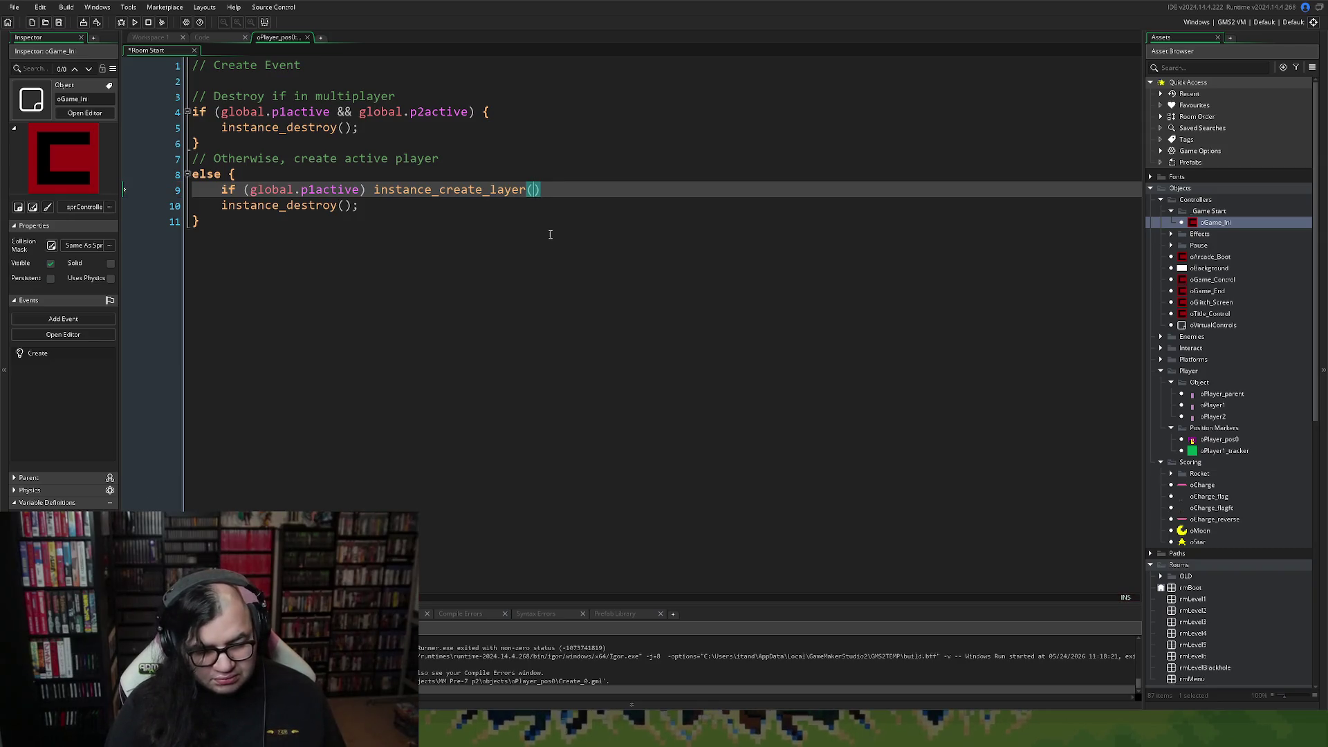
{"action": "type", "text": "x, y, ,"}
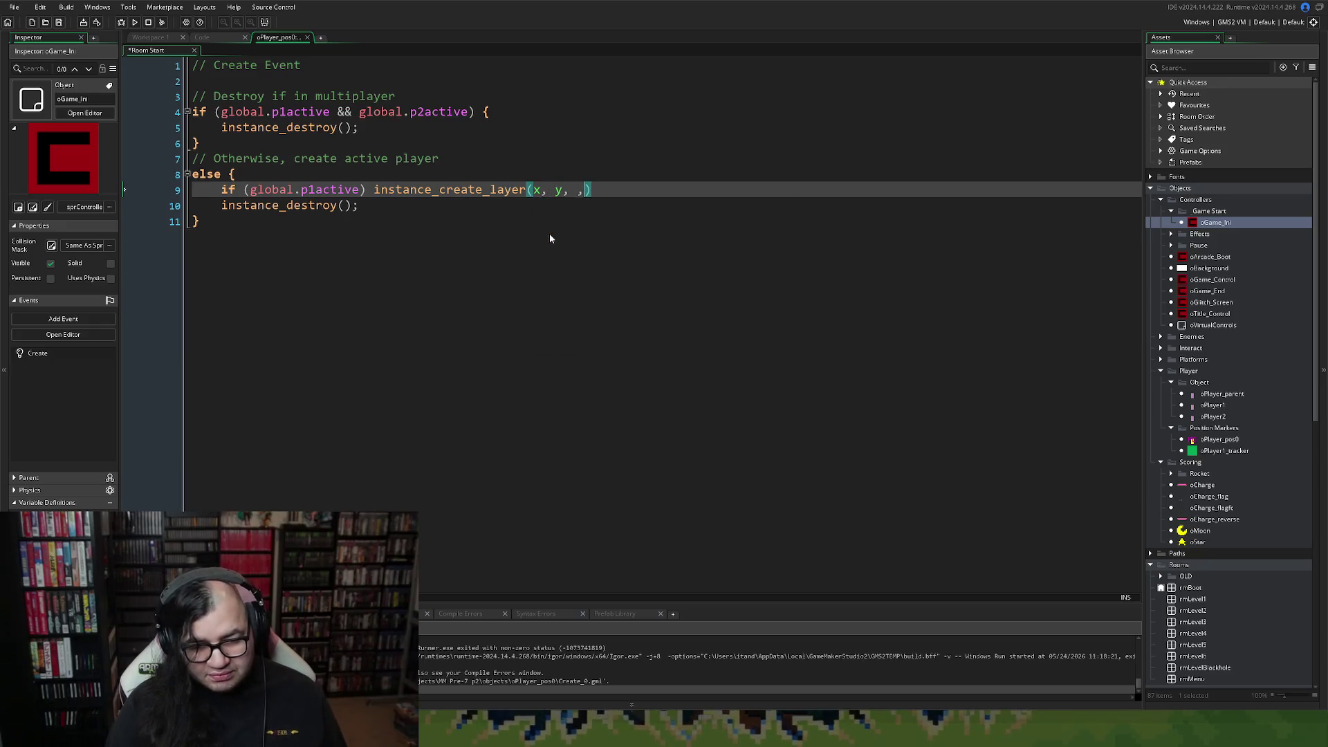
{"action": "key", "text": "BackSpace"}
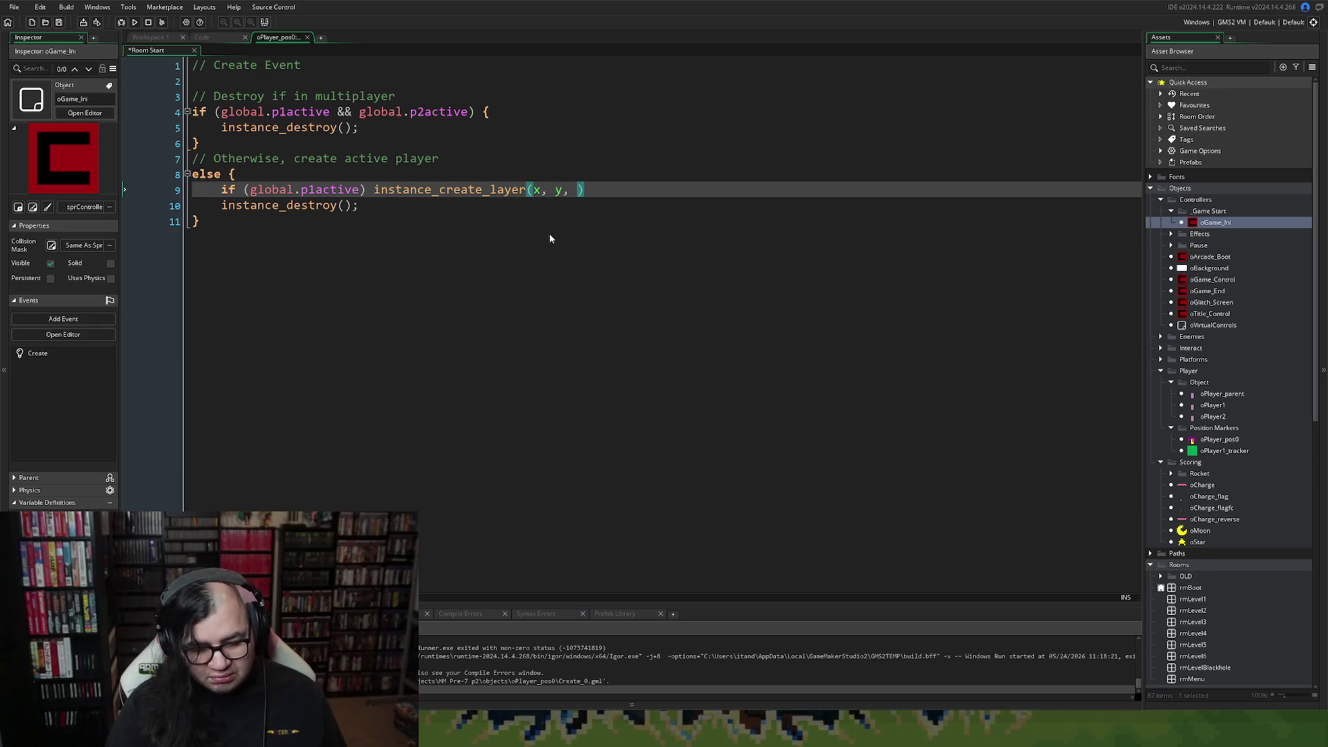
{"action": "type", "text": "\"Inbstance"}
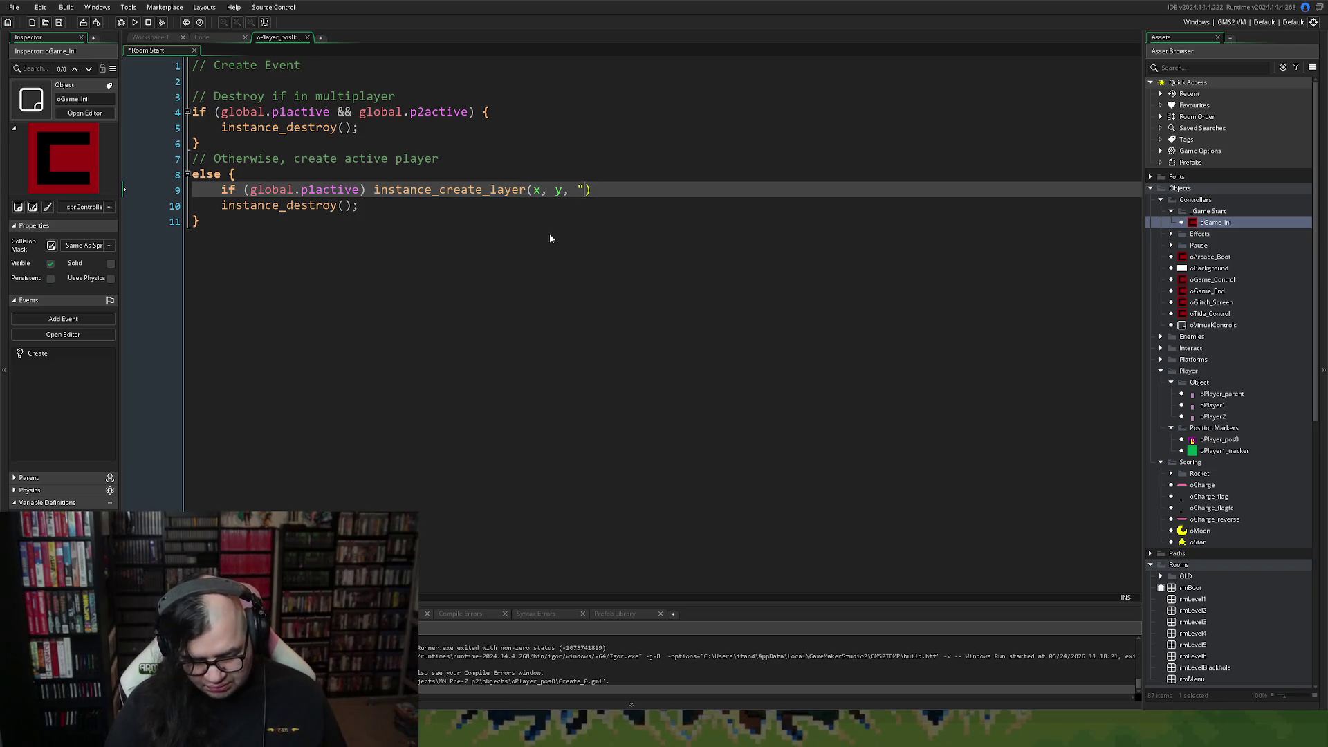
{"action": "key", "text": "BackSpace"}
{"action": "key", "text": "BackSpace"}
{"action": "key", "text": "BackSpace"}
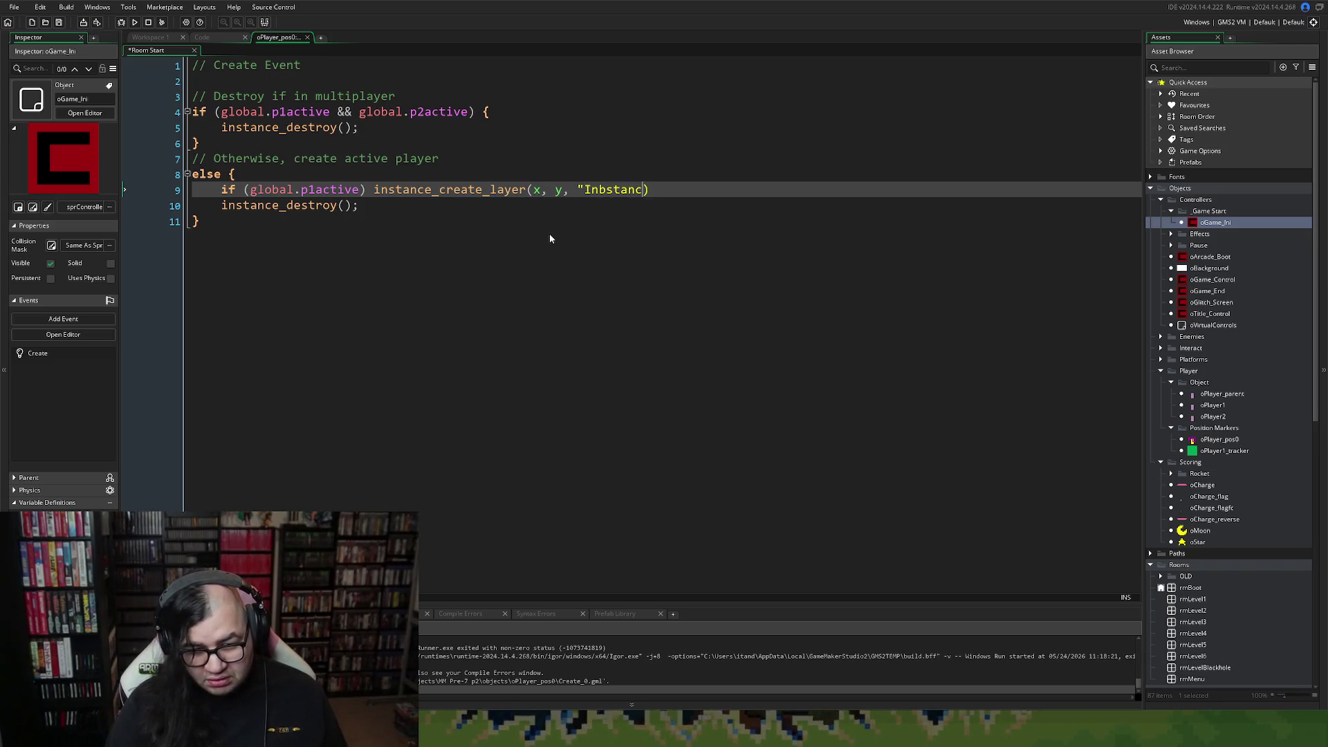
{"action": "type", "text": "stance_"}
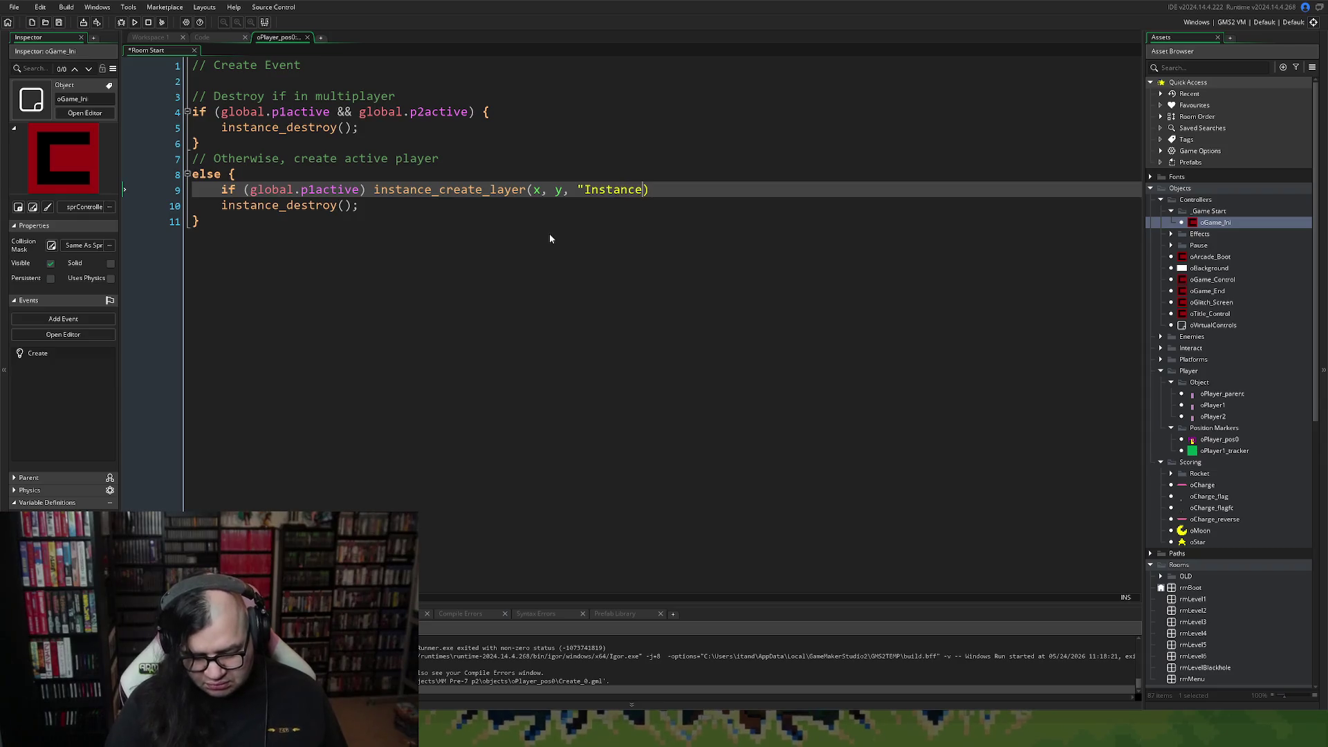
{"action": "key", "text": "BackSpace"}
{"action": "type", "text": "_"}
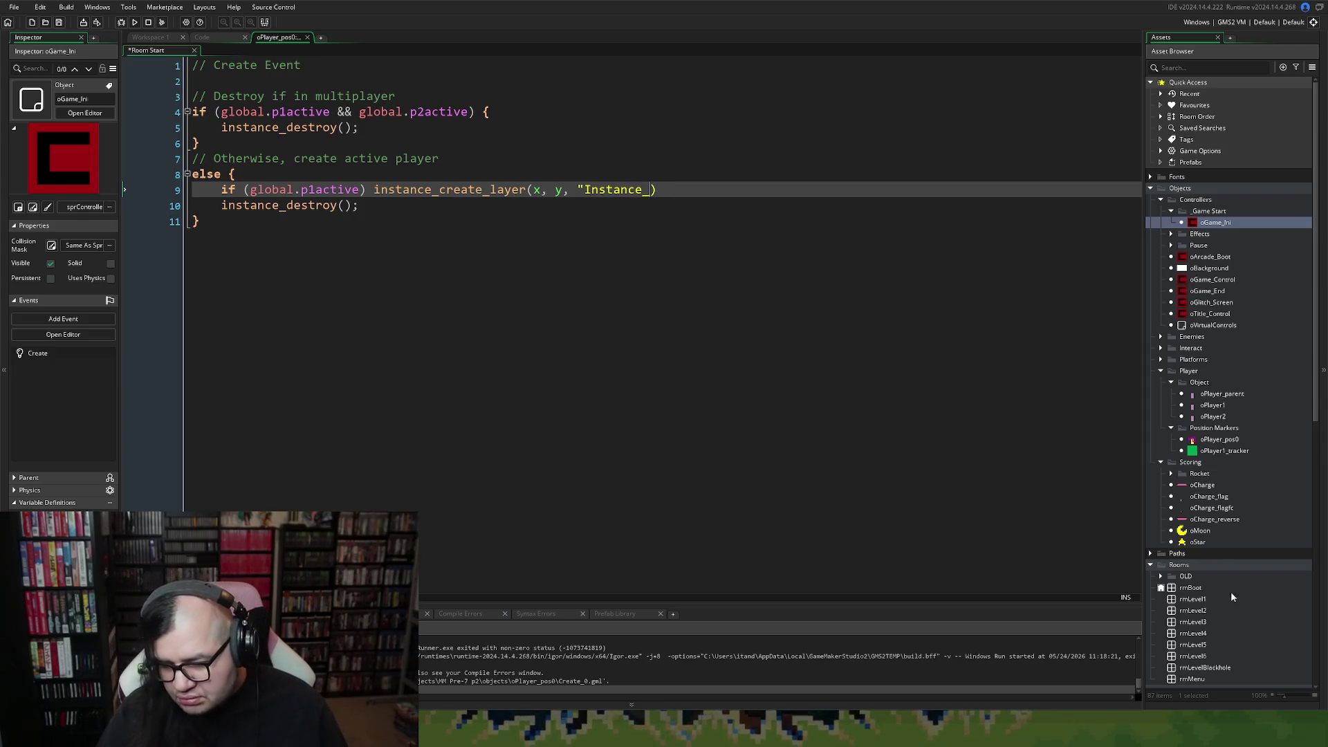
{"action": "double_click", "coordinate": [1203, 599]}
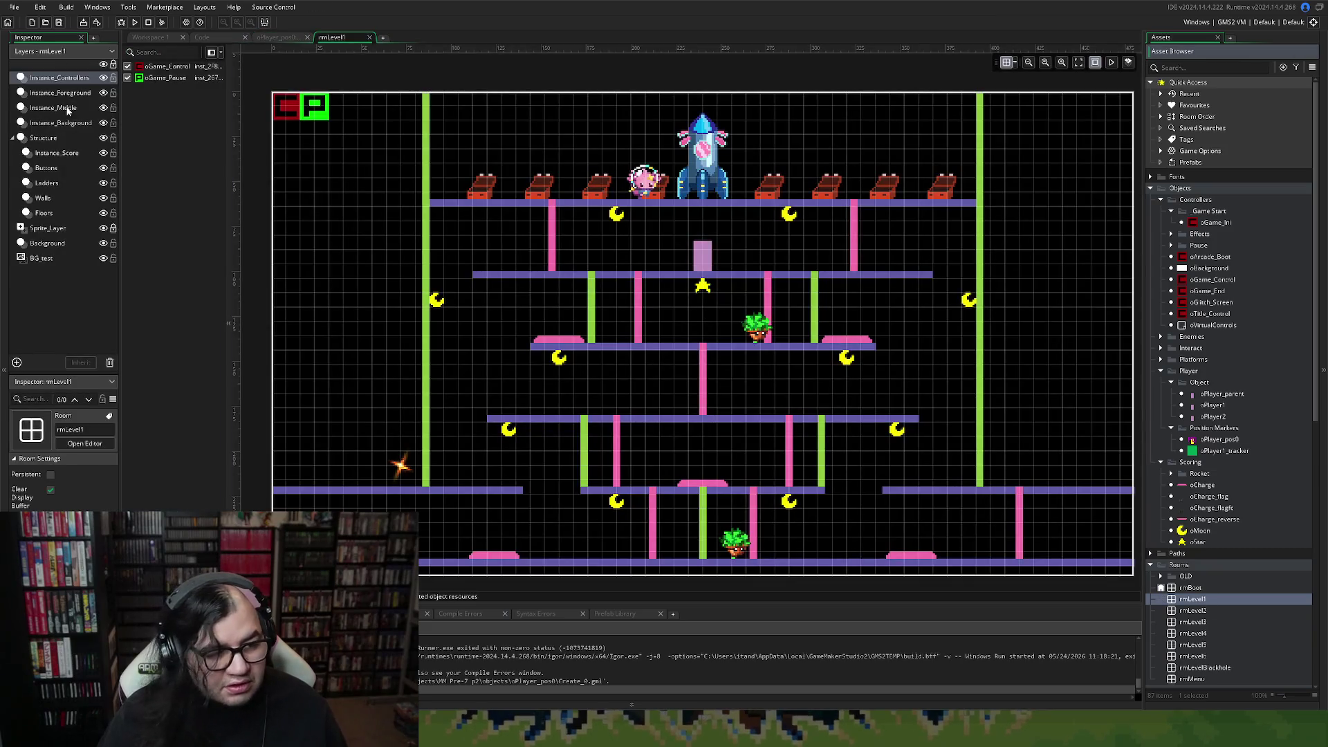
{"action": "left_click", "coordinate": [64, 96]}
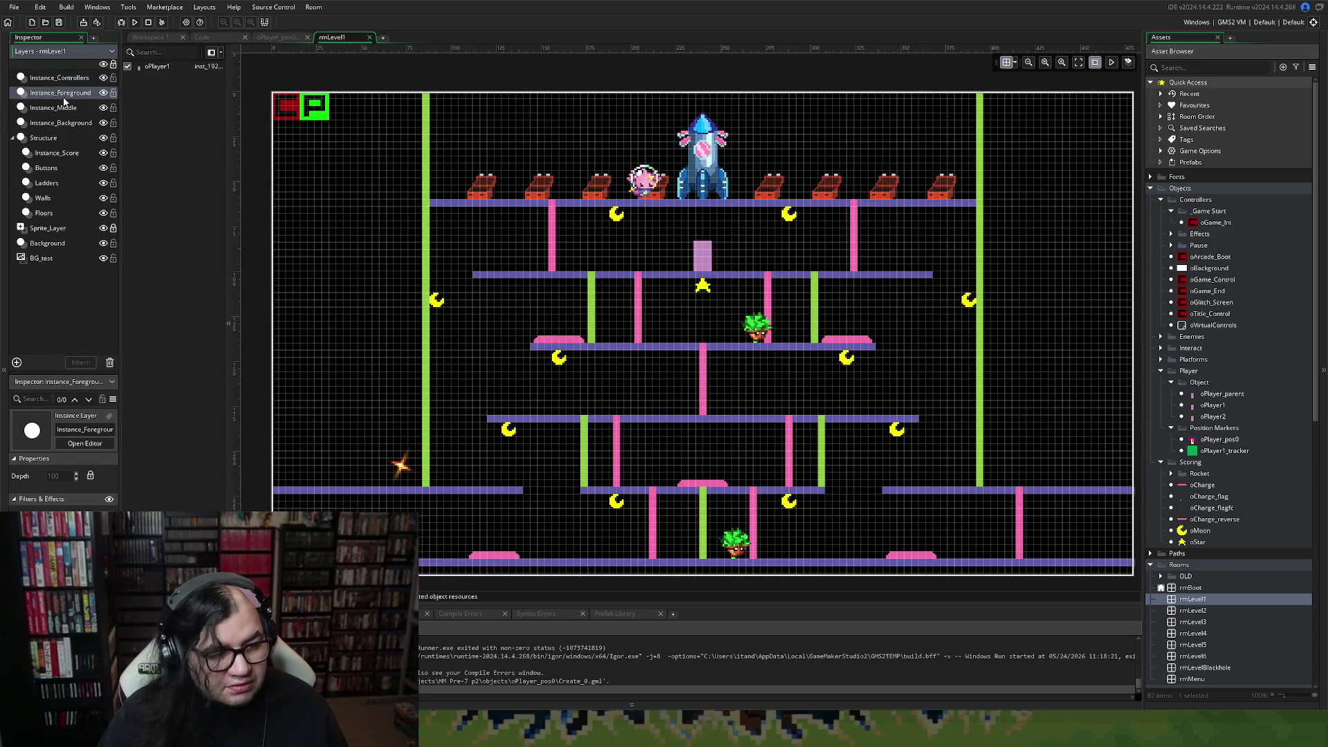
{"action": "left_click", "coordinate": [369, 37]}
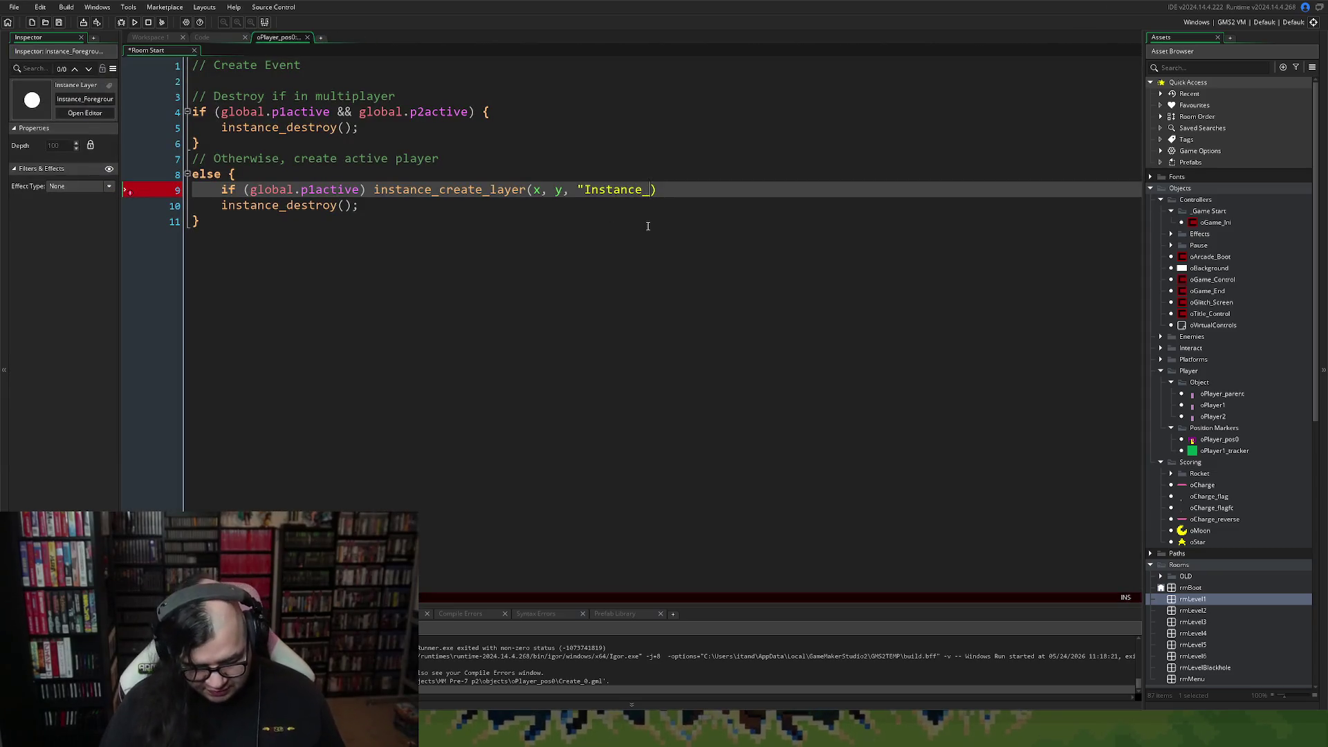
Finish line 9 to create oPlayer1 on "Instance_Foreground" and start an else line below.
{"action": "type", "text": "Foreground"}
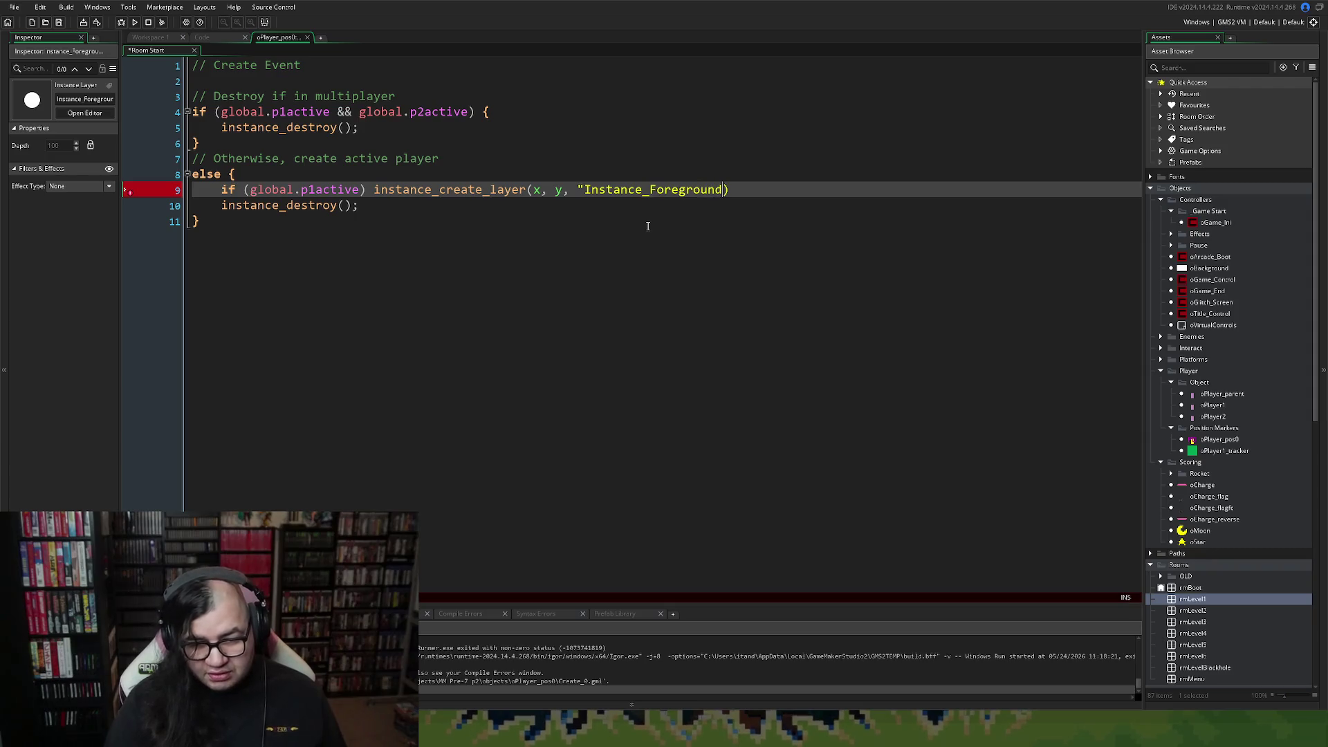
{"action": "type", "text": "\", "}
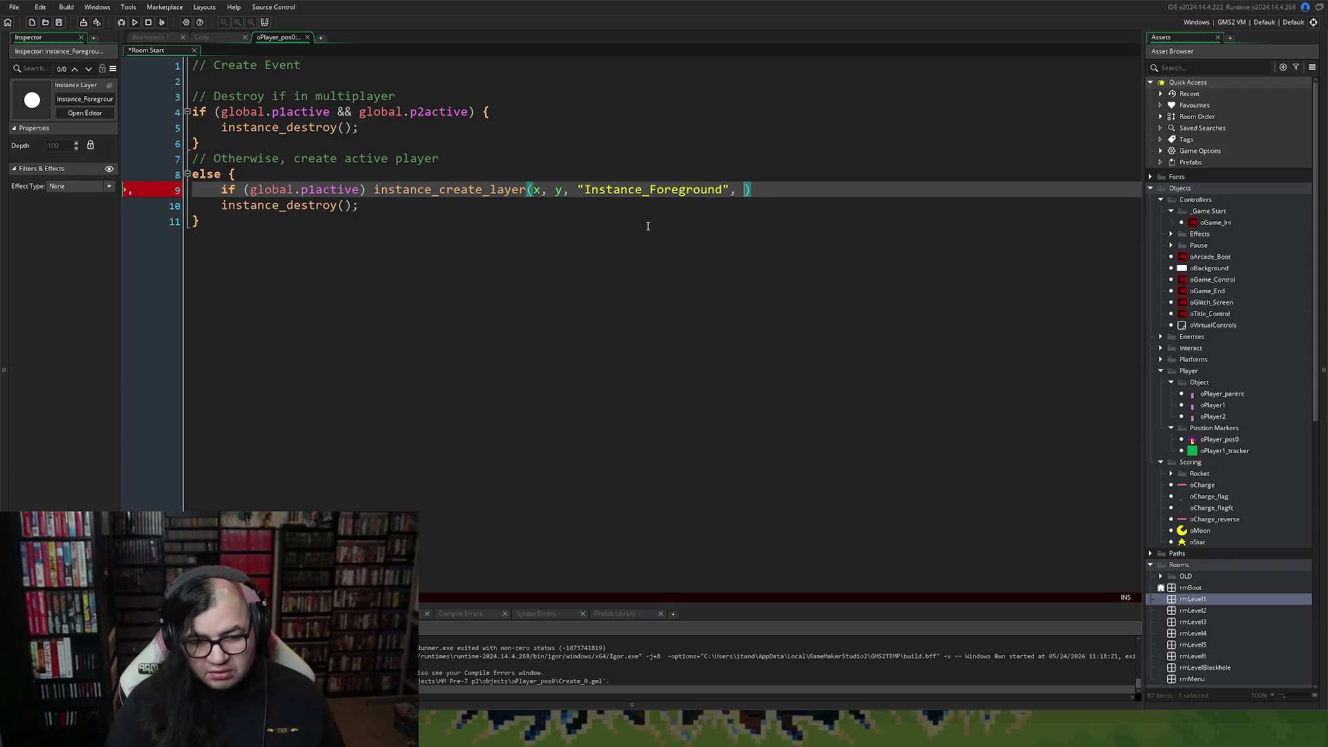
{"action": "type", "text": "oPla"}
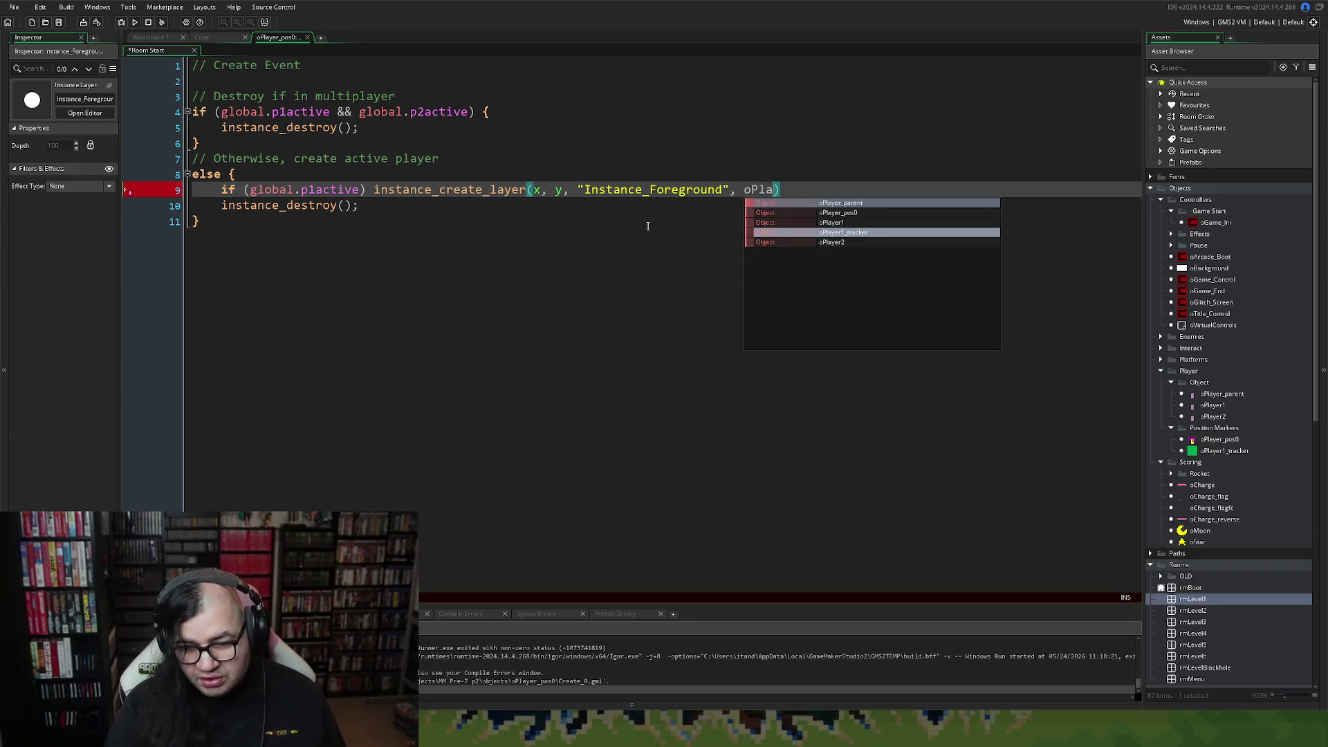
{"action": "left_click", "coordinate": [816, 223]}
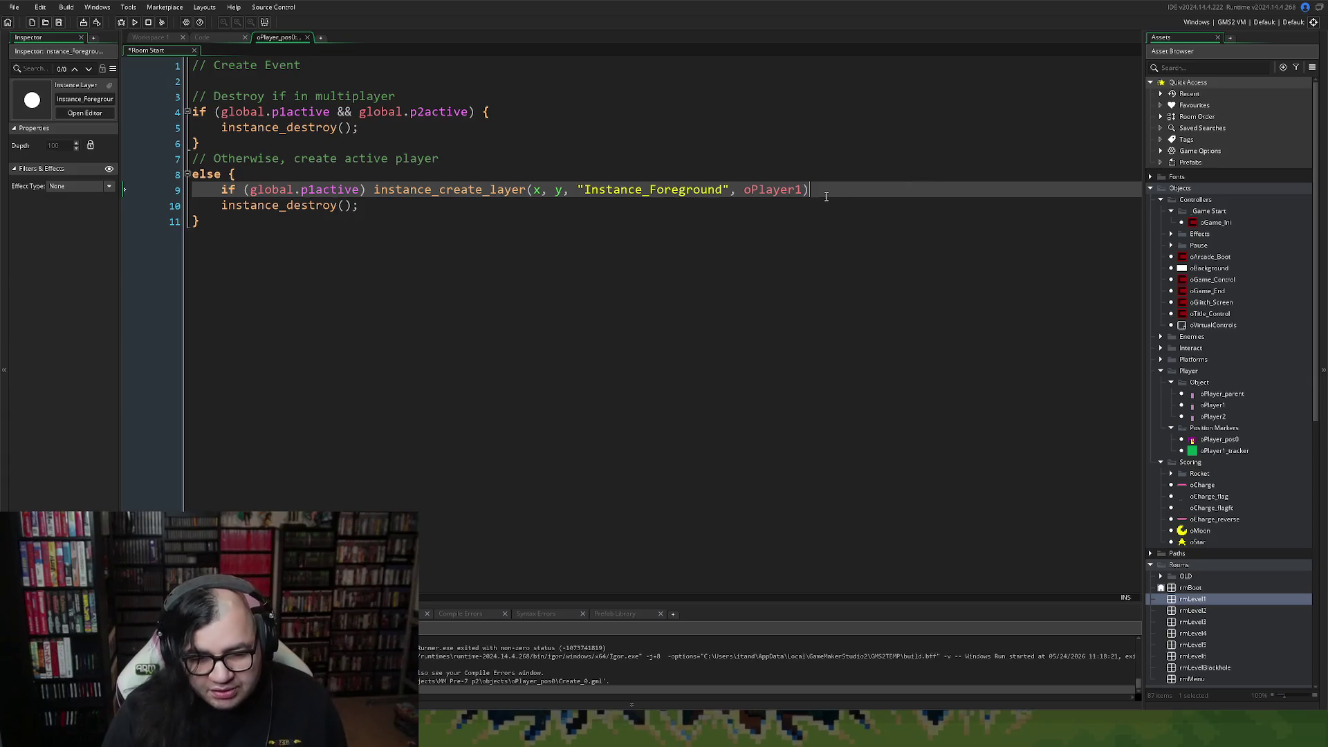
{"action": "type", "text": ";"}
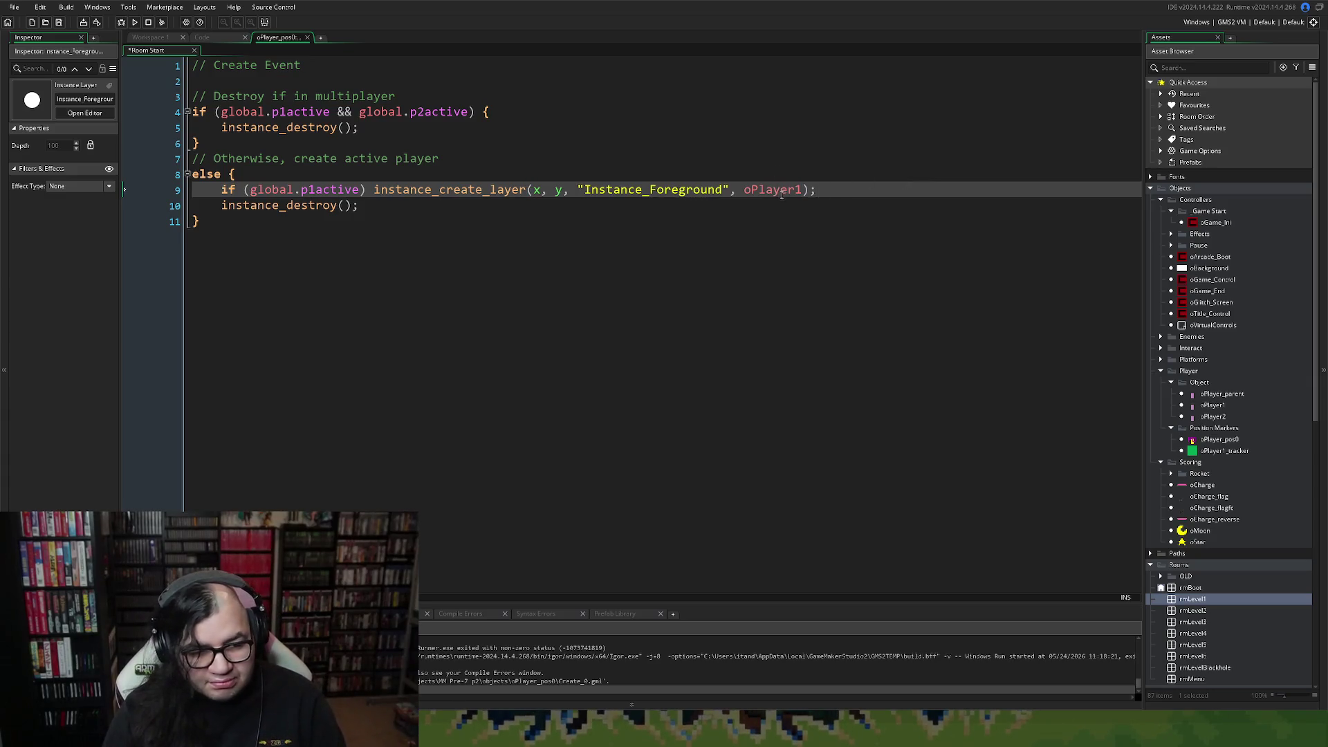
{"action": "key", "text": "Return"}
{"action": "type", "text": "else"}
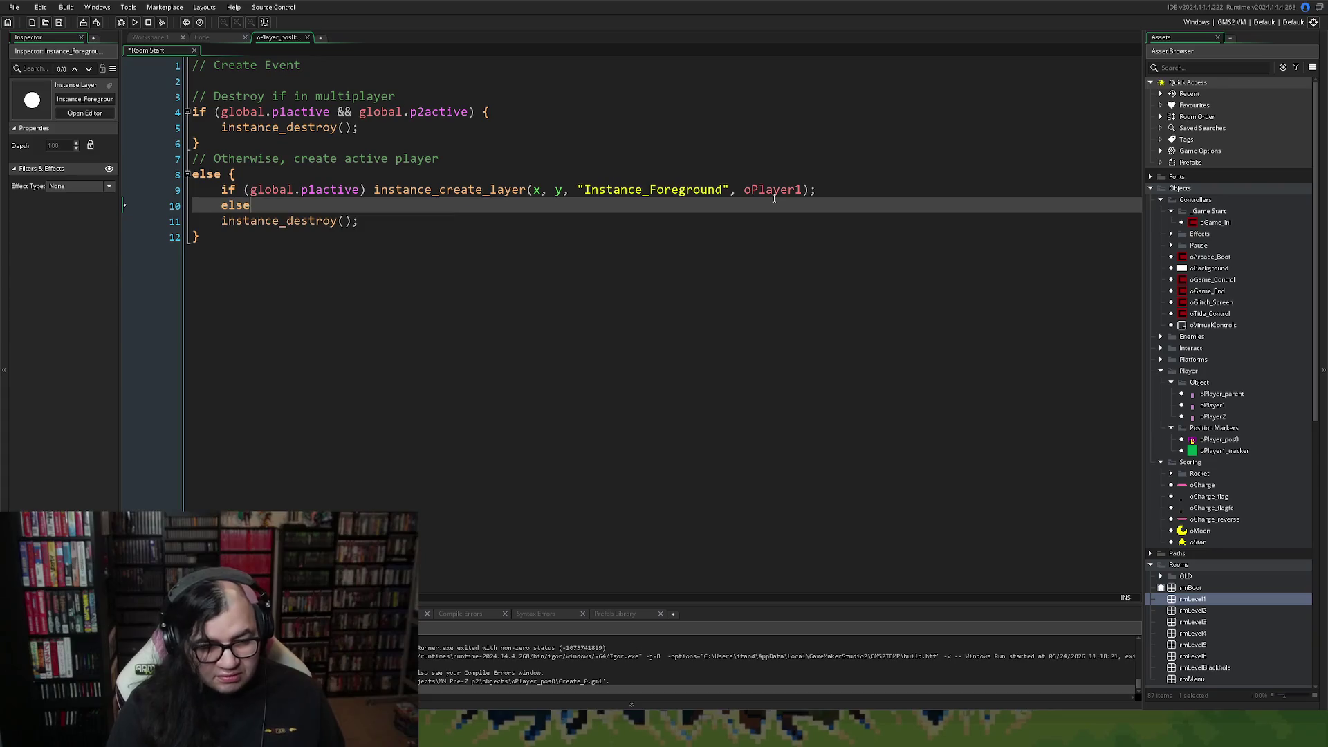
Copy the creation call after else and change it to create oPlayer2.
{"action": "left_click_drag", "start_coordinate": [847, 185], "coordinate": [375, 192]}
{"action": "key", "text": "ctrl+c"}
{"action": "left_click", "coordinate": [262, 205]}
{"action": "key", "text": "ctrl+v"}
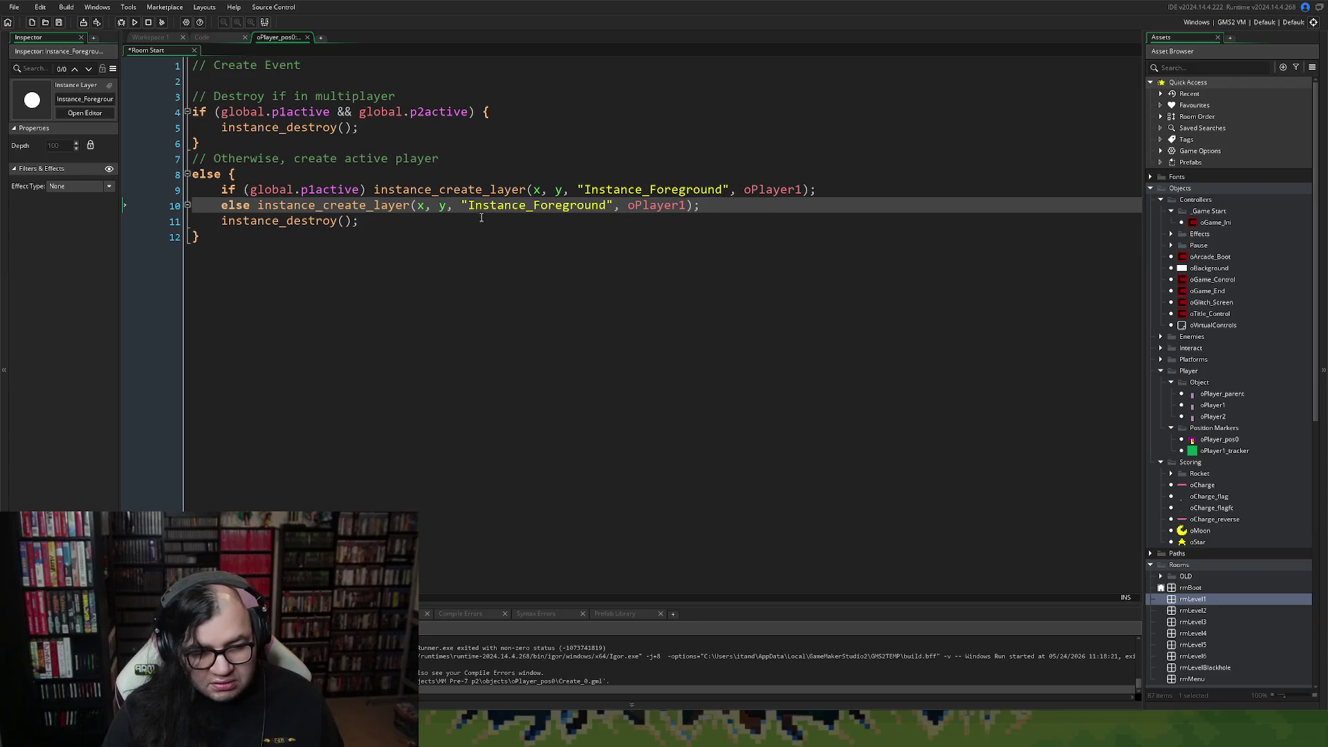
{"action": "left_click", "coordinate": [685, 205]}
{"action": "key", "text": "BackSpace"}
{"action": "type", "text": "2"}
{"action": "left_click", "coordinate": [681, 254]}
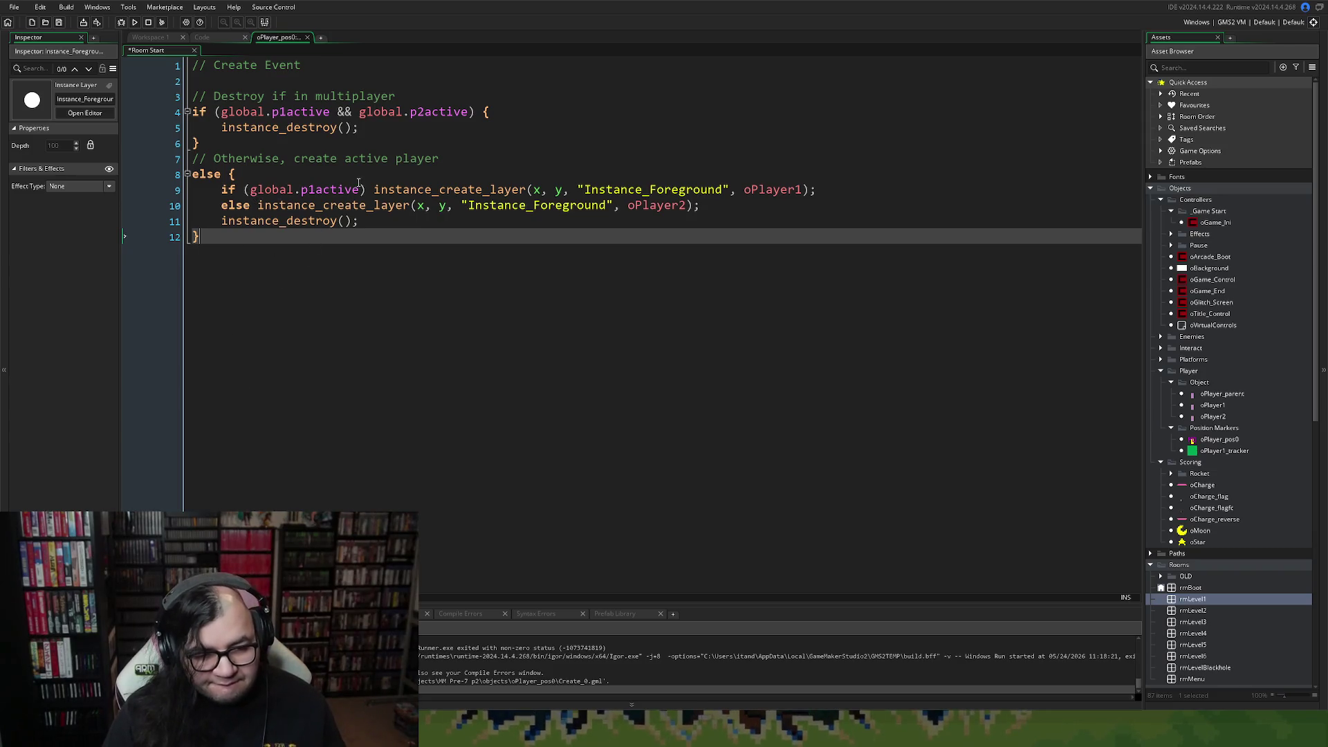
Make the else line check global.p2active and add a blank line above the player checks.
{"action": "left_click_drag", "start_coordinate": [367, 189], "coordinate": [221, 189]}
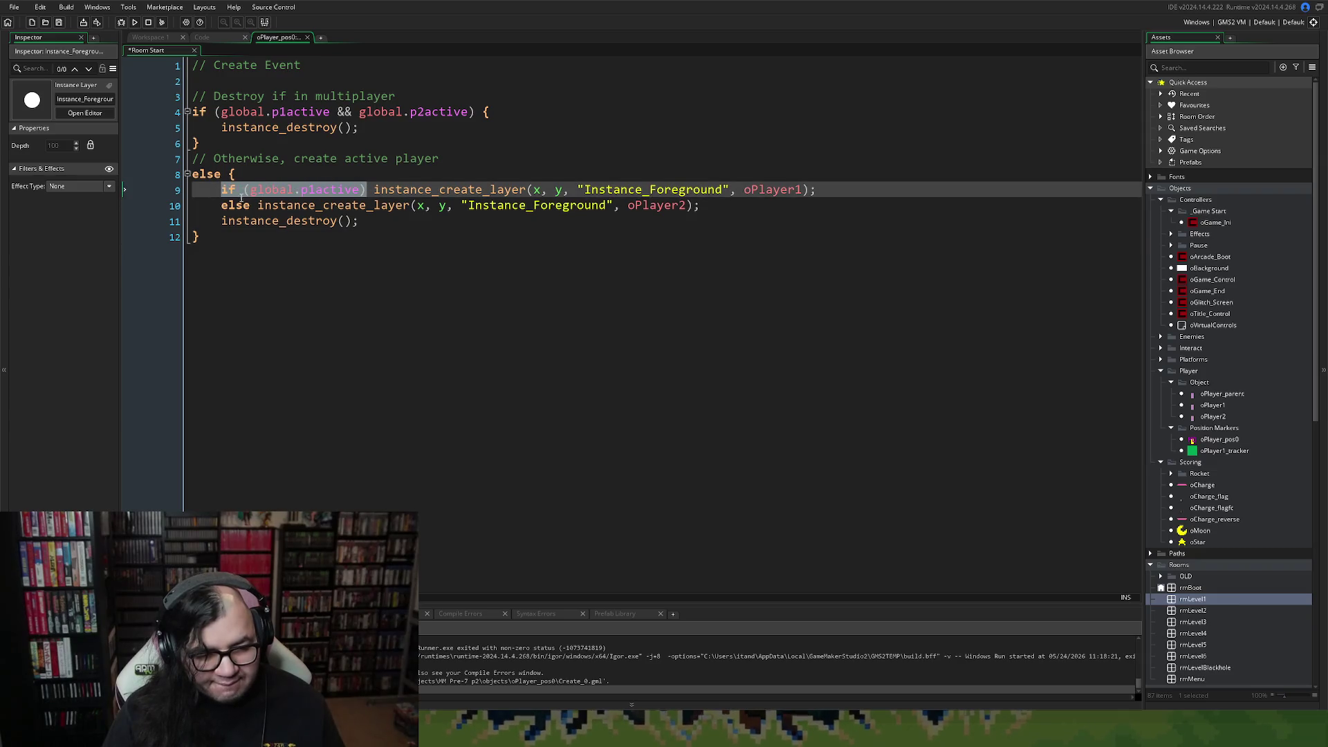
{"action": "key", "text": "ctrl+c"}
{"action": "left_click", "coordinate": [257, 205]}
{"action": "key", "text": "ctrl+v"}
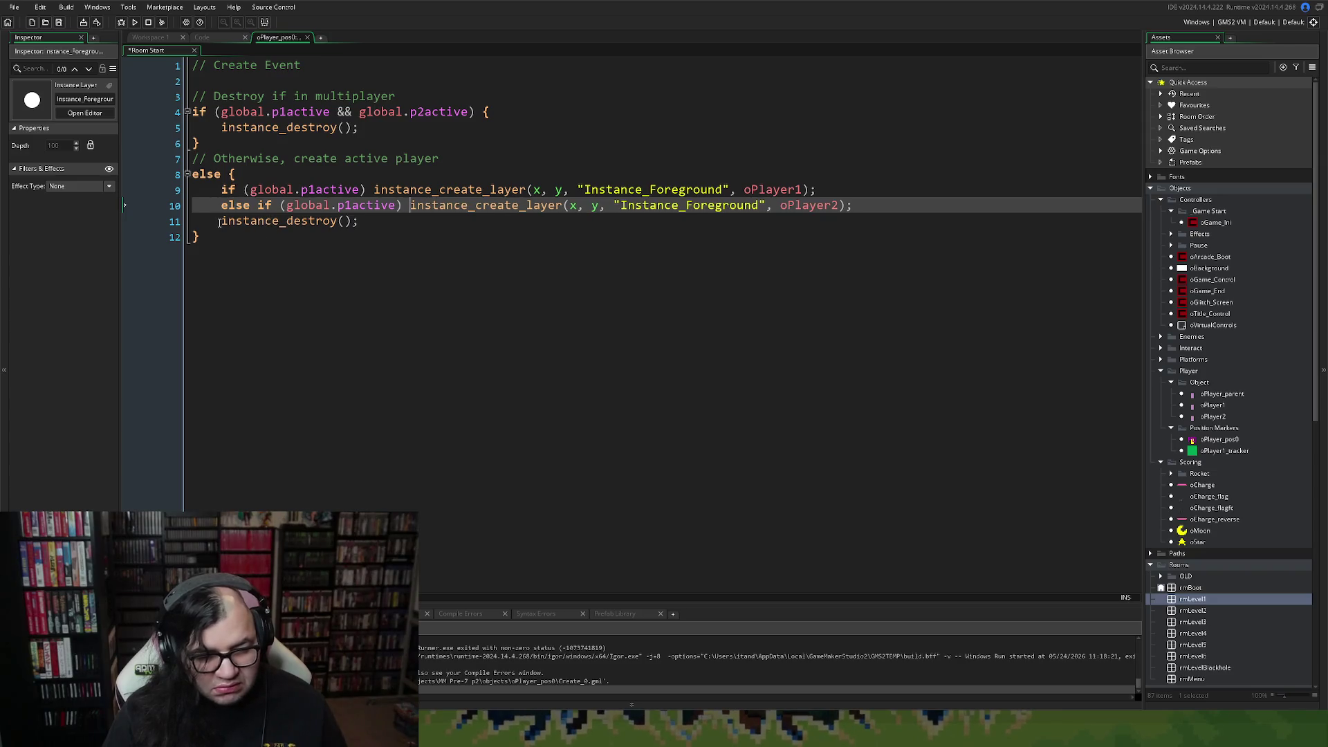
{"action": "left_click", "coordinate": [222, 224]}
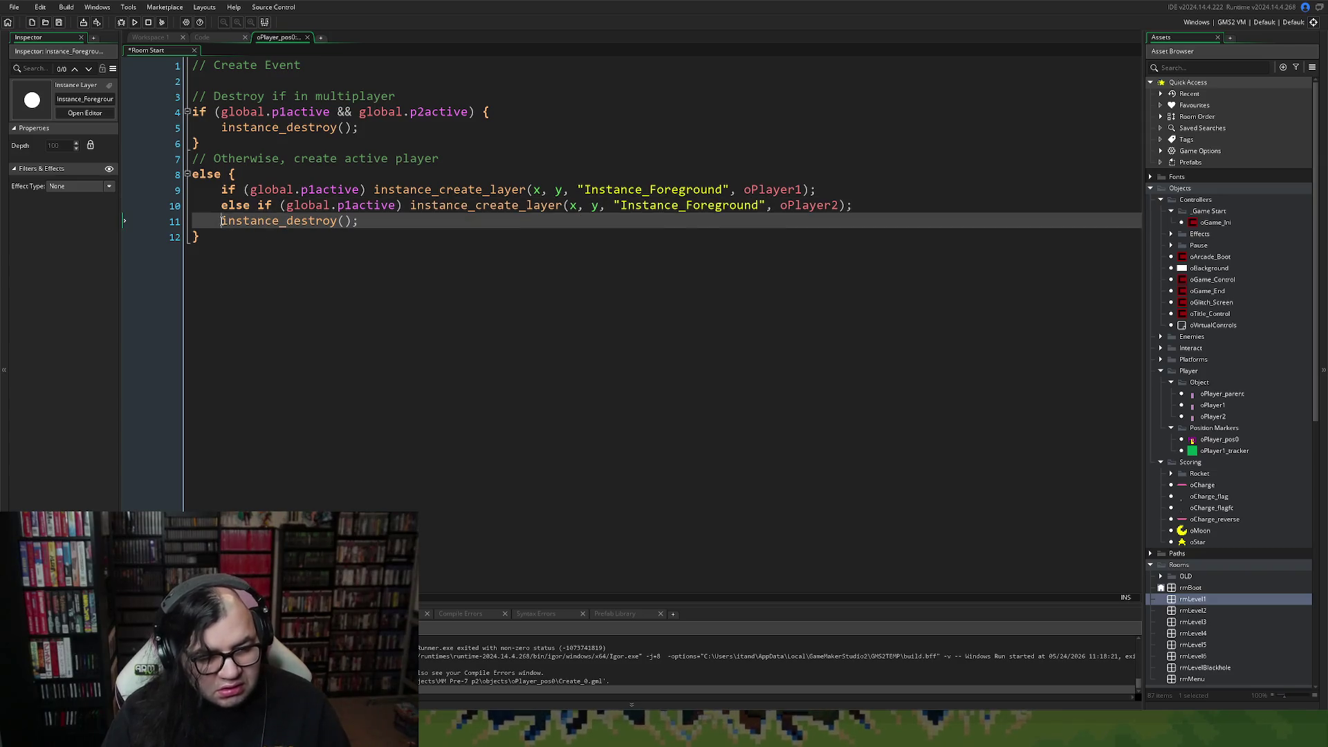
{"action": "left_click", "coordinate": [346, 207]}
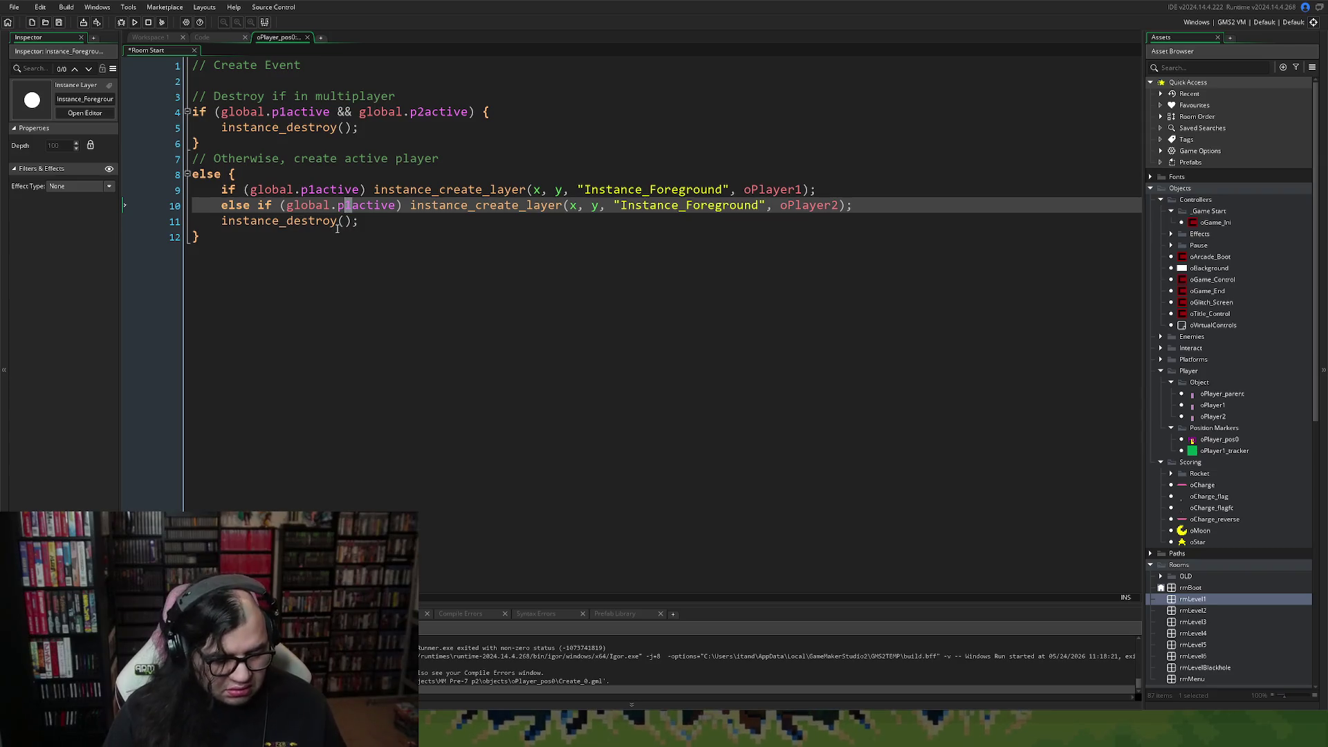
{"action": "type", "text": "2"}
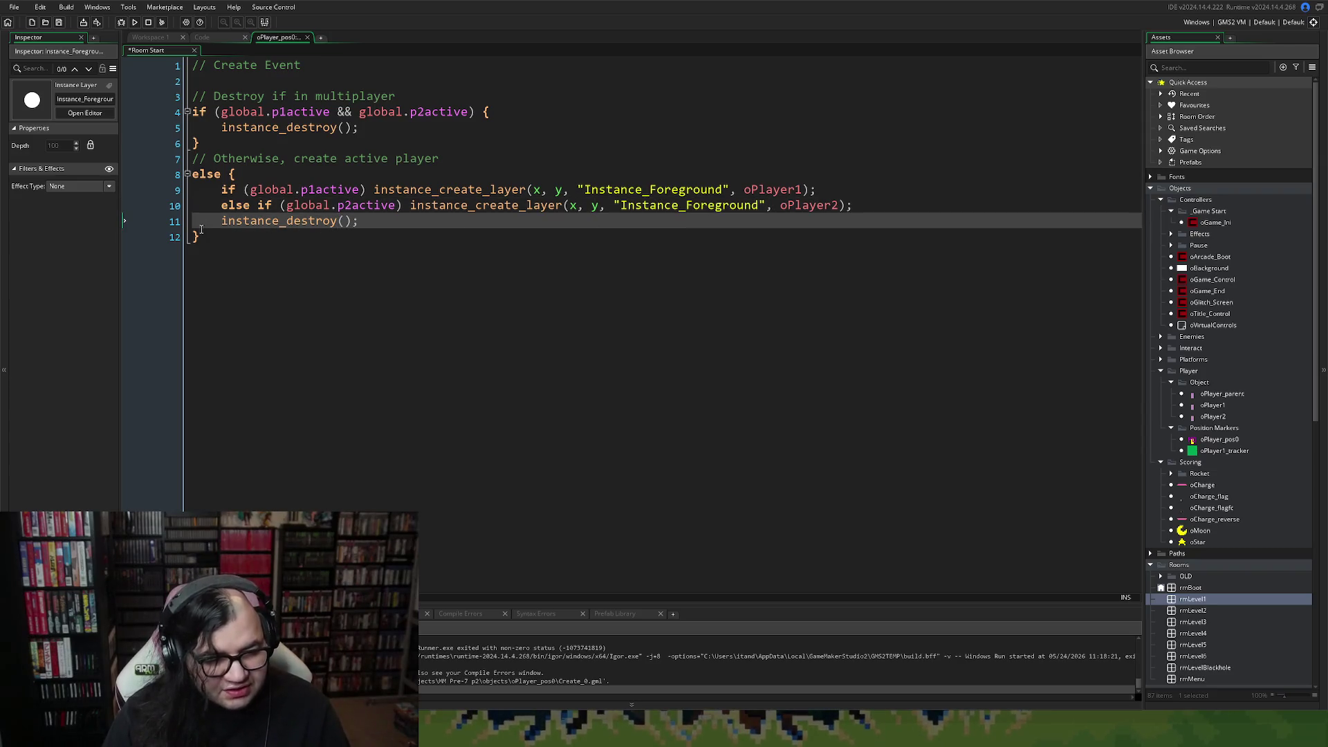
{"action": "left_click", "coordinate": [228, 189]}
{"action": "key", "text": "Return"}
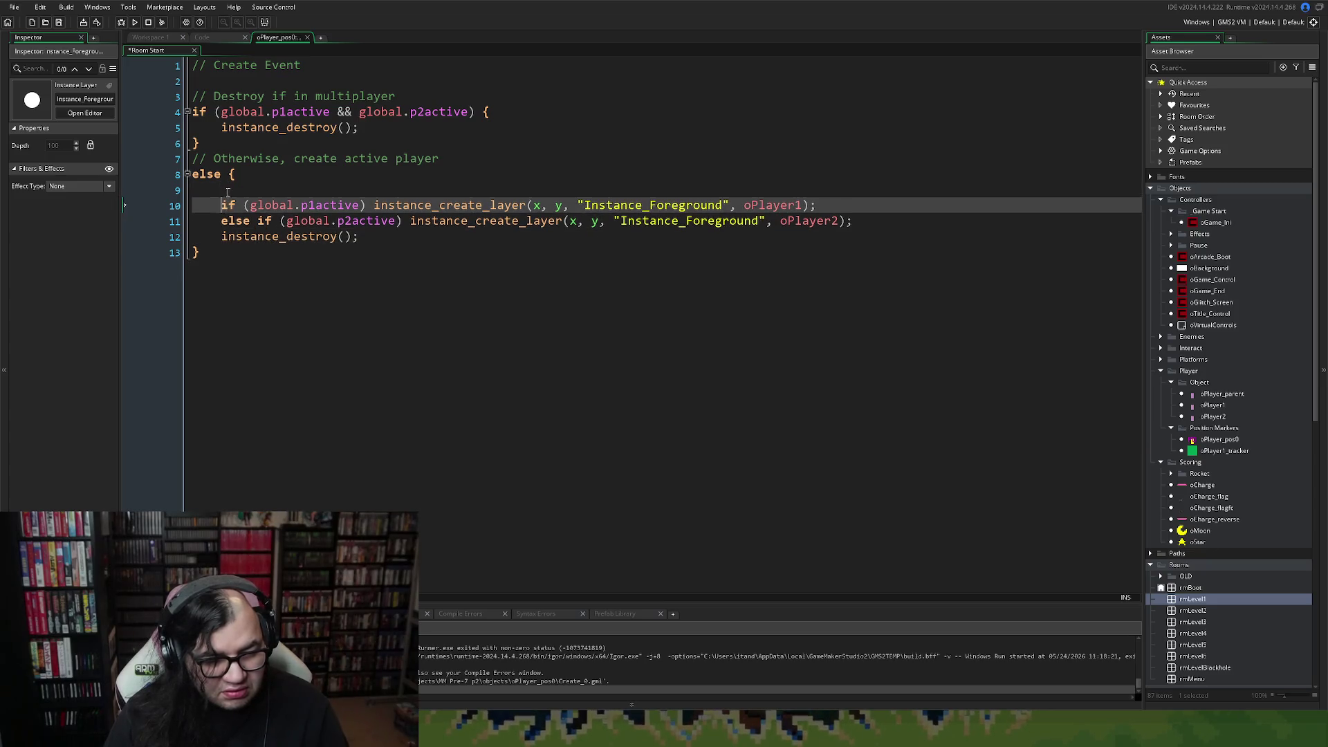
Add a '// Create Player 1' comment above the player 1 line.
{"action": "key", "text": "Up"}
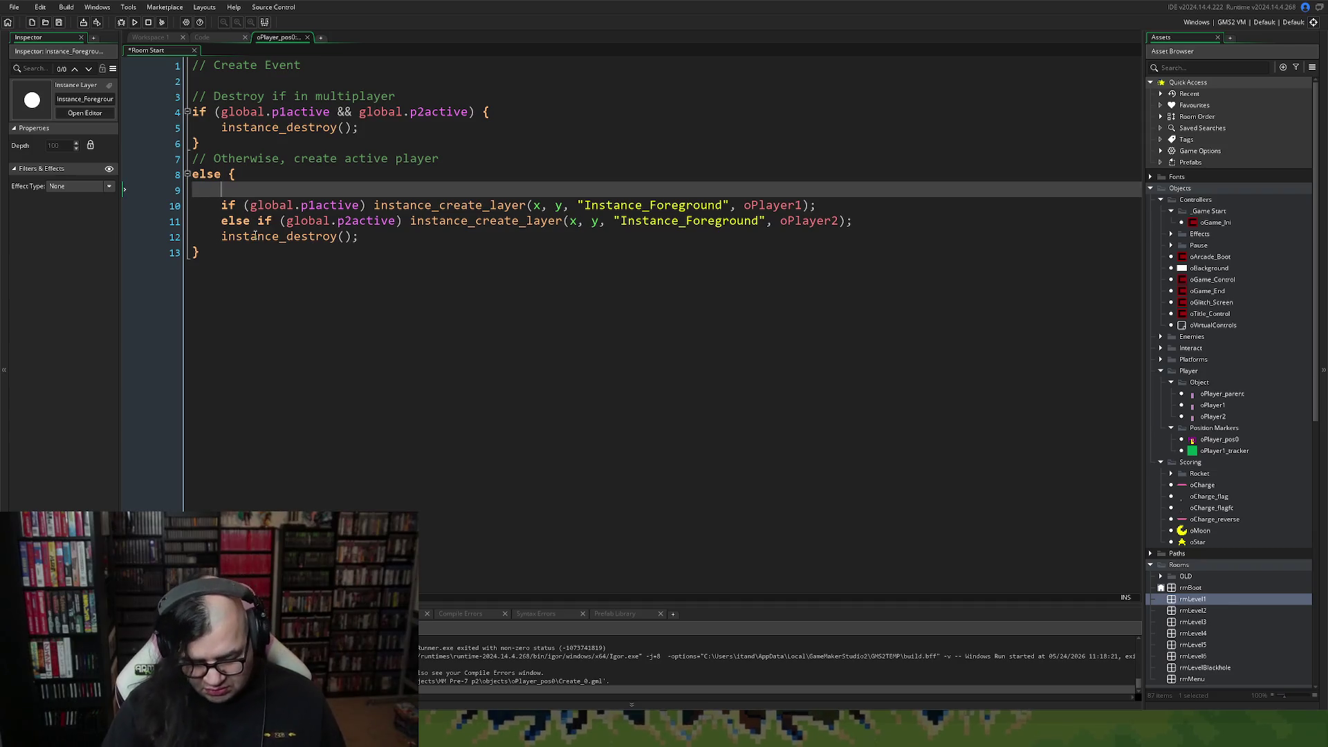
{"action": "type", "text": "// Create "}
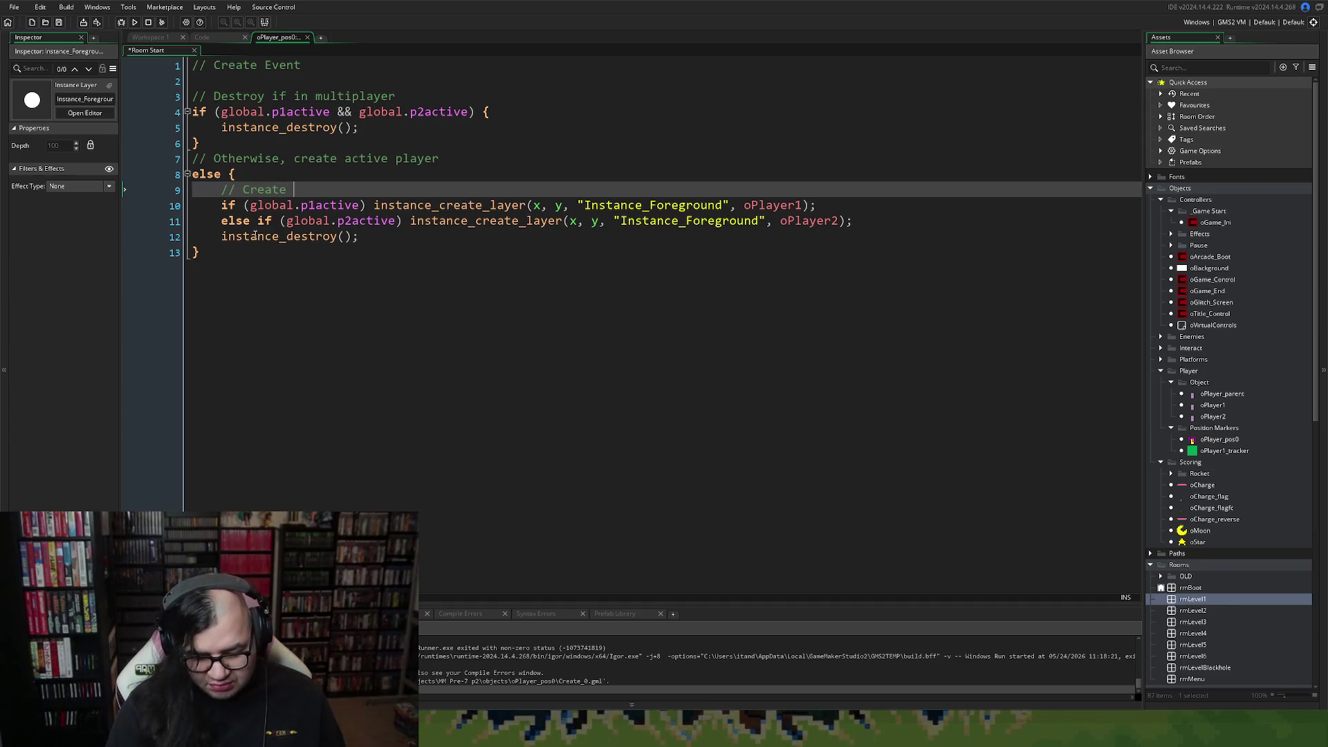
{"action": "type", "text": "Player 2"}
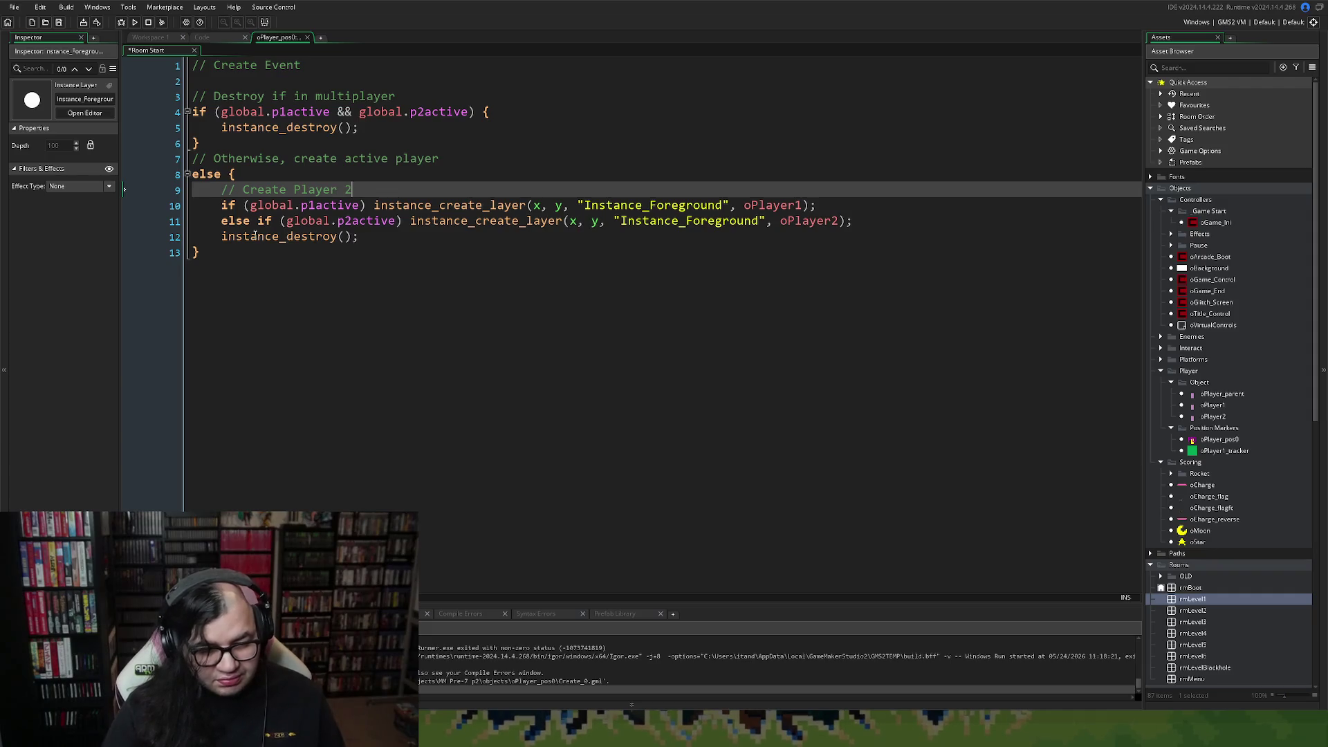
{"action": "key", "text": "BackSpace"}
{"action": "type", "text": "1"}
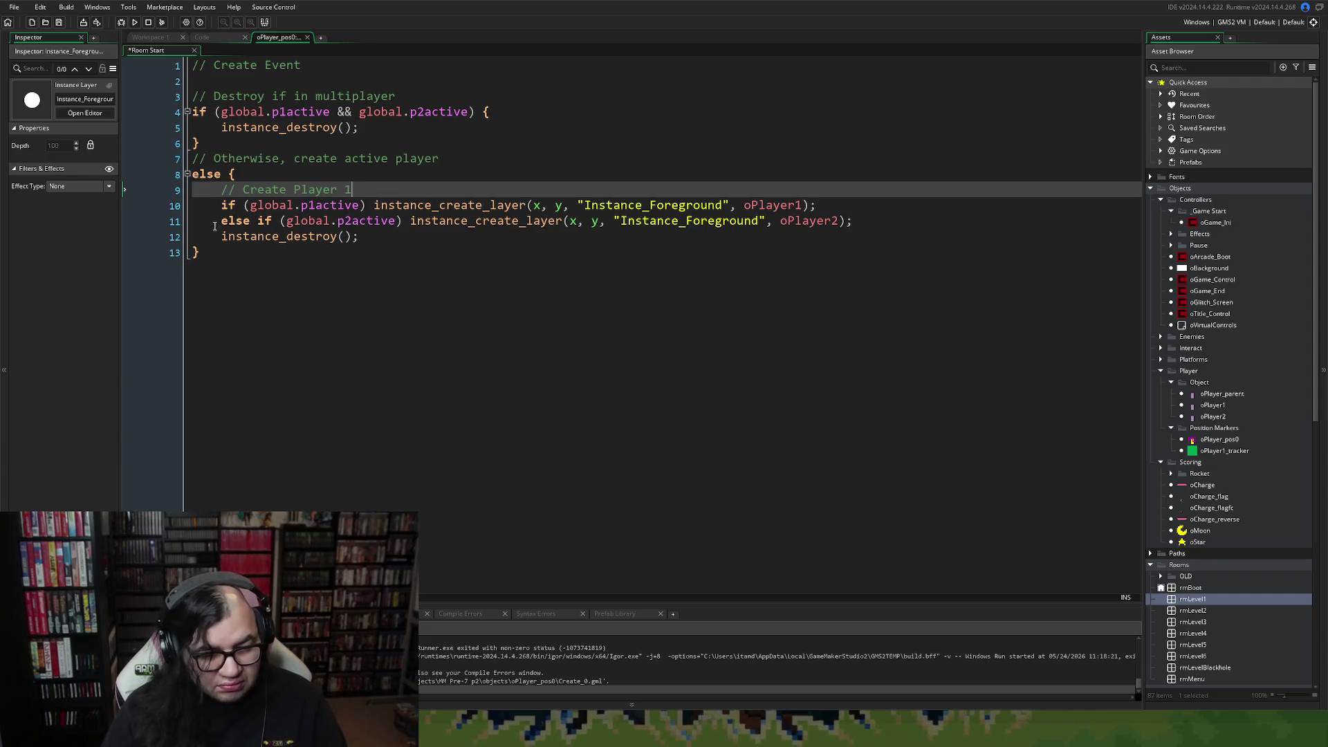
Add a '// Create Player 2' comment above the else-if line.
{"action": "left_click", "coordinate": [214, 226]}
{"action": "key", "text": "Return"}
{"action": "key", "text": "Up"}
{"action": "type", "text": "/"}
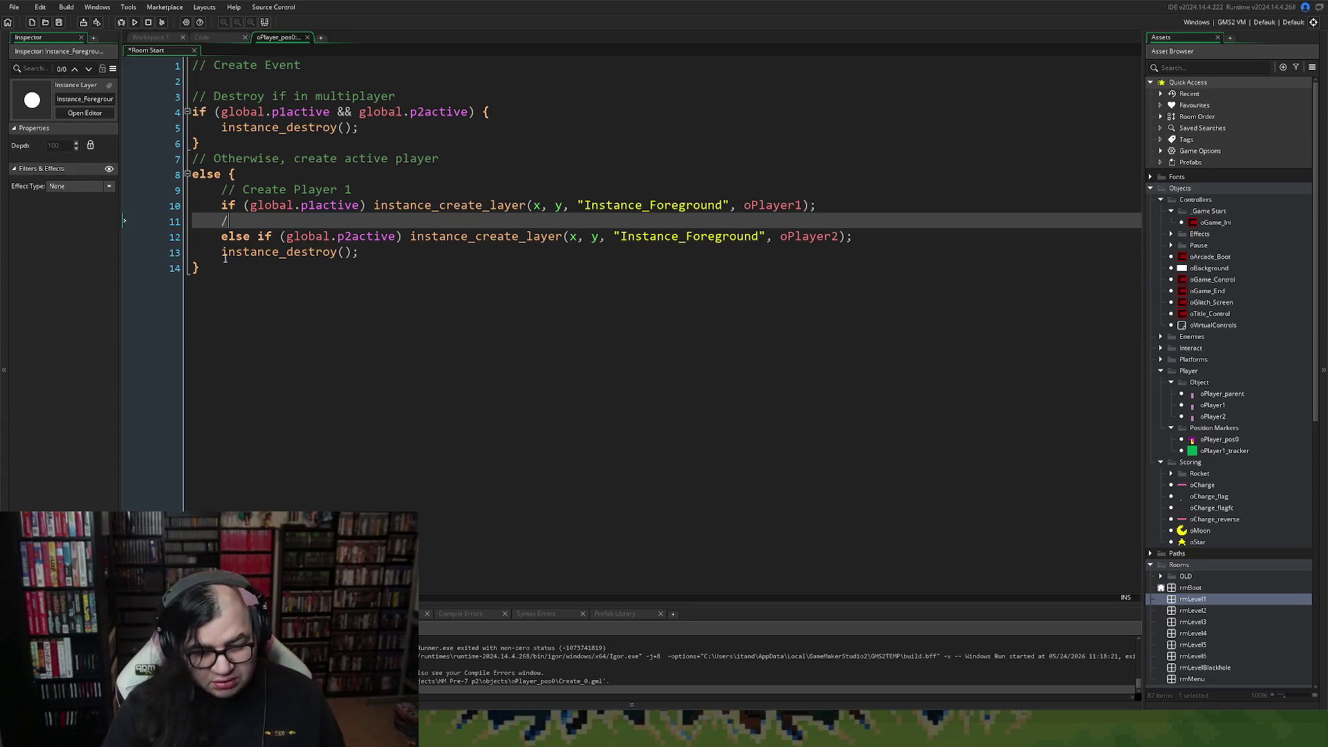
{"action": "type", "text": "/"}
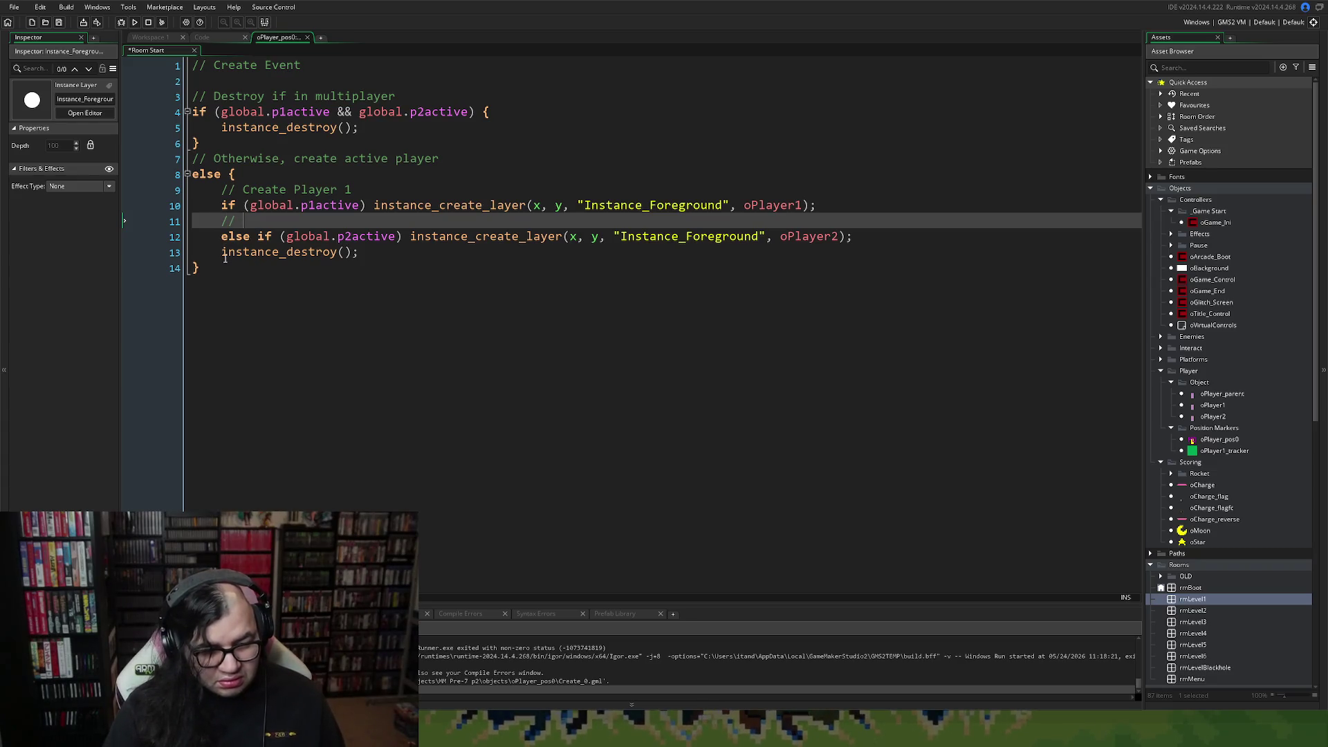
{"action": "type", "text": " R"}
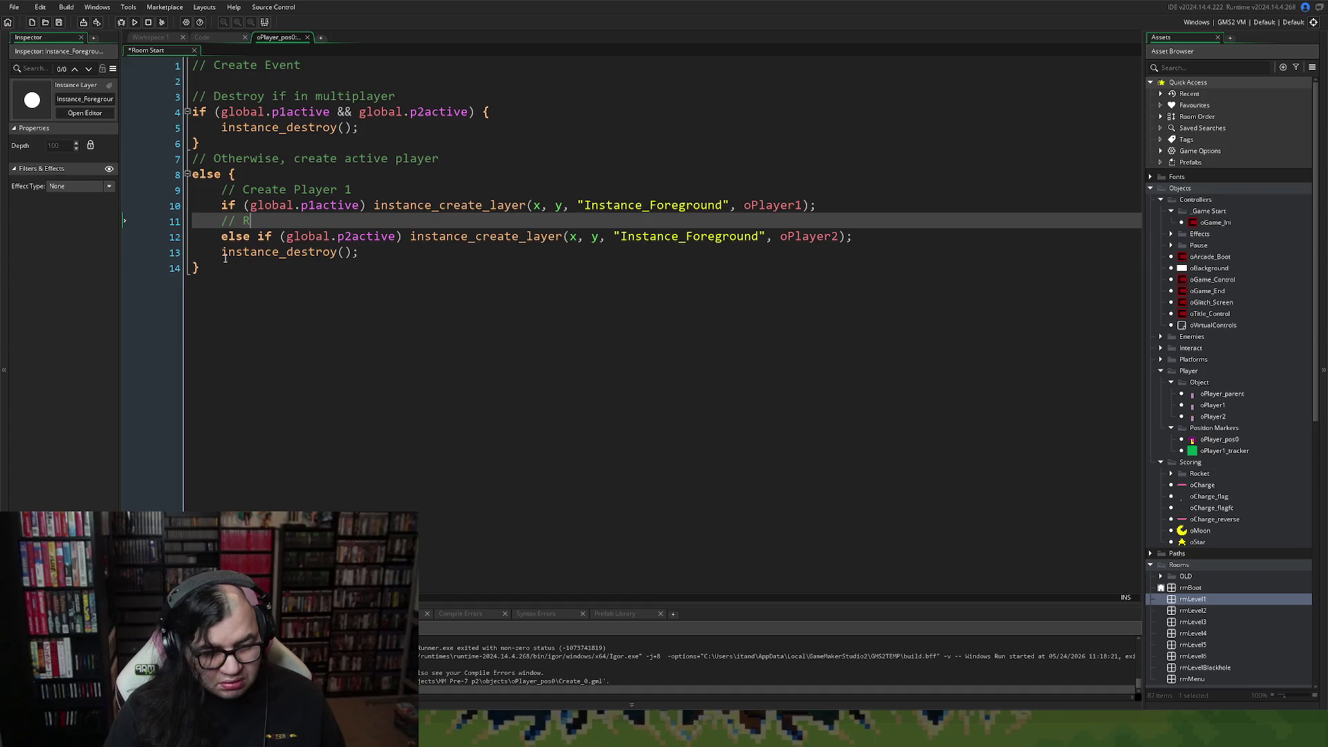
{"action": "key", "text": "BackSpace"}
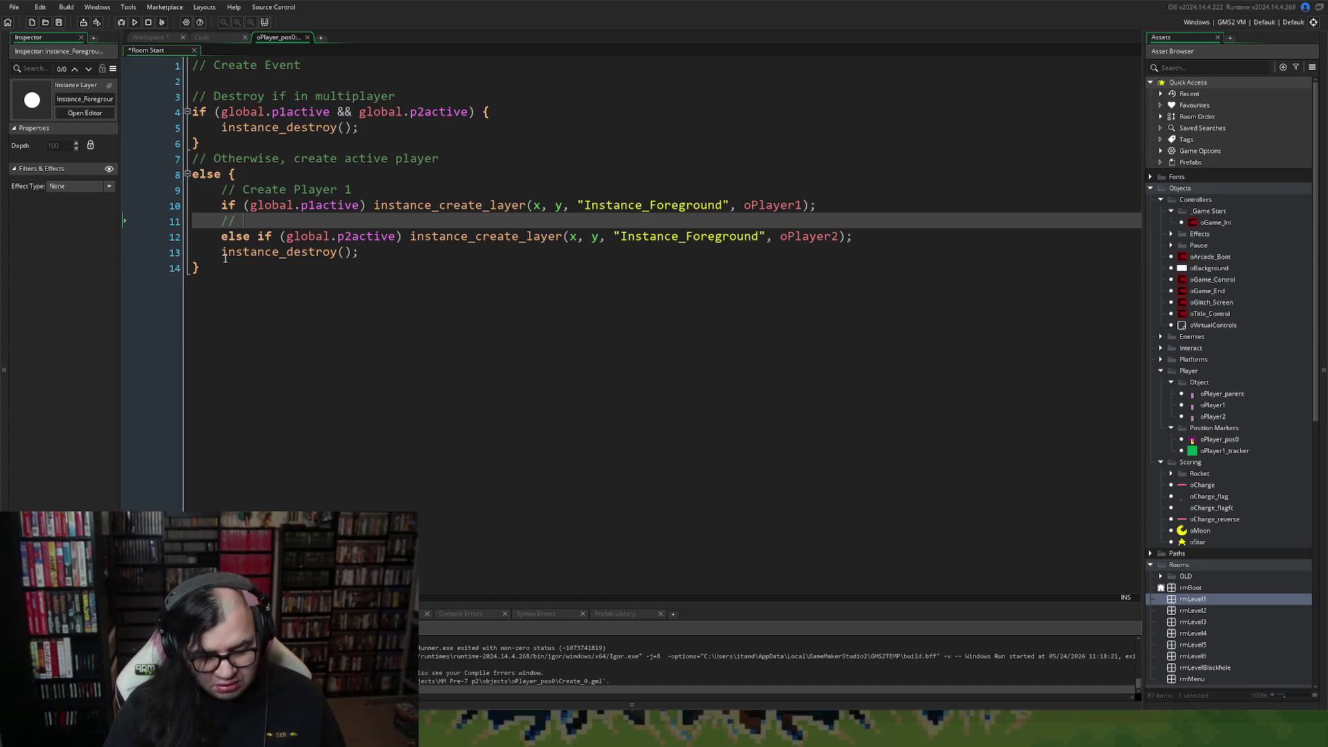
{"action": "type", "text": "Create "}
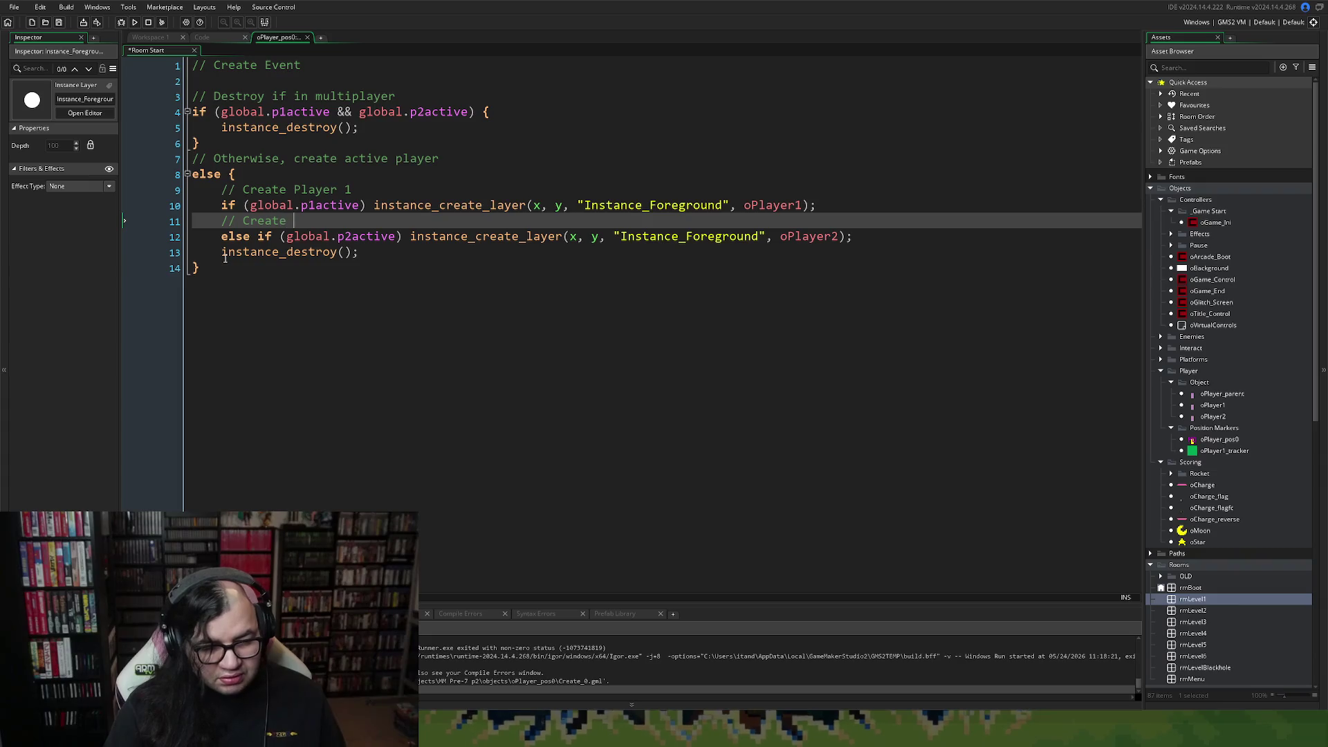
{"action": "type", "text": "Playt"}
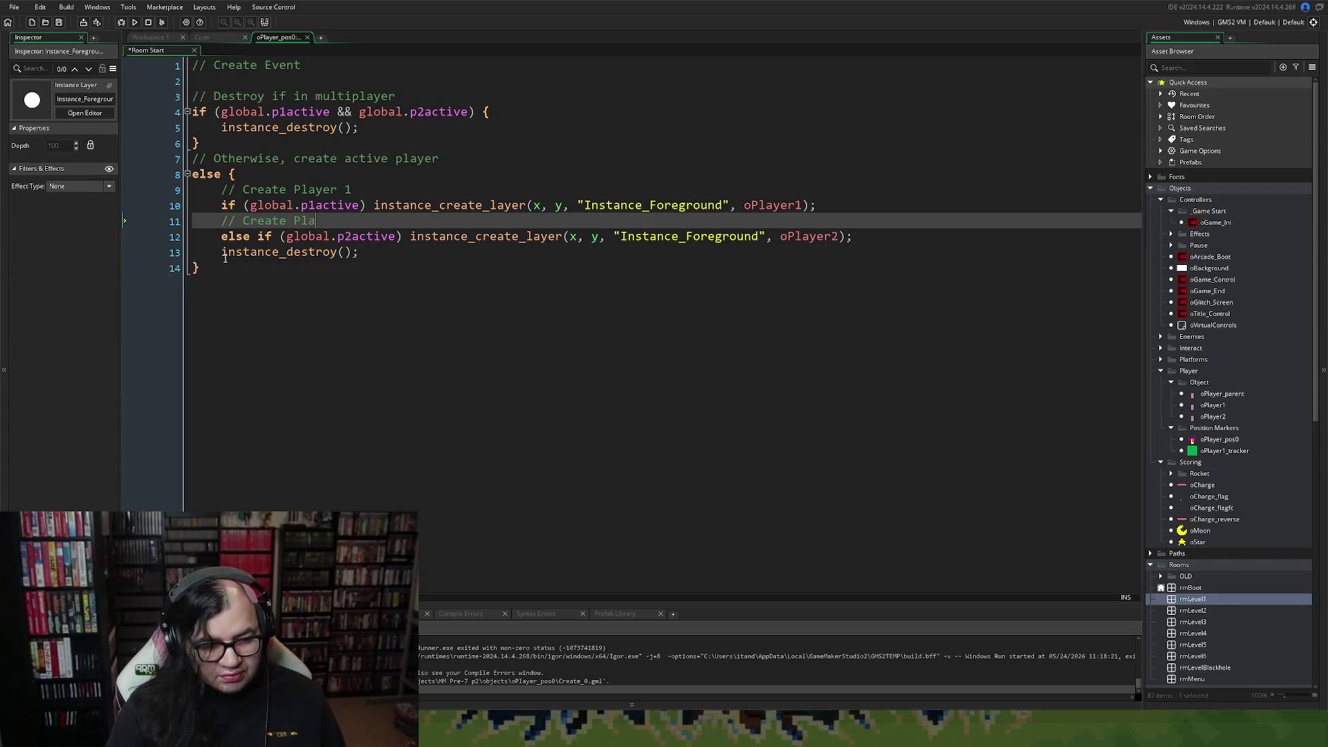
{"action": "key", "text": "BackSpace"}
{"action": "type", "text": "er 2"}
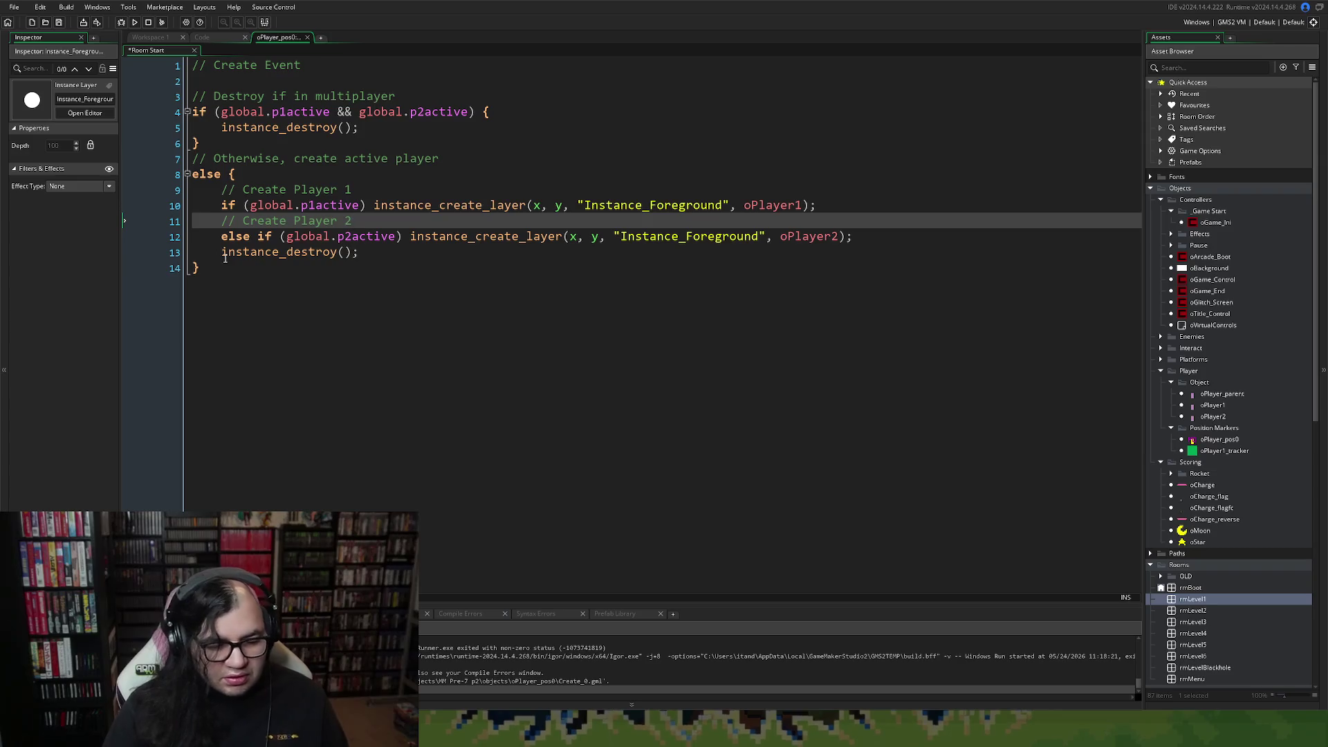
Add '// Destroy self' above instance_destroy(), with a Debug Message comment above it.
{"action": "left_click", "coordinate": [217, 253]}
{"action": "key", "text": "Return"}
{"action": "key", "text": "Up"}
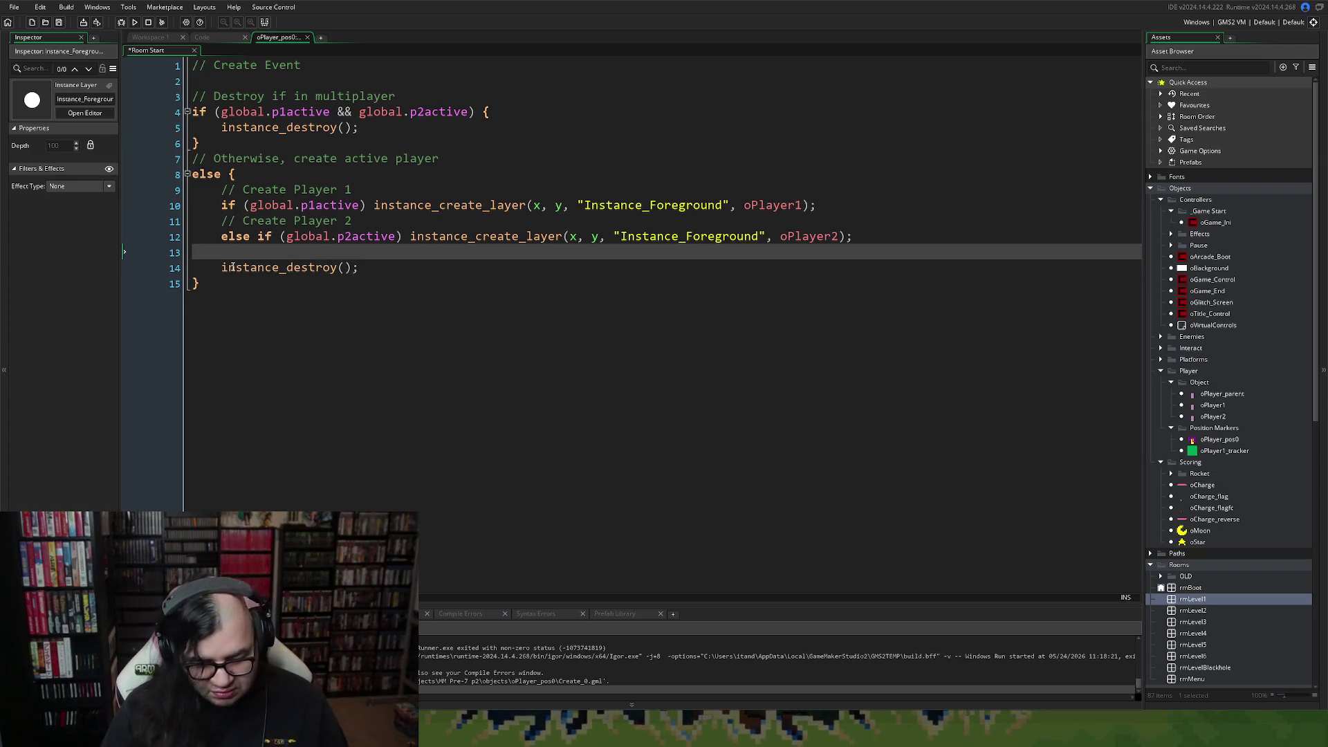
{"action": "type", "text": "// Destroy self"}
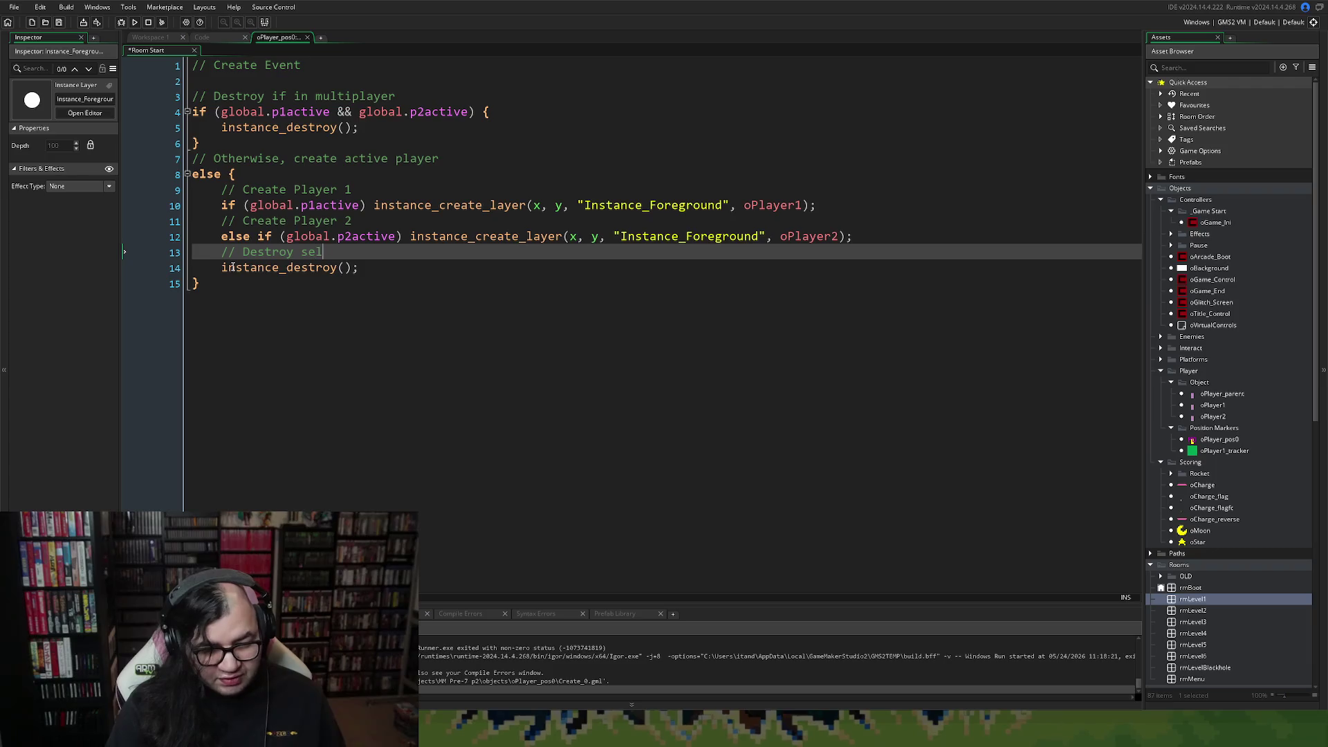
{"action": "key", "text": "Home"}
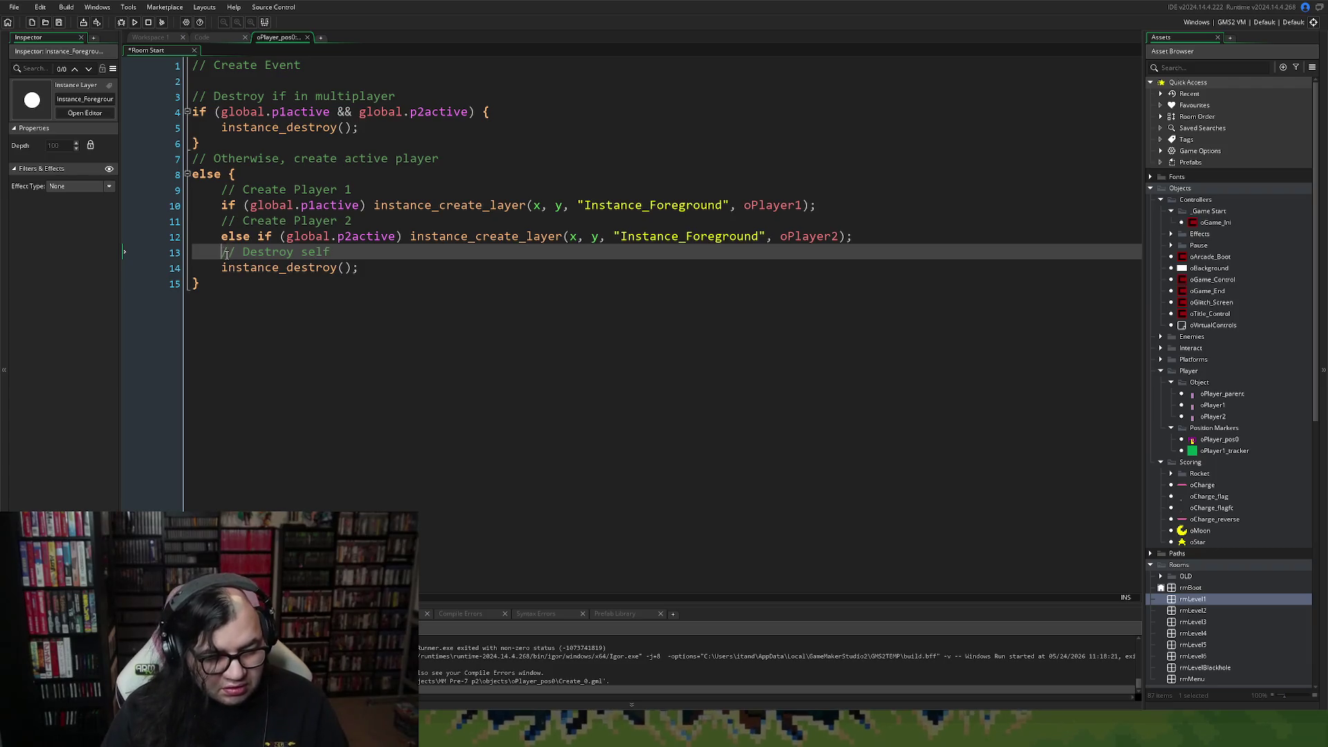
{"action": "key", "text": "Return"}
{"action": "key", "text": "Return"}
{"action": "left_click", "coordinate": [236, 257]}
{"action": "type", "text": "//"}
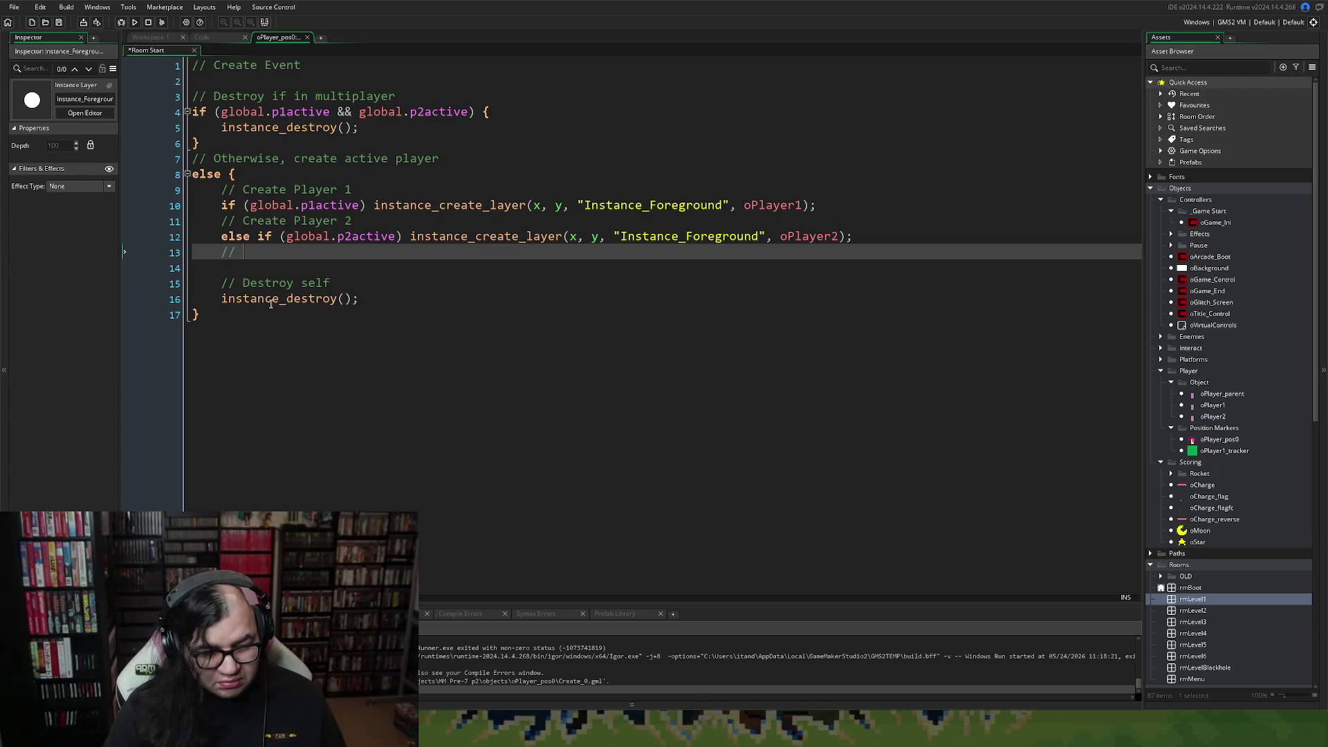
{"action": "type", "text": "Deb"}
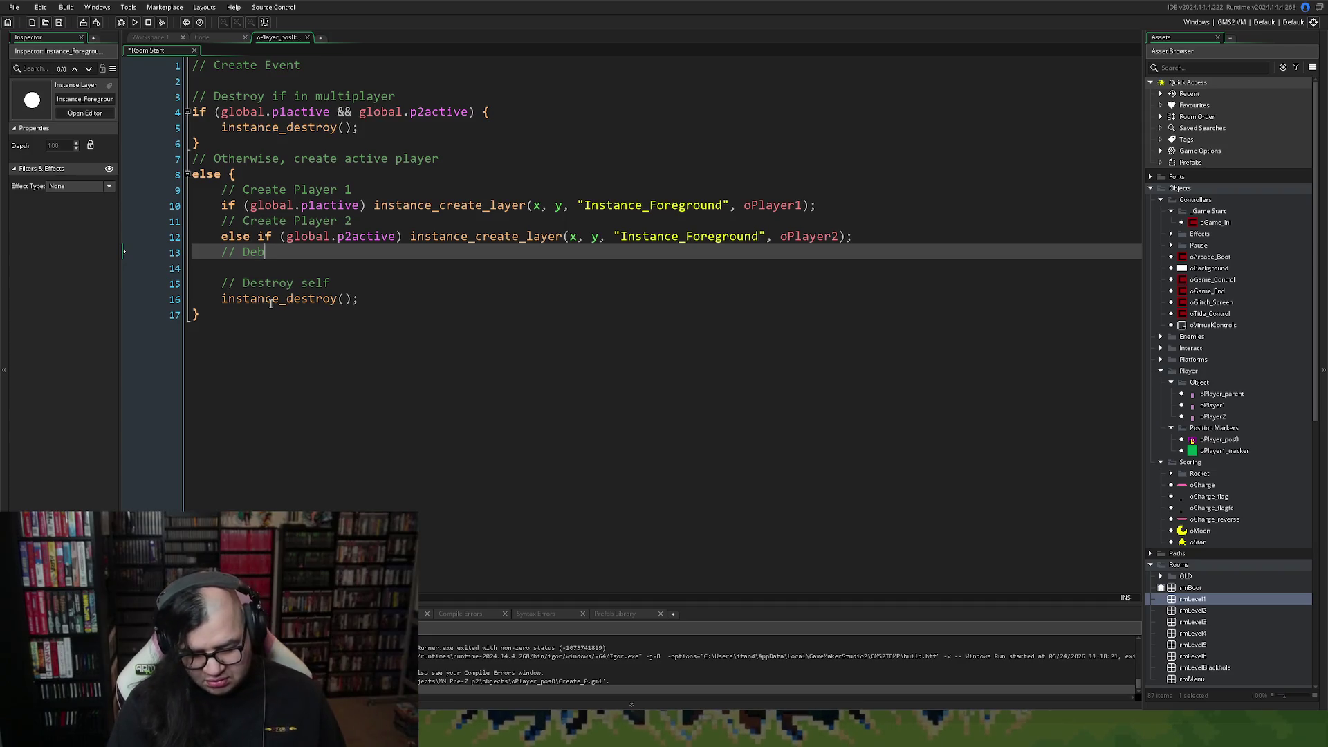
{"action": "type", "text": "ug Message"}
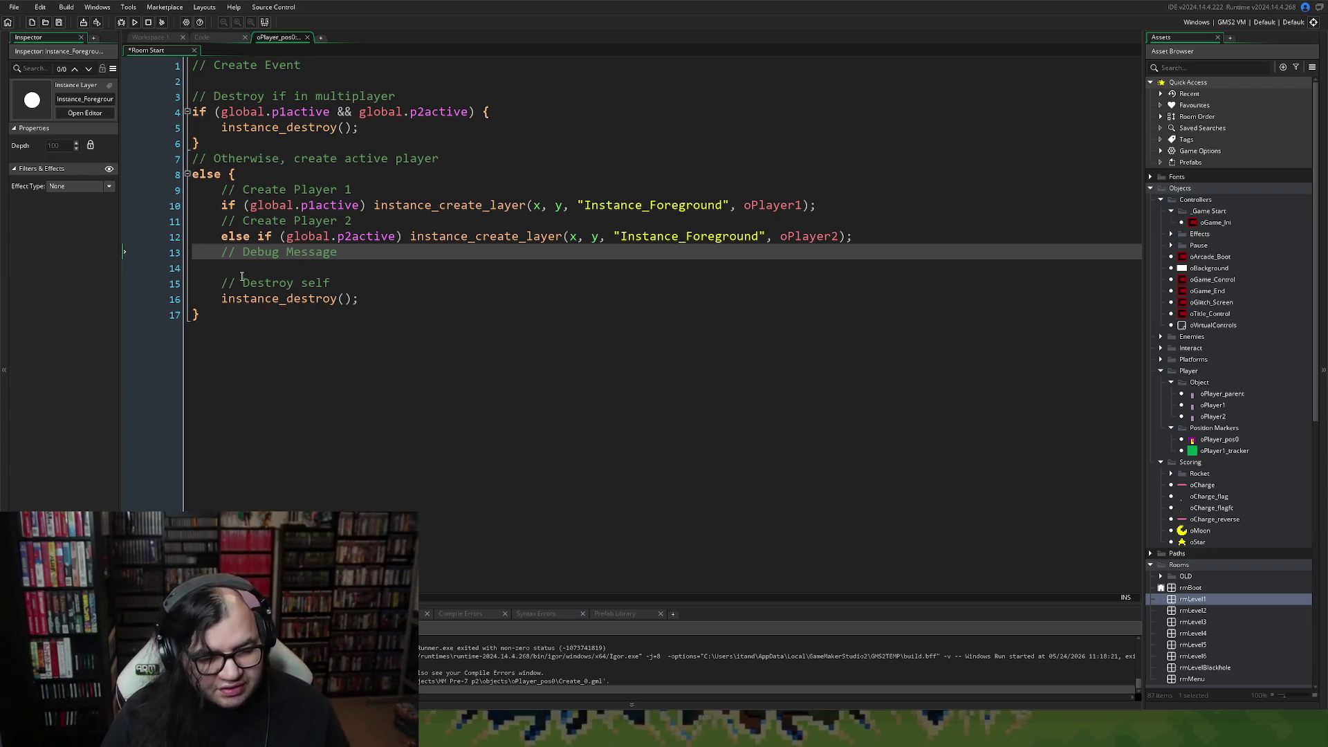
{"action": "left_click", "coordinate": [233, 272]}
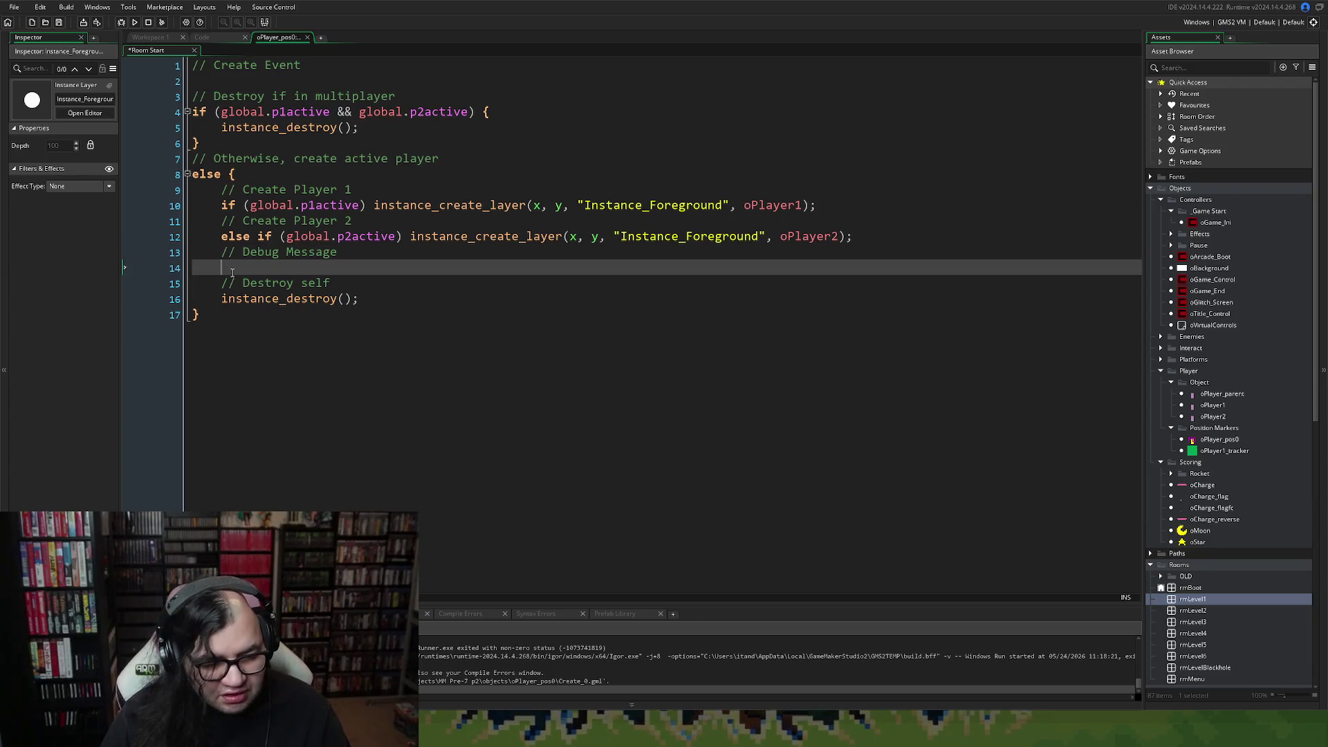
Below Debug Message, write if (global.debug) show_debug_message( and start a "GAME ERROR:" string.
{"action": "key", "text": "Return"}
{"action": "key", "text": "Up"}
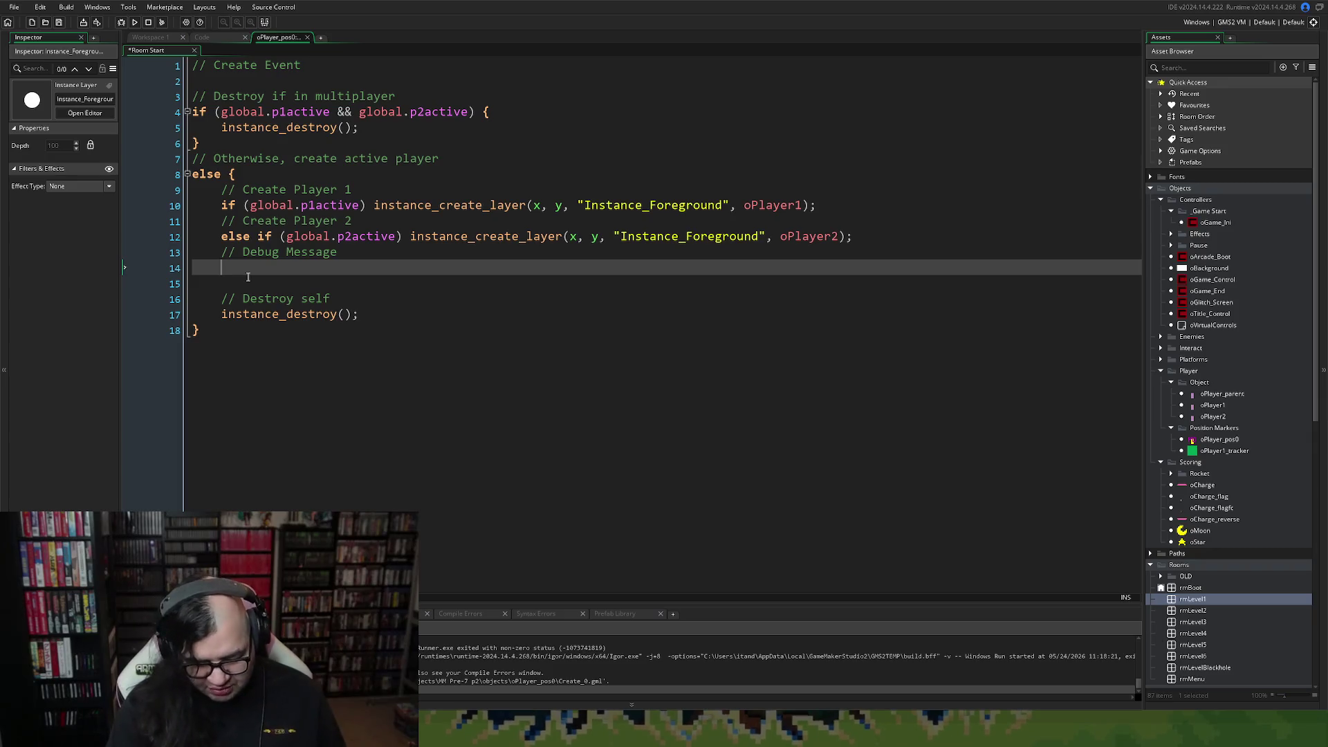
{"action": "type", "text": "if "}
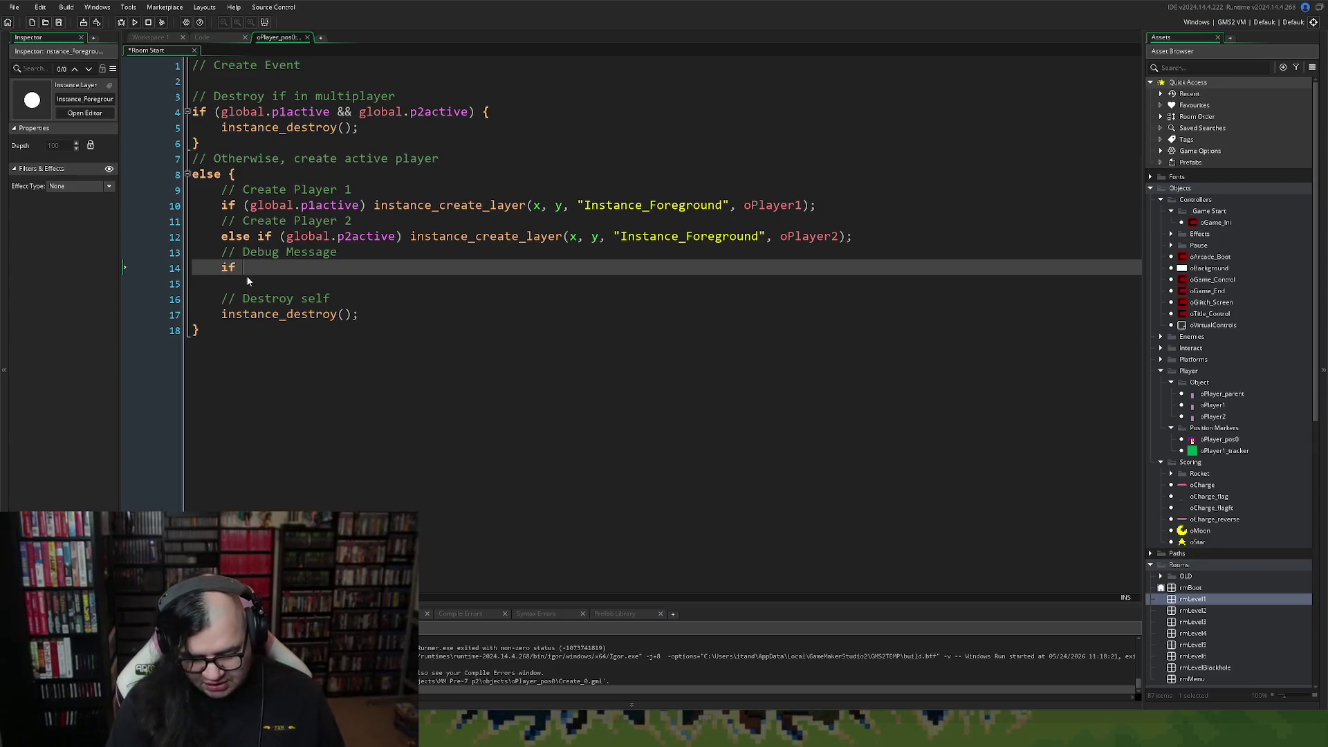
{"action": "type", "text": "(global"}
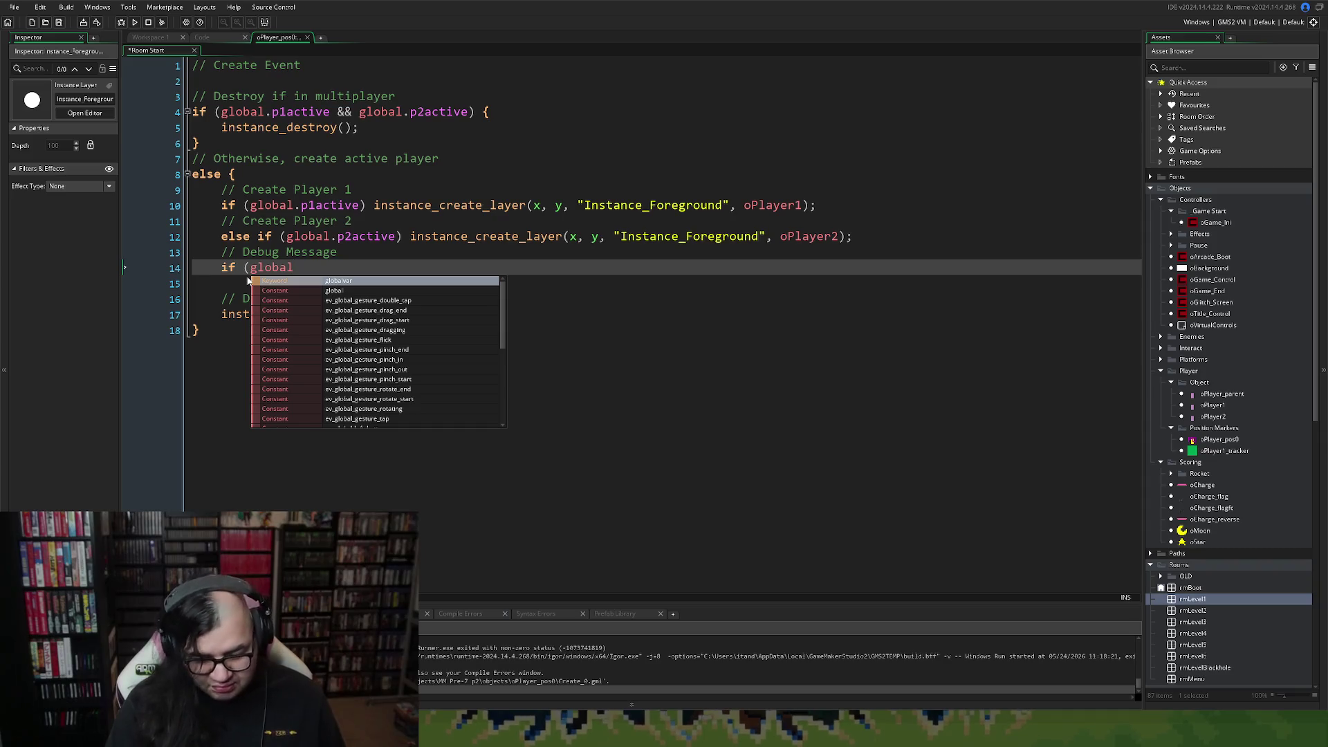
{"action": "type", "text": ".debug"}
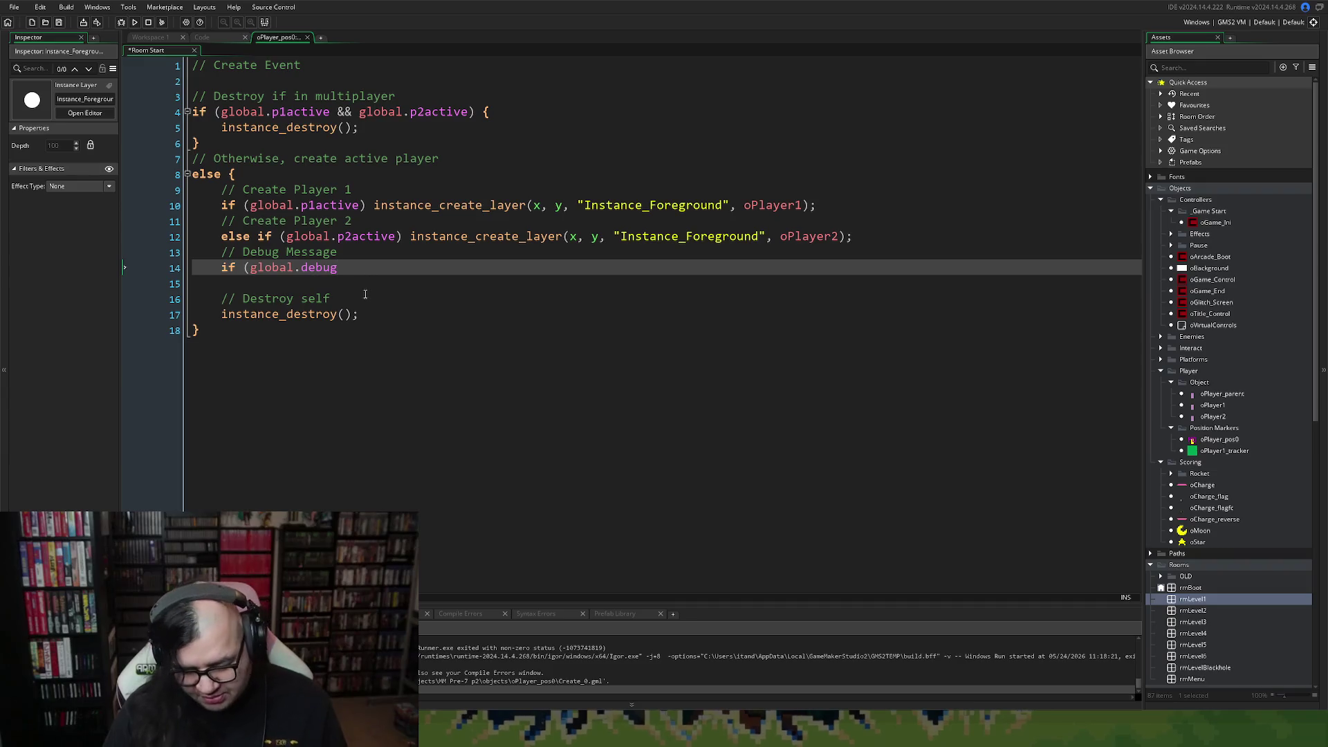
{"action": "type", "text": ") "}
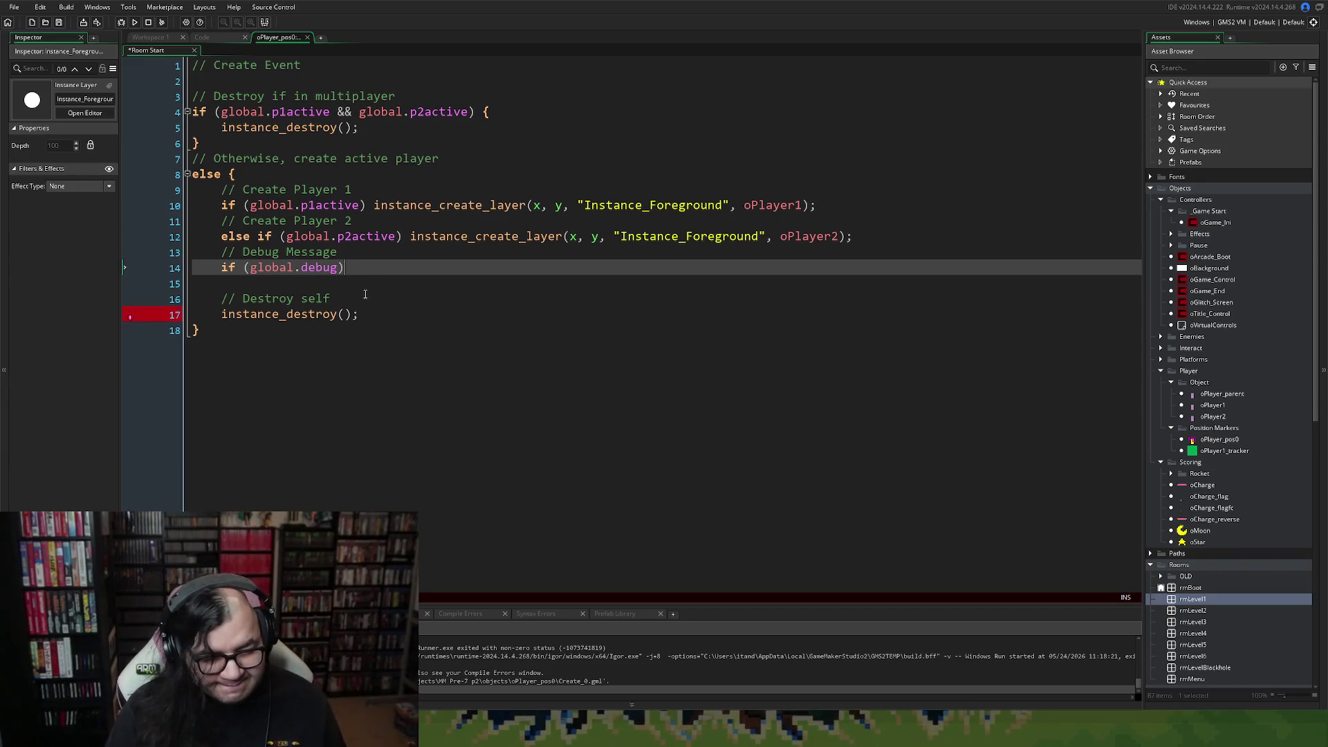
{"action": "type", "text": "show_"}
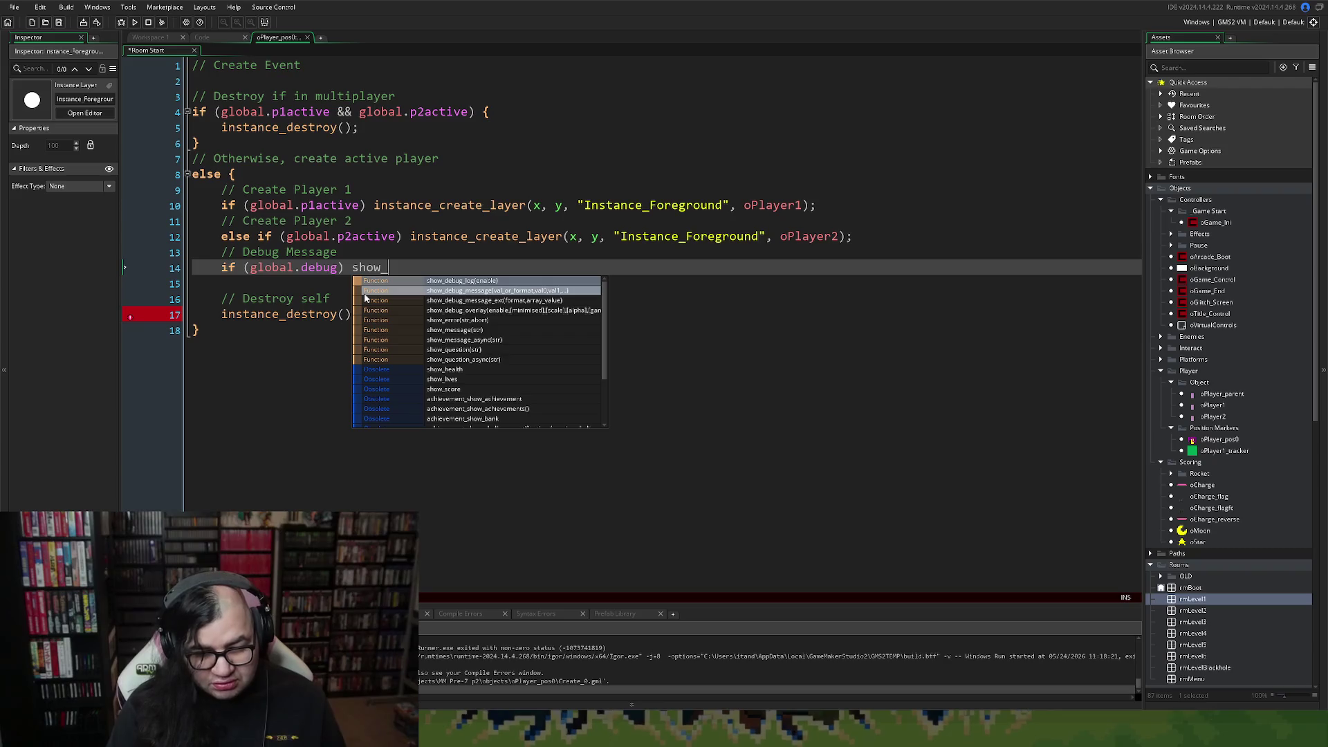
{"action": "left_click", "coordinate": [449, 293]}
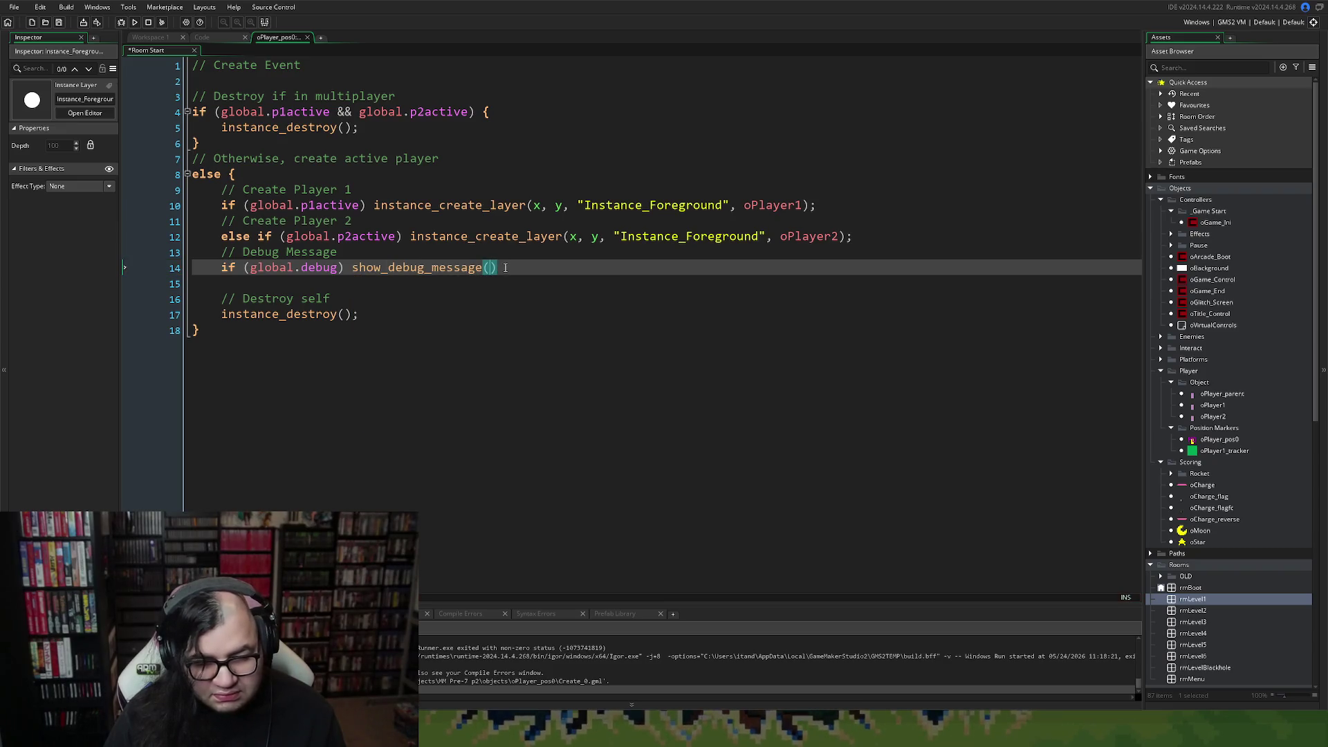
{"action": "type", "text": "\""}
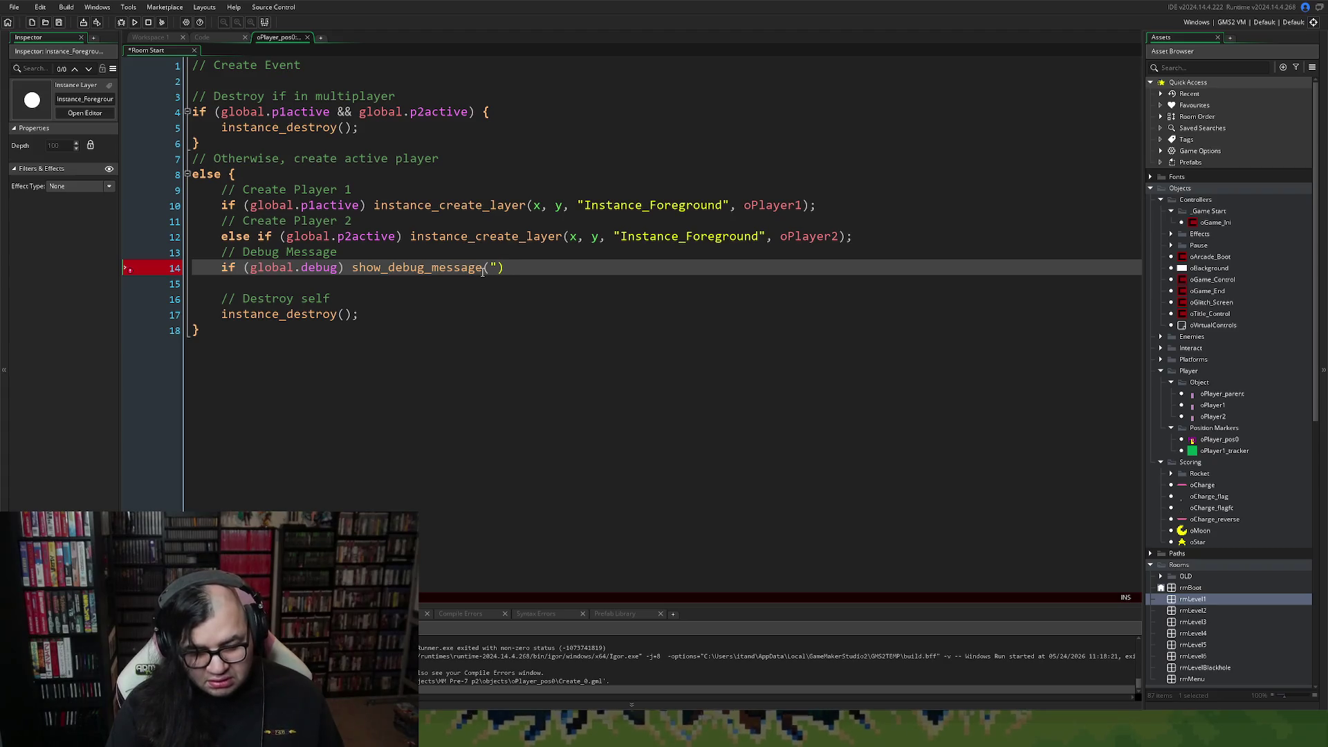
{"action": "type", "text": "GAME ERROR"}
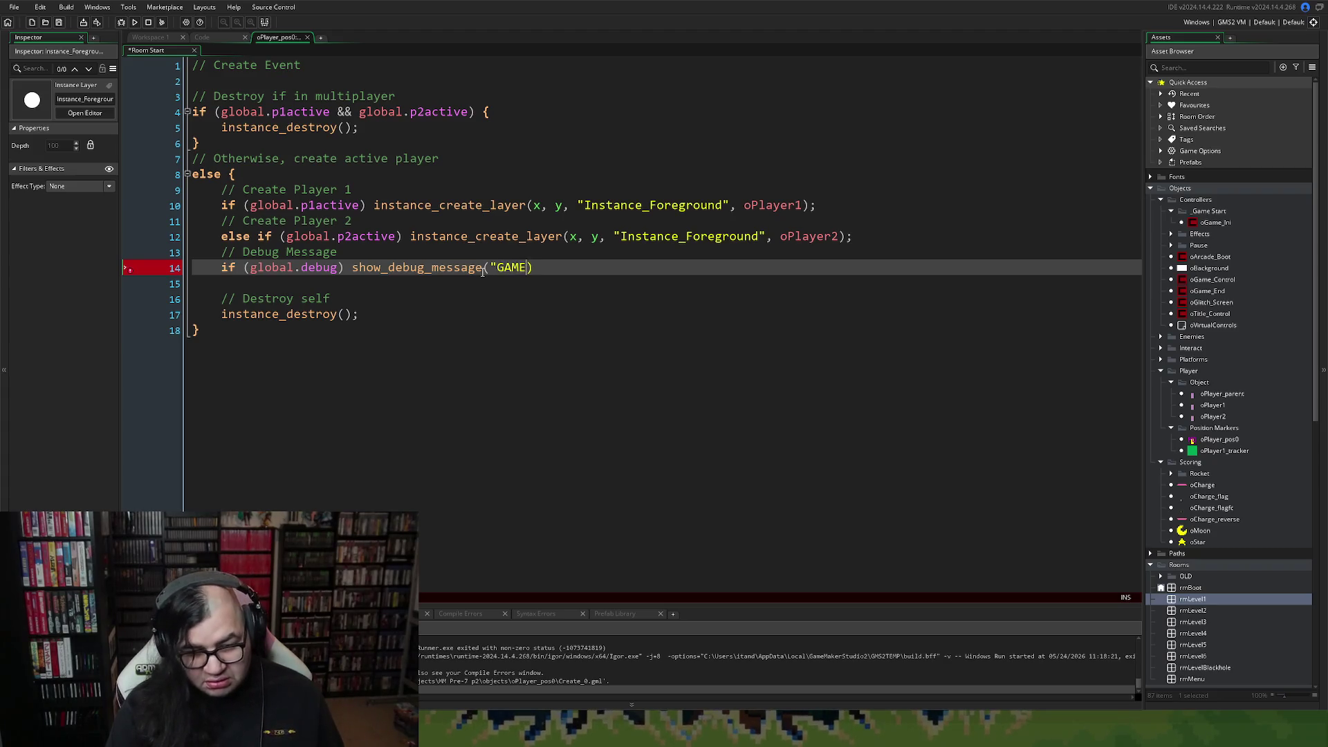
{"action": "type", "text": ":"}
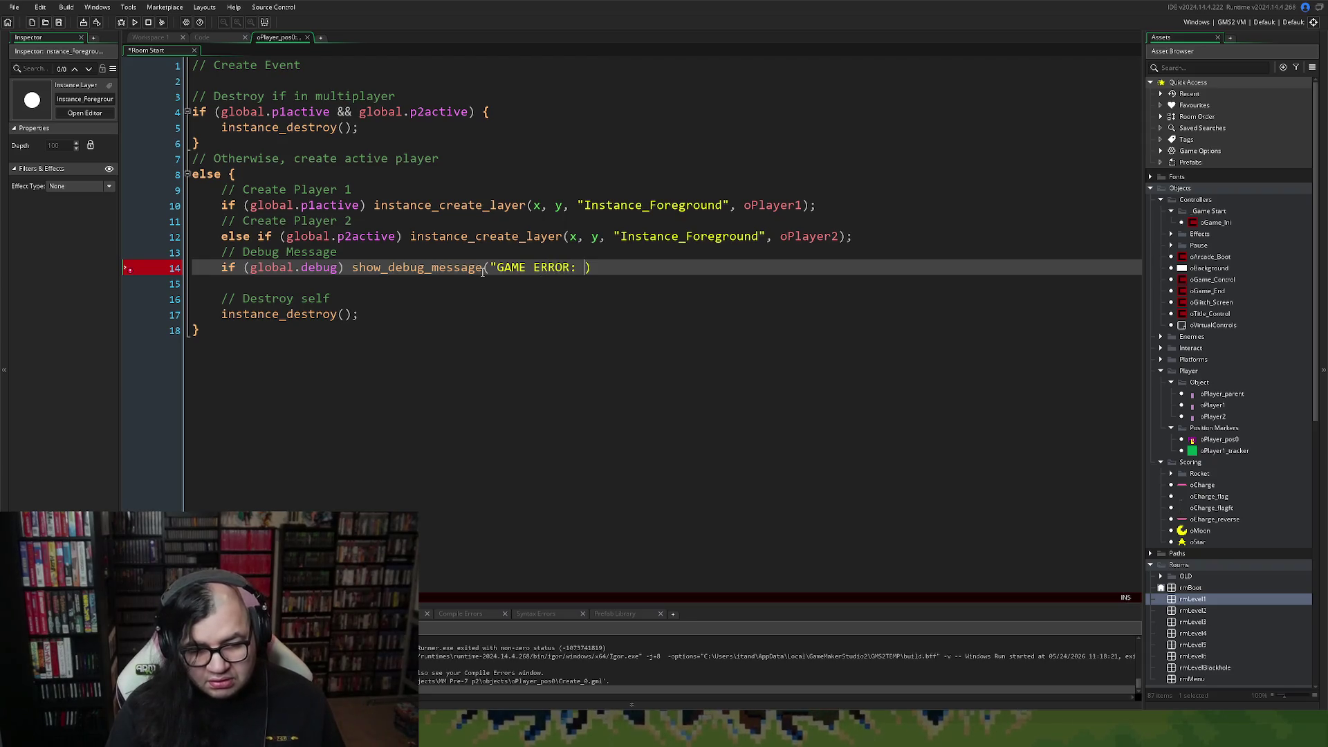
Type "GAME ERROR: CANNOT CONTINUE WITHOUT PLAYER. COULD NOT INITIALIZE PLAYER IN GAME DUE TO ERROR.".
{"action": "key", "text": "BackSpace"}
{"action": "key", "text": "BackSpace"}
{"action": "key", "text": "BackSpace"}
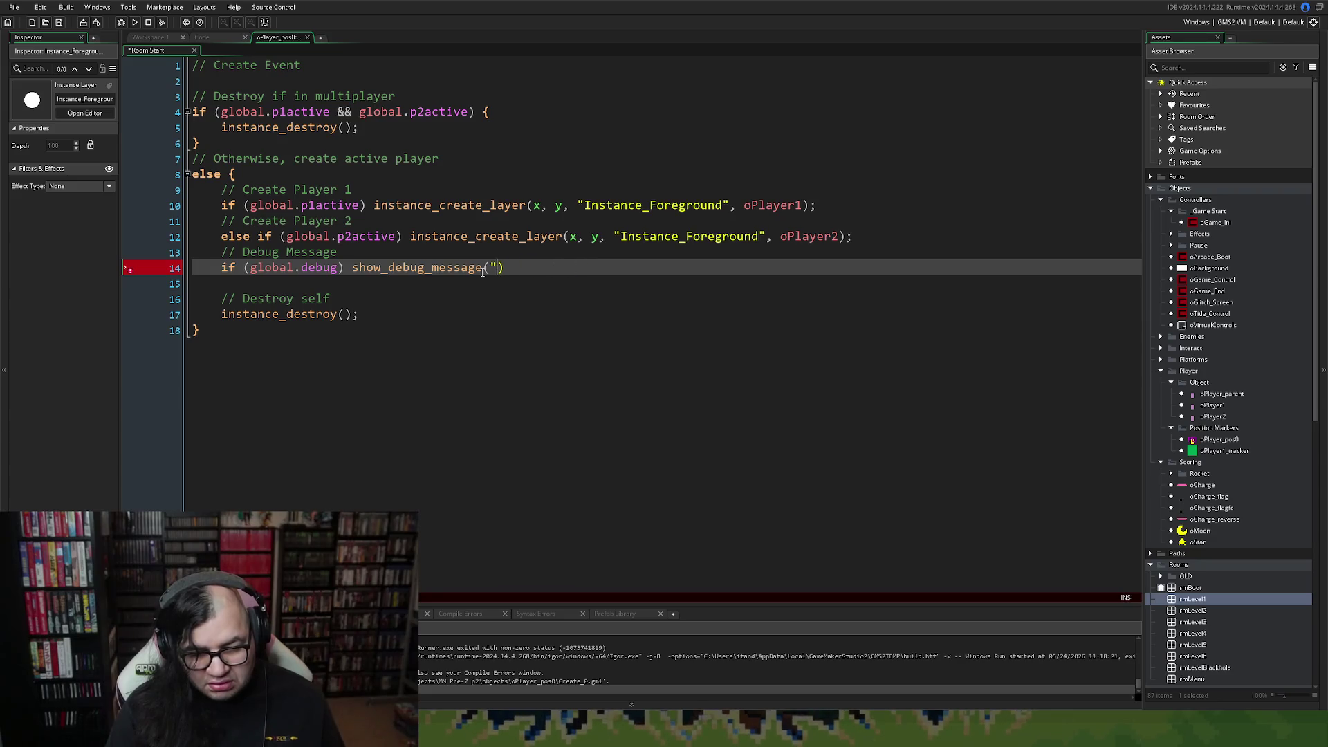
{"action": "type", "text": "GAME ERROR"}
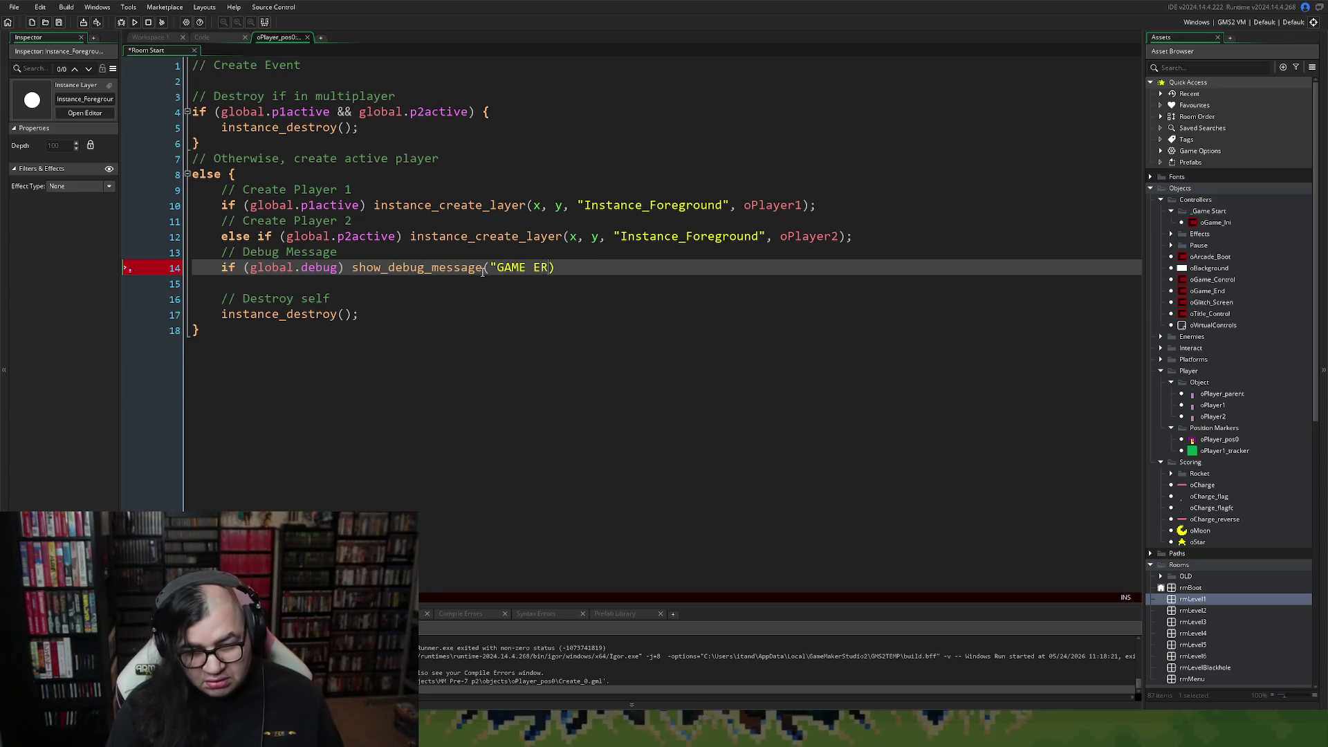
{"action": "type", "text": ": "}
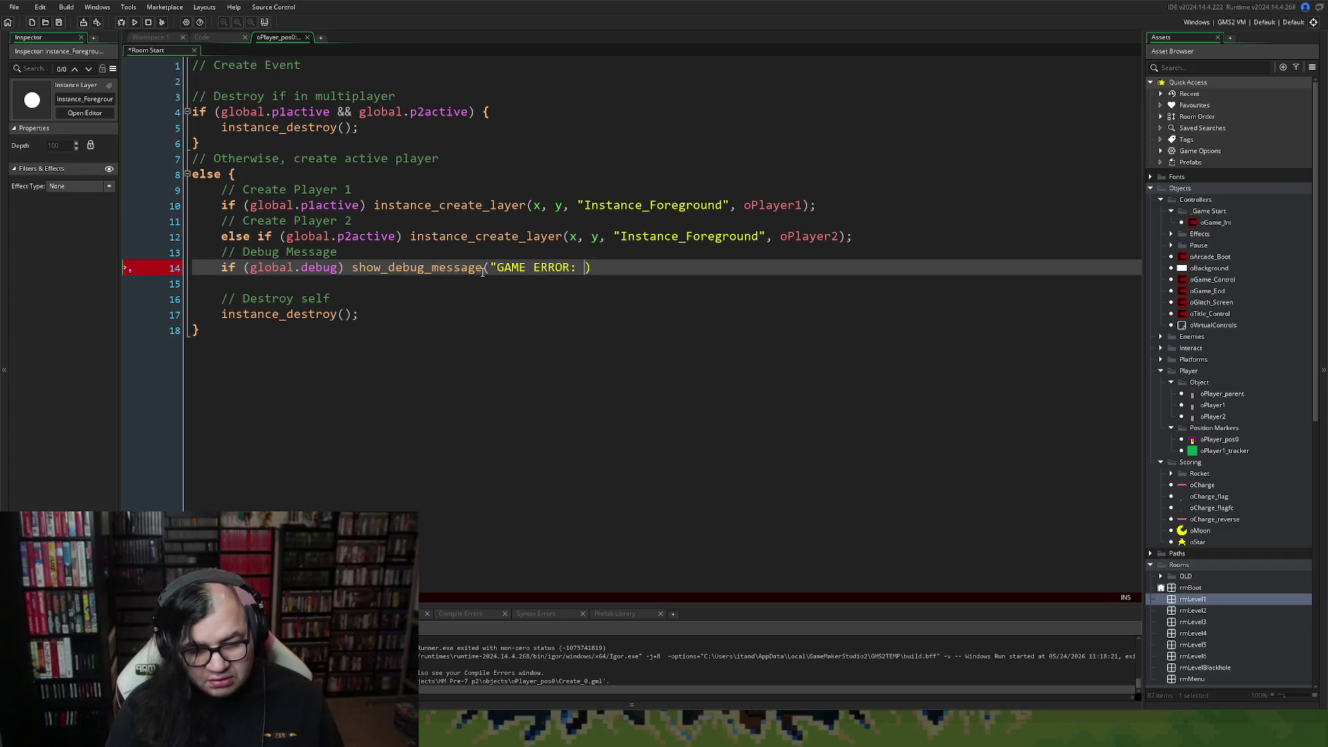
{"action": "type", "text": "CANNOT "}
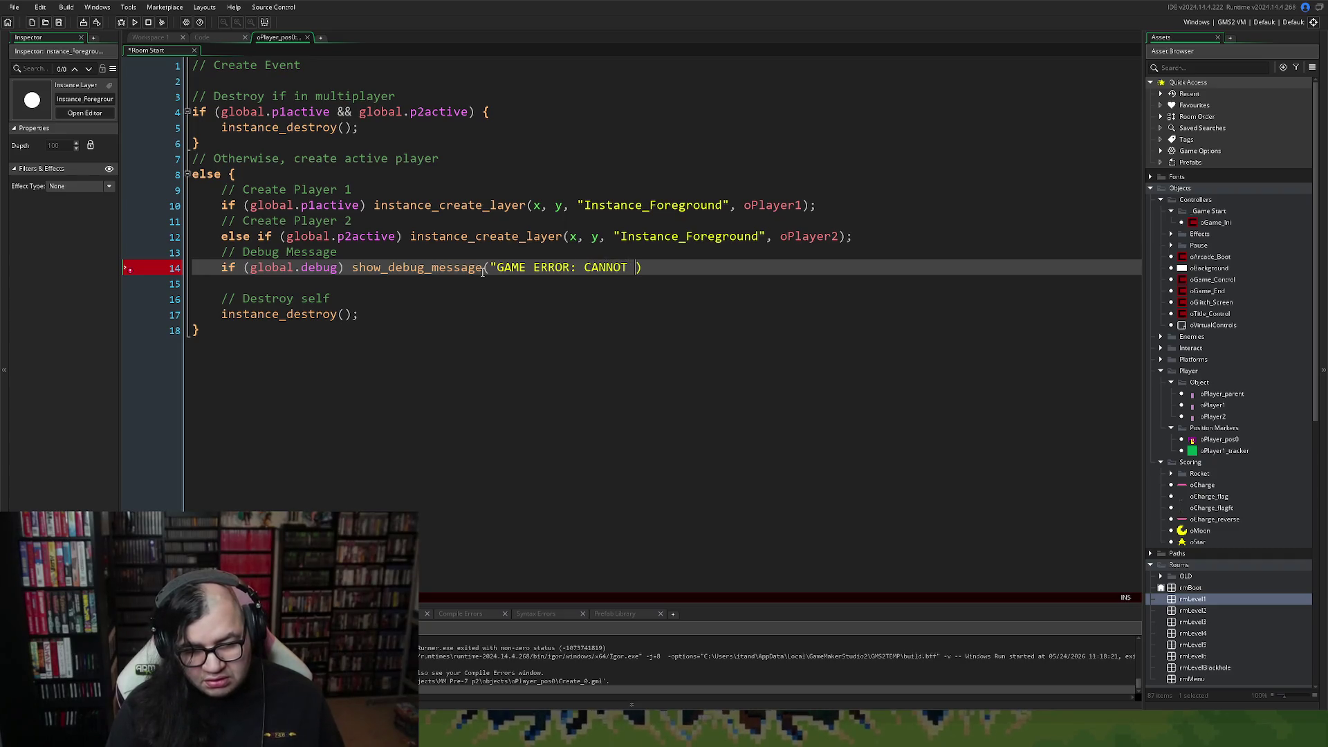
{"action": "type", "text": "PLAY WITHO"}
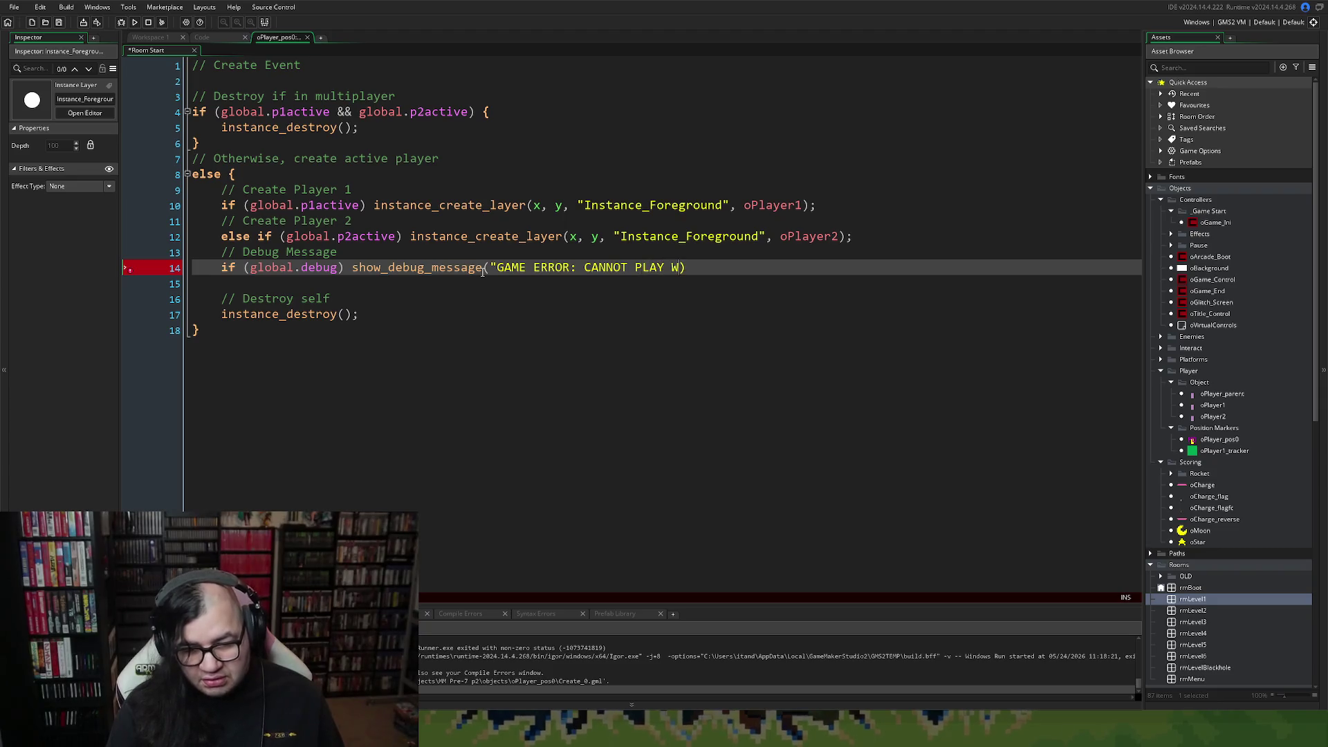
{"action": "type", "text": "UT "}
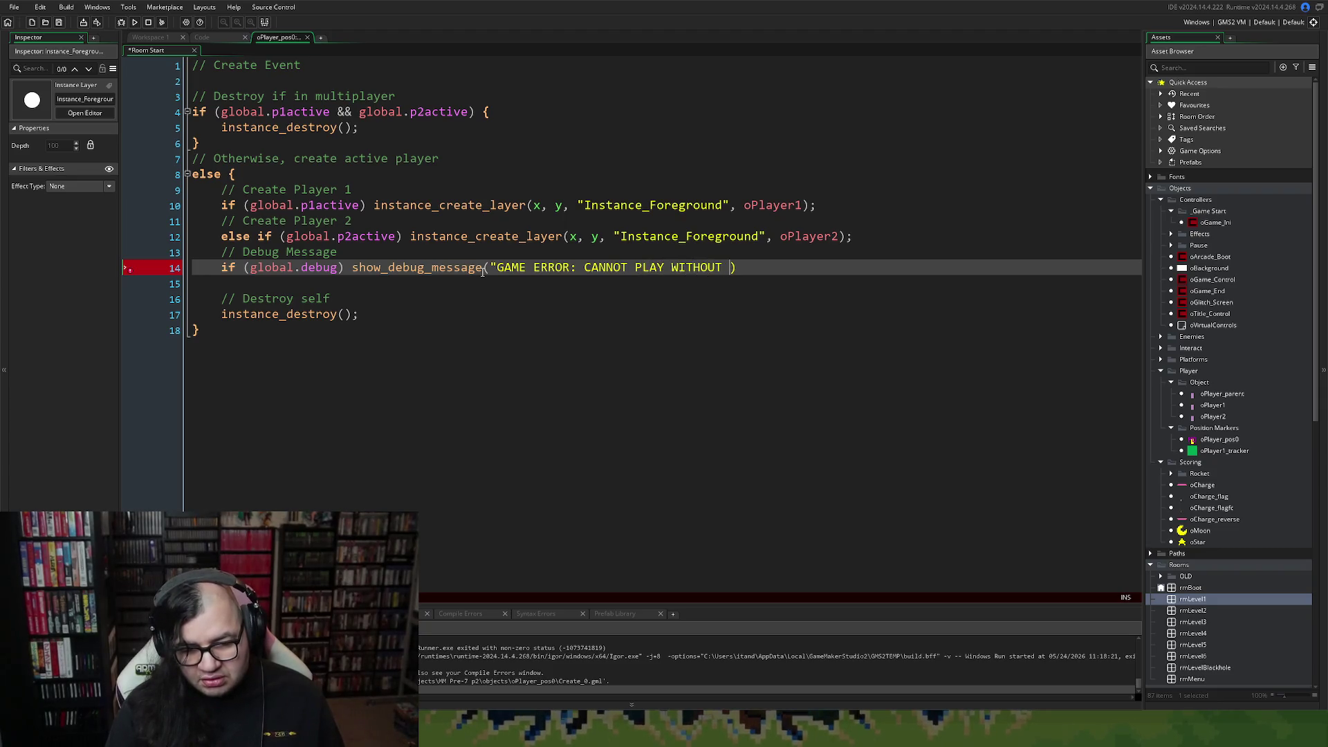
{"action": "type", "text": "PLAYER"}
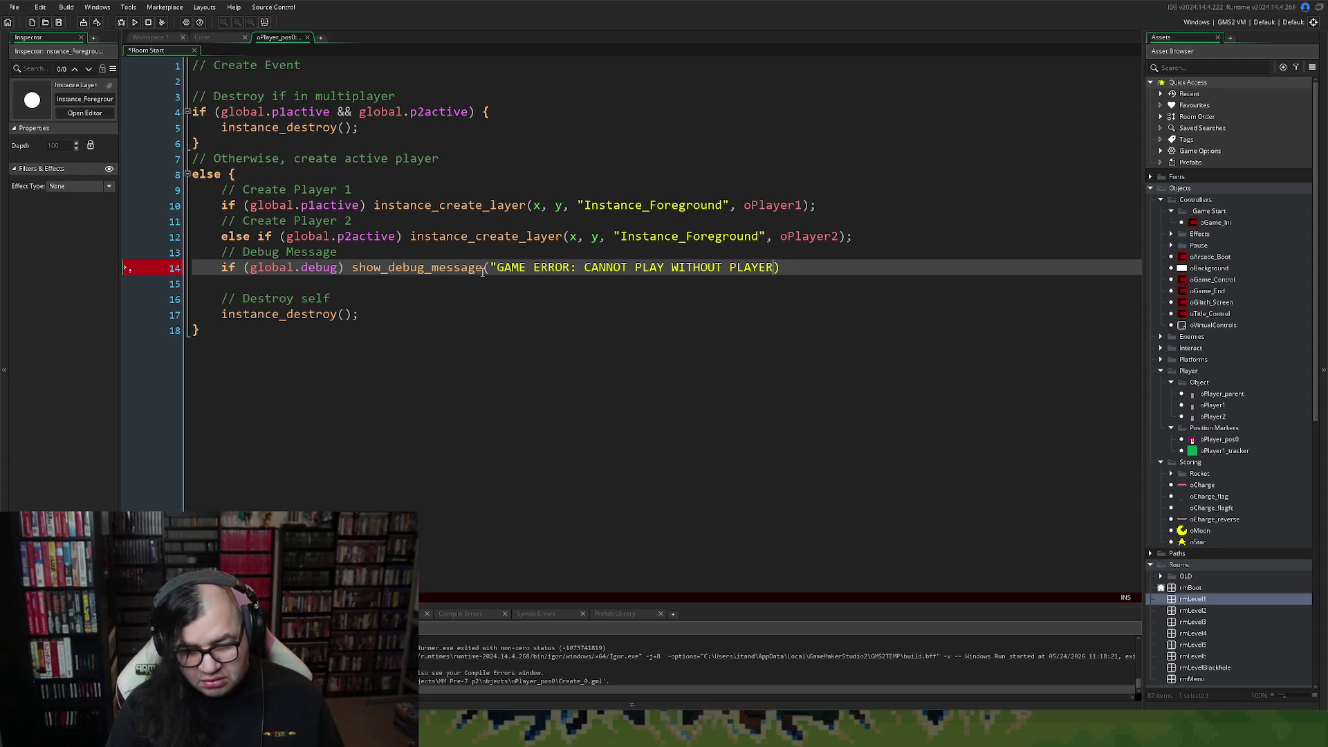
{"action": "key", "text": "BackSpace"}
{"action": "key", "text": "BackSpace"}
{"action": "key", "text": "BackSpace"}
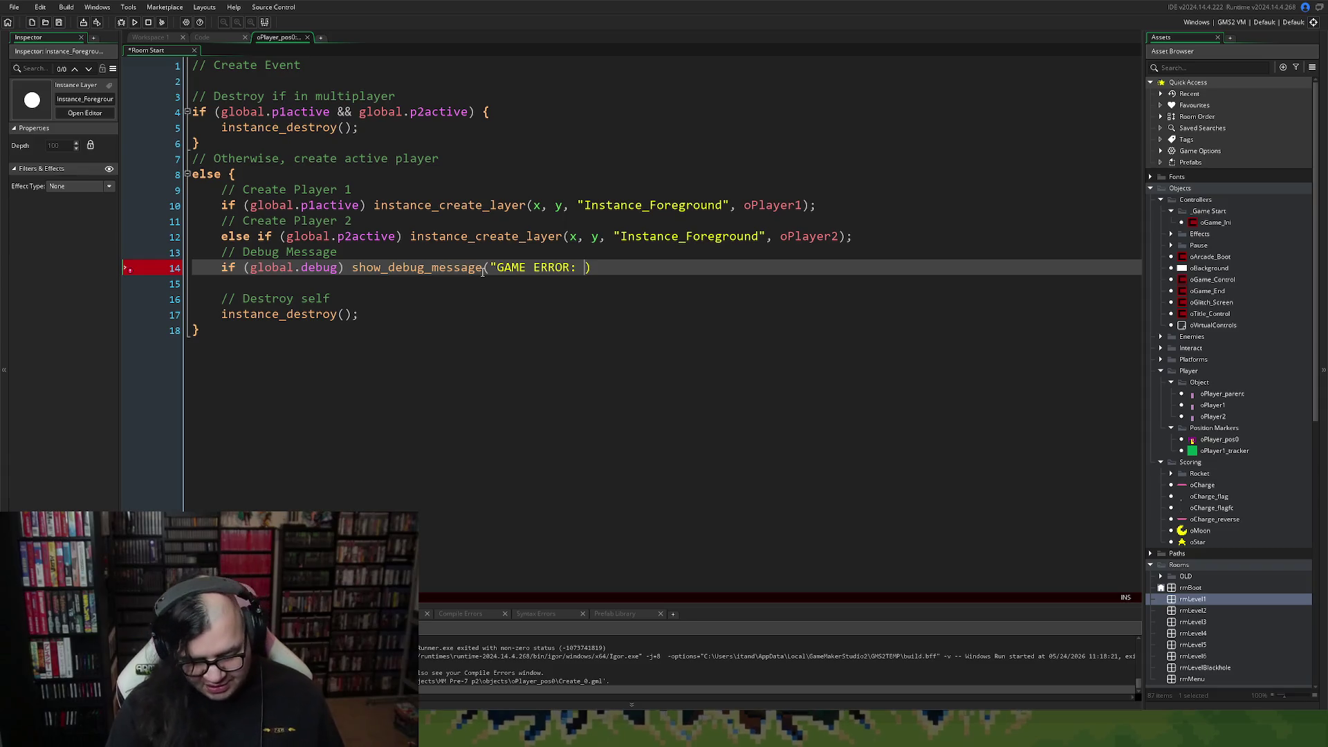
{"action": "type", "text": "CANNOT CO"}
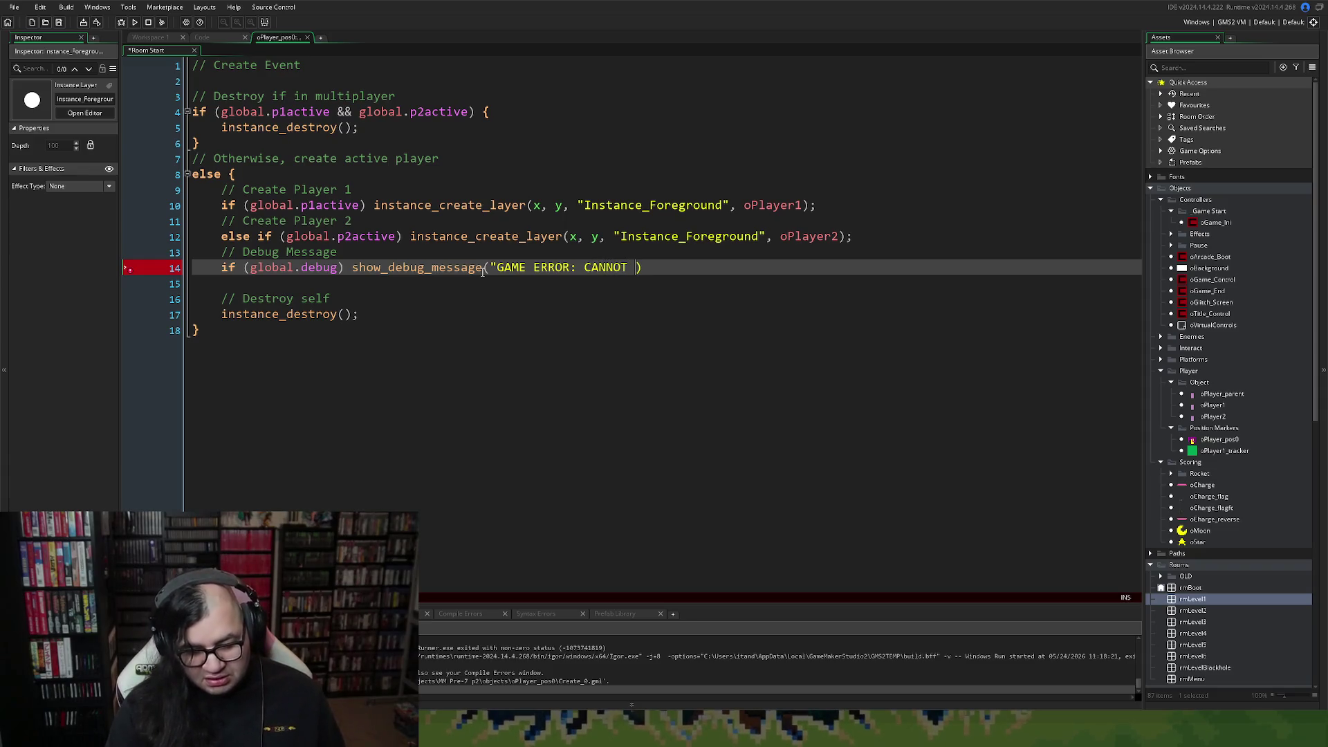
{"action": "type", "text": "NT"}
{"action": "type", "text": "TIN"}
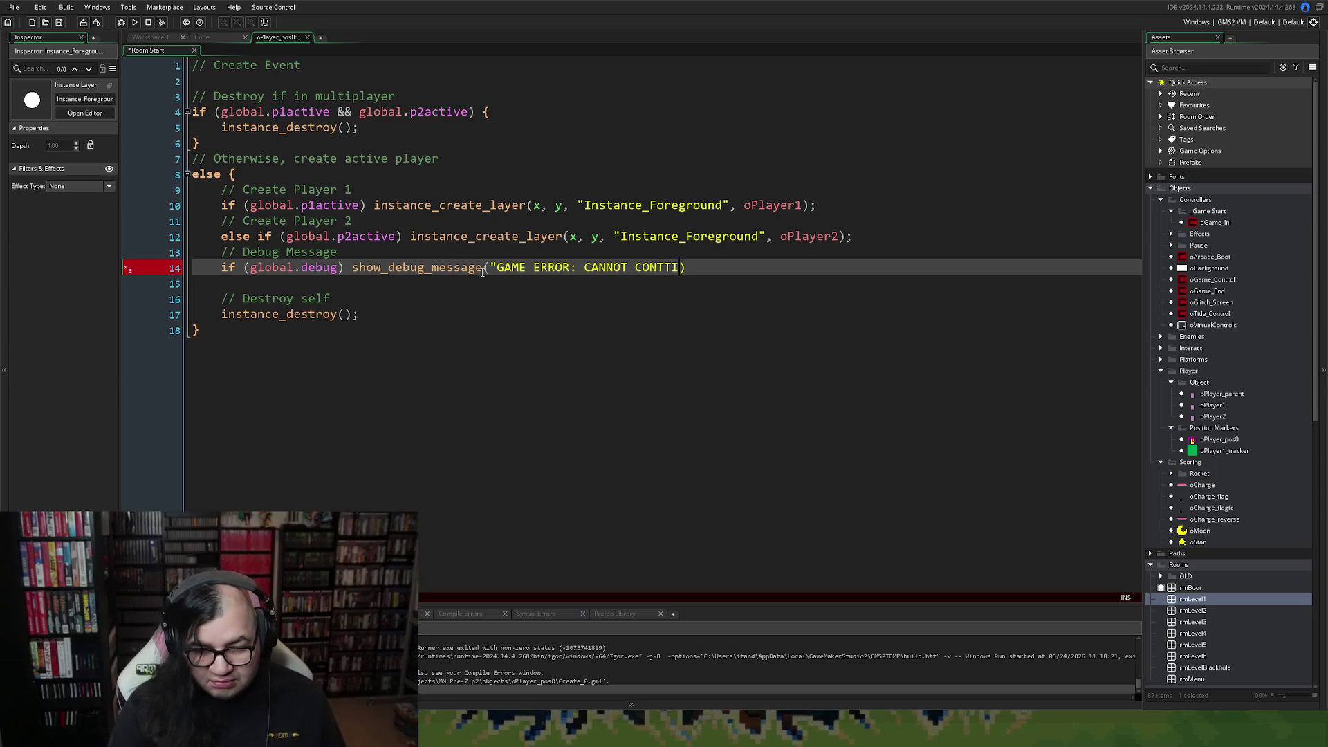
{"action": "key", "text": "BackSpace"}
{"action": "type", "text": "NUY"}
{"action": "key", "text": "BackSpace"}
{"action": "type", "text": "E WITHOUT "}
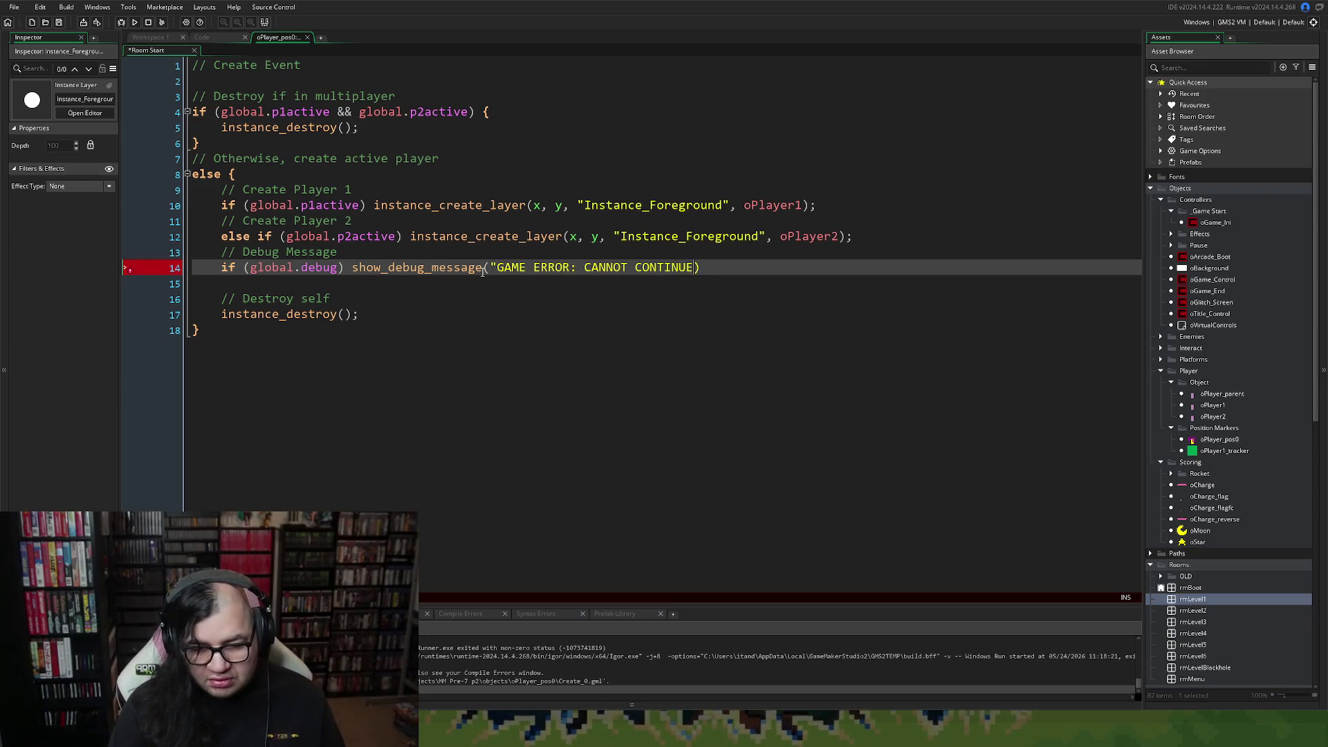
{"action": "type", "text": "PLAYER"}
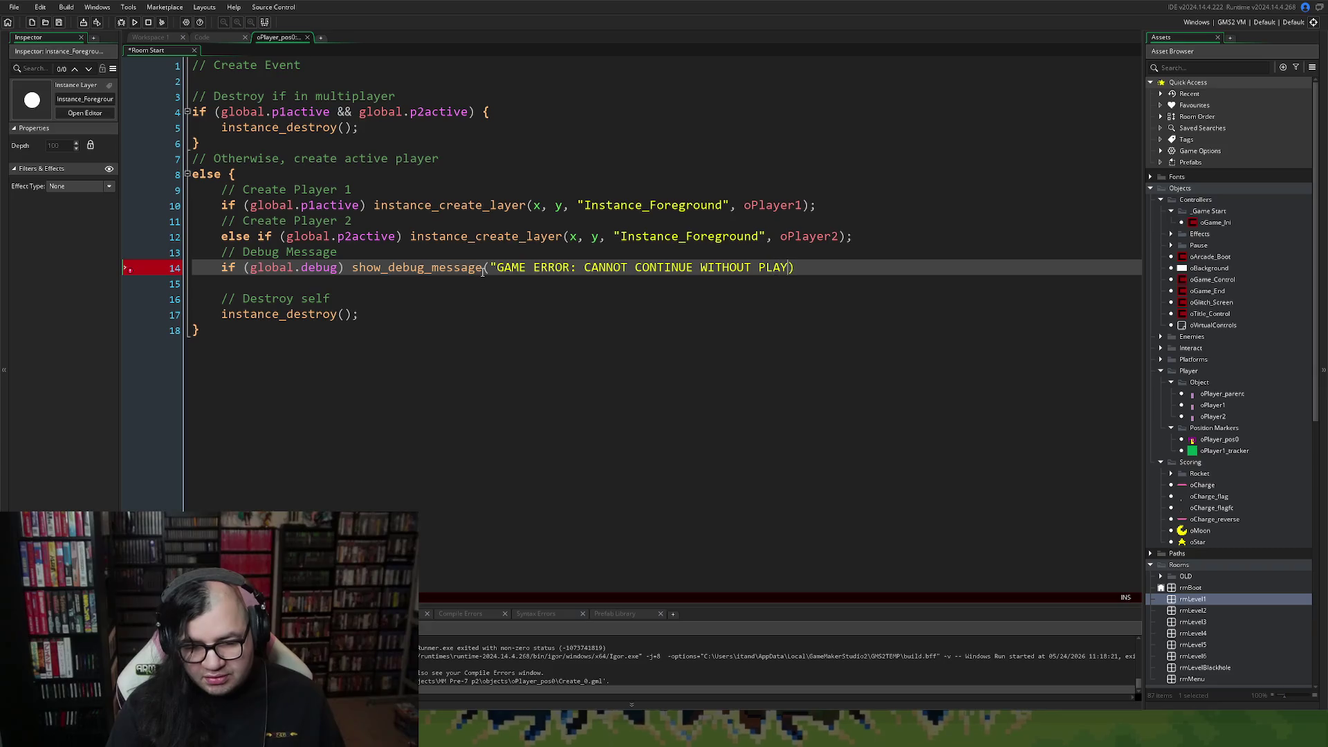
{"action": "type", "text": ". "}
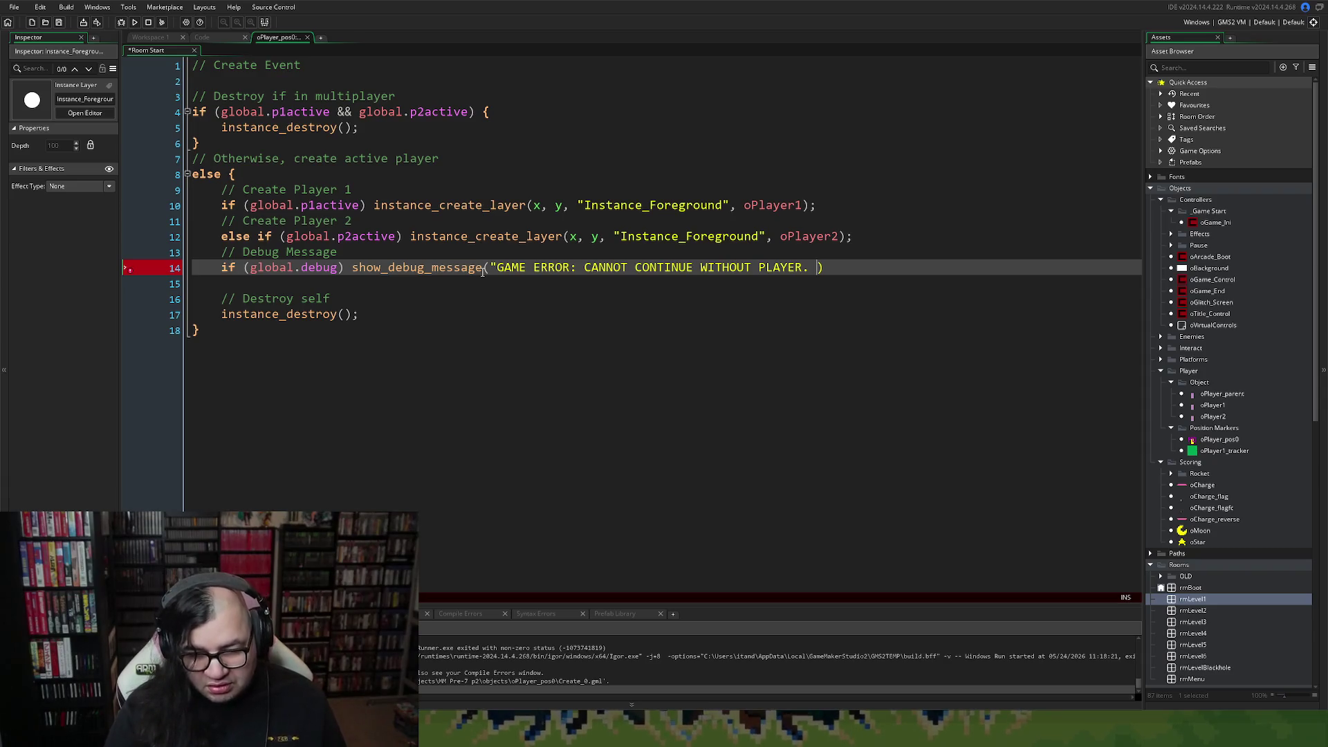
{"action": "type", "text": "COULD NO"}
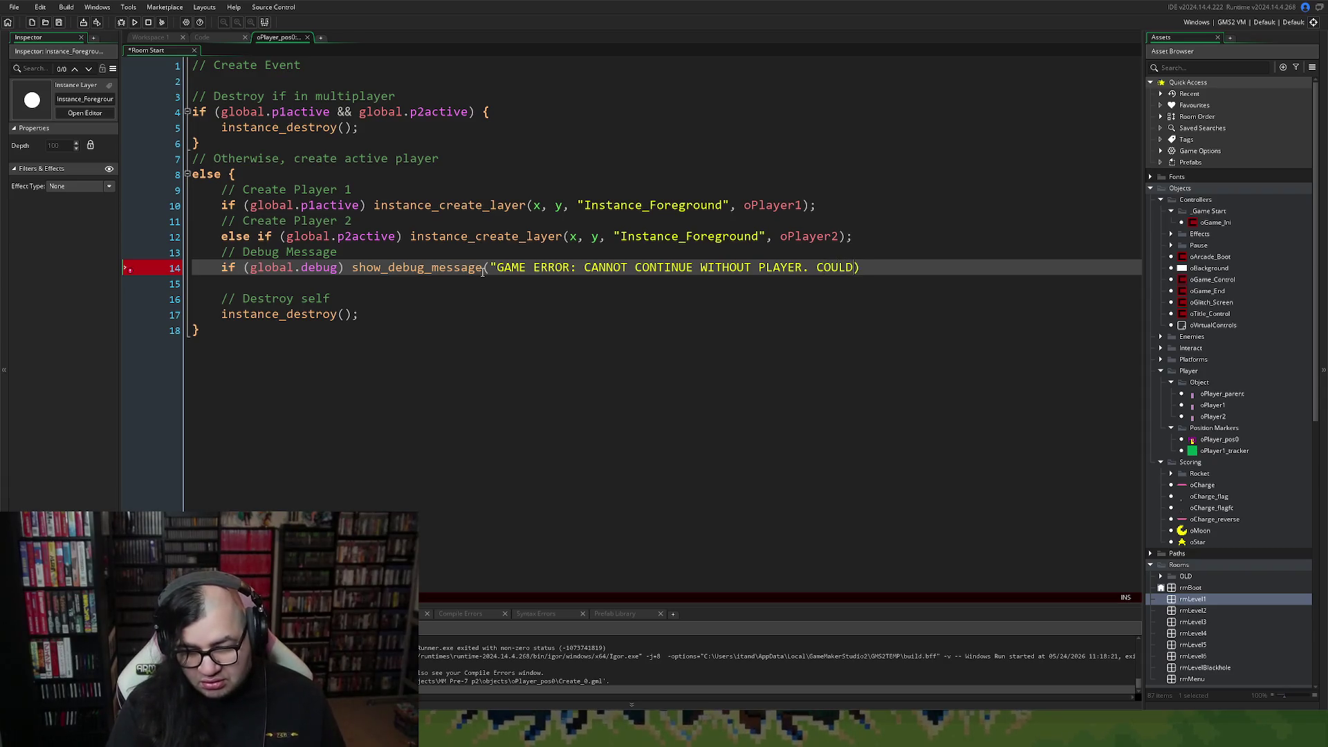
{"action": "type", "text": "T"}
{"action": "type", "text": " INITIALI"}
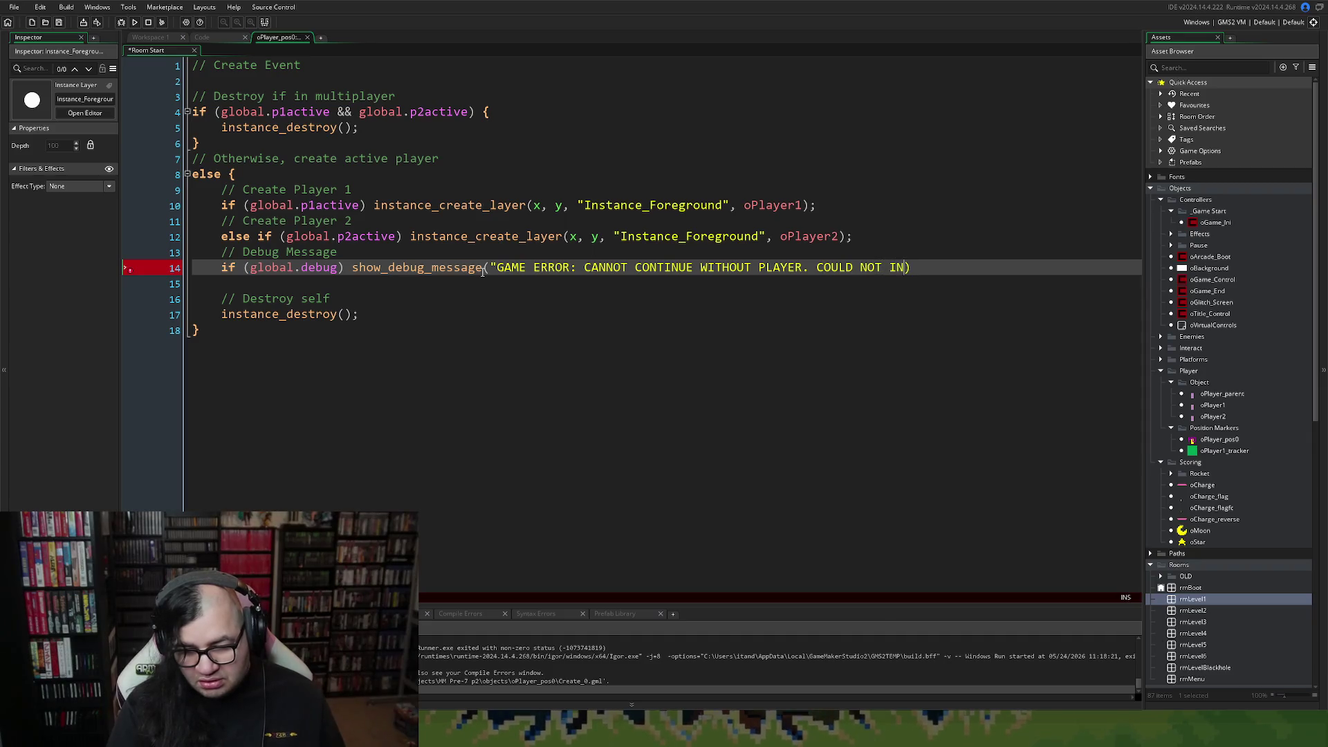
{"action": "type", "text": "ZE PLAYER"}
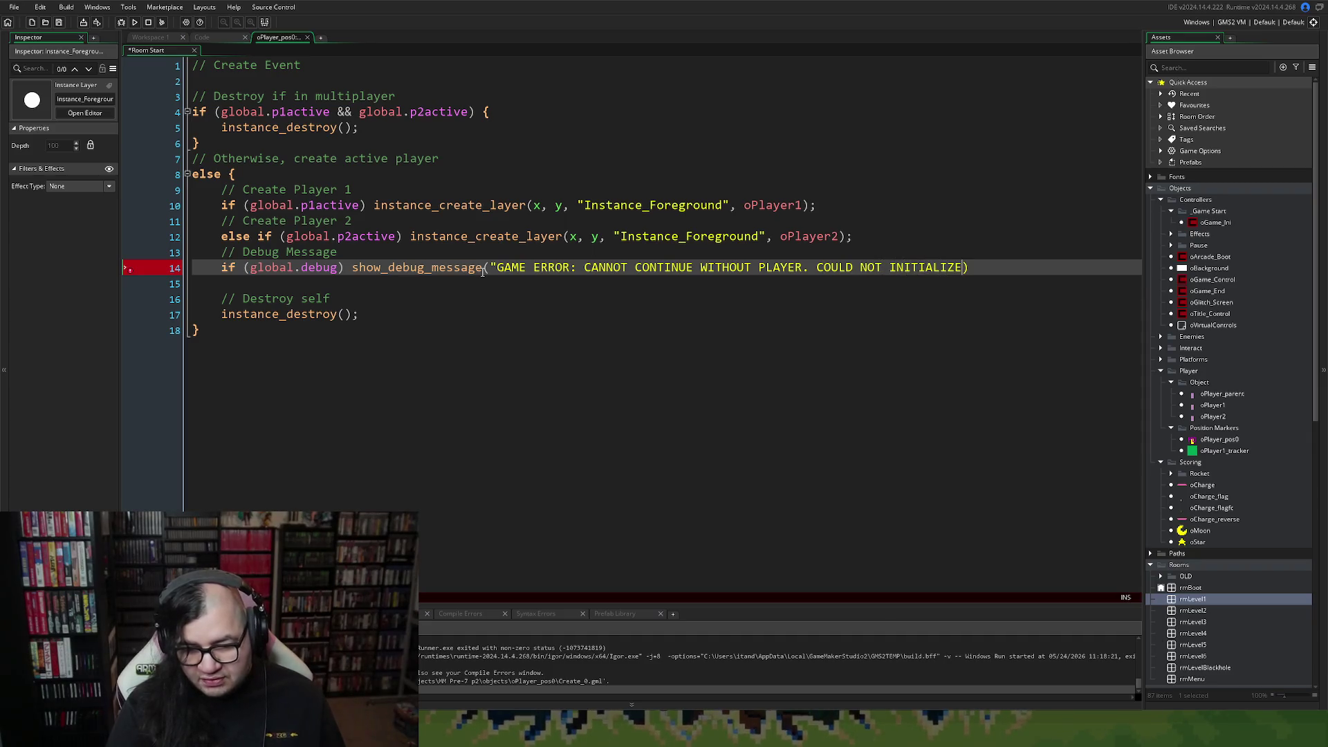
{"action": "type", "text": " IN GAME "}
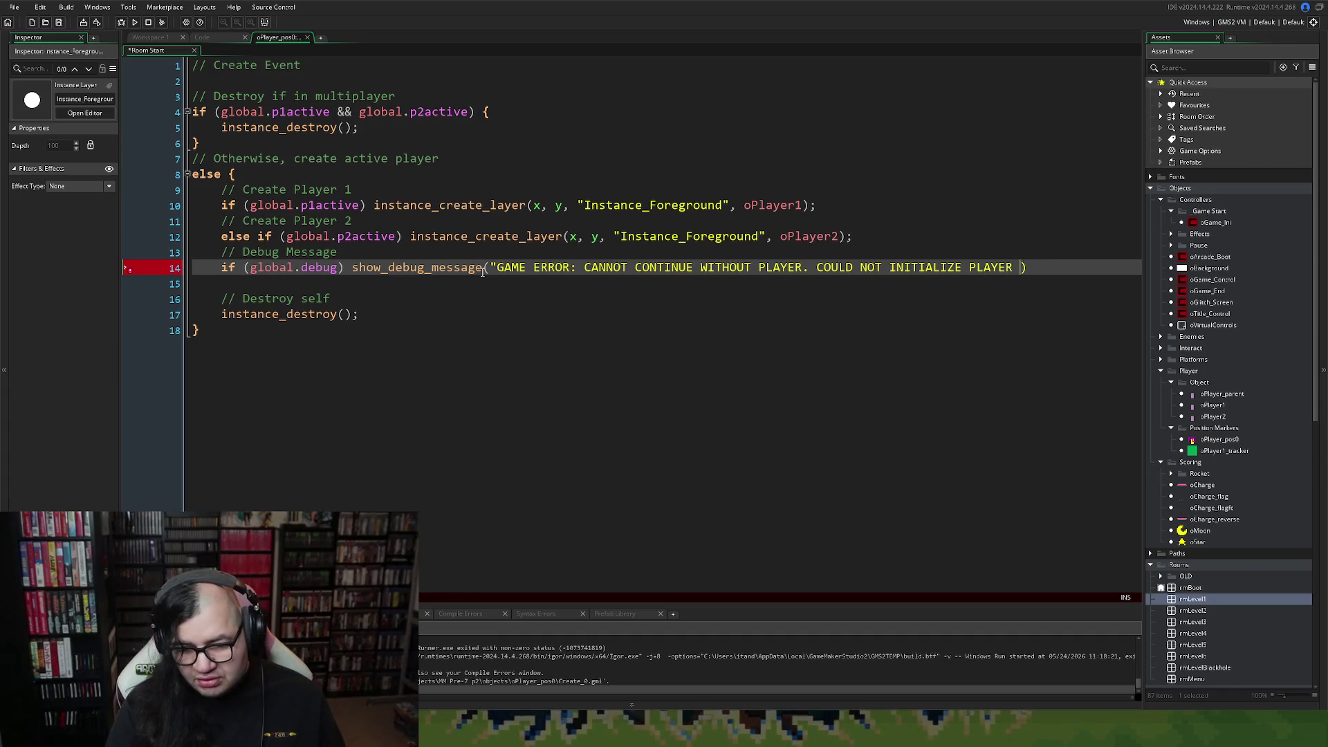
{"action": "type", "text": "DUE TO ERROR"}
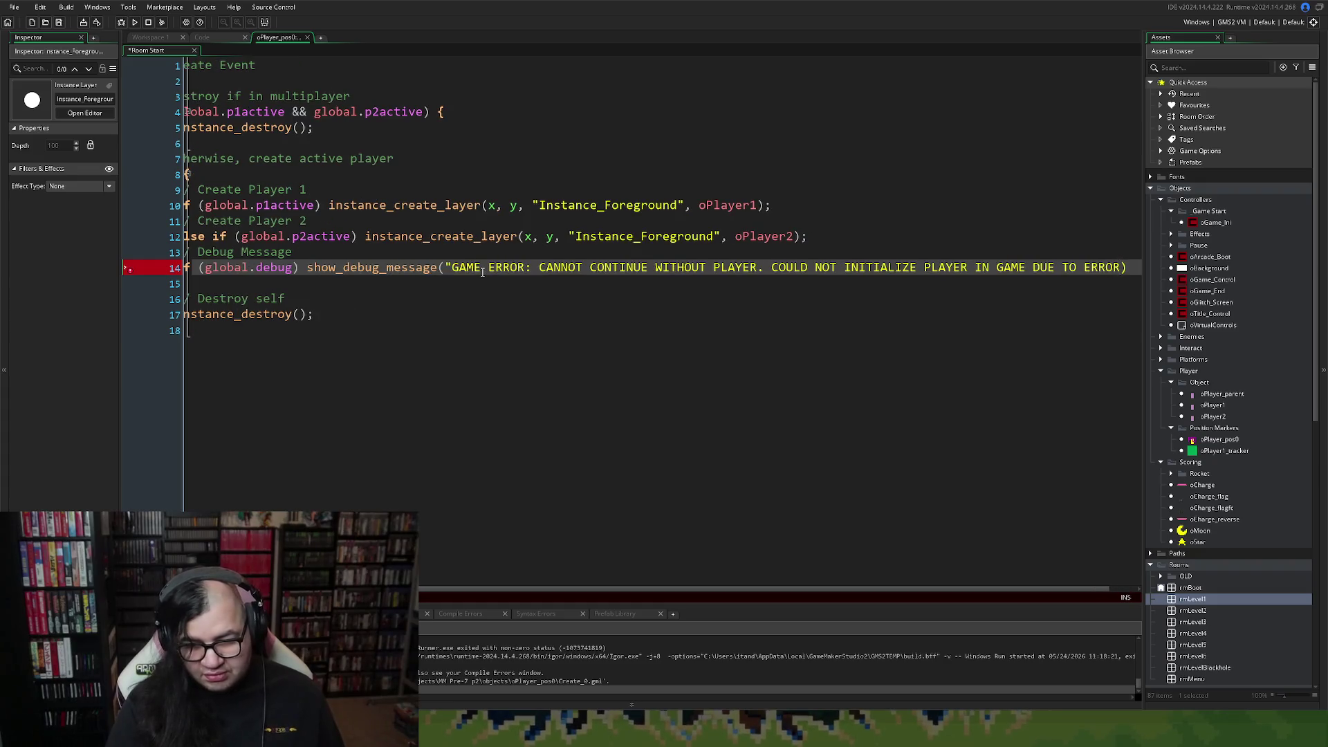
{"action": "type", "text": "."}
{"action": "type", "text": "\""}
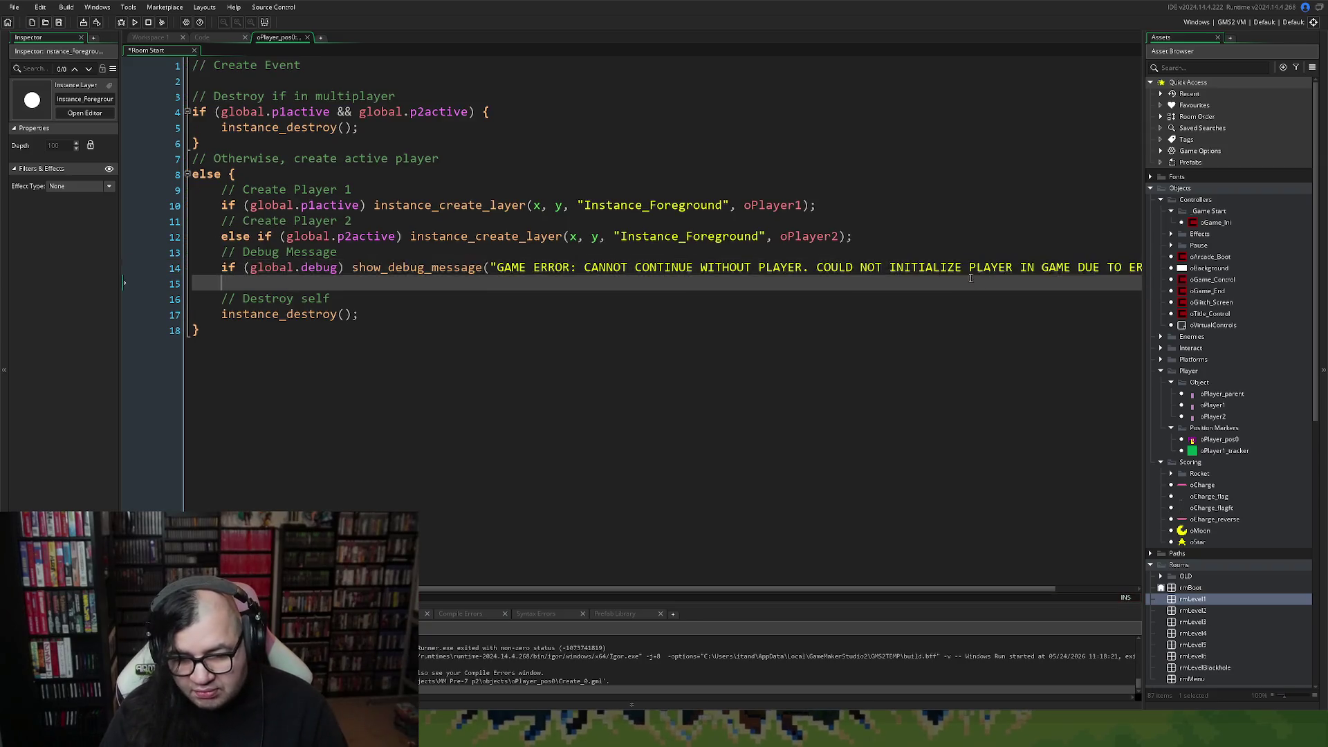
End the debug statement with a semicolon and open an empty line above it.
{"action": "left_click", "coordinate": [1117, 271]}
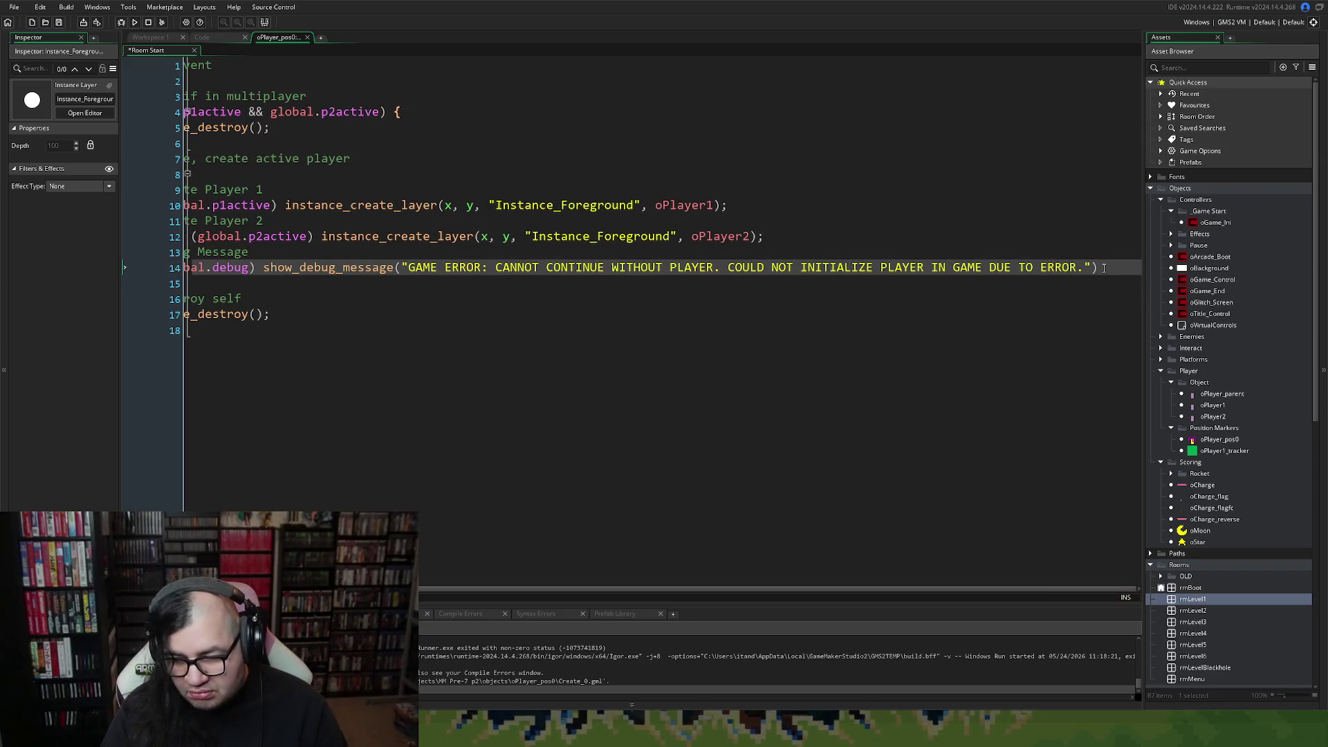
{"action": "type", "text": ";"}
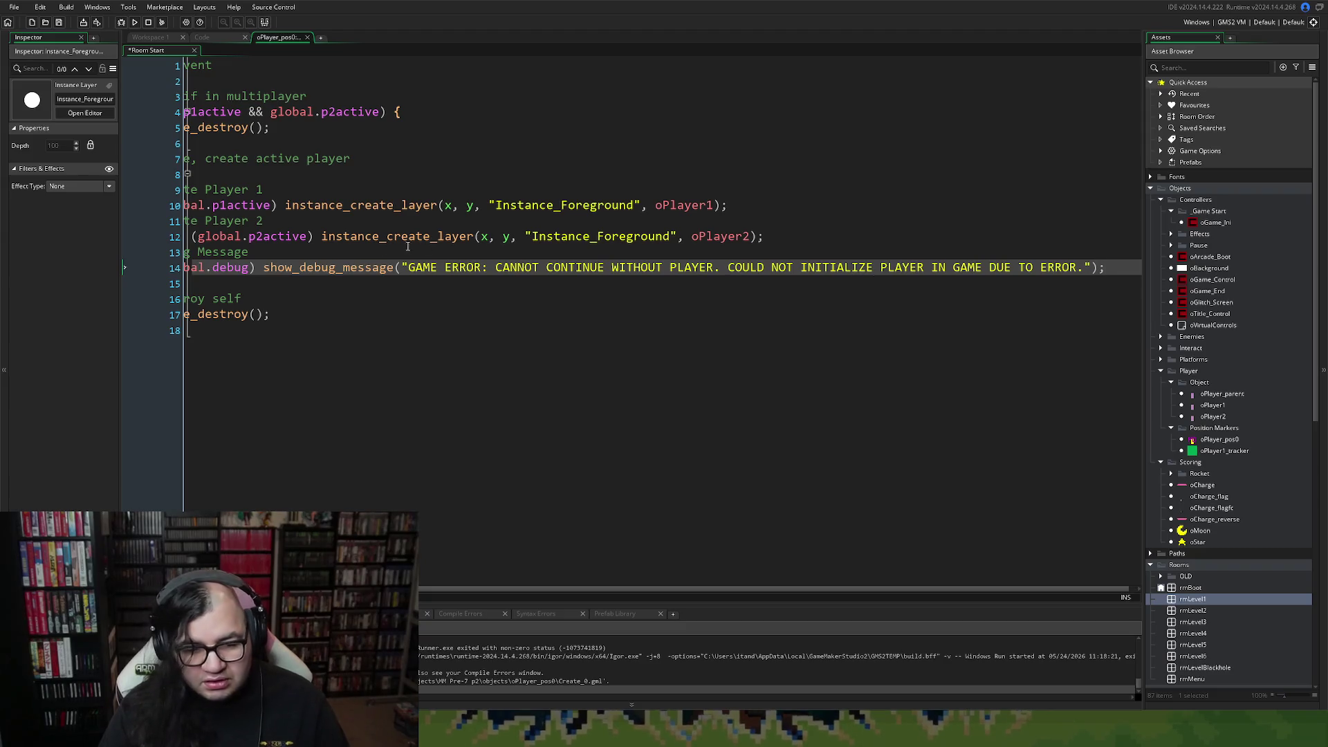
{"action": "key", "text": "Home"}
{"action": "key", "text": "Return"}
{"action": "key", "text": "Up"}
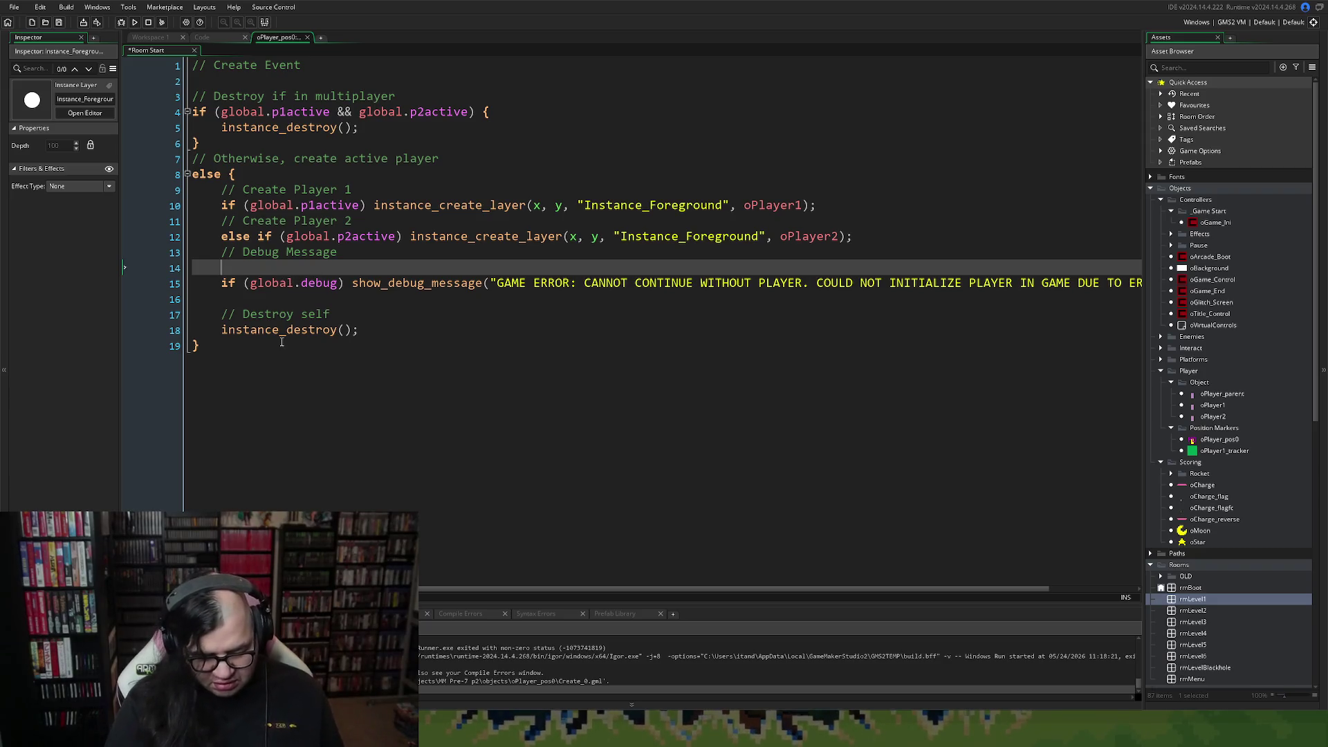
Start the condition if (!instance_exists(oPlayer1) on line 14.
{"action": "type", "text": "if ("}
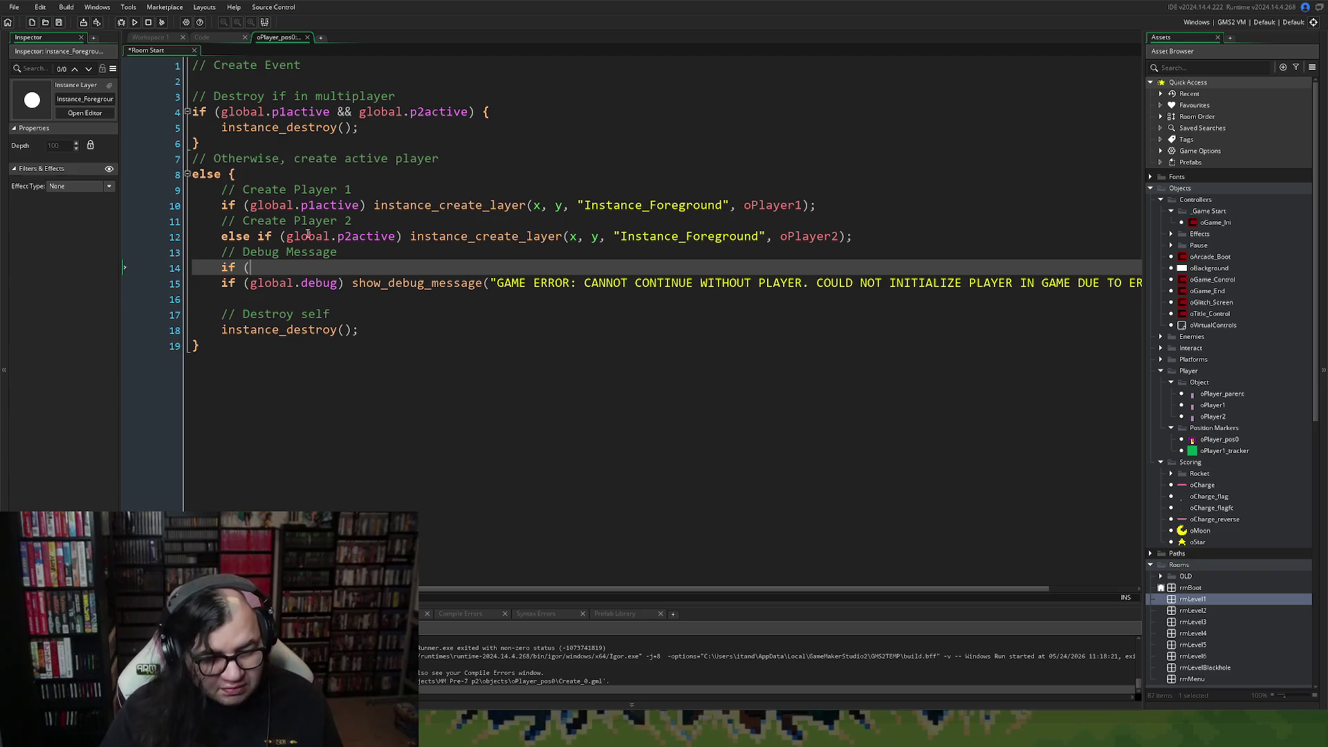
{"action": "left_click", "coordinate": [420, 206]}
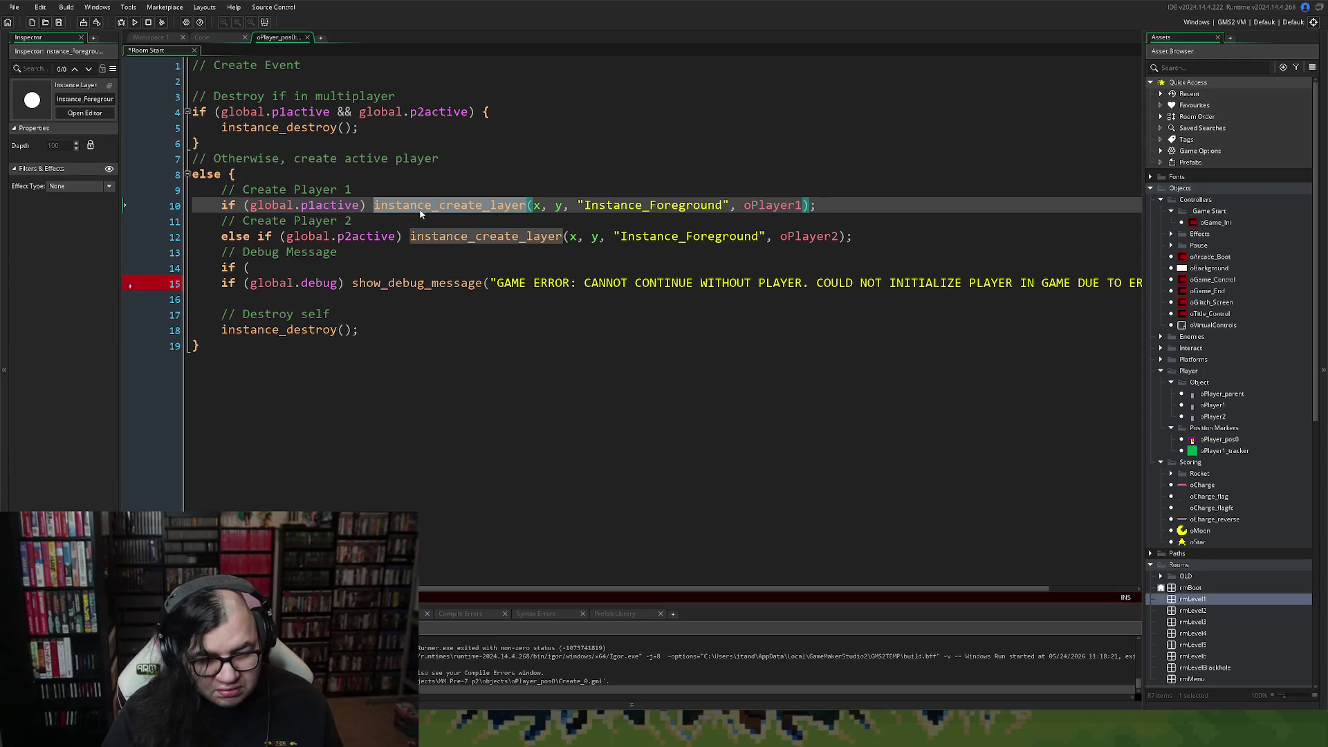
{"action": "right_click", "coordinate": [420, 214]}
{"action": "left_click", "coordinate": [407, 206]}
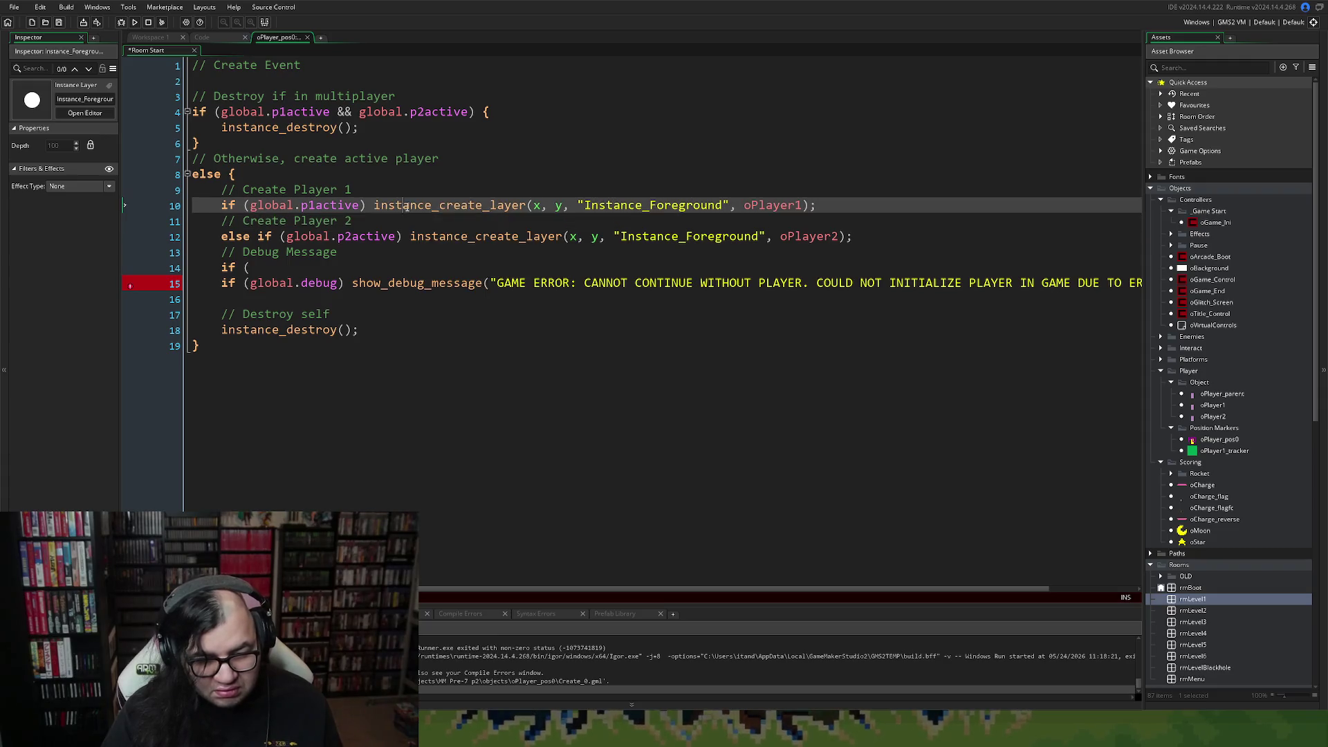
{"action": "left_click", "coordinate": [283, 269]}
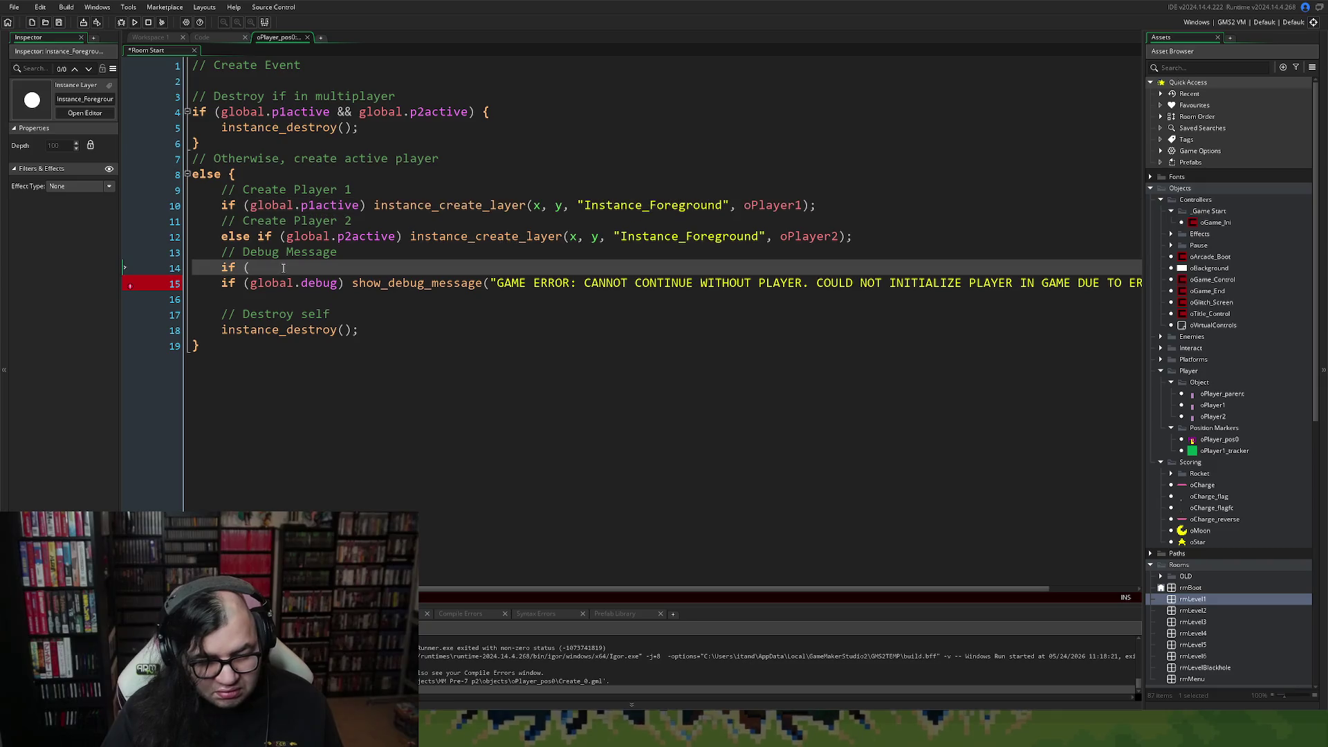
{"action": "type", "text": "instance_create_layer"}
{"action": "left_click_drag", "start_coordinate": [400, 269], "coordinate": [250, 269]}
{"action": "key", "text": "BackSpace"}
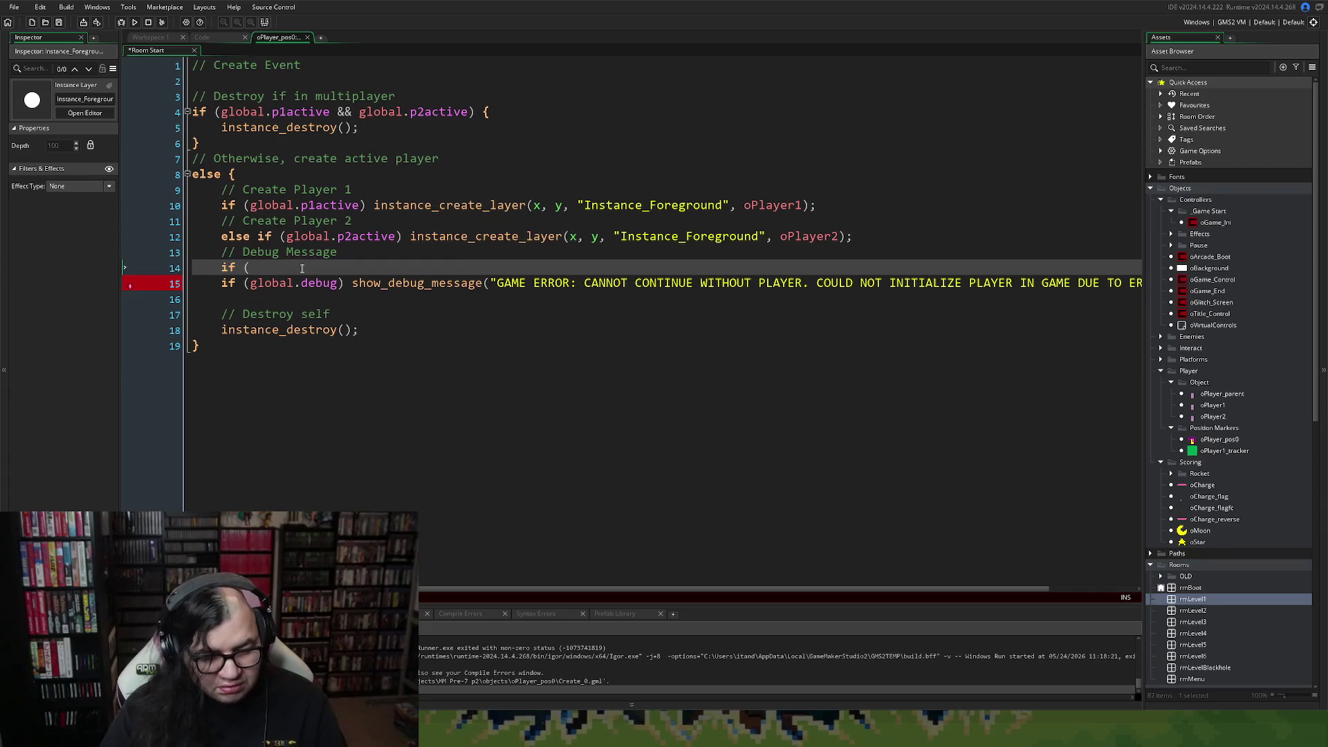
{"action": "type", "text": "insta"}
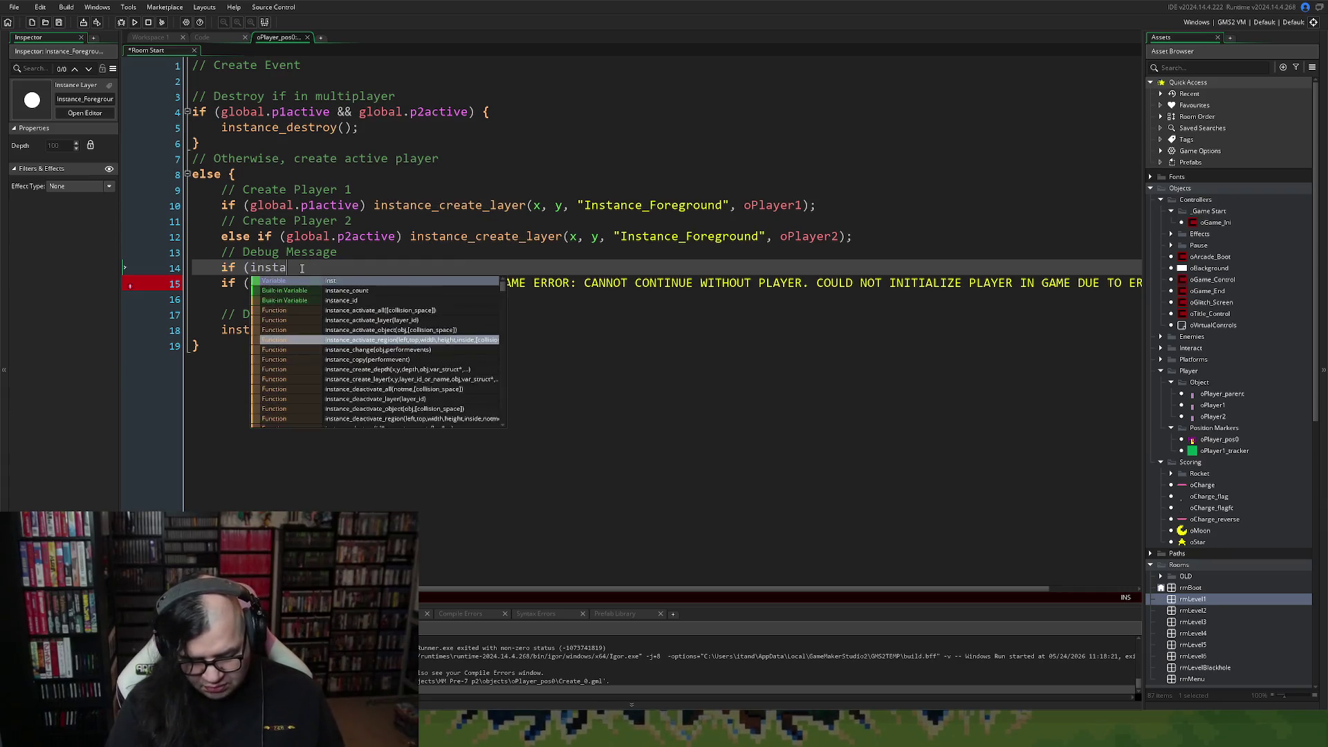
{"action": "type", "text": "nce_exists("}
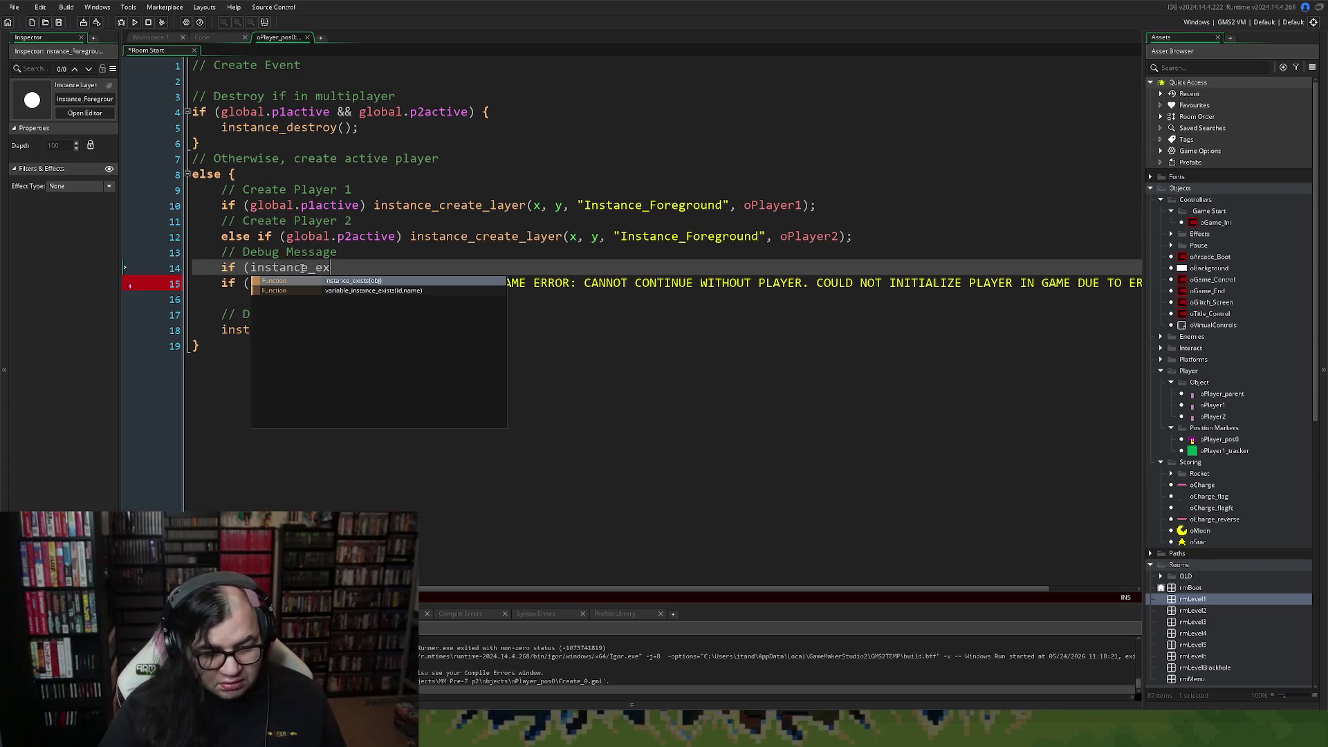
{"action": "left_click", "coordinate": [249, 267]}
{"action": "type", "text": "!"}
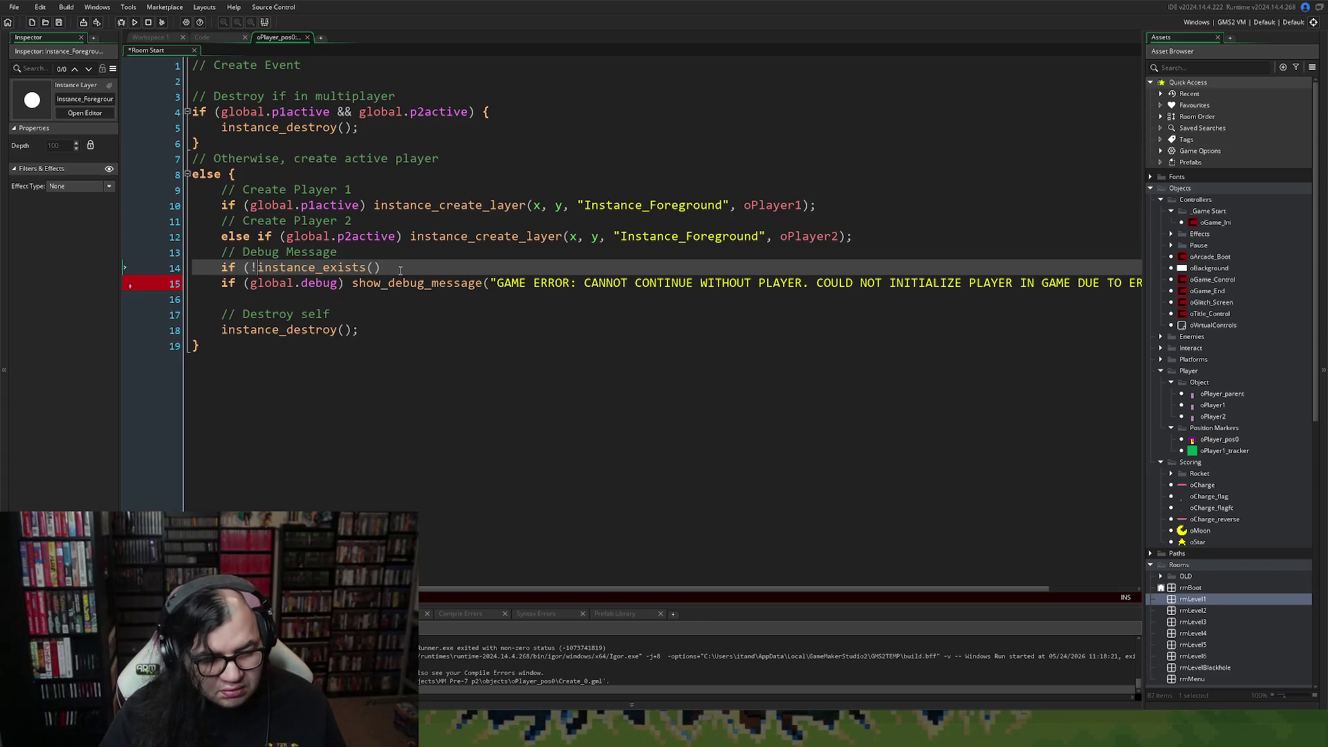
{"action": "left_click", "coordinate": [380, 267]}
{"action": "type", "text": "oPla"}
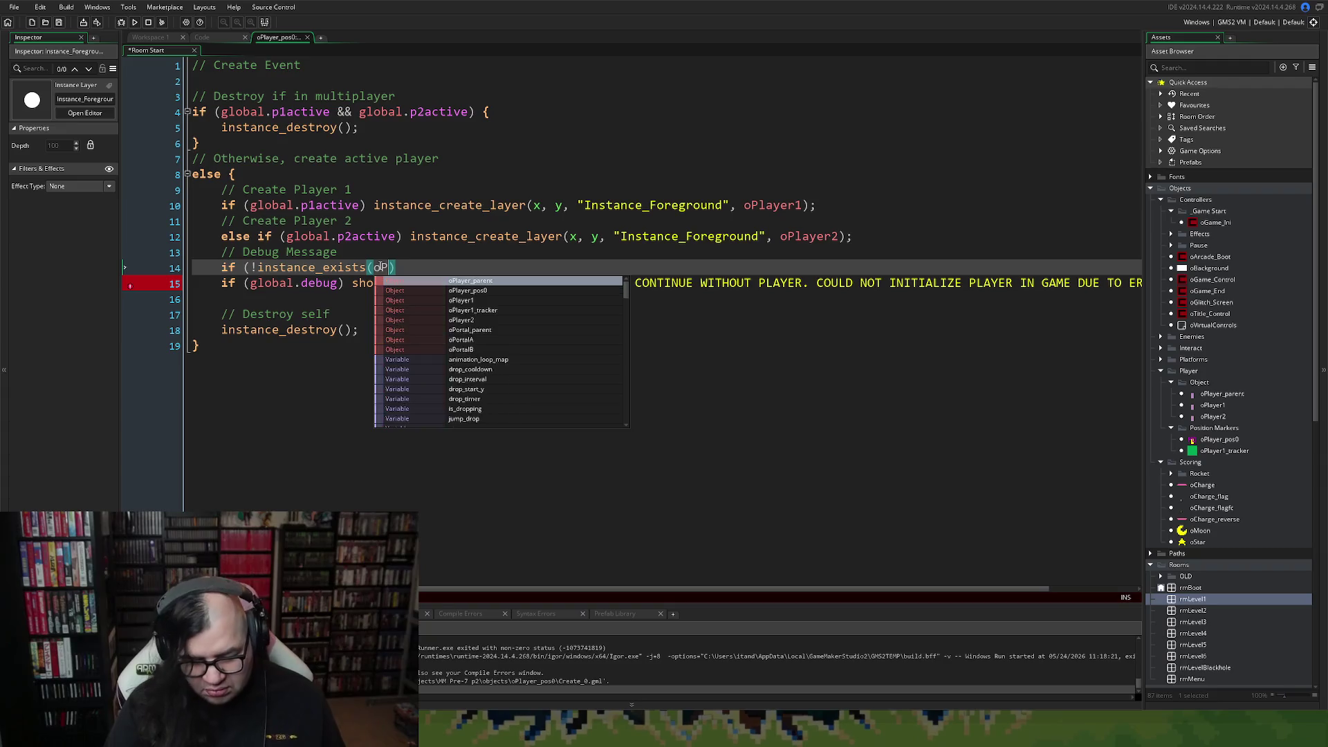
{"action": "left_click", "coordinate": [457, 304]}
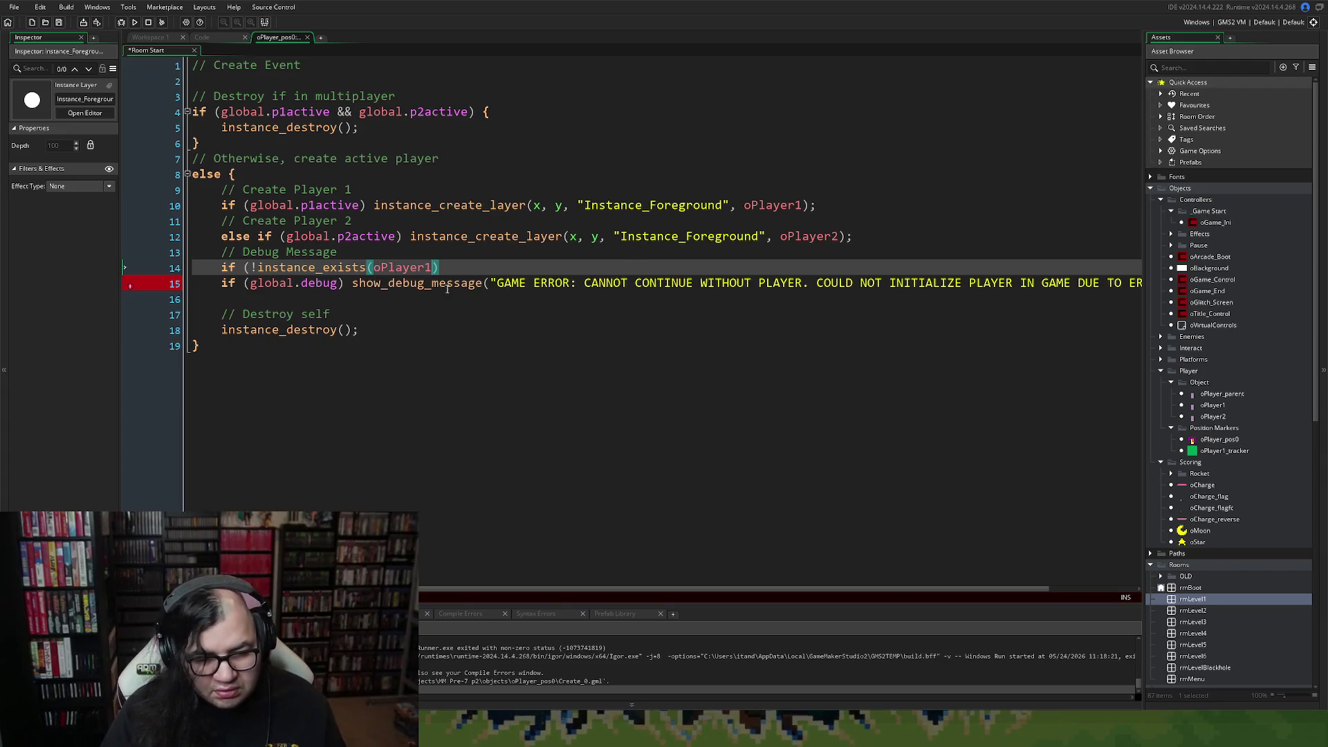
Add && instance_exists(oPlayer2)) { and indent the debug message into the block.
{"action": "left_click", "coordinate": [447, 268]}
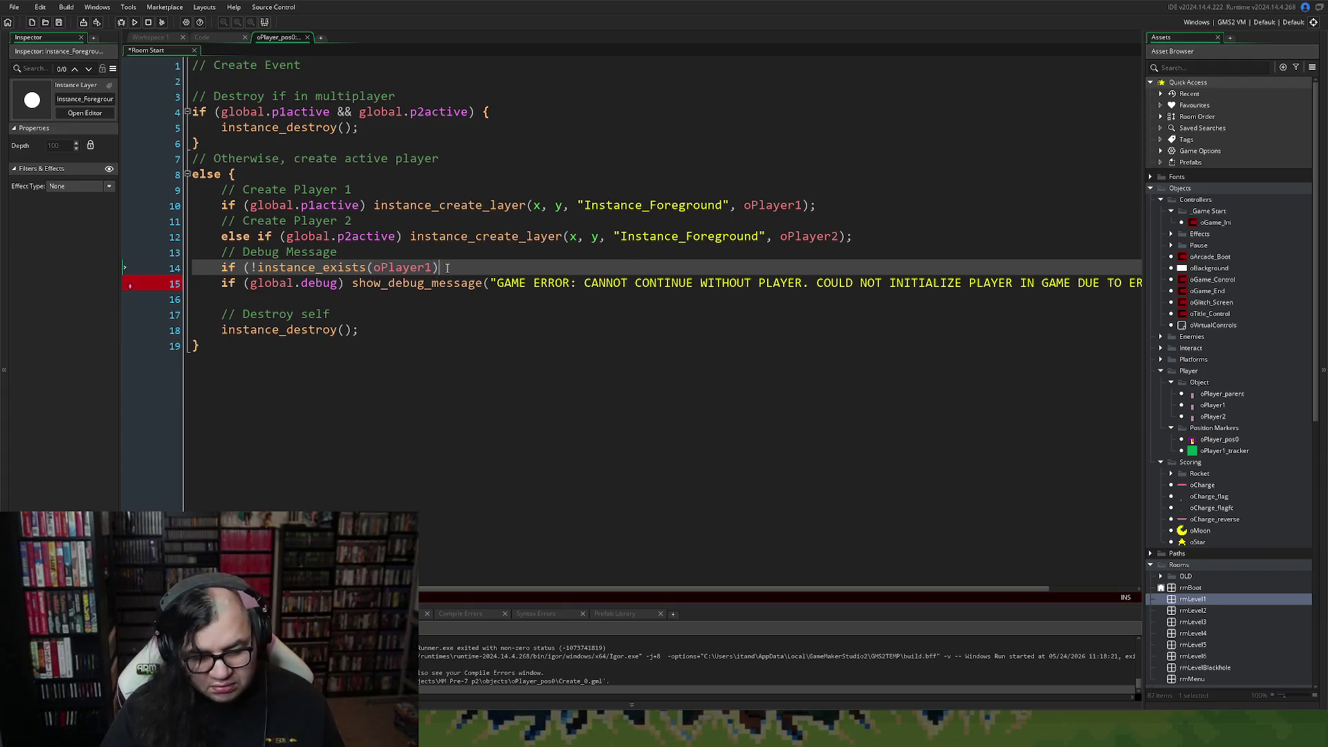
{"action": "type", "text": " &&"}
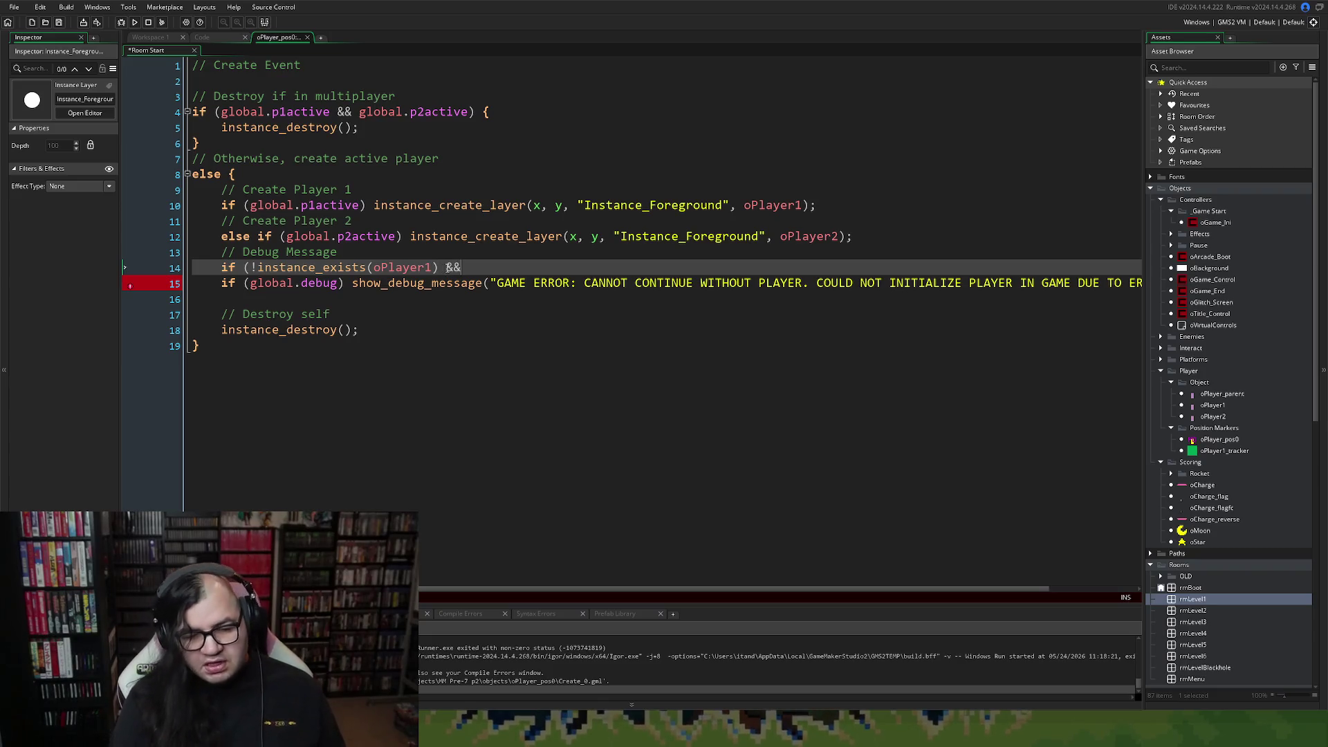
{"action": "mouse_move", "coordinate": [439, 268]}
{"action": "left_mouse_down"}
{"action": "mouse_move", "coordinate": [225, 267]}
{"action": "mouse_move", "coordinate": [257, 267]}
{"action": "left_mouse_up"}
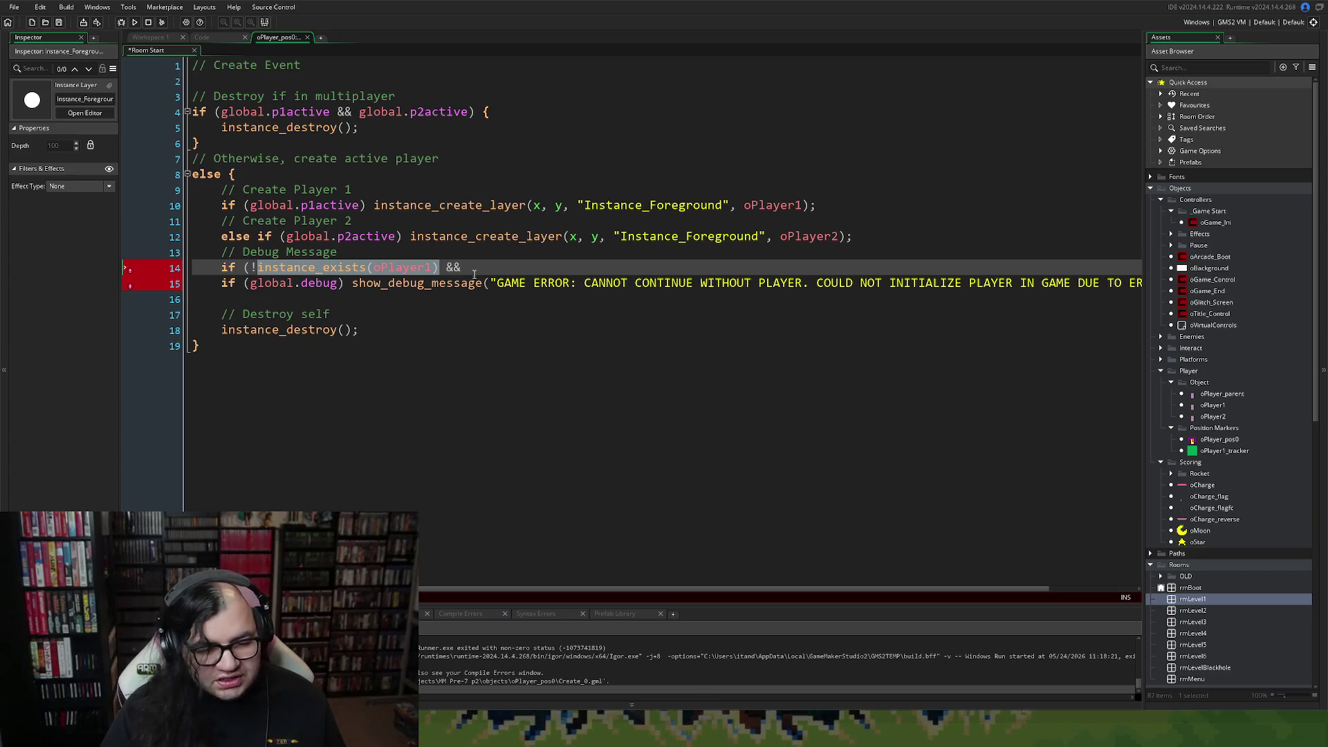
{"action": "key", "text": "ctrl+c"}
{"action": "left_click", "coordinate": [475, 273]}
{"action": "key", "text": "ctrl+v"}
{"action": "left_click", "coordinate": [643, 268]}
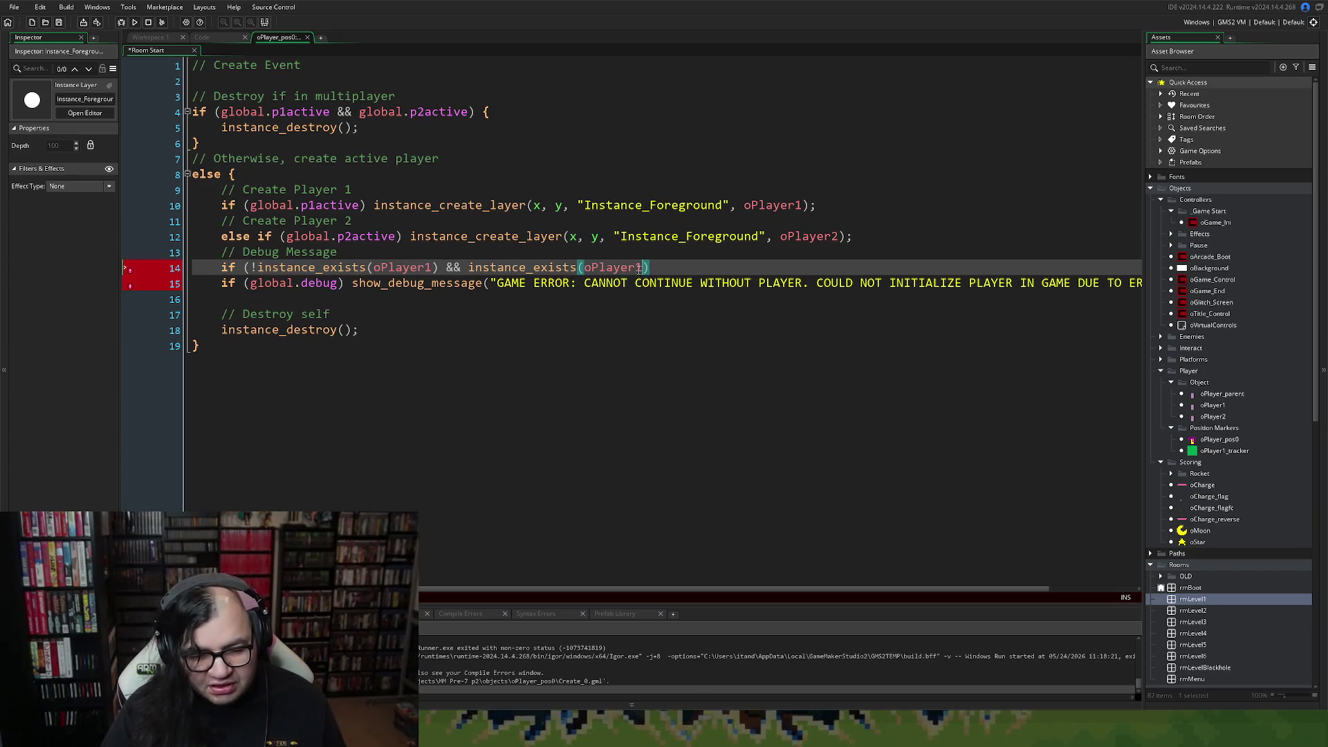
{"action": "key", "text": "BackSpace"}
{"action": "type", "text": "2"}
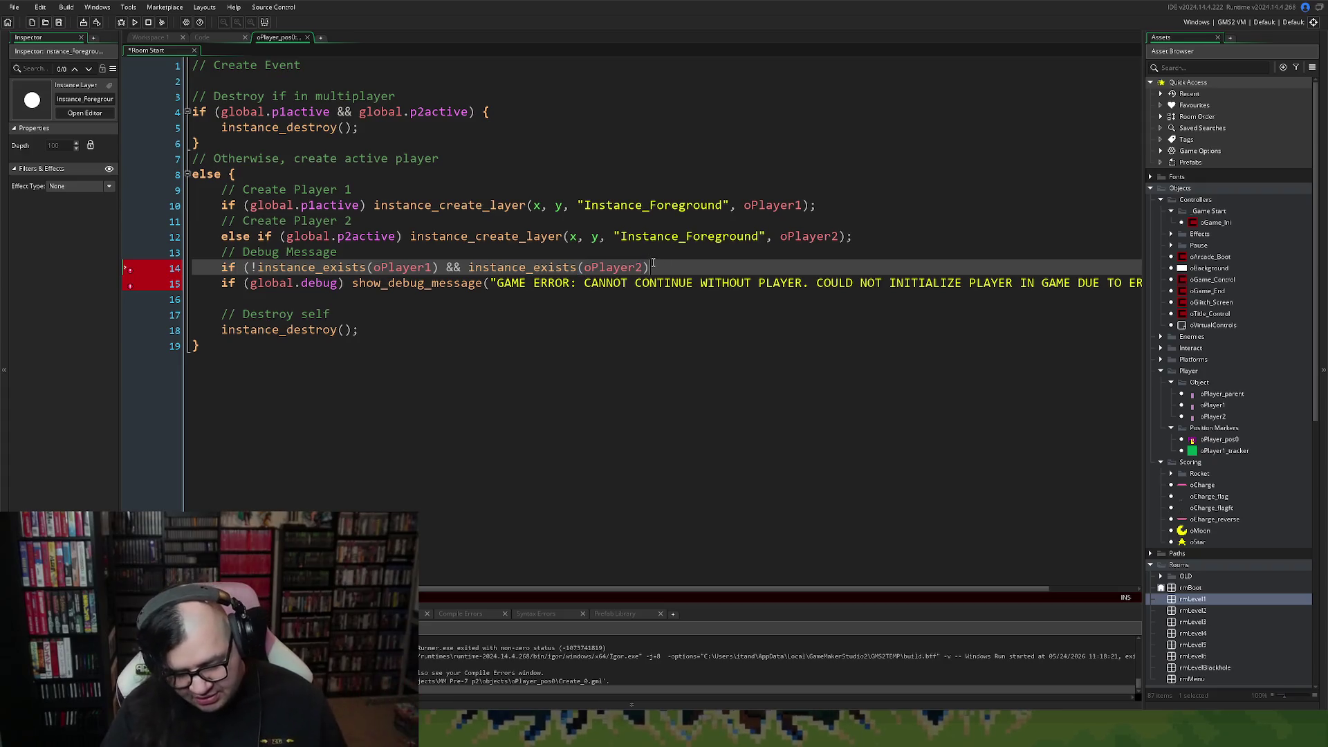
{"action": "type", "text": ")) "}
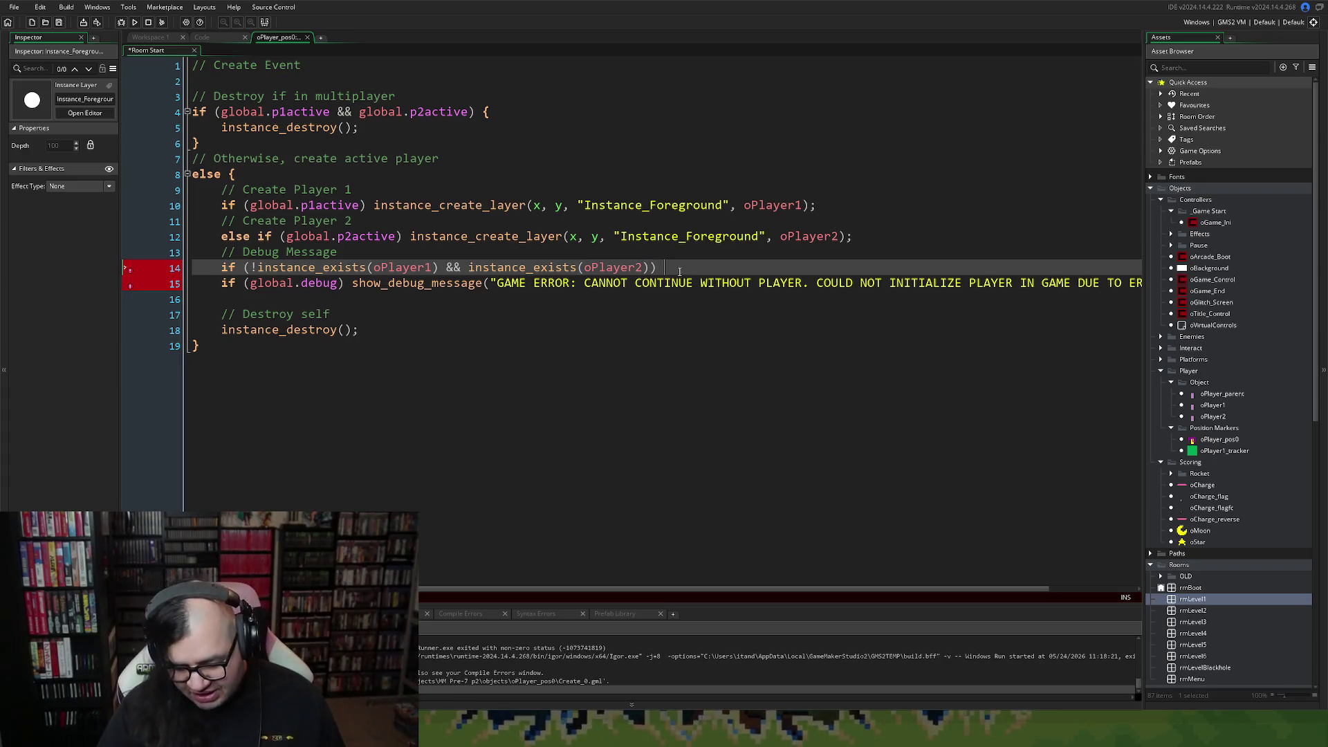
{"action": "type", "text": "{"}
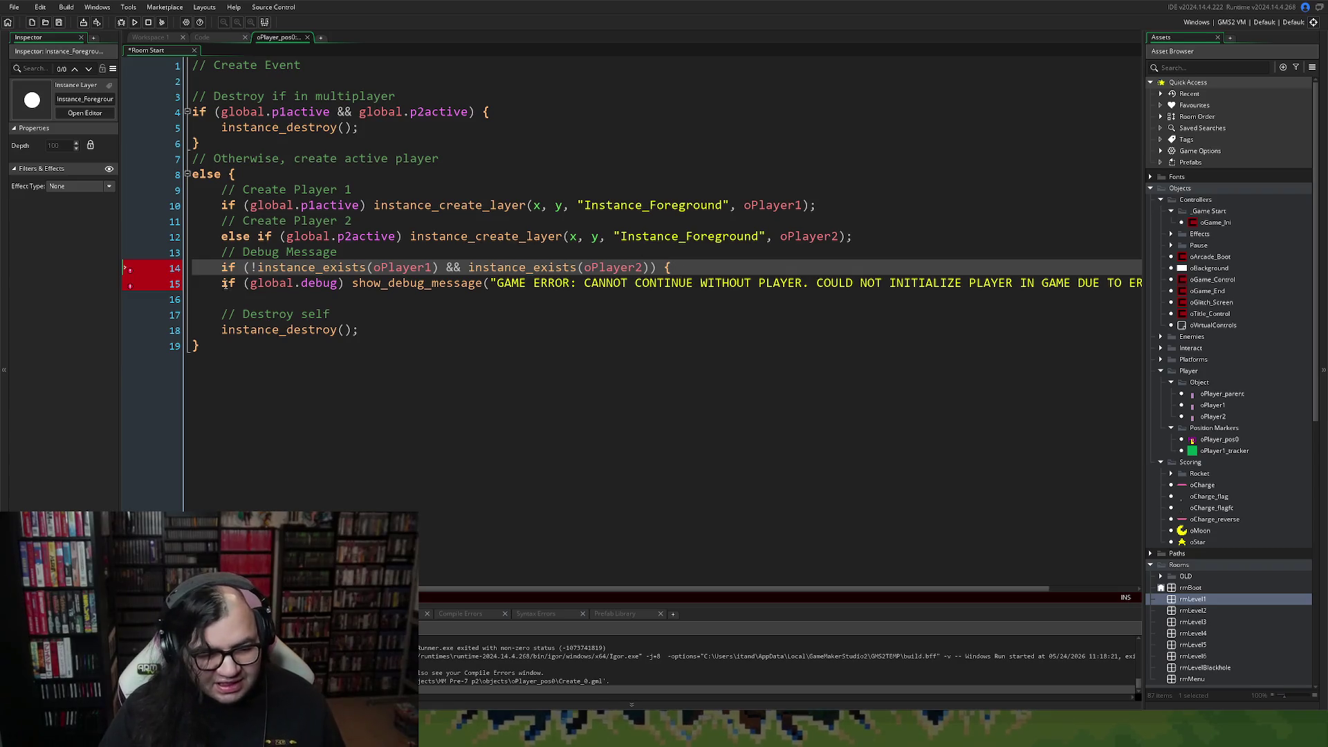
{"action": "left_click", "coordinate": [224, 284]}
{"action": "key", "text": "Tab"}
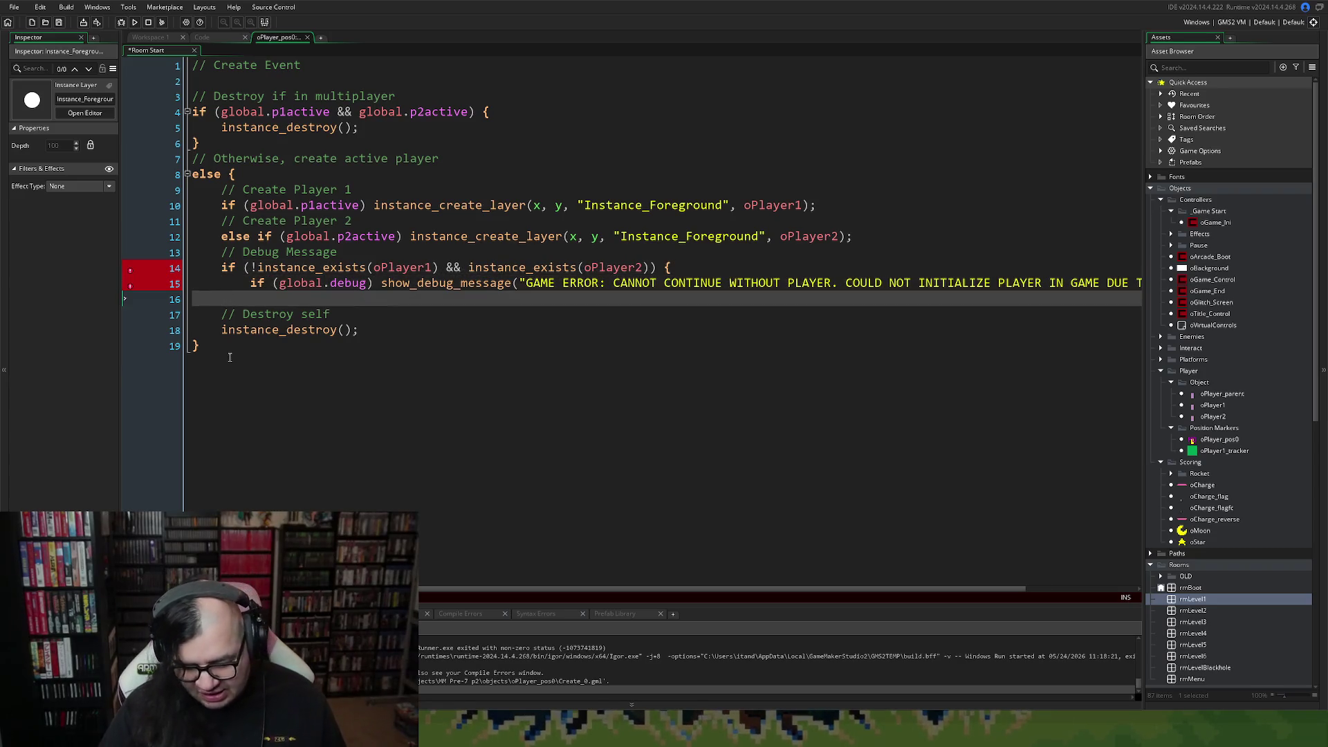
Close the block with } and insert an empty line above the brace.
{"action": "type", "text": "}+"}
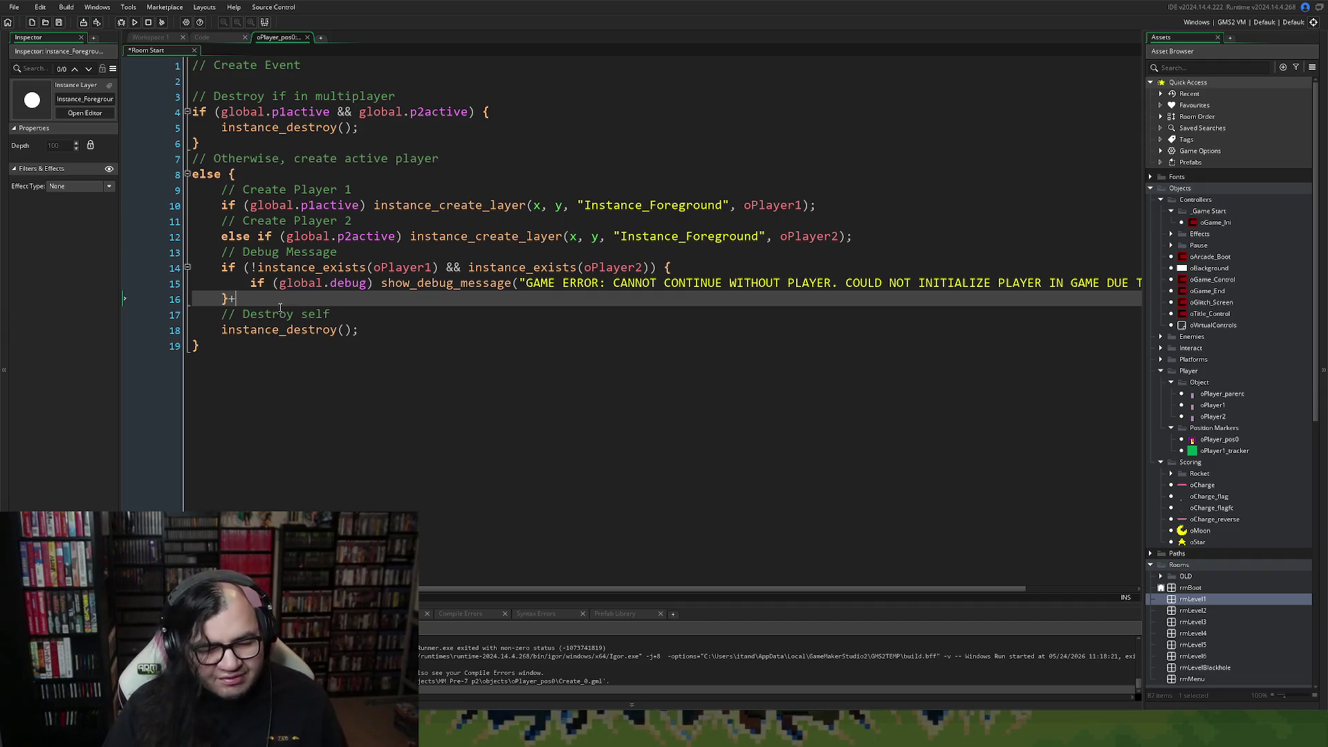
{"action": "key", "text": "BackSpace"}
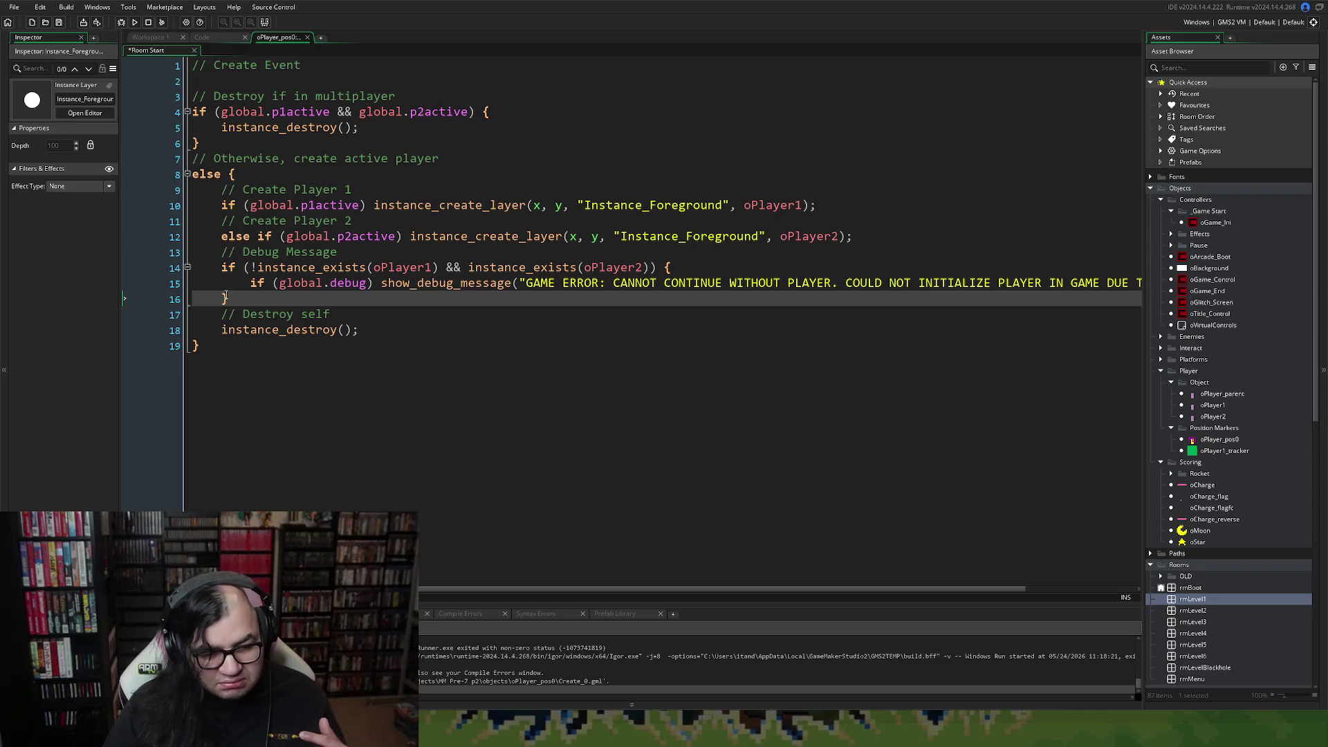
{"action": "left_click", "coordinate": [223, 297]}
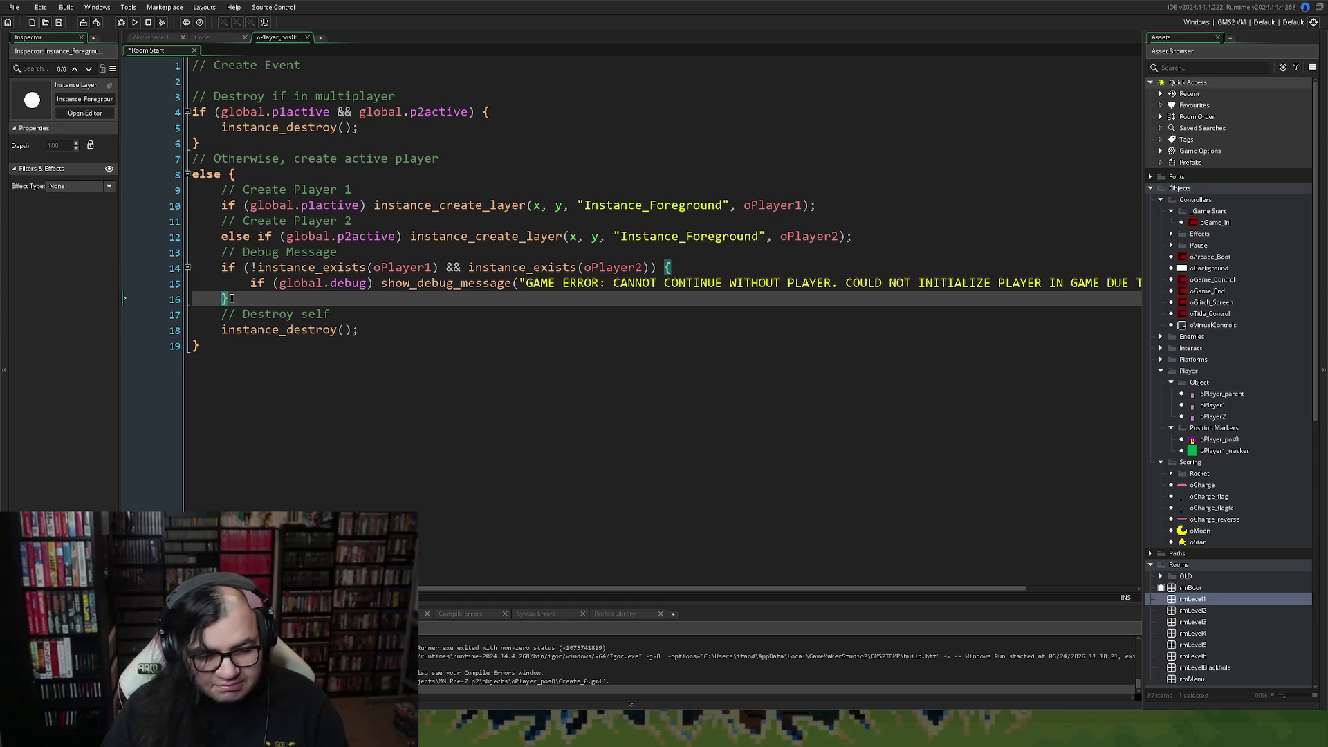
{"action": "key", "text": "Return"}
{"action": "key", "text": "Up"}
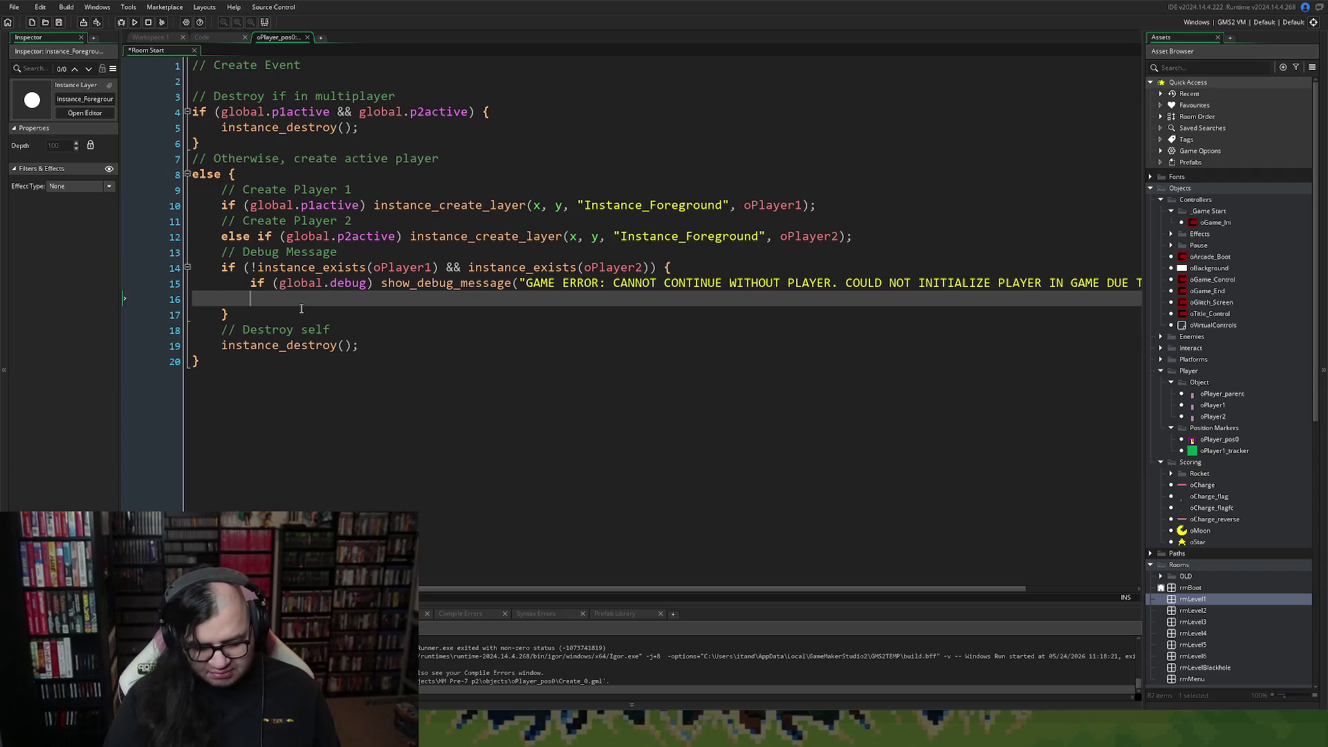
Add game_restart(); inside the block and close the oPlayer_pos0 code.
{"action": "type", "text": "game_re"}
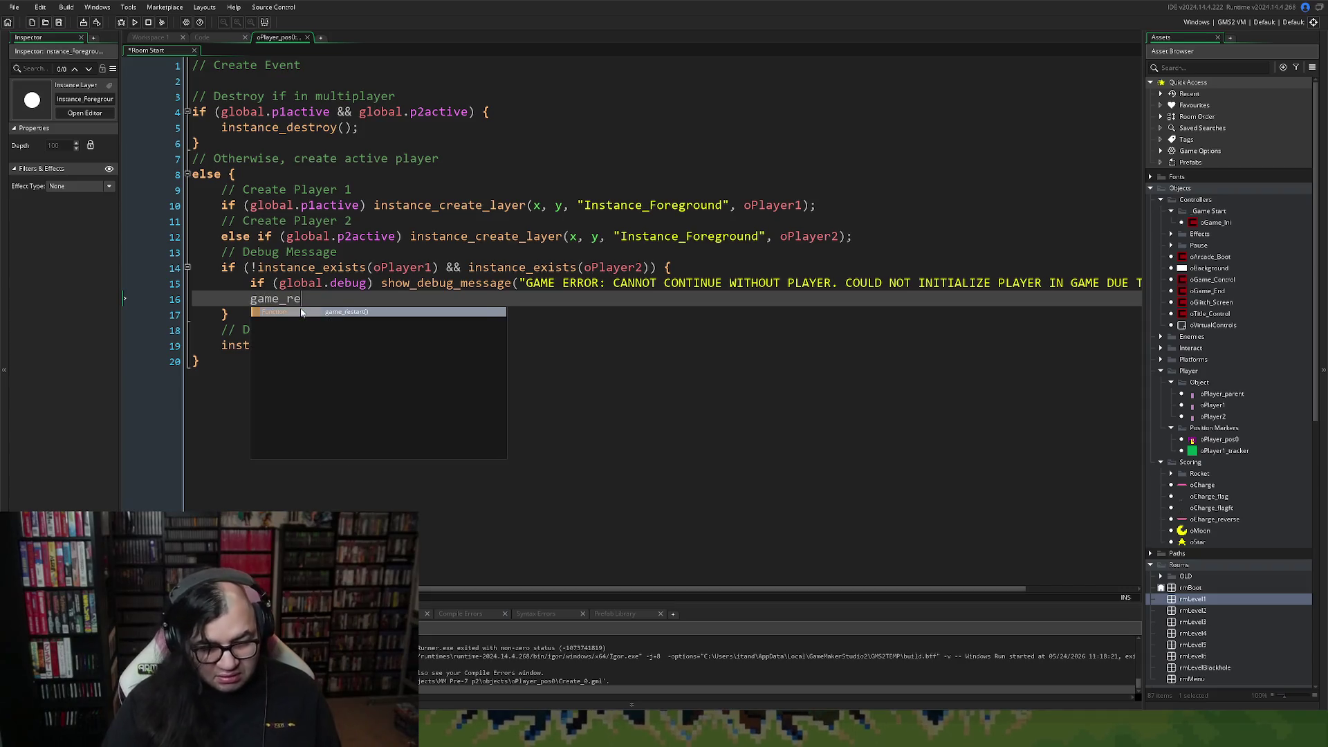
{"action": "key", "text": "Return"}
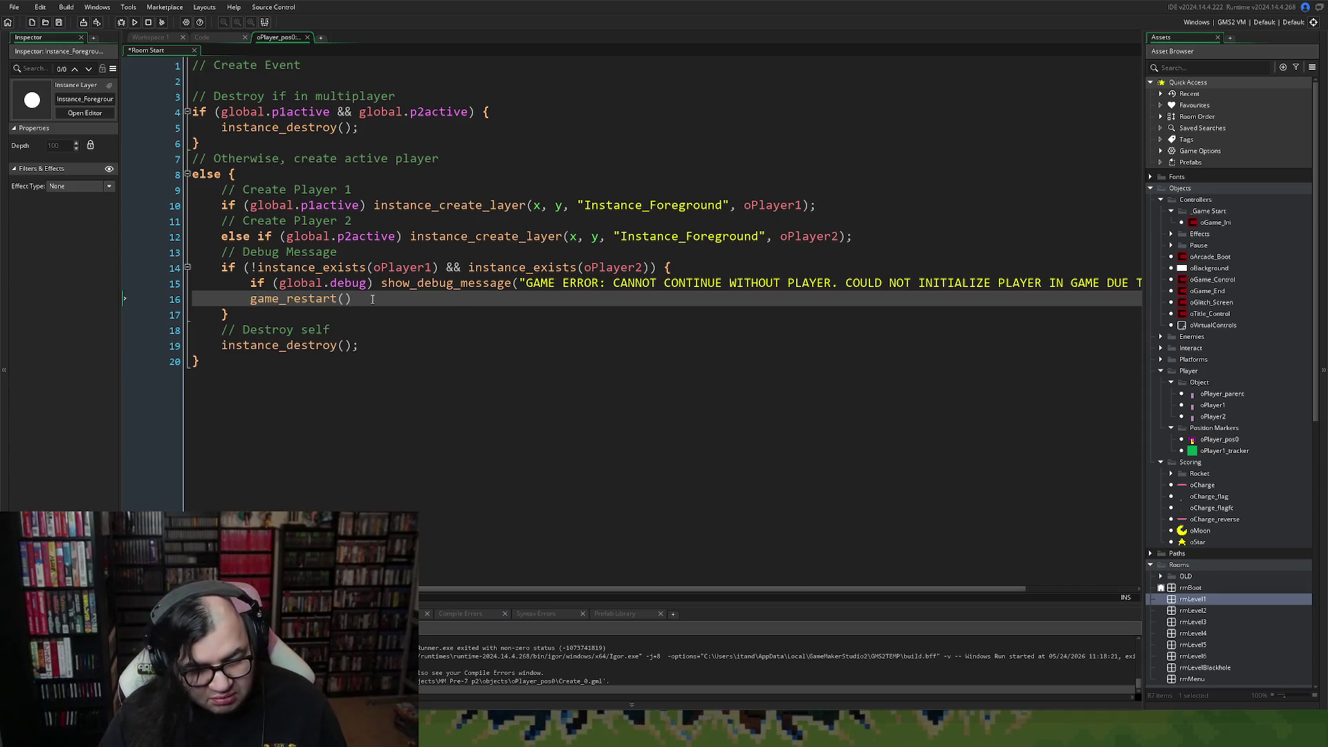
{"action": "type", "text": ";"}
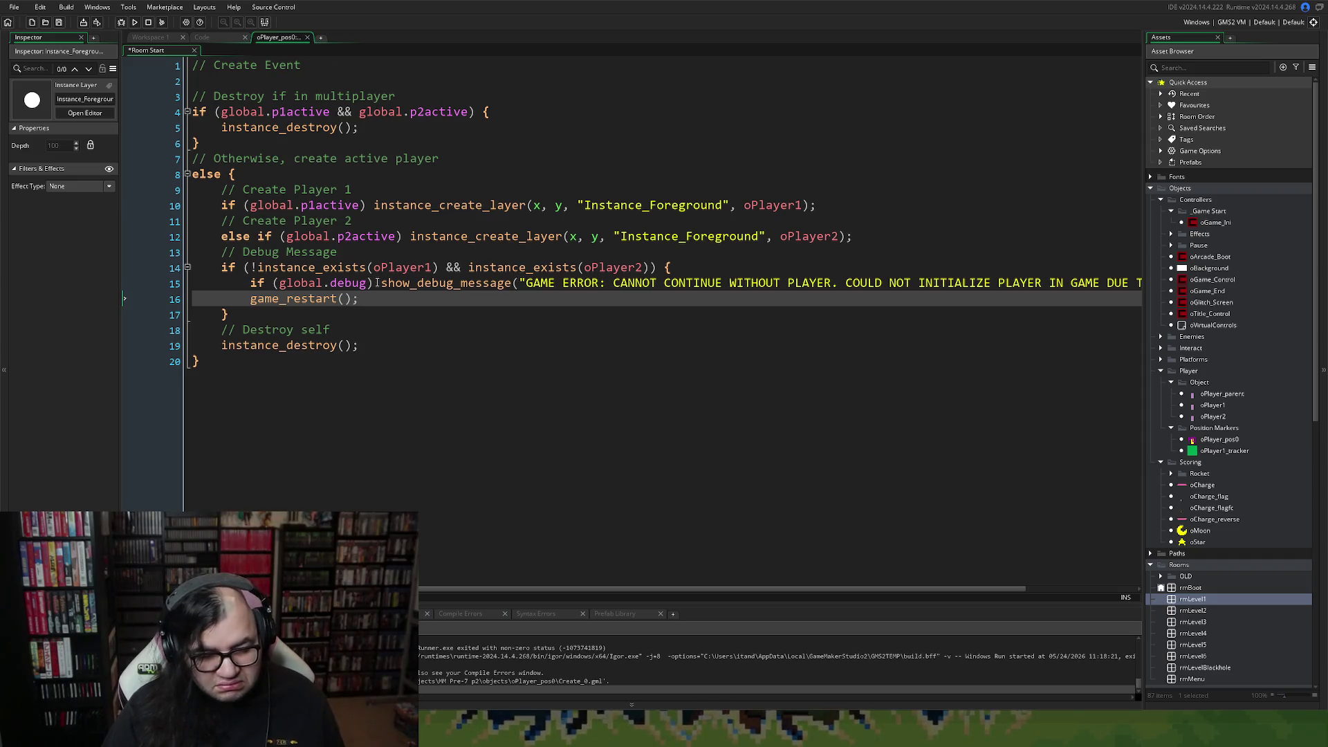
{"action": "left_click", "coordinate": [307, 38]}
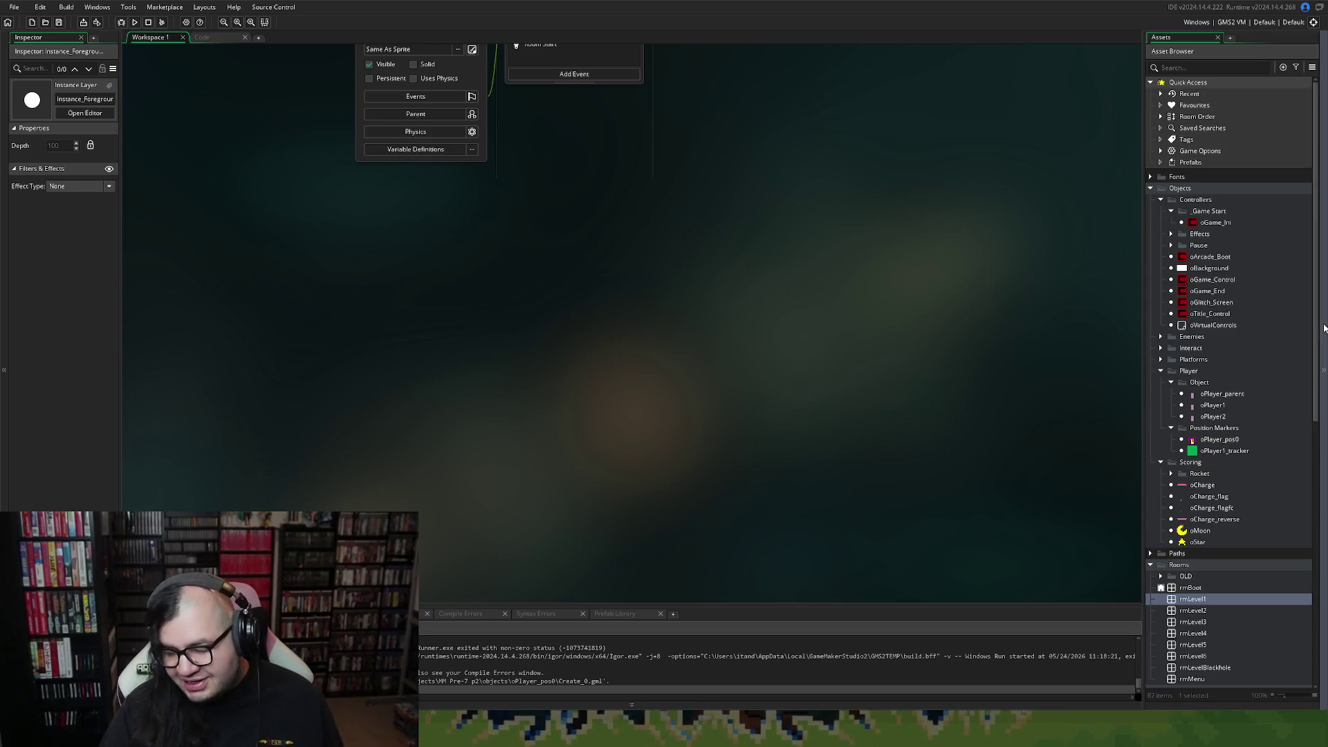
{"action": "scroll", "coordinate": [1314, 379], "scroll_direction": "down", "scroll_amount": 3}
{"action": "scroll", "coordinate": [1314, 379], "scroll_direction": "down", "scroll_amount": 2}
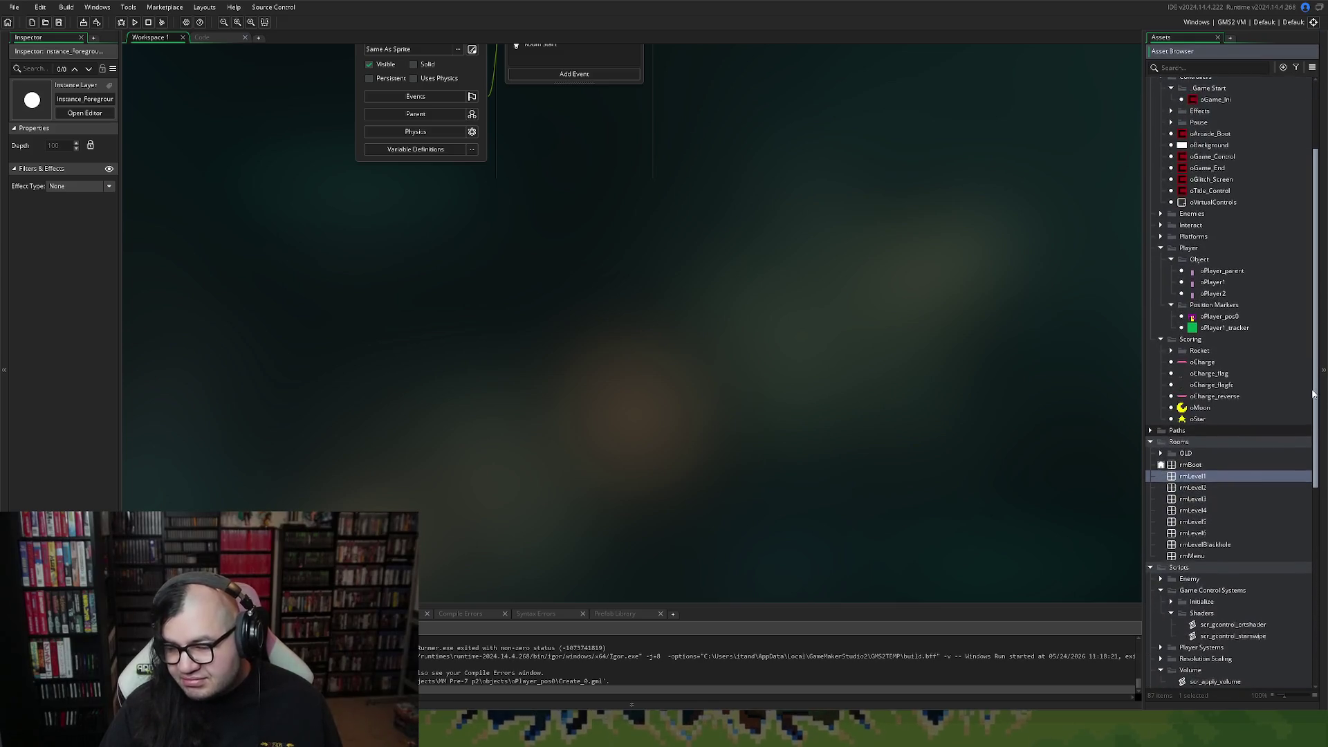
{"action": "scroll", "coordinate": [1304, 391], "scroll_direction": "up", "scroll_amount": 5}
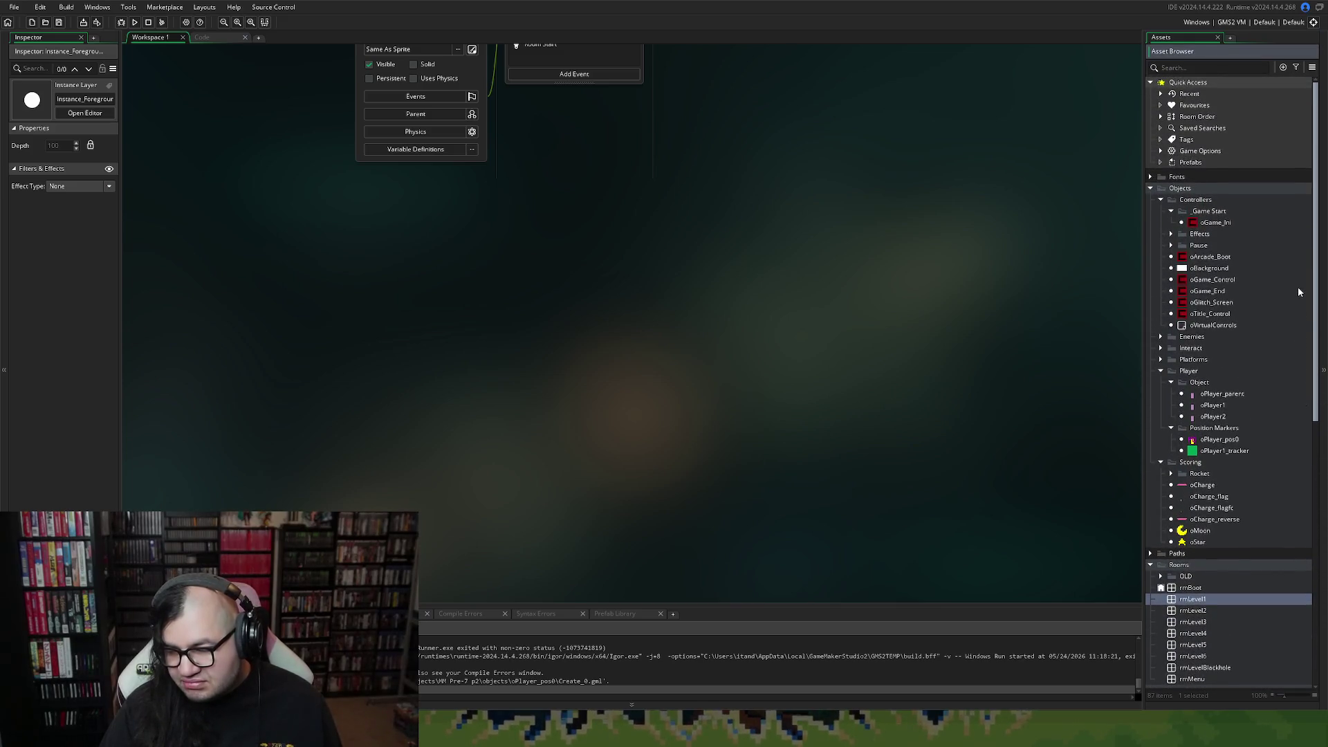
{"action": "scroll", "coordinate": [611, 180], "scroll_direction": "up", "scroll_amount": 5}
{"action": "scroll", "coordinate": [551, 199], "scroll_direction": "up", "scroll_amount": 2}
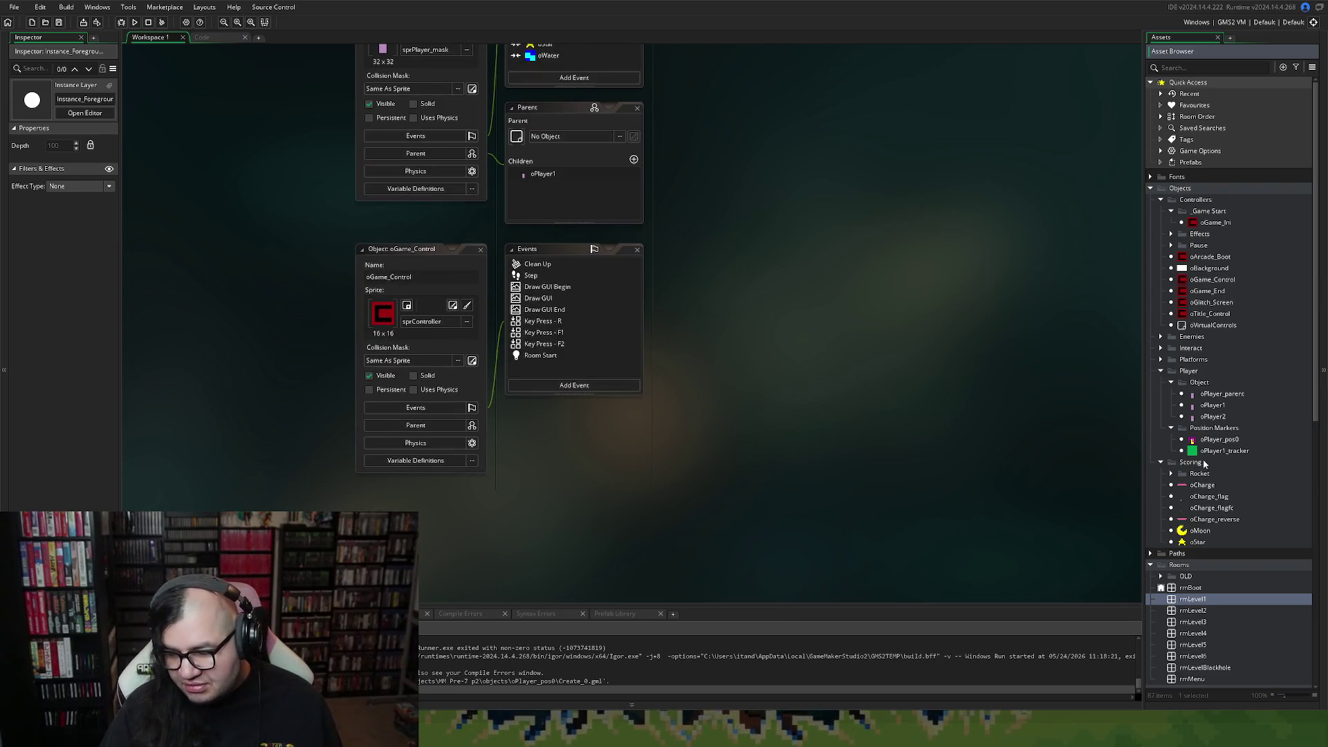
{"action": "double_click", "coordinate": [1219, 439]}
{"action": "double_click", "coordinate": [435, 223]}
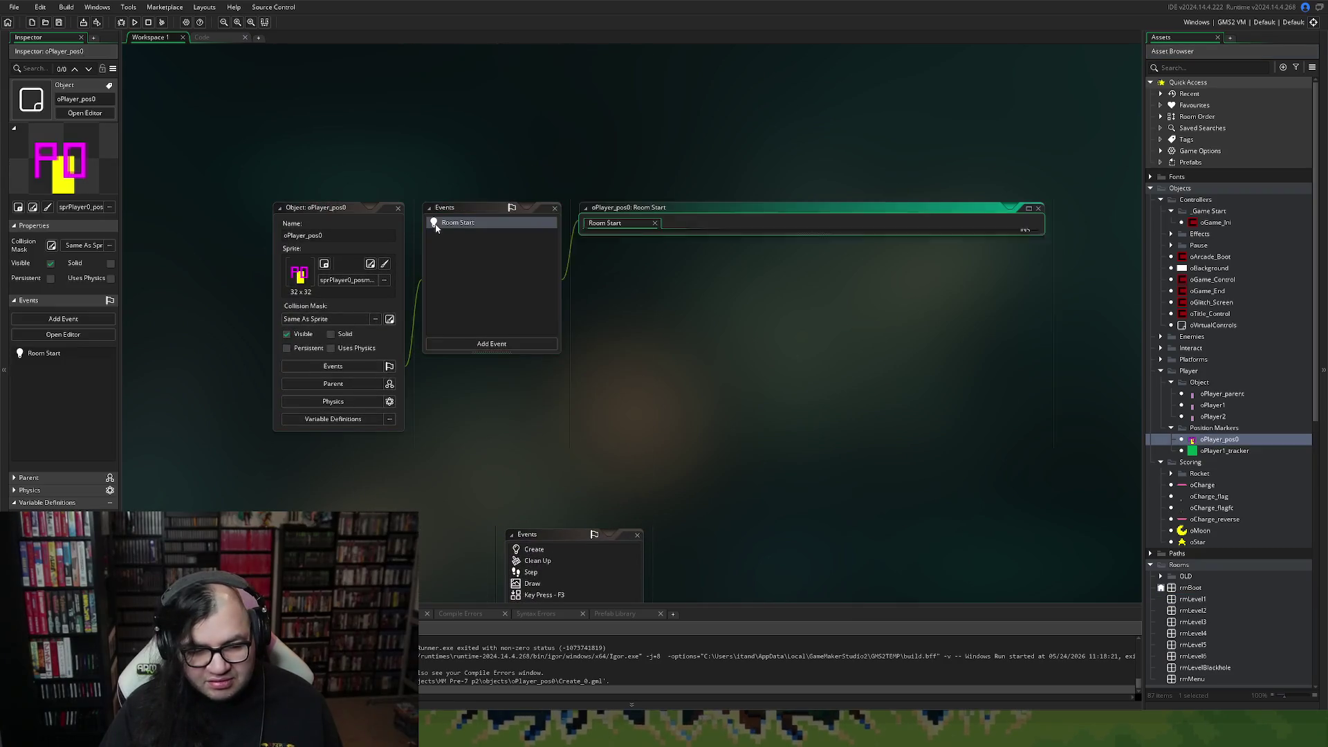
{"action": "left_click", "coordinate": [1028, 209]}
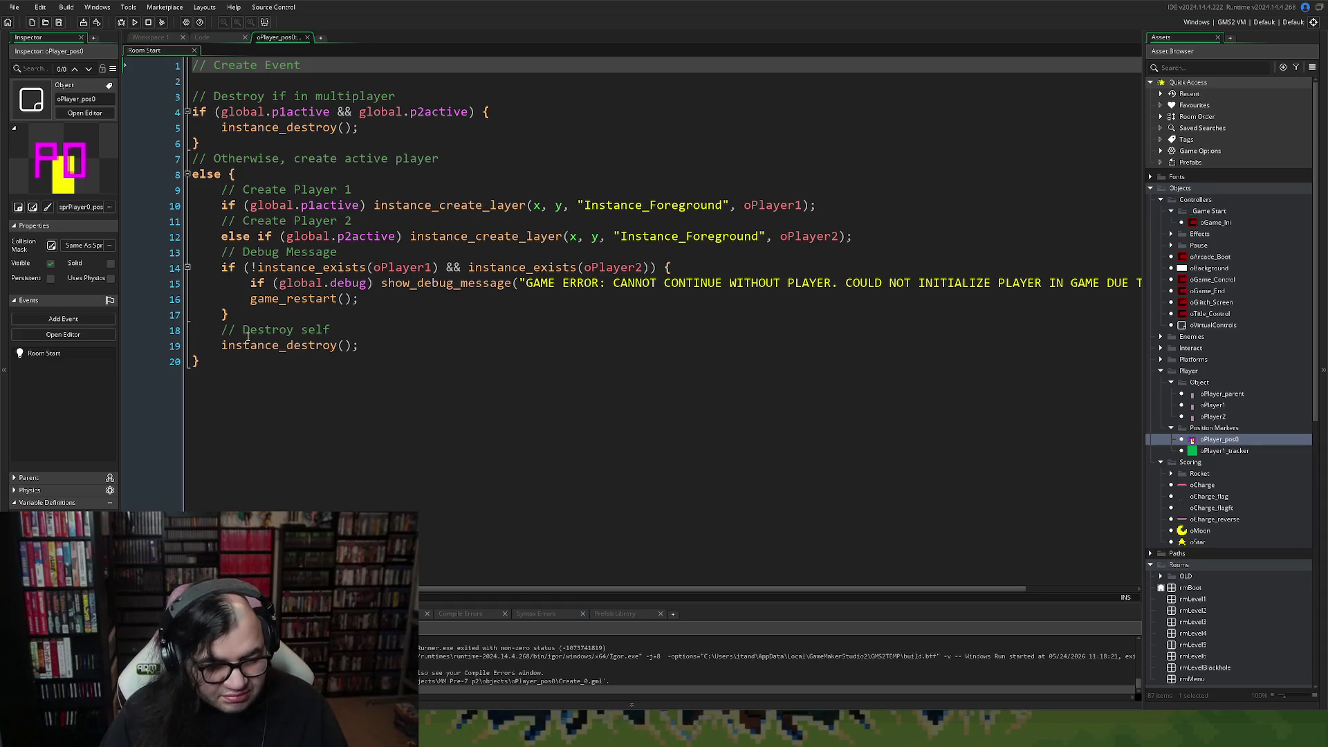
Replace game_restart() with room_restart() and insert an empty line above it.
{"action": "left_click_drag", "start_coordinate": [340, 298], "coordinate": [247, 306]}
{"action": "type", "text": "room_r"}
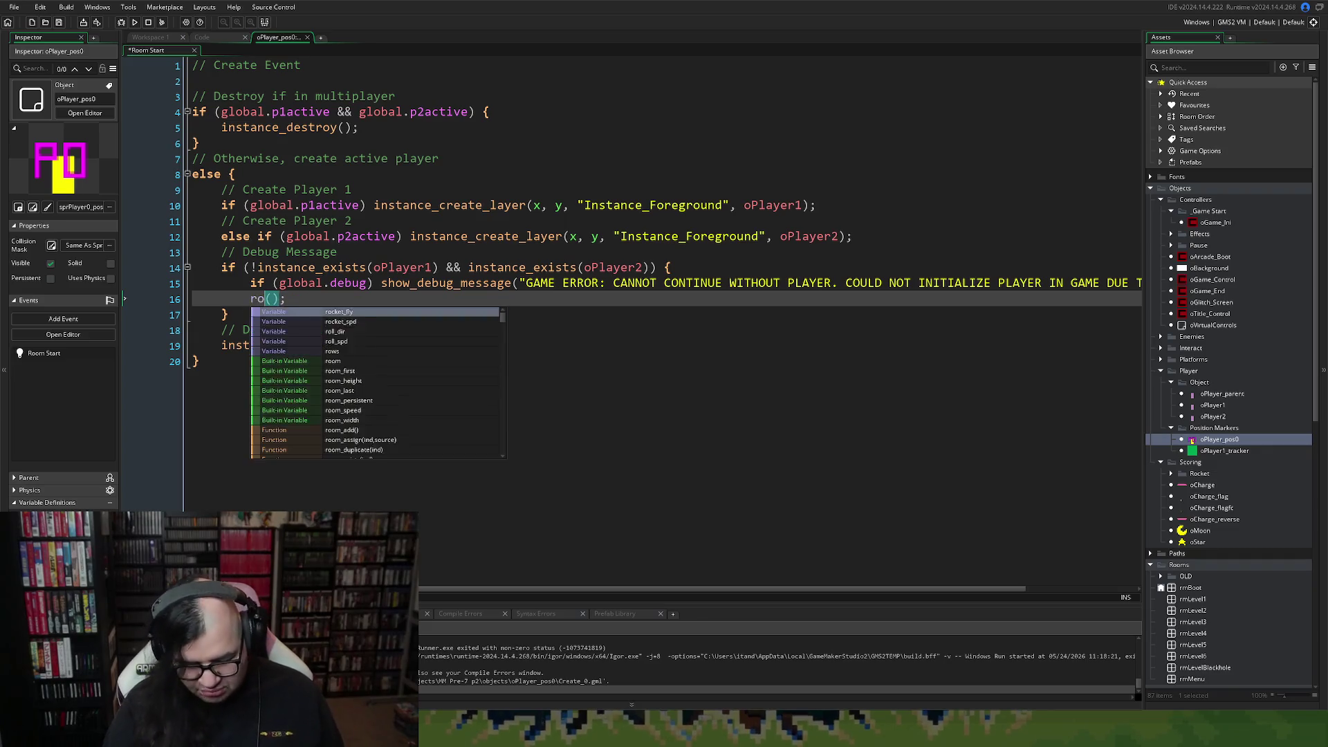
{"action": "type", "text": "e"}
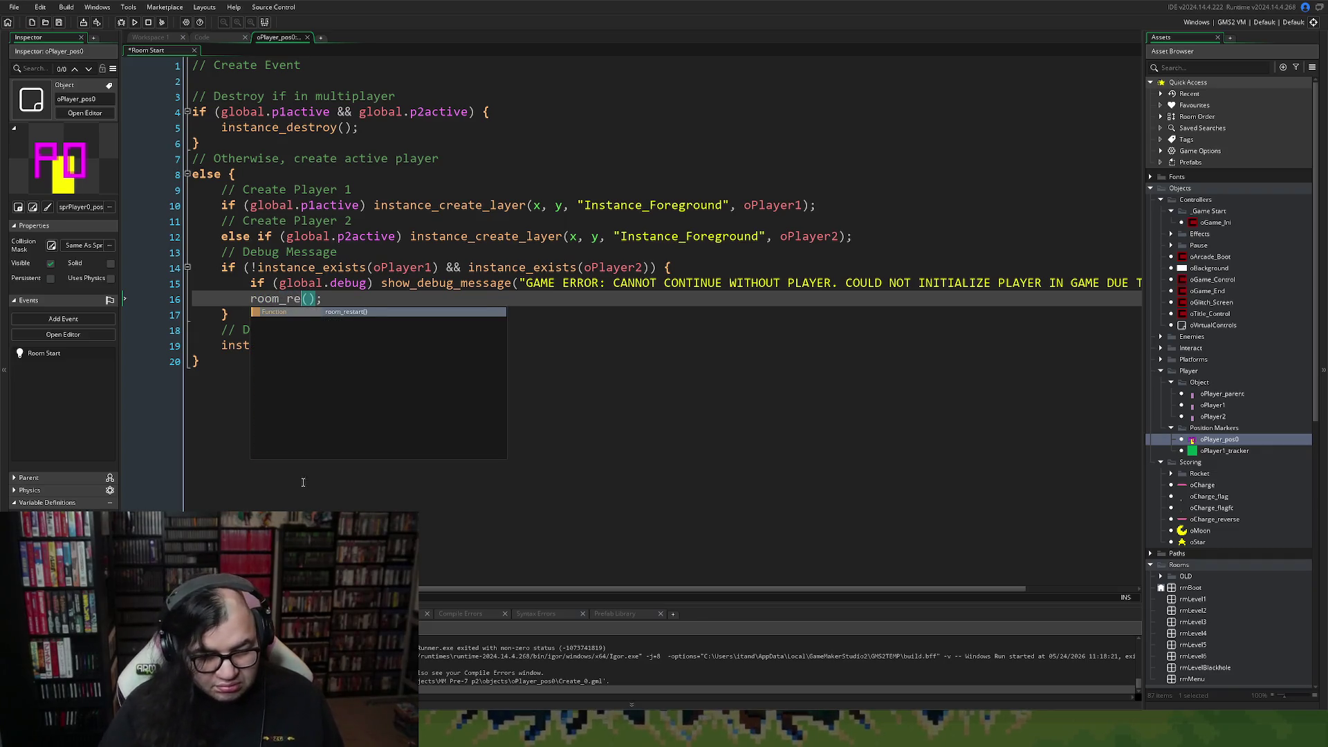
{"action": "key", "text": "Return"}
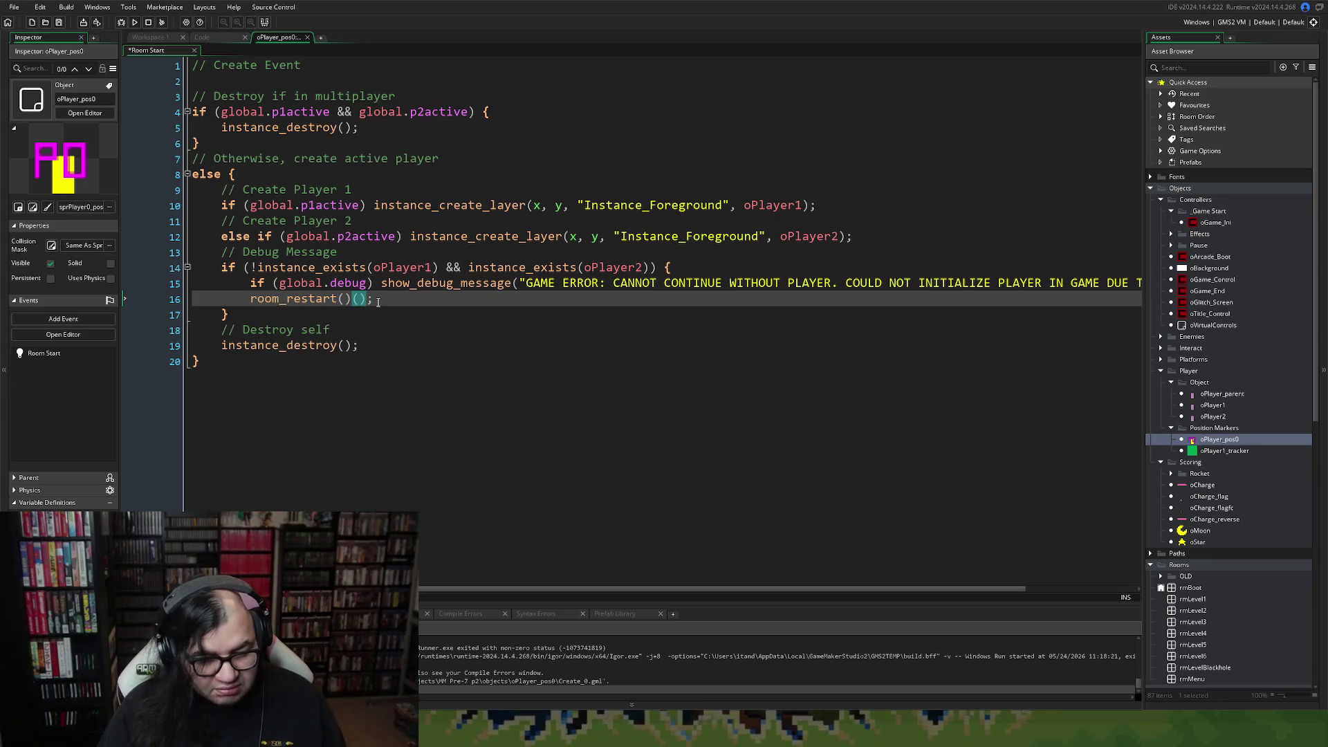
{"action": "key", "text": "BackSpace"}
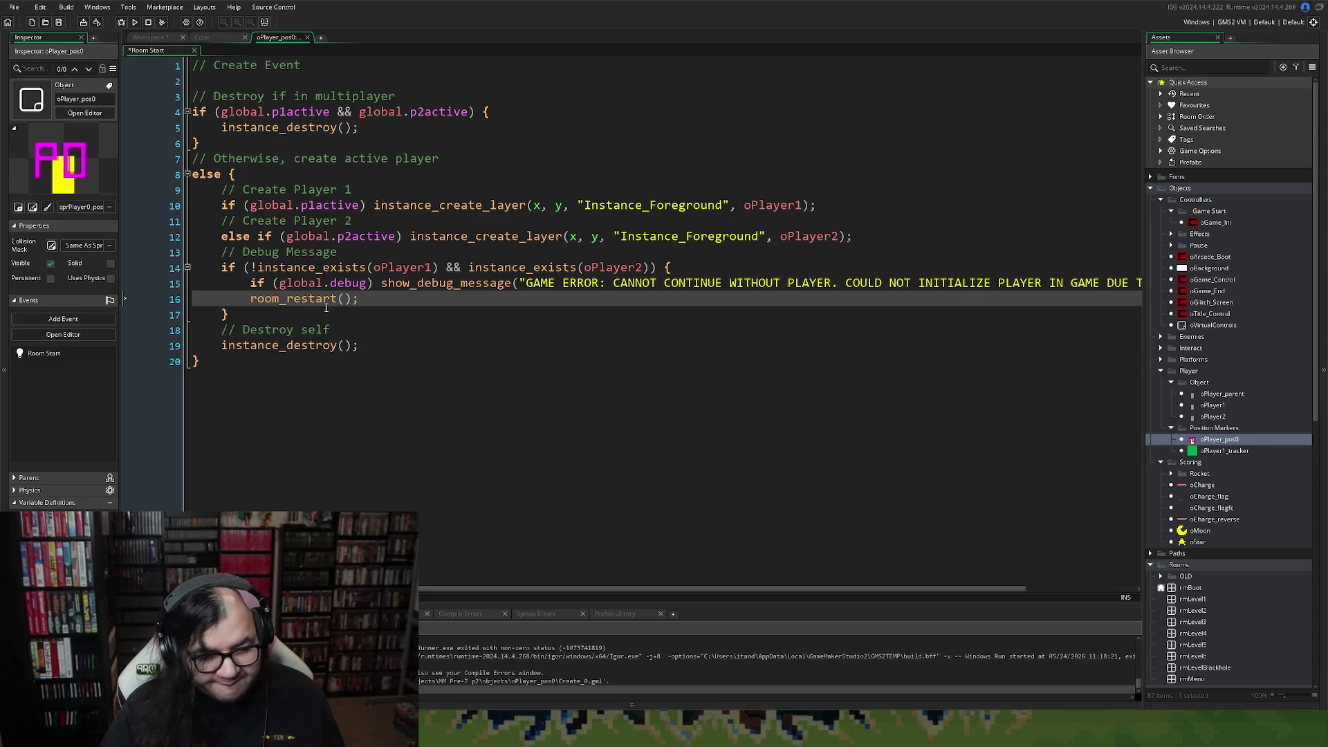
{"action": "left_click", "coordinate": [252, 298]}
{"action": "key", "text": "Return"}
{"action": "right_click", "coordinate": [260, 299]}
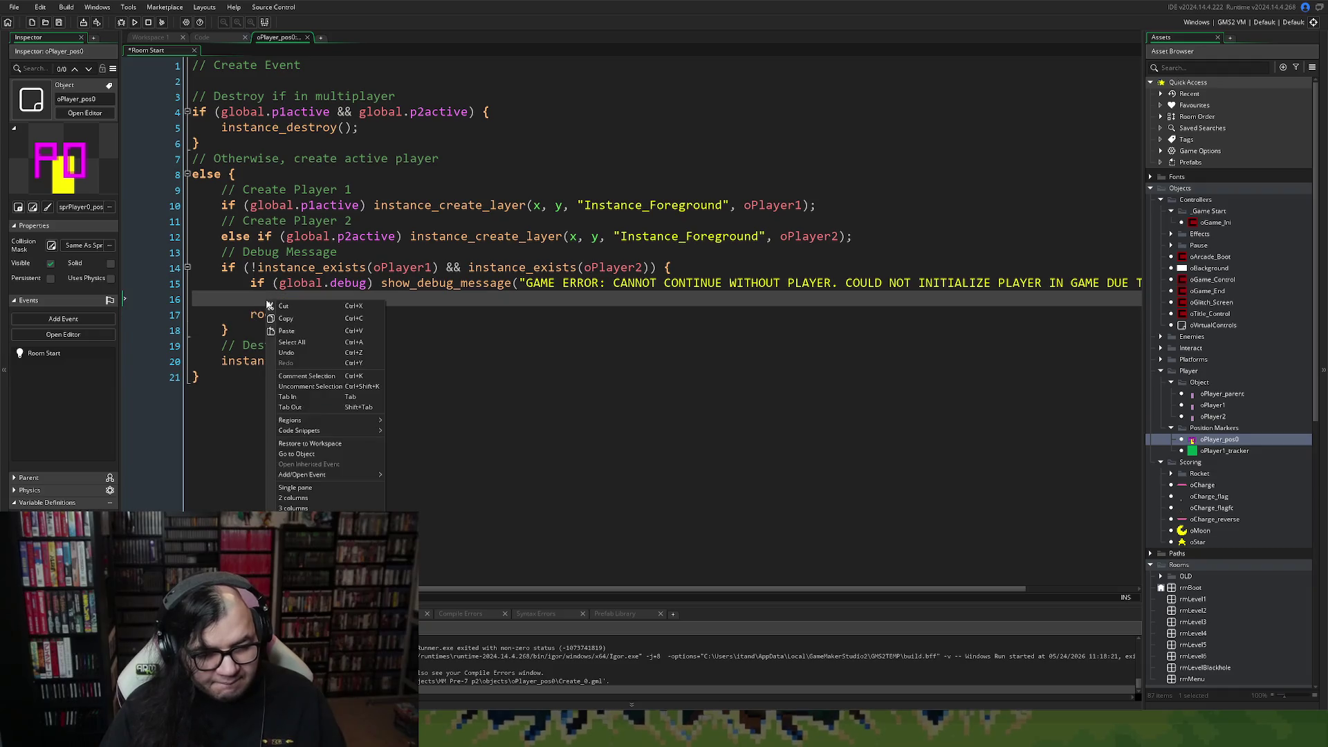
Add global.p1active = true; and global.p1tlife = 1; above room_restart().
{"action": "key", "text": "Escape"}
{"action": "type", "text": "global."}
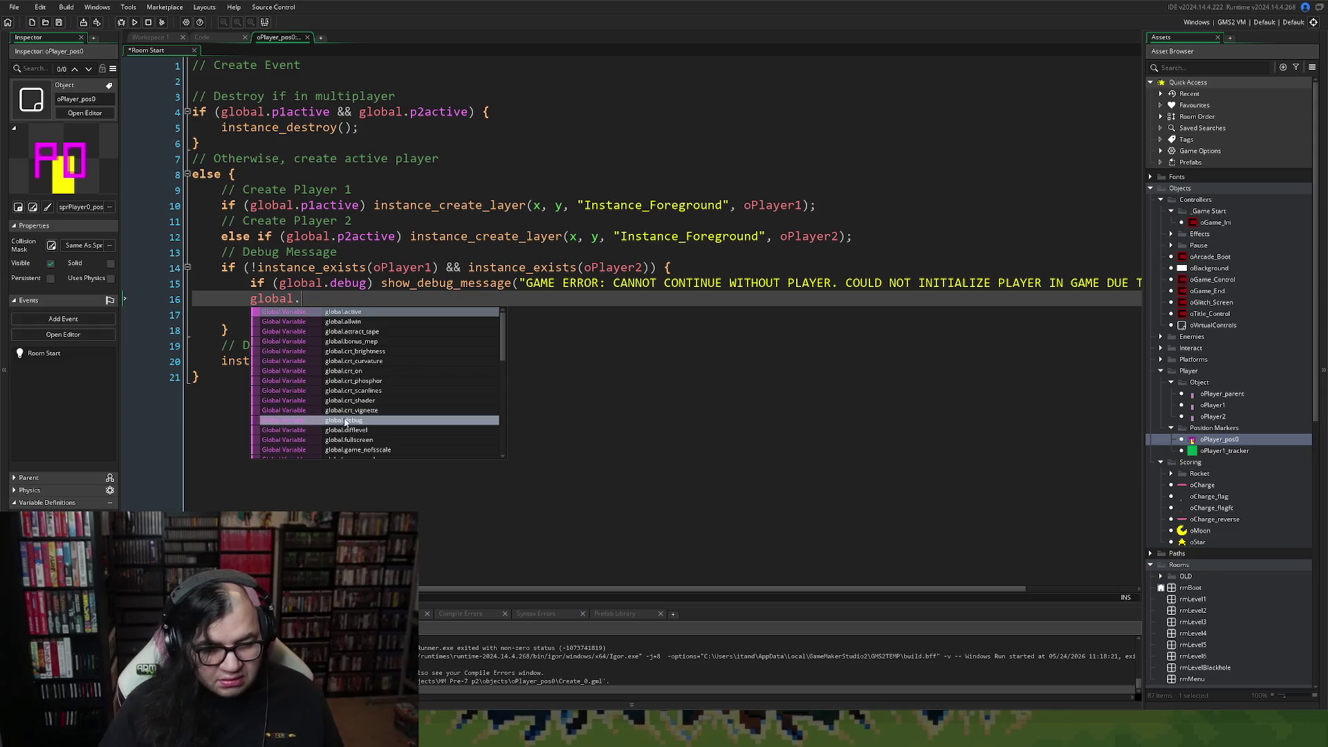
{"action": "double_click", "coordinate": [341, 207]}
{"action": "left_click_drag", "start_coordinate": [360, 210], "coordinate": [252, 217]}
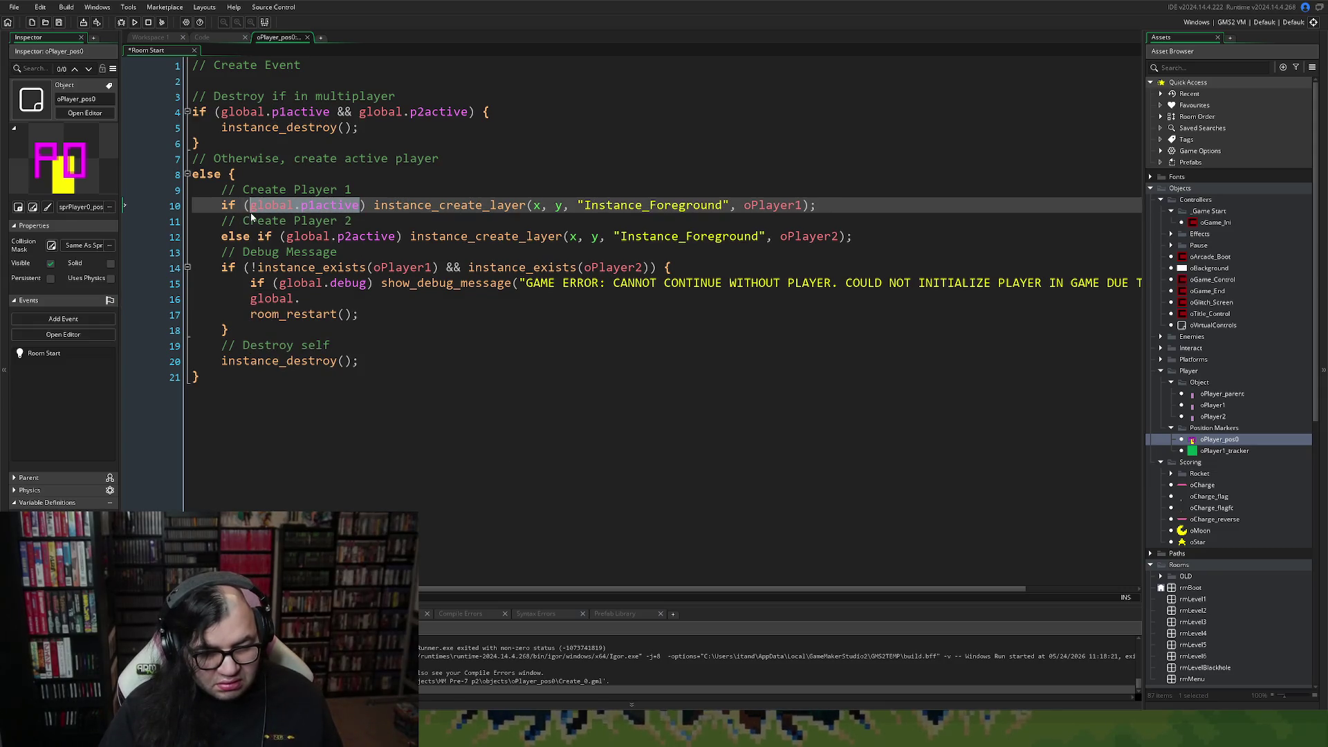
{"action": "double_click", "coordinate": [306, 298]}
{"action": "type", "text": "global.p1active"}
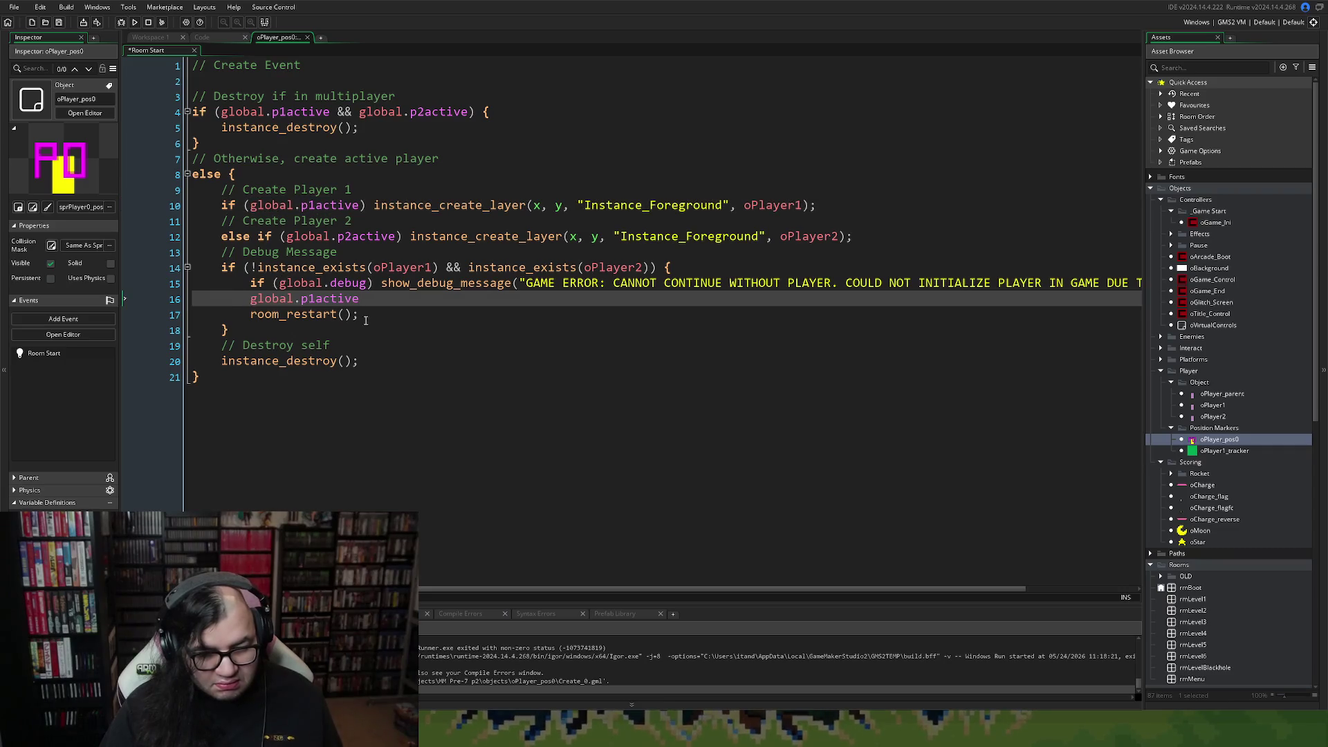
{"action": "type", "text": " = true"}
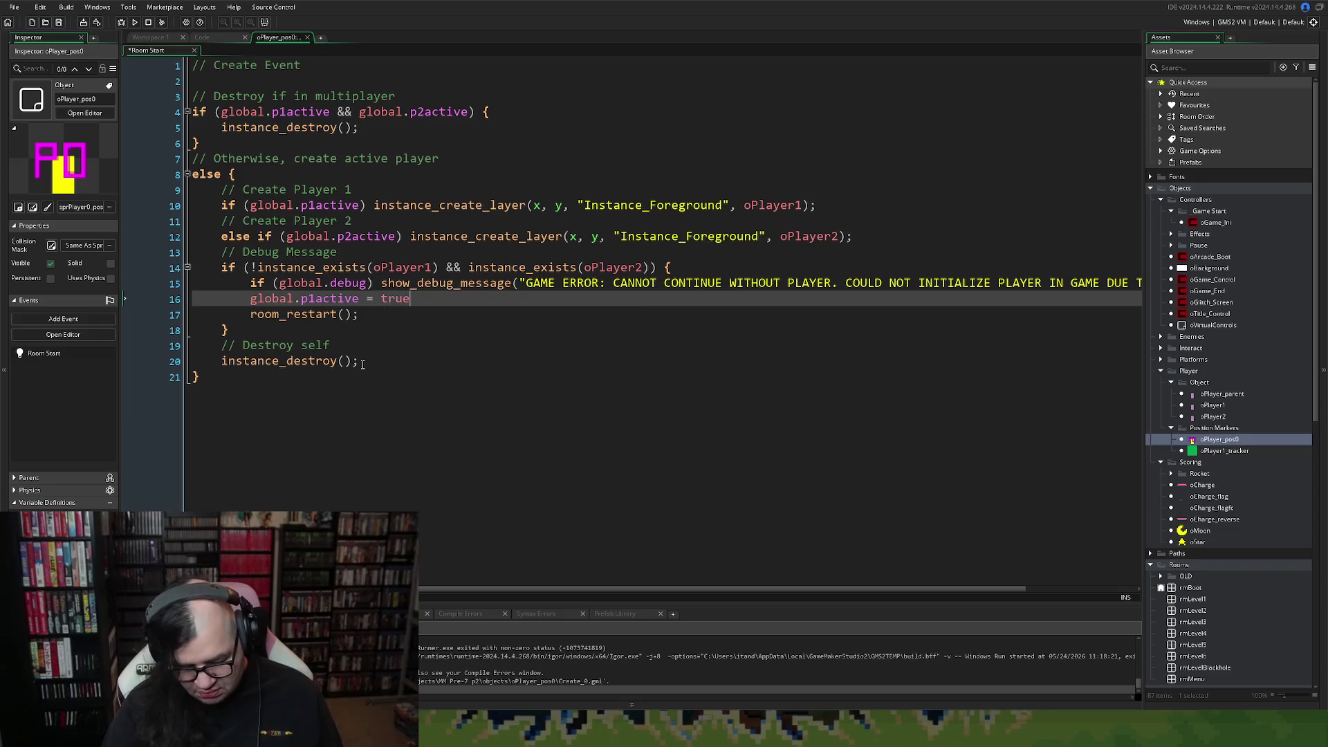
{"action": "type", "text": ";"}
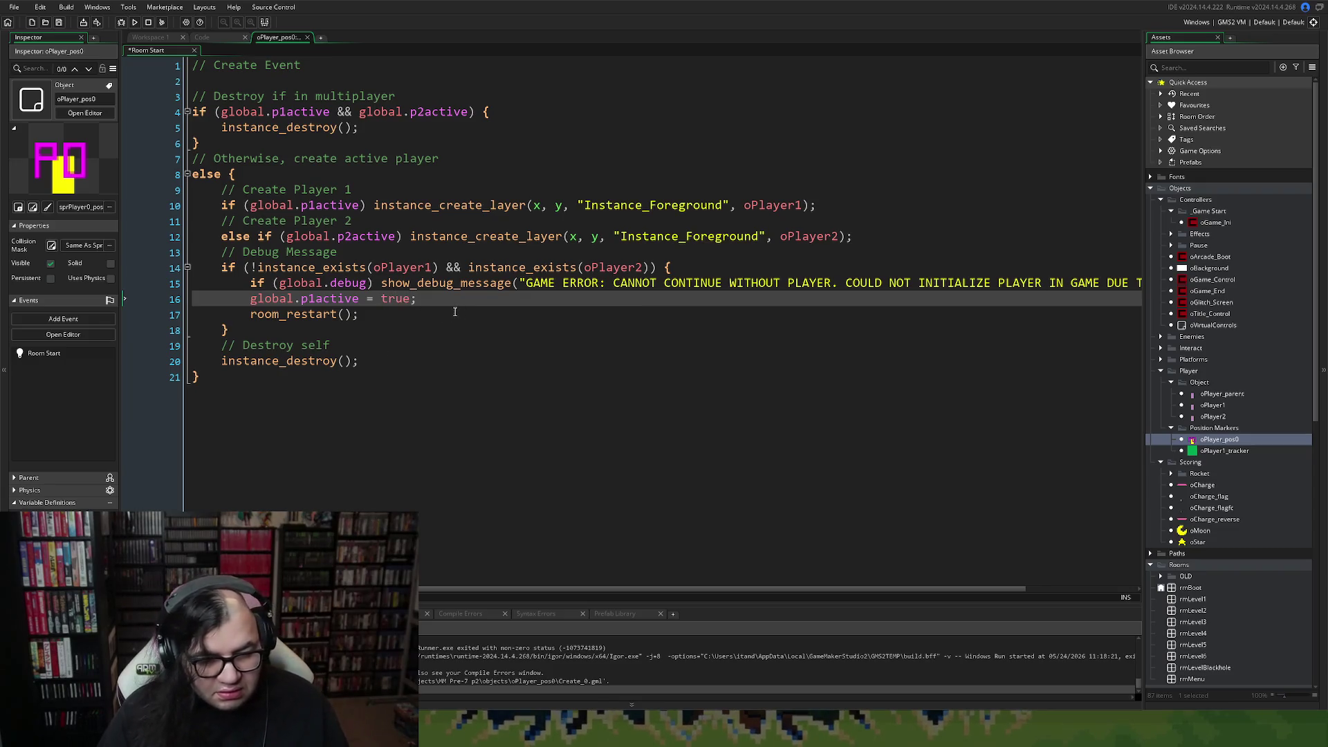
{"action": "key", "text": "Return"}
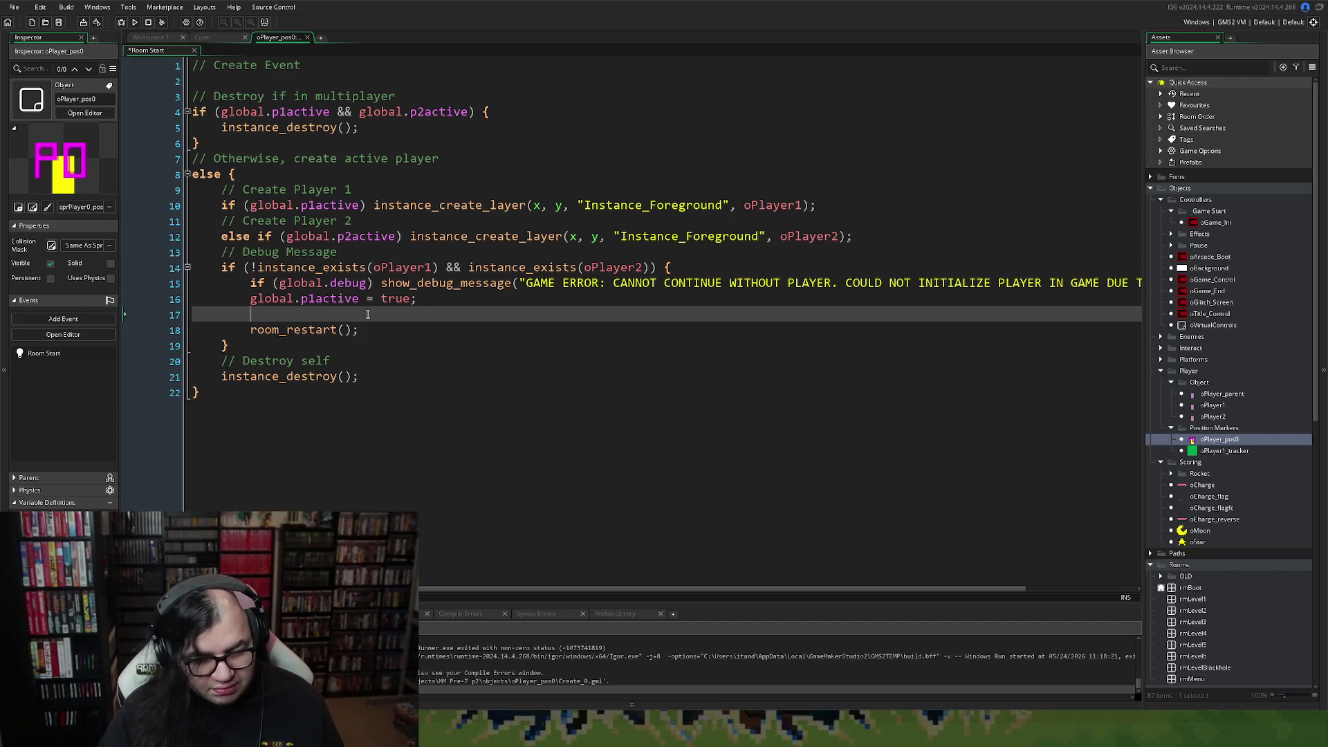
{"action": "type", "text": "global"}
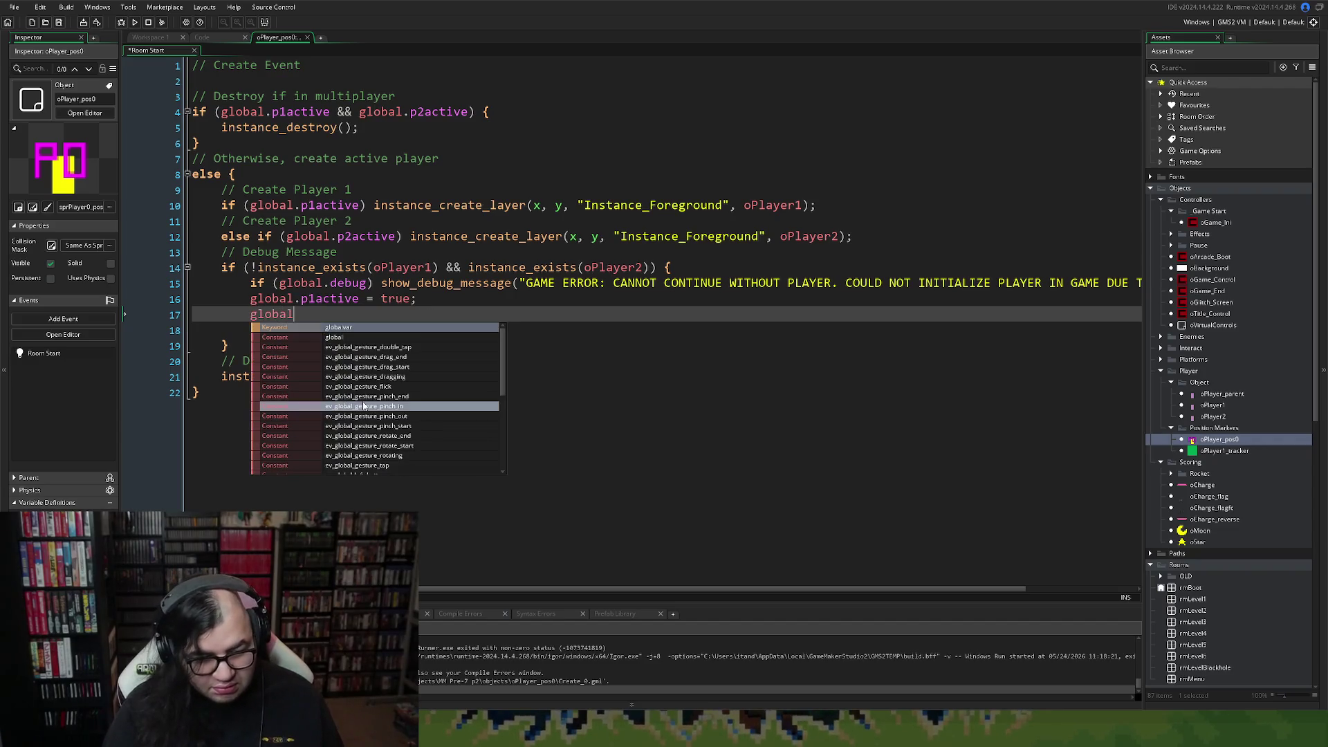
{"action": "type", "text": ".p1"}
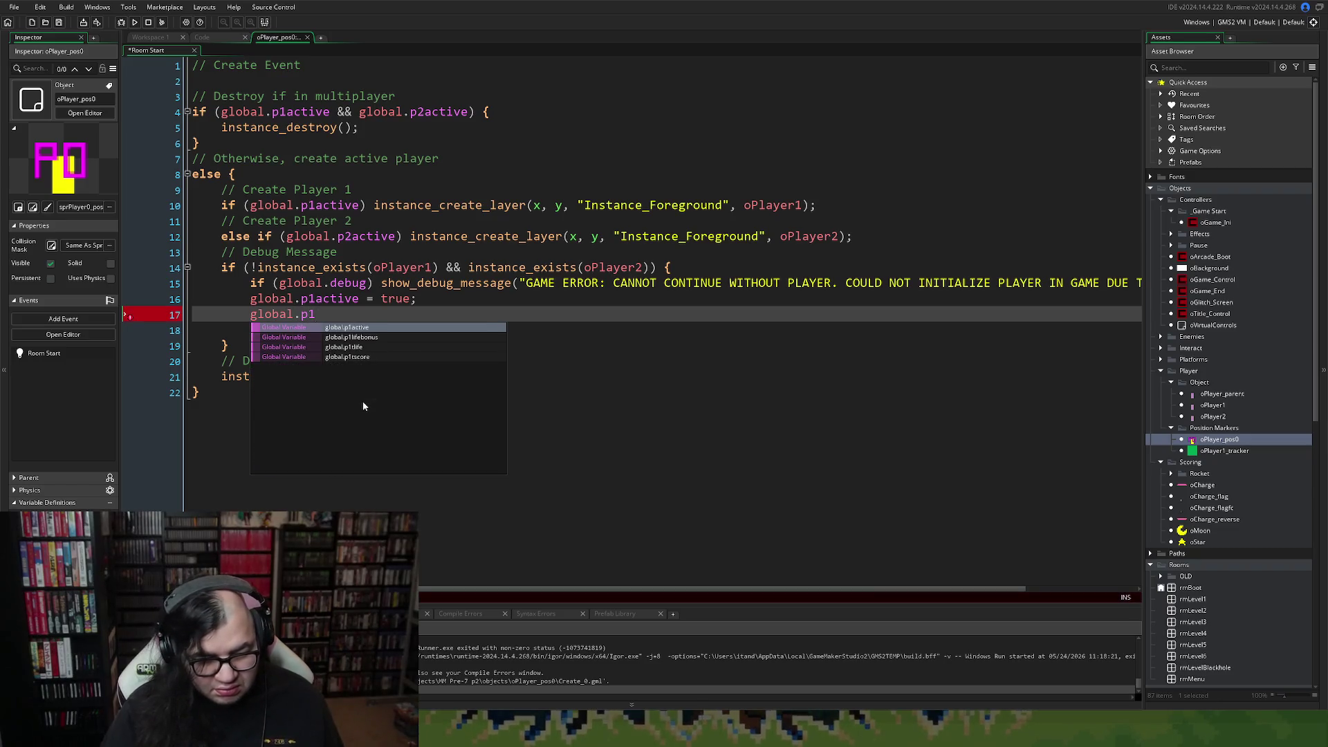
{"action": "left_click", "coordinate": [365, 352]}
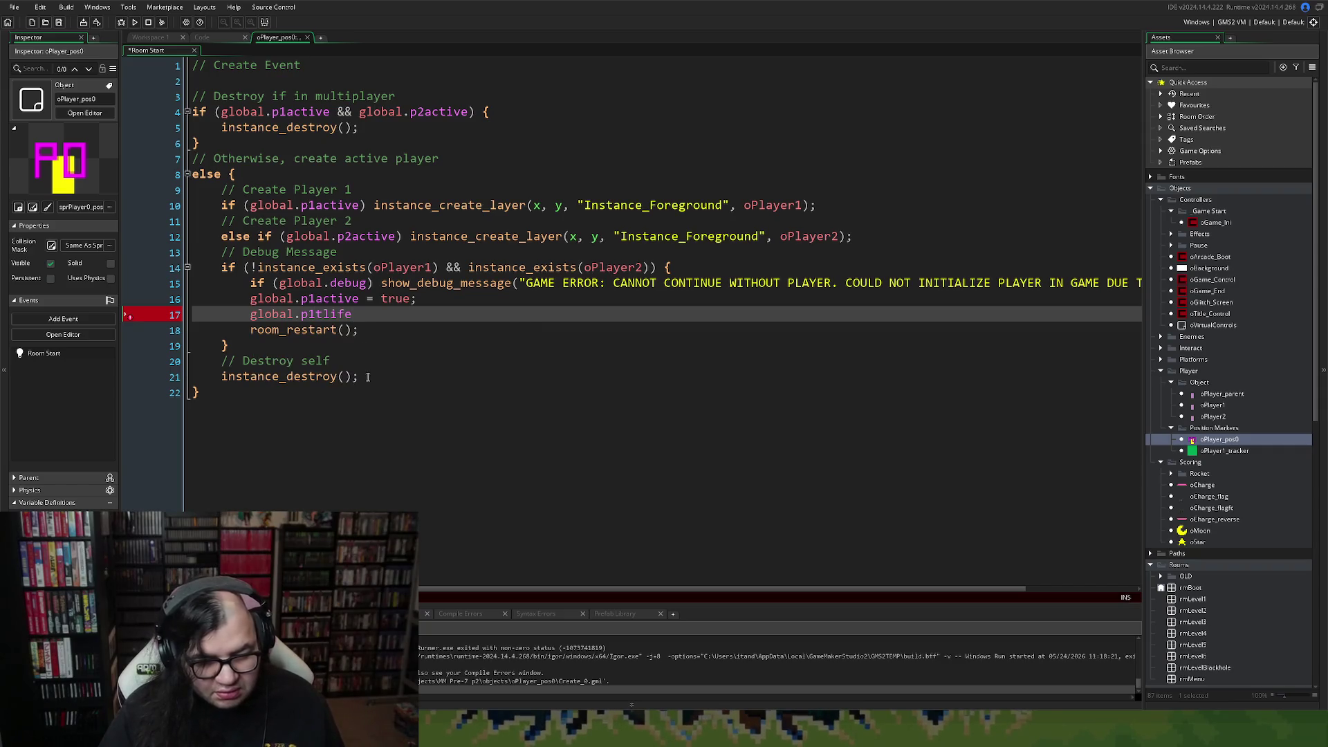
{"action": "type", "text": " = 1;"}
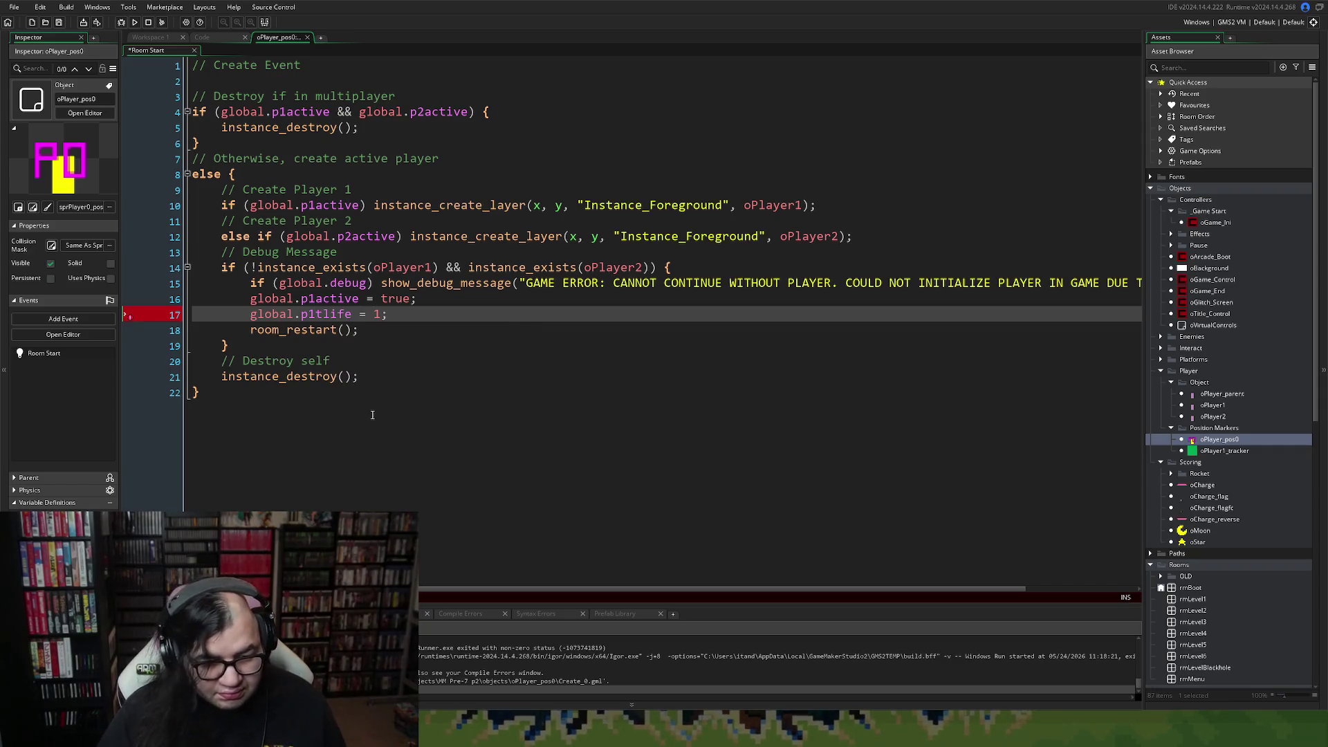
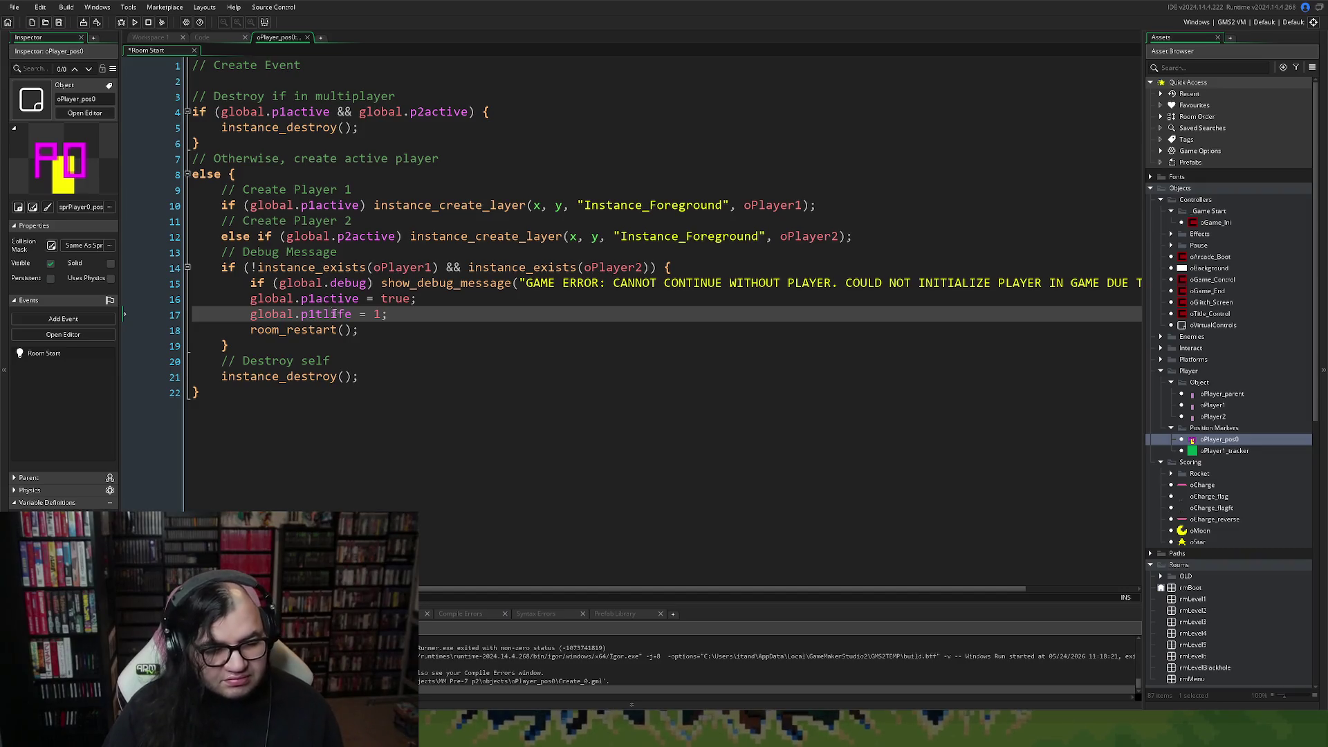
In oPlayer_pos0's Room Start code, change room_restart to game_restart and delete the p1active/p1tlife lines.
{"action": "left_click_drag", "start_coordinate": [281, 332], "coordinate": [240, 334]}
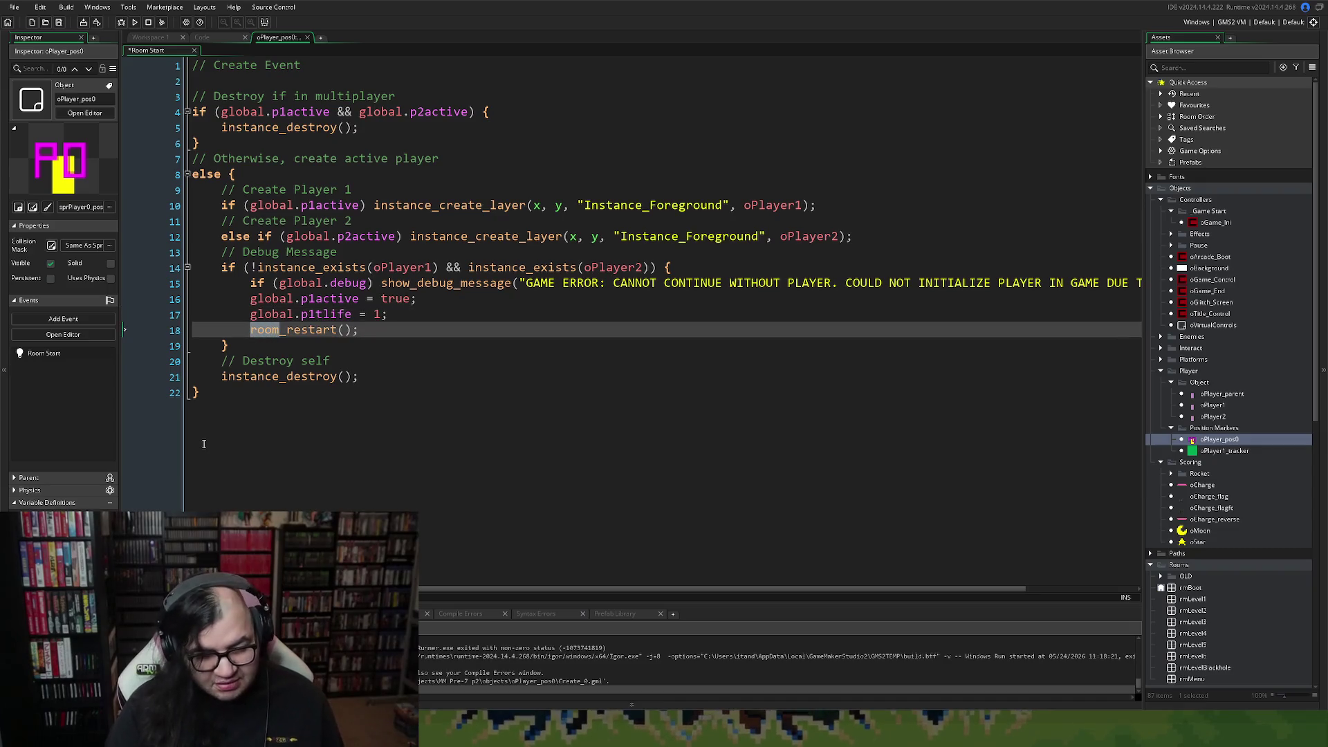
{"action": "type", "text": "game"}
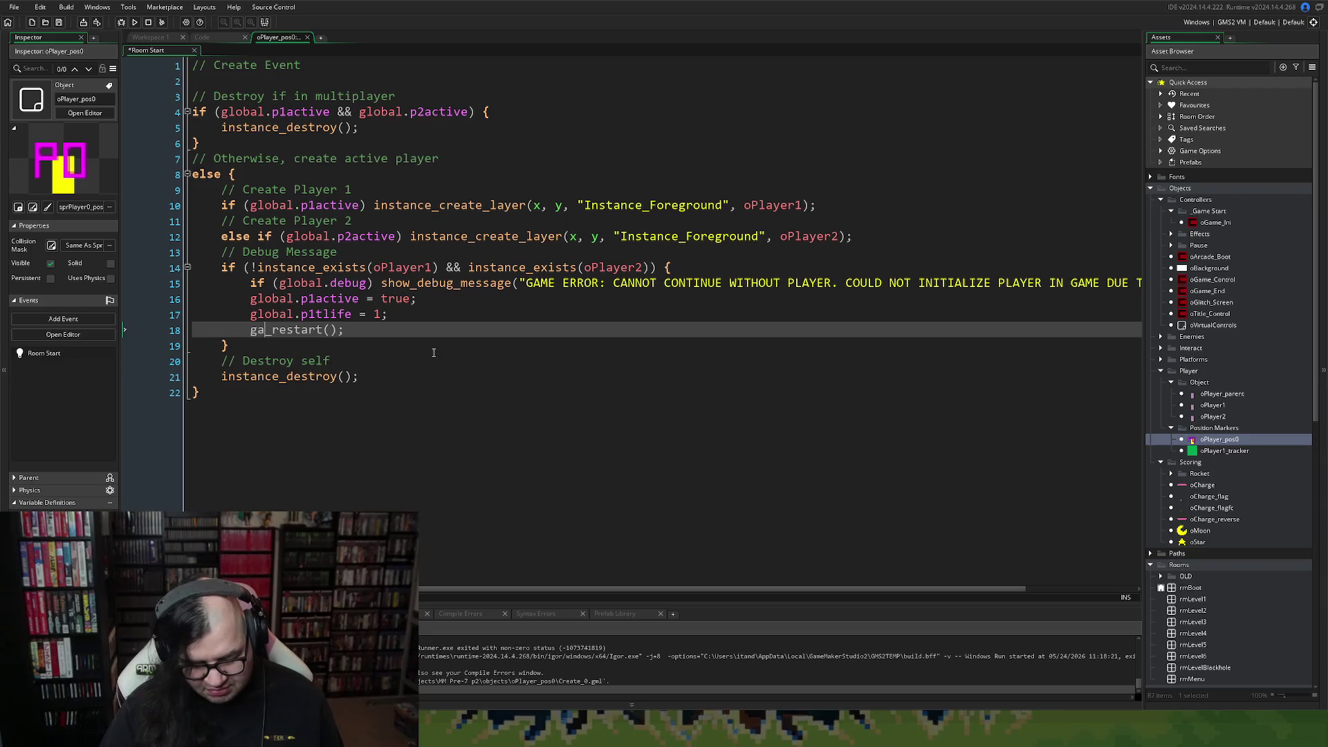
{"action": "left_click_drag", "start_coordinate": [378, 314], "coordinate": [151, 298]}
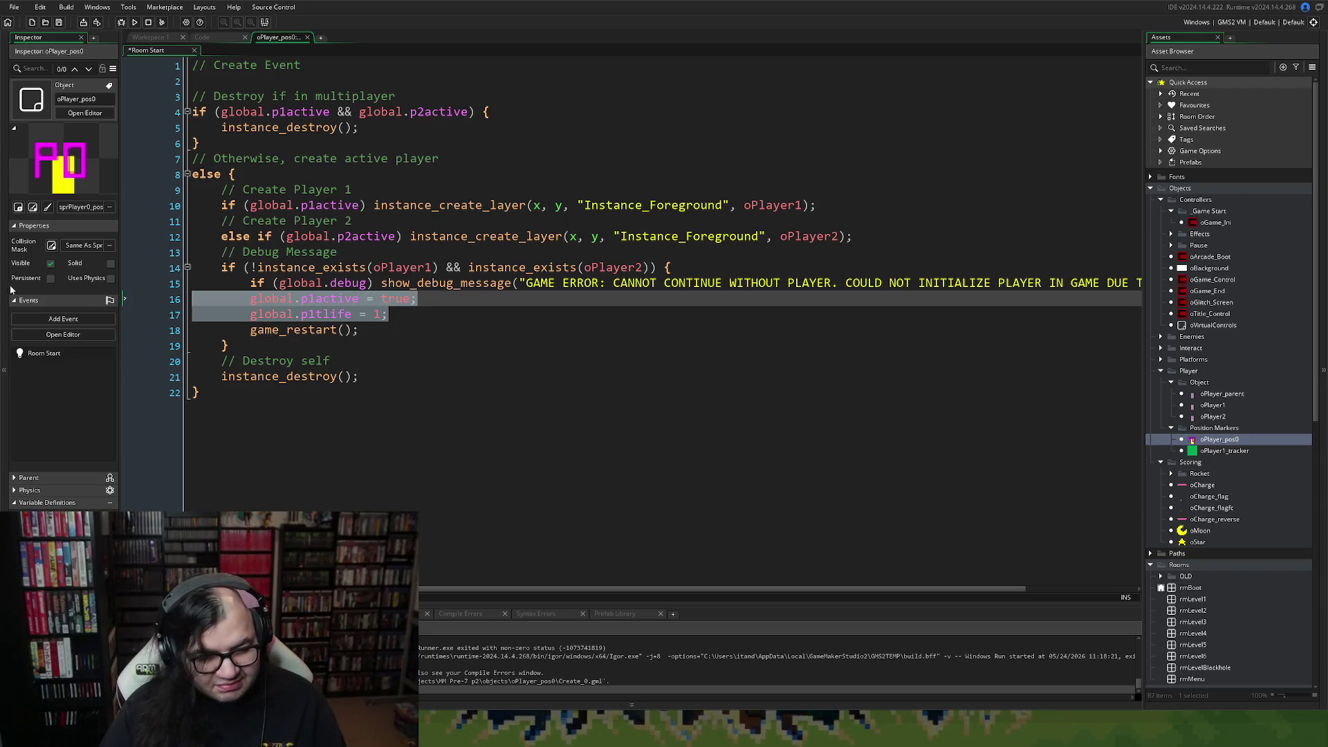
{"action": "key", "text": "BackSpace"}
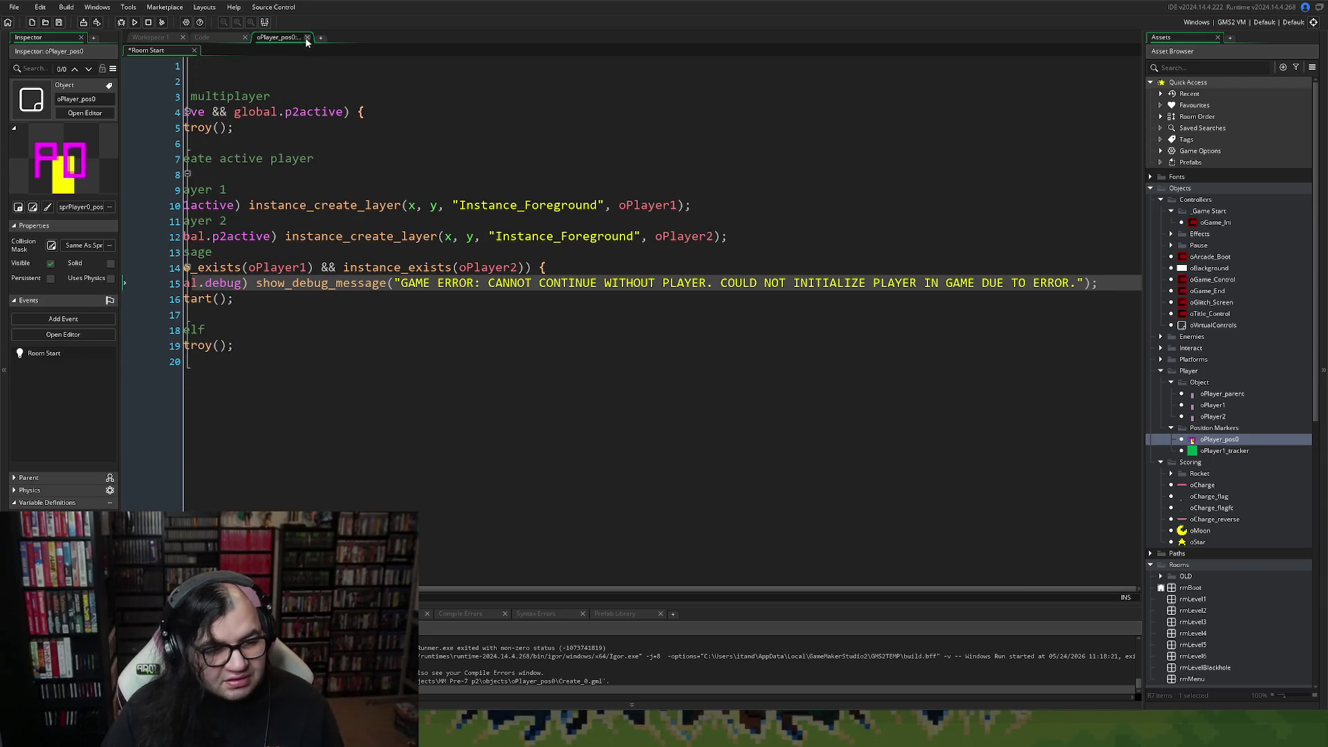
{"action": "left_click", "coordinate": [307, 38]}
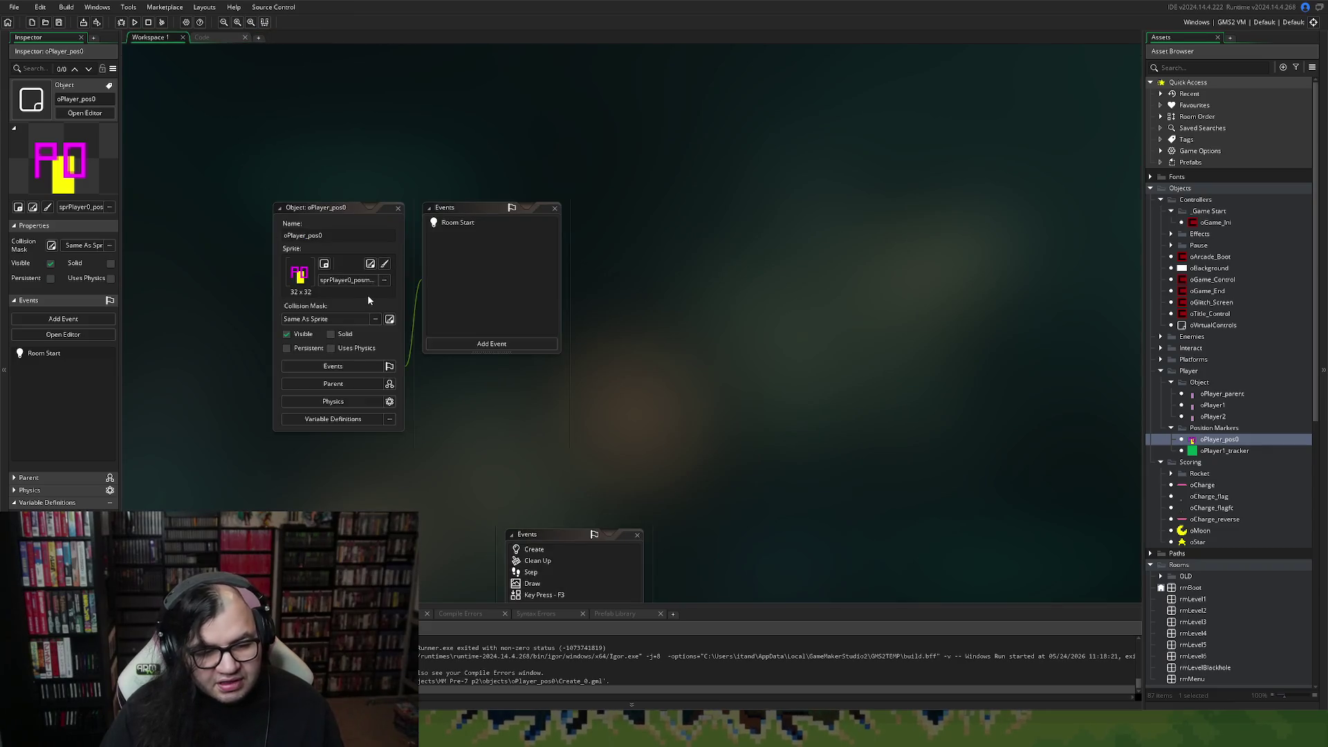
Duplicate oPlayer_pos0, rename the copy oPlayer_pos1, and open its object editor's sprite picker.
{"action": "left_click", "coordinate": [398, 208]}
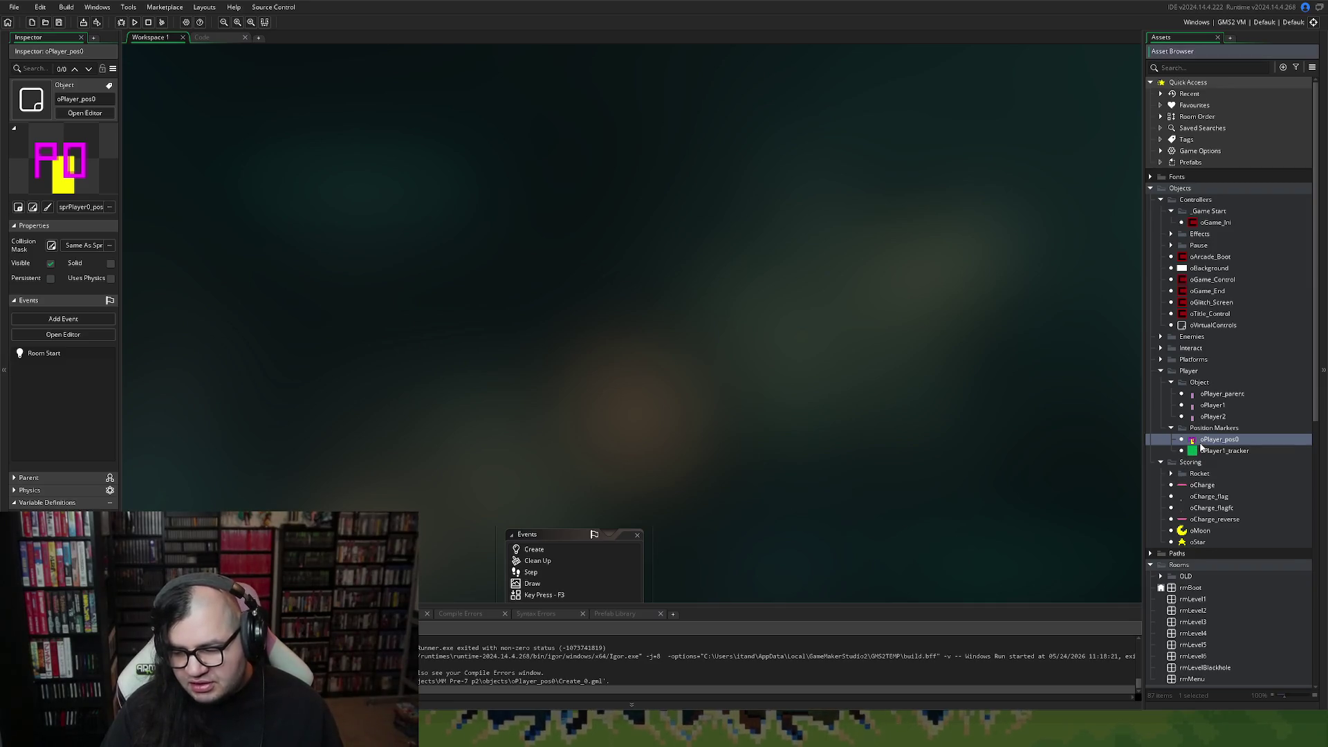
{"action": "right_click", "coordinate": [1199, 443]}
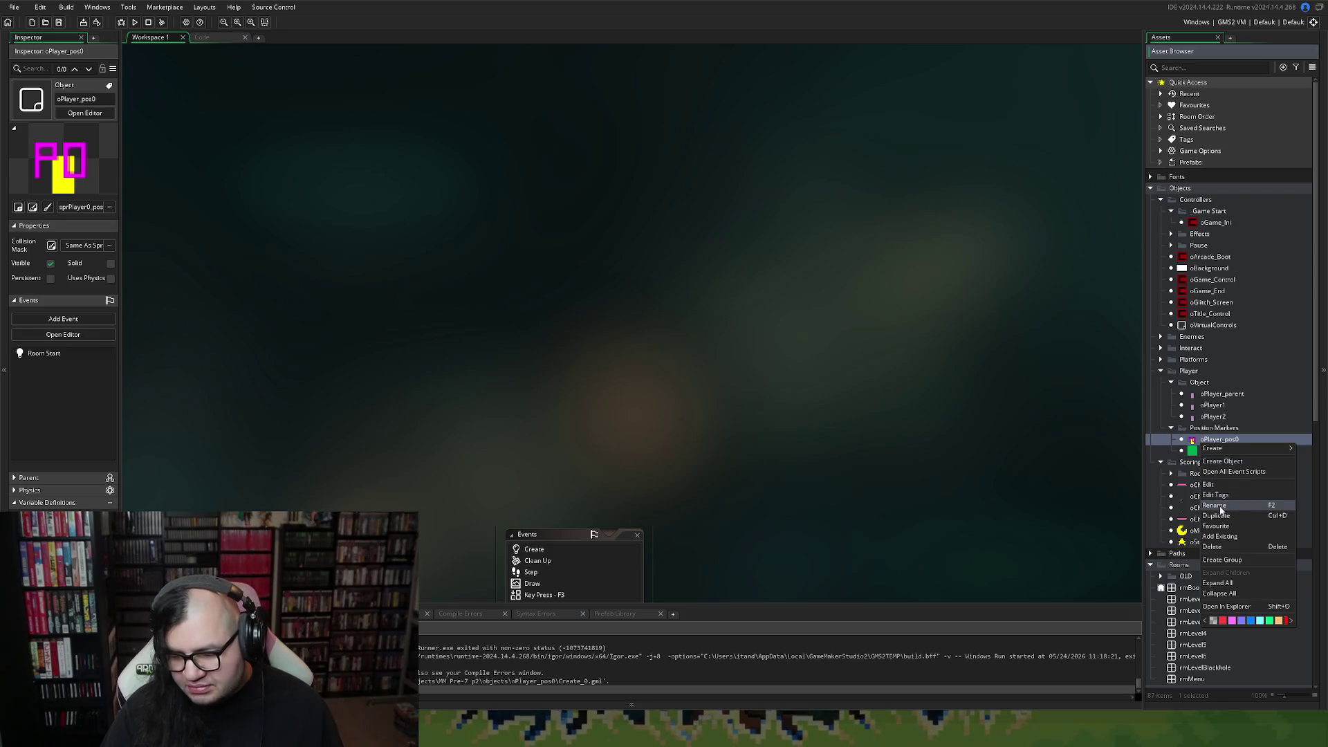
{"action": "left_click", "coordinate": [1219, 516]}
{"action": "key", "text": "F2"}
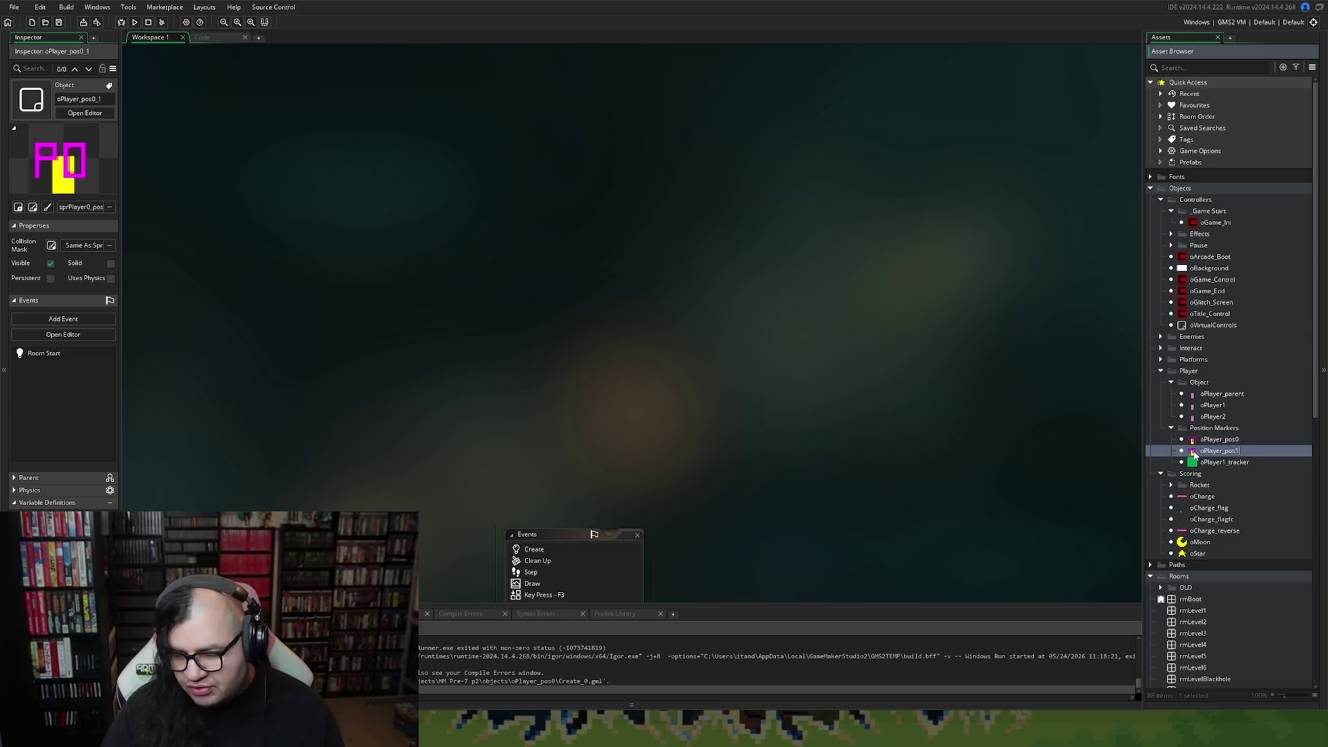
{"action": "double_click", "coordinate": [1196, 453]}
{"action": "left_click", "coordinate": [382, 190]}
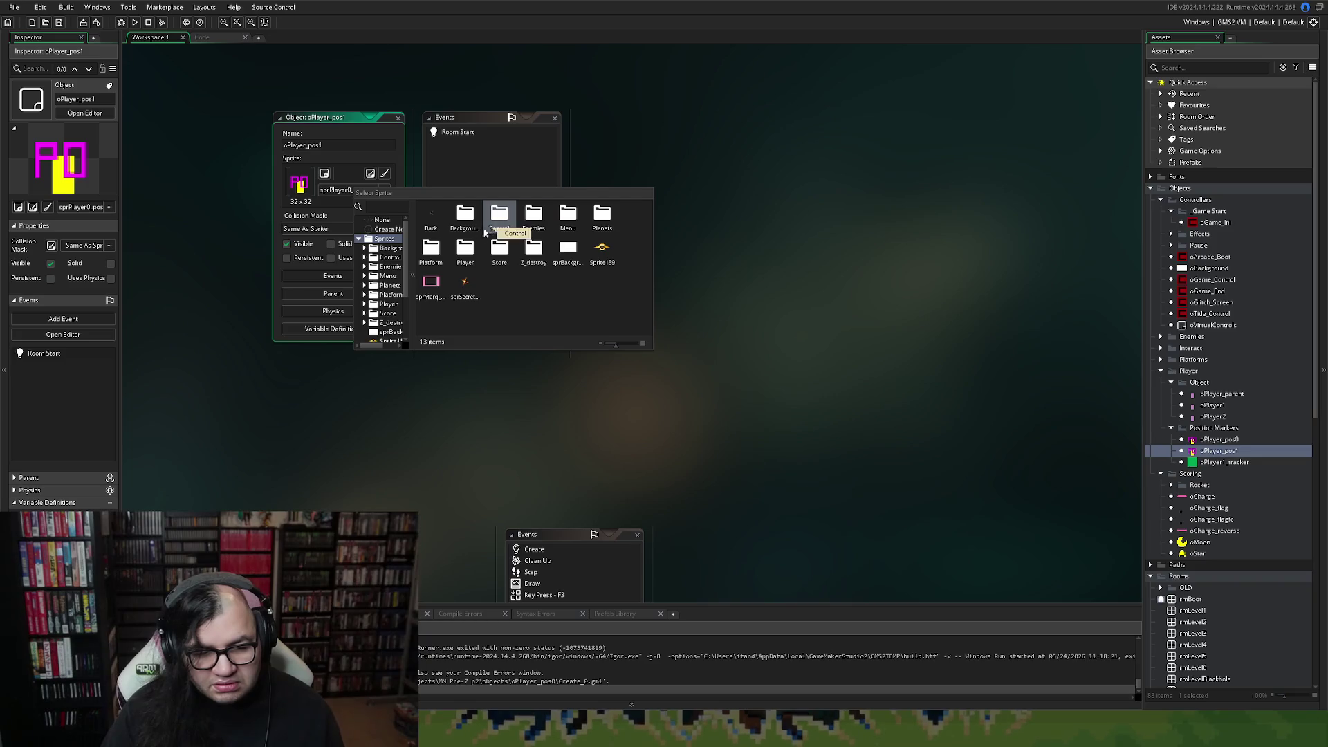
Assign the P1 position-marker sprite from Player > Position to oPlayer_pos1.
{"action": "double_click", "coordinate": [466, 250]}
{"action": "double_click", "coordinate": [533, 218]}
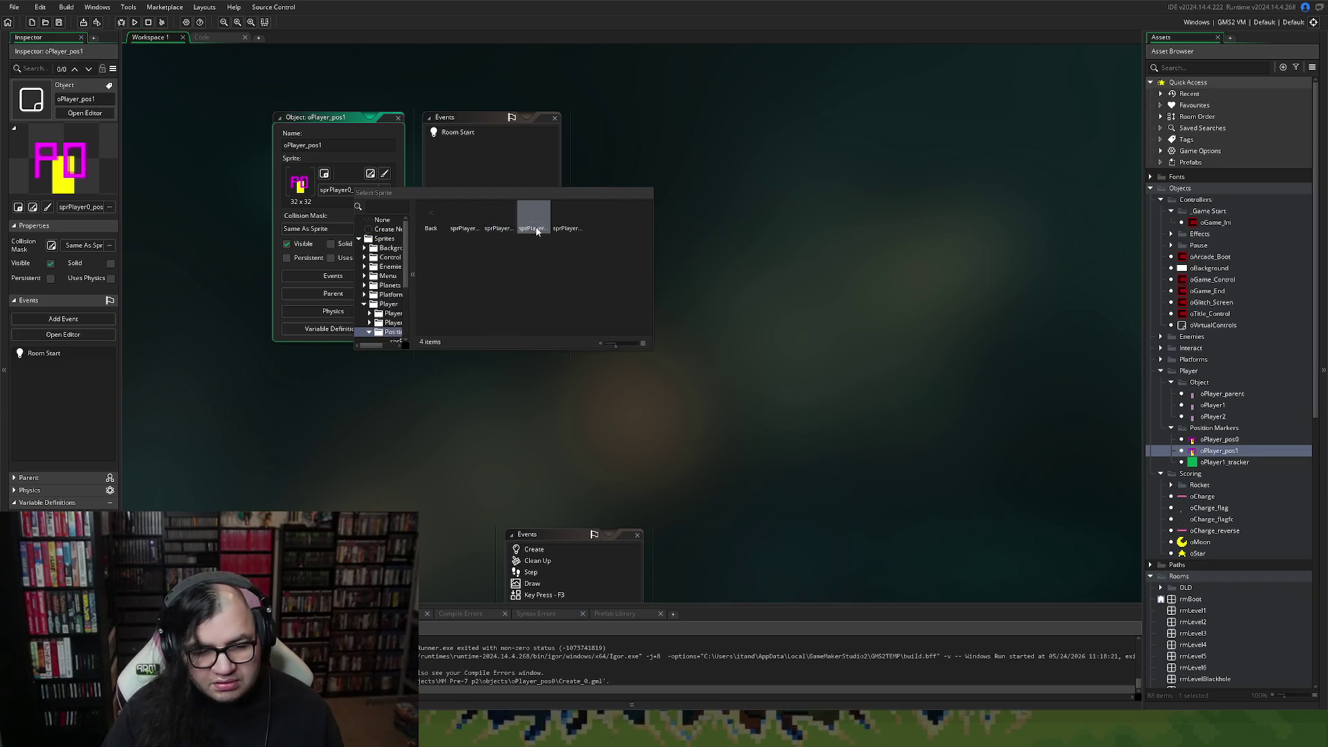
{"action": "double_click", "coordinate": [515, 235]}
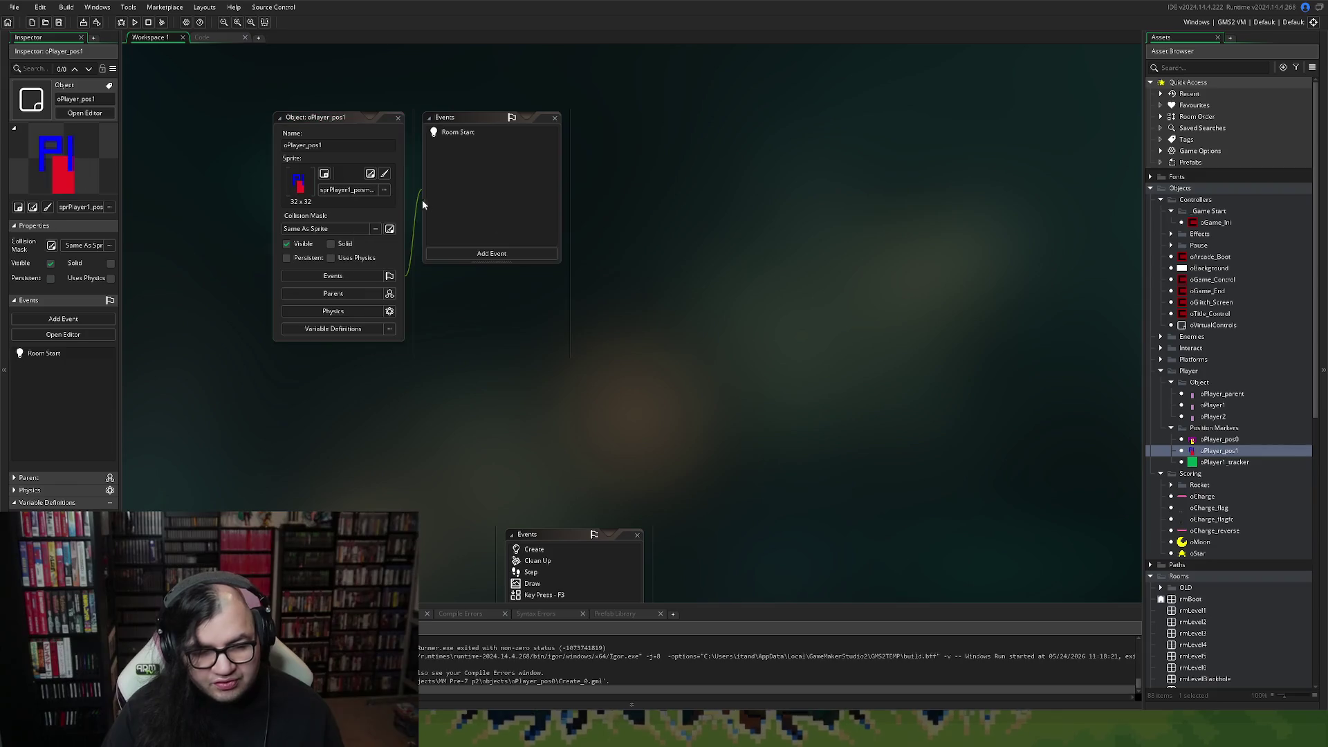
Change oPlayer_pos1's Room Start event to a Create event and maximize its code.
{"action": "double_click", "coordinate": [455, 135]}
{"action": "right_click", "coordinate": [454, 134]}
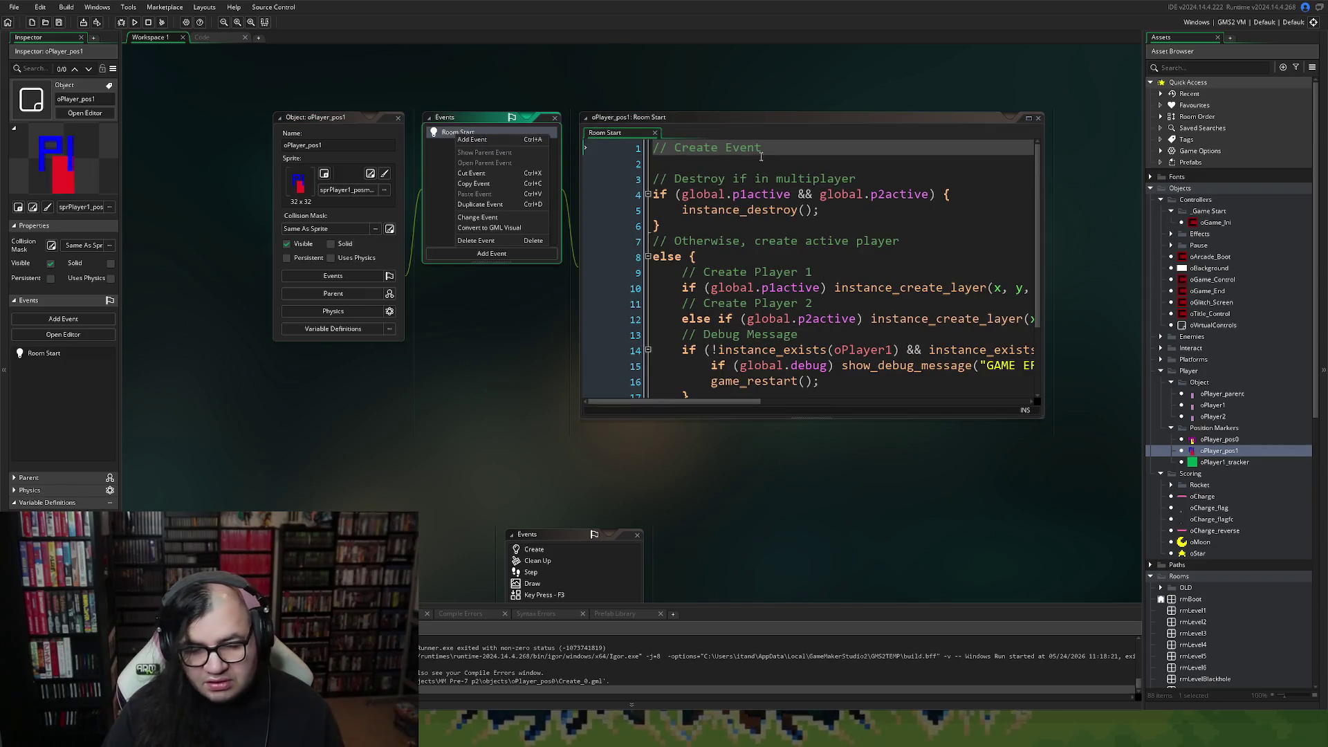
{"action": "left_click", "coordinate": [449, 140]}
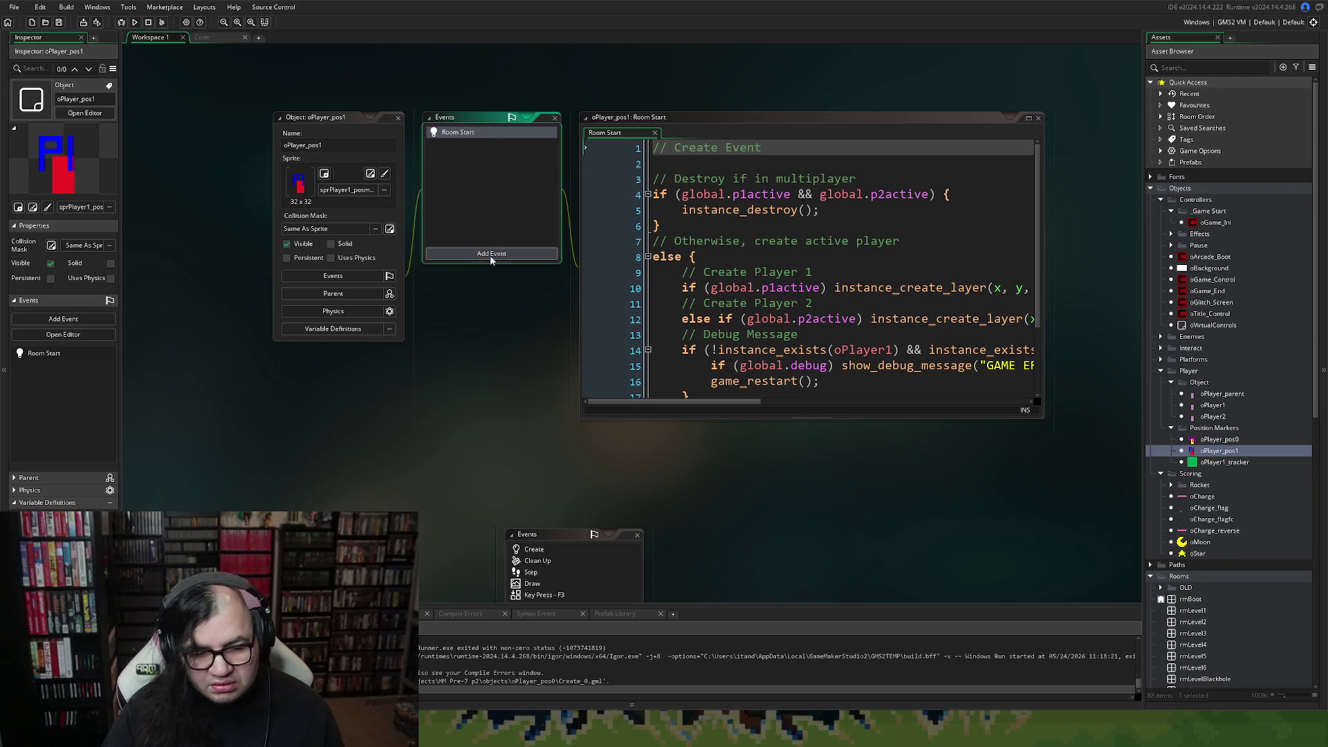
{"action": "right_click", "coordinate": [500, 136]}
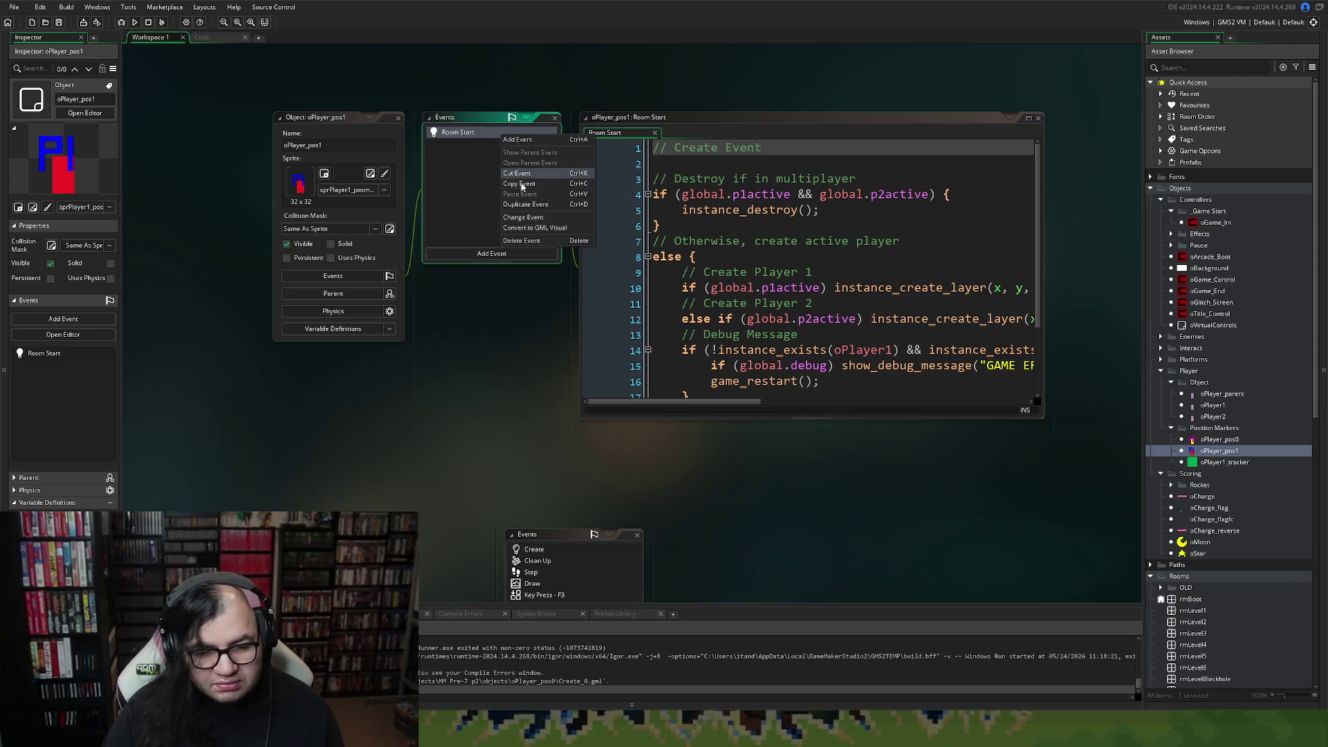
{"action": "left_click", "coordinate": [516, 219]}
{"action": "left_click", "coordinate": [549, 228]}
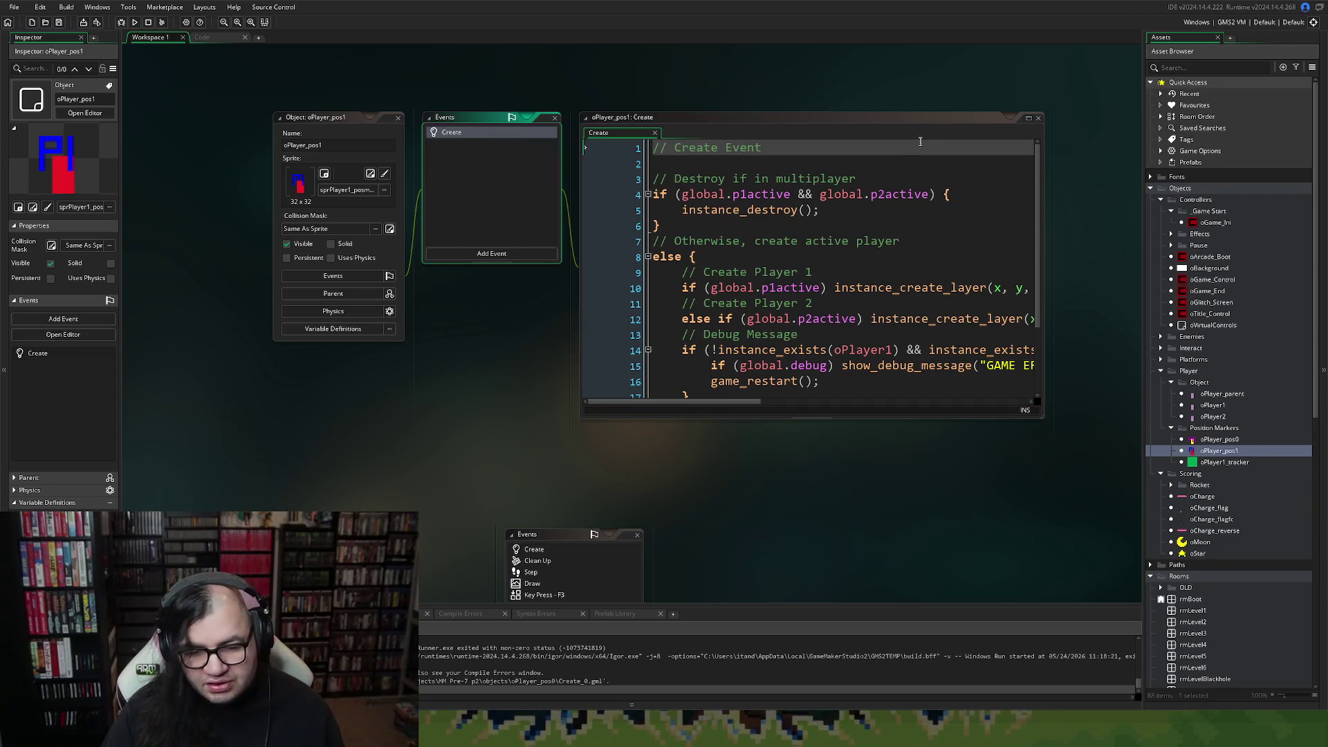
{"action": "left_click", "coordinate": [1027, 121]}
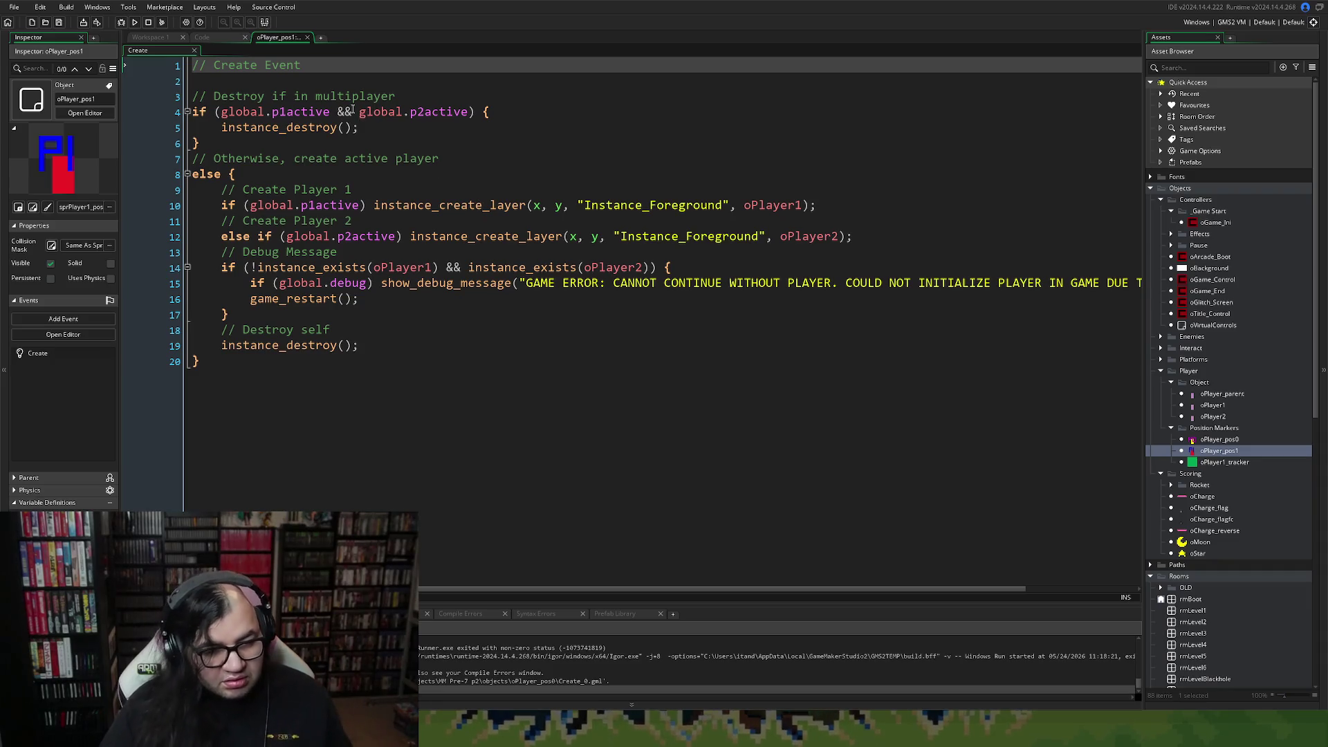
{"action": "left_click", "coordinate": [344, 113]}
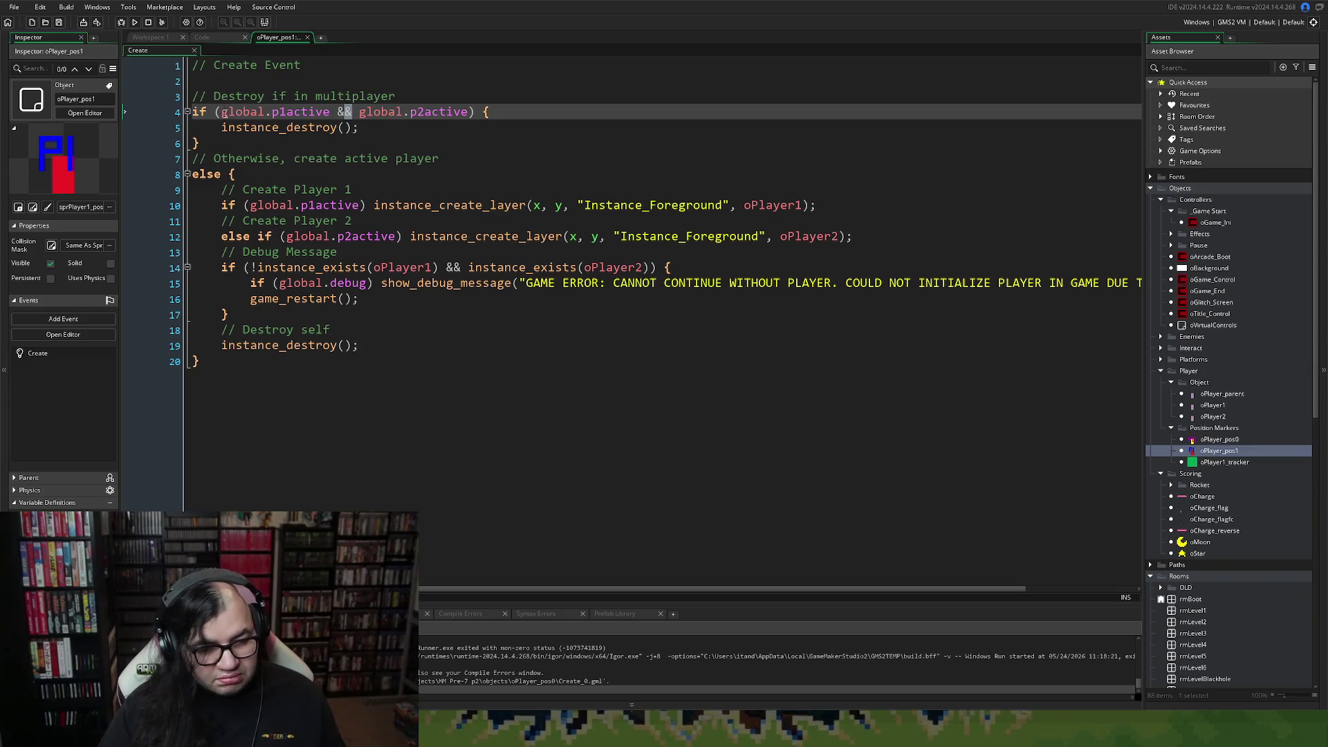
On line 4, negate both global player checks and replace && with ||.
{"action": "left_click", "coordinate": [222, 113]}
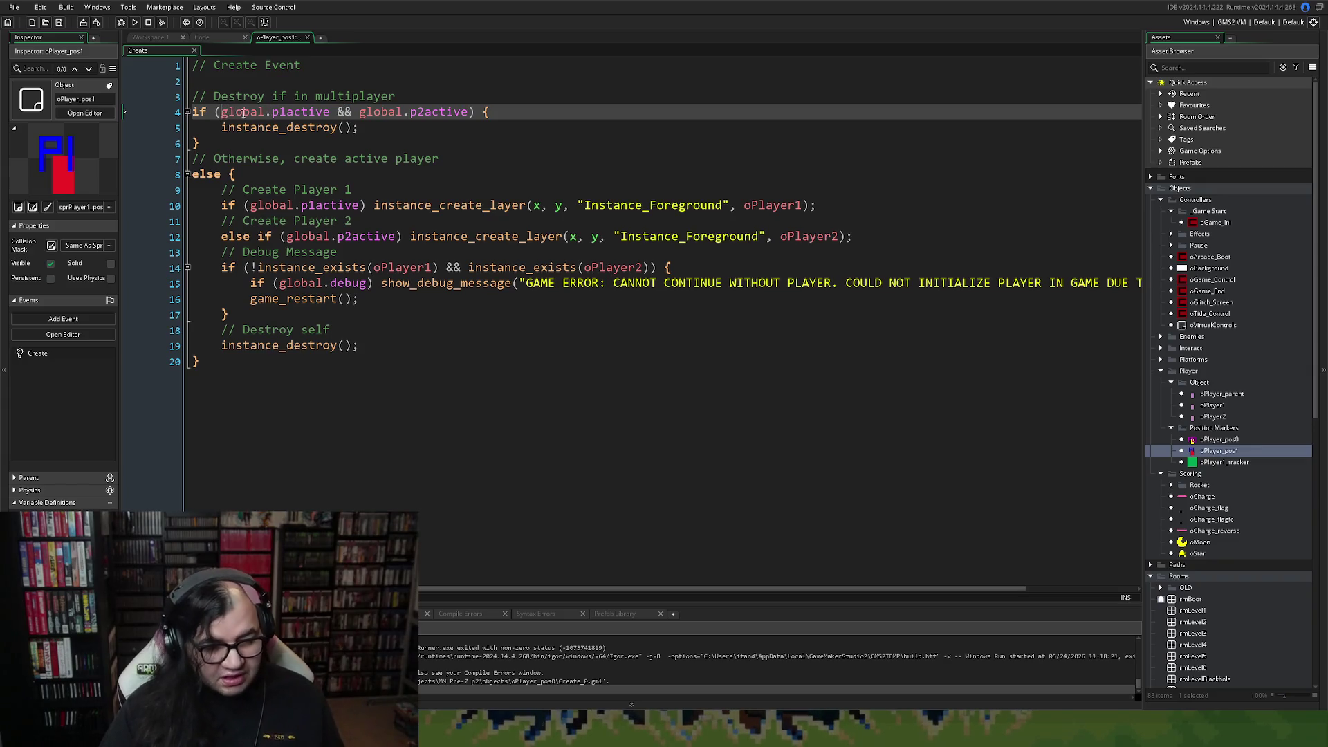
{"action": "type", "text": "!"}
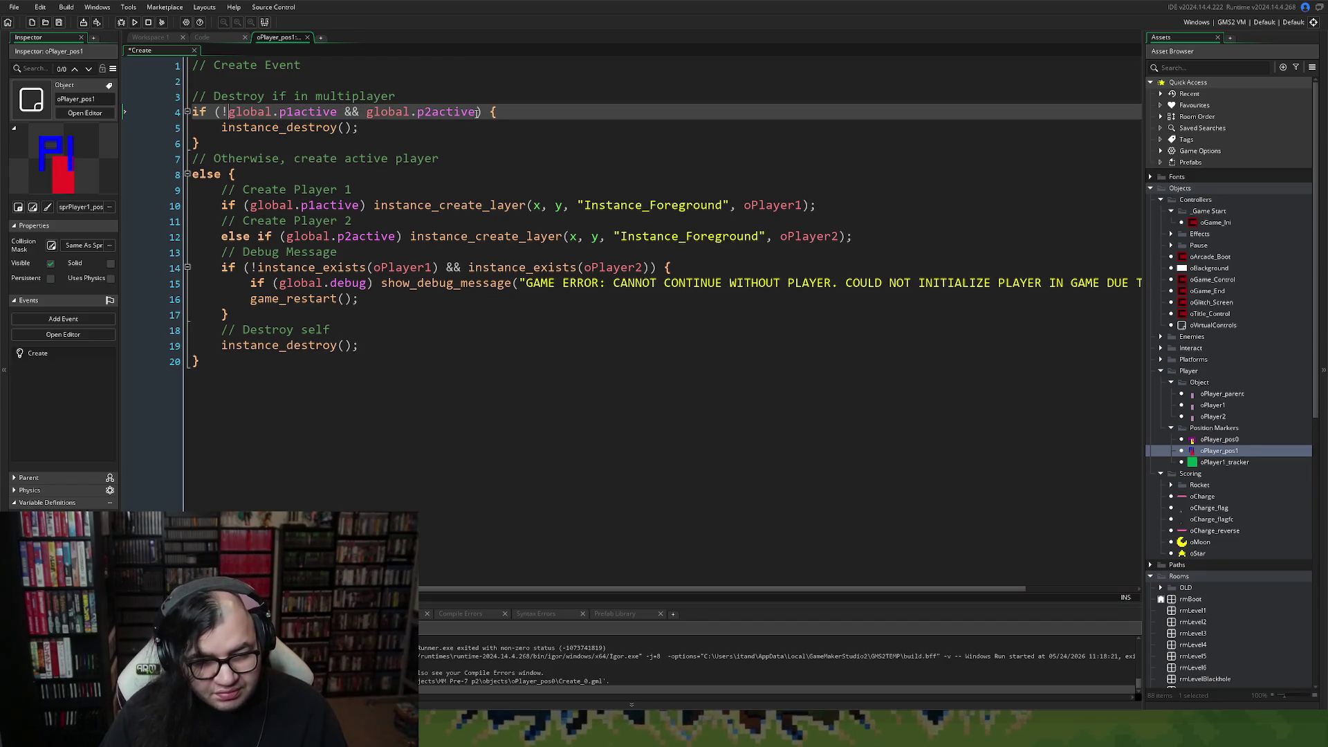
{"action": "left_click_drag", "start_coordinate": [474, 118], "coordinate": [353, 116]}
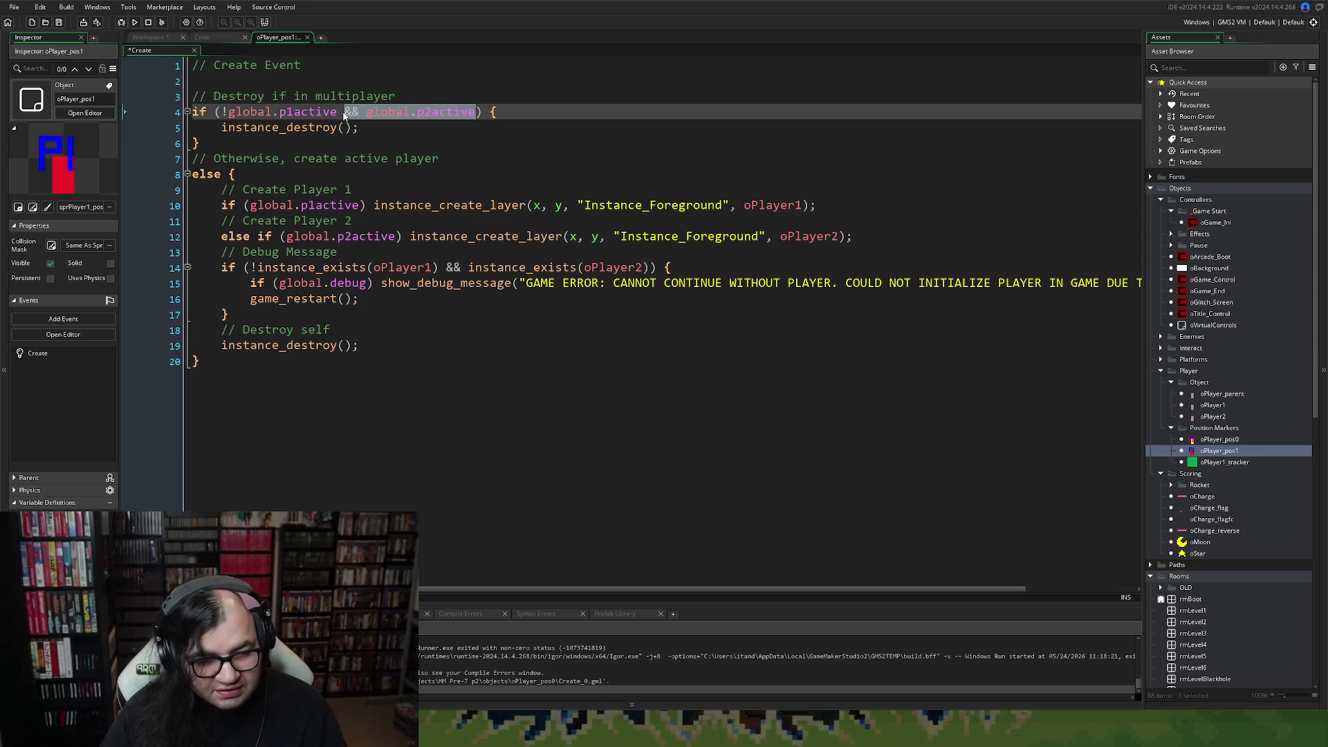
{"action": "right_click", "coordinate": [346, 115]}
{"action": "left_click", "coordinate": [345, 114]}
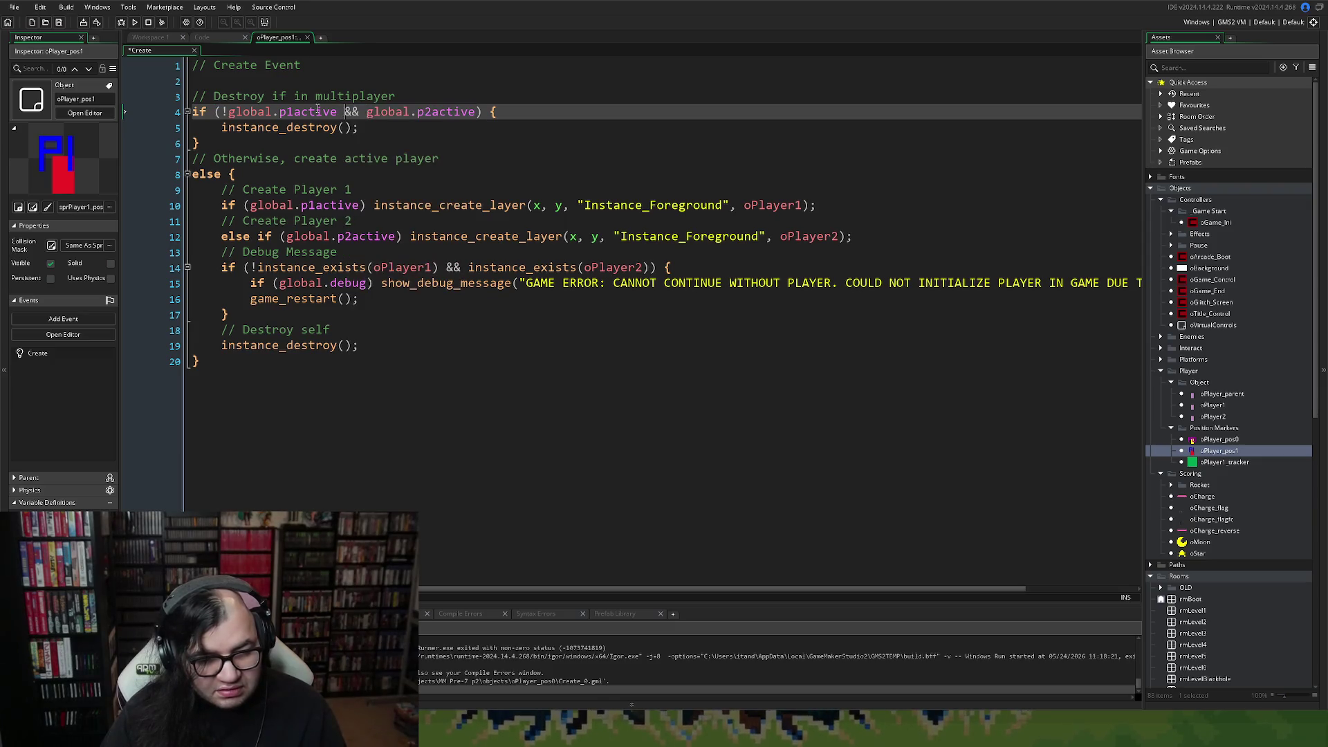
{"action": "right_click", "coordinate": [224, 111]}
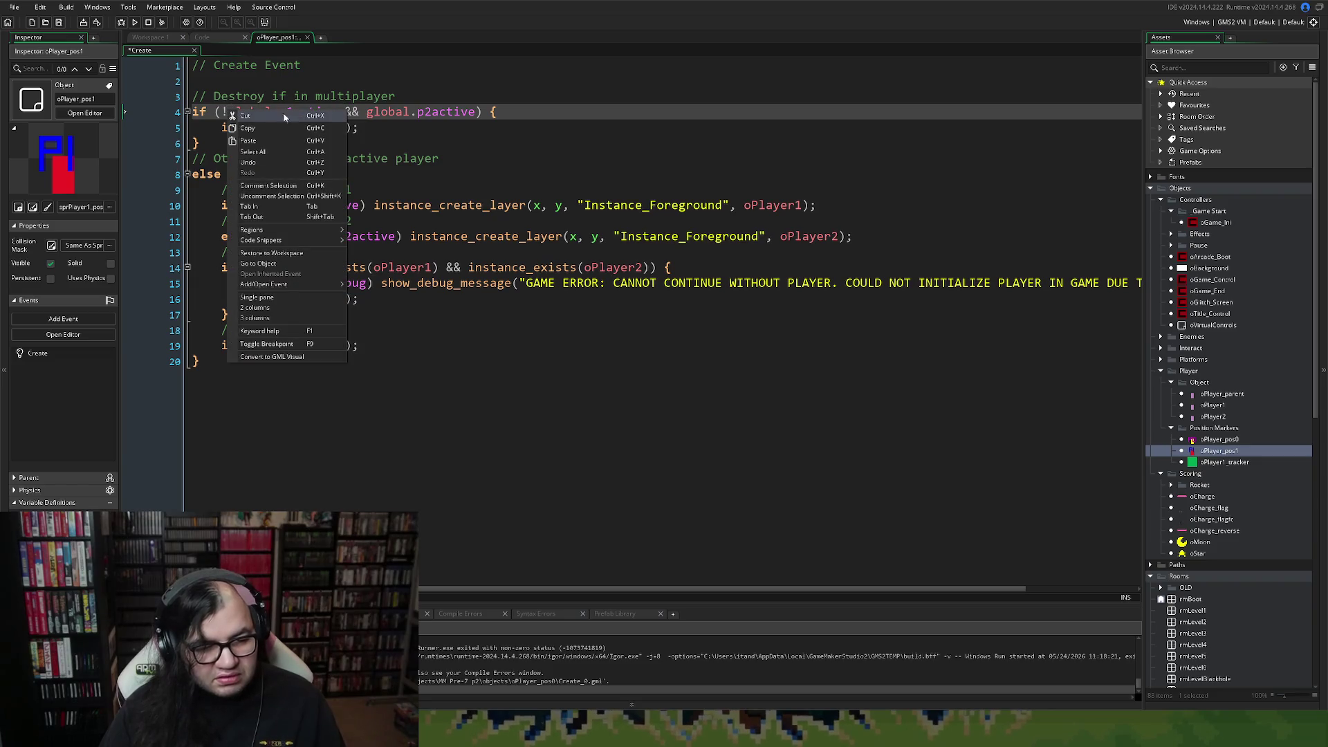
{"action": "key", "text": "Escape"}
{"action": "double_click", "coordinate": [349, 113]}
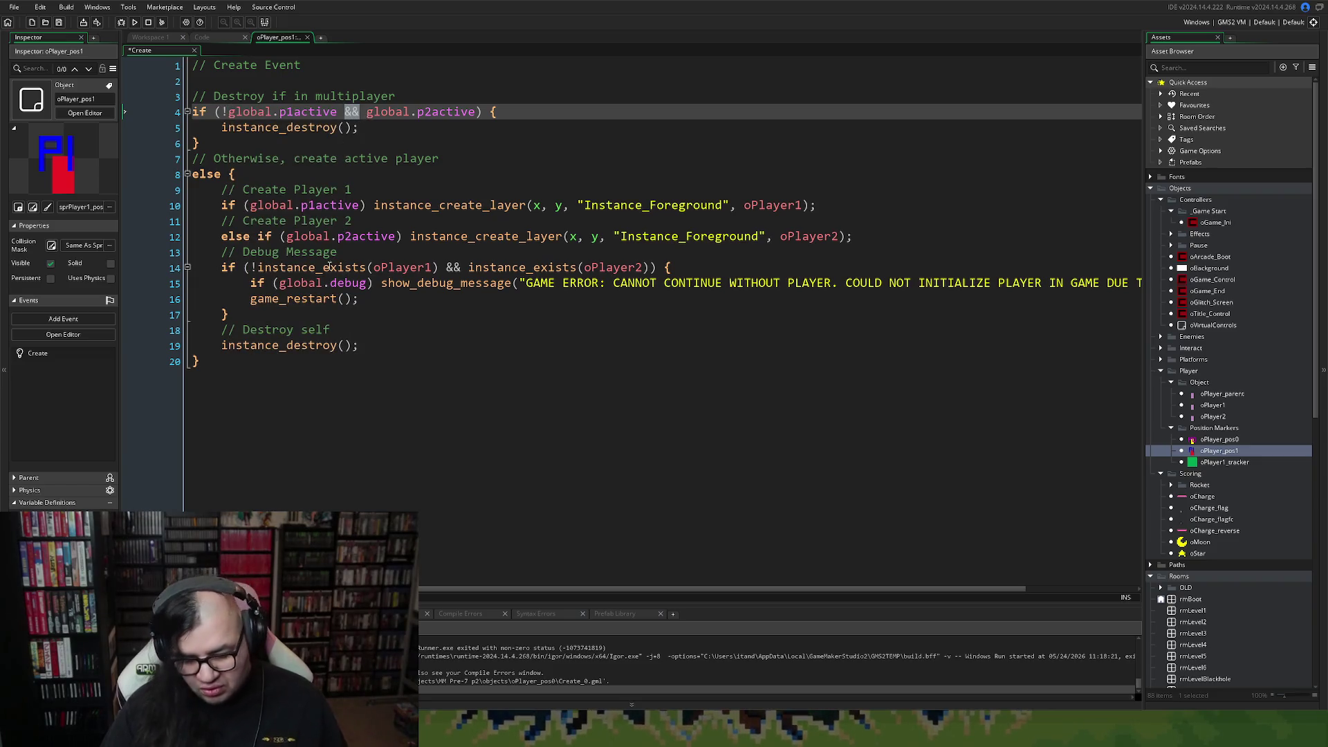
{"action": "type", "text": "||"}
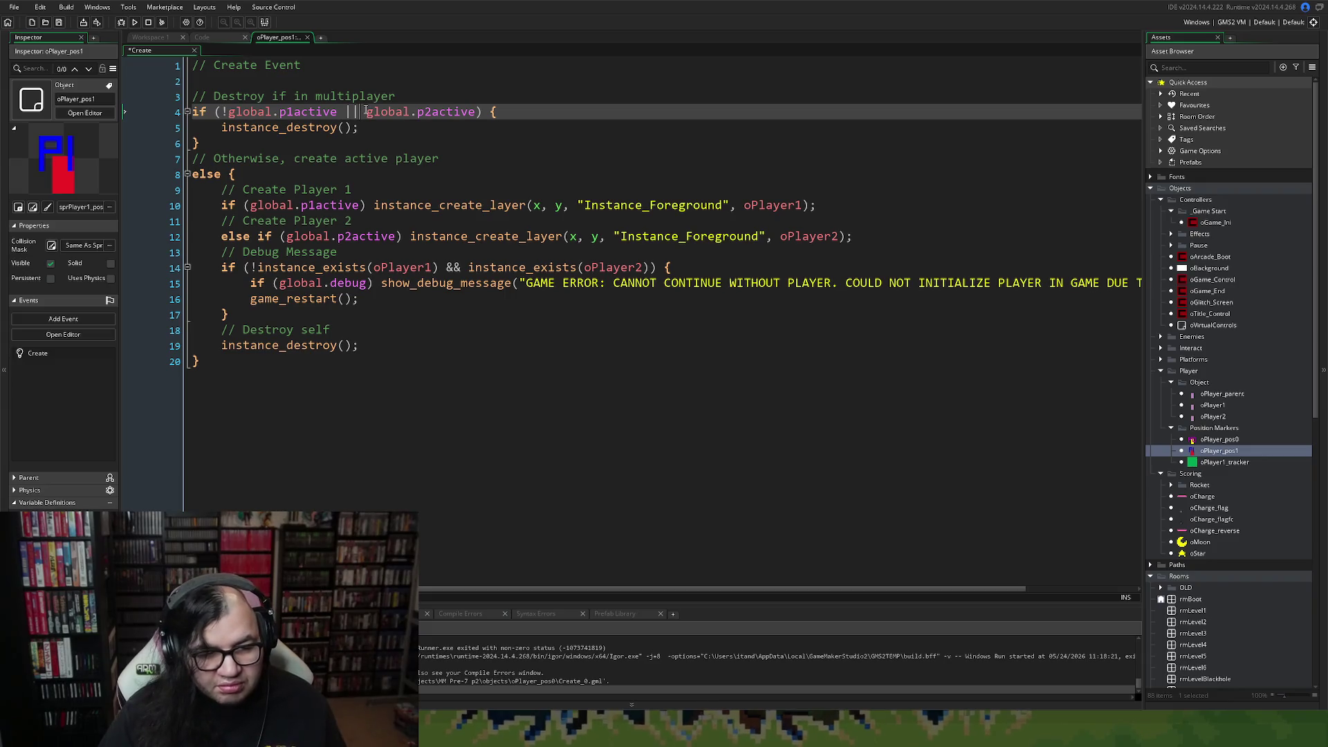
{"action": "left_click", "coordinate": [367, 112]}
{"action": "type", "text": "!"}
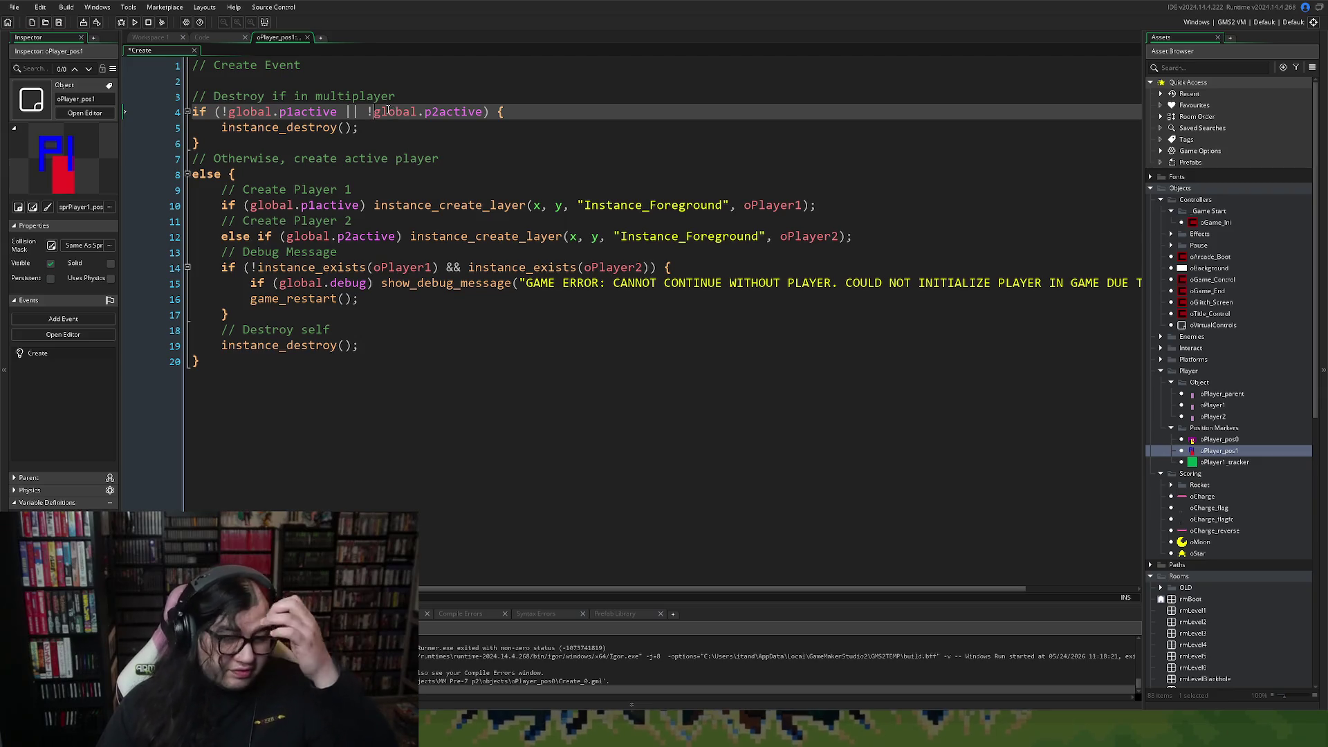
Change the line 3 comment word 'multiplayer' to 'single player'.
{"action": "left_click_drag", "start_coordinate": [399, 96], "coordinate": [315, 96]}
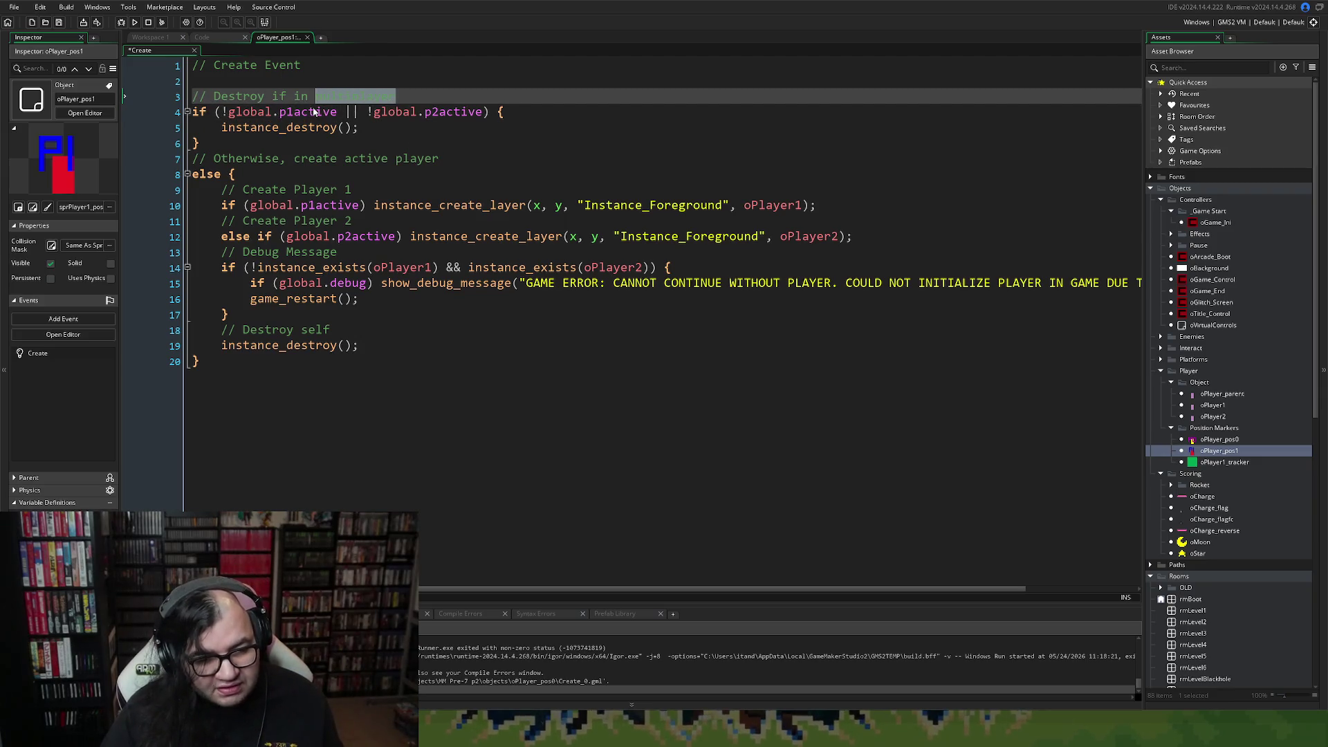
{"action": "type", "text": "single"}
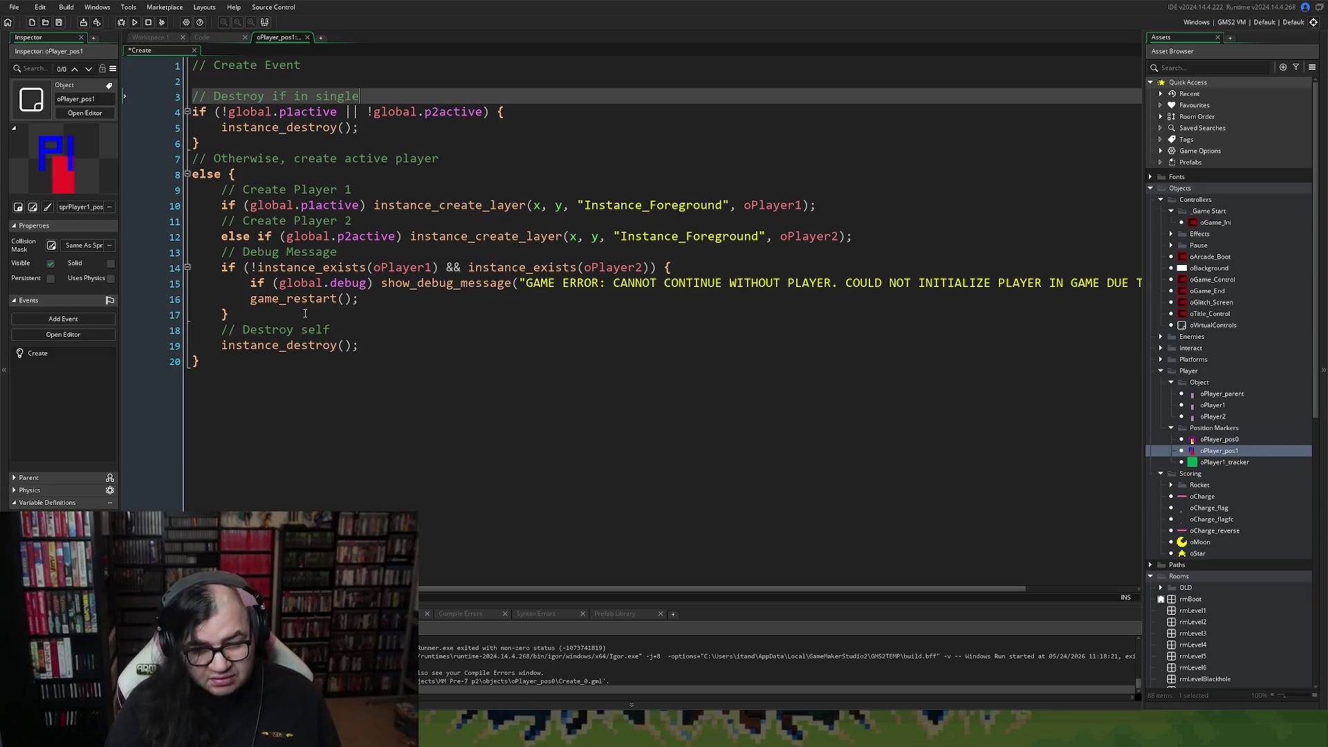
{"action": "type", "text": " player"}
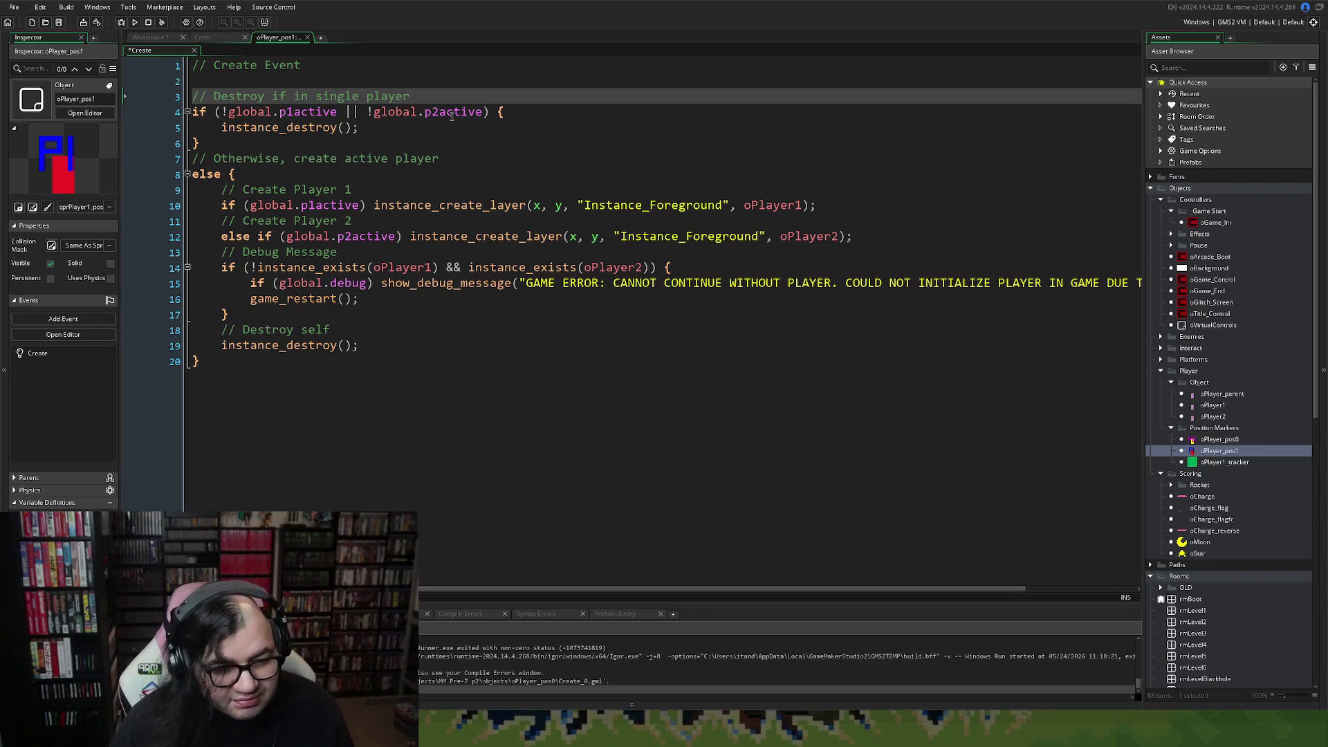
{"action": "left_click", "coordinate": [453, 184]}
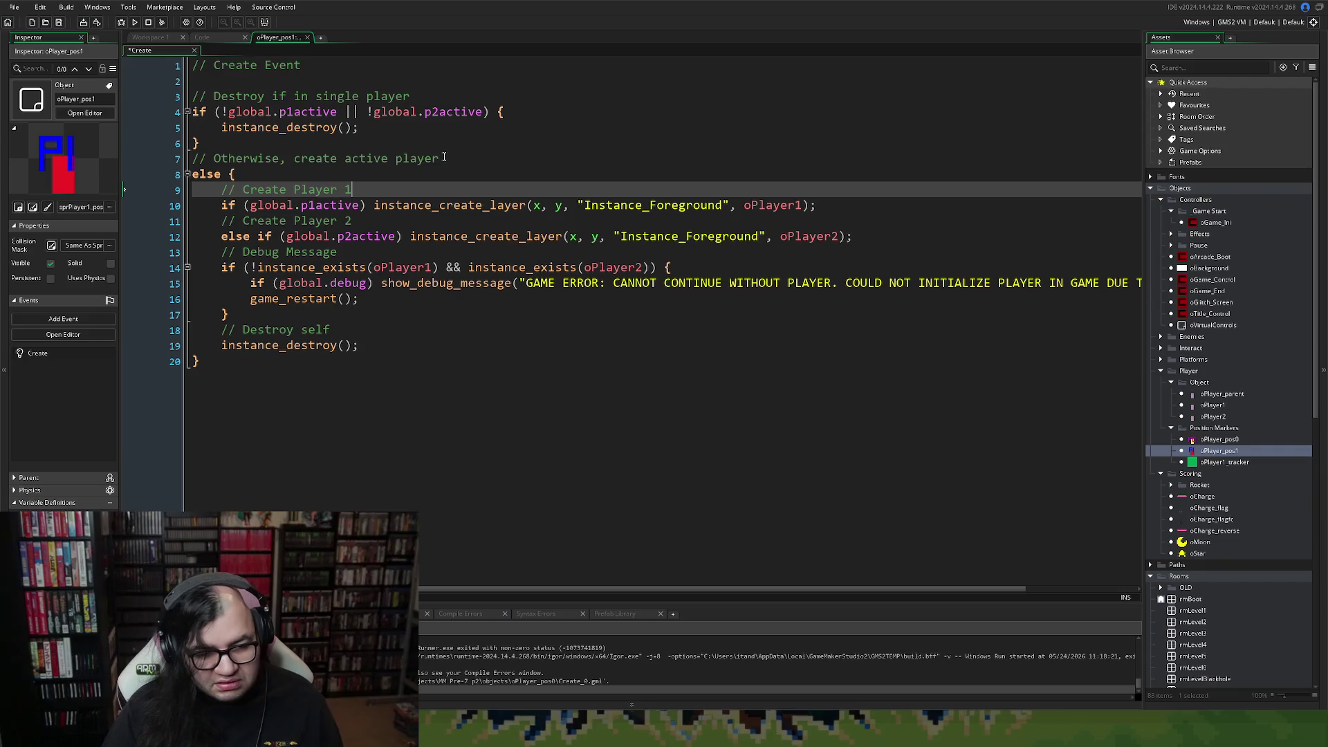
Add an 's' to the line 7 comment and delete the else-if Player 2 creation lines.
{"action": "left_click", "coordinate": [482, 164]}
{"action": "type", "text": "s"}
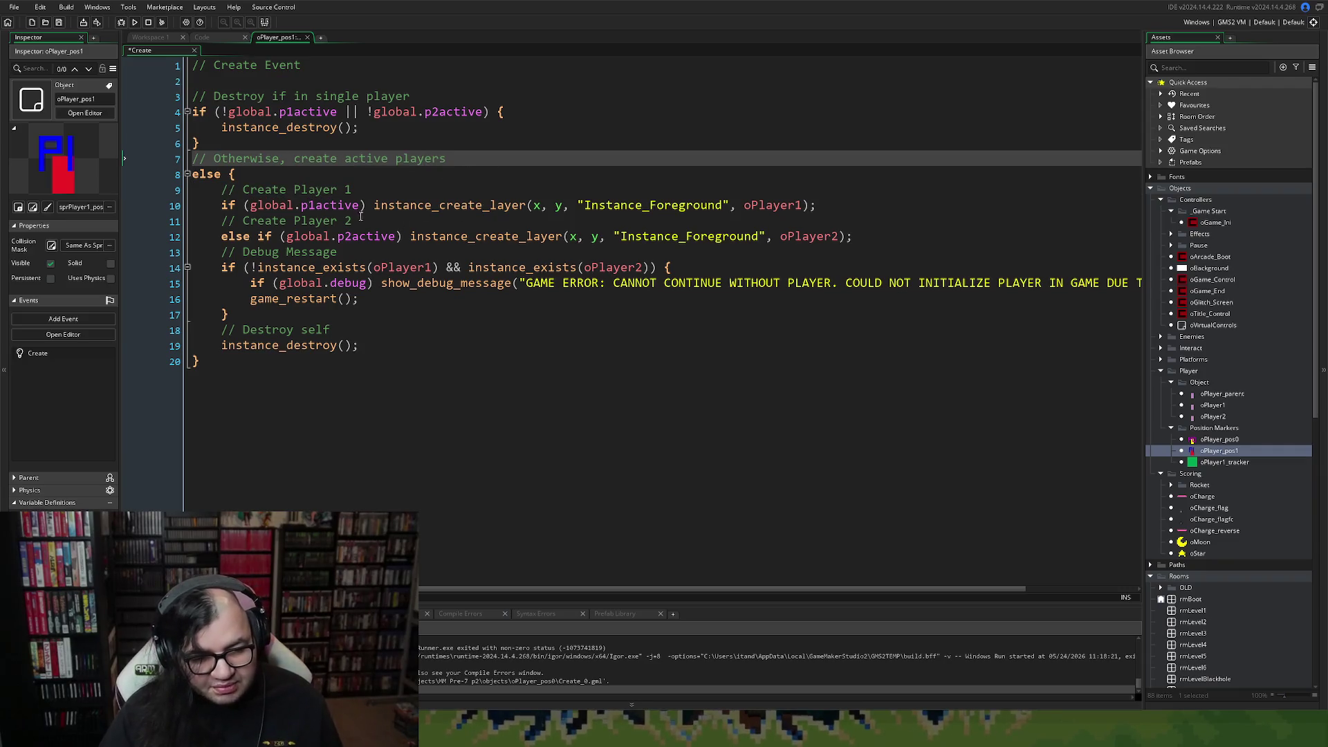
{"action": "right_click", "coordinate": [335, 212]}
{"action": "key", "text": "Escape"}
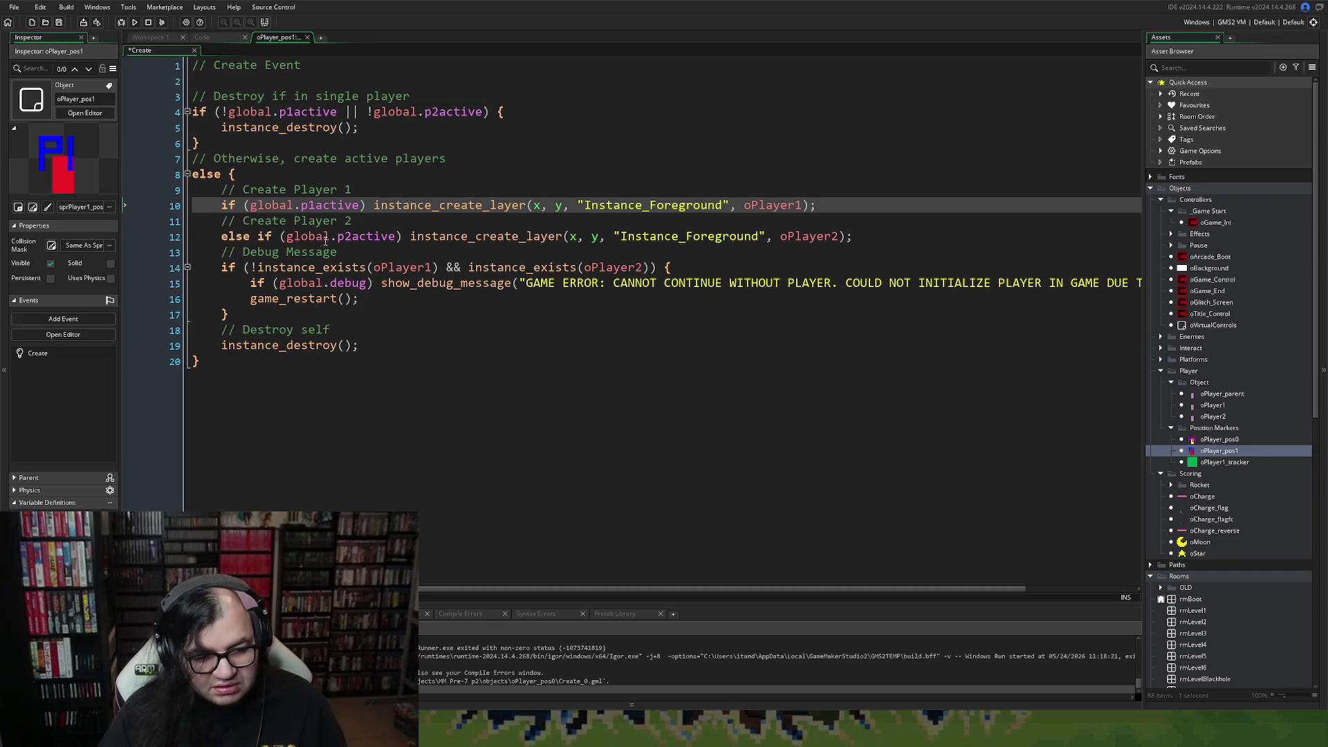
{"action": "left_click_drag", "start_coordinate": [259, 236], "coordinate": [215, 236]}
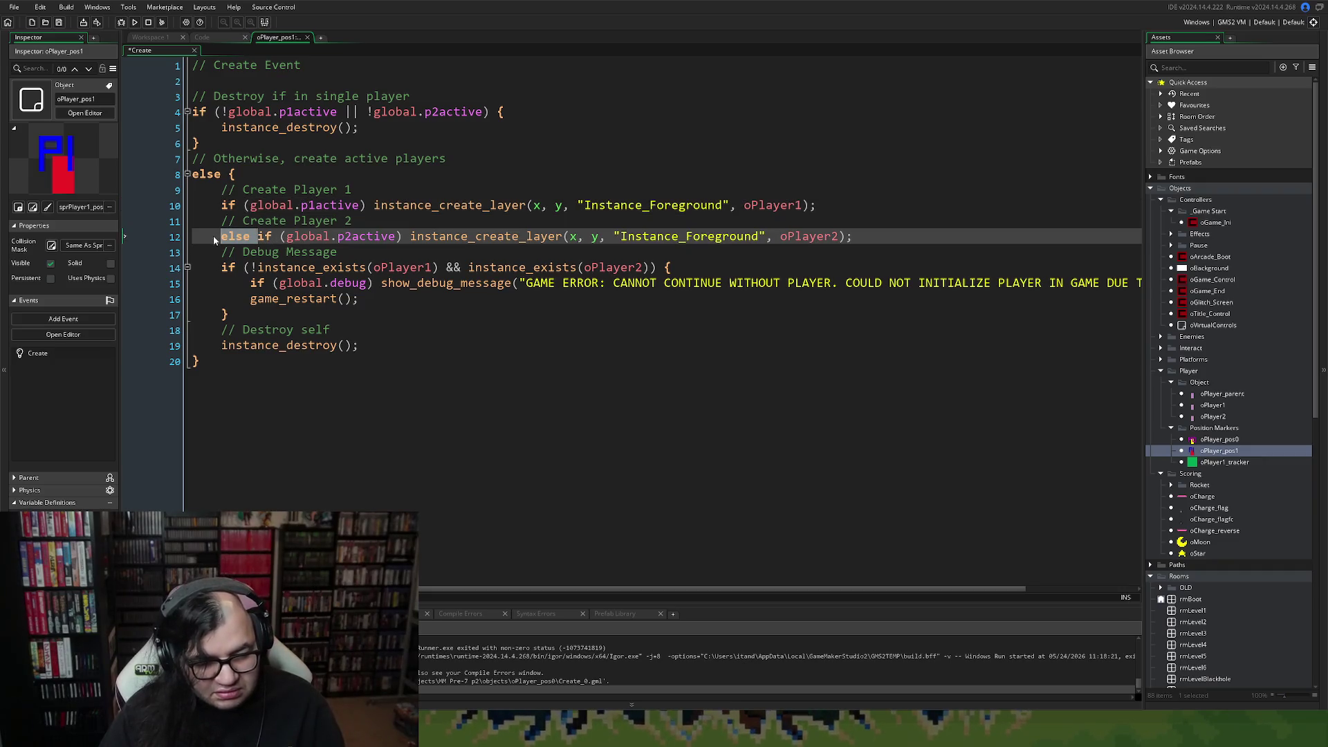
{"action": "key", "text": "BackSpace"}
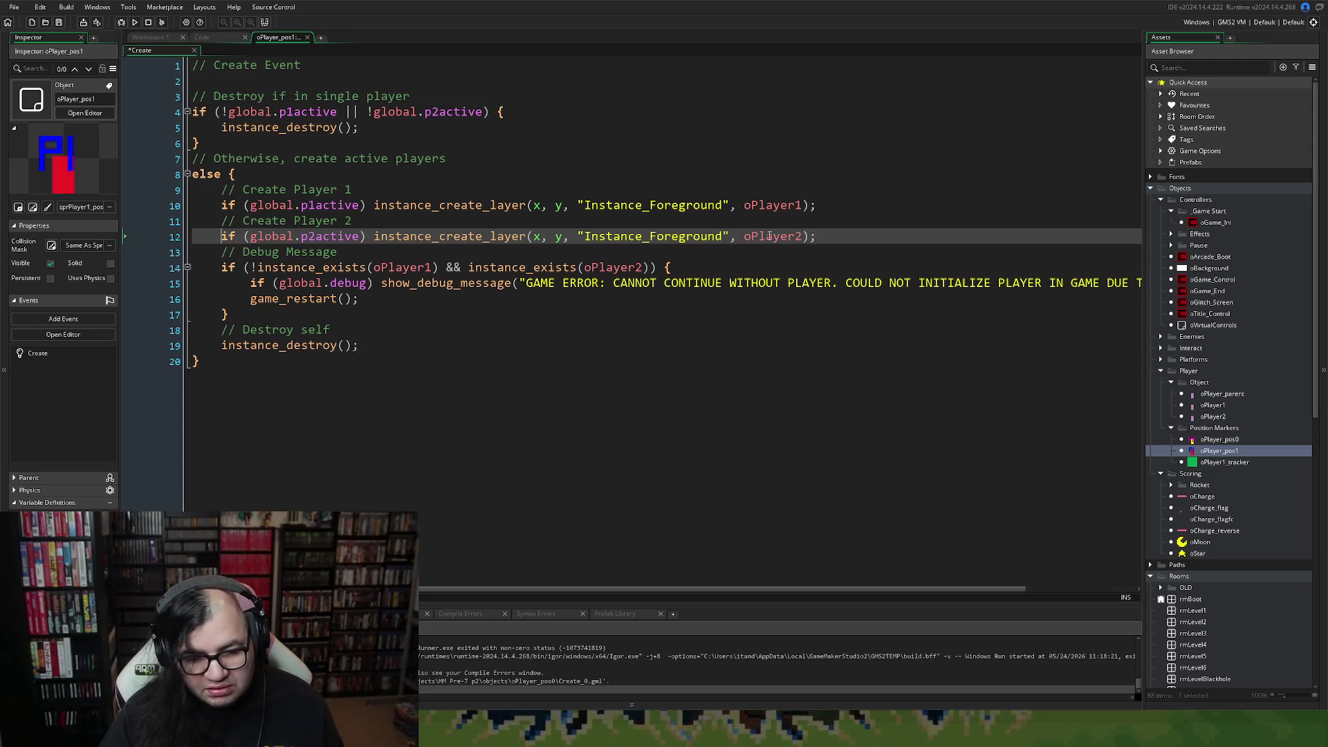
{"action": "left_click_drag", "start_coordinate": [817, 236], "coordinate": [139, 222]}
{"action": "key", "text": "BackSpace"}
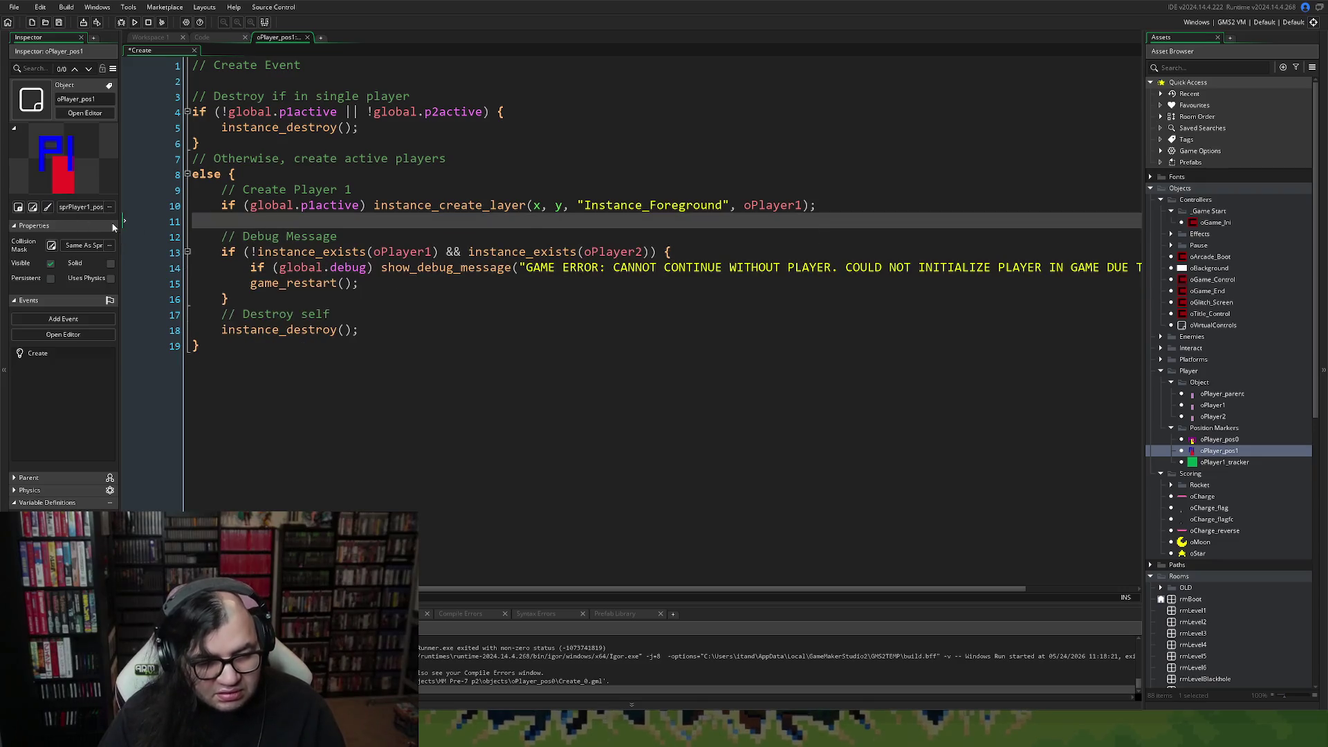
{"action": "key", "text": "BackSpace"}
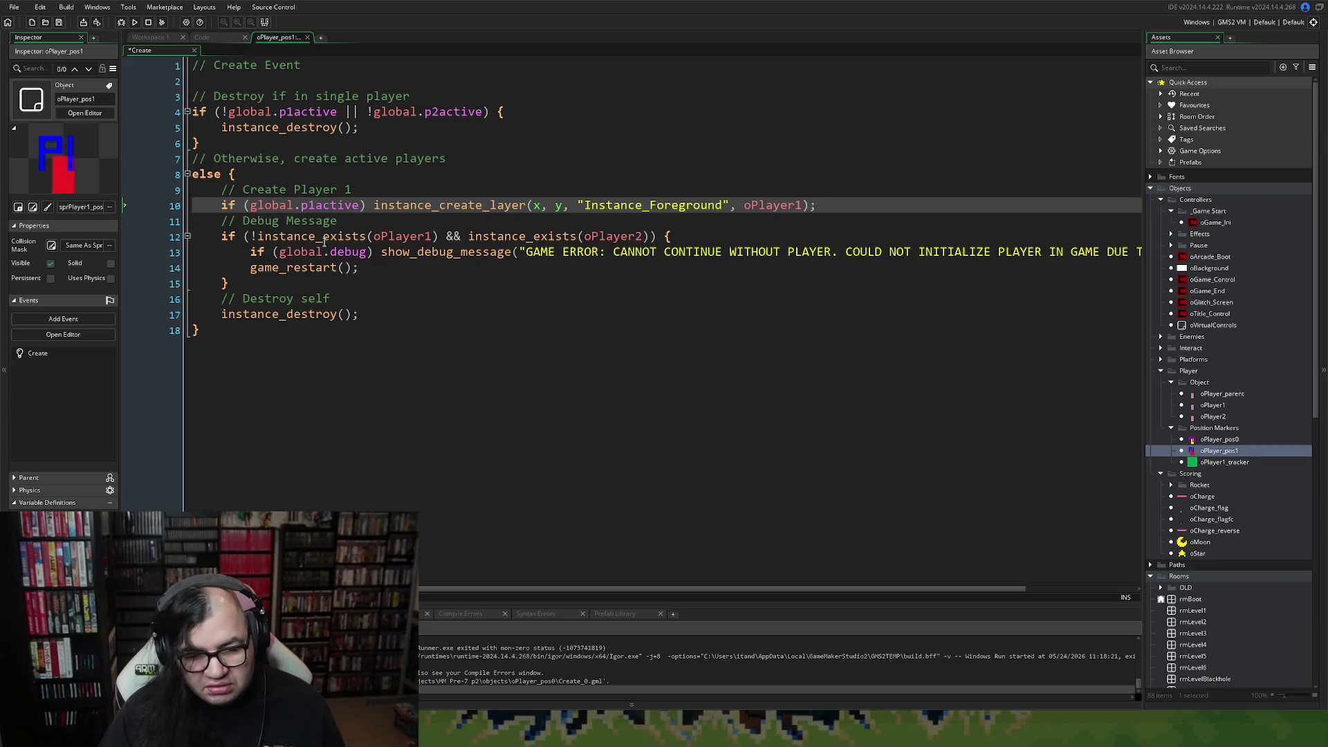
Remove '&& instance_exists(oPlayer2)' from the line 12 debug check.
{"action": "right_click", "coordinate": [324, 242]}
{"action": "left_click", "coordinate": [341, 197]}
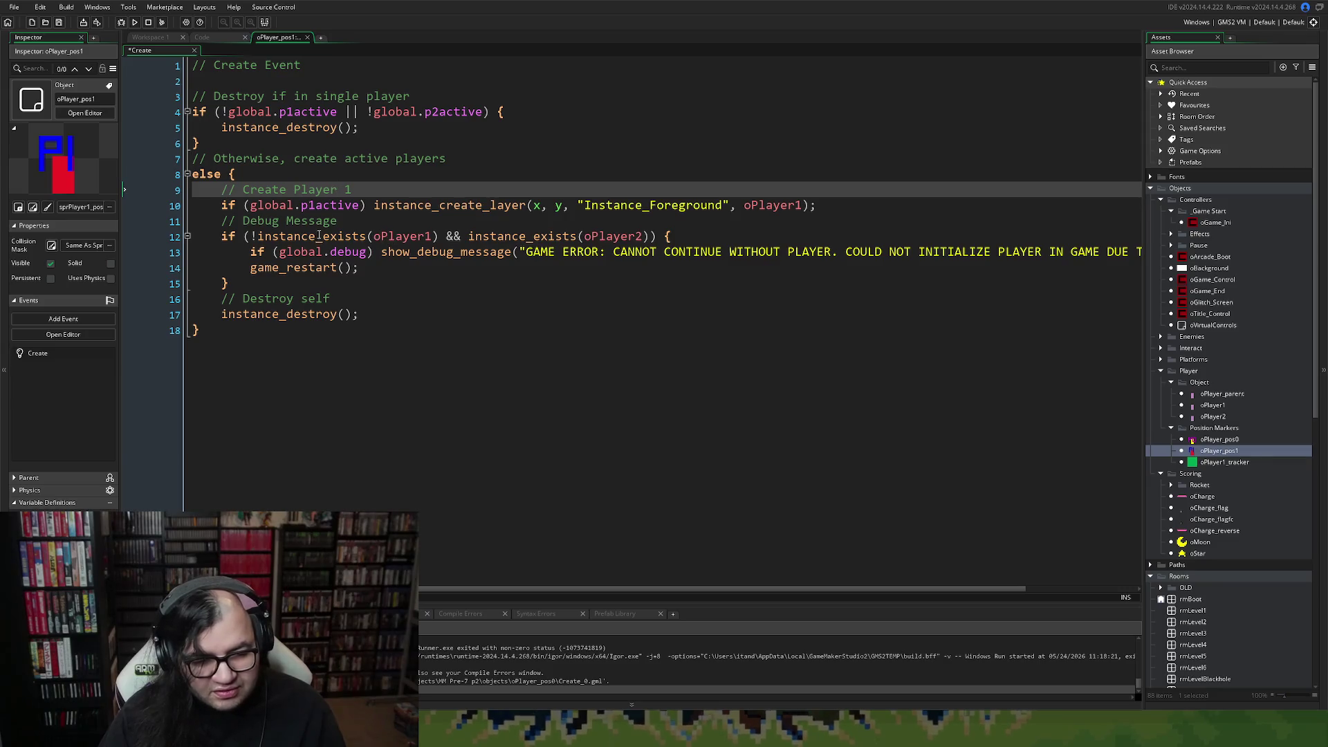
{"action": "left_click", "coordinate": [295, 239]}
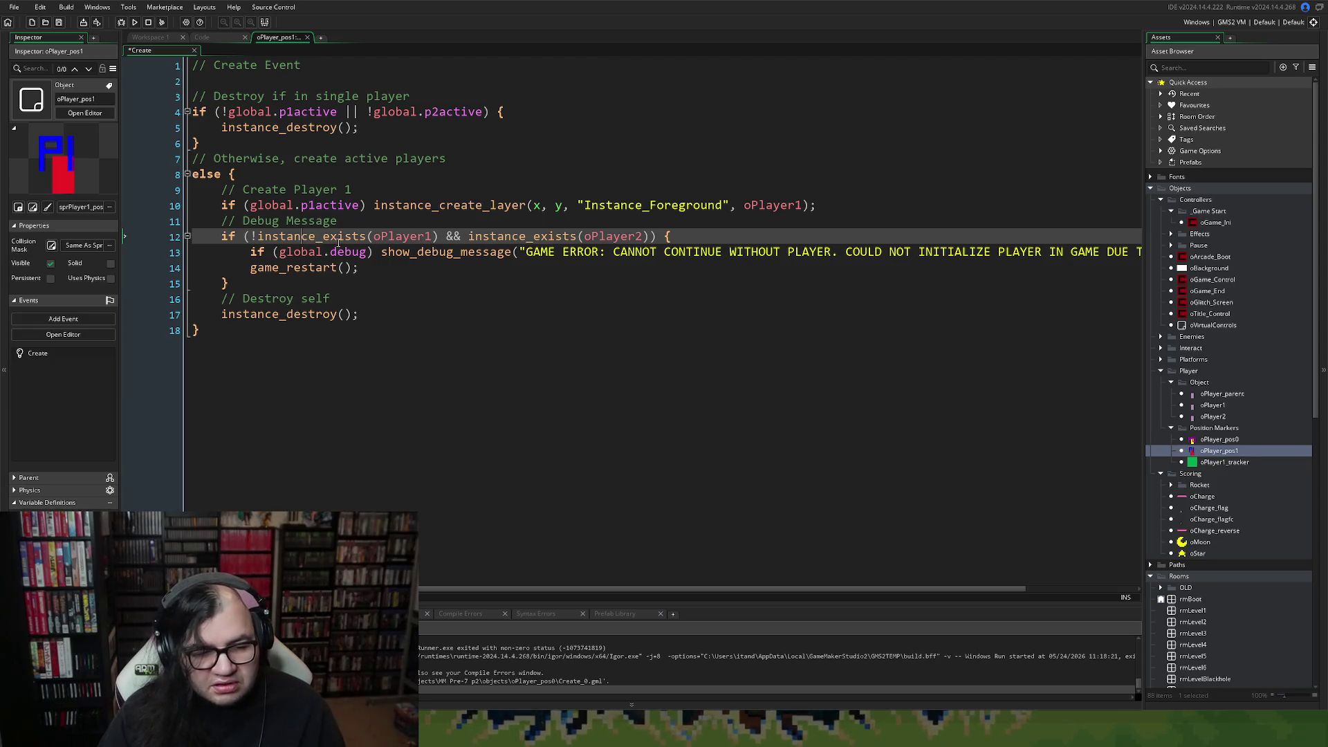
{"action": "right_click", "coordinate": [333, 252]}
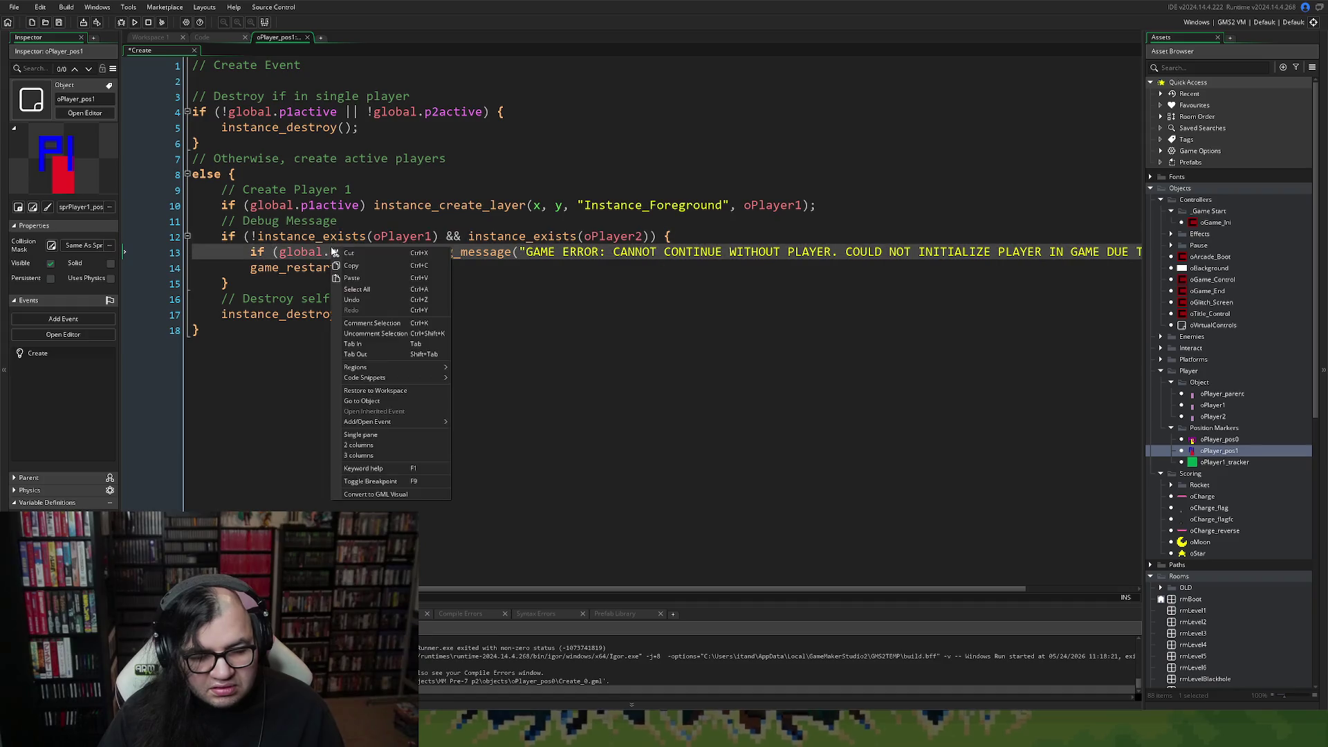
{"action": "left_click", "coordinate": [316, 236]}
{"action": "left_click", "coordinate": [417, 236]}
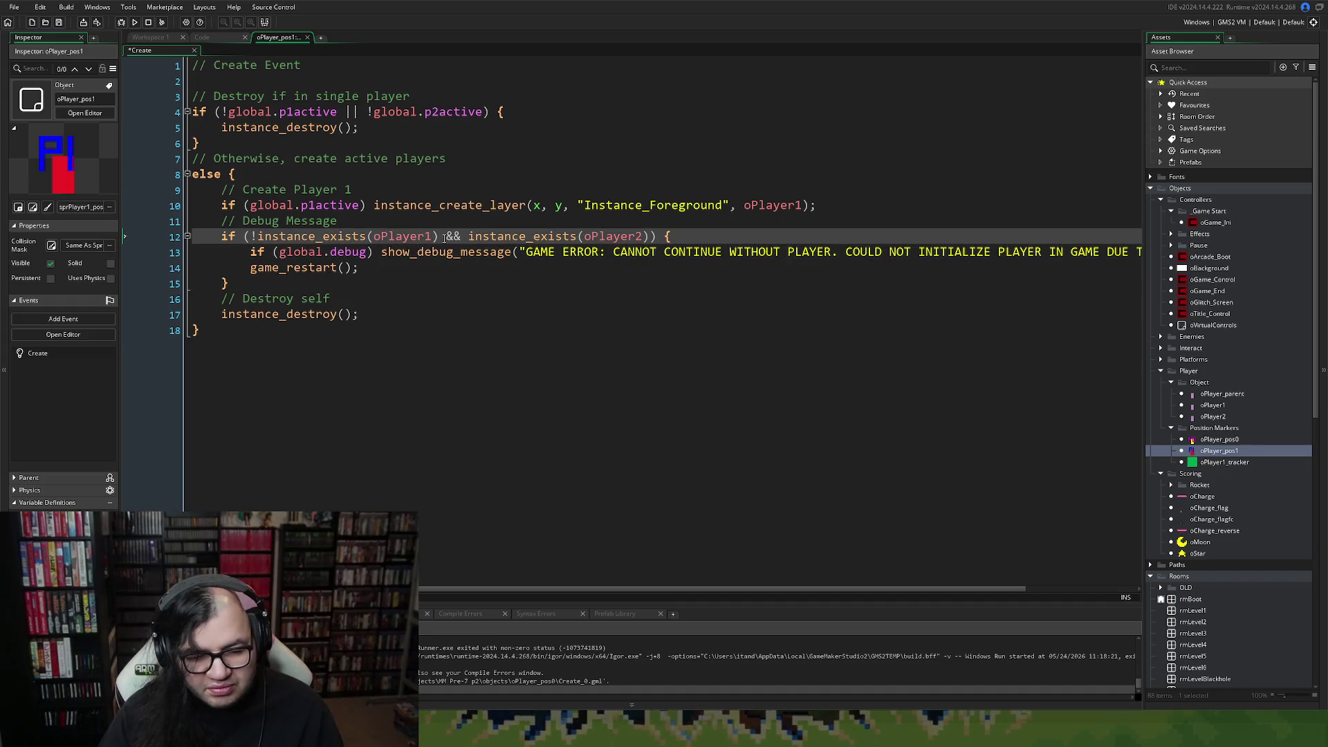
{"action": "left_click_drag", "start_coordinate": [650, 237], "coordinate": [452, 237]}
{"action": "key", "text": "BackSpace"}
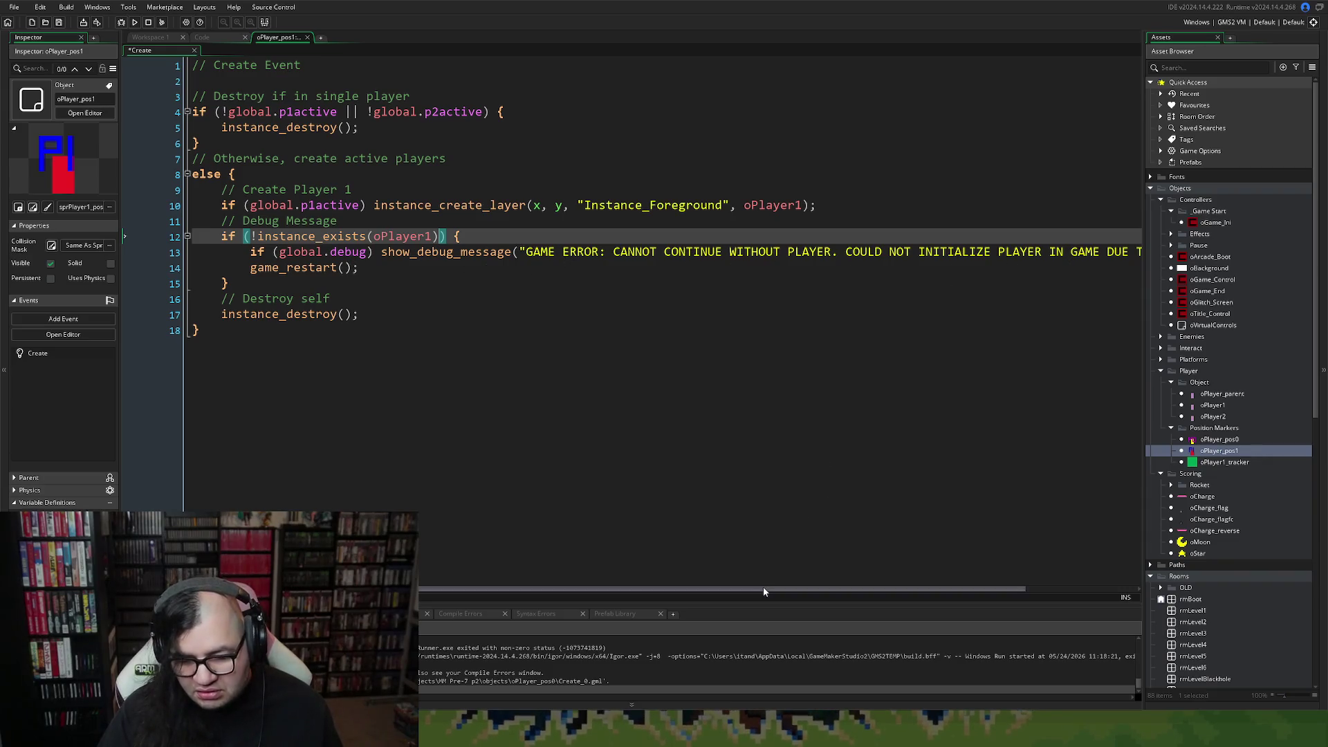
{"action": "left_click_drag", "start_coordinate": [768, 588], "coordinate": [915, 588]}
Replace the line 13 error wording with 'CANNOT FIND PLAYER 1. RESTARTING.'.
{"action": "left_click_drag", "start_coordinate": [1079, 252], "coordinate": [490, 256]}
{"action": "type", "text": "CANNOT F"}
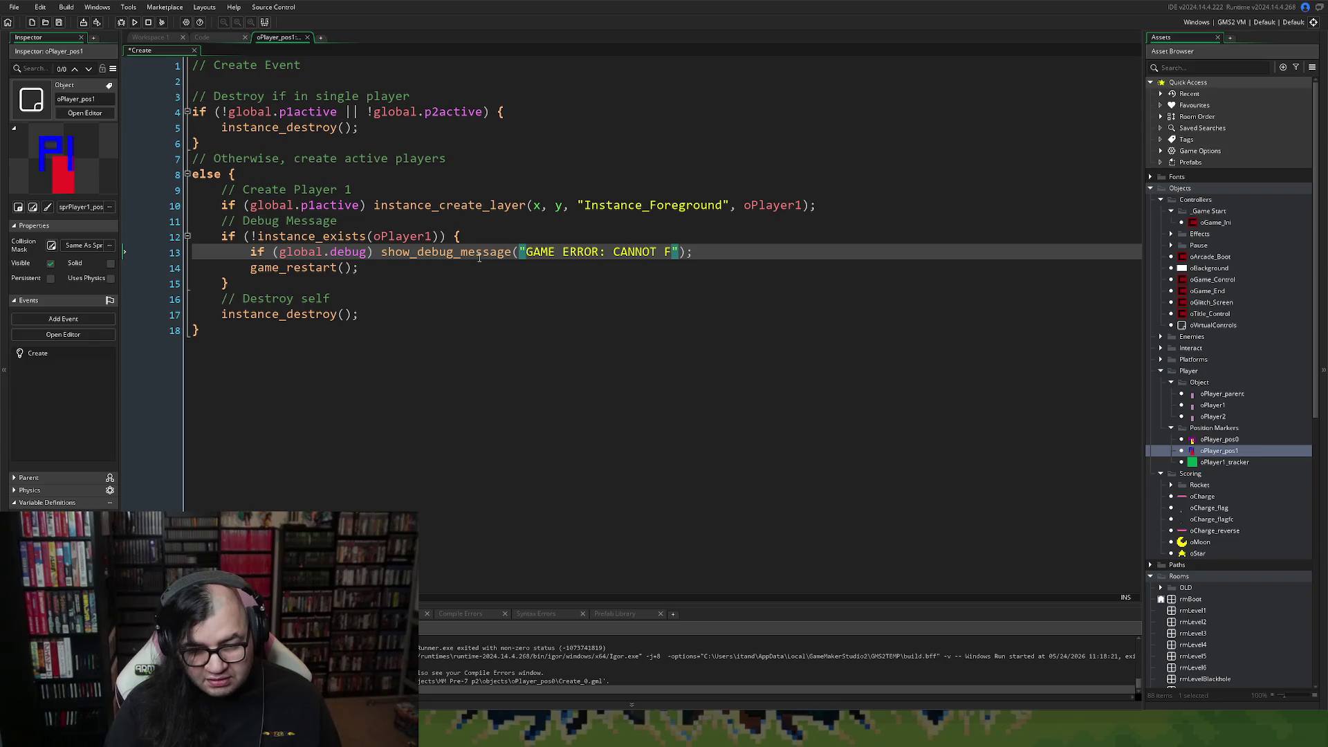
{"action": "type", "text": "IND PLAYER "}
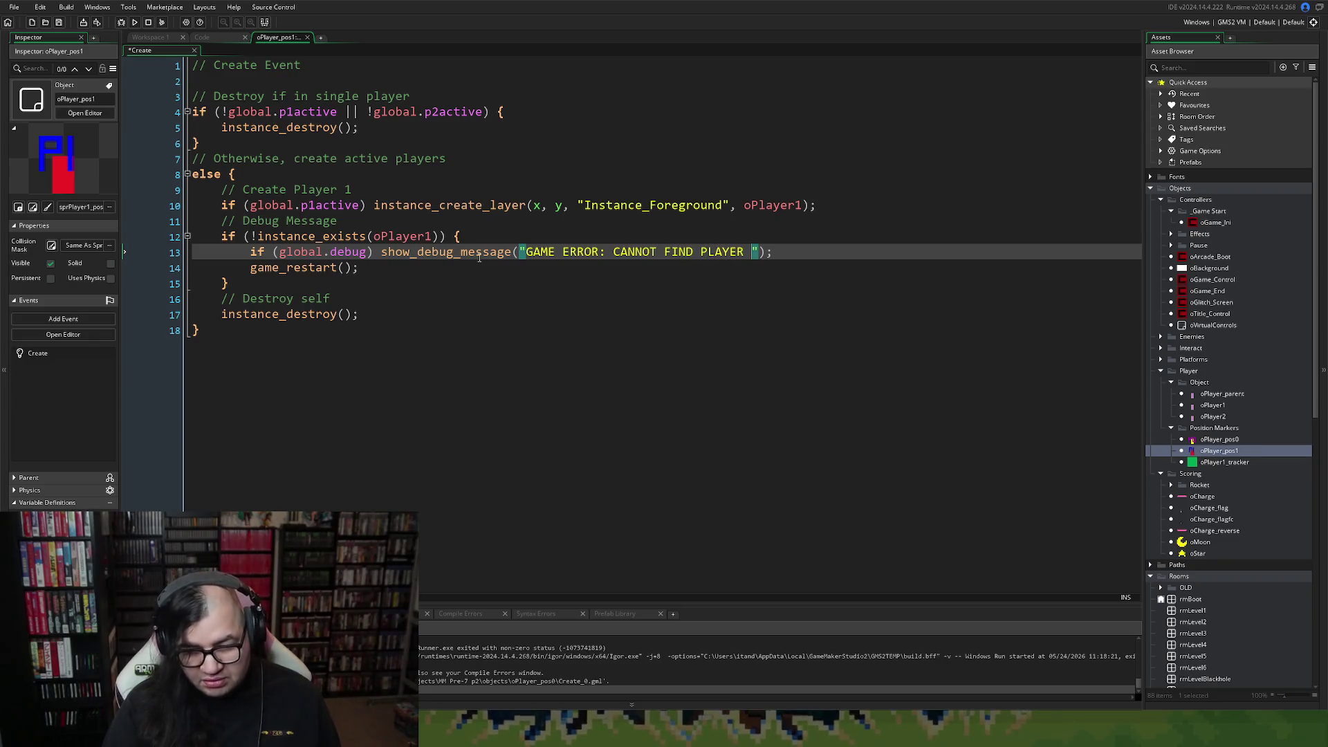
{"action": "type", "text": "1"}
{"action": "type", "text": ". RESTARTI"}
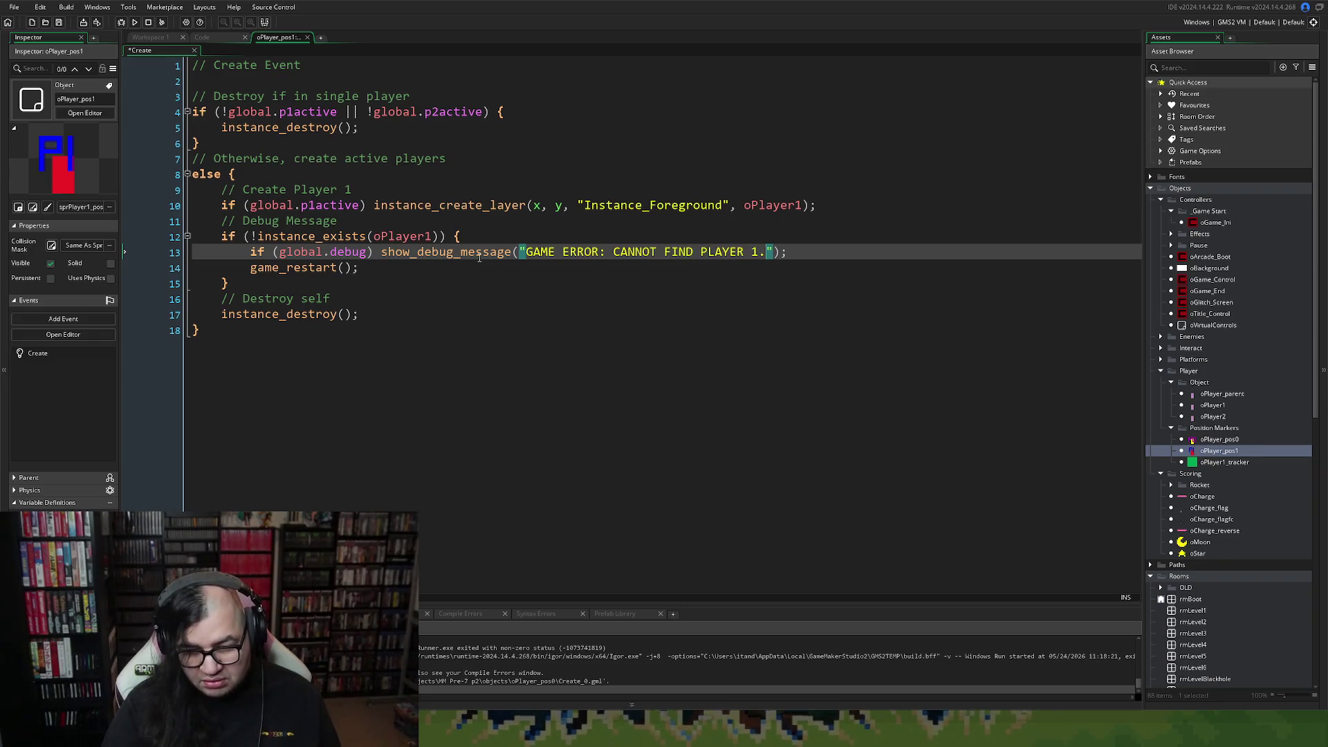
{"action": "type", "text": "NG."}
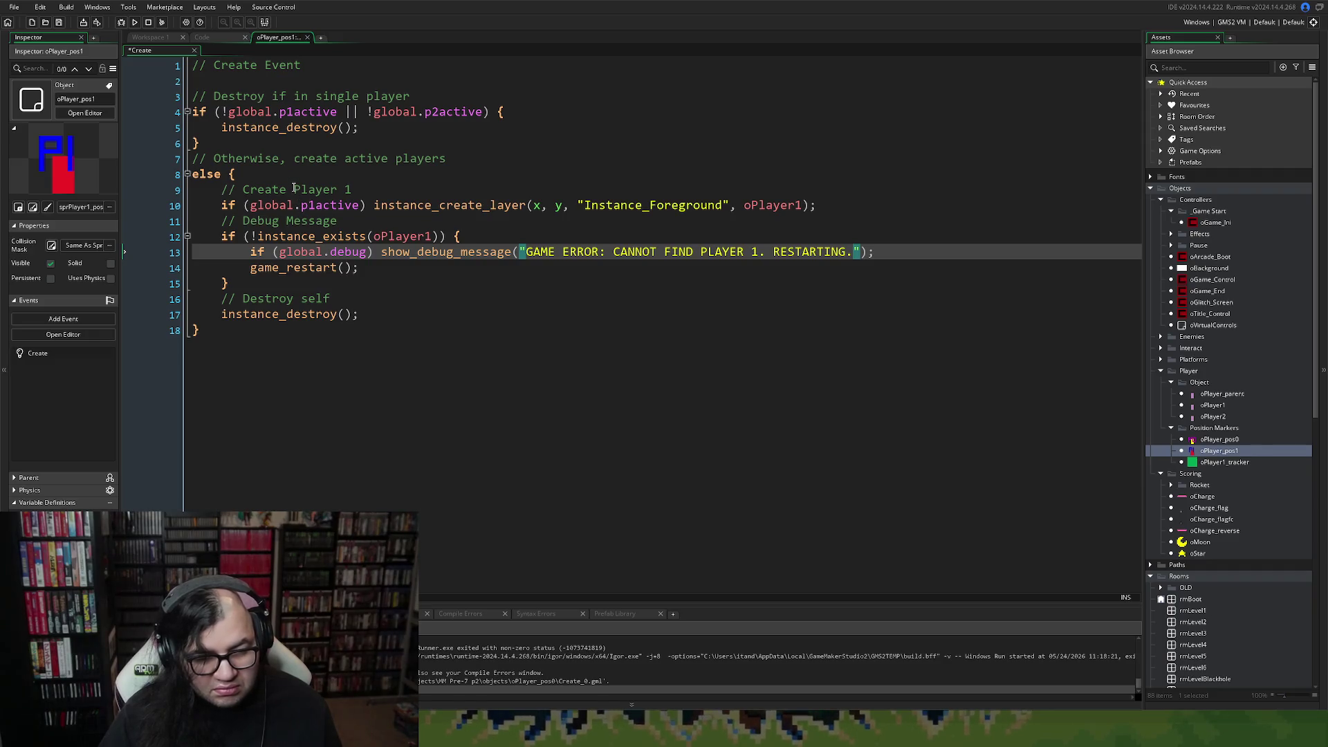
{"action": "left_click", "coordinate": [367, 328]}
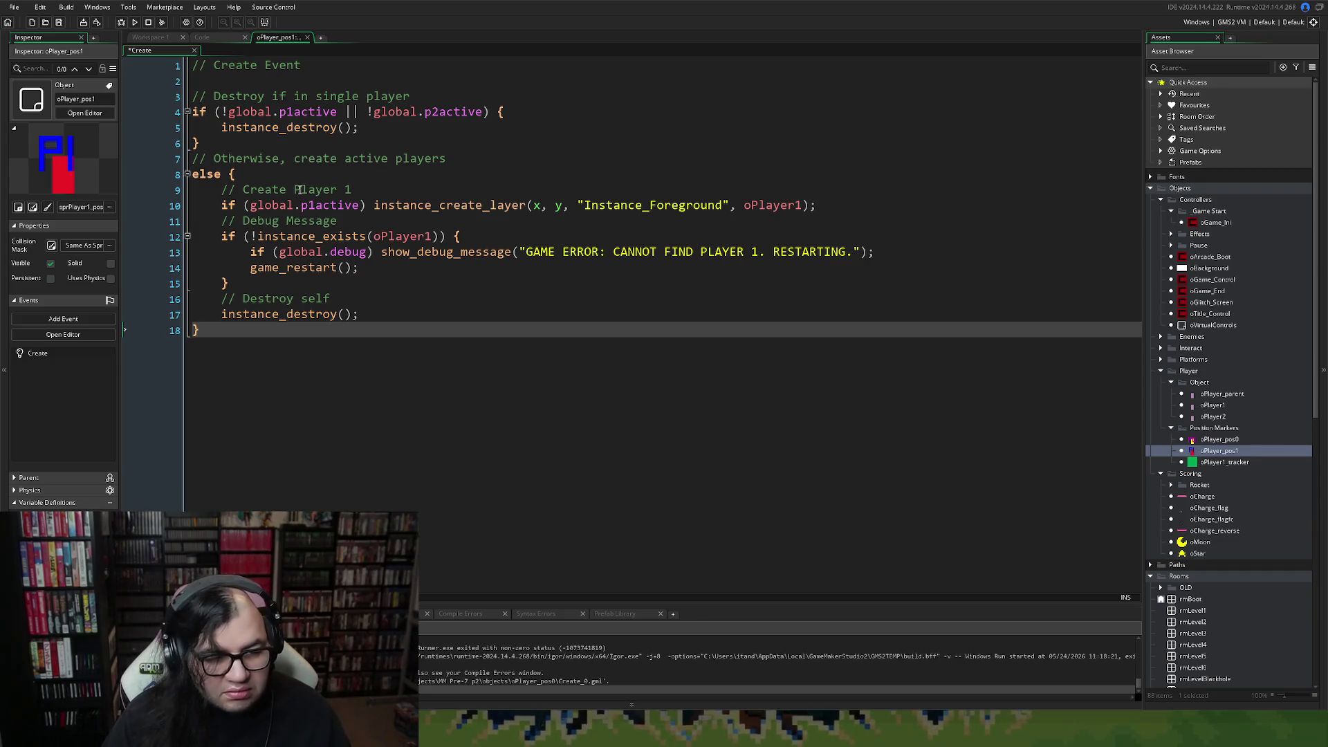
Open oPlayer_pos0, change its Room Start event to Create, and maximize the Create code.
{"action": "left_click", "coordinate": [309, 38]}
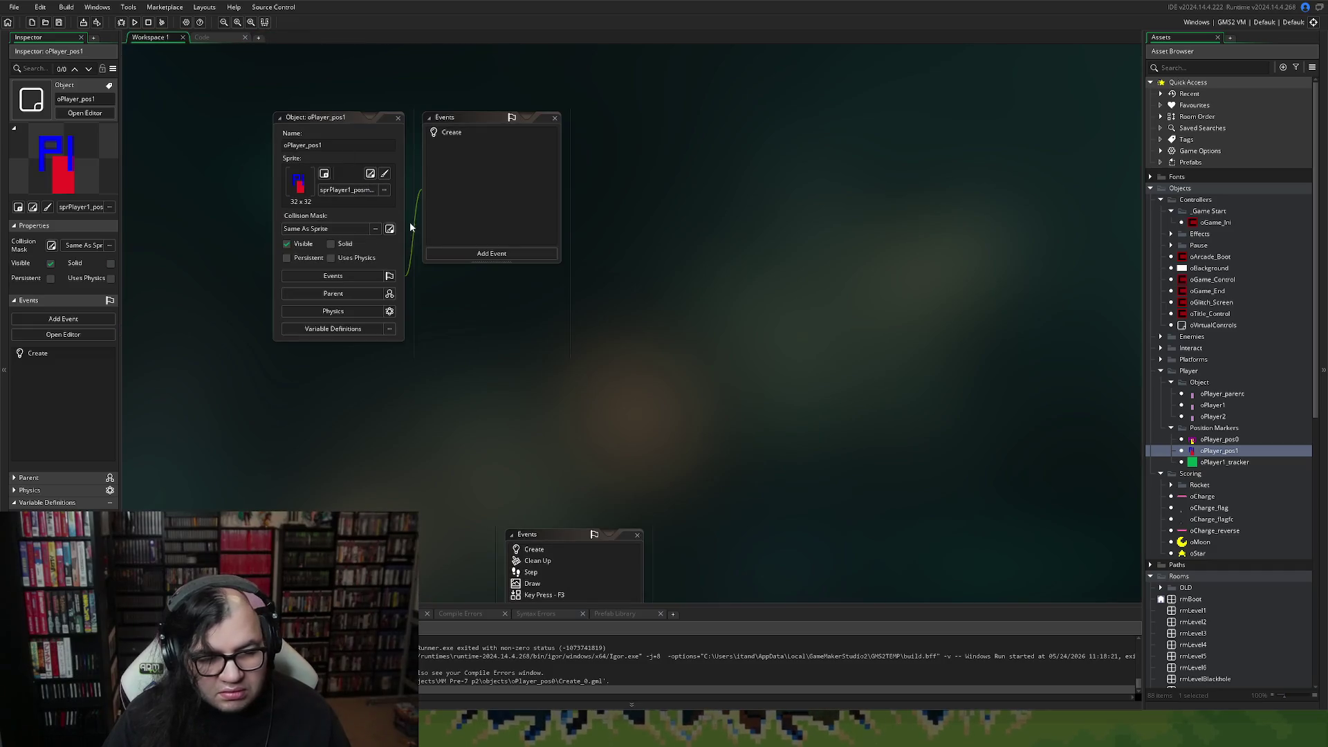
{"action": "scroll", "coordinate": [457, 193], "scroll_direction": "up", "scroll_amount": 3}
{"action": "scroll", "coordinate": [475, 256], "scroll_direction": "down", "scroll_amount": 4}
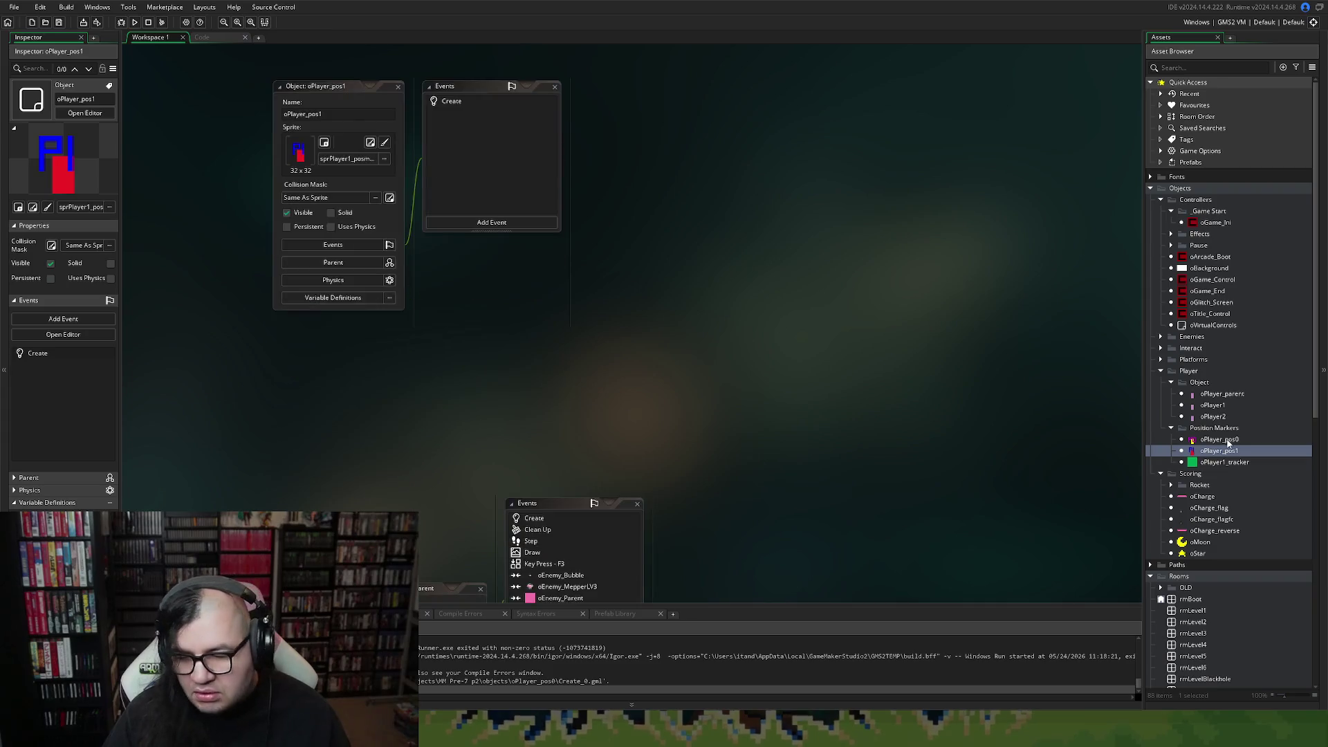
{"action": "left_click", "coordinate": [1203, 443]}
{"action": "double_click", "coordinate": [1203, 446]}
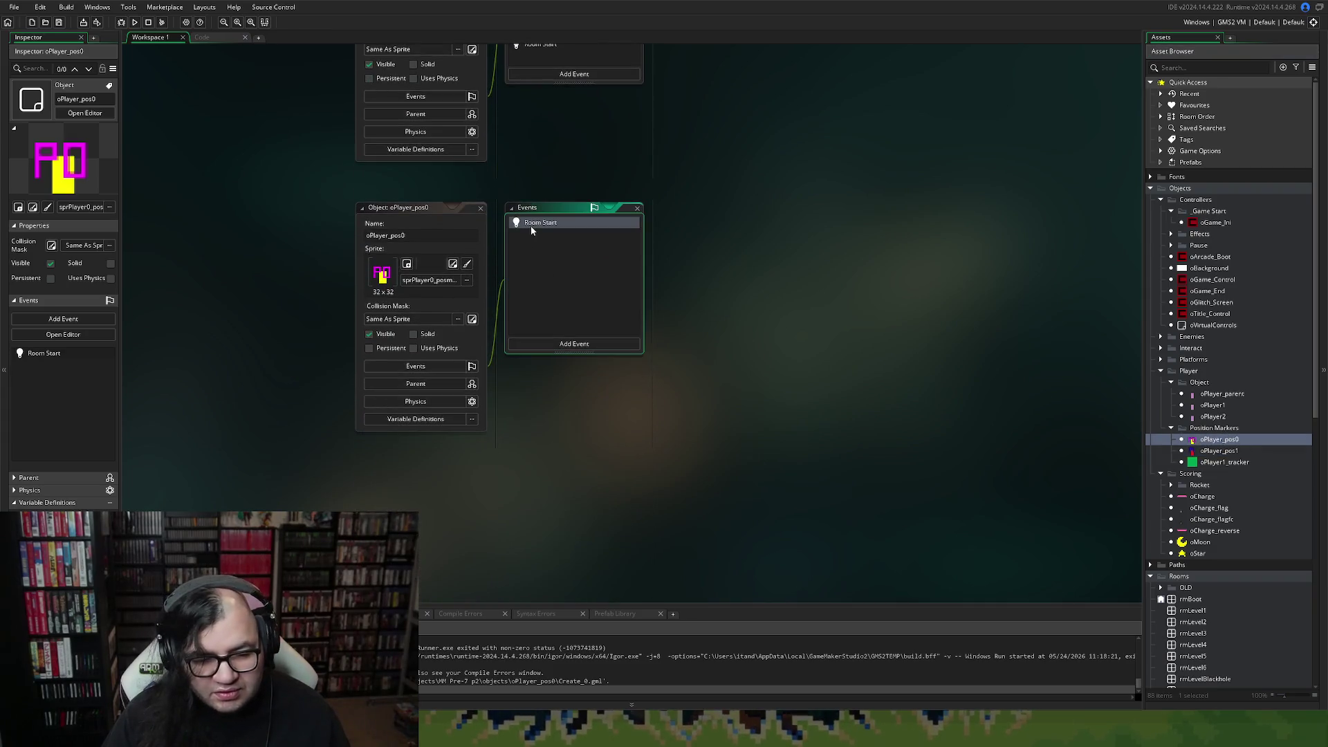
{"action": "right_click", "coordinate": [530, 226]}
{"action": "left_click", "coordinate": [565, 309]}
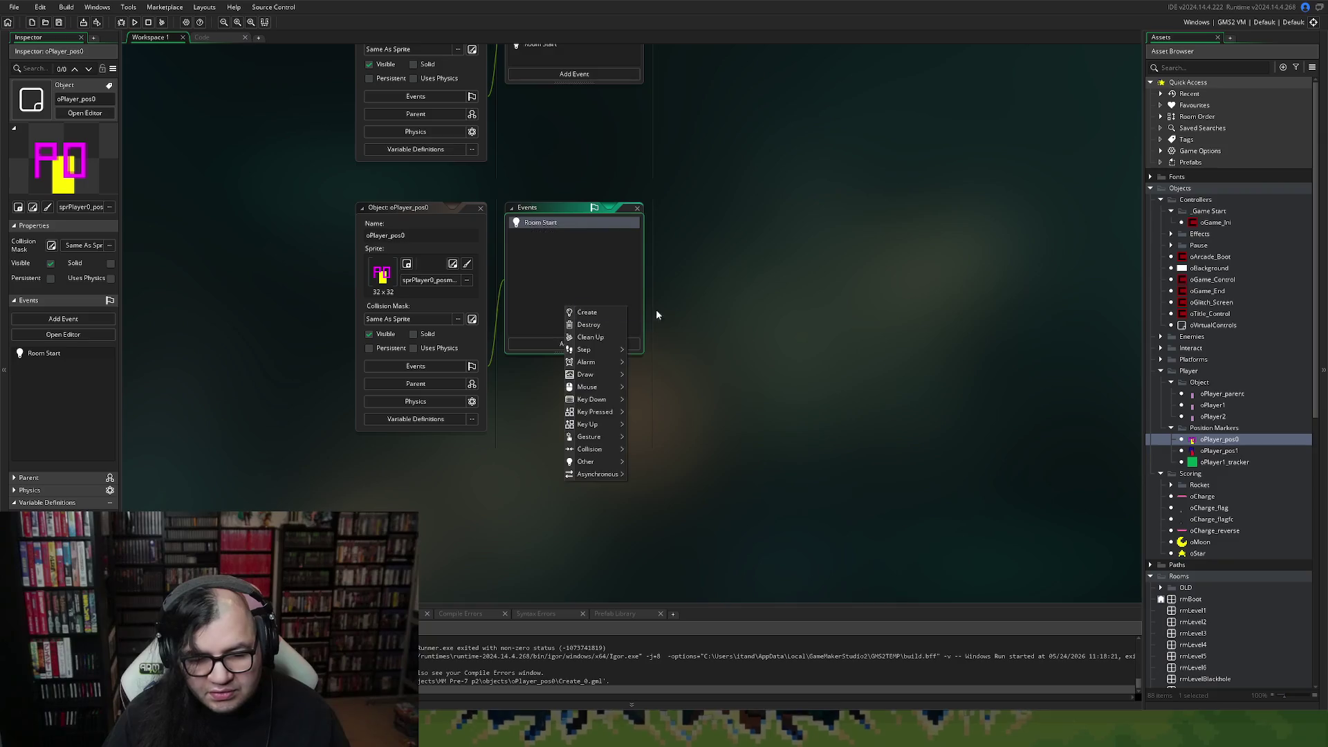
{"action": "left_click", "coordinate": [585, 313]}
{"action": "double_click", "coordinate": [545, 229]}
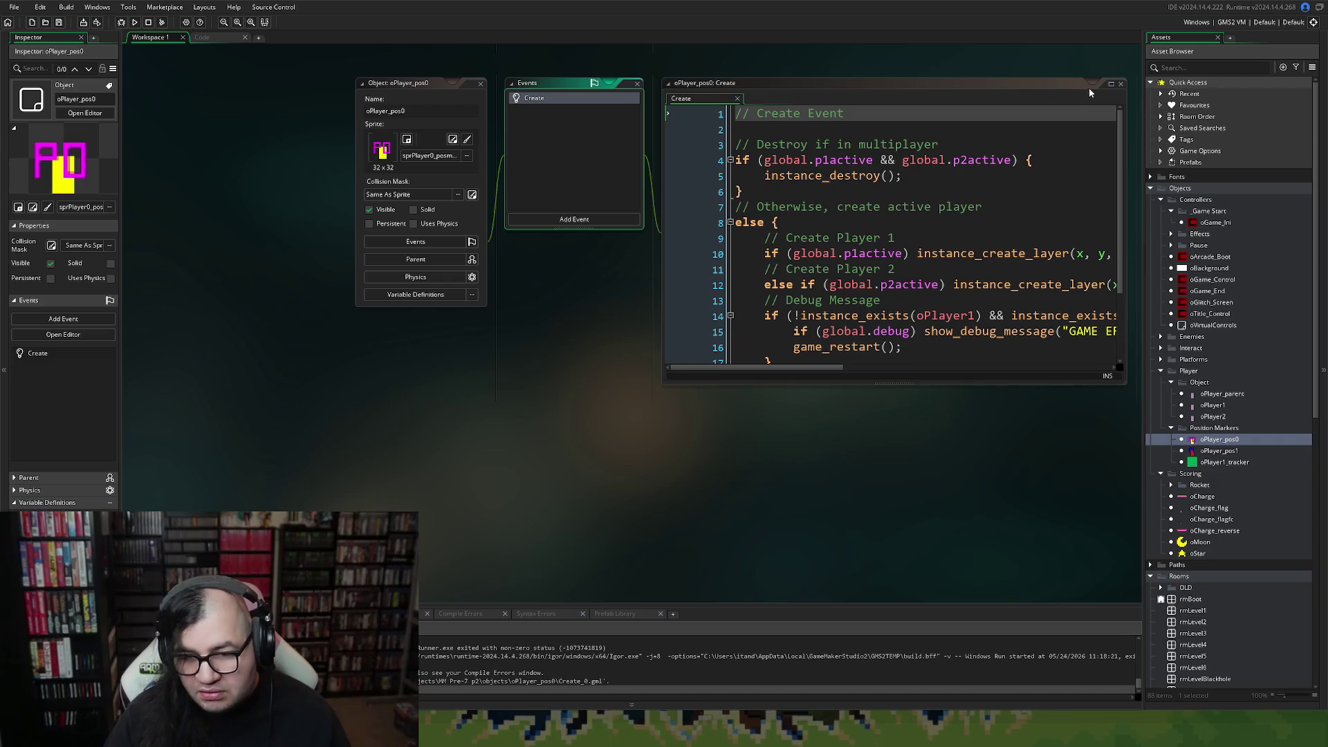
{"action": "left_click", "coordinate": [1112, 85]}
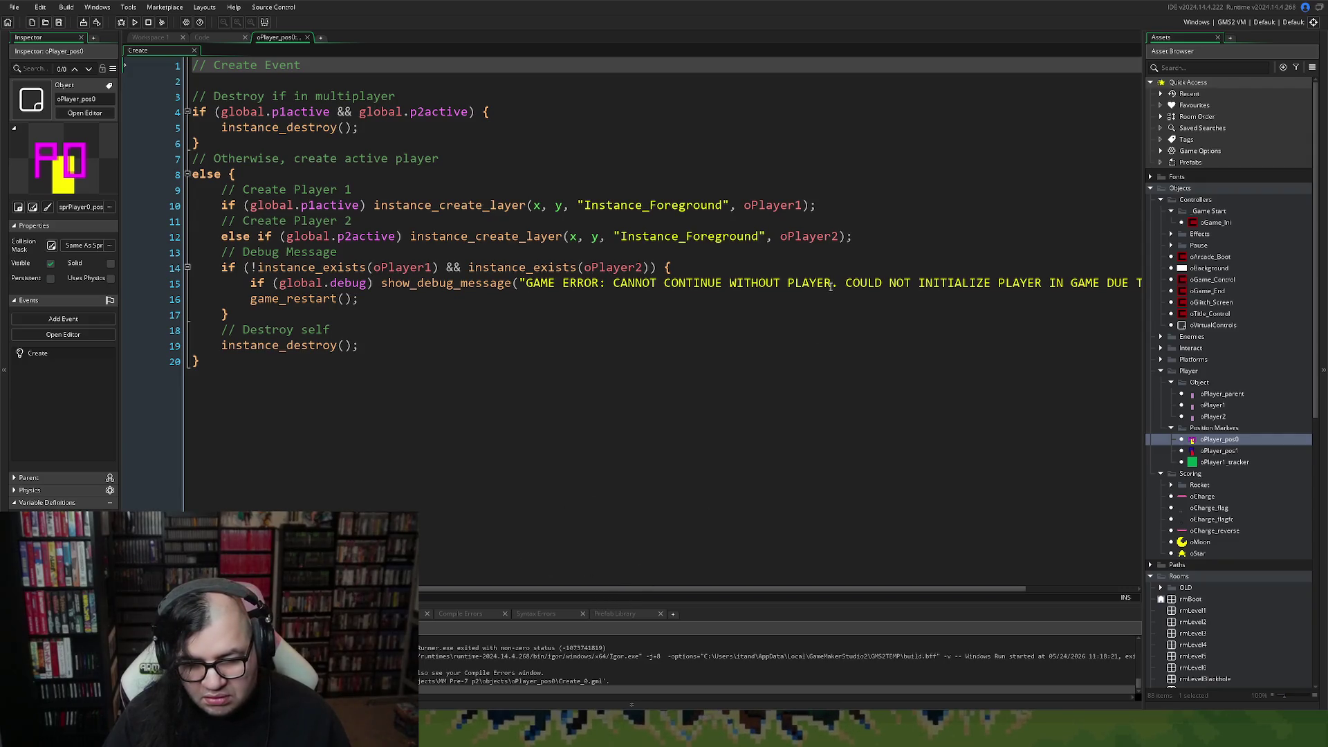
Change the line 15 error message to 'CANNOT FIND PLAYER 1 OR PLAYER 2' and close the editors.
{"action": "mouse_move", "coordinate": [831, 283]}
{"action": "left_mouse_down"}
{"action": "mouse_move", "coordinate": [611, 287]}
{"action": "mouse_move", "coordinate": [665, 283]}
{"action": "left_mouse_up"}
{"action": "type", "text": "FIND PLAYER"}
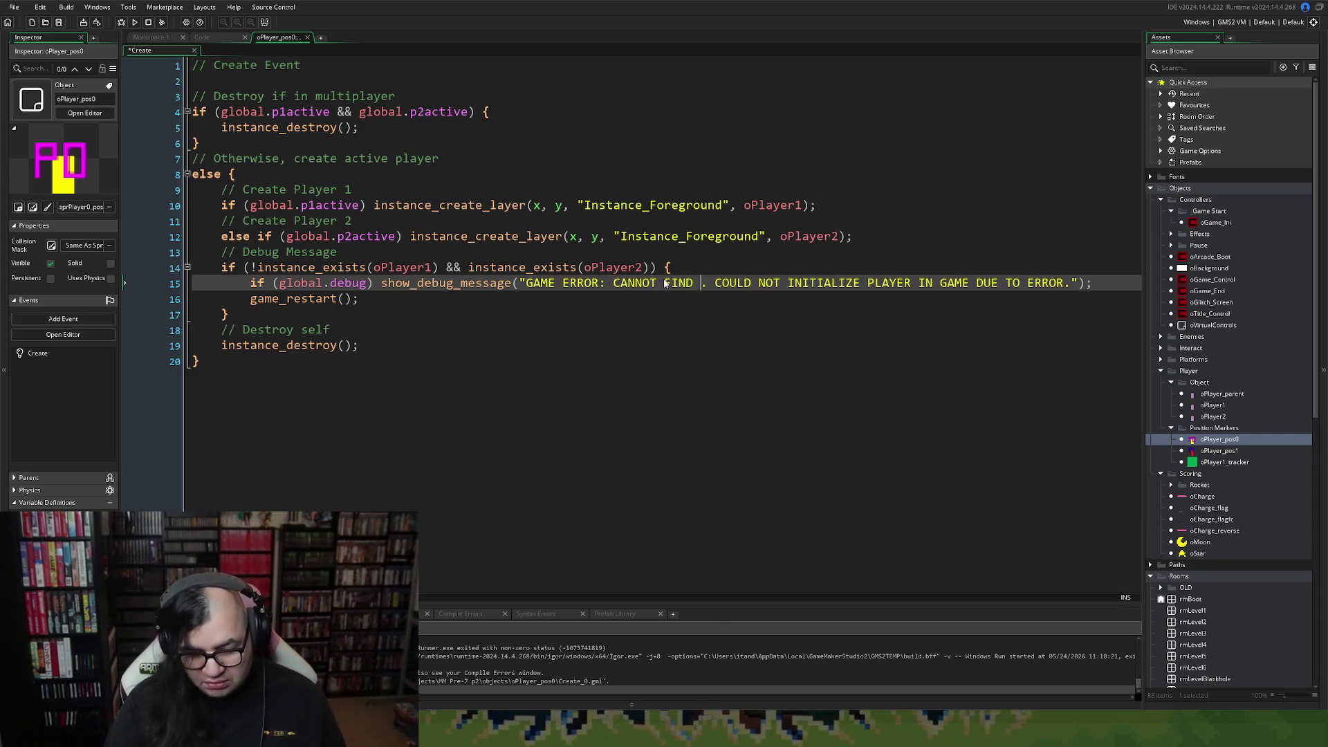
{"action": "type", "text": " 1 "}
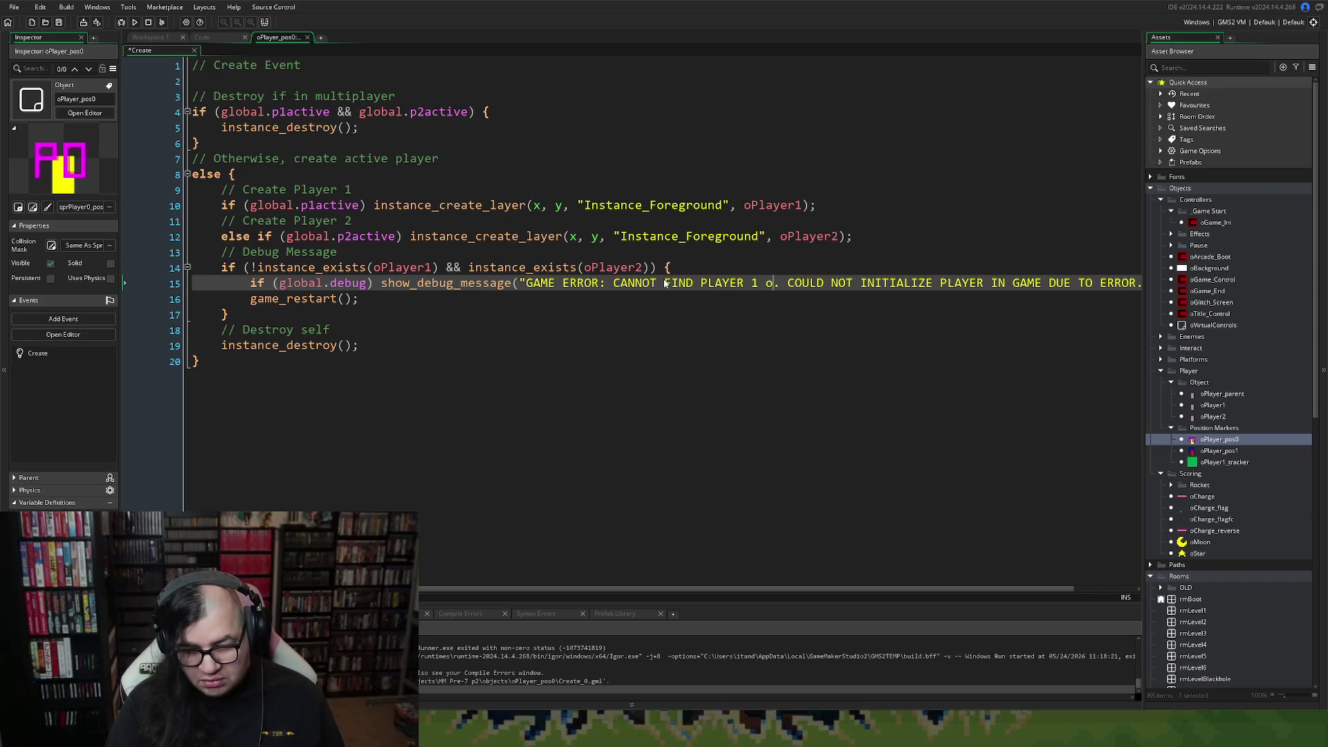
{"action": "type", "text": "OR PLAYE"}
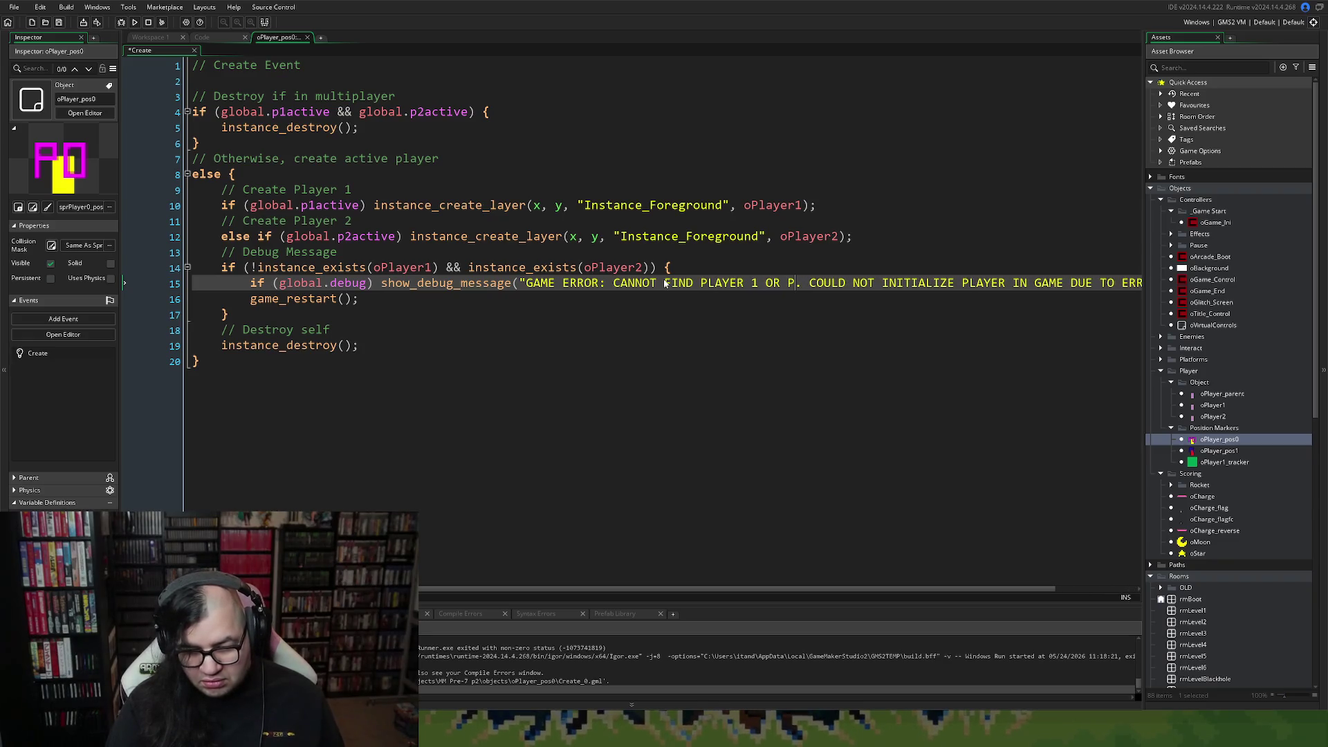
{"action": "type", "text": "R 2"}
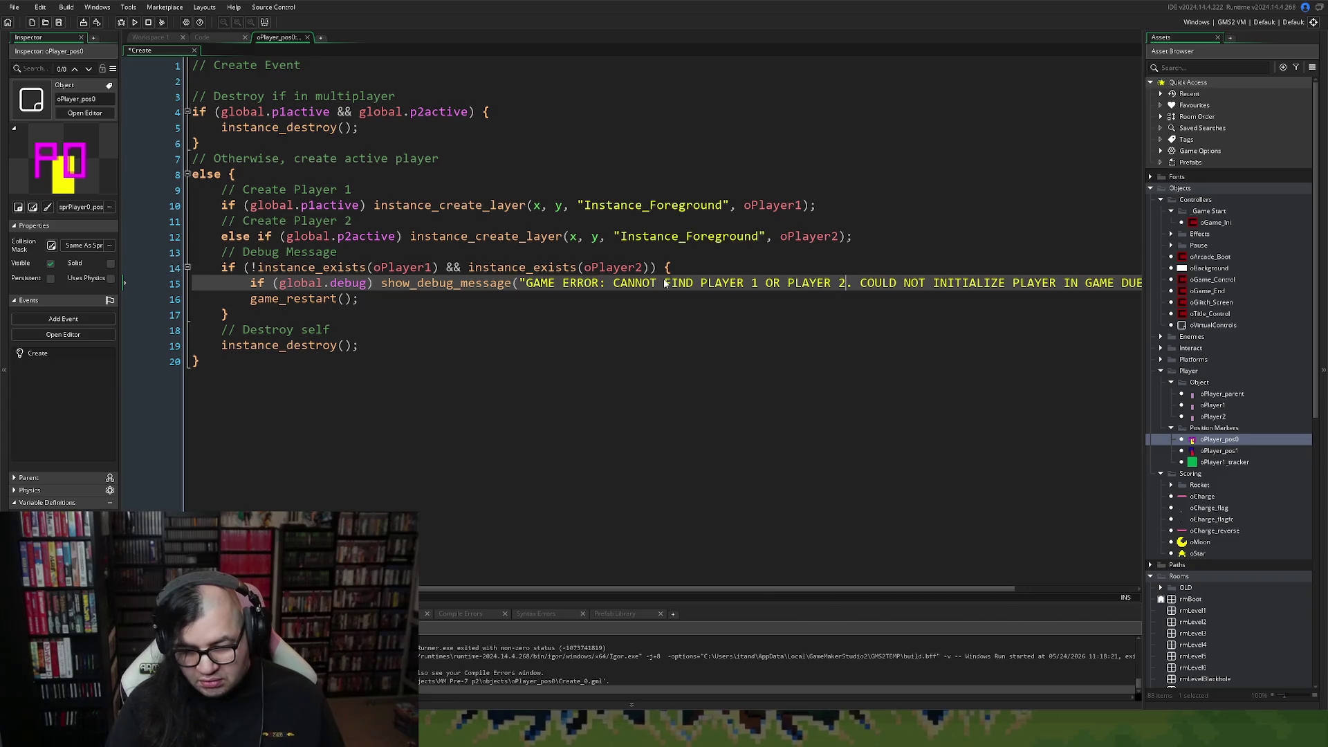
{"action": "mouse_move", "coordinate": [899, 589]}
{"action": "left_mouse_down"}
{"action": "mouse_move", "coordinate": [1007, 584]}
{"action": "mouse_move", "coordinate": [845, 557]}
{"action": "left_mouse_up"}
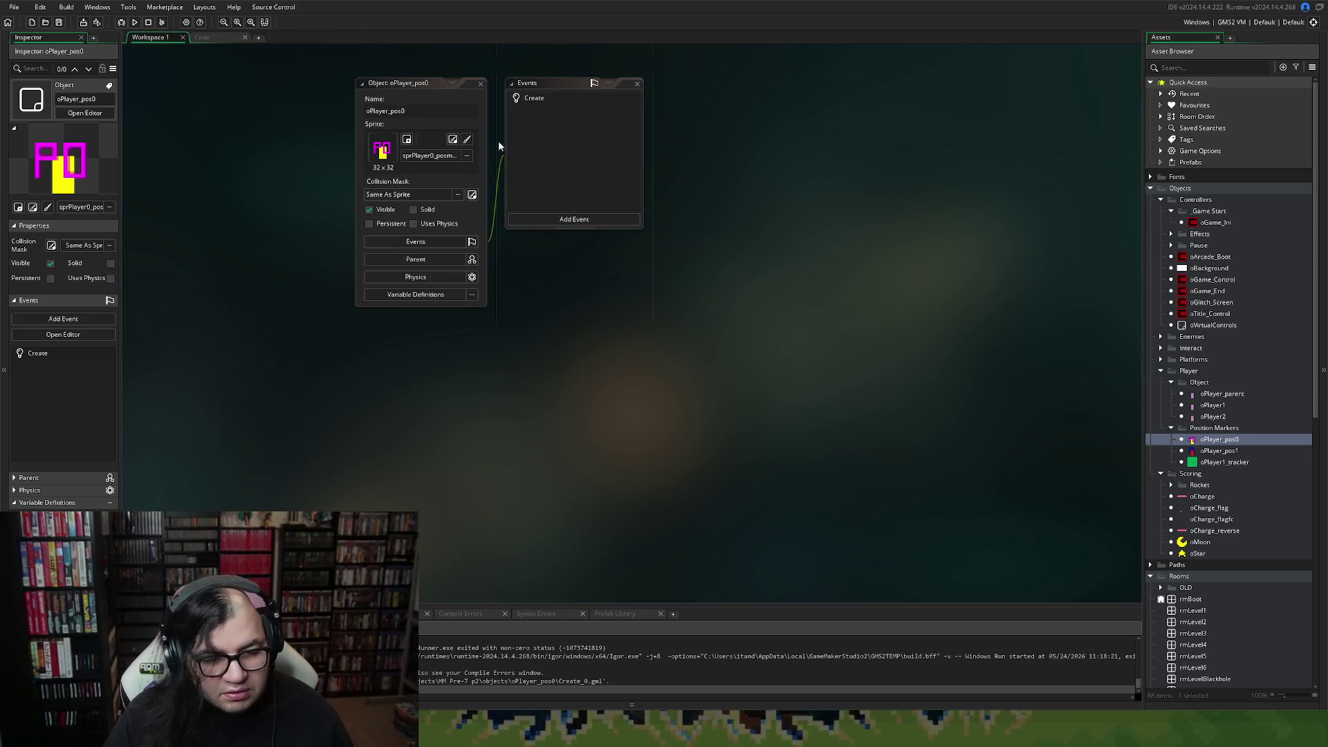
{"action": "double_click", "coordinate": [532, 97]}
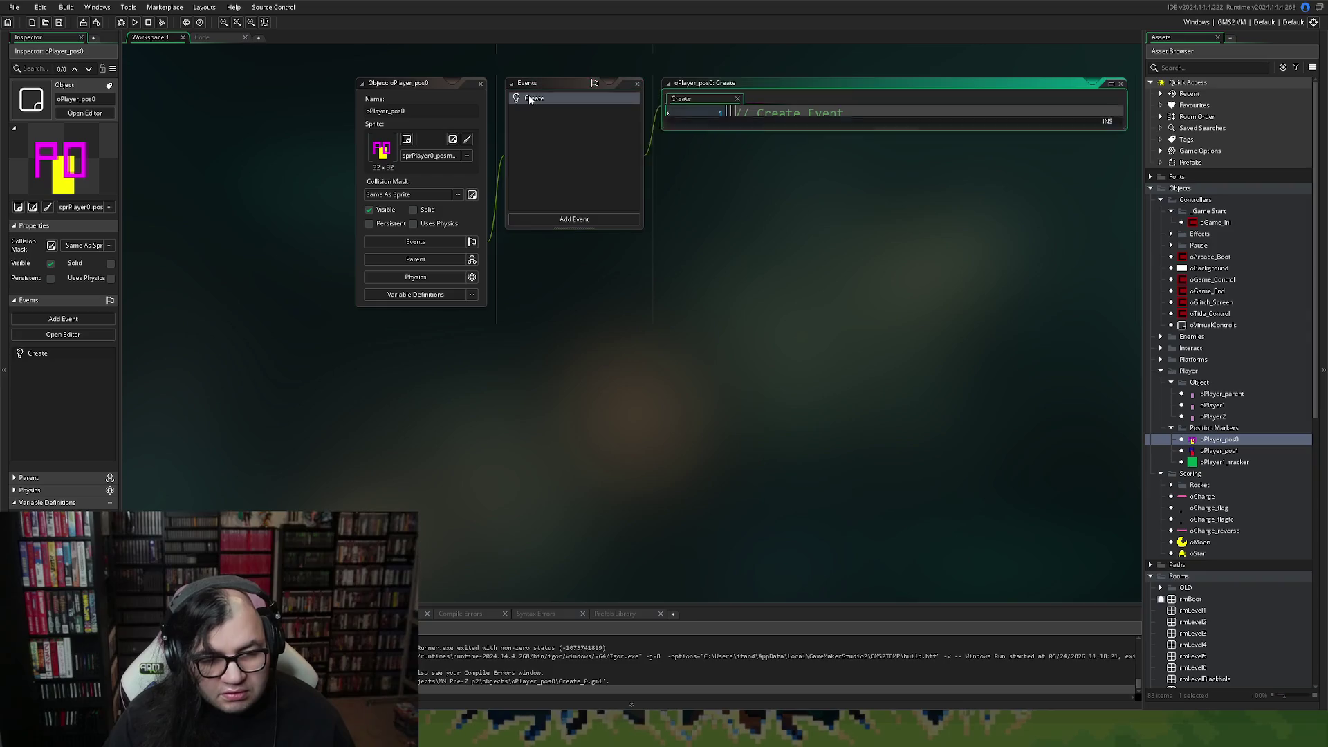
{"action": "left_click", "coordinate": [482, 83]}
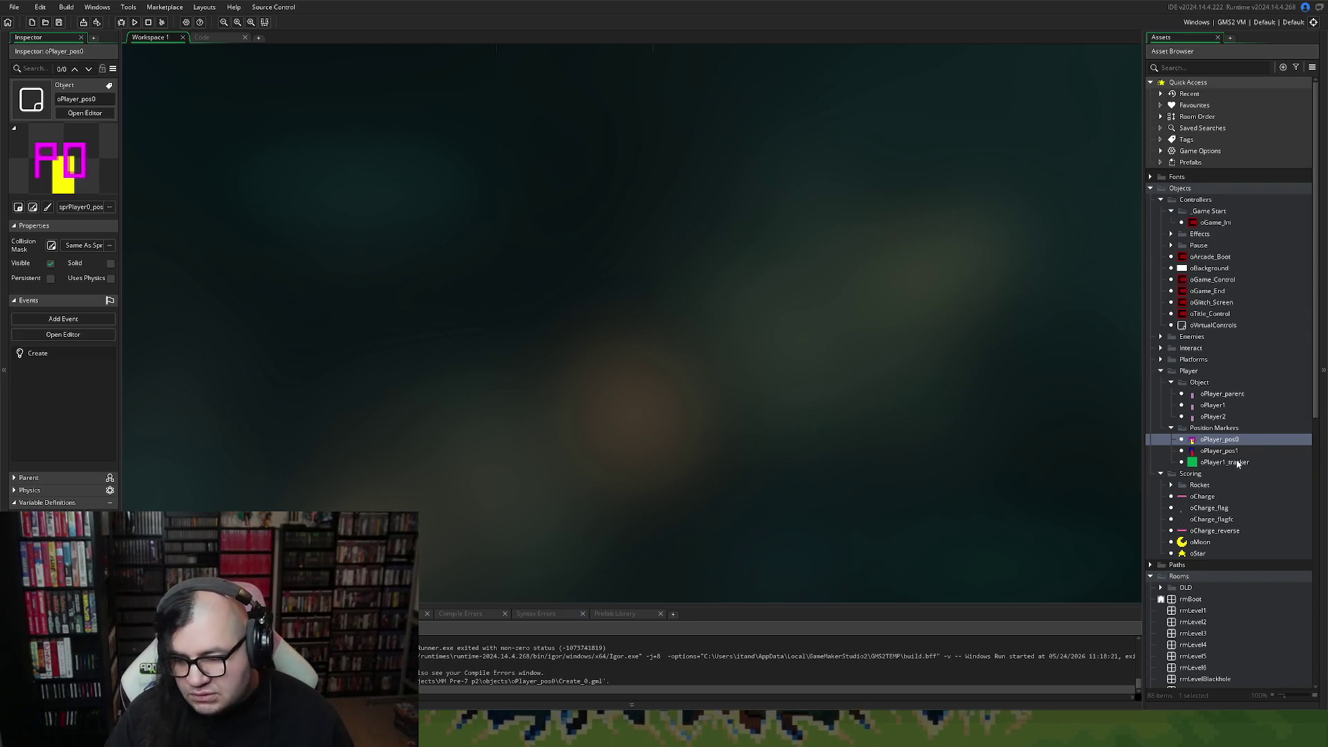
Duplicate oPlayer_pos1 and rename the copy oPlayer_pos2.
{"action": "left_click", "coordinate": [1207, 451]}
{"action": "right_click", "coordinate": [1207, 452]}
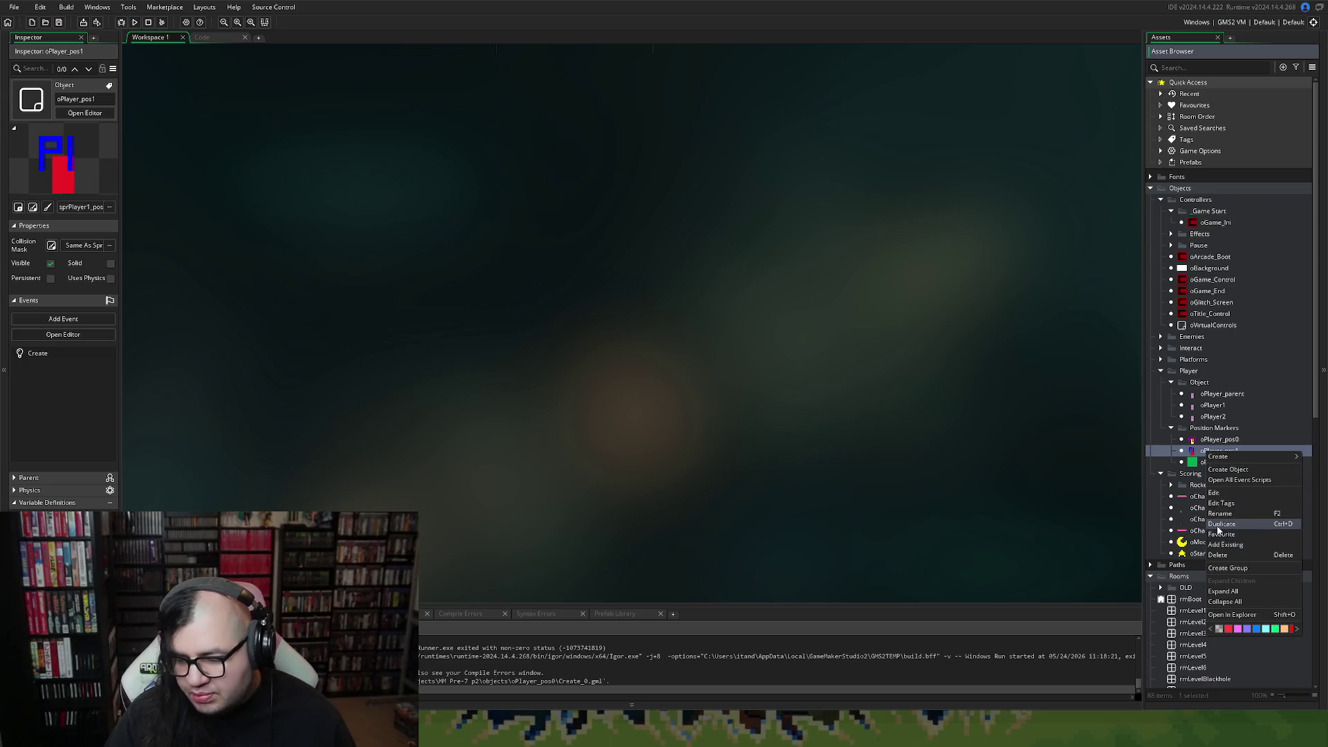
{"action": "left_click", "coordinate": [1206, 531]}
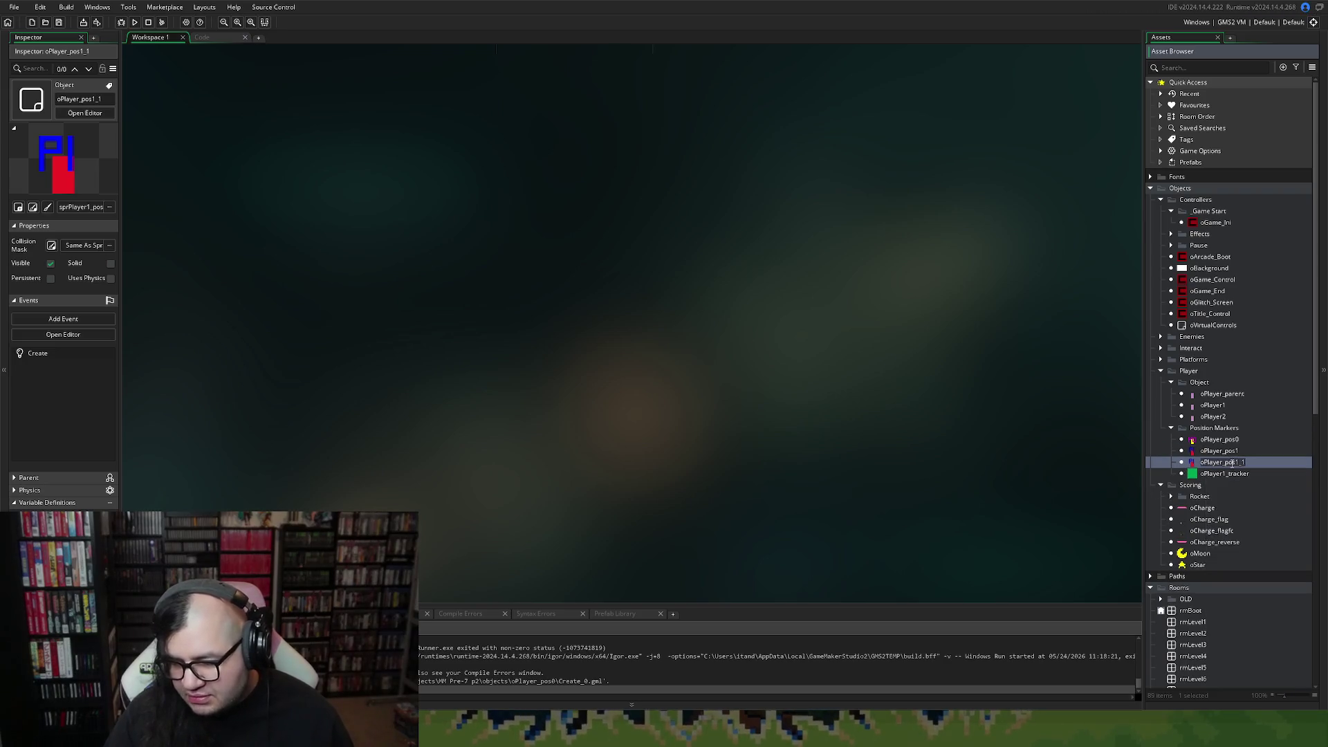
{"action": "double_click", "coordinate": [1236, 462]}
{"action": "type", "text": "oPlayer_pos2"}
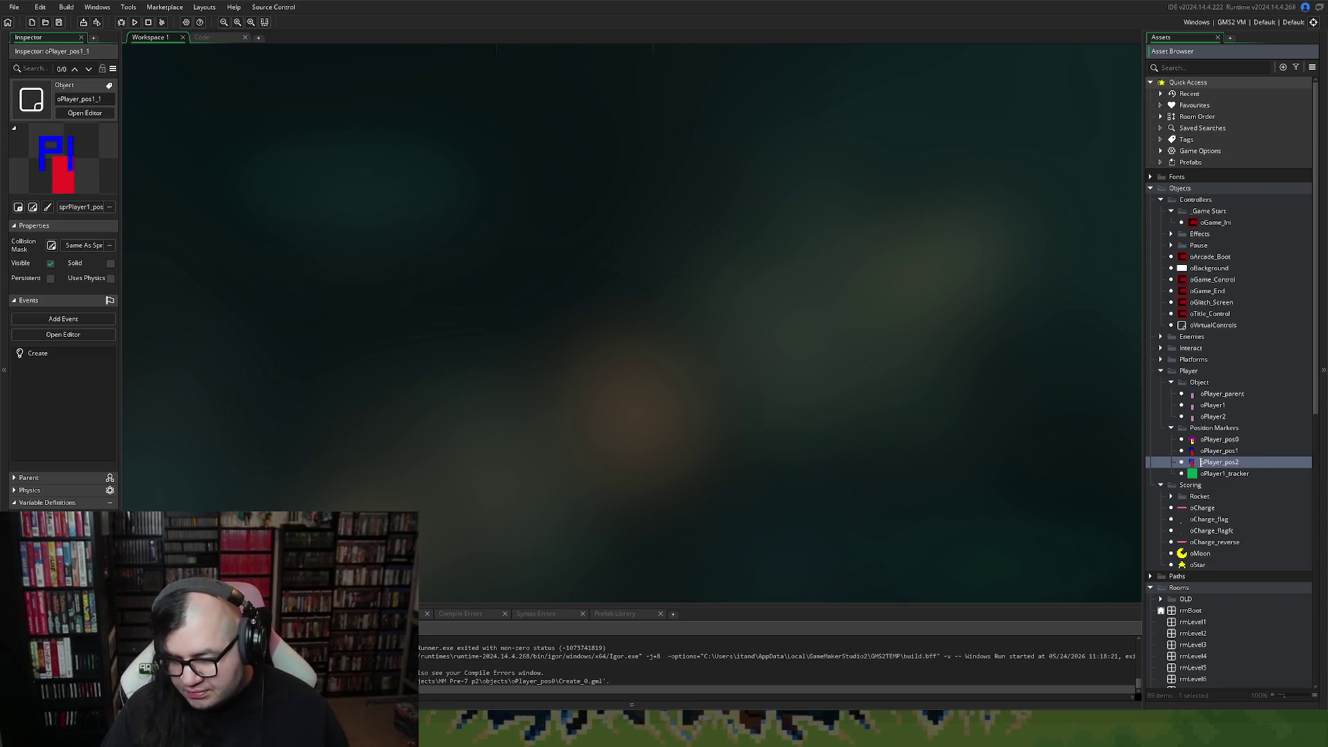
{"action": "double_click", "coordinate": [1192, 466]}
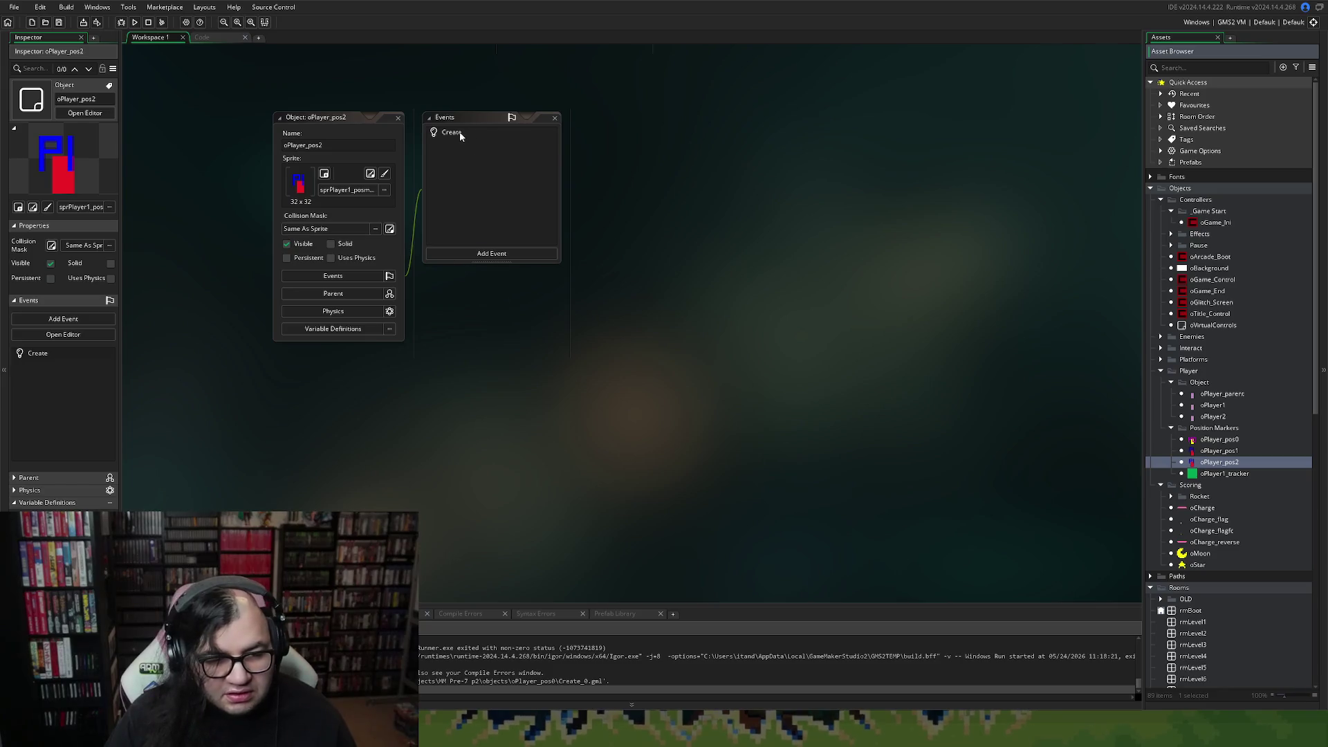
Assign the green P2 position-marker sprite to oPlayer_pos2 and open its Create event.
{"action": "left_click", "coordinate": [380, 192]}
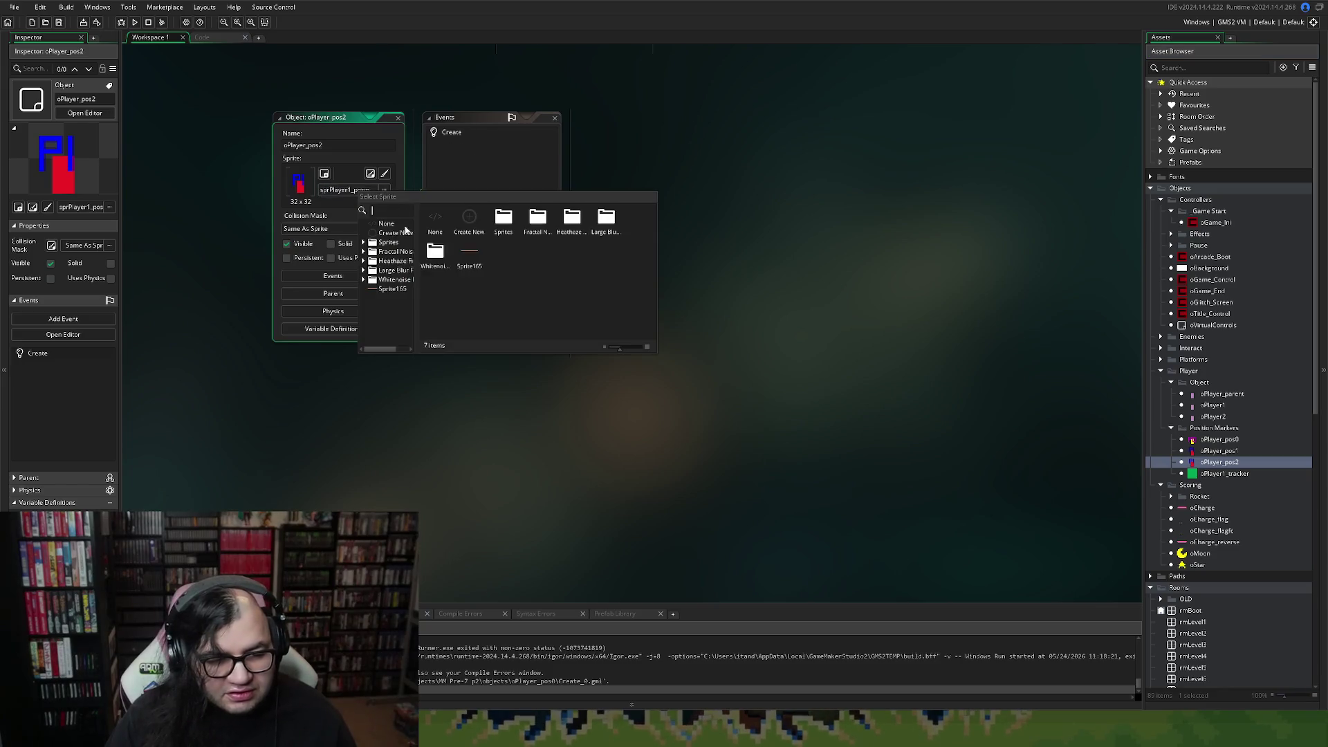
{"action": "double_click", "coordinate": [503, 224]}
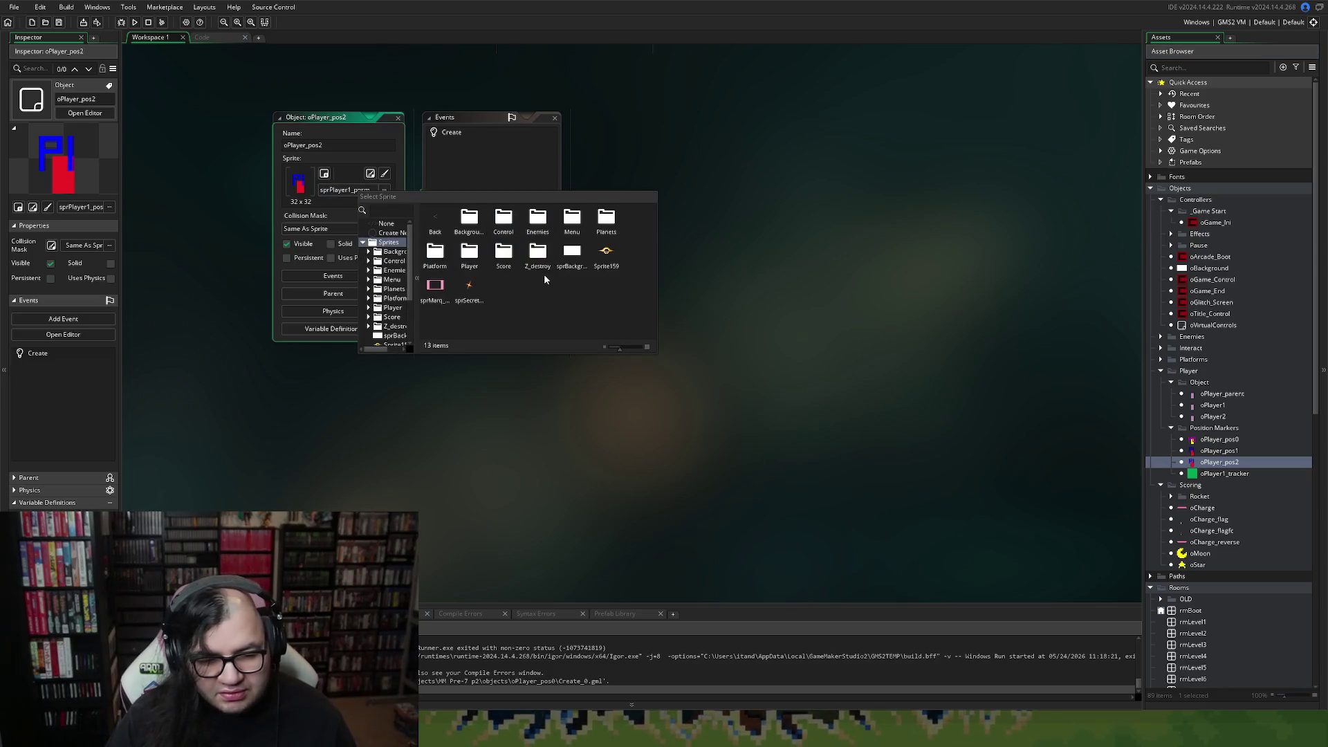
{"action": "double_click", "coordinate": [468, 261]}
{"action": "double_click", "coordinate": [538, 223]}
{"action": "double_click", "coordinate": [567, 228]}
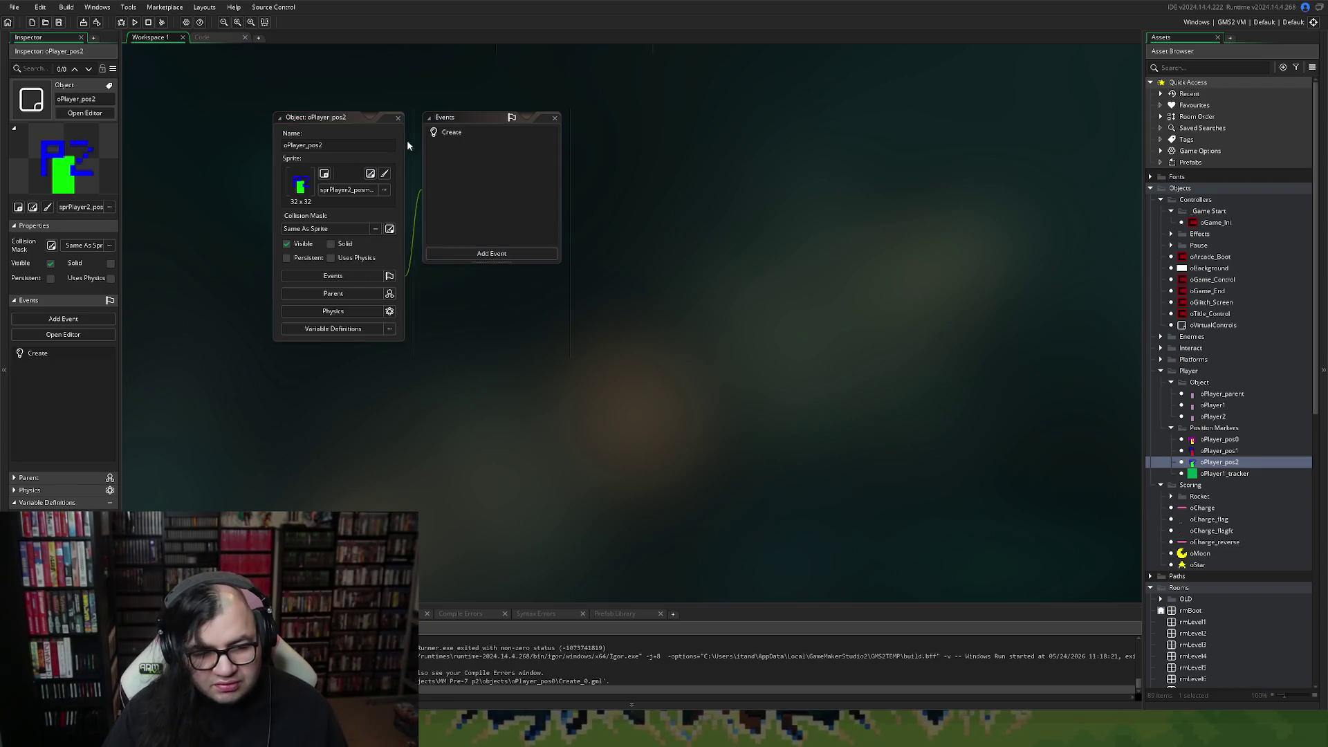
{"action": "double_click", "coordinate": [453, 132]}
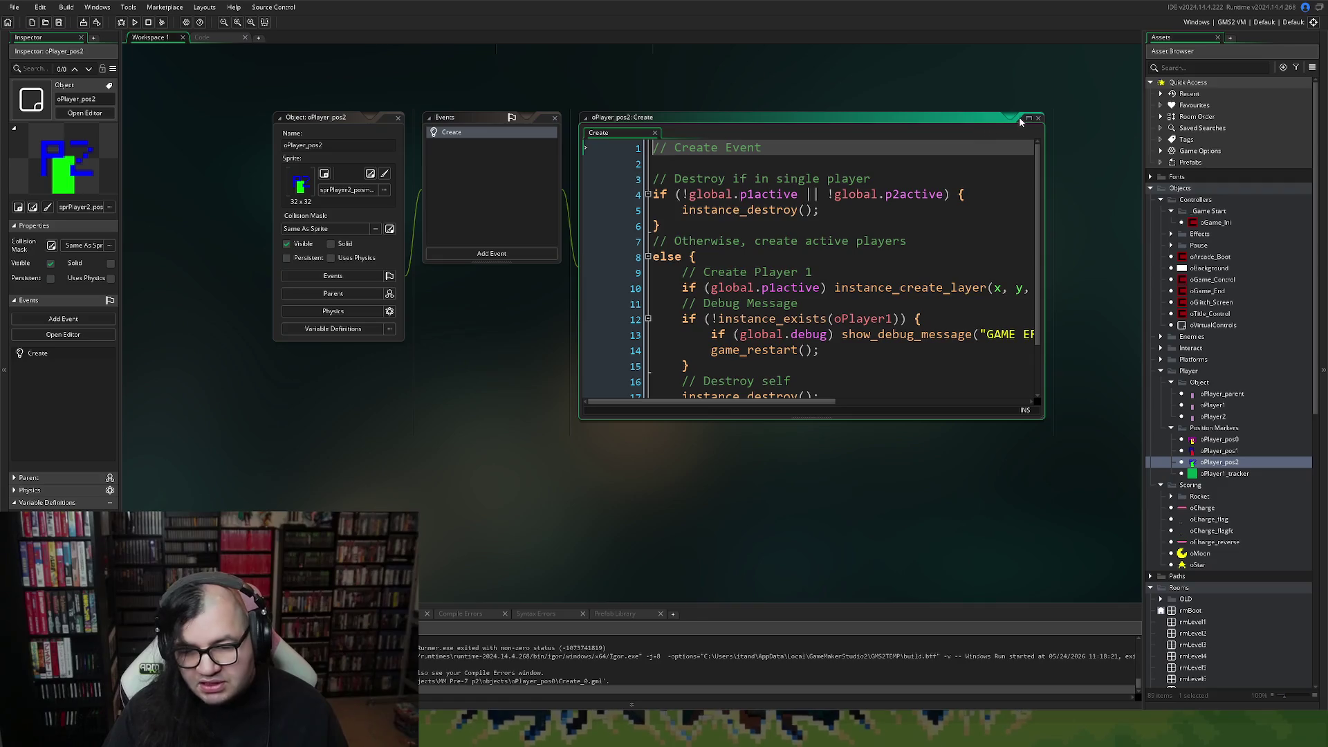
Change p1active to p2active and oPlayer1 to oPlayer2 on lines 10 and 12.
{"action": "left_click", "coordinate": [1028, 118]}
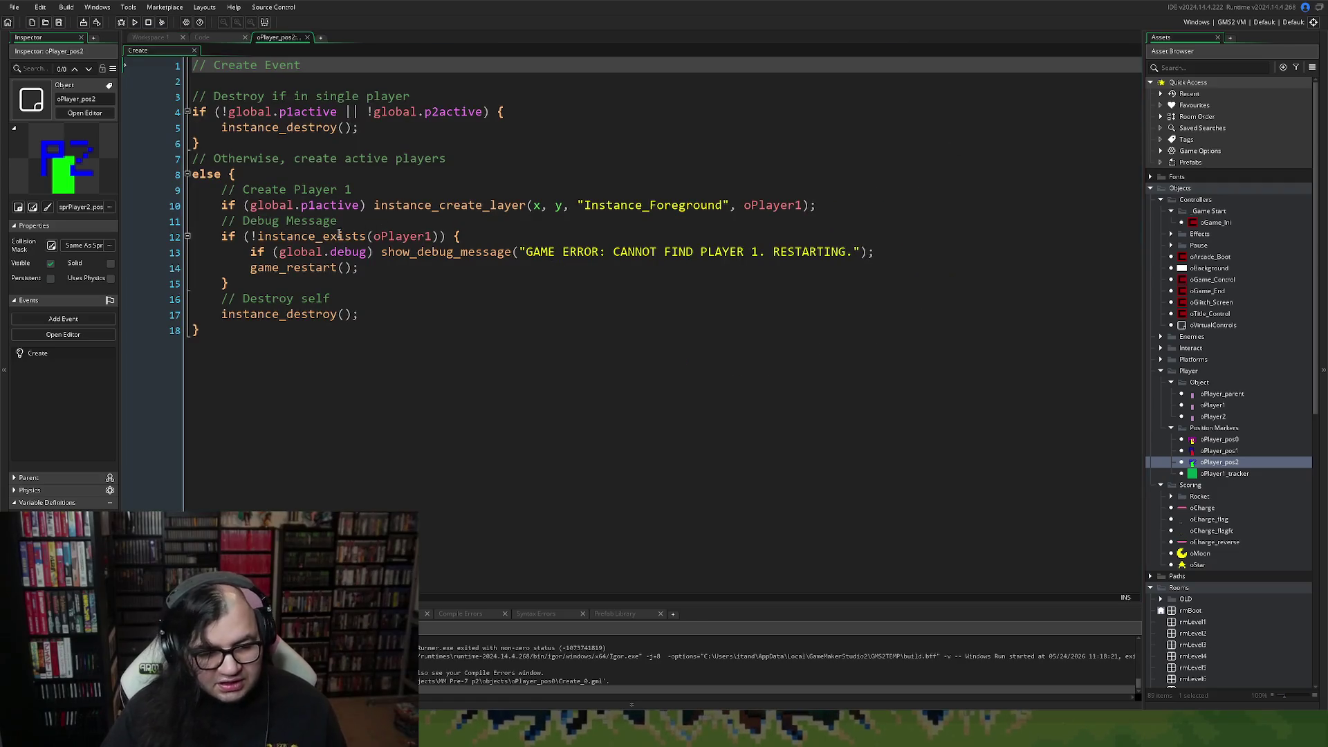
{"action": "left_click", "coordinate": [312, 205]}
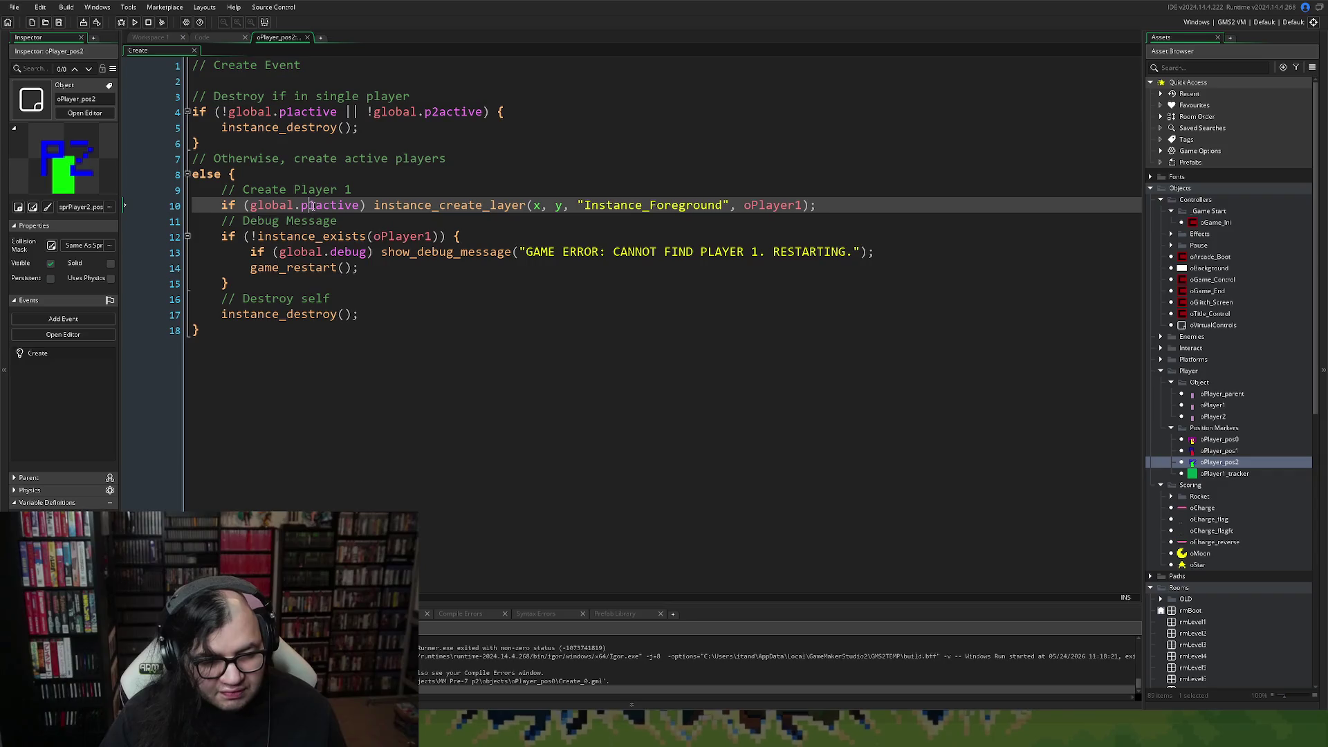
{"action": "key", "text": "BackSpace"}
{"action": "type", "text": "2"}
{"action": "left_click", "coordinate": [439, 204]}
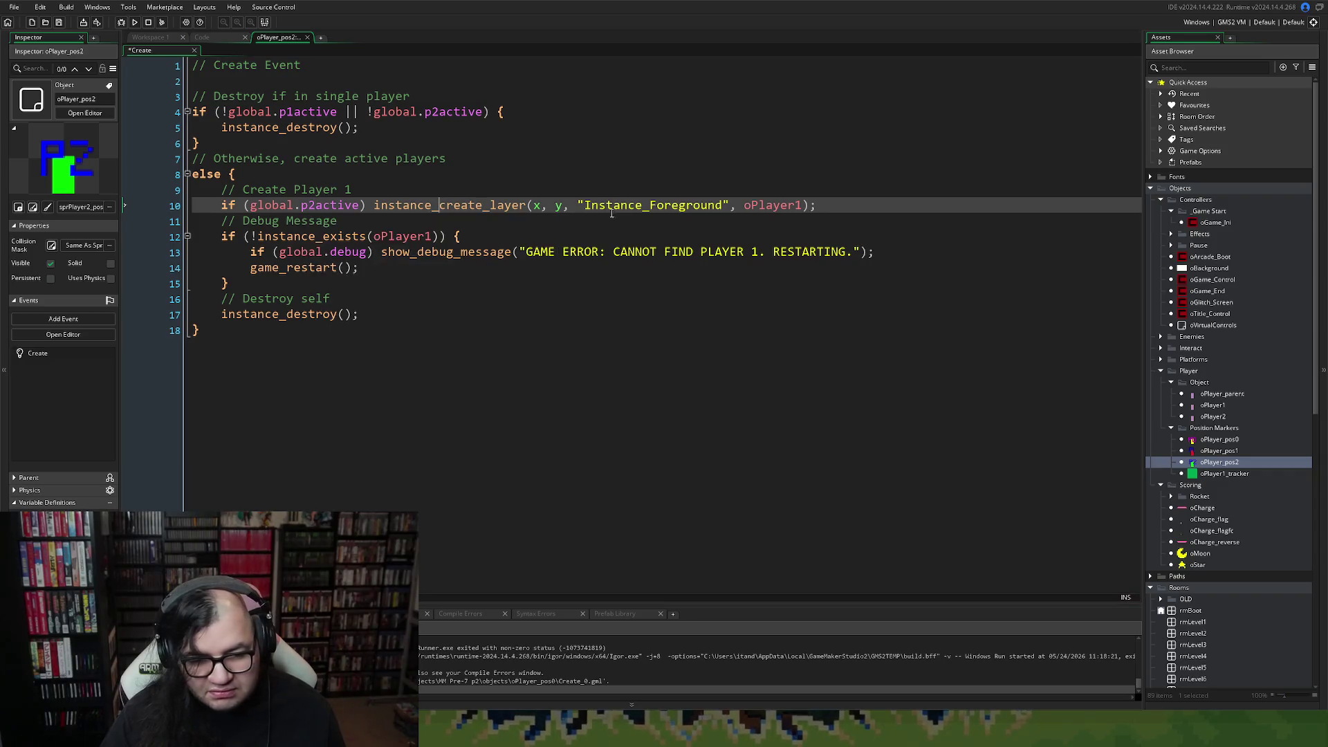
{"action": "left_click", "coordinate": [801, 206]}
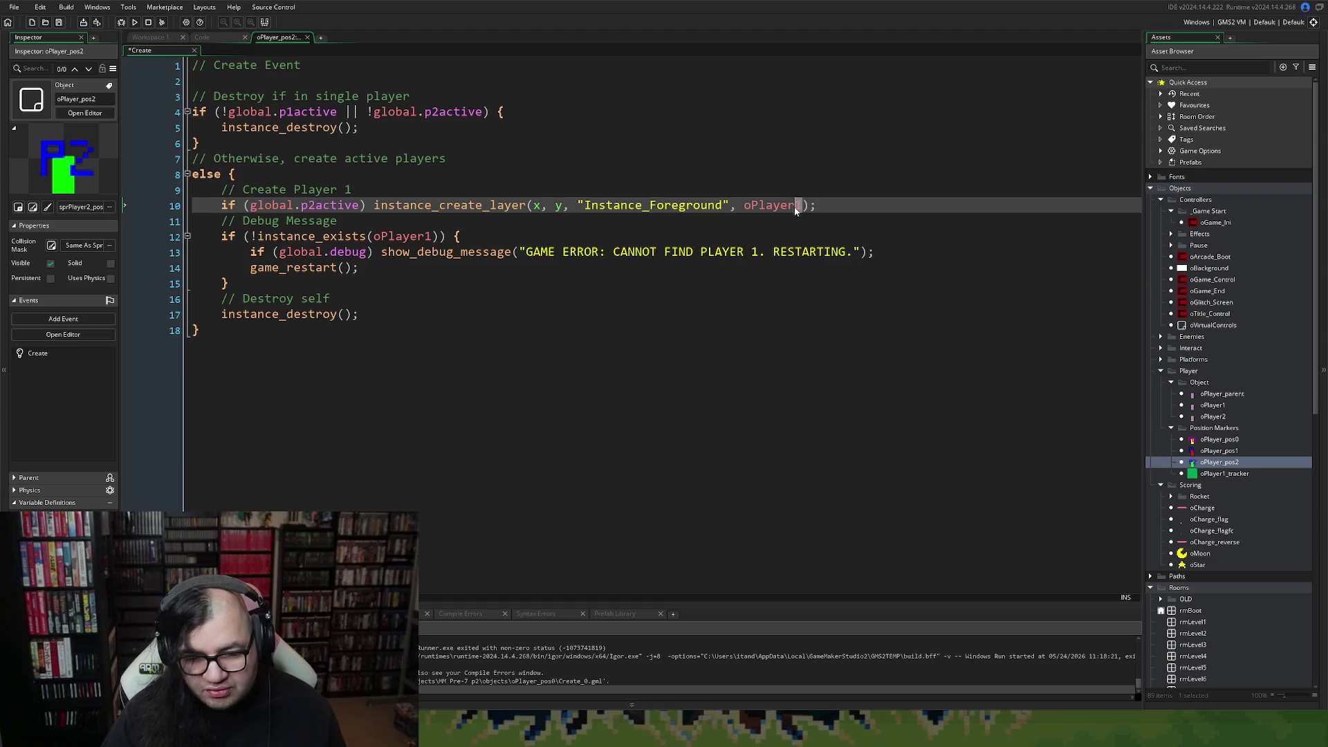
{"action": "key", "text": "BackSpace"}
{"action": "type", "text": "2"}
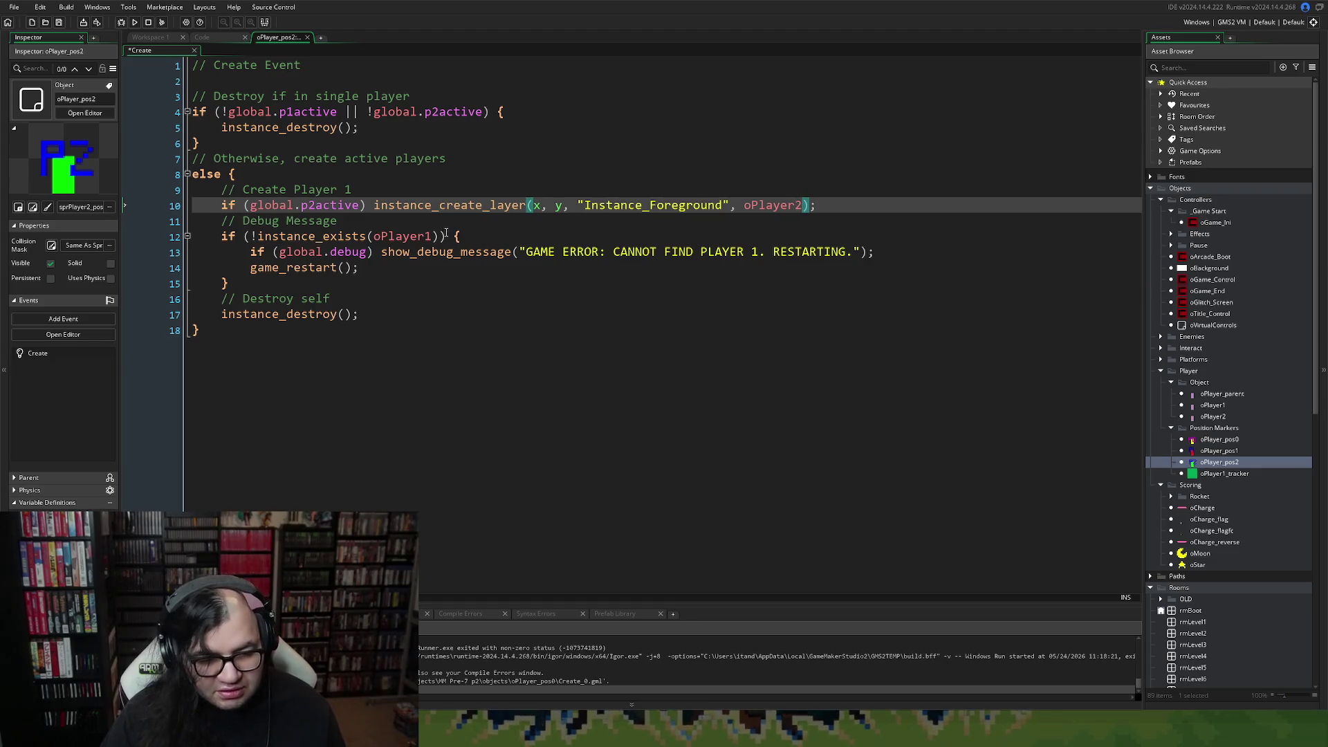
{"action": "left_click", "coordinate": [429, 236]}
{"action": "key", "text": "BackSpace"}
{"action": "type", "text": "2"}
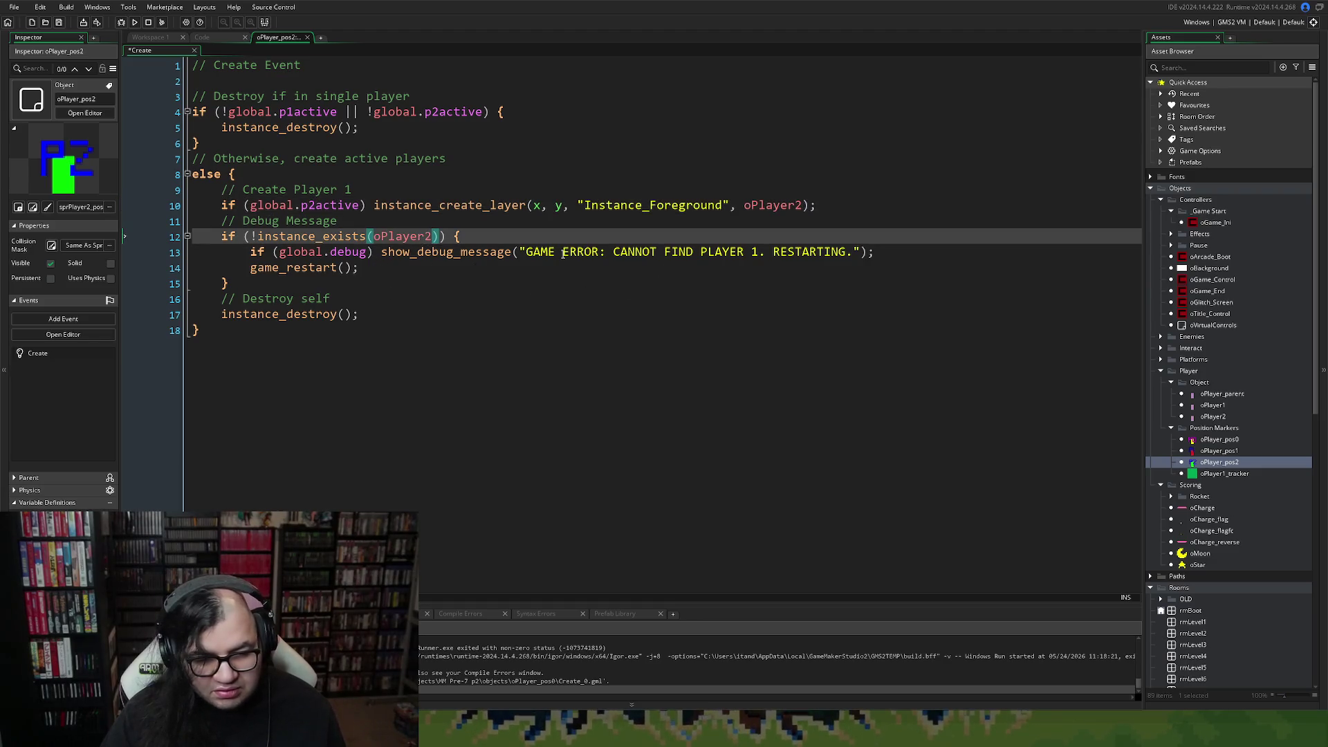
Change 'PLAYER 1' to 'PLAYER 2' in the error message and close oPlayer_pos2's windows.
{"action": "left_click", "coordinate": [755, 252]}
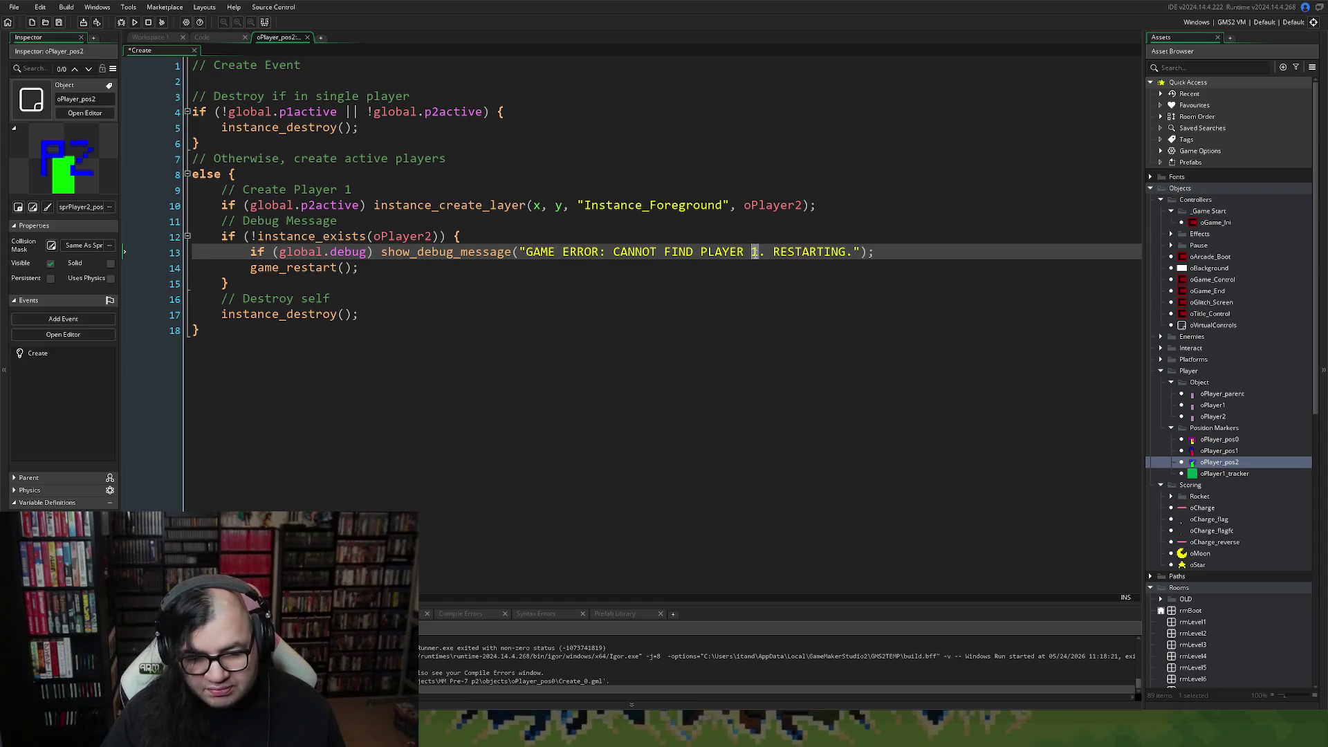
{"action": "key", "text": "BackSpace"}
{"action": "type", "text": "2"}
{"action": "left_click", "coordinate": [499, 319]}
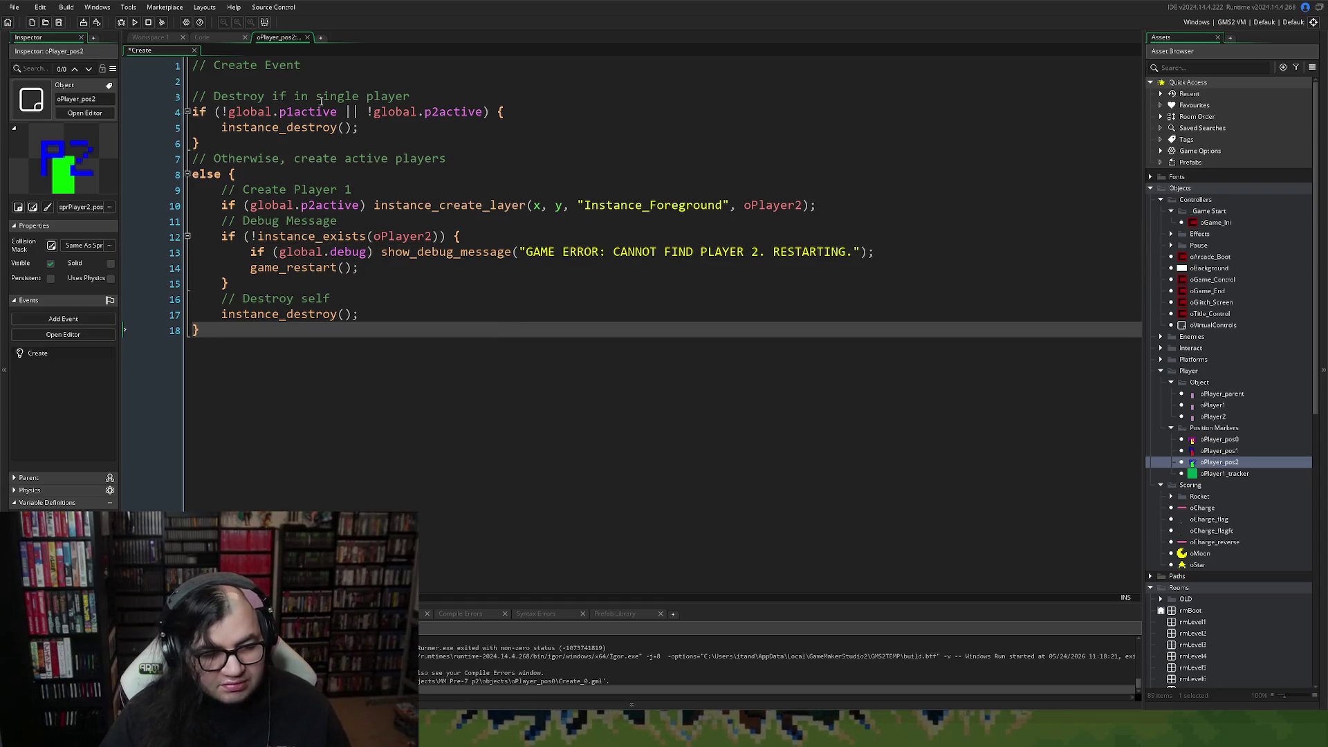
{"action": "left_click", "coordinate": [308, 39]}
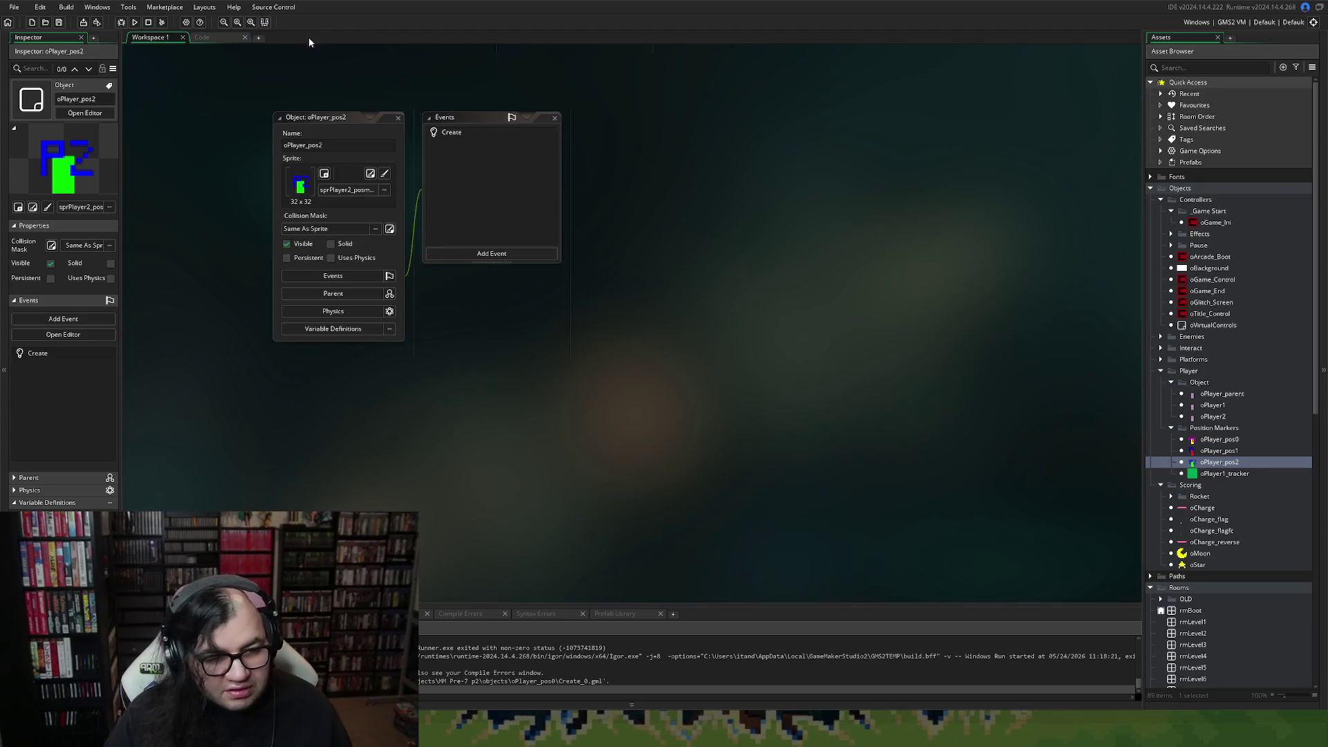
{"action": "left_click", "coordinate": [398, 119]}
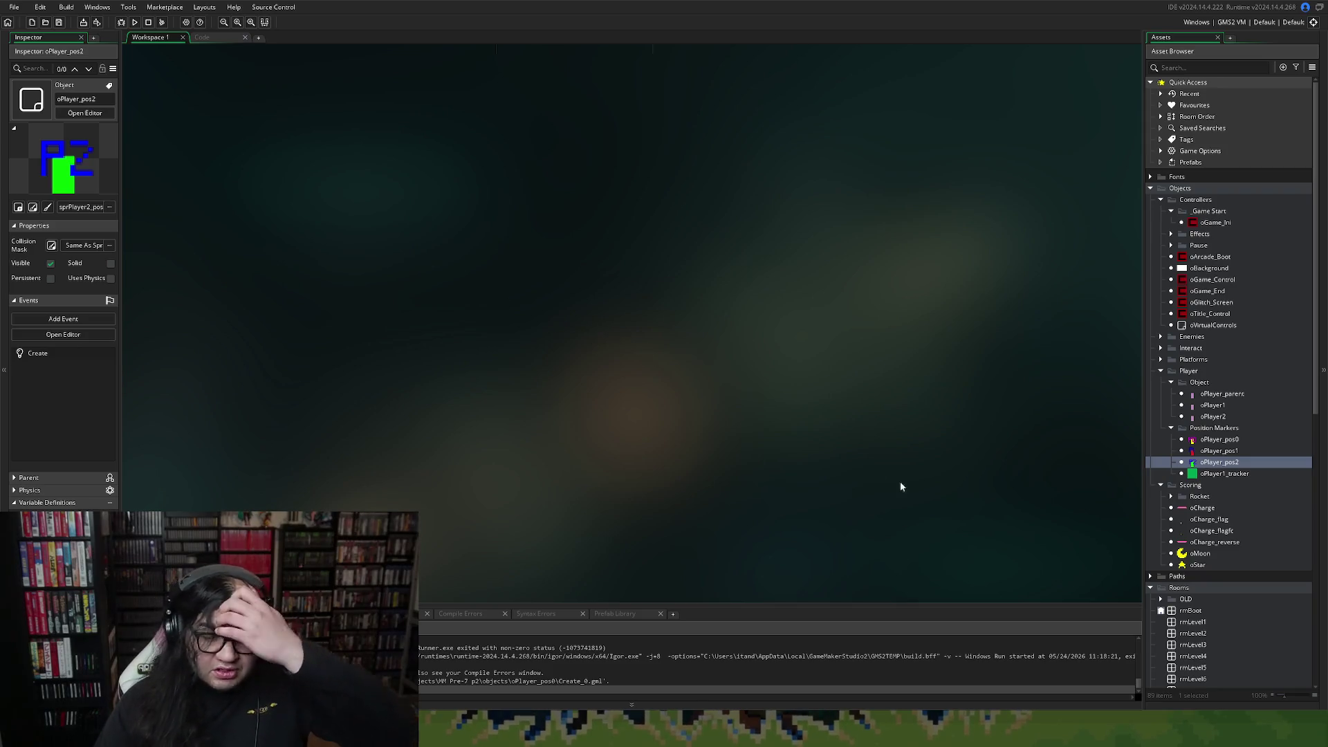
{"action": "double_click", "coordinate": [1184, 624]}
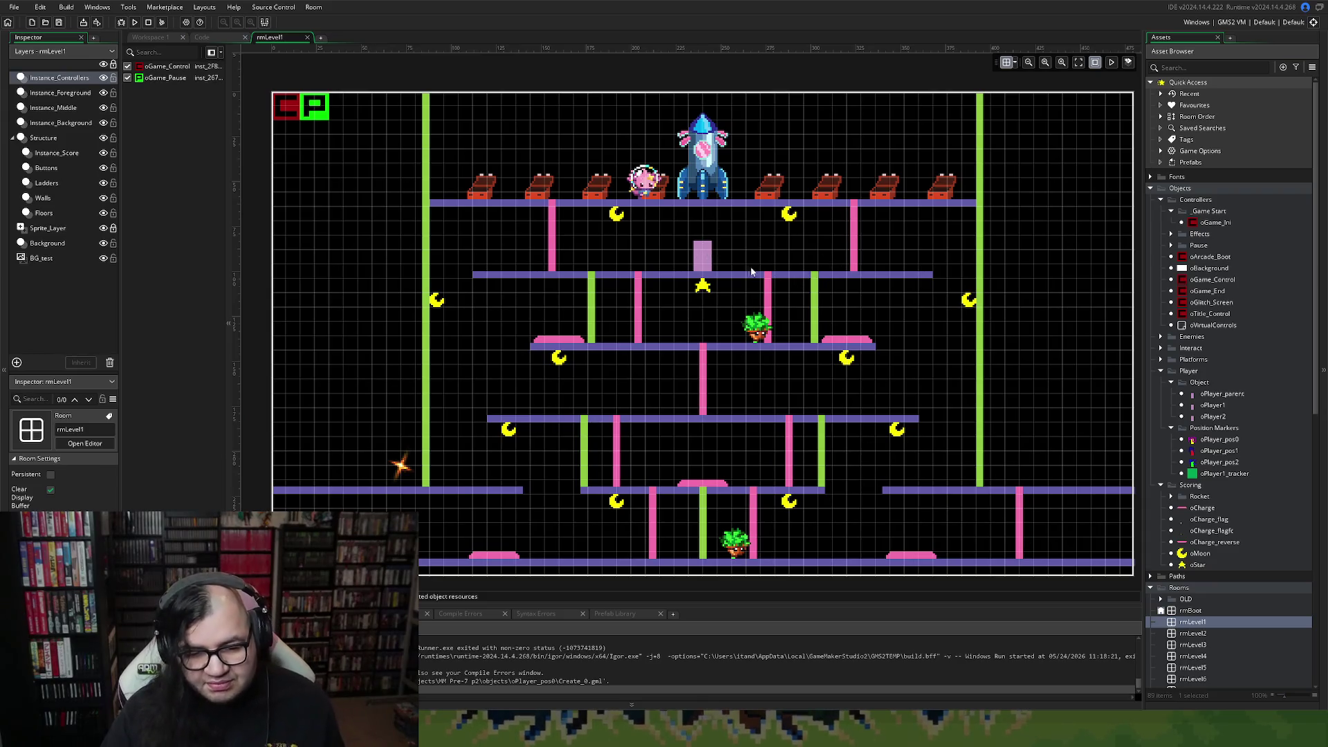
On rmLevel1's Instance_Foreground layer, delete oPlayer1 and place the P0, P1 and P2 markers above the star.
{"action": "scroll", "coordinate": [747, 273], "scroll_direction": "right", "scroll_amount": 3}
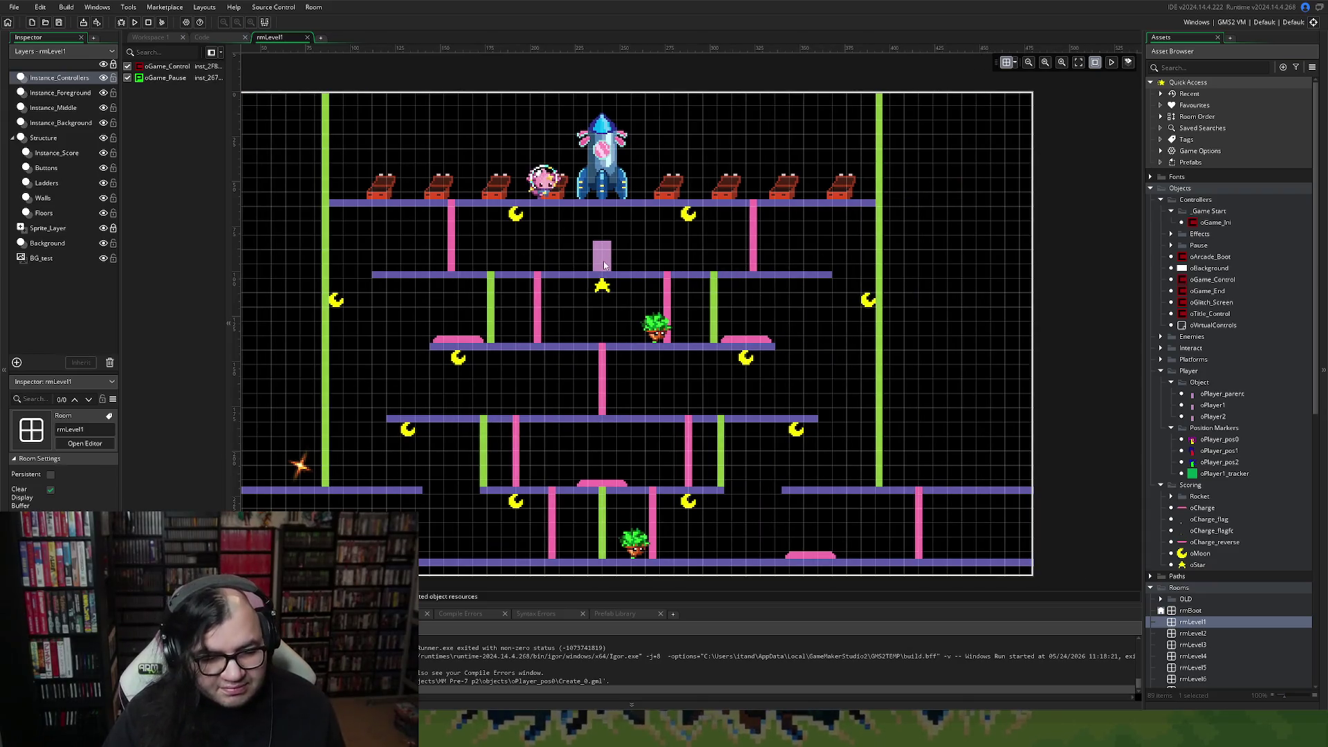
{"action": "left_click", "coordinate": [48, 94]}
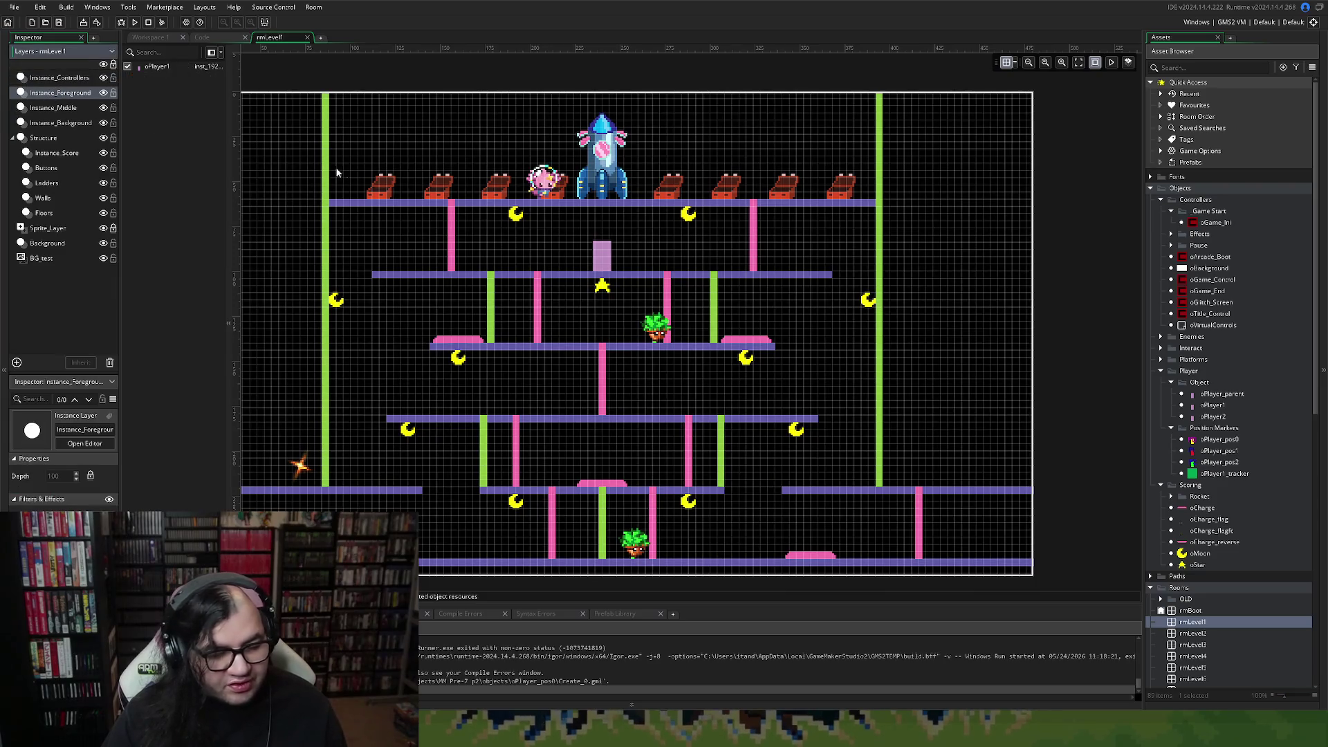
{"action": "left_click", "coordinate": [161, 67]}
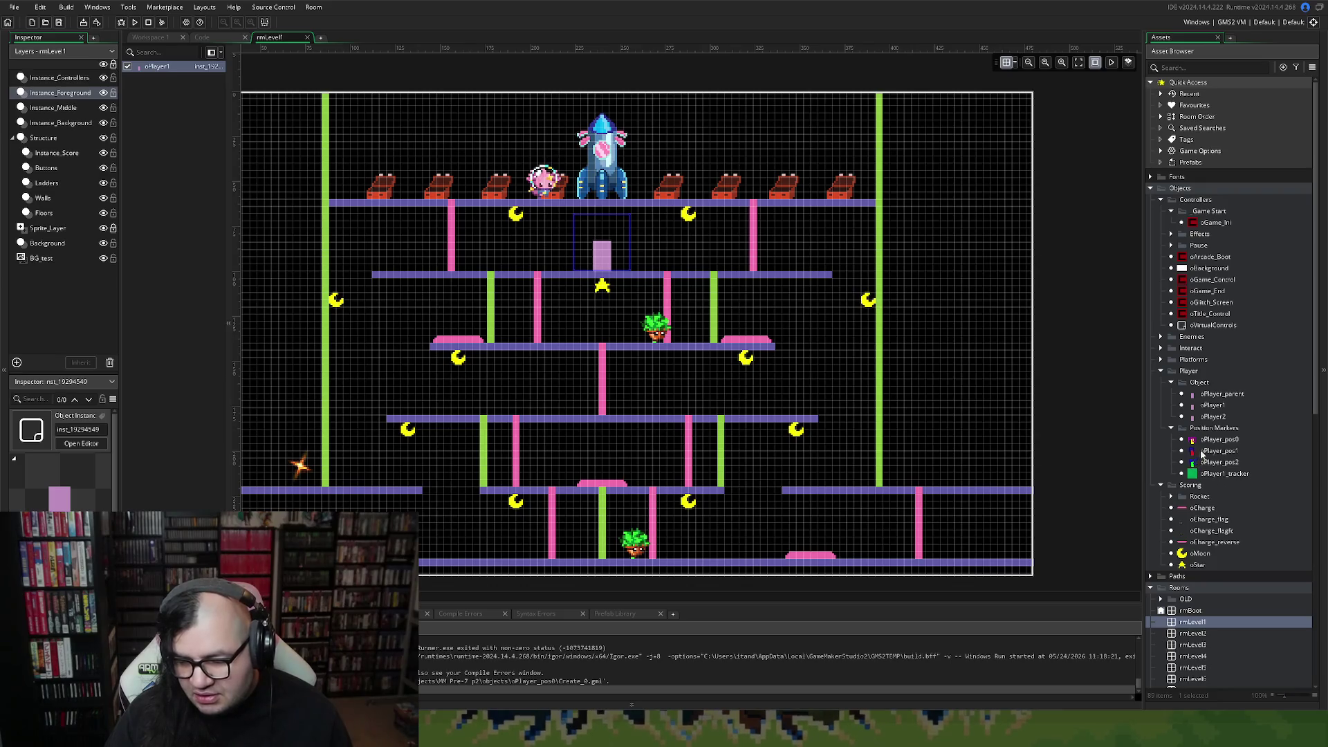
{"action": "mouse_move", "coordinate": [1210, 440]}
{"action": "left_mouse_down"}
{"action": "mouse_move", "coordinate": [951, 394]}
{"action": "mouse_move", "coordinate": [577, 262]}
{"action": "mouse_move", "coordinate": [607, 271]}
{"action": "left_mouse_up"}
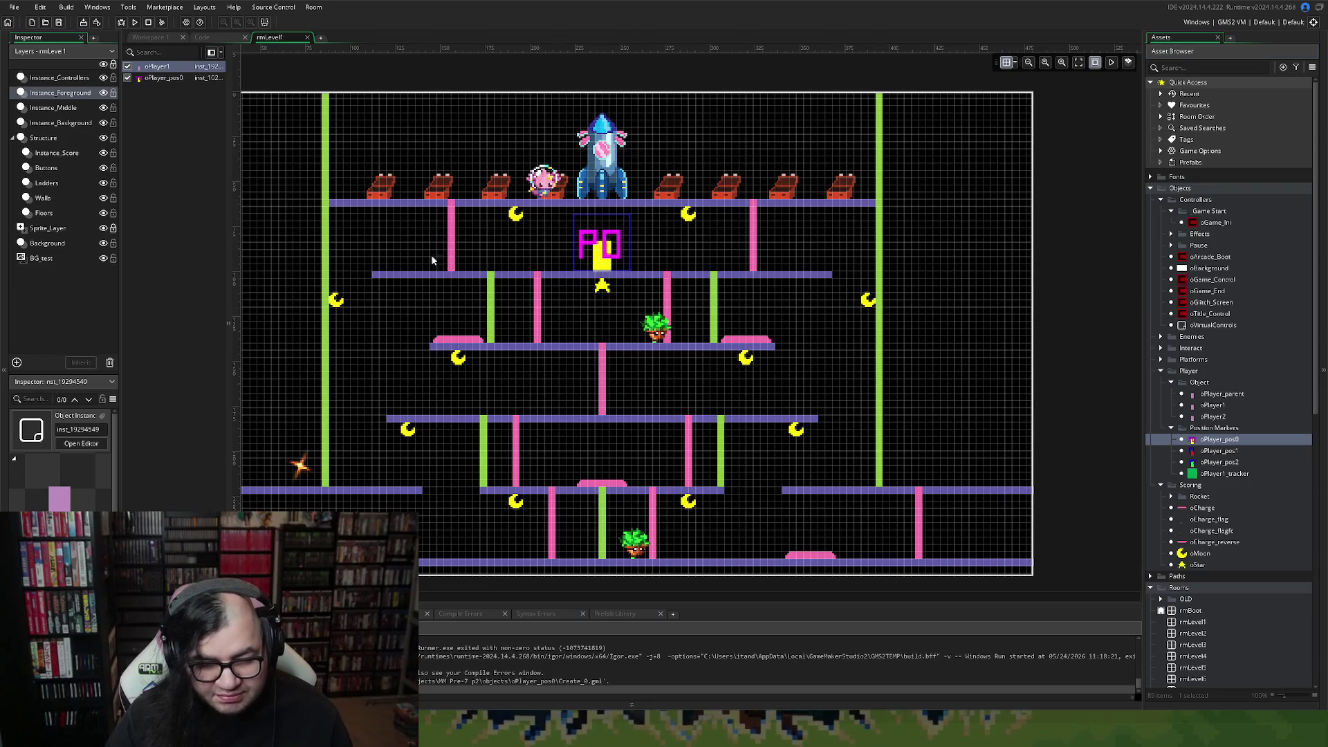
{"action": "key", "text": "Delete"}
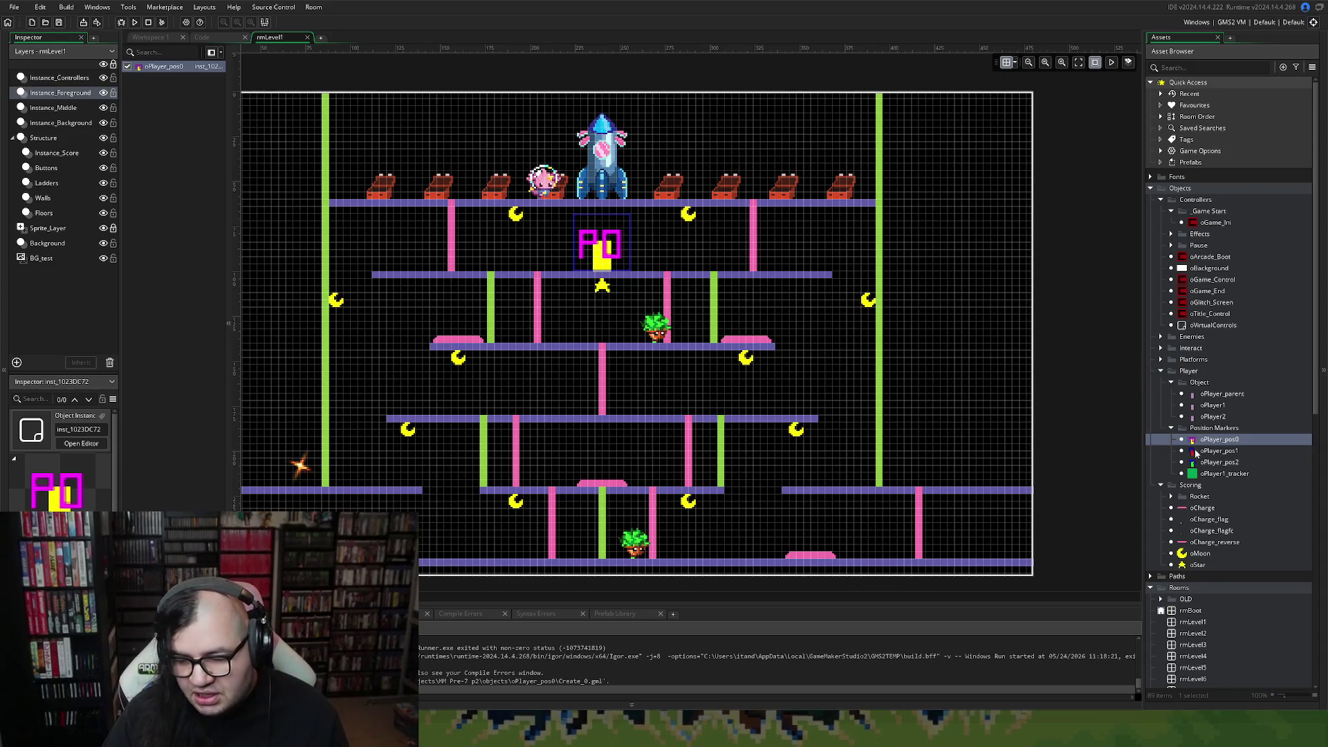
{"action": "mouse_move", "coordinate": [1203, 455]}
{"action": "left_mouse_down"}
{"action": "mouse_move", "coordinate": [538, 305]}
{"action": "mouse_move", "coordinate": [504, 277]}
{"action": "mouse_move", "coordinate": [571, 264]}
{"action": "left_mouse_up"}
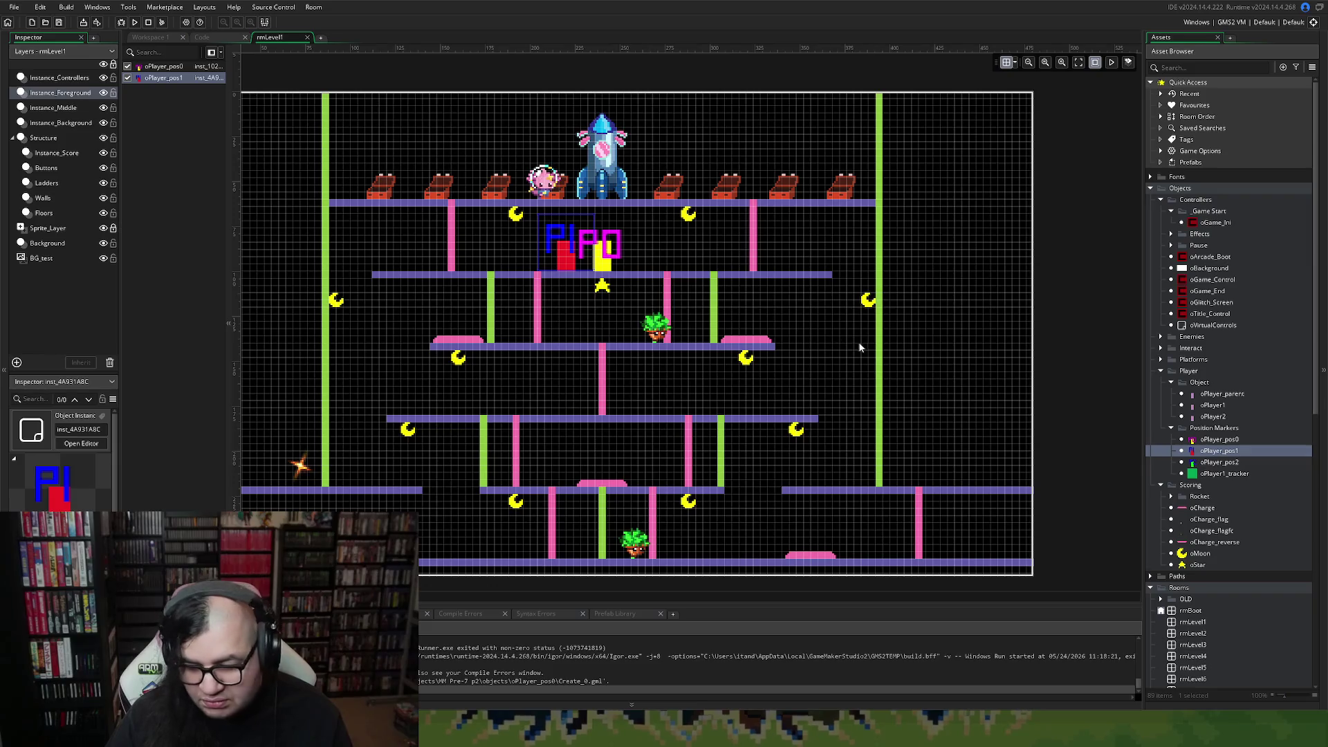
{"action": "mouse_move", "coordinate": [1197, 466]}
{"action": "left_mouse_down"}
{"action": "mouse_move", "coordinate": [830, 304]}
{"action": "mouse_move", "coordinate": [641, 272]}
{"action": "left_mouse_up"}
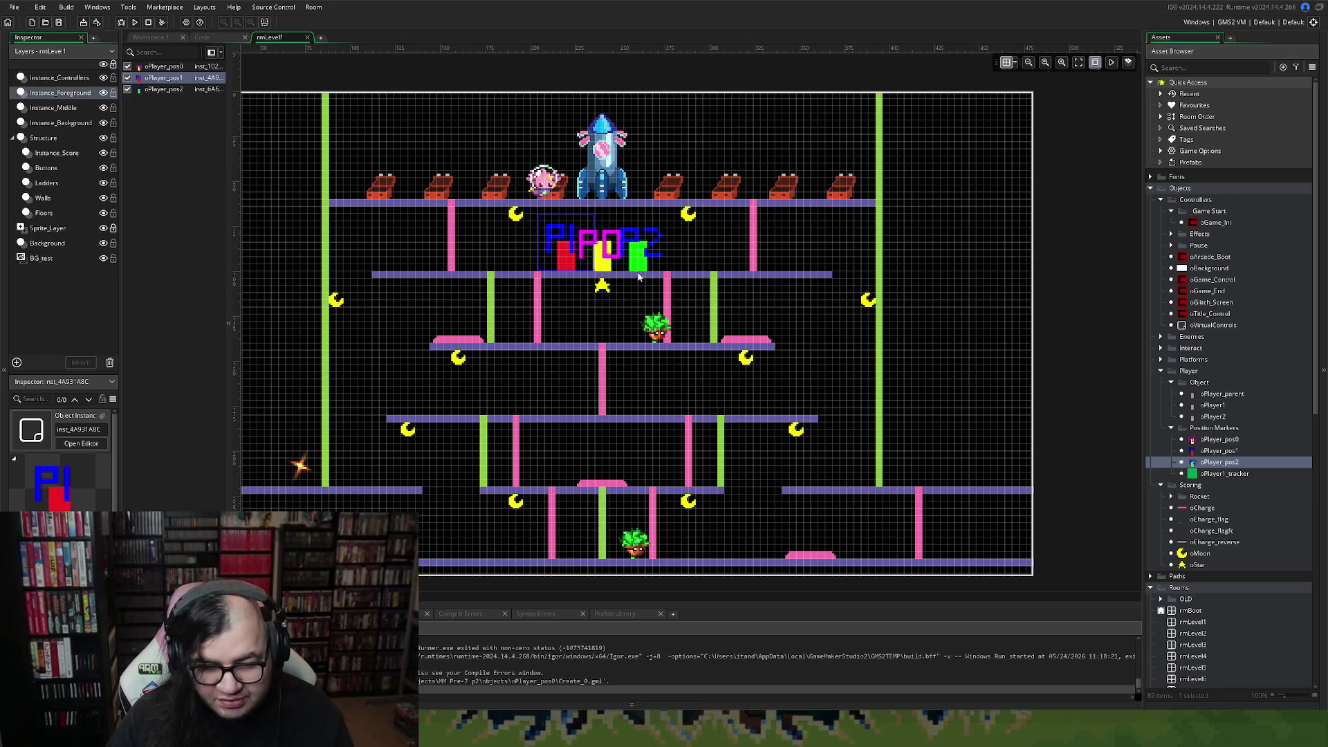
{"action": "left_click", "coordinate": [773, 248]}
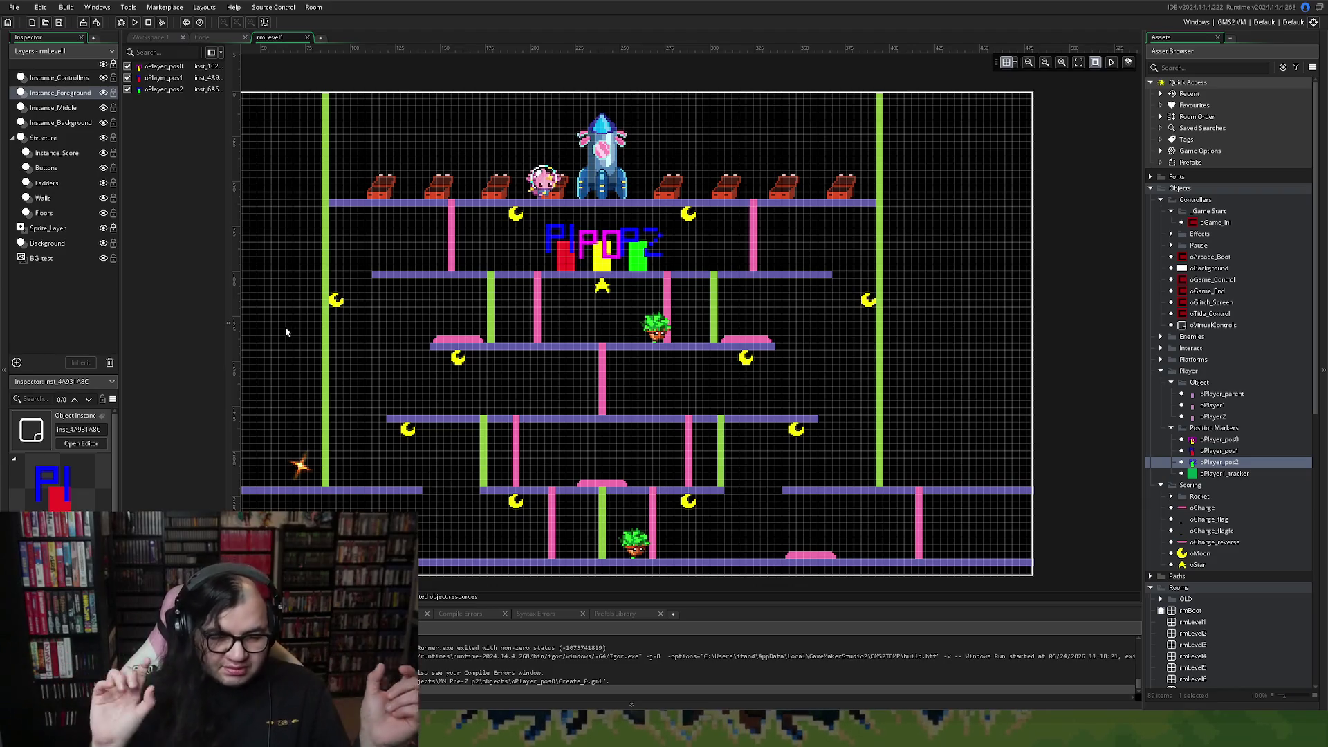
{"action": "double_click", "coordinate": [1193, 633]}
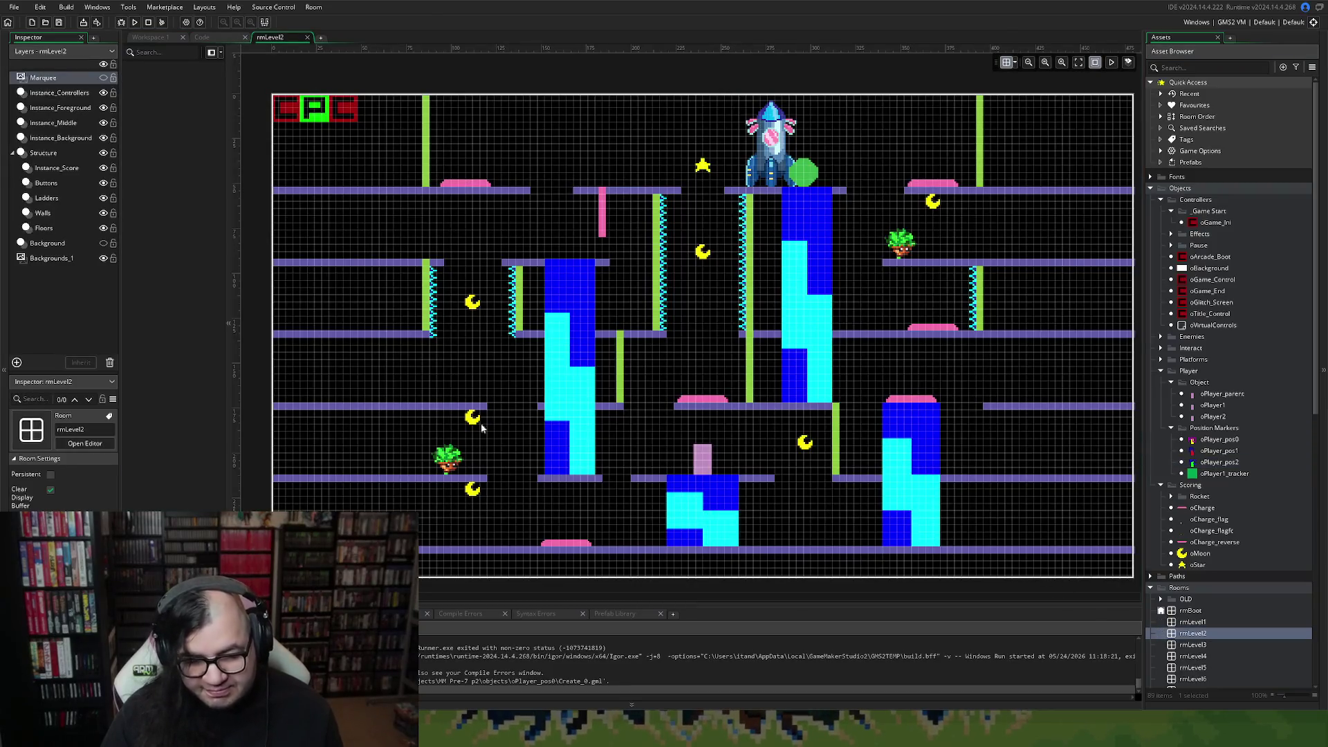
Place P0, P1 and P2 position markers above the lower middle block in rmLevel2.
{"action": "left_click", "coordinate": [58, 108]}
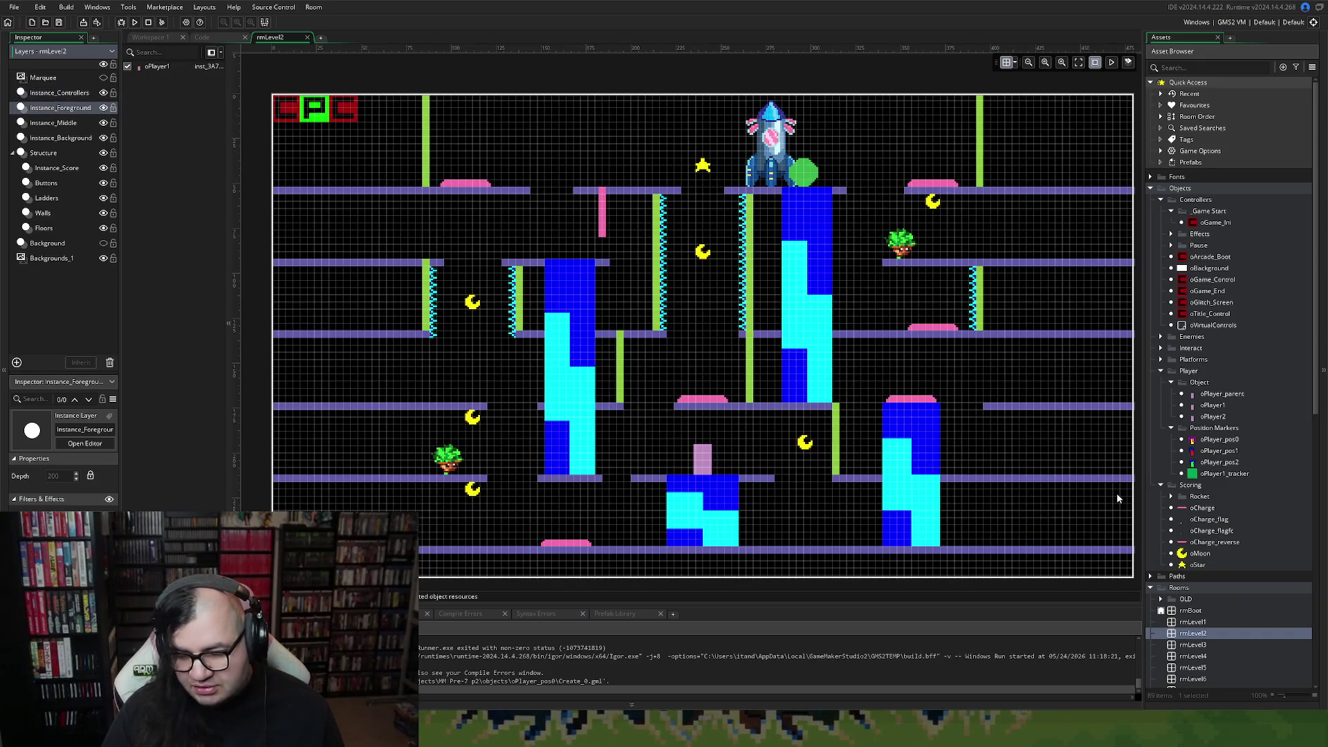
{"action": "mouse_move", "coordinate": [1196, 439]}
{"action": "left_mouse_down"}
{"action": "mouse_move", "coordinate": [1017, 393]}
{"action": "mouse_move", "coordinate": [673, 390]}
{"action": "mouse_move", "coordinate": [658, 450]}
{"action": "mouse_move", "coordinate": [711, 470]}
{"action": "left_mouse_up"}
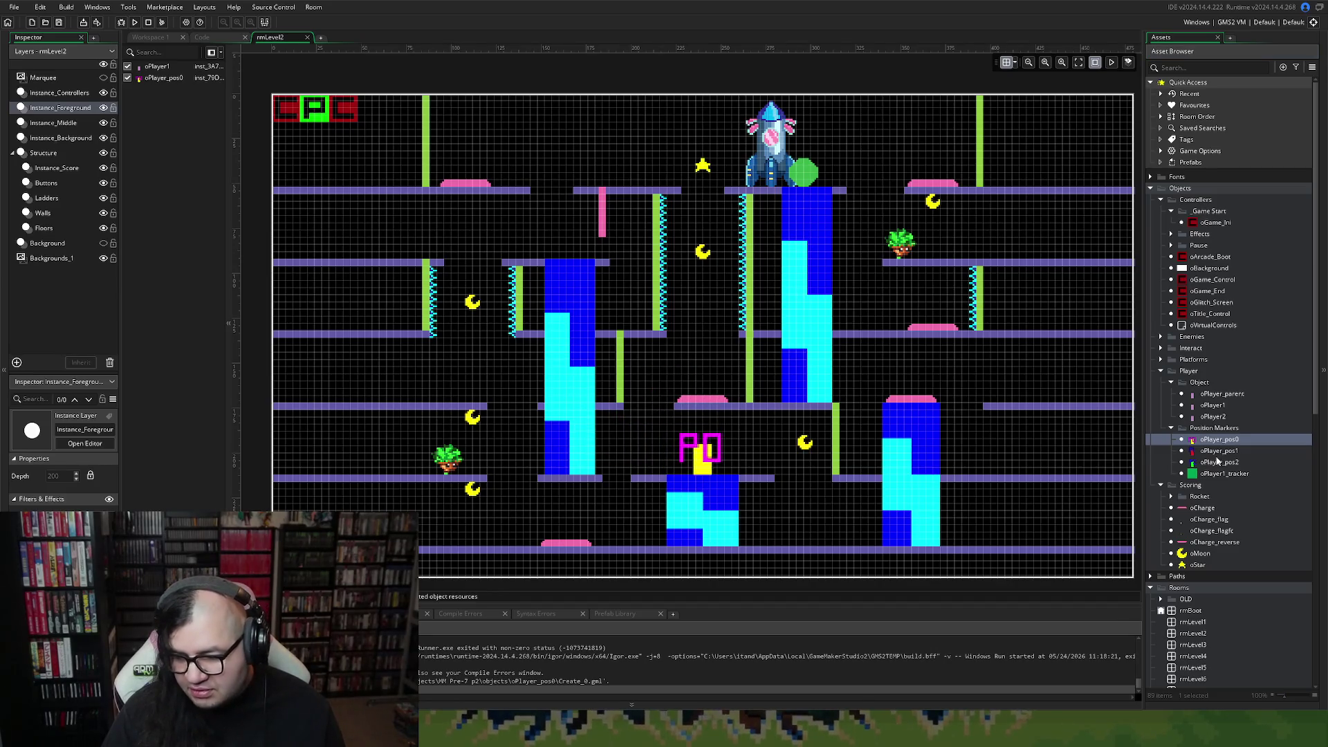
{"action": "mouse_move", "coordinate": [1217, 450]}
{"action": "left_mouse_down"}
{"action": "mouse_move", "coordinate": [960, 409]}
{"action": "mouse_move", "coordinate": [692, 429]}
{"action": "mouse_move", "coordinate": [680, 477]}
{"action": "left_mouse_up"}
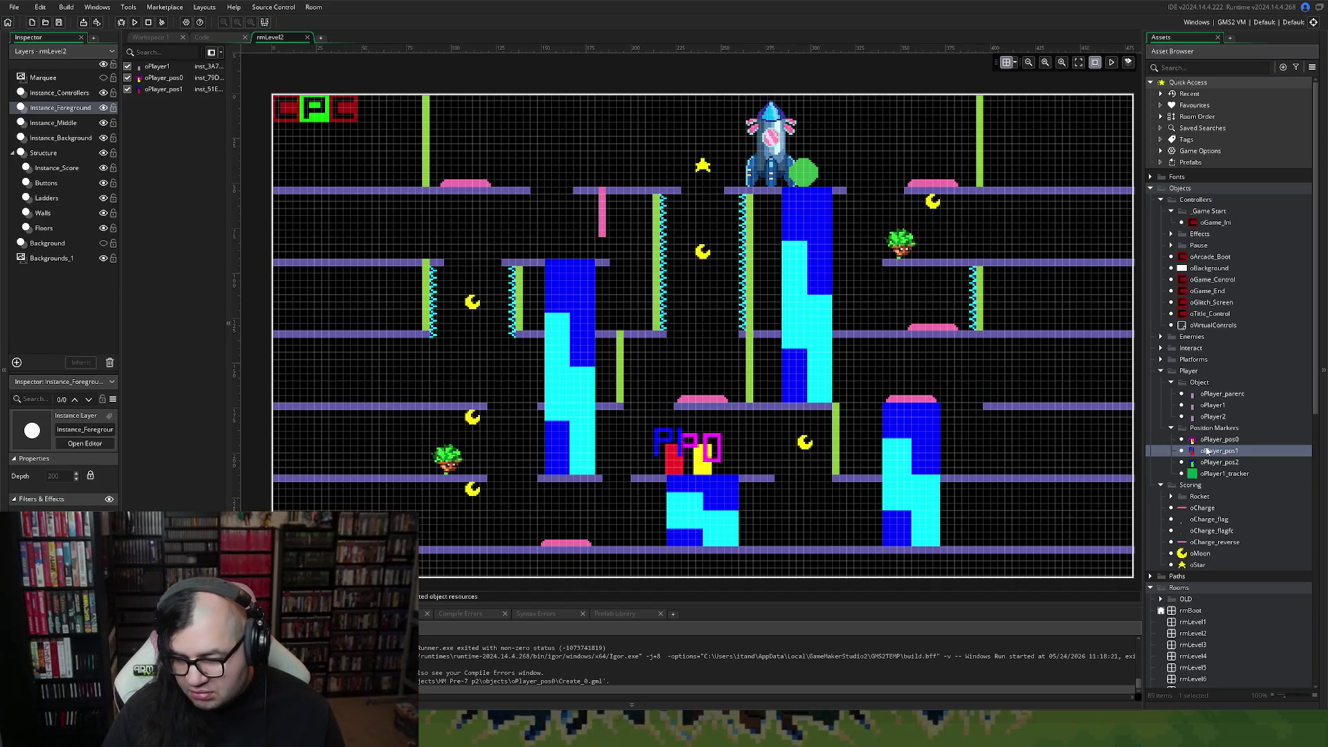
{"action": "left_click_drag", "start_coordinate": [1218, 462], "coordinate": [738, 473]}
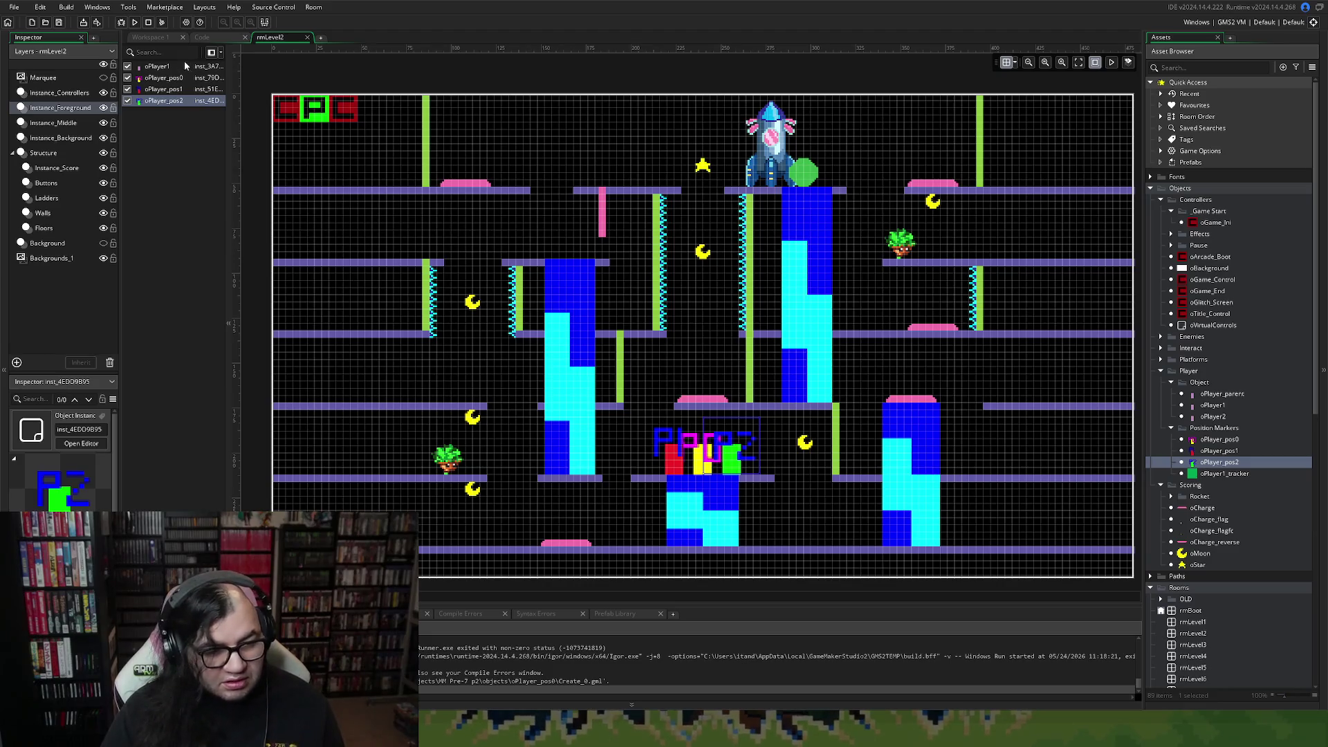
Delete the oPlayer1 instance from rmLevel2 and close the room.
{"action": "left_click", "coordinate": [159, 68]}
{"action": "key", "text": "Delete"}
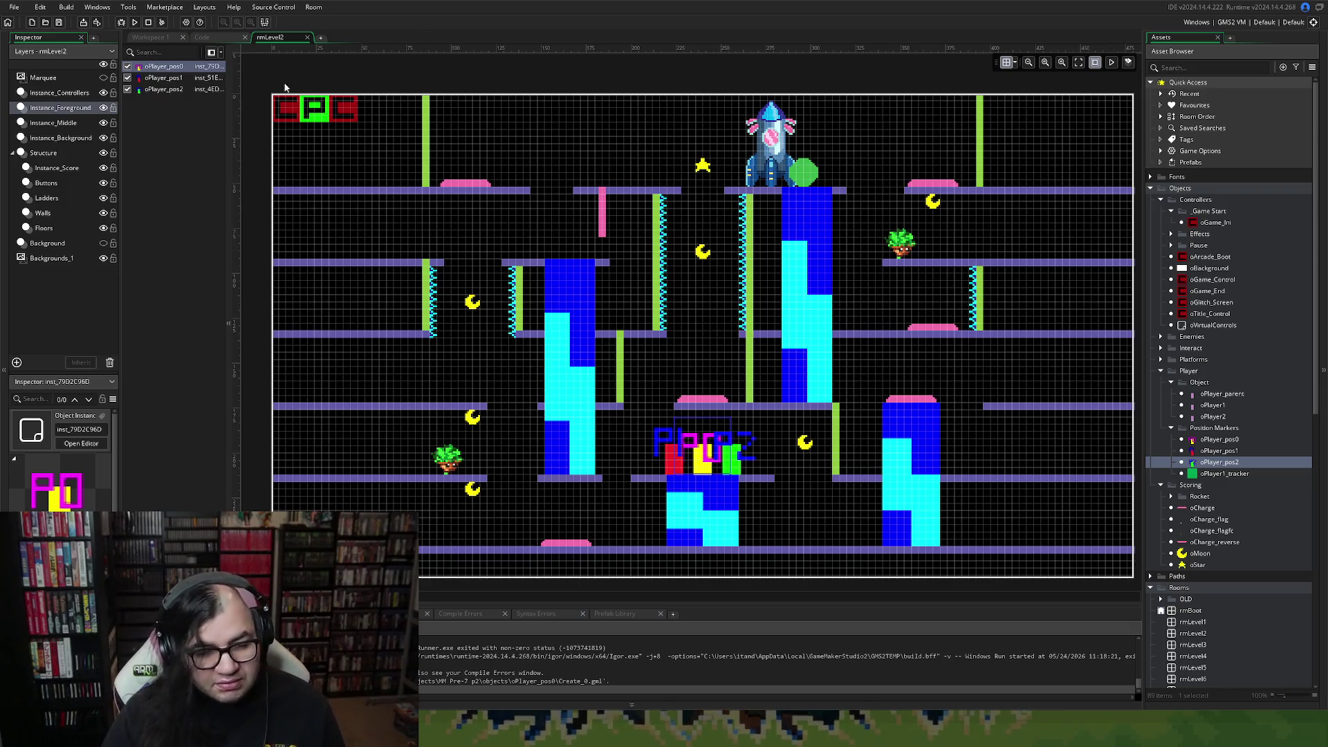
{"action": "left_click", "coordinate": [308, 37]}
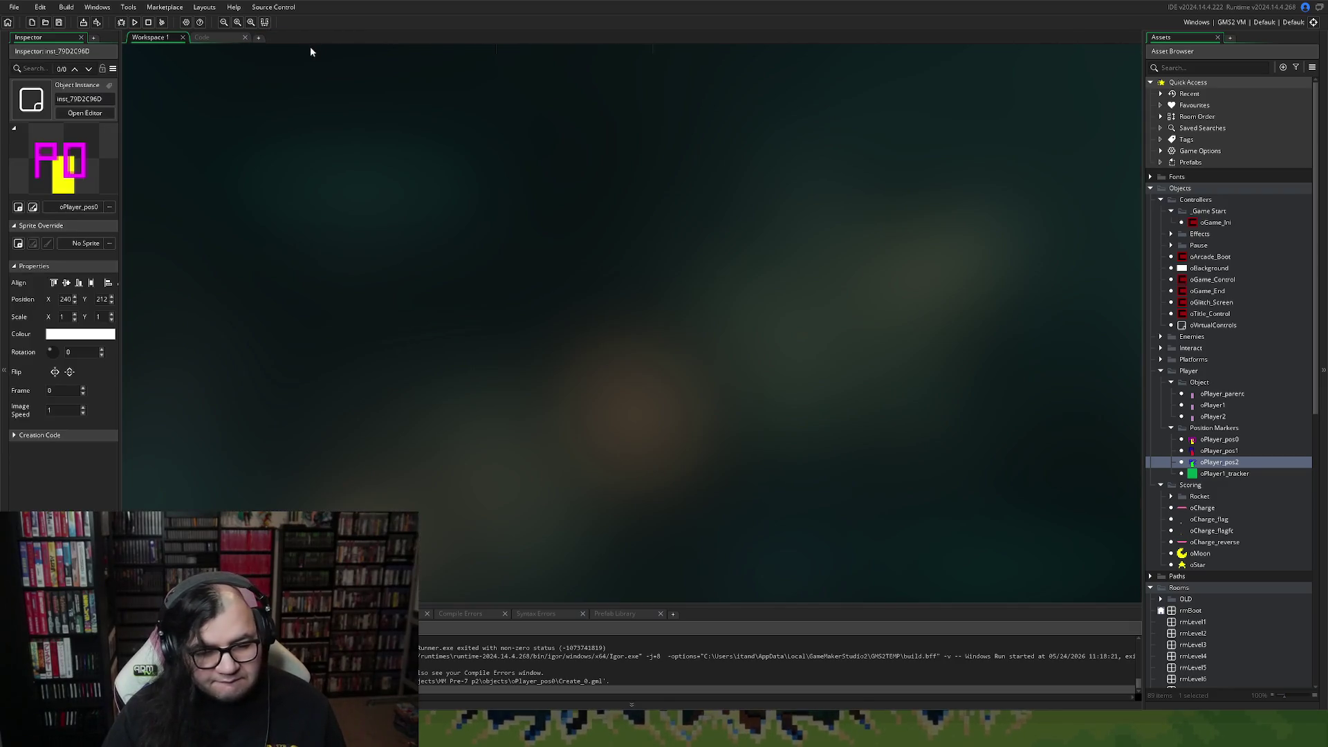
Review oPlayer2's events, then delete the oPlayer2 object.
{"action": "double_click", "coordinate": [1210, 416]}
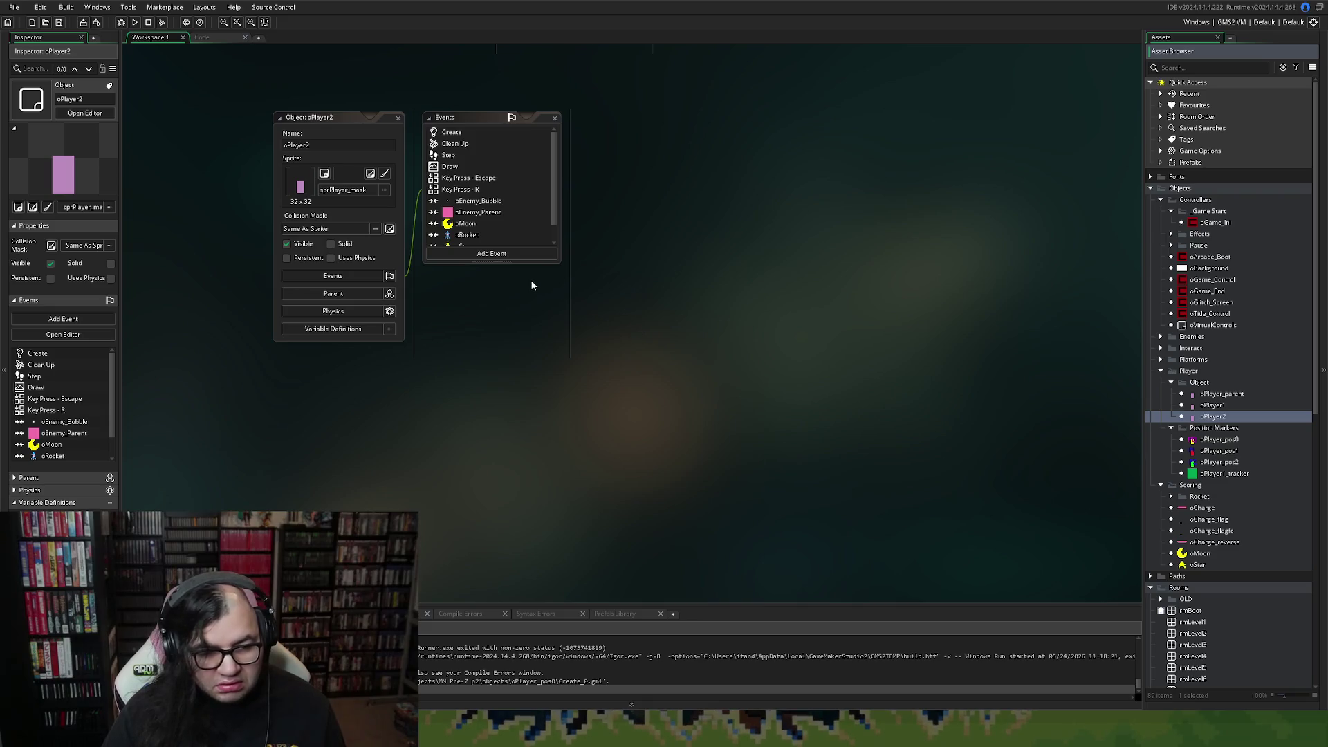
{"action": "left_click", "coordinate": [518, 188]}
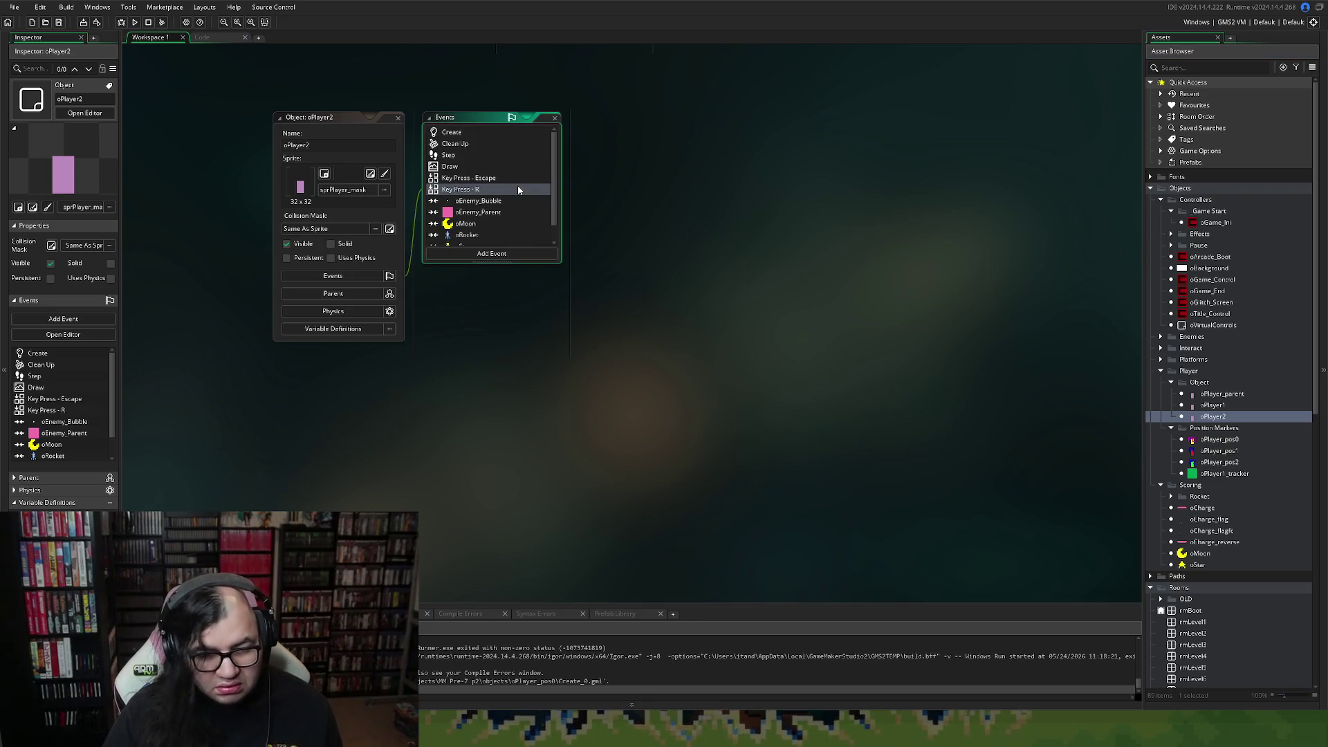
{"action": "right_click", "coordinate": [518, 190]}
{"action": "left_click", "coordinate": [499, 201]}
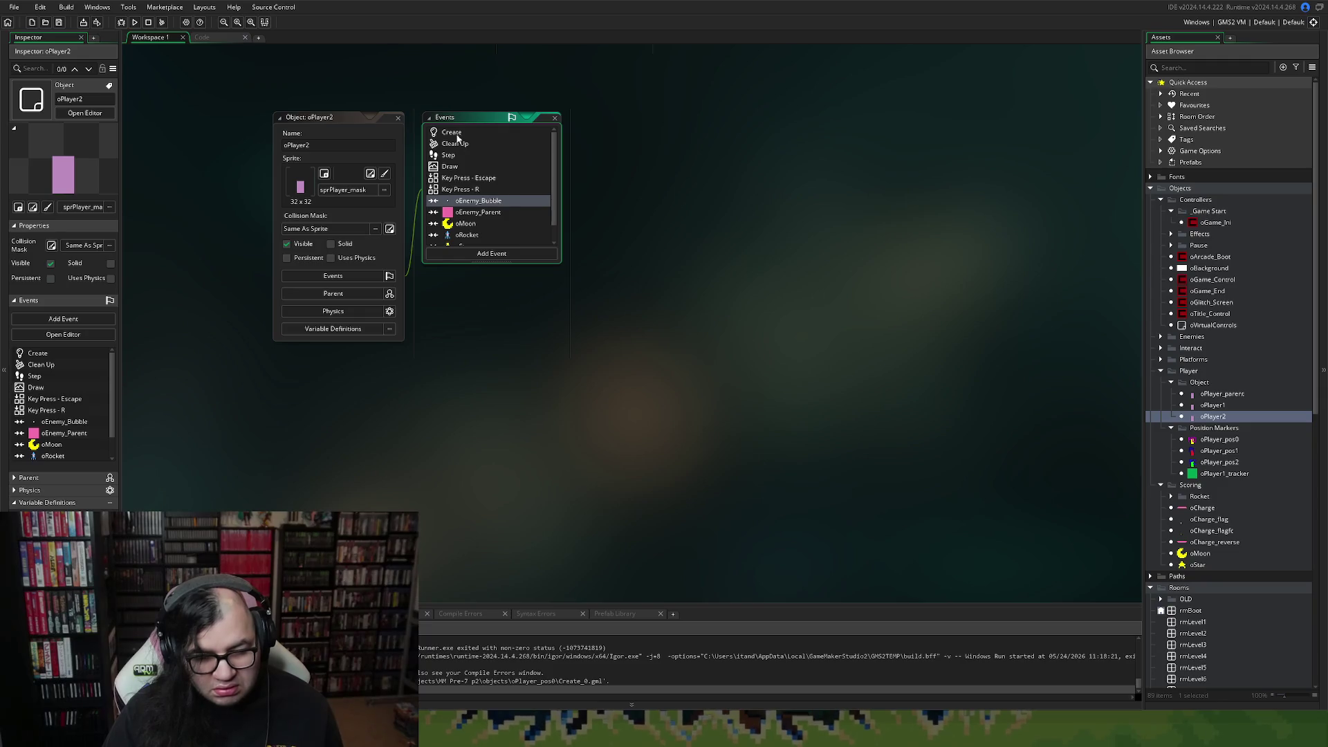
{"action": "left_click", "coordinate": [400, 119]}
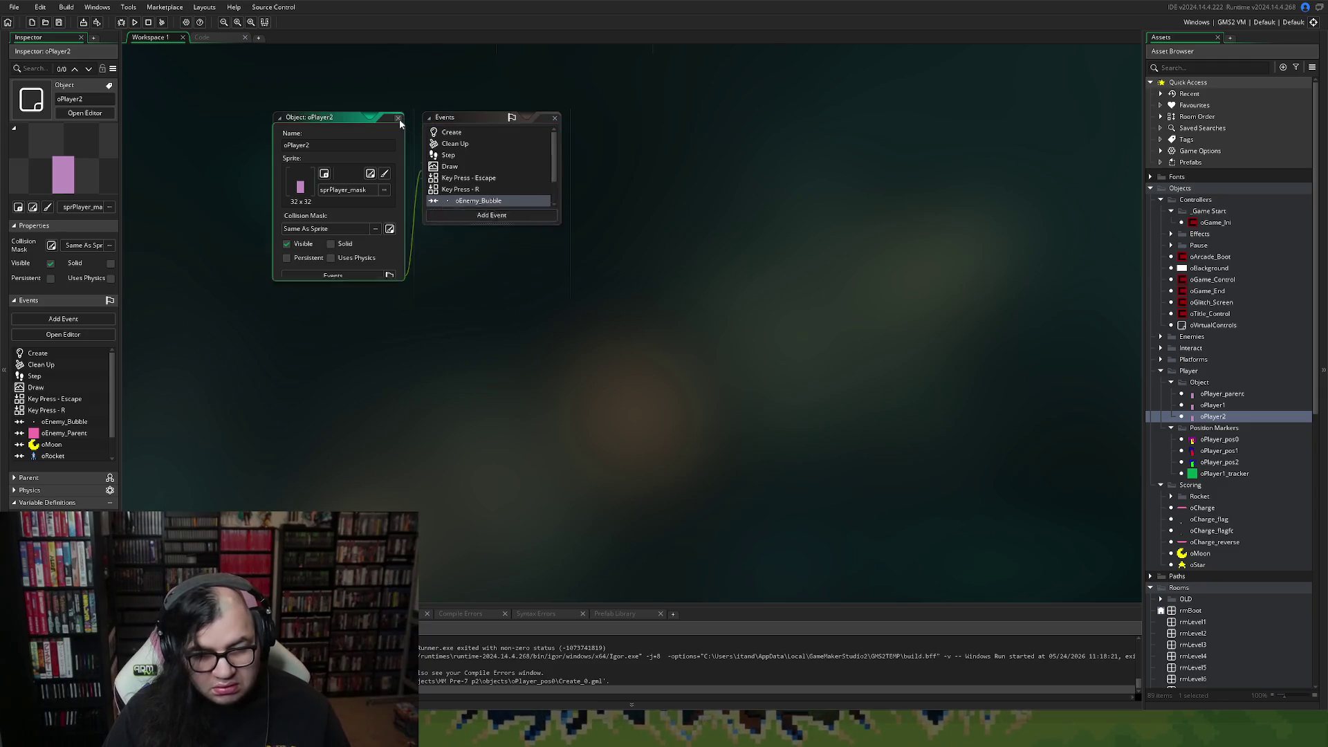
{"action": "left_click", "coordinate": [1213, 419]}
{"action": "key", "text": "Delete"}
{"action": "key", "text": "Return"}
Duplicate oPlayer1 and name the copy oPlayer2.
{"action": "left_click", "coordinate": [1213, 395]}
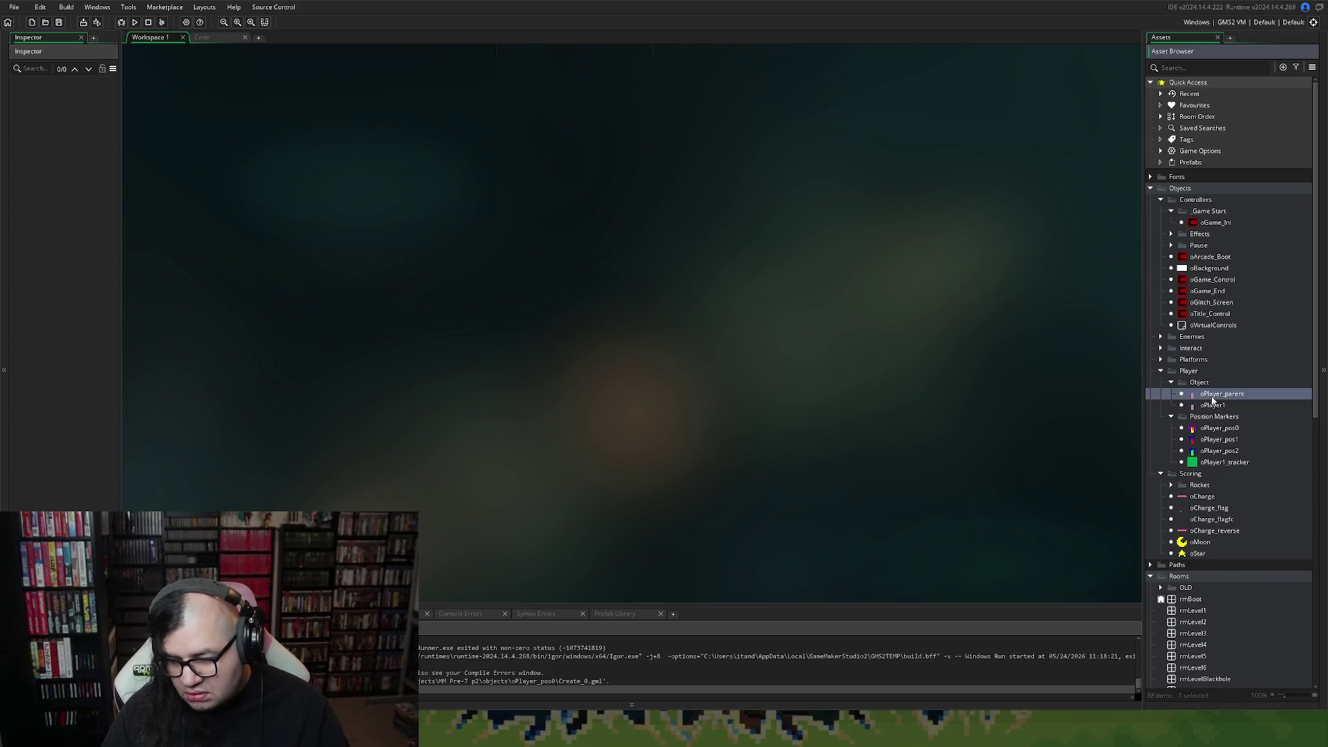
{"action": "right_click", "coordinate": [1215, 399]}
{"action": "left_click", "coordinate": [1224, 414]}
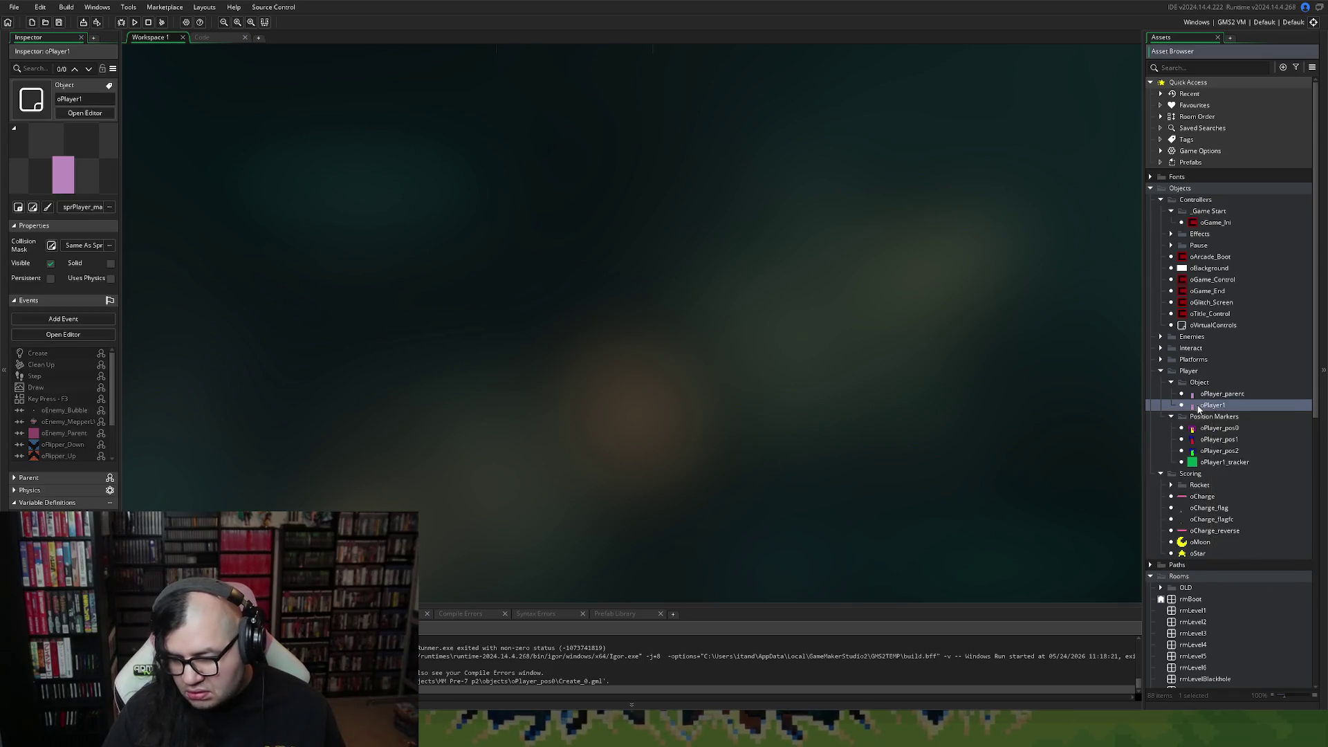
{"action": "right_click", "coordinate": [1201, 406]}
{"action": "left_click", "coordinate": [1215, 478]}
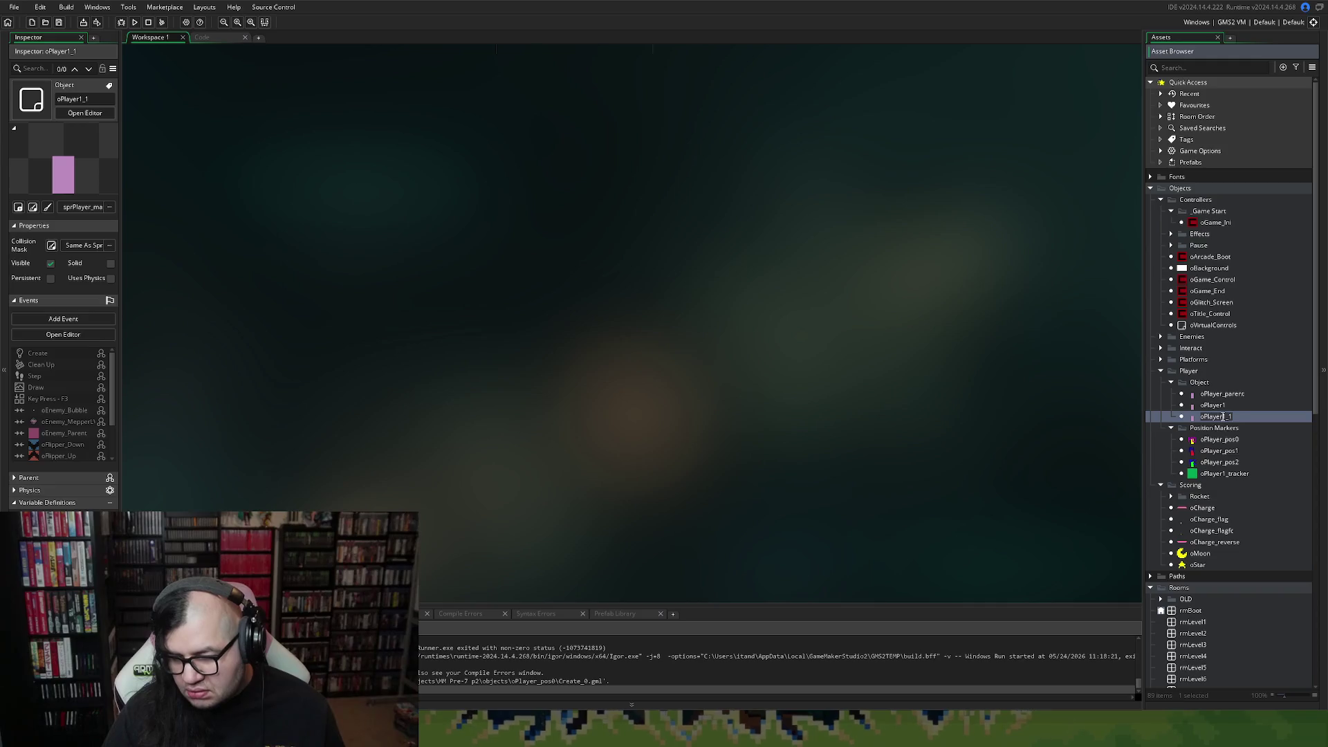
{"action": "key", "text": "BackSpace"}
{"action": "key", "text": "BackSpace"}
{"action": "key", "text": "BackSpace"}
{"action": "type", "text": "2"}
{"action": "key", "text": "Return"}
{"action": "key", "text": "Return"}
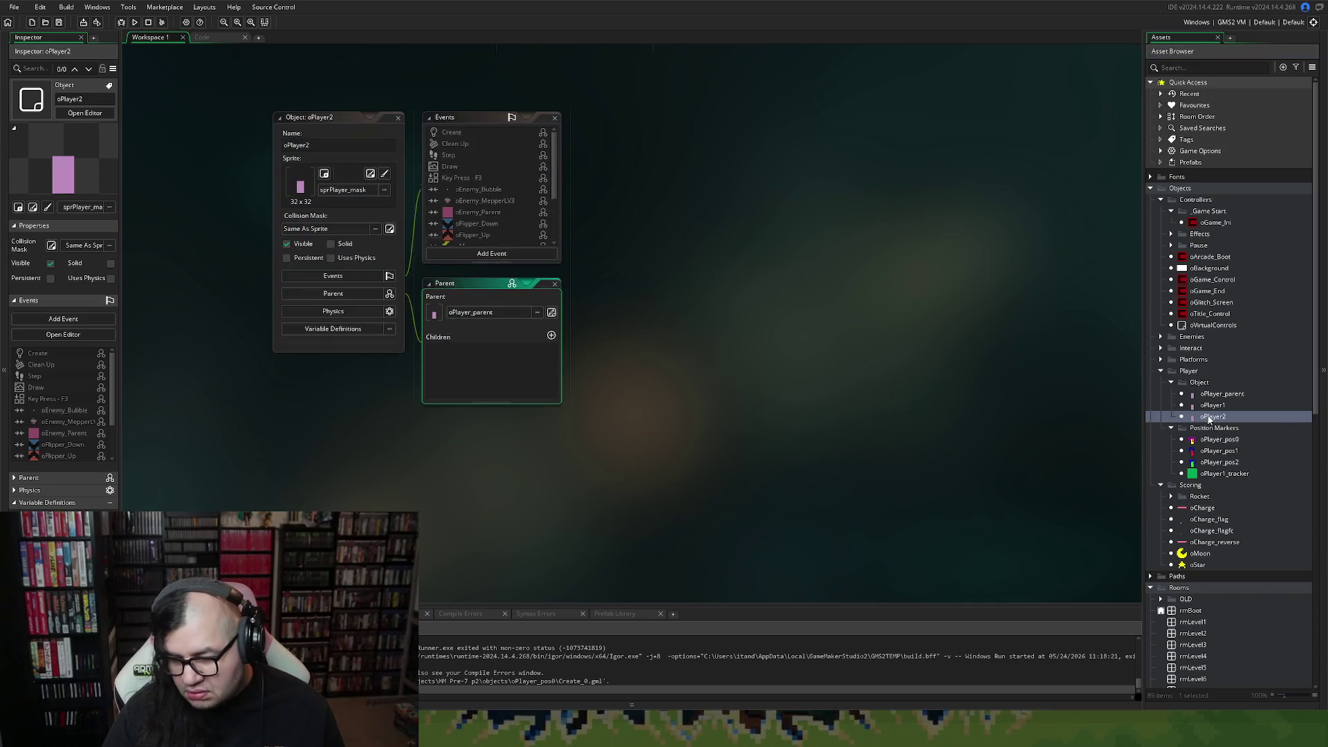
{"action": "scroll", "coordinate": [558, 188], "scroll_direction": "down", "scroll_amount": 2}
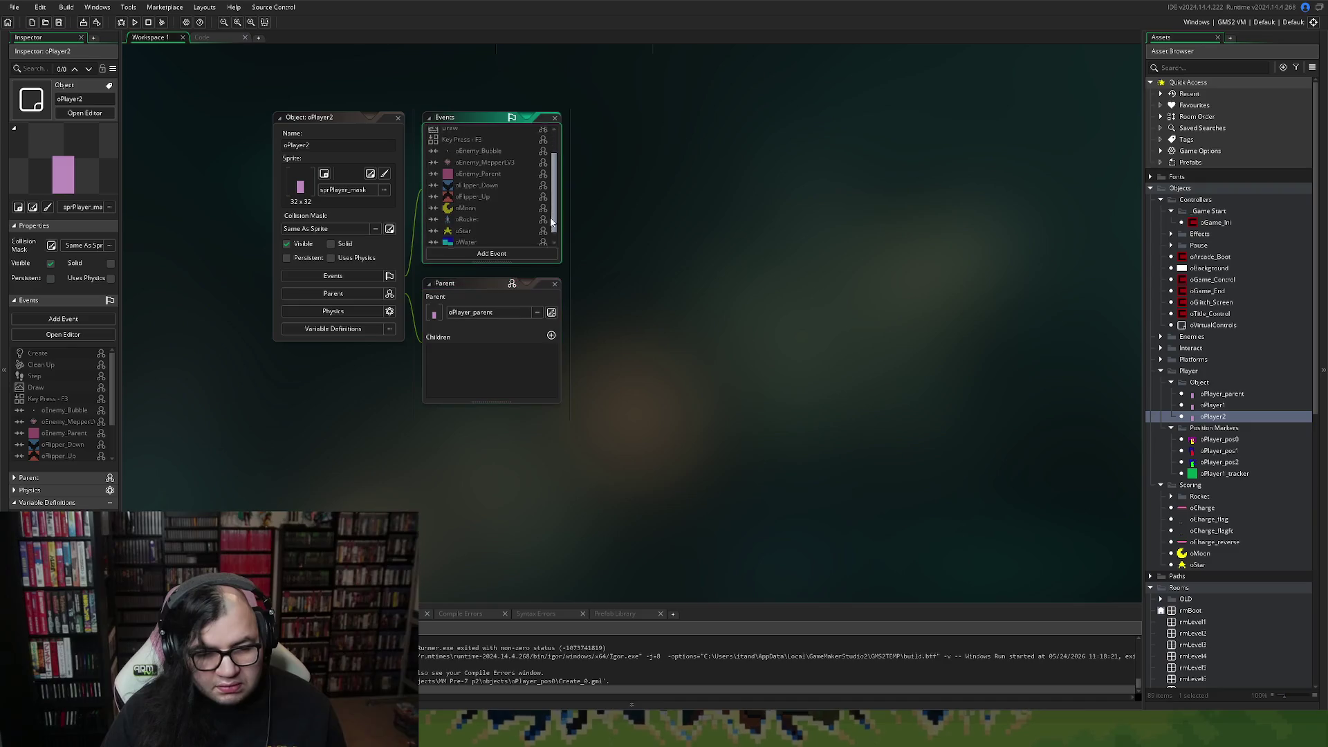
{"action": "left_click", "coordinate": [398, 117]}
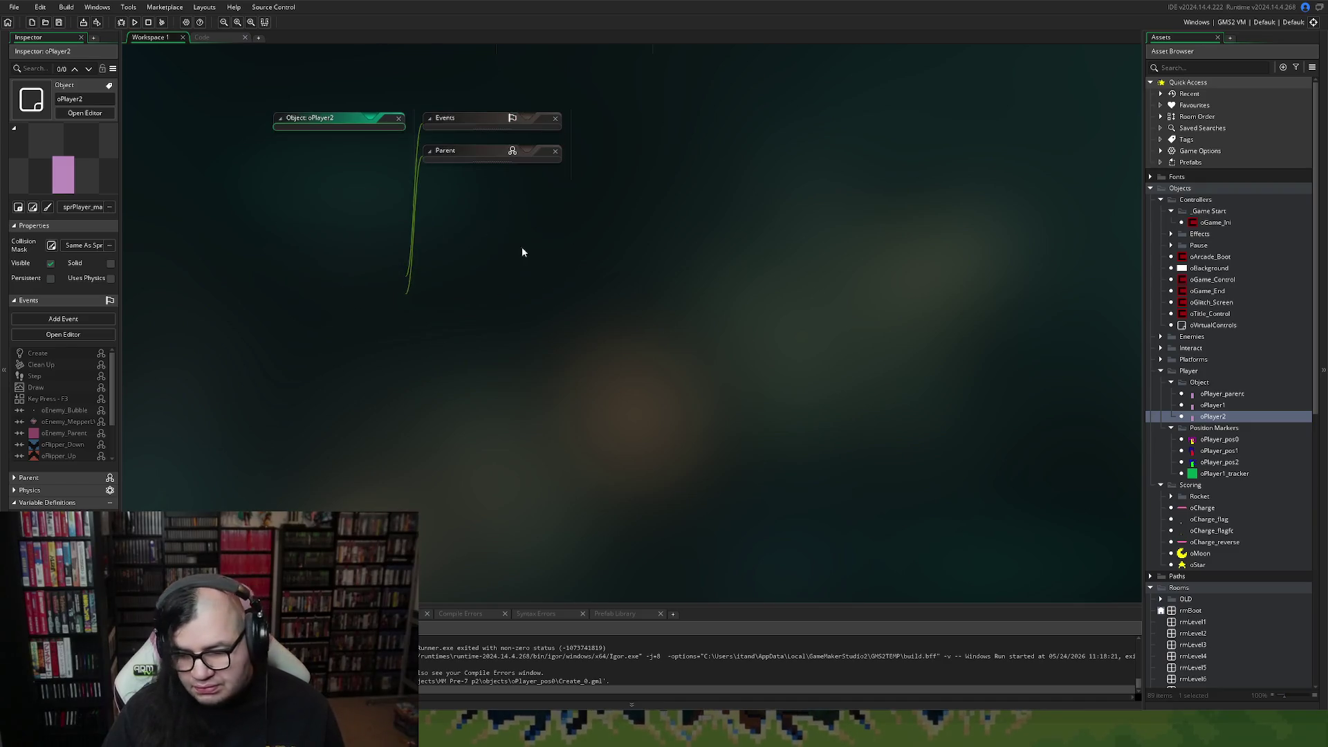
Locate the oPlayer_pos0/1/2 marker objects and open rmLevel3 in the room editor.
{"action": "scroll", "coordinate": [1176, 477], "scroll_direction": "down", "scroll_amount": 2}
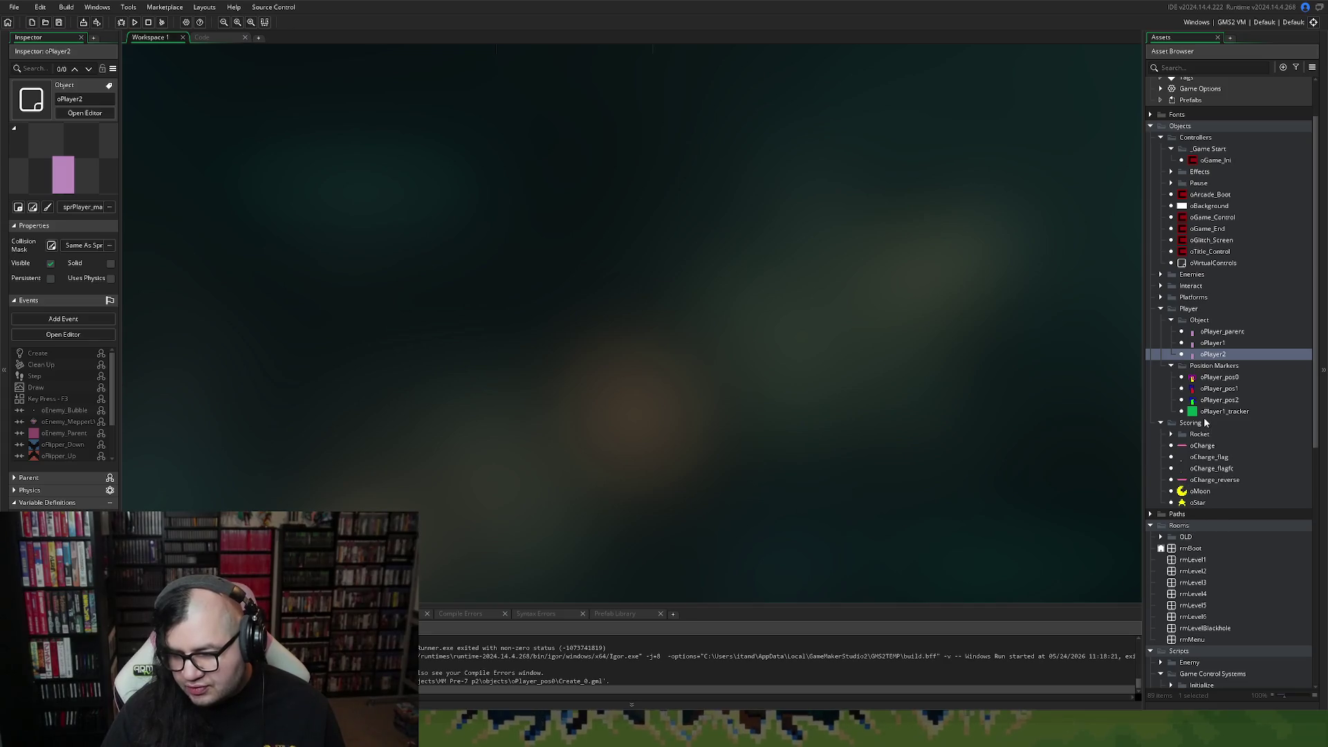
{"action": "left_click", "coordinate": [1208, 400]}
{"action": "left_click", "coordinate": [1209, 377]}
{"action": "left_click", "coordinate": [1205, 389]}
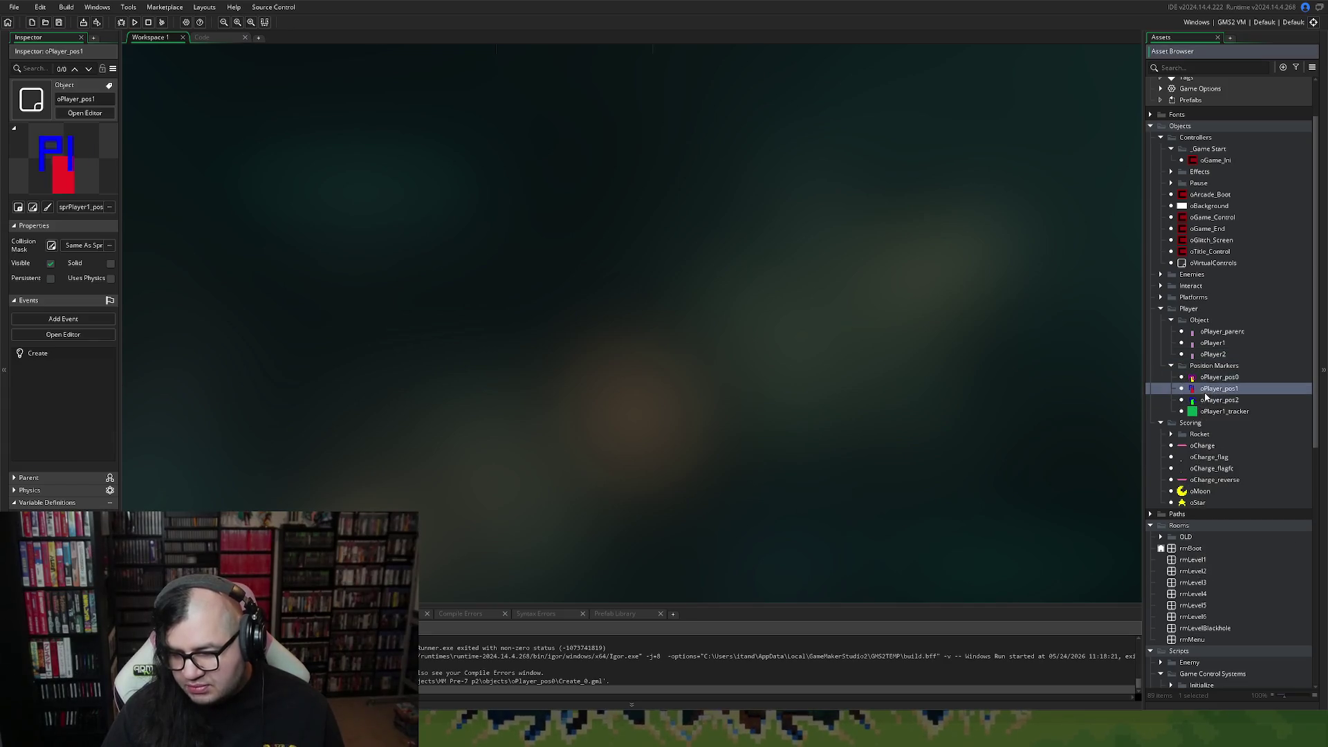
{"action": "left_click", "coordinate": [1203, 401]}
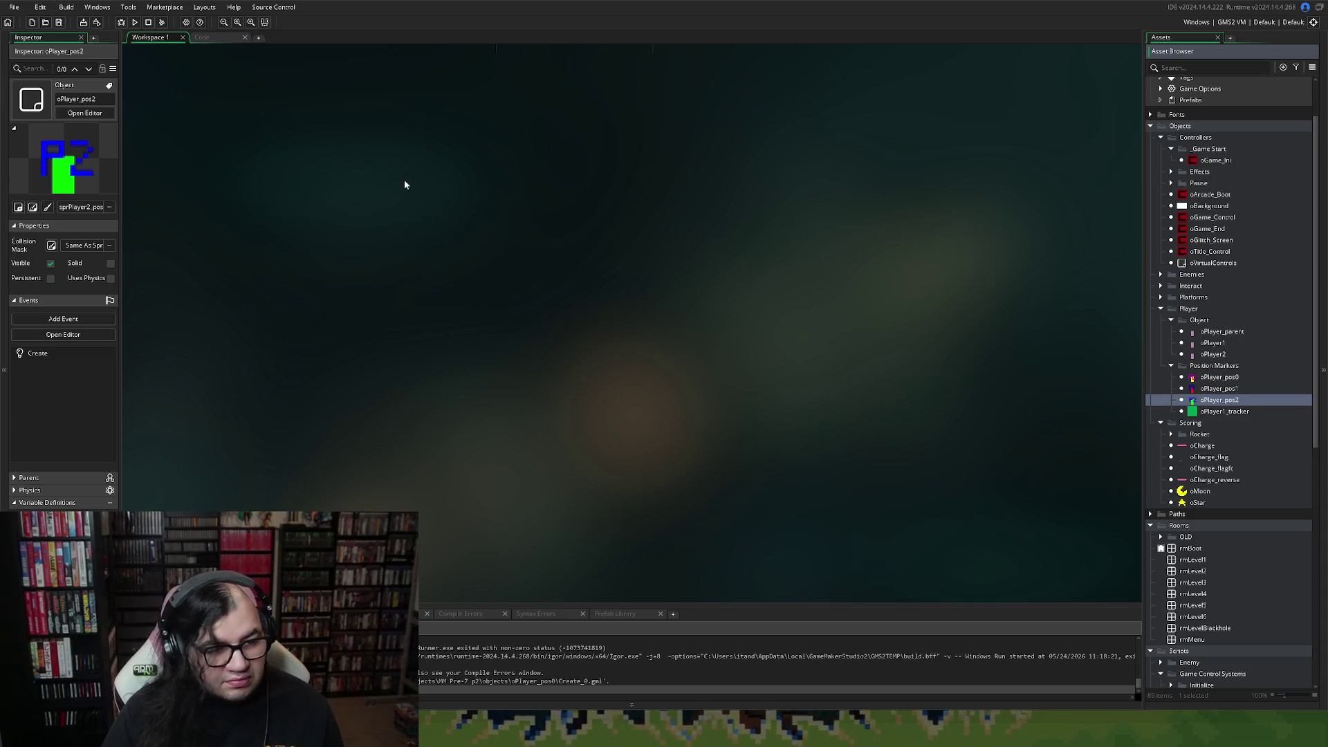
{"action": "double_click", "coordinate": [1191, 583]}
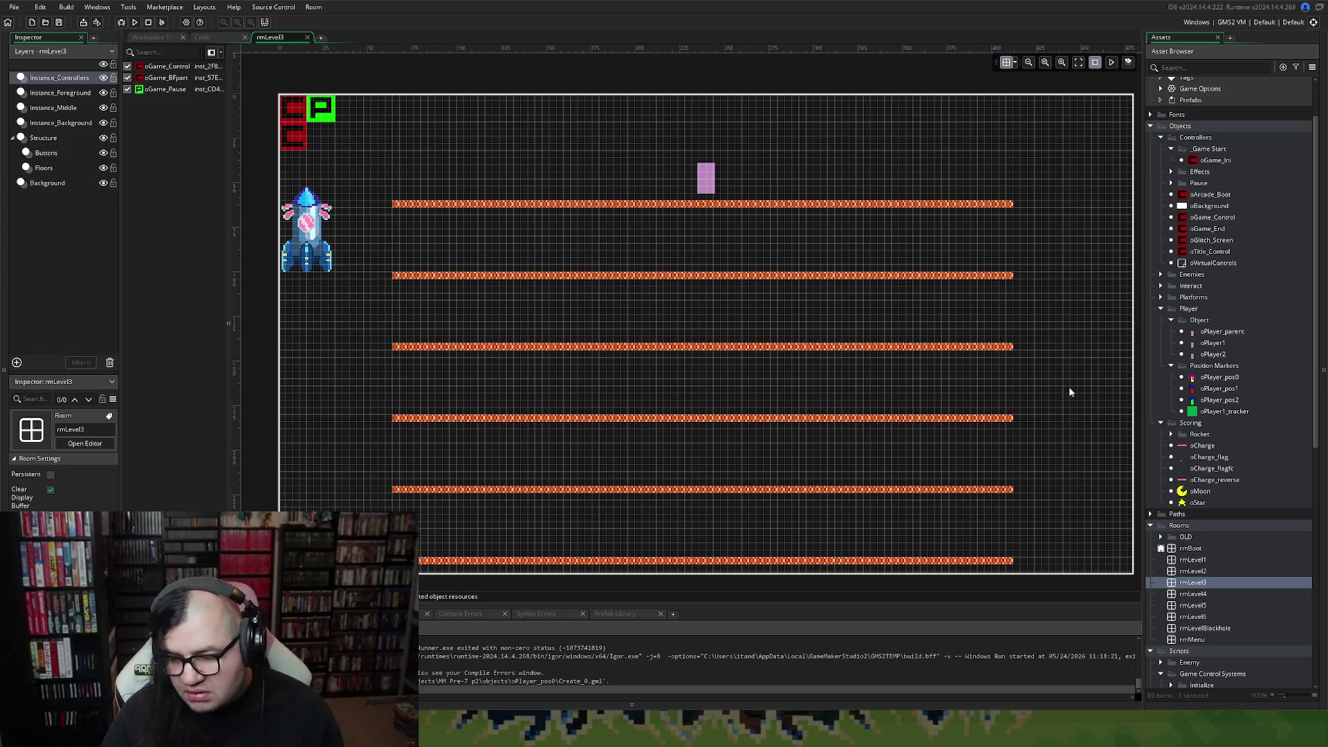
Place P1, P0 and P2 markers side by side on rmLevel3's top platform.
{"action": "mouse_move", "coordinate": [1182, 381]}
{"action": "left_mouse_down"}
{"action": "mouse_move", "coordinate": [781, 260]}
{"action": "mouse_move", "coordinate": [814, 270]}
{"action": "left_mouse_up"}
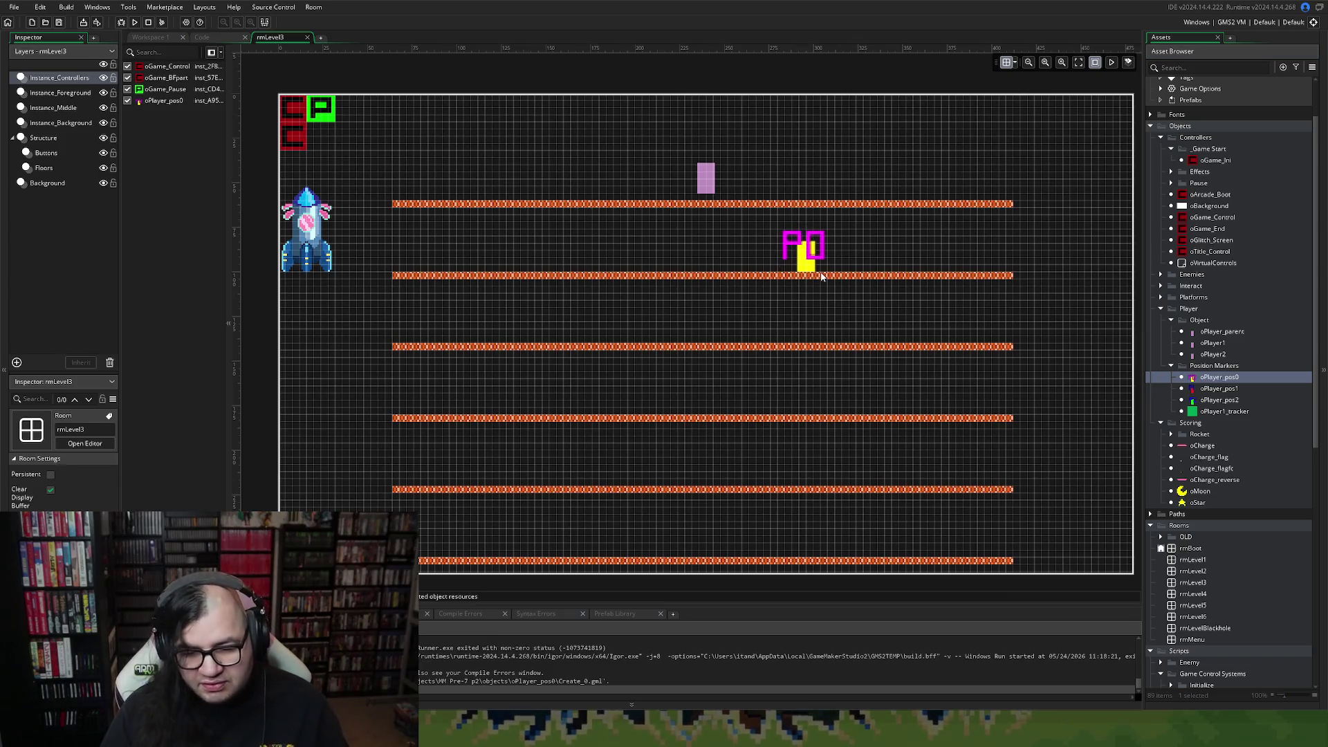
{"action": "key", "text": "Delete"}
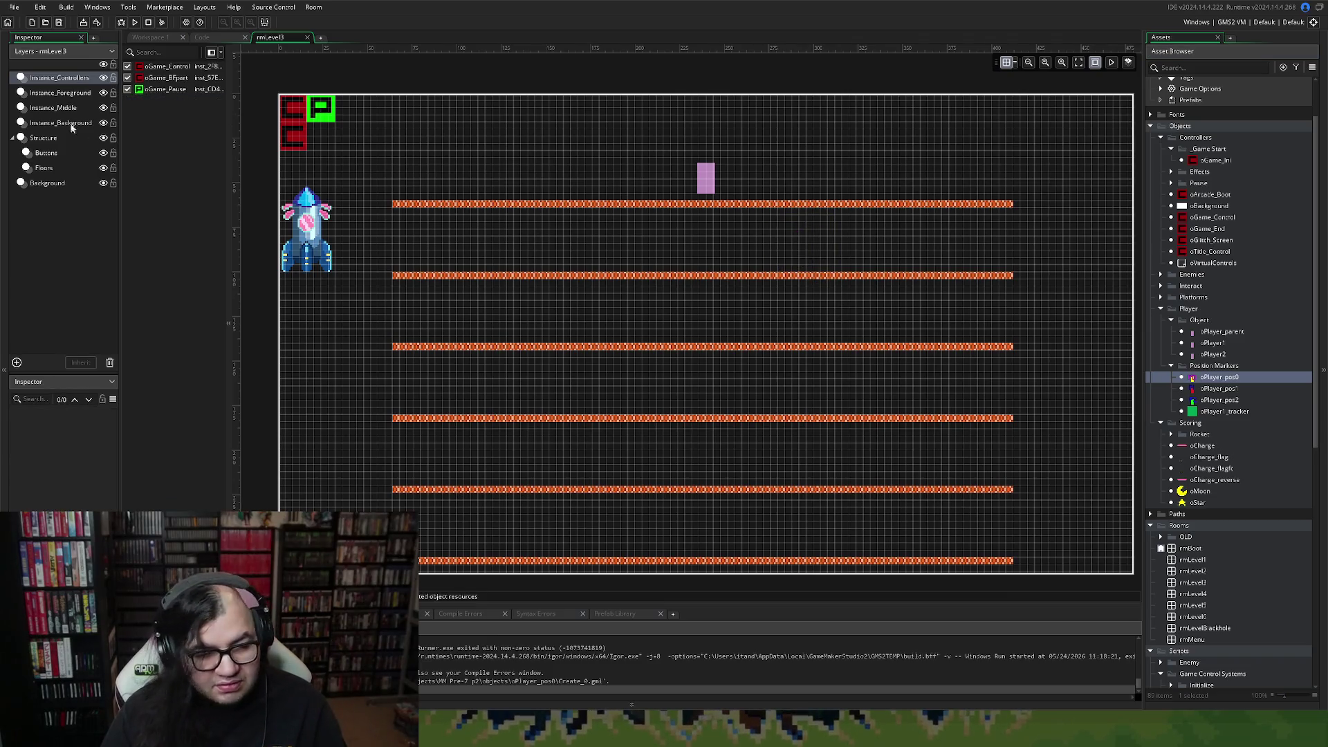
{"action": "left_click", "coordinate": [58, 93]}
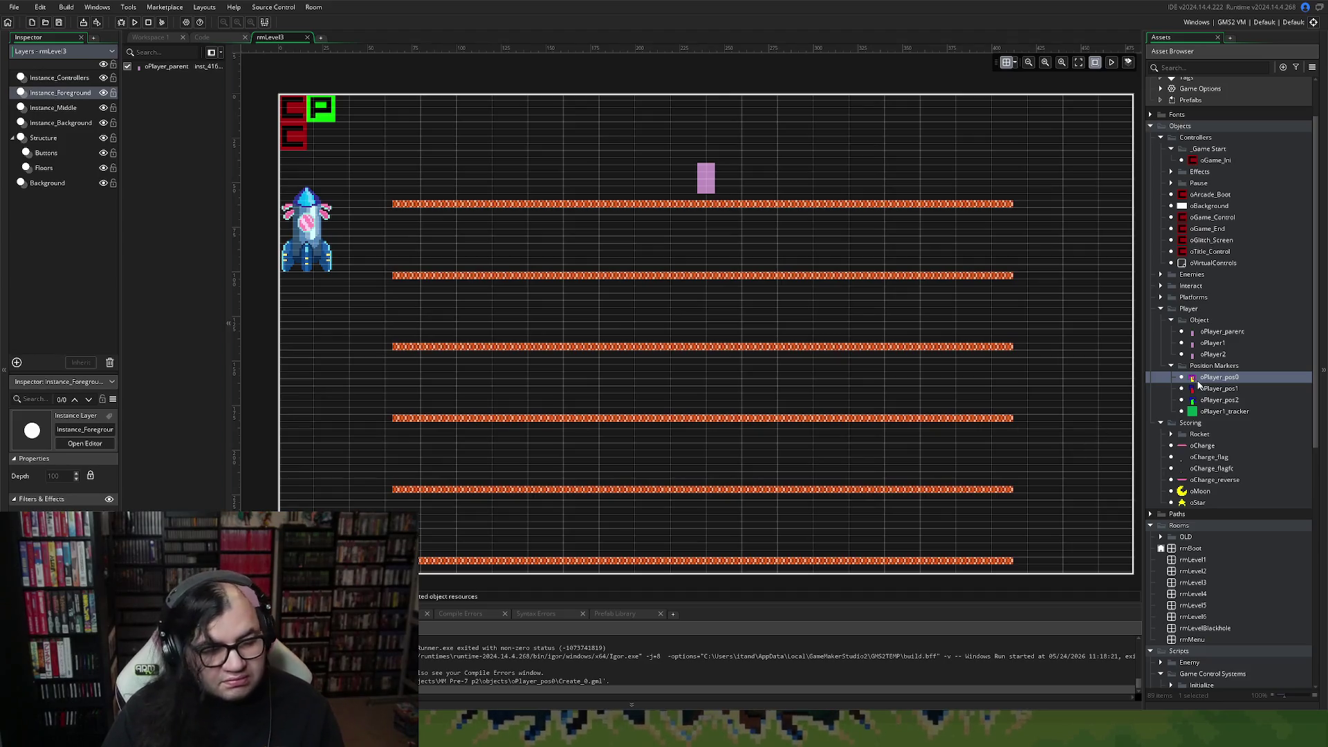
{"action": "mouse_move", "coordinate": [1198, 385]}
{"action": "left_mouse_down"}
{"action": "mouse_move", "coordinate": [806, 275]}
{"action": "mouse_move", "coordinate": [712, 200]}
{"action": "left_mouse_up"}
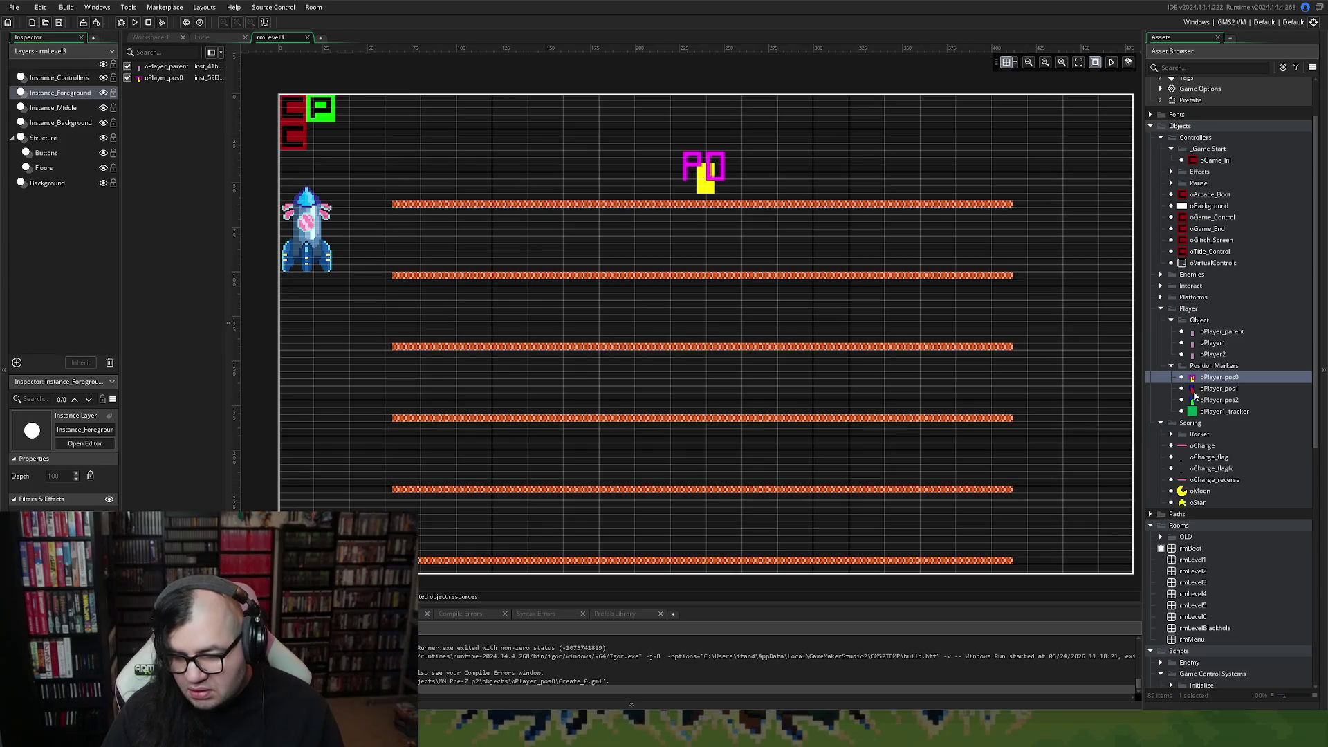
{"action": "left_click_drag", "start_coordinate": [1192, 388], "coordinate": [665, 311]}
{"action": "mouse_move", "coordinate": [651, 266]}
{"action": "left_mouse_down"}
{"action": "mouse_move", "coordinate": [668, 188]}
{"action": "mouse_move", "coordinate": [591, 193]}
{"action": "left_mouse_up"}
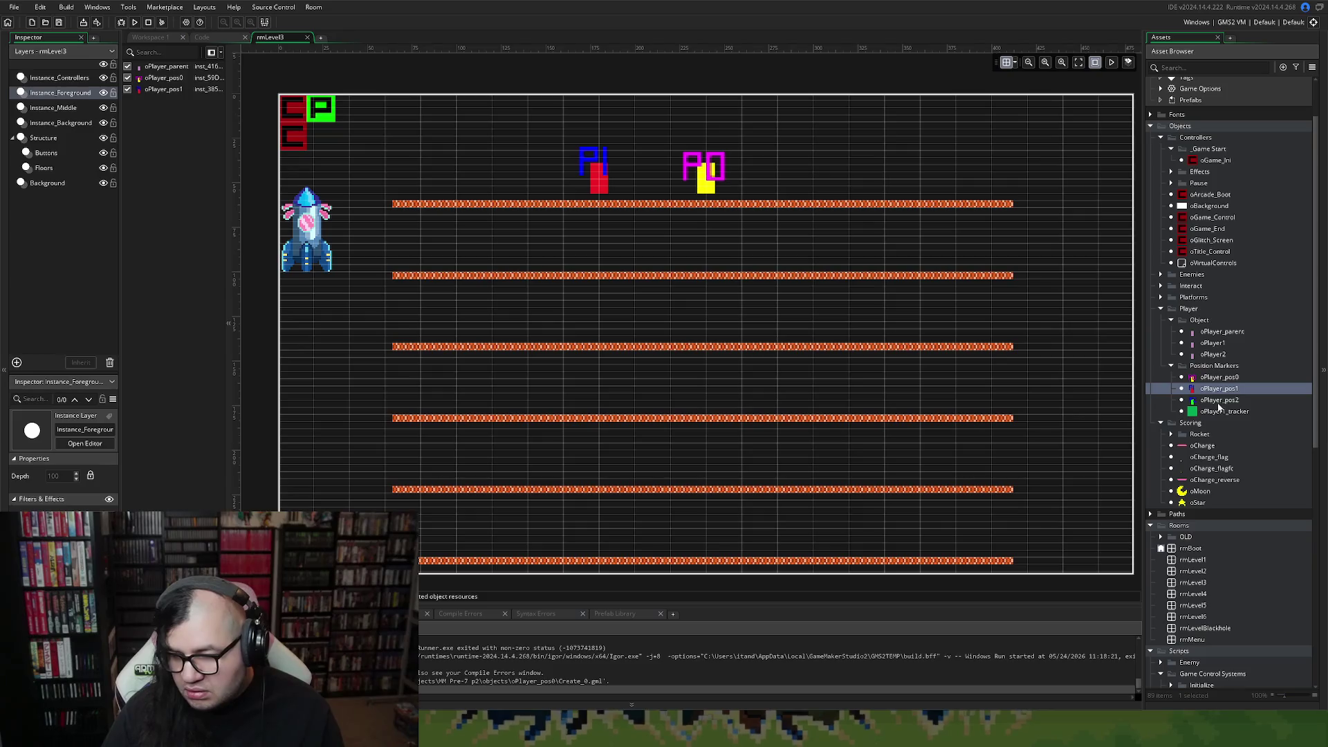
{"action": "mouse_move", "coordinate": [1220, 400]}
{"action": "left_mouse_down"}
{"action": "mouse_move", "coordinate": [781, 186]}
{"action": "mouse_move", "coordinate": [814, 195]}
{"action": "left_mouse_up"}
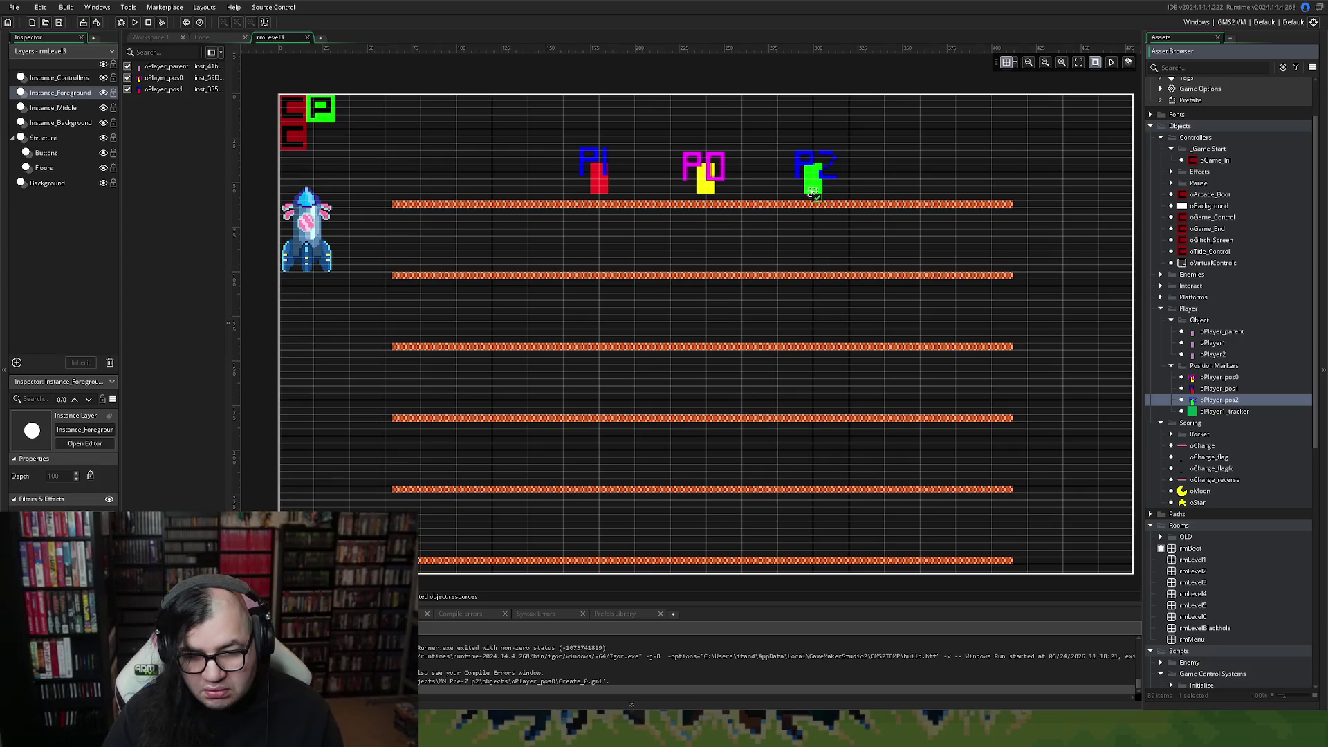
{"action": "left_click_drag", "start_coordinate": [814, 194], "coordinate": [814, 194]}
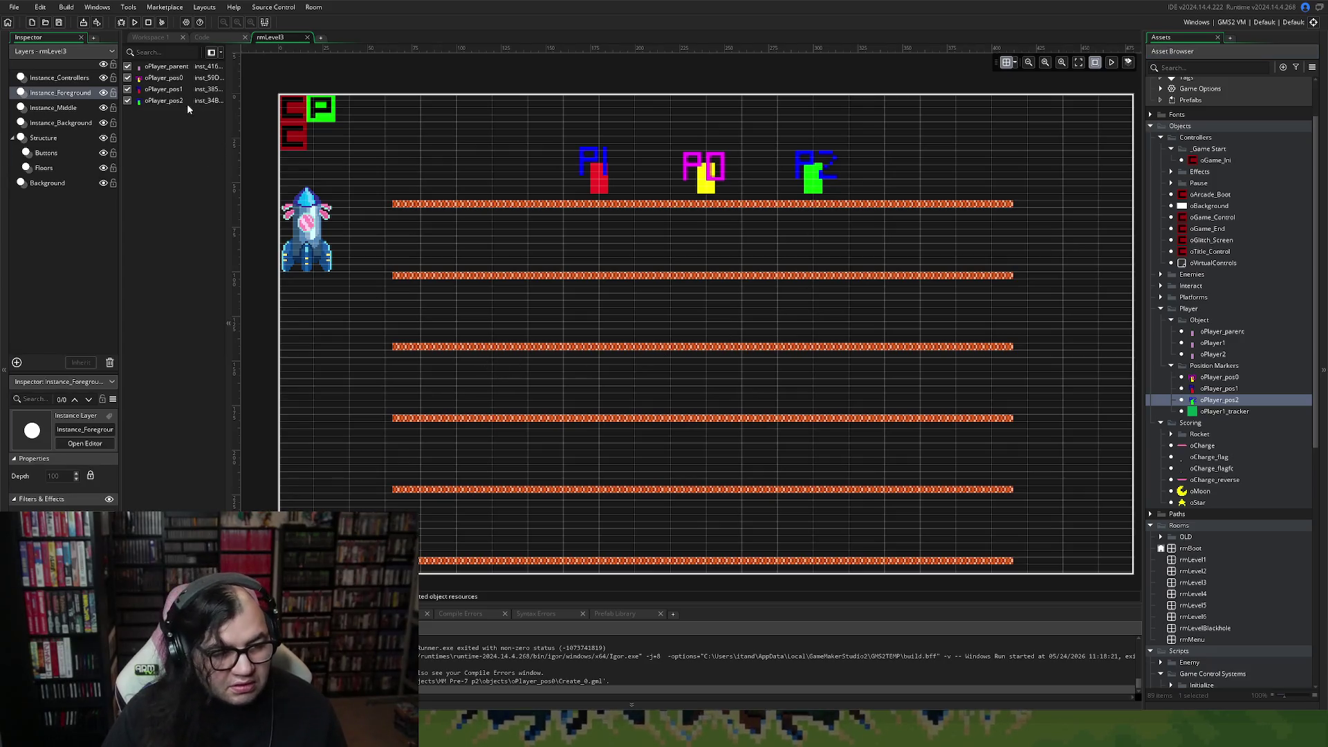
Delete the oPlayer_parent instance from rmLevel3 and close the room.
{"action": "left_click", "coordinate": [151, 68]}
{"action": "key", "text": "Delete"}
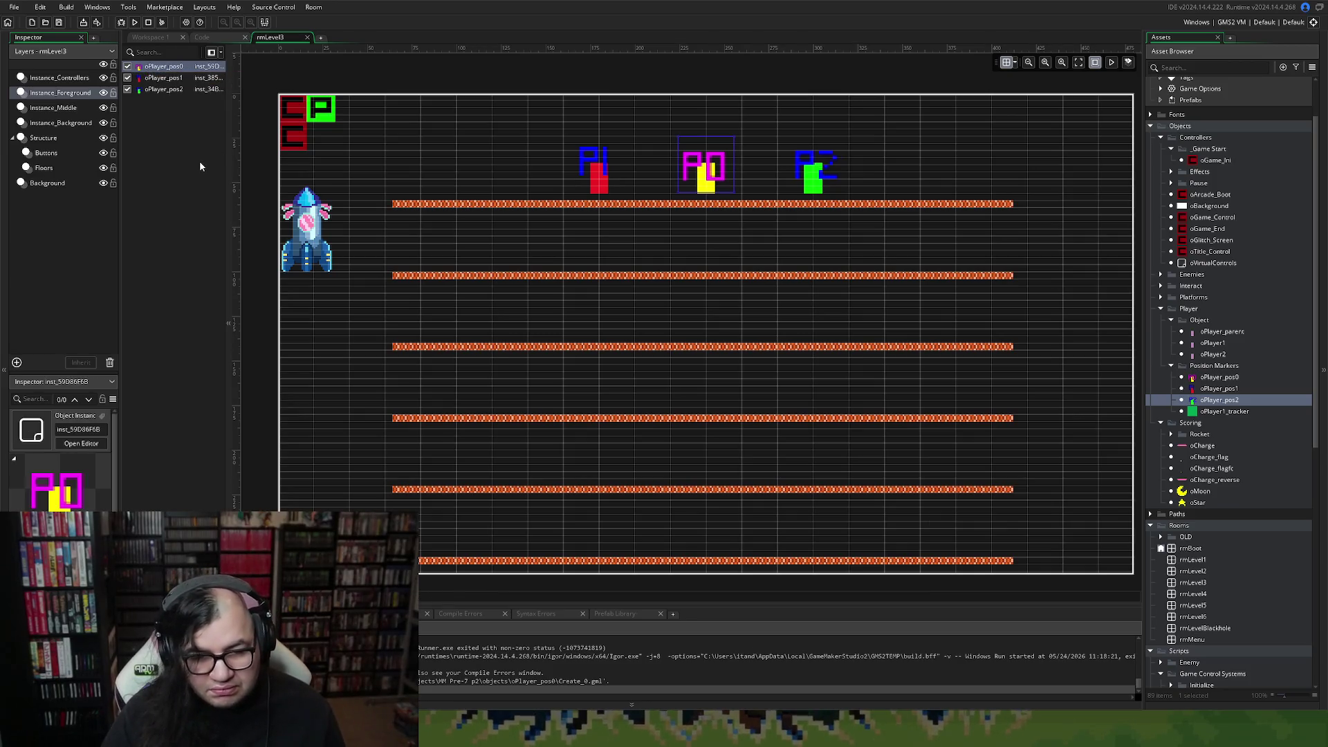
{"action": "left_click", "coordinate": [308, 38]}
{"action": "left_click", "coordinate": [1196, 596]}
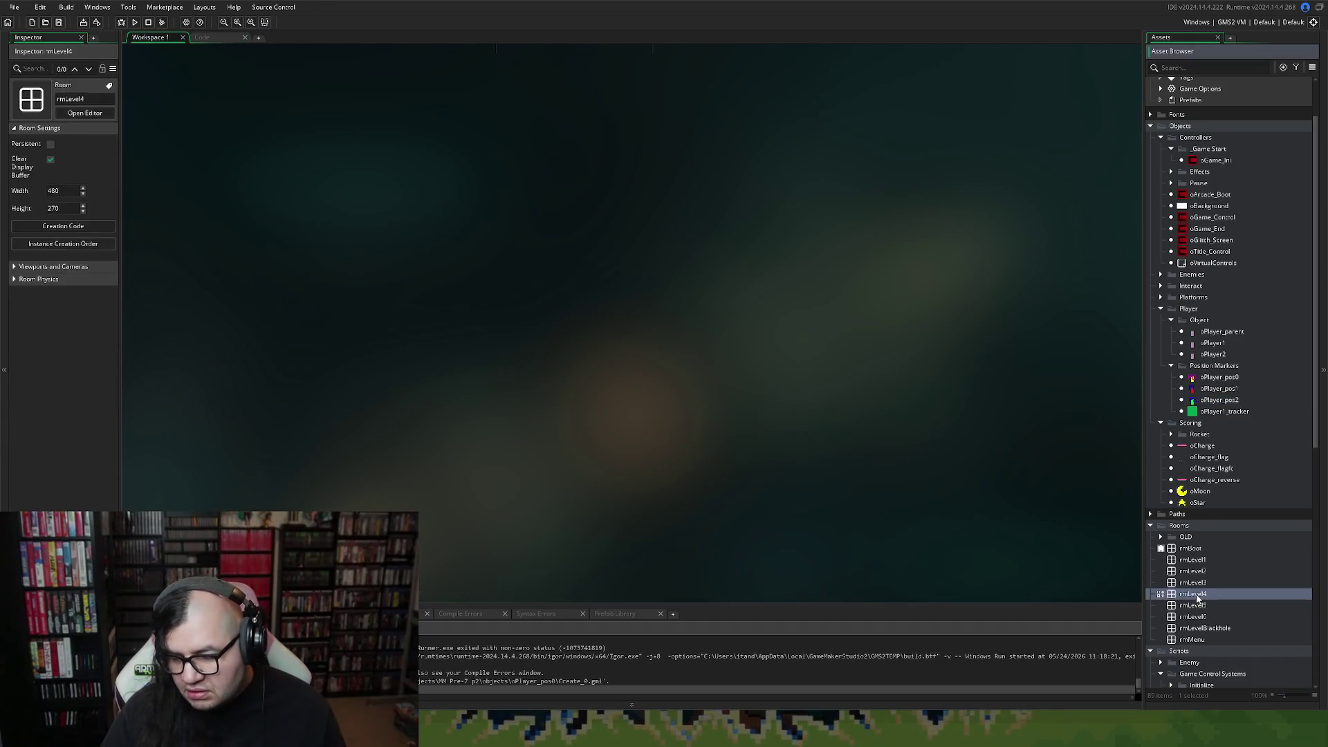
Move rmLevel3_2 out of the OLD rooms folder into the main room list.
{"action": "double_click", "coordinate": [1194, 596]}
{"action": "scroll", "coordinate": [1183, 595], "scroll_direction": "down", "scroll_amount": 2}
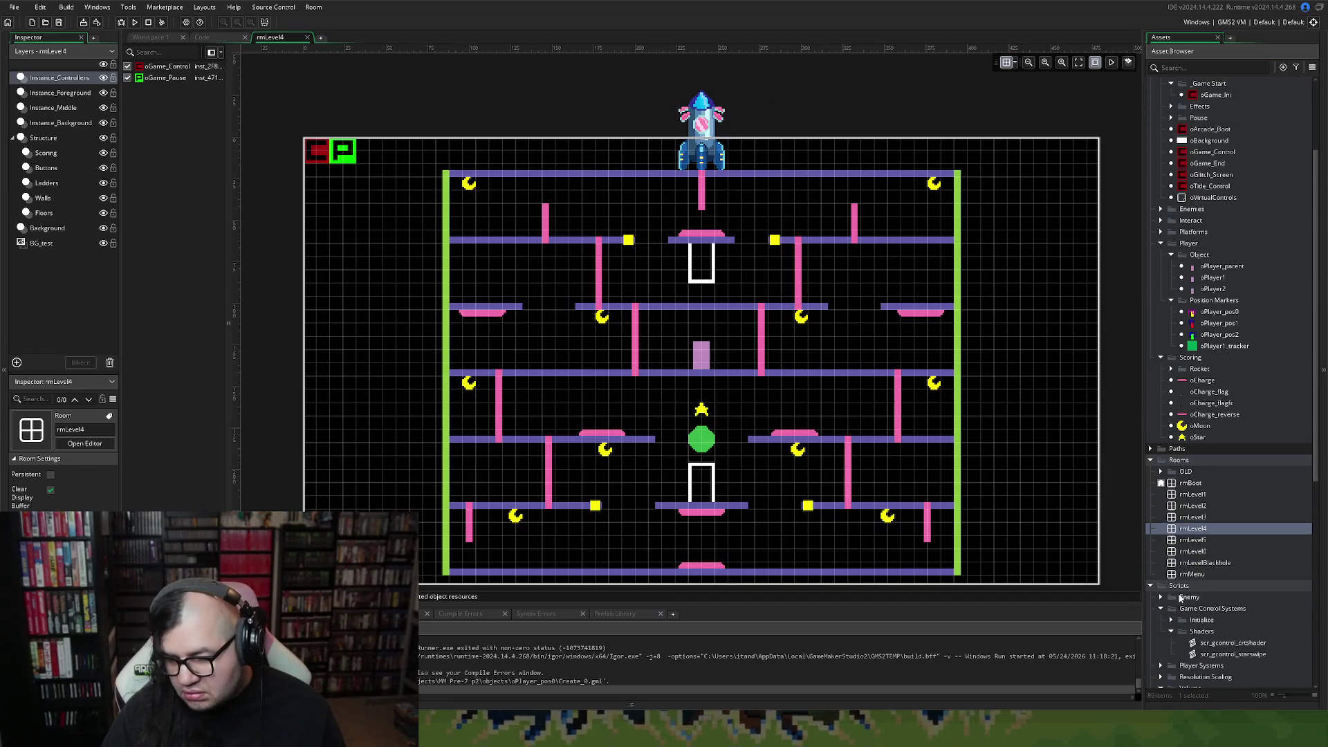
{"action": "left_click", "coordinate": [1162, 471]}
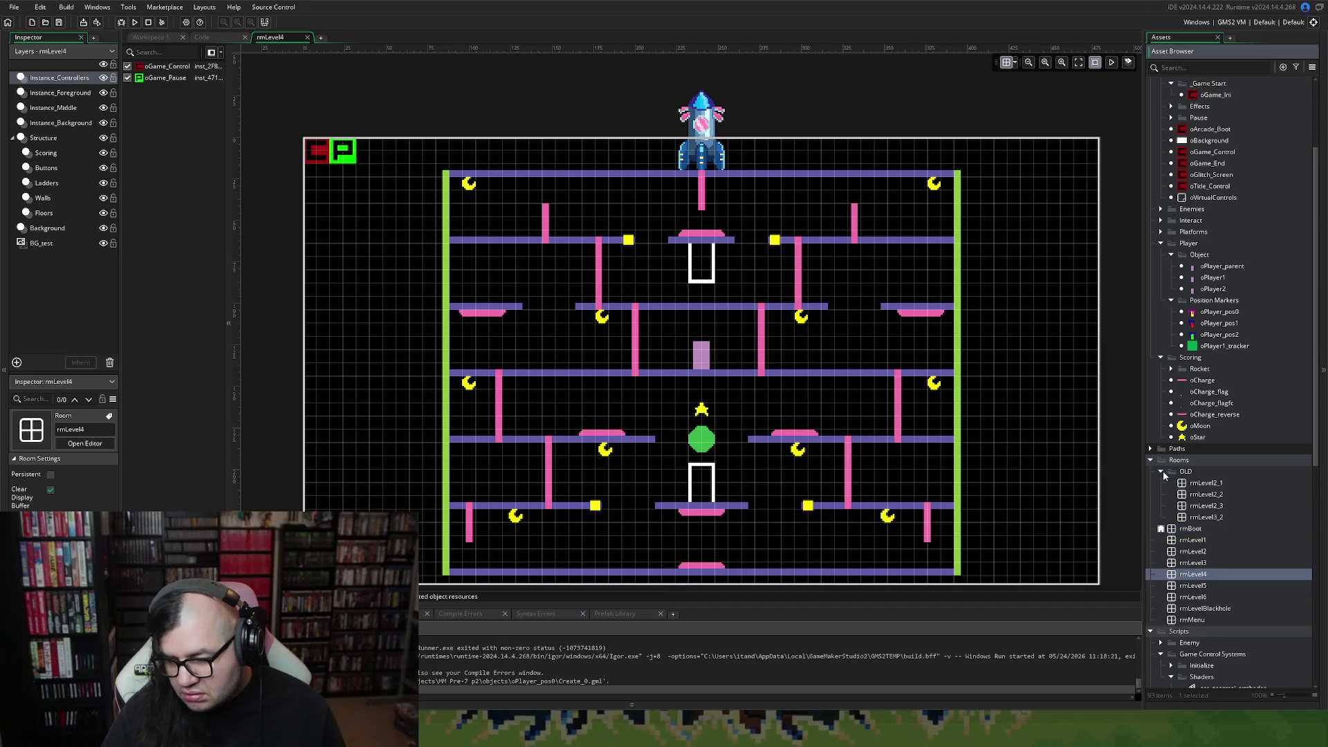
{"action": "left_click_drag", "start_coordinate": [1204, 518], "coordinate": [1194, 574]}
{"action": "double_click", "coordinate": [1189, 563]}
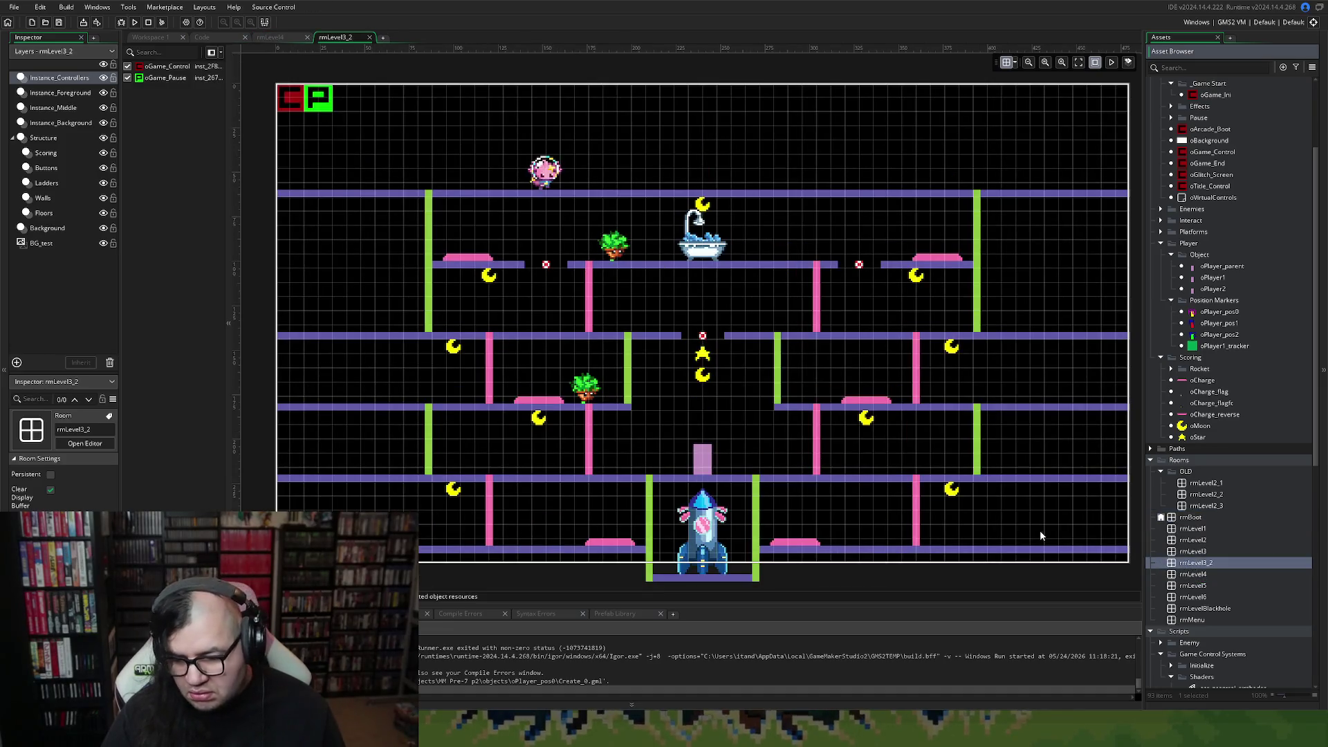
{"action": "left_click", "coordinate": [1161, 472]}
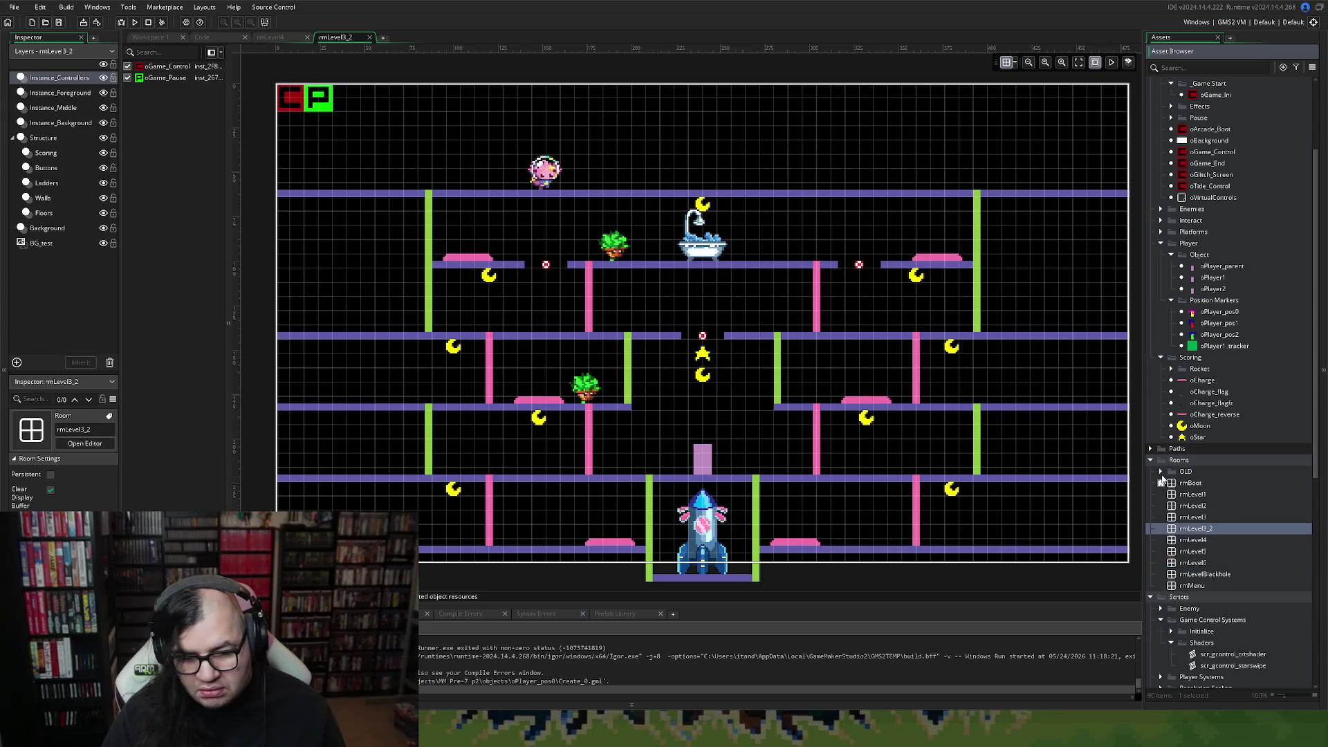
Open rmLevel3_2 and select its Instance_Foreground layer.
{"action": "left_click", "coordinate": [369, 37]}
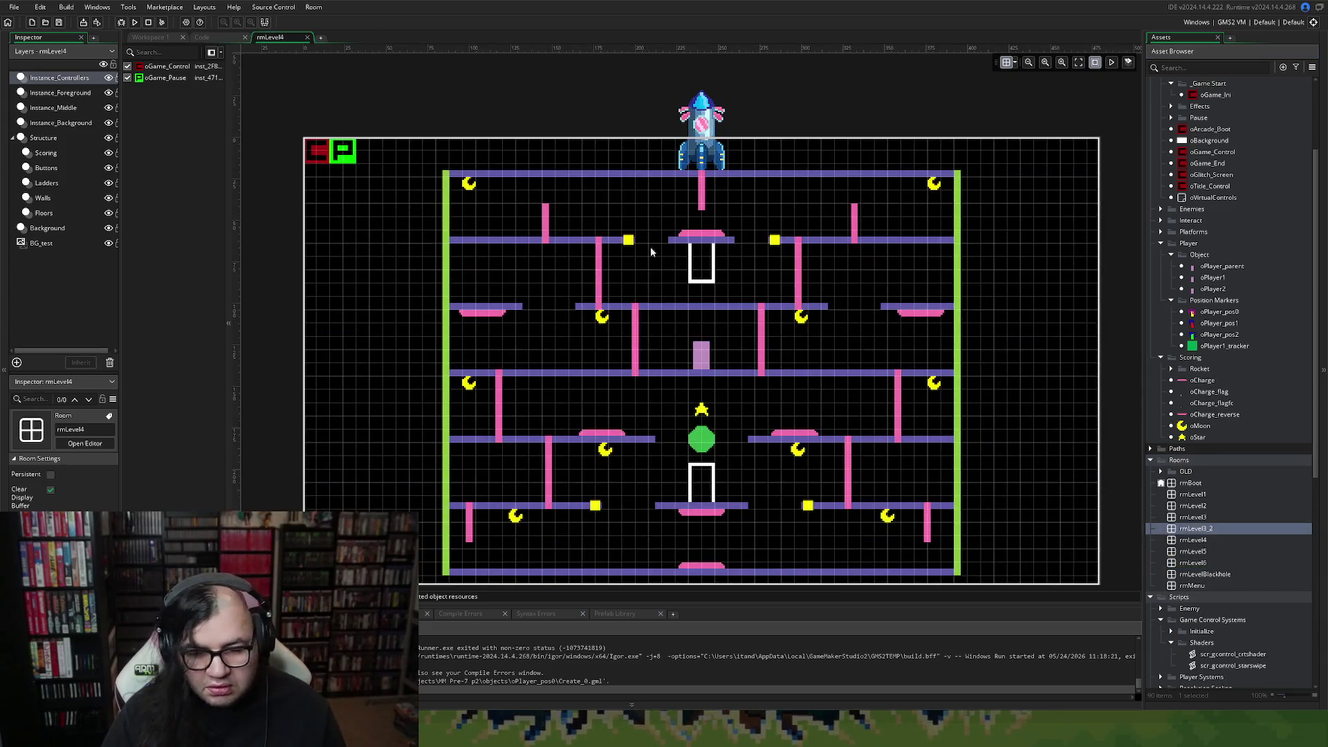
{"action": "left_click", "coordinate": [1190, 529]}
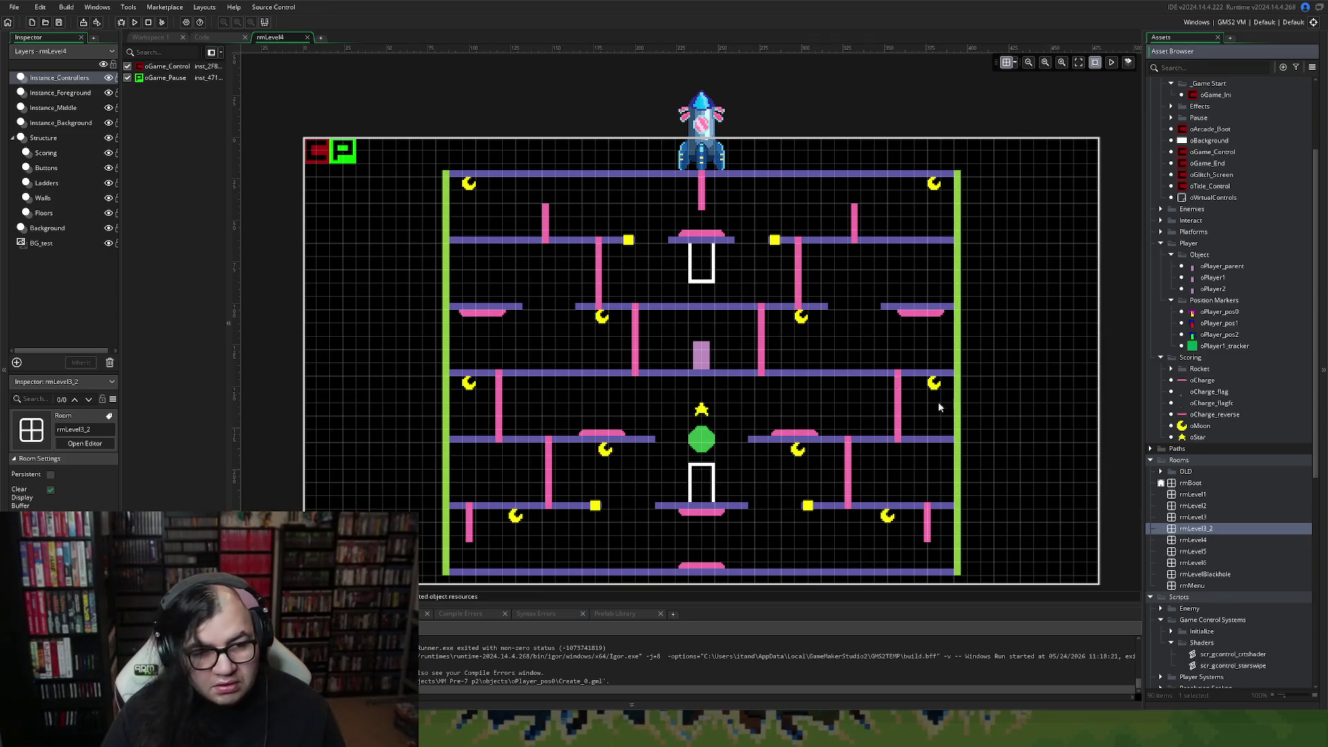
{"action": "double_click", "coordinate": [1223, 528]}
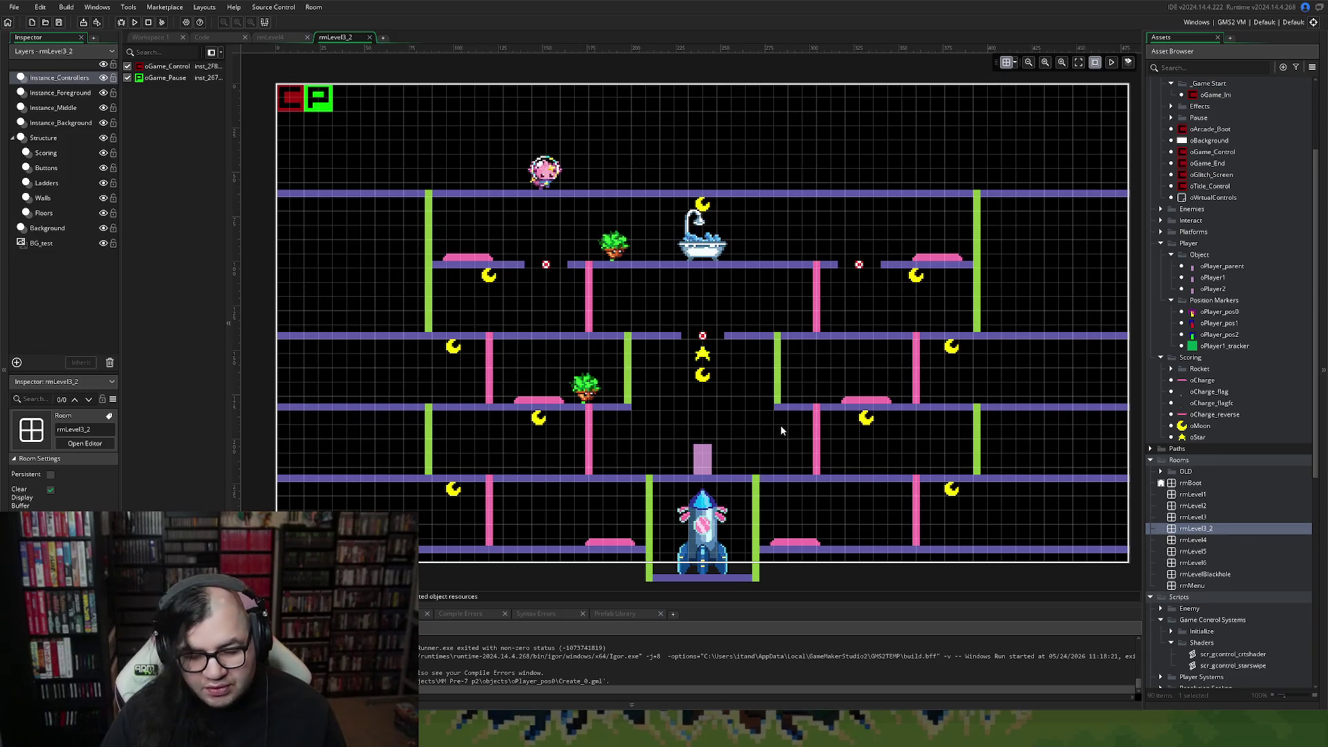
{"action": "scroll", "coordinate": [766, 415], "scroll_direction": "down", "scroll_amount": 3}
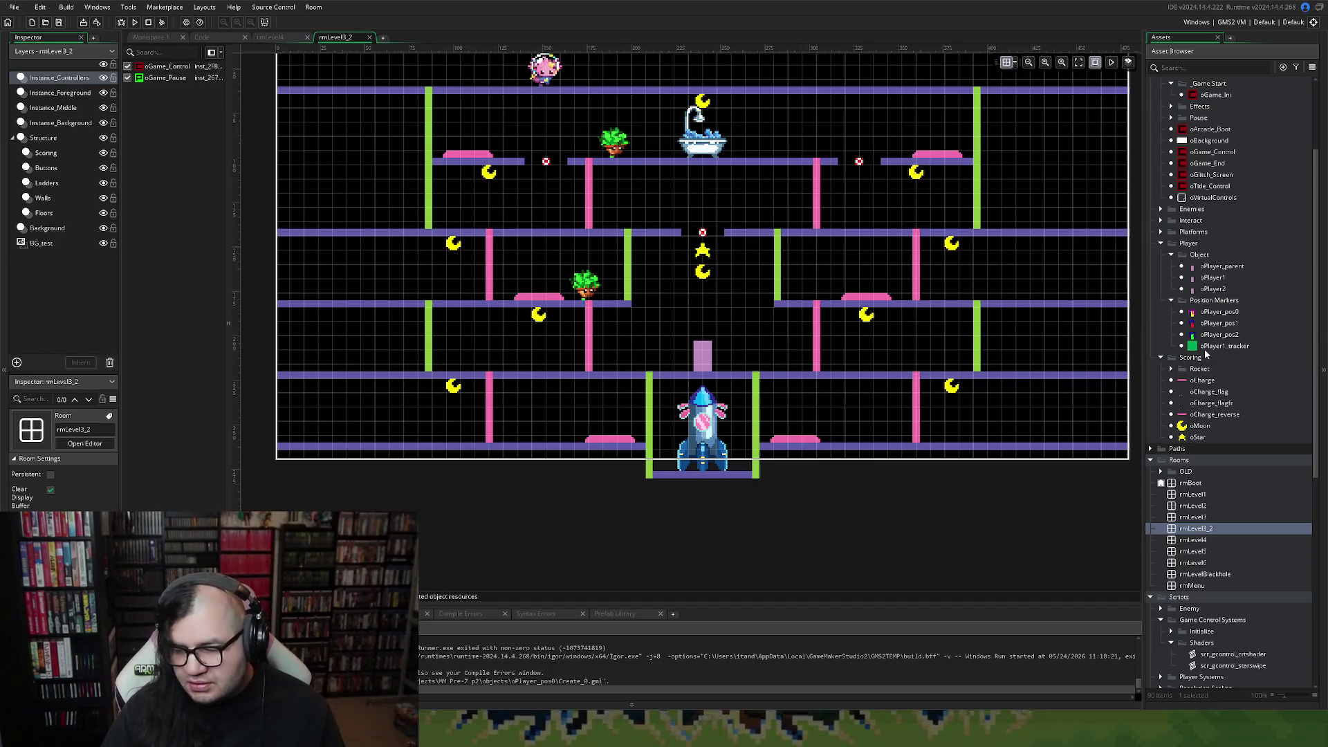
{"action": "left_click", "coordinate": [50, 94]}
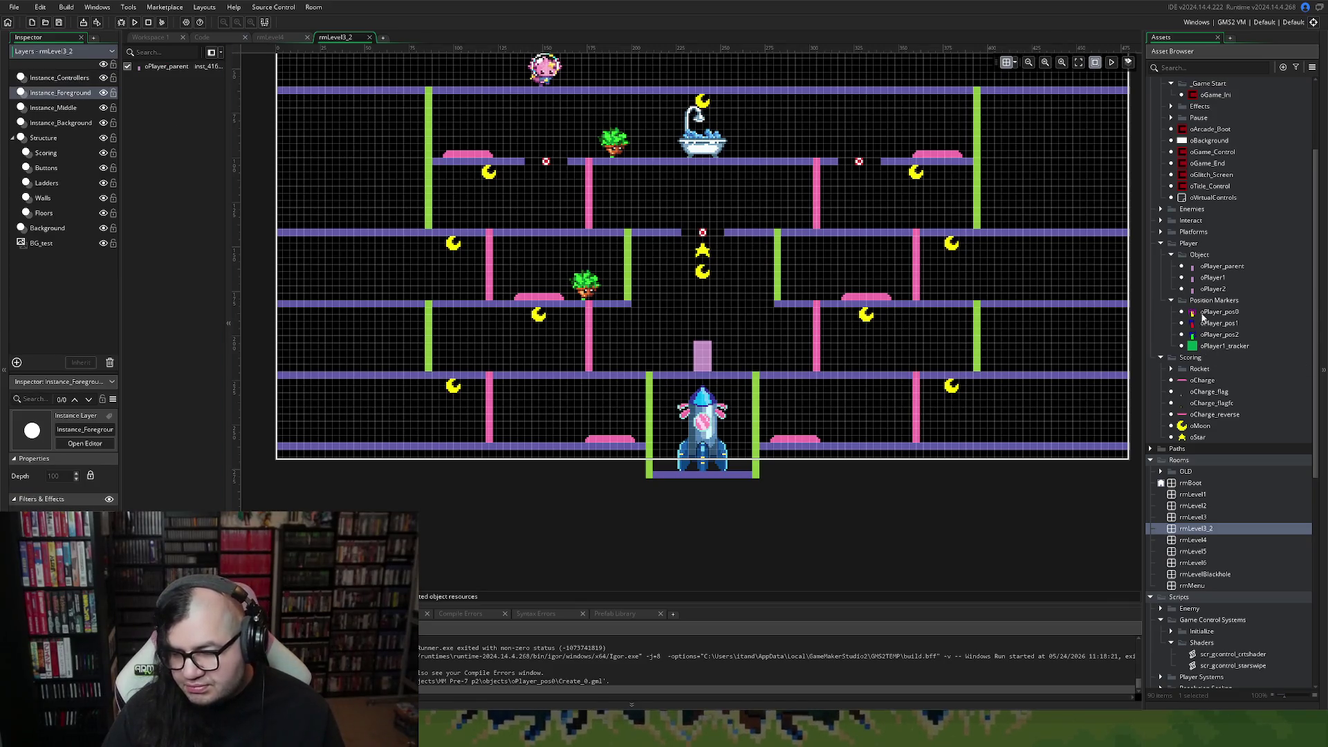
Place P1, P0 and P2 position markers in a row above the rocket.
{"action": "mouse_move", "coordinate": [1207, 313]}
{"action": "left_mouse_down"}
{"action": "mouse_move", "coordinate": [687, 317]}
{"action": "mouse_move", "coordinate": [707, 365]}
{"action": "left_mouse_up"}
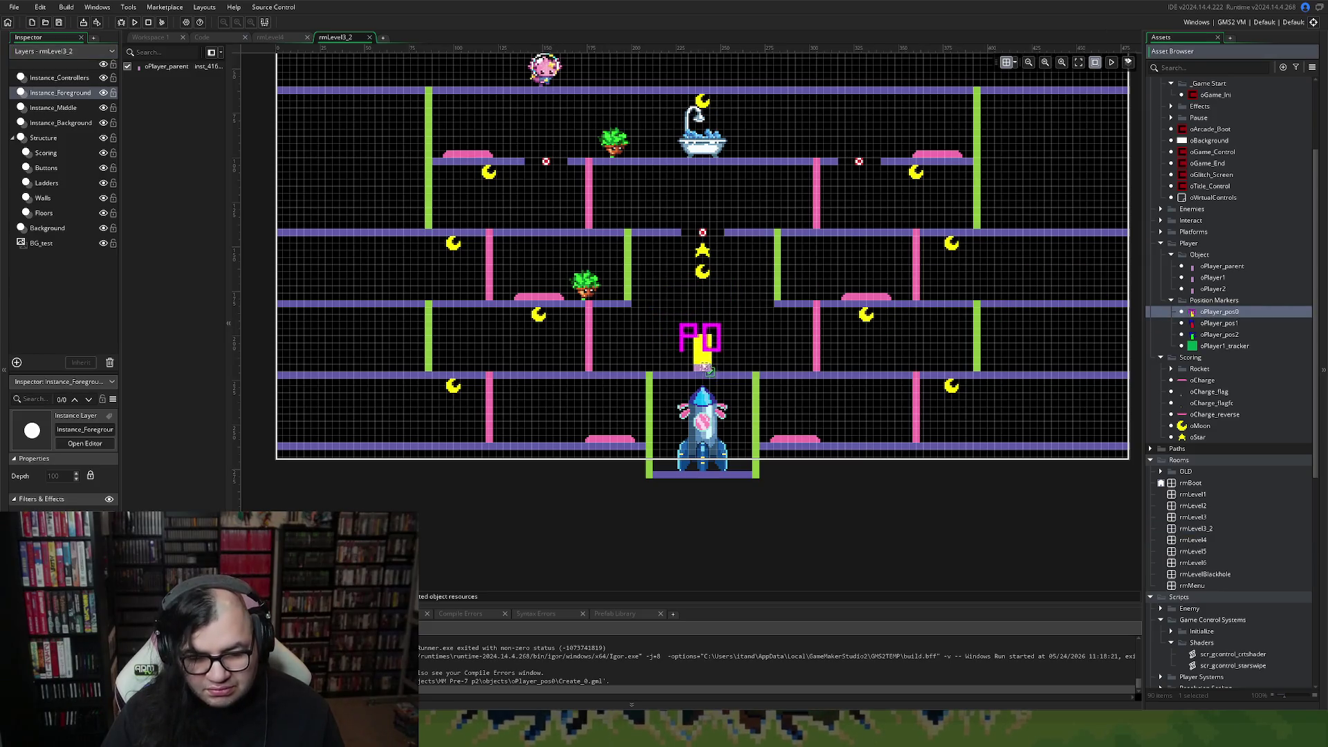
{"action": "mouse_move", "coordinate": [1217, 323]}
{"action": "left_mouse_down"}
{"action": "mouse_move", "coordinate": [706, 335]}
{"action": "mouse_move", "coordinate": [652, 361]}
{"action": "mouse_move", "coordinate": [676, 370]}
{"action": "left_mouse_up"}
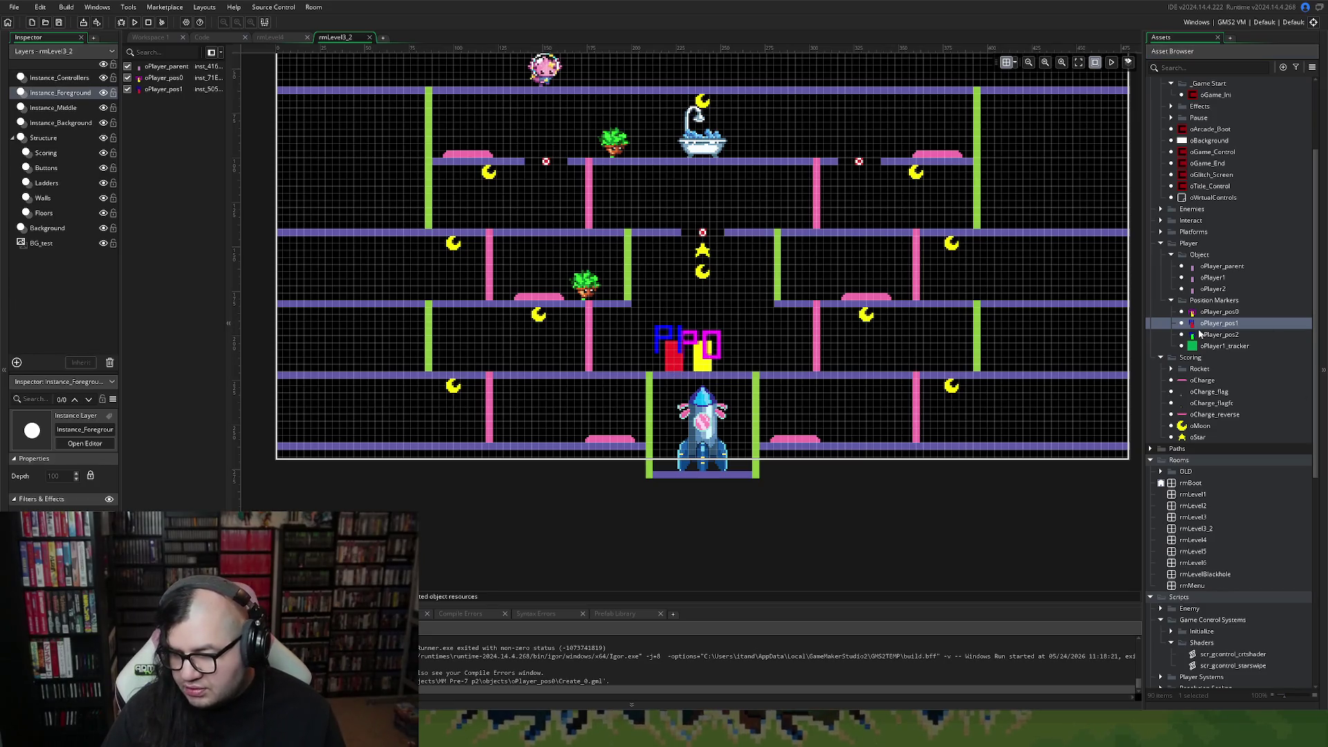
{"action": "mouse_move", "coordinate": [1199, 334]}
{"action": "left_mouse_down"}
{"action": "mouse_move", "coordinate": [723, 363]}
{"action": "mouse_move", "coordinate": [736, 373]}
{"action": "left_mouse_up"}
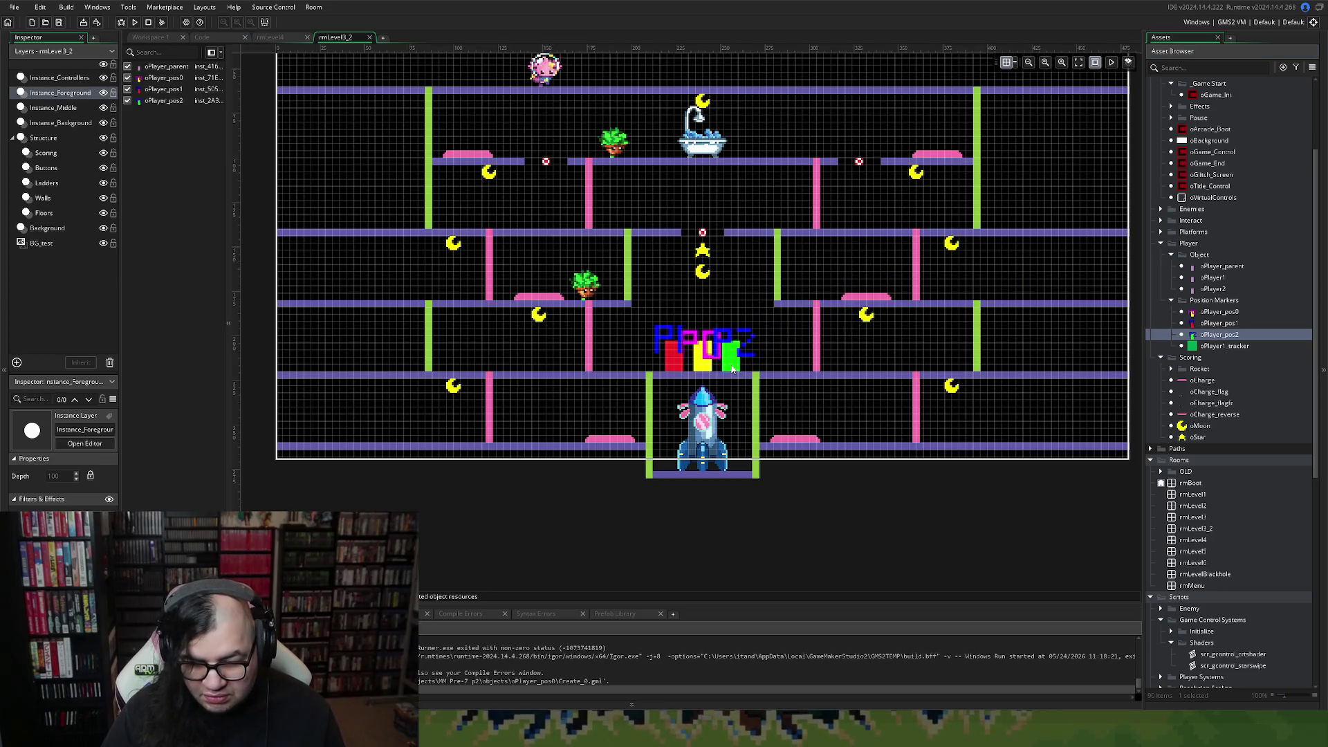
Delete the oPlayer_parent instance and close rmLevel3_2.
{"action": "left_click", "coordinate": [147, 70]}
{"action": "key", "text": "Delete"}
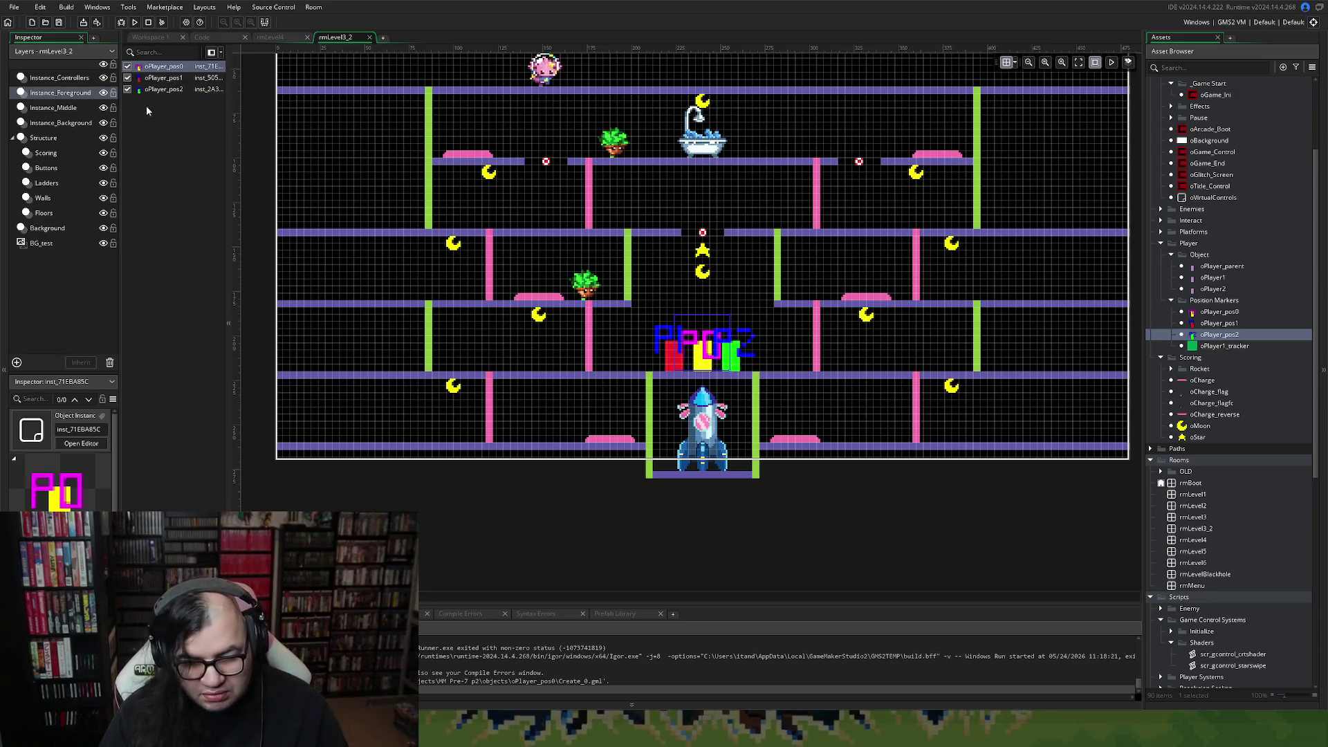
{"action": "left_click", "coordinate": [148, 168]}
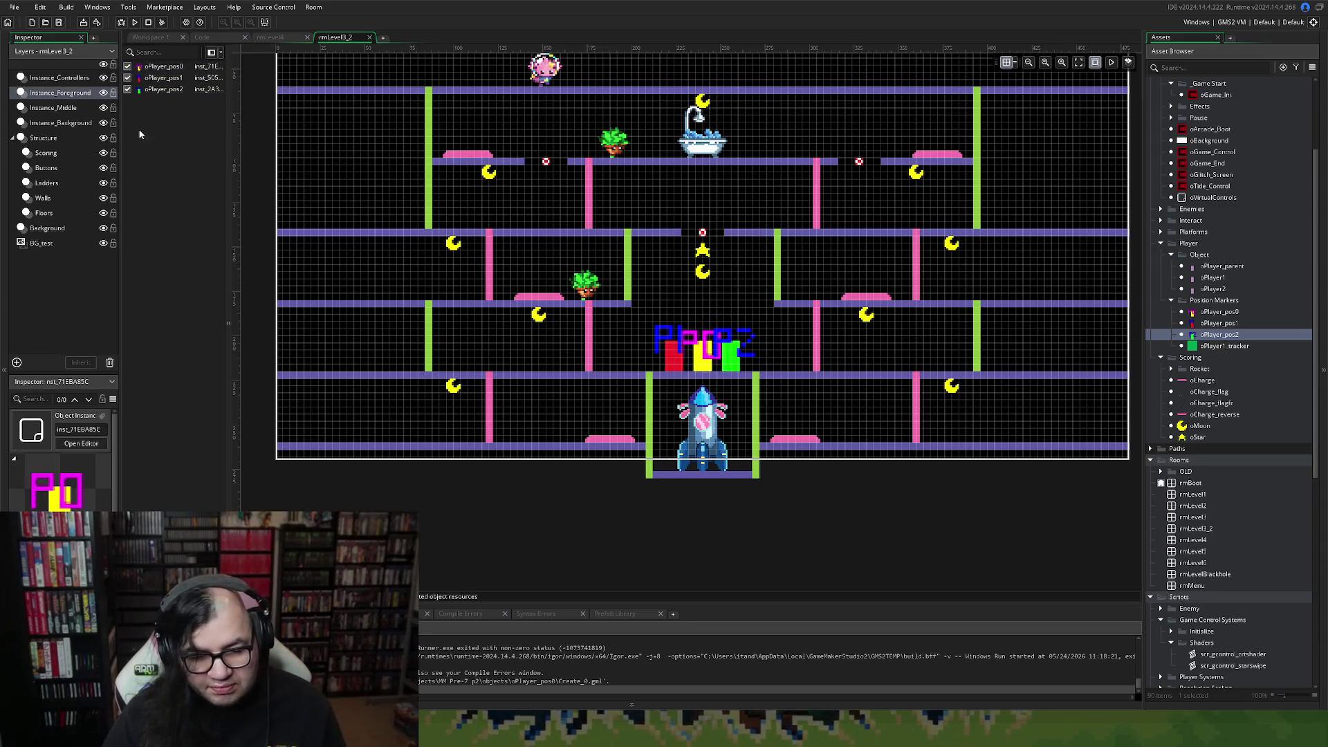
{"action": "left_click", "coordinate": [370, 38]}
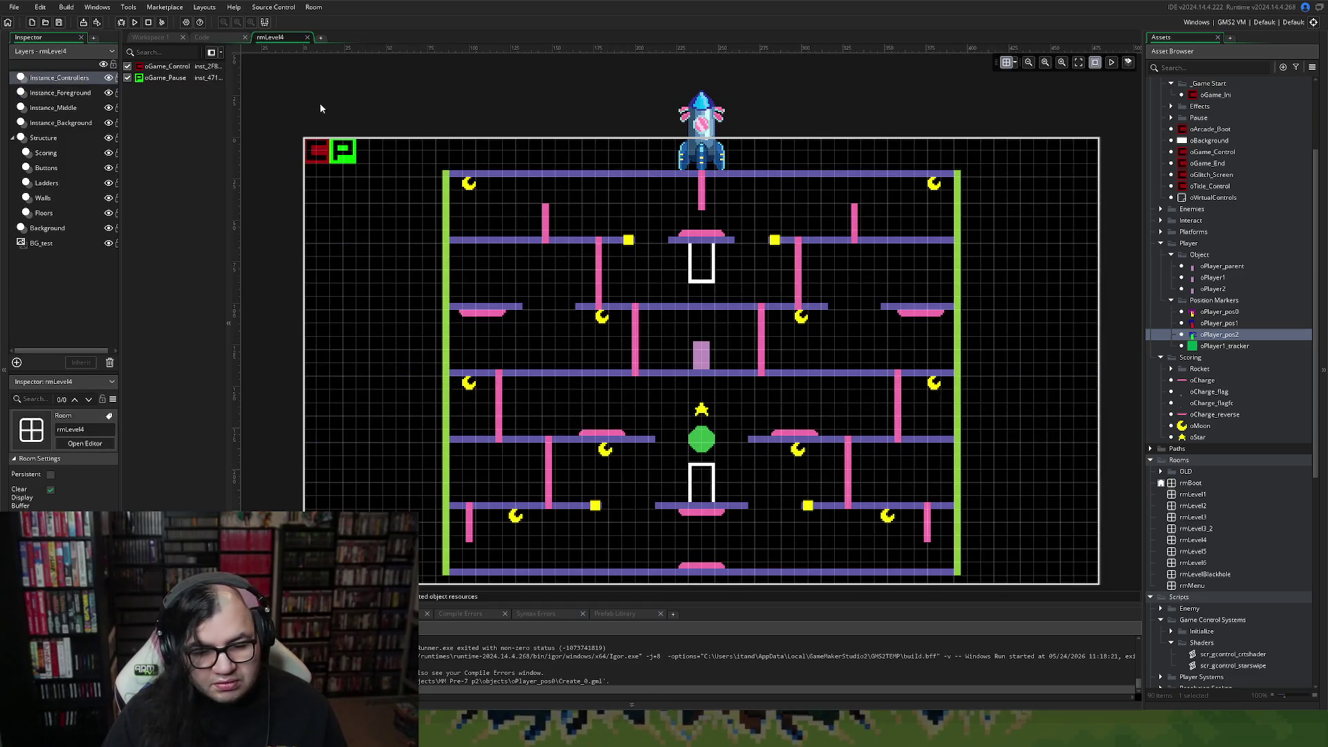
Place a P0 marker at rmLevel4's centre and set the grid X spacing to 4.
{"action": "scroll", "coordinate": [603, 321], "scroll_direction": "down", "scroll_amount": 1}
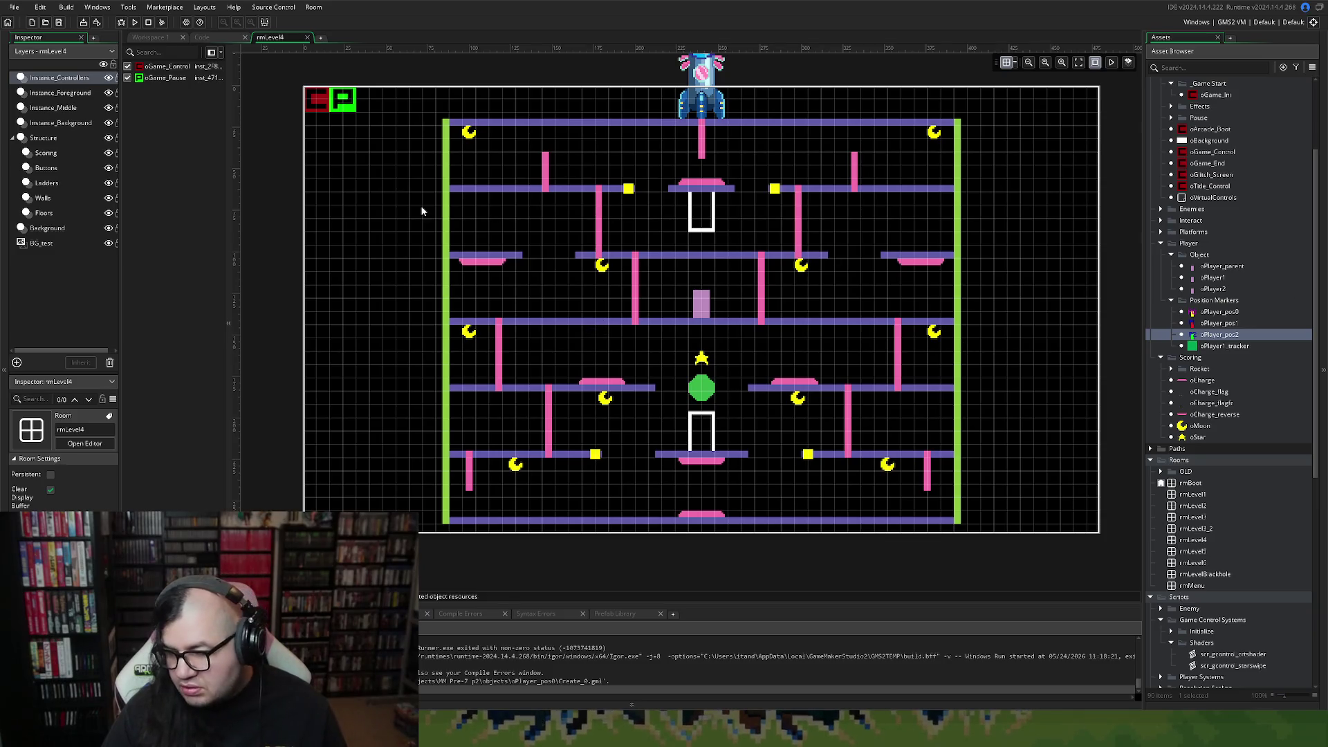
{"action": "left_click", "coordinate": [66, 93]}
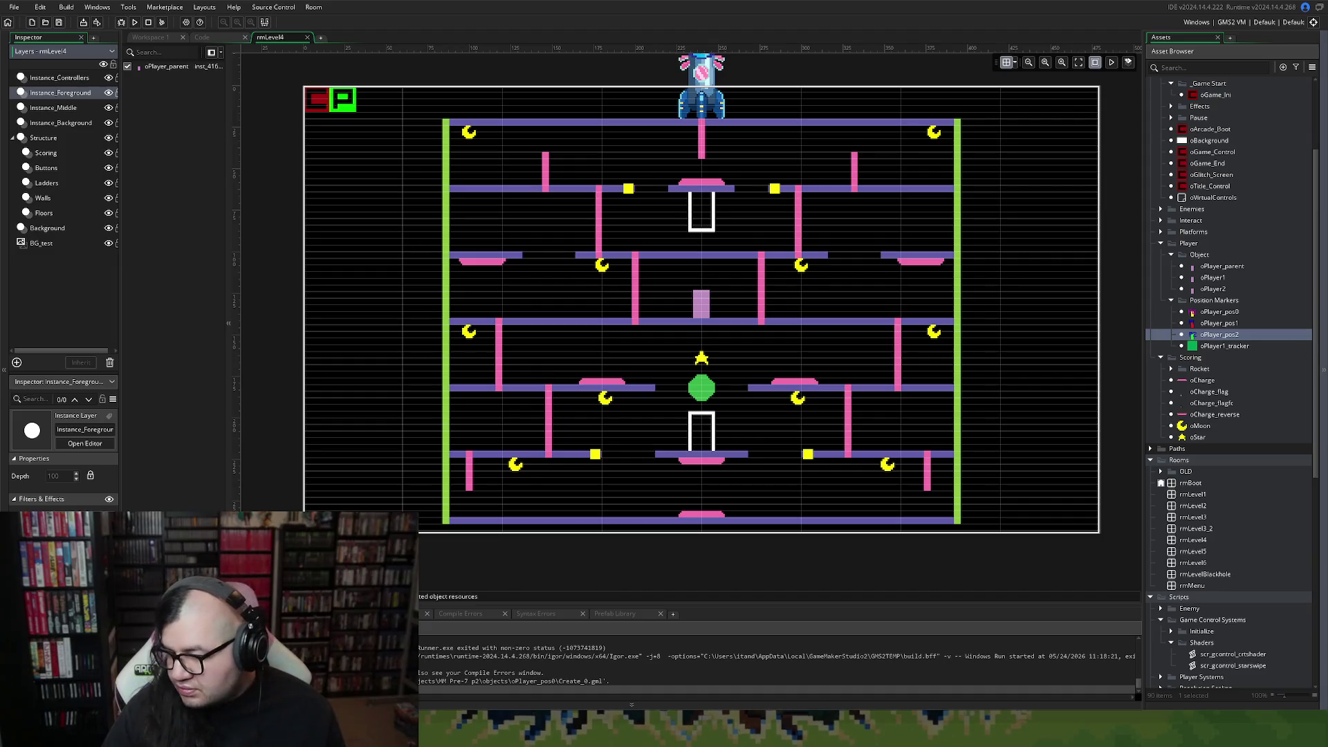
{"action": "mouse_move", "coordinate": [1203, 312]}
{"action": "left_mouse_down"}
{"action": "mouse_move", "coordinate": [796, 263]}
{"action": "mouse_move", "coordinate": [717, 318]}
{"action": "left_mouse_up"}
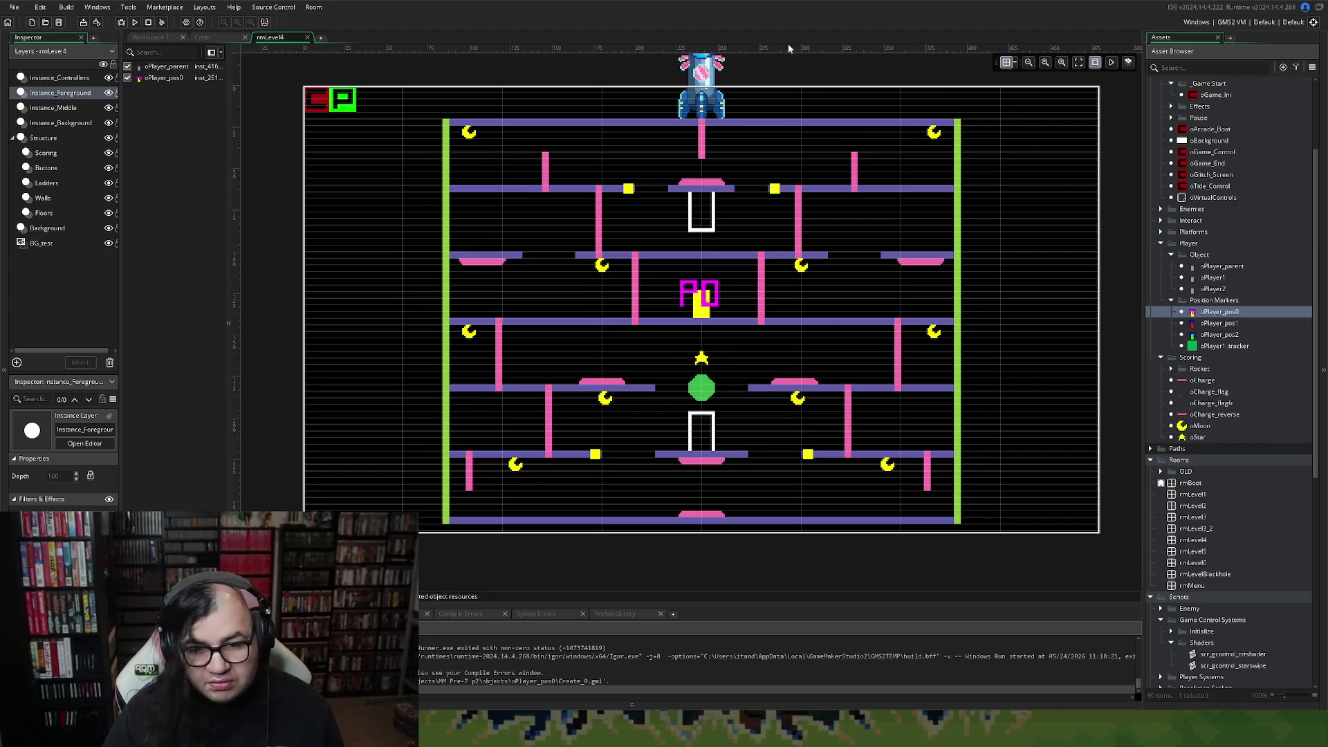
{"action": "left_click", "coordinate": [1014, 63]}
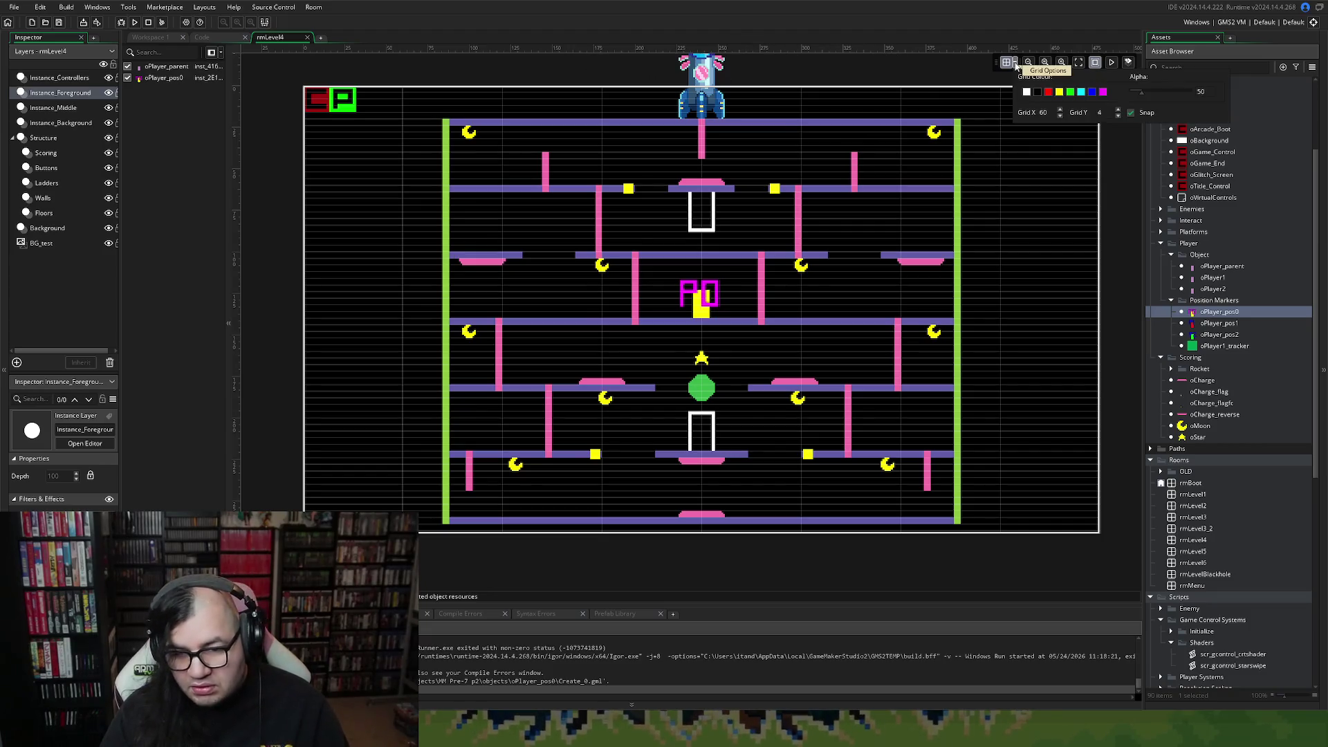
{"action": "double_click", "coordinate": [1042, 112]}
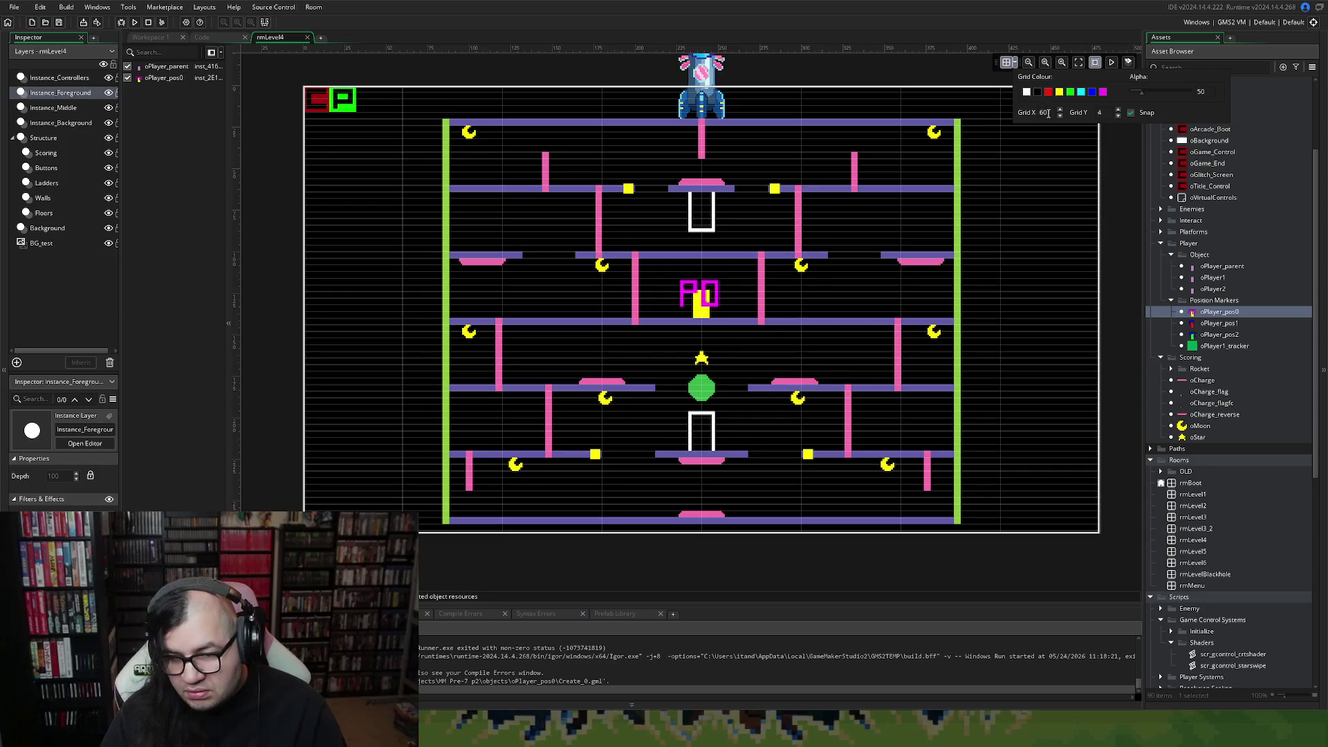
{"action": "type", "text": "4"}
{"action": "key", "text": "Return"}
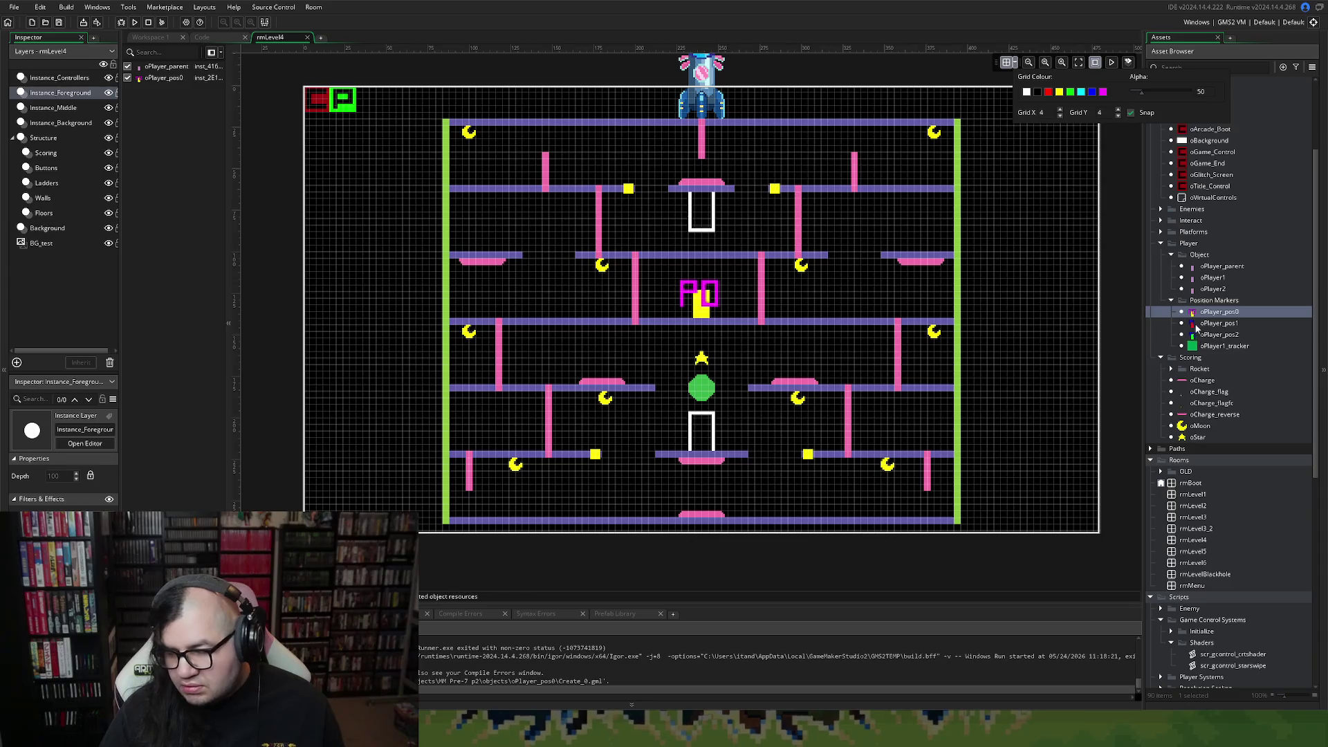
Add P1 and P2 beside P0, delete oPlayer_parent, and close rmLevel4.
{"action": "mouse_move", "coordinate": [1196, 325]}
{"action": "left_mouse_down"}
{"action": "mouse_move", "coordinate": [667, 311]}
{"action": "mouse_move", "coordinate": [679, 317]}
{"action": "left_mouse_up"}
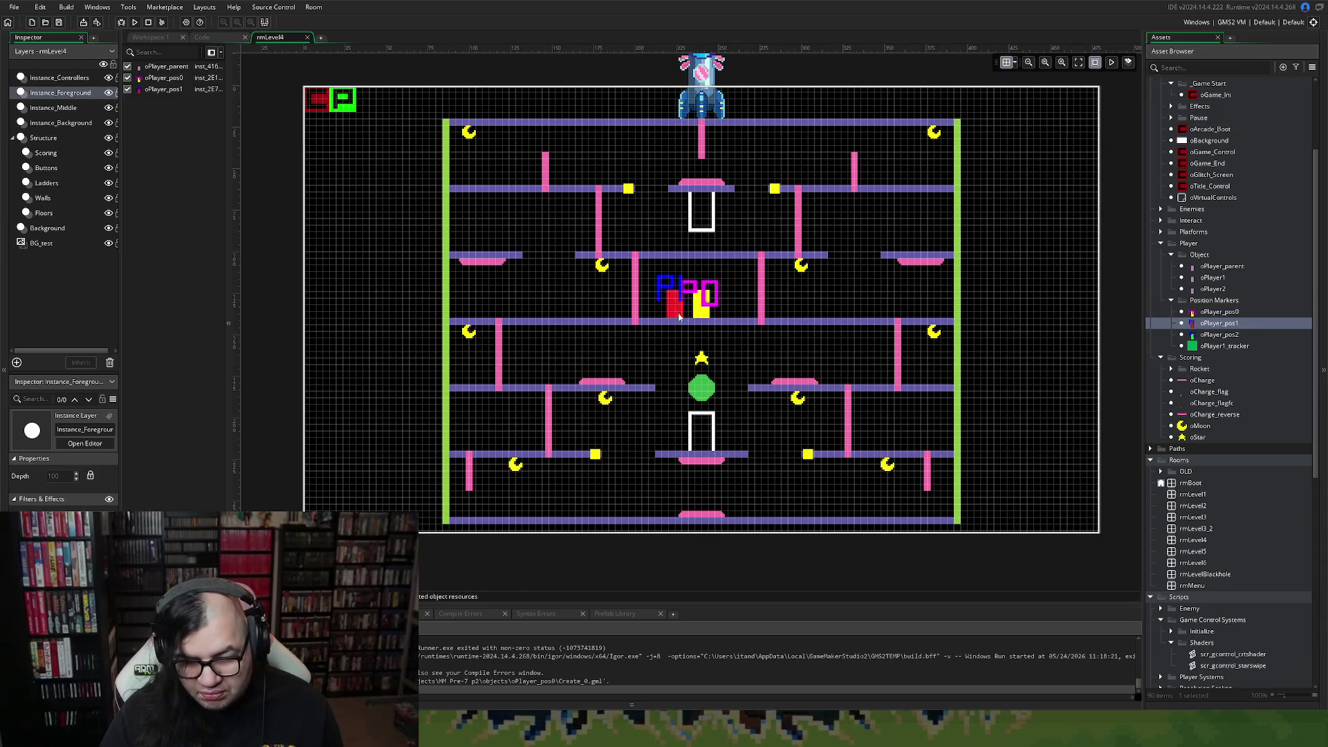
{"action": "mouse_move", "coordinate": [1199, 335]}
{"action": "left_mouse_down"}
{"action": "mouse_move", "coordinate": [1013, 285]}
{"action": "mouse_move", "coordinate": [730, 309]}
{"action": "left_mouse_up"}
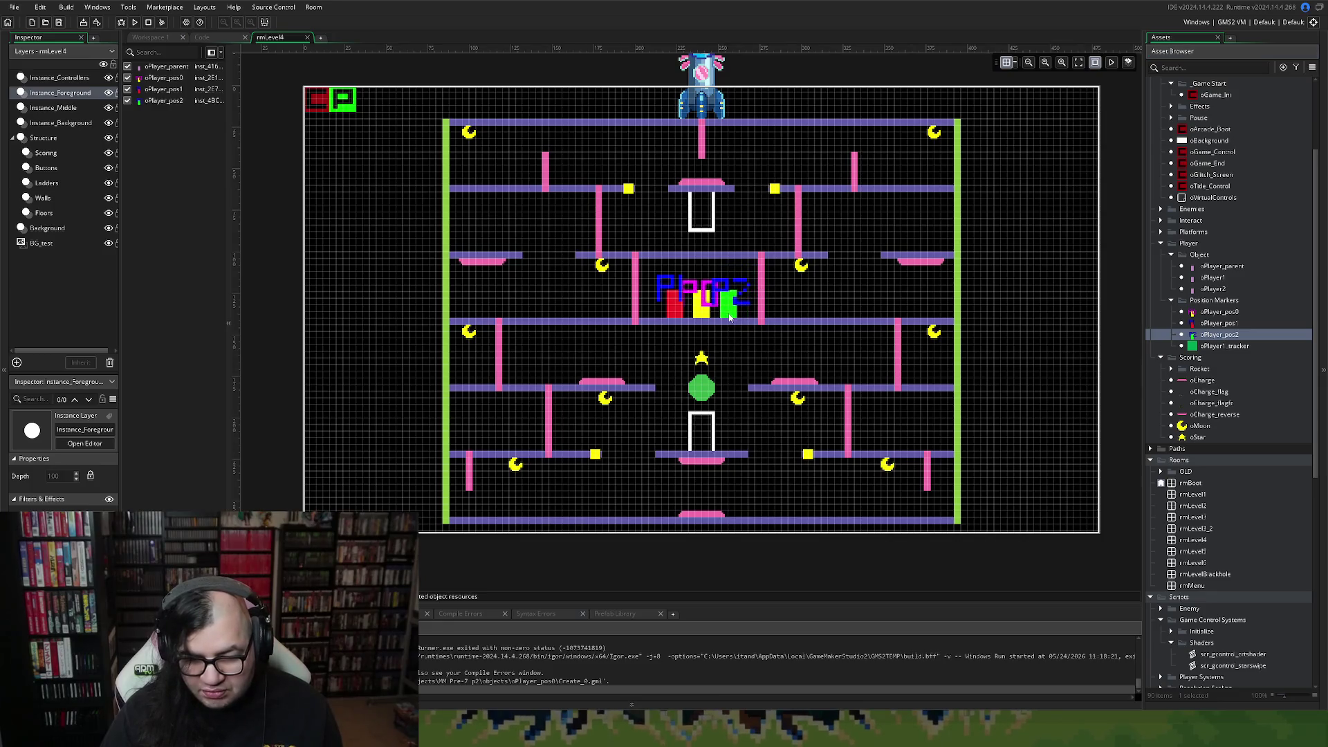
{"action": "left_click", "coordinate": [305, 90]}
{"action": "key", "text": "Delete"}
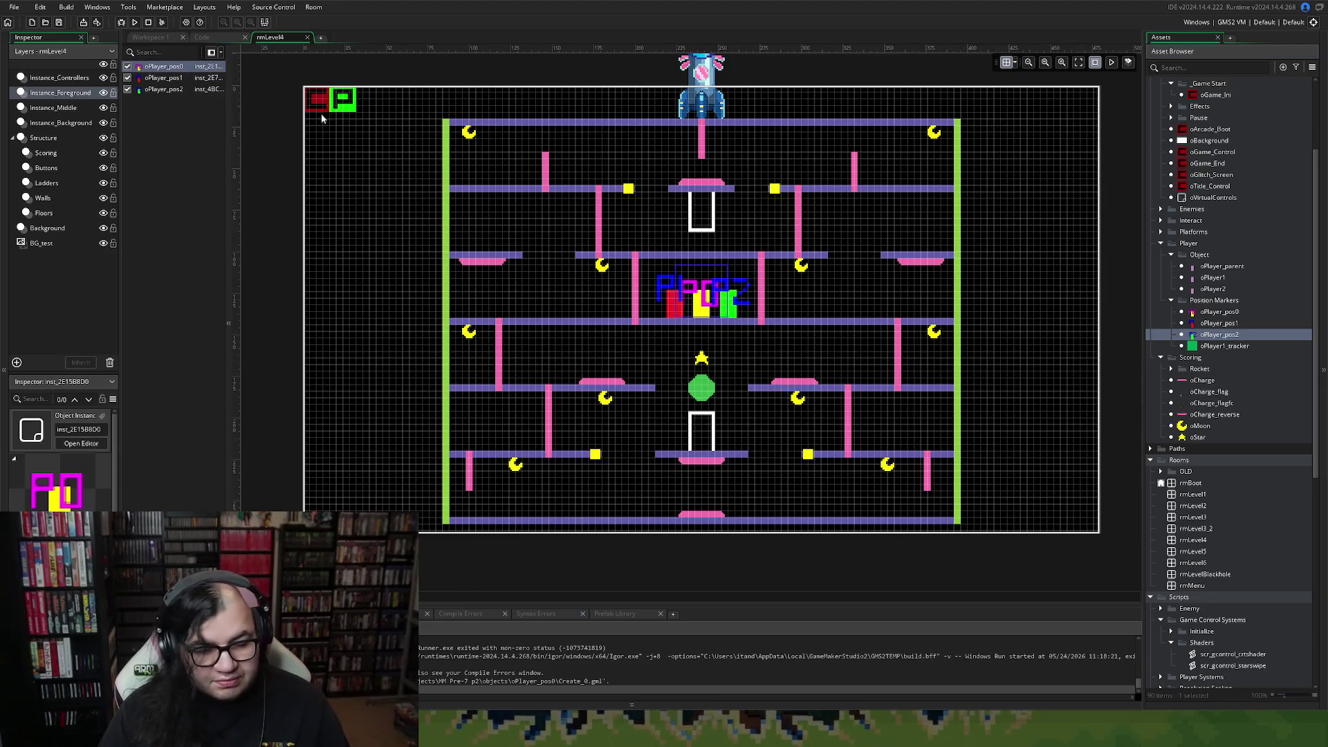
{"action": "left_click", "coordinate": [307, 37]}
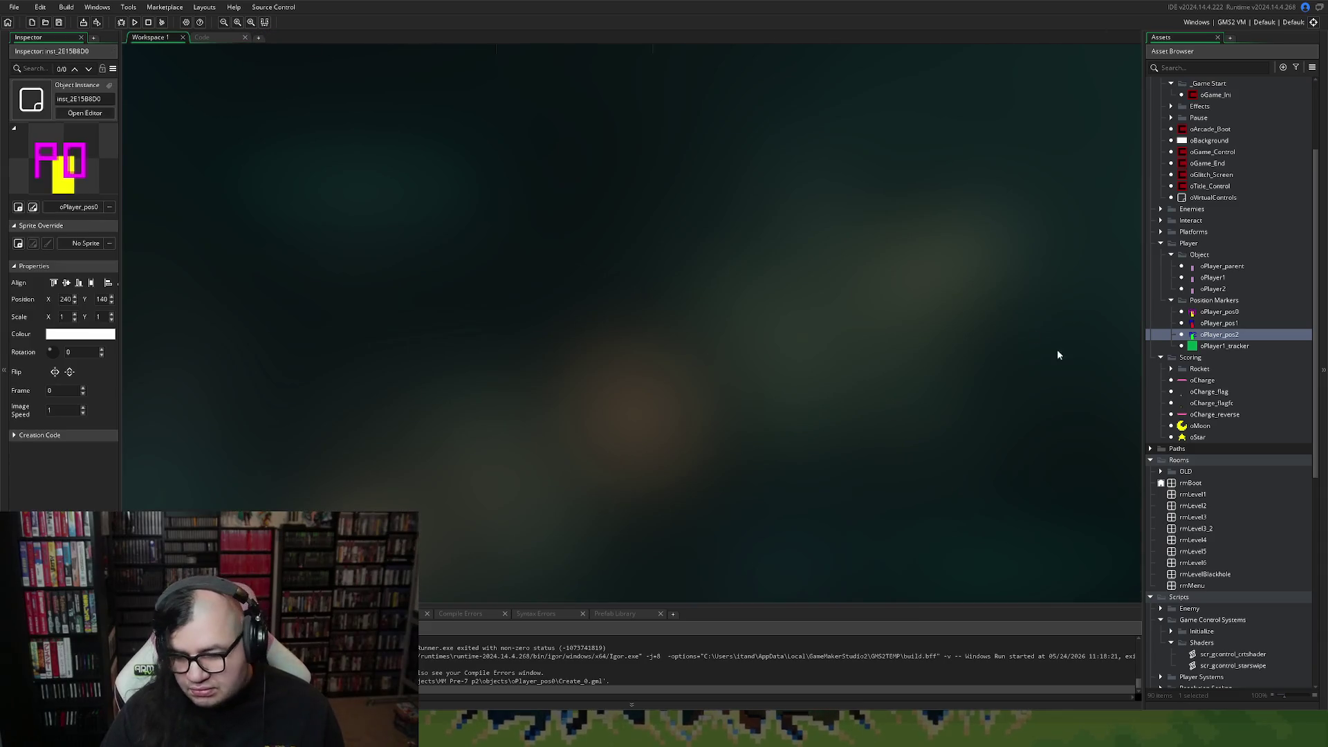
Open rmLevel5 and select its Instance_Foreground layer.
{"action": "double_click", "coordinate": [1198, 552]}
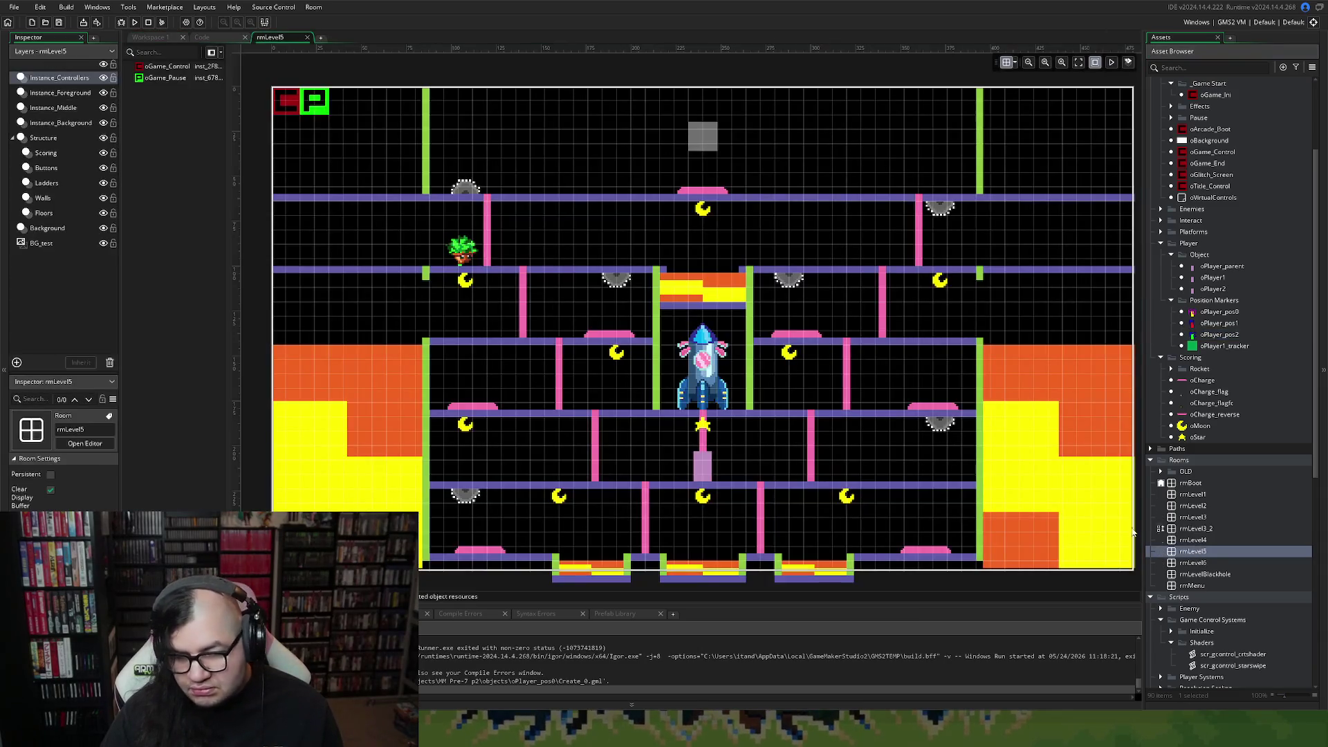
{"action": "scroll", "coordinate": [728, 393], "scroll_direction": "down", "scroll_amount": 2}
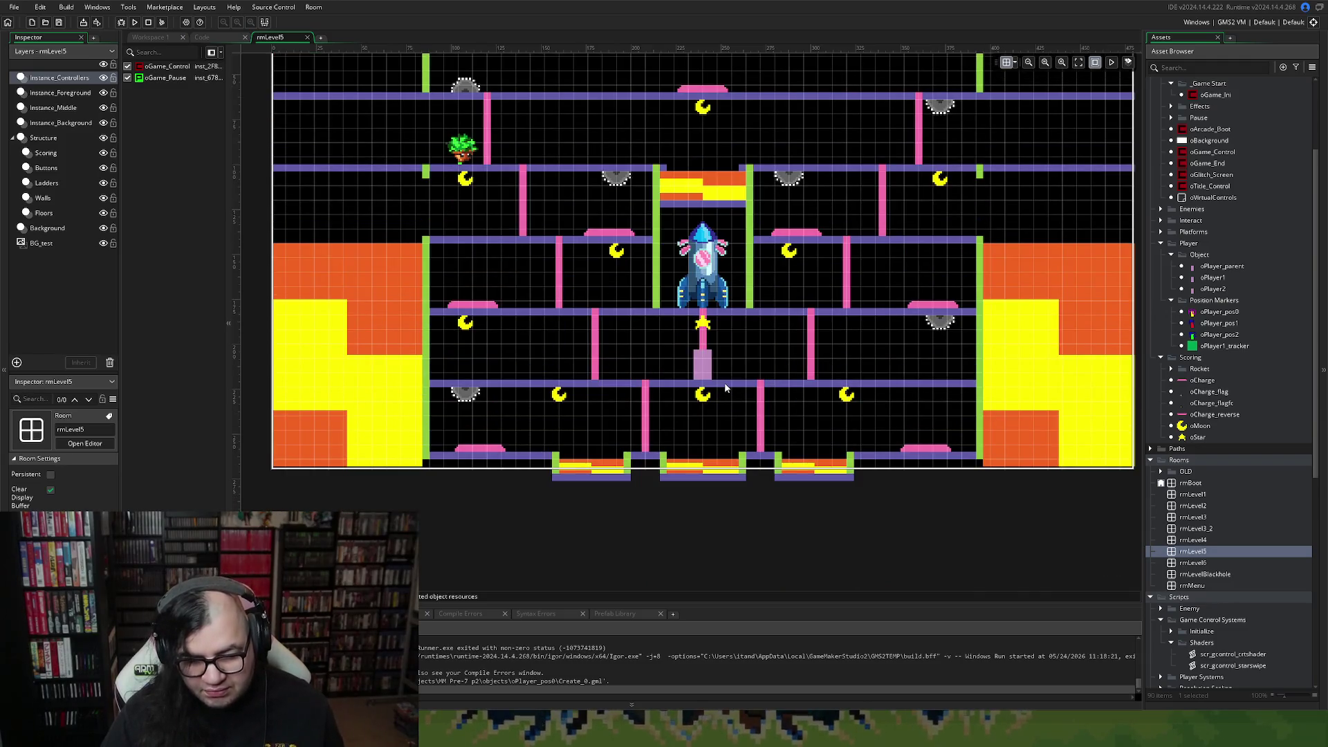
{"action": "left_click", "coordinate": [61, 92]}
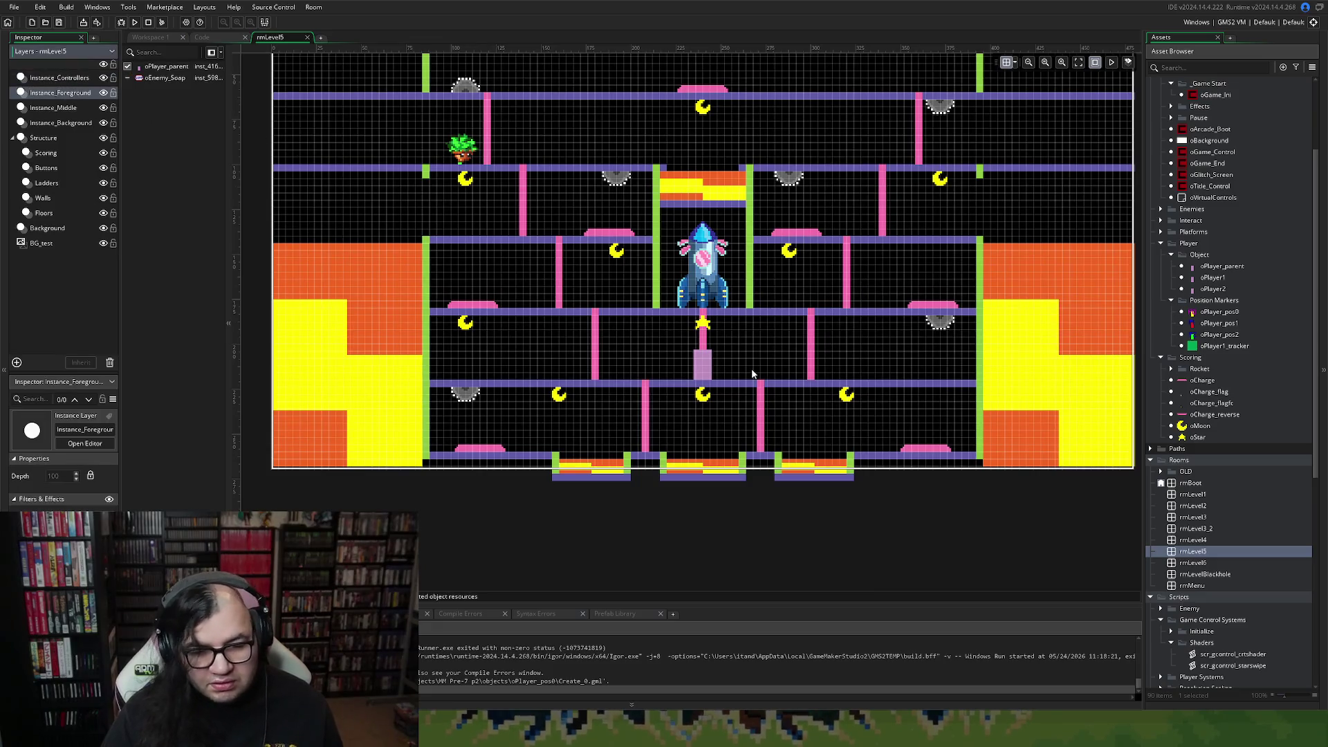
{"action": "scroll", "coordinate": [753, 374], "scroll_direction": "up", "scroll_amount": 3, "text": "ctrl"}
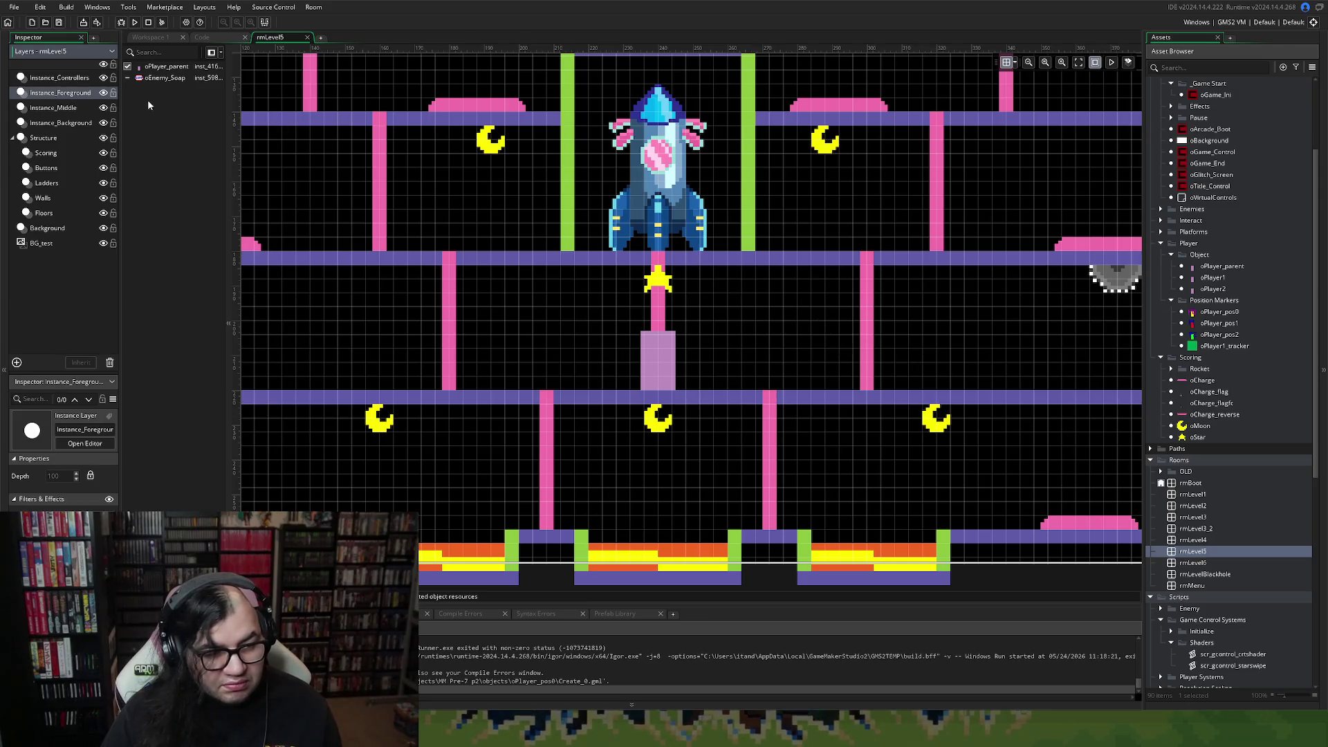
{"action": "left_click", "coordinate": [138, 80]}
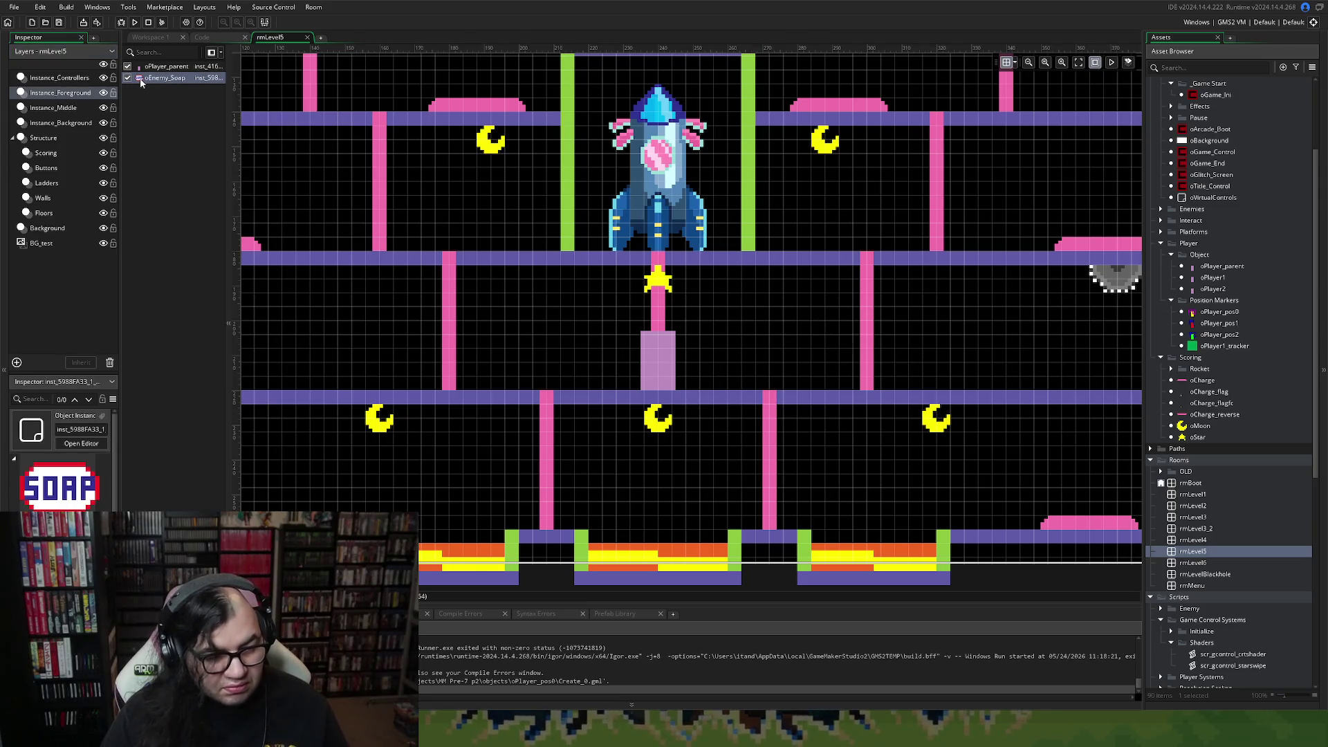
{"action": "left_click", "coordinate": [293, 186]}
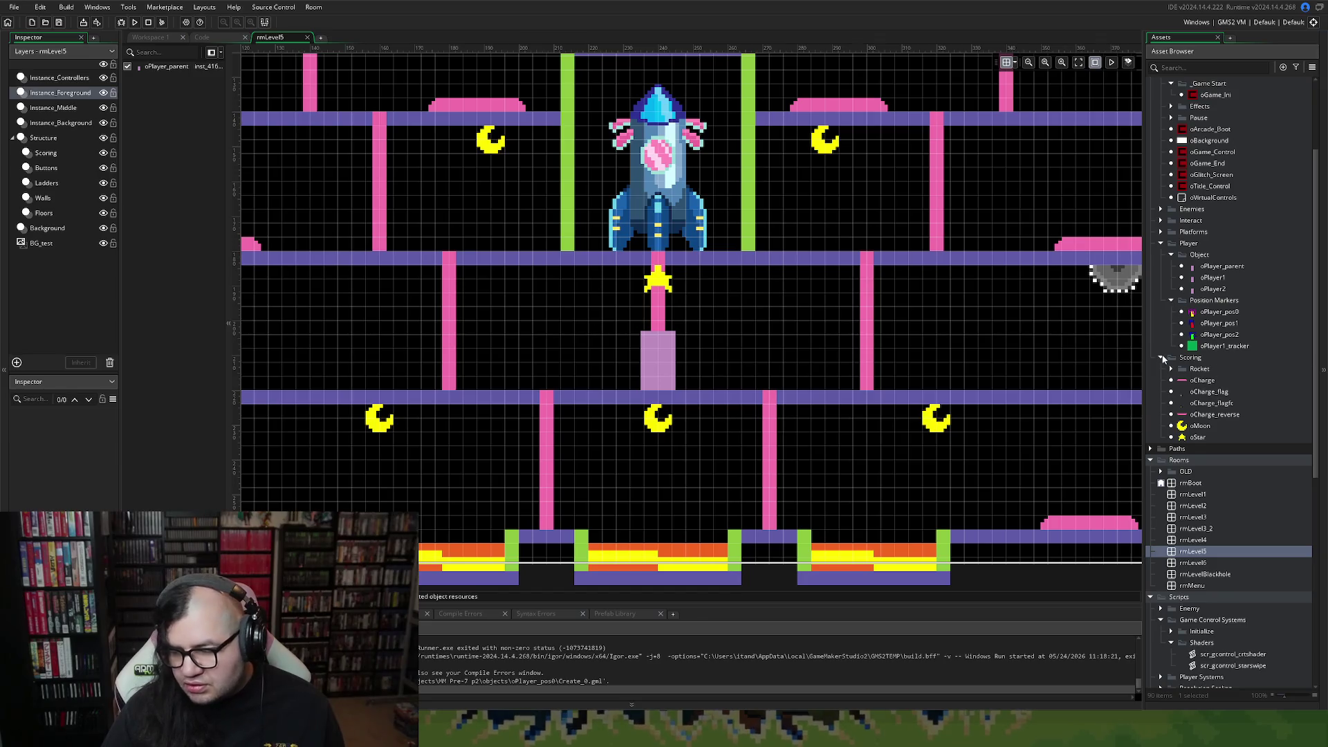
Add P0, P1 and P2 markers near the star, deleting oPlayer_parent and a duplicate P1.
{"action": "mouse_move", "coordinate": [1207, 312]}
{"action": "left_mouse_down"}
{"action": "mouse_move", "coordinate": [1167, 330]}
{"action": "mouse_move", "coordinate": [657, 305]}
{"action": "mouse_move", "coordinate": [650, 335]}
{"action": "left_mouse_up"}
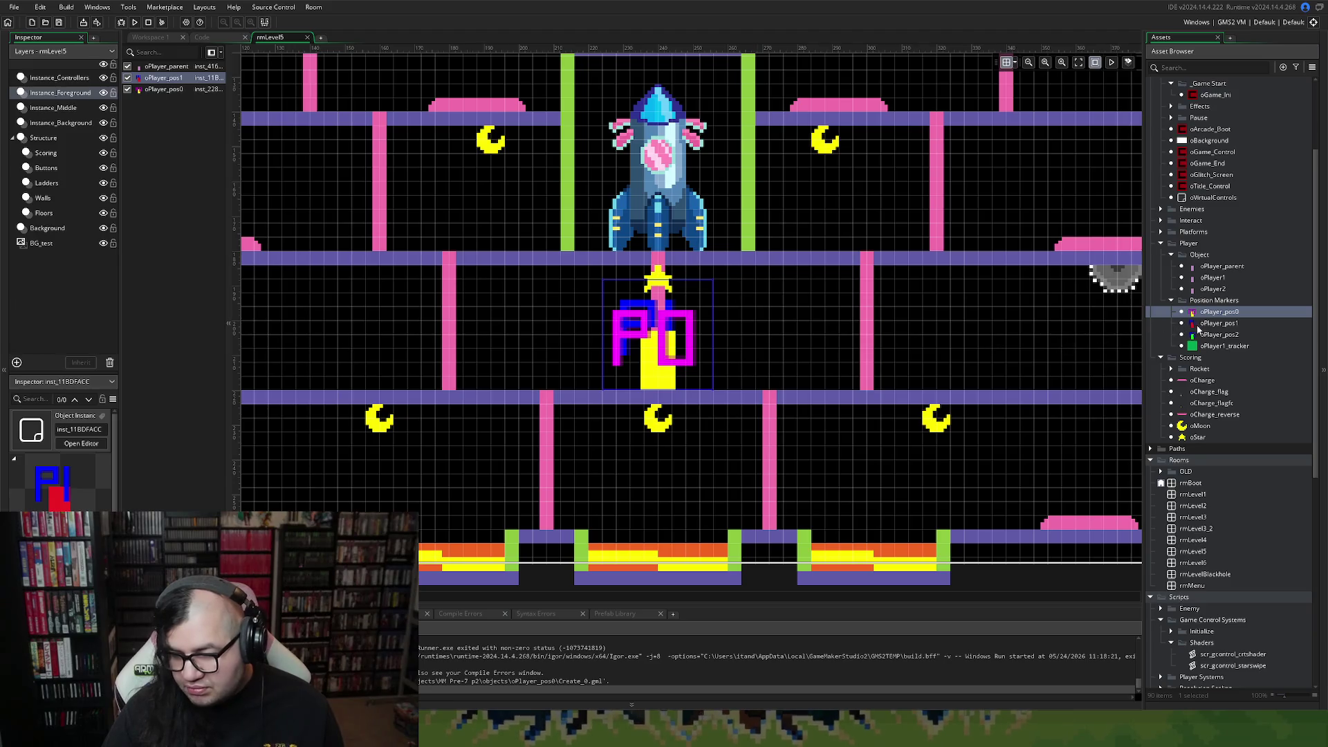
{"action": "mouse_move", "coordinate": [1196, 325]}
{"action": "left_mouse_down"}
{"action": "mouse_move", "coordinate": [558, 359]}
{"action": "mouse_move", "coordinate": [614, 384]}
{"action": "mouse_move", "coordinate": [600, 384]}
{"action": "left_mouse_up"}
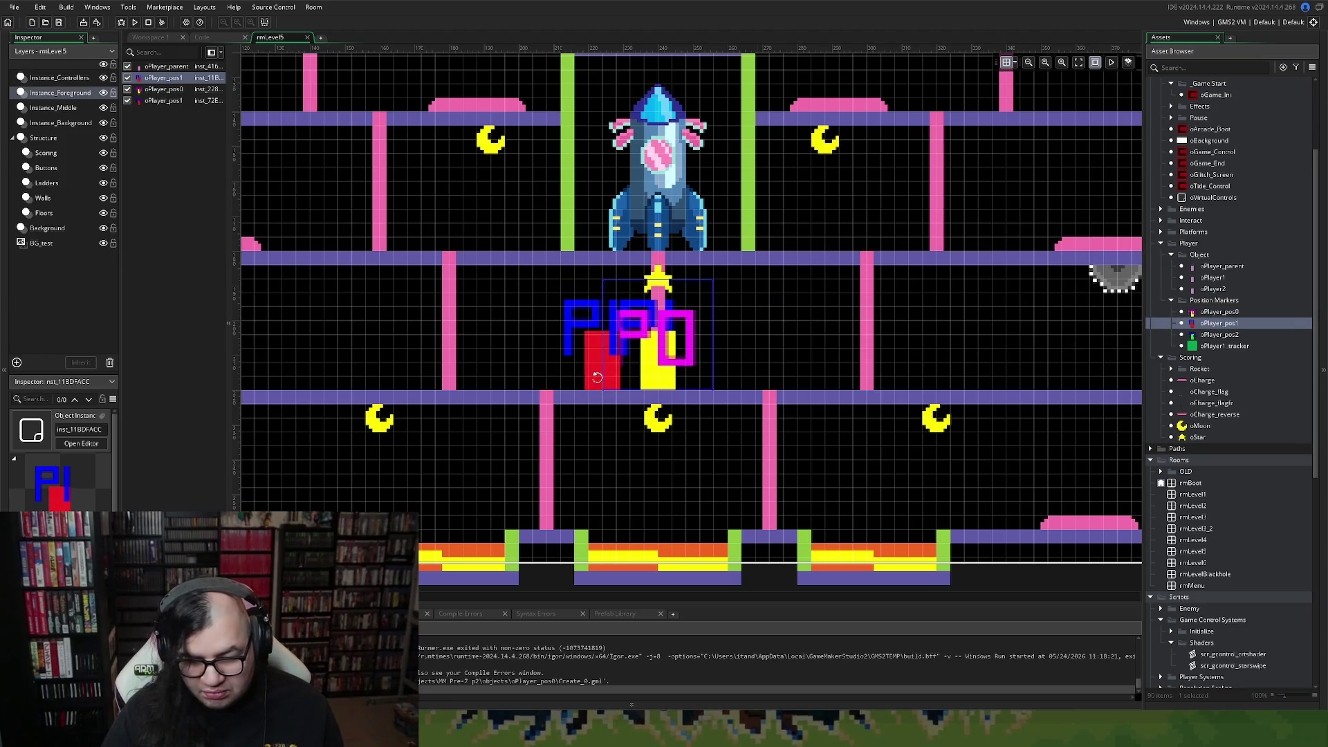
{"action": "left_click", "coordinate": [1214, 337]}
{"action": "mouse_move", "coordinate": [1214, 341]}
{"action": "left_mouse_down"}
{"action": "mouse_move", "coordinate": [720, 364]}
{"action": "mouse_move", "coordinate": [723, 381]}
{"action": "left_mouse_up"}
{"action": "left_click", "coordinate": [155, 69]}
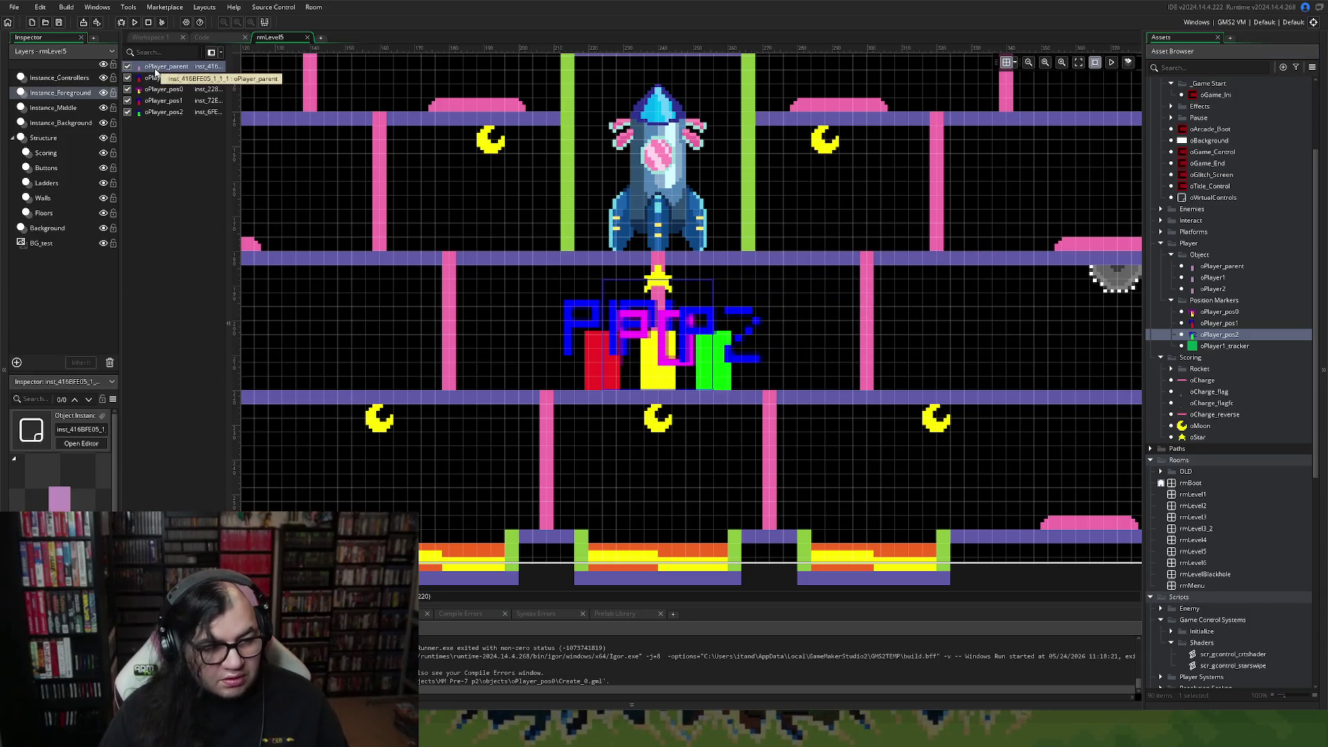
{"action": "key", "text": "Delete"}
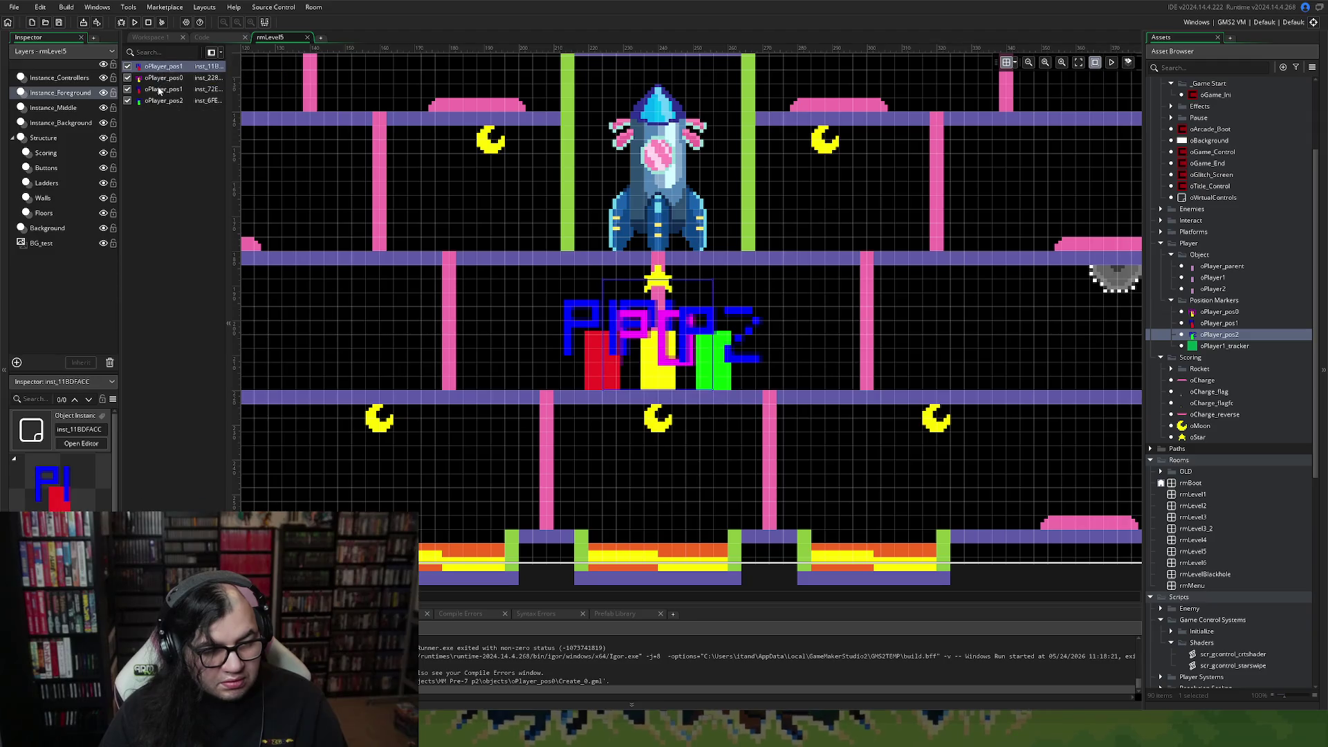
{"action": "left_click", "coordinate": [153, 90]}
{"action": "key", "text": "Delete"}
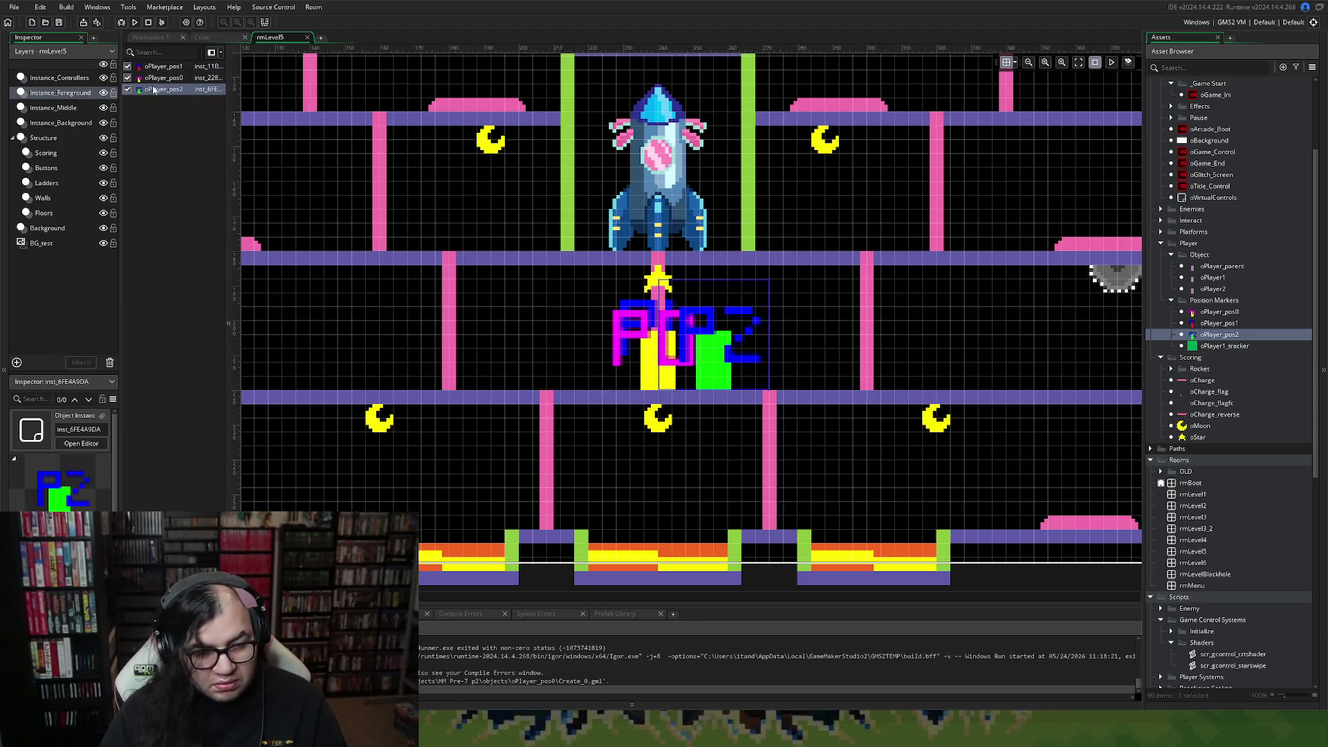
{"action": "left_click", "coordinate": [158, 67]}
Arrange P1, P0 and P2 side by side beneath the star, then close rmLevel5.
{"action": "left_click_drag", "start_coordinate": [633, 291], "coordinate": [550, 300]}
{"action": "left_click_drag", "start_coordinate": [673, 357], "coordinate": [766, 372]}
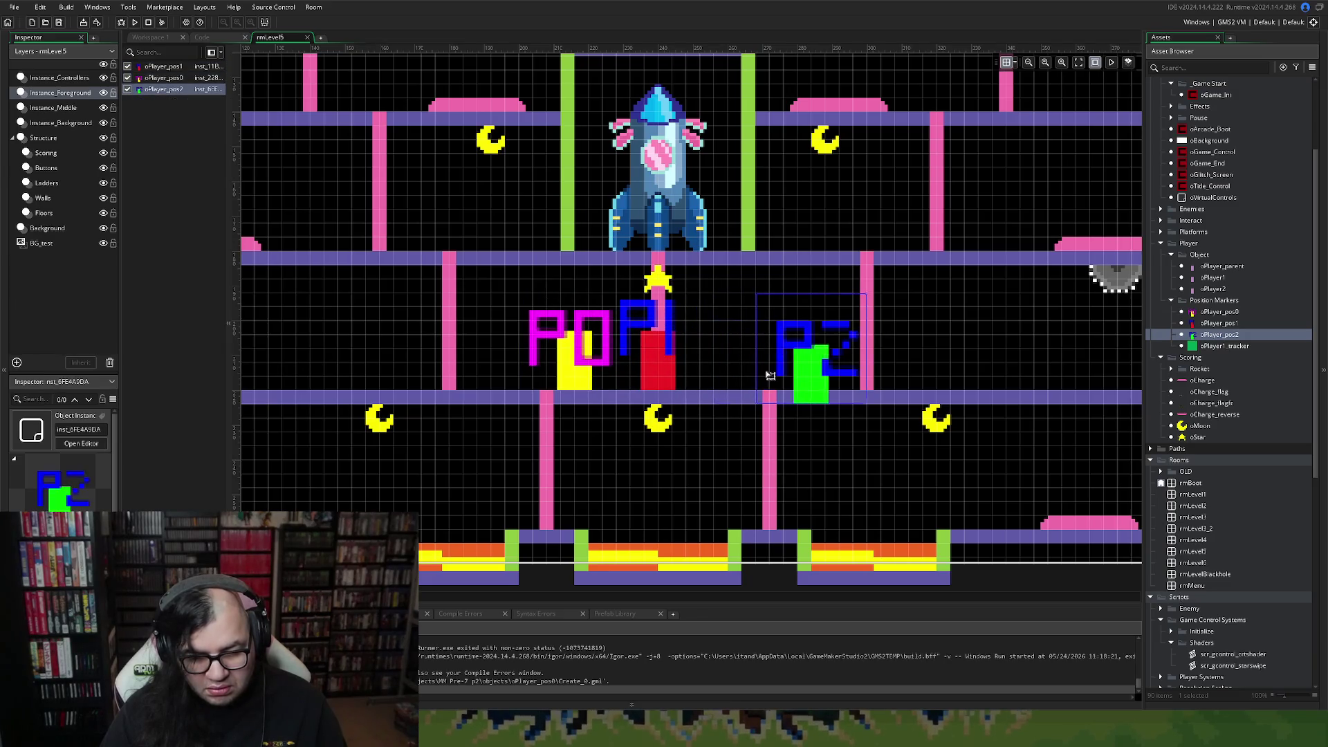
{"action": "left_click_drag", "start_coordinate": [652, 345], "coordinate": [453, 333]}
{"action": "left_click_drag", "start_coordinate": [568, 348], "coordinate": [653, 349]}
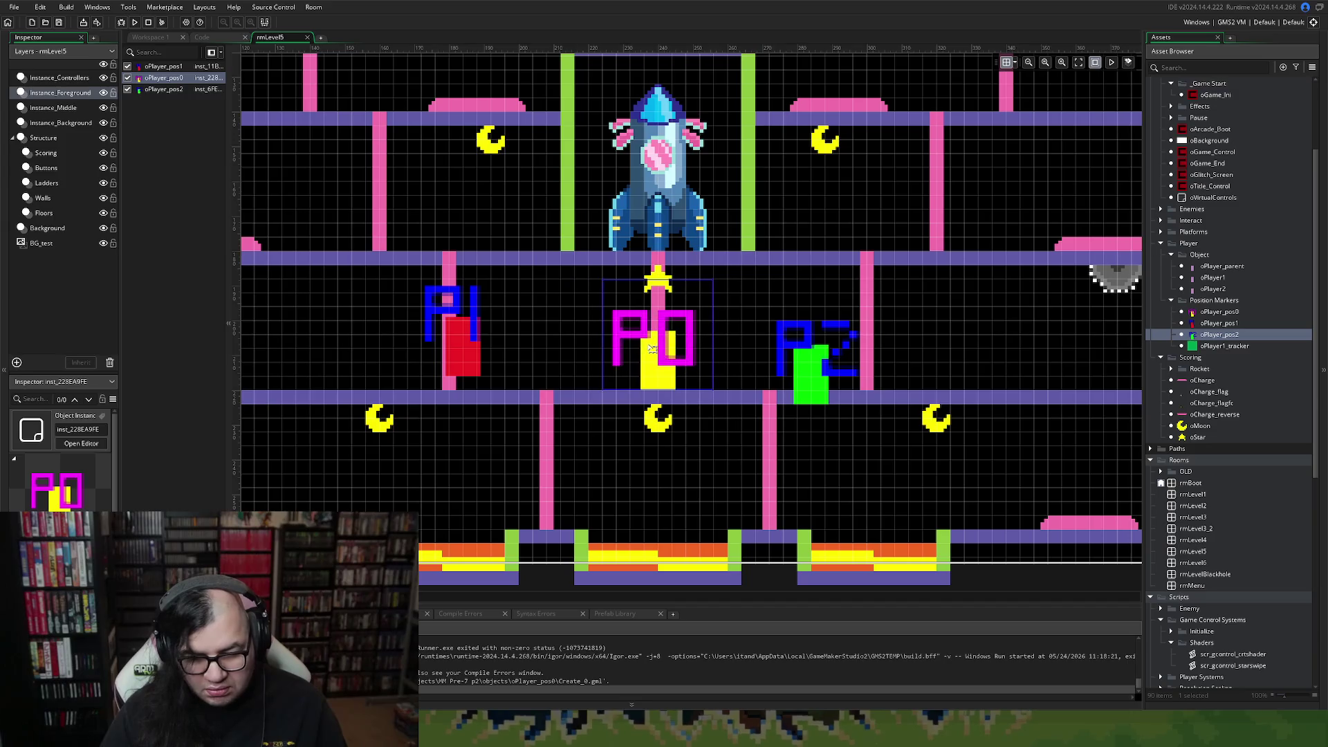
{"action": "left_click_drag", "start_coordinate": [798, 356], "coordinate": [723, 345]}
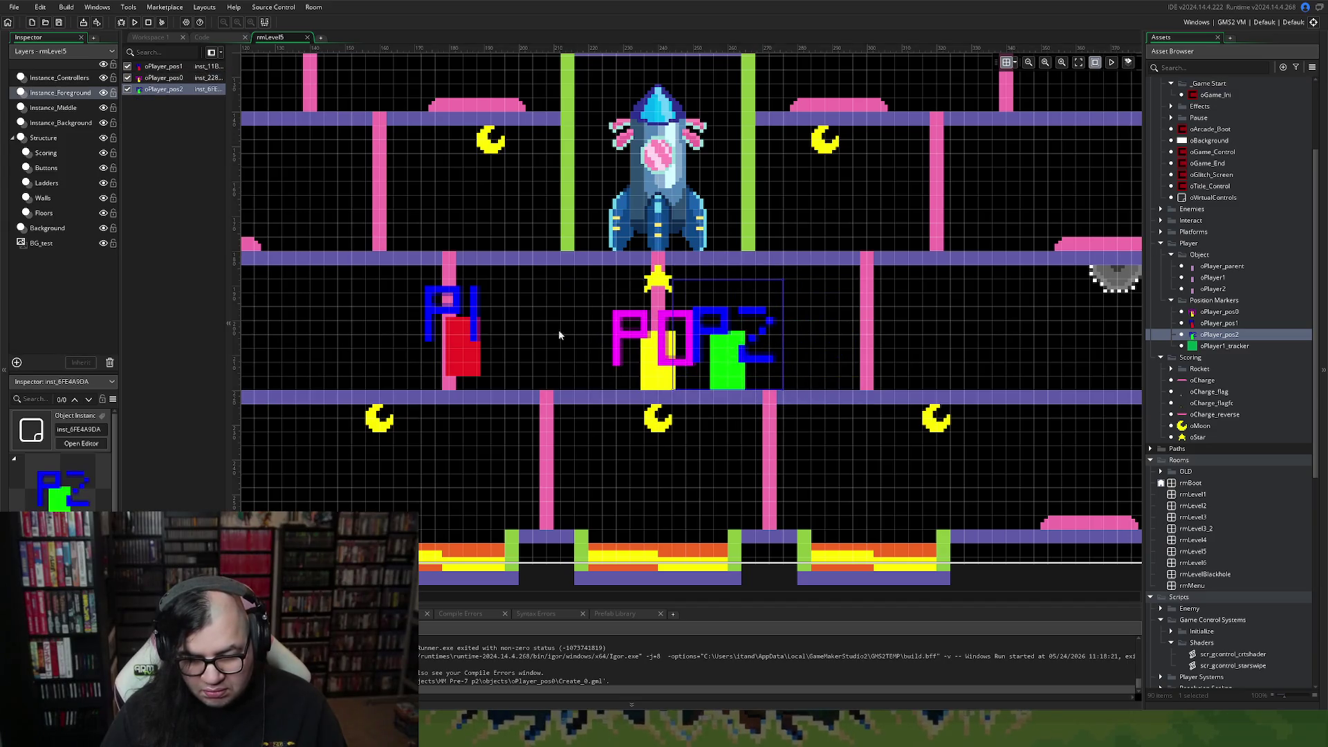
{"action": "mouse_move", "coordinate": [470, 339]}
{"action": "left_mouse_down"}
{"action": "mouse_move", "coordinate": [597, 367]}
{"action": "mouse_move", "coordinate": [598, 355]}
{"action": "left_mouse_up"}
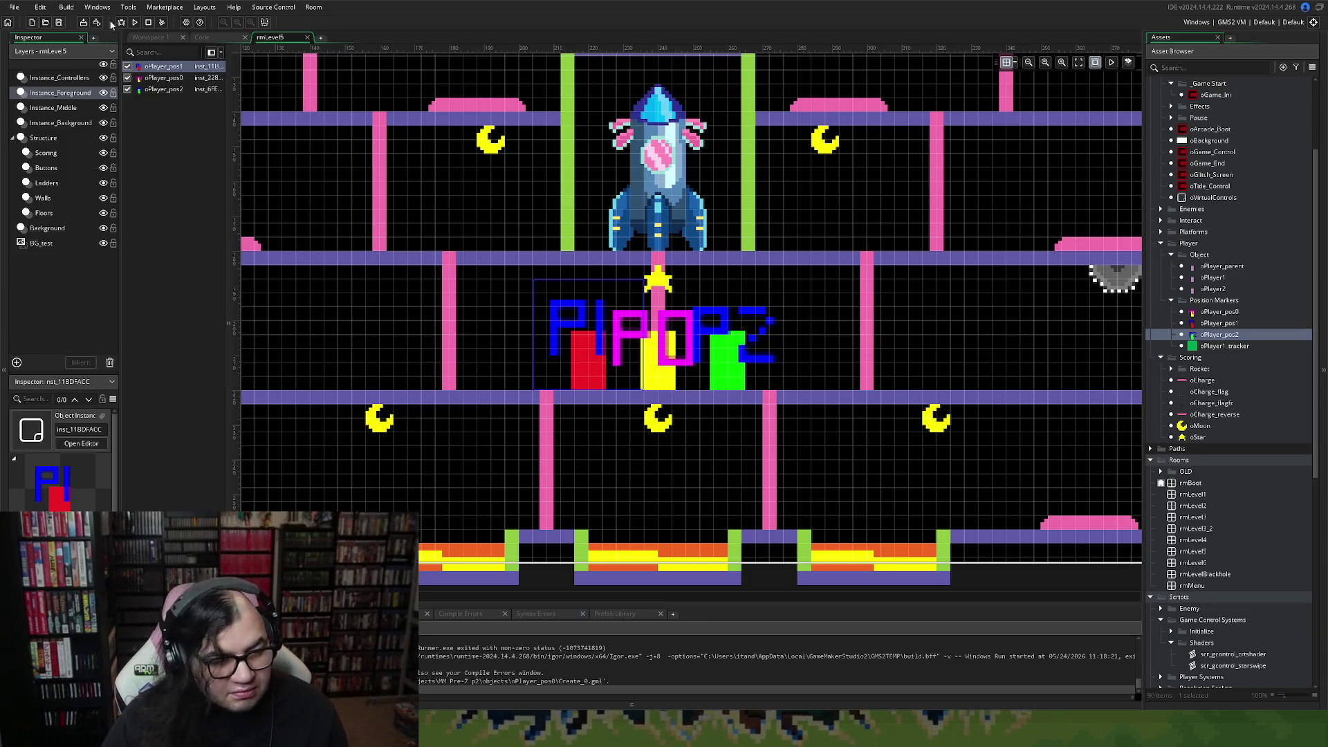
{"action": "left_click", "coordinate": [307, 37]}
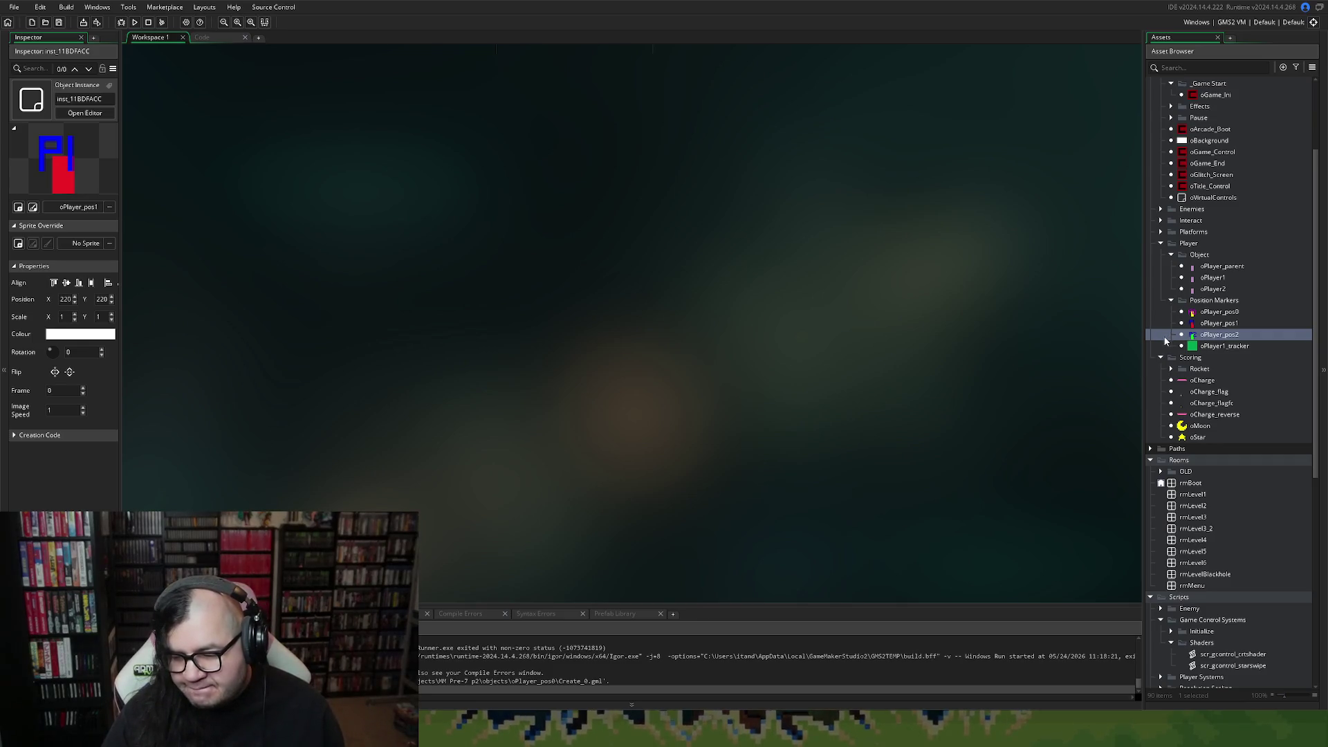
Collapse the Scoring and Position Markers asset folders and open the oGame_Control object editor.
{"action": "scroll", "coordinate": [1152, 366], "scroll_direction": "down", "scroll_amount": 3}
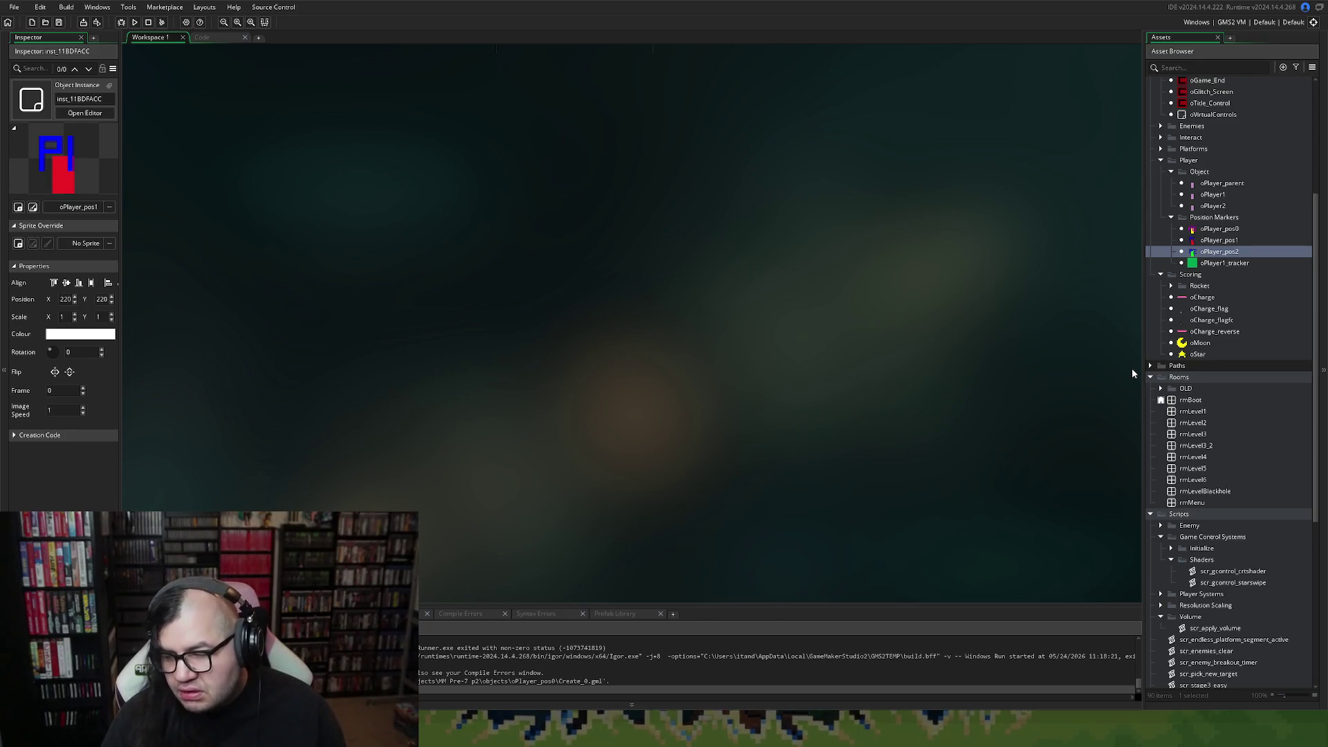
{"action": "scroll", "coordinate": [1248, 304], "scroll_direction": "up", "scroll_amount": 4}
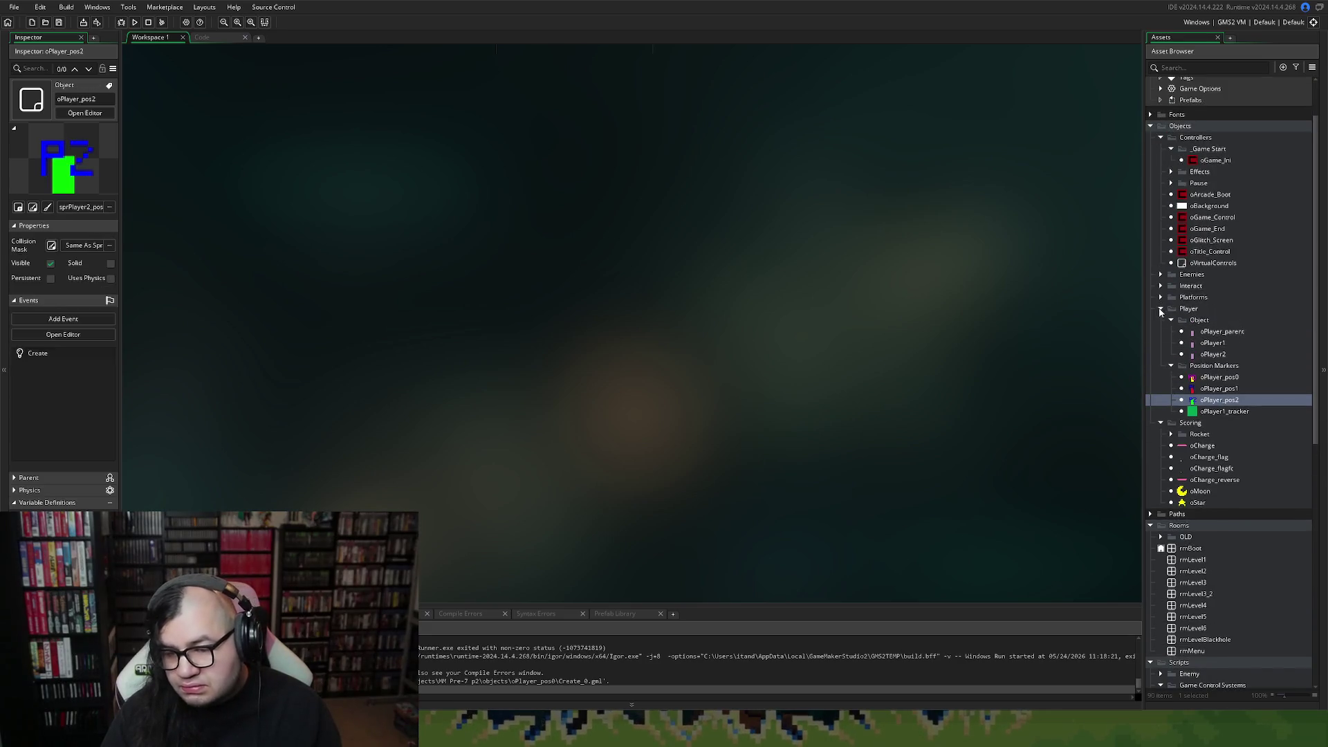
{"action": "left_click", "coordinate": [1162, 309]}
{"action": "left_click", "coordinate": [1161, 309]}
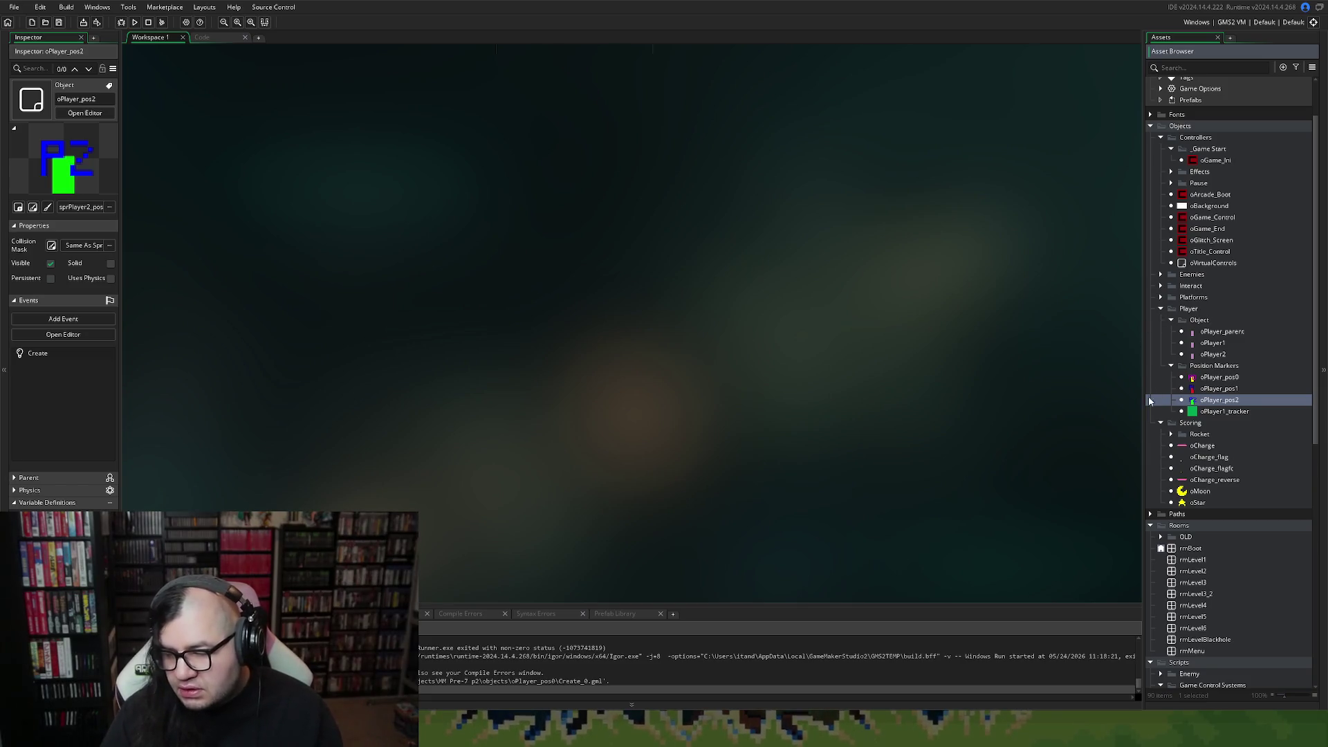
{"action": "left_click", "coordinate": [1160, 423]}
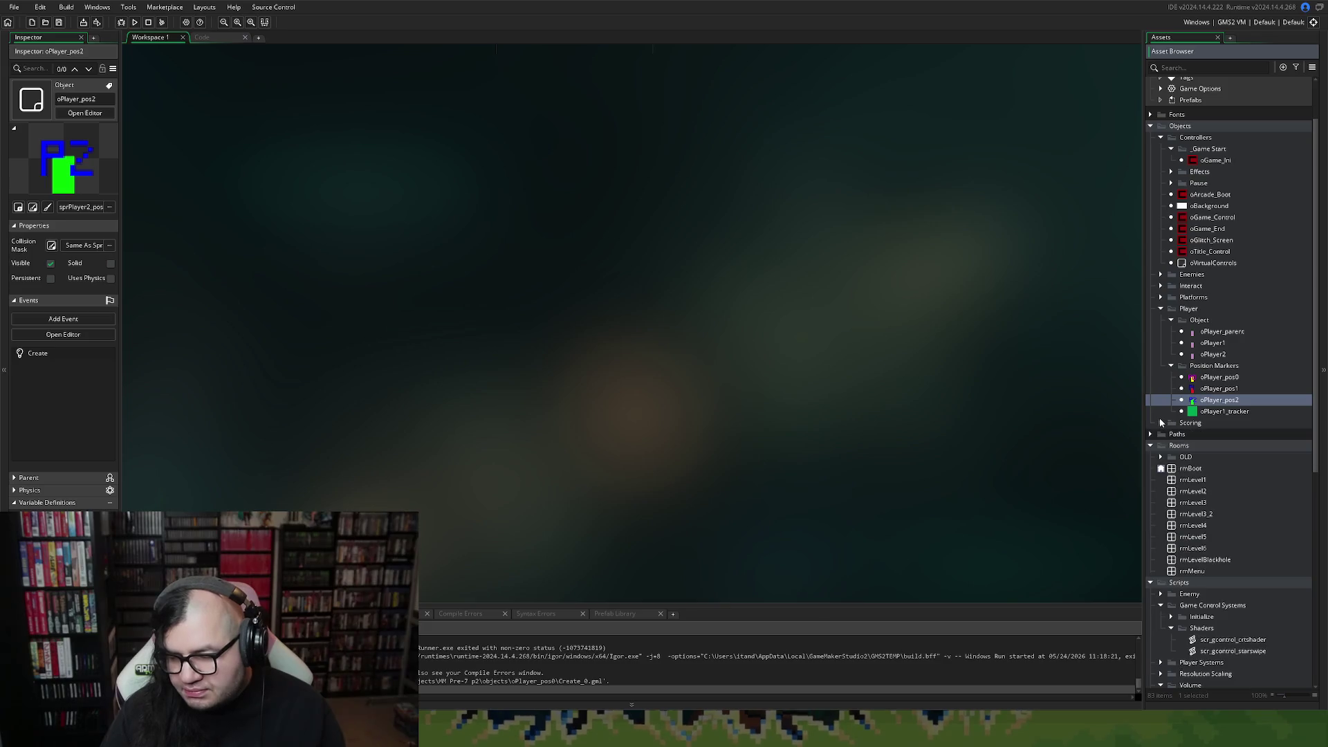
{"action": "left_click", "coordinate": [1171, 365]}
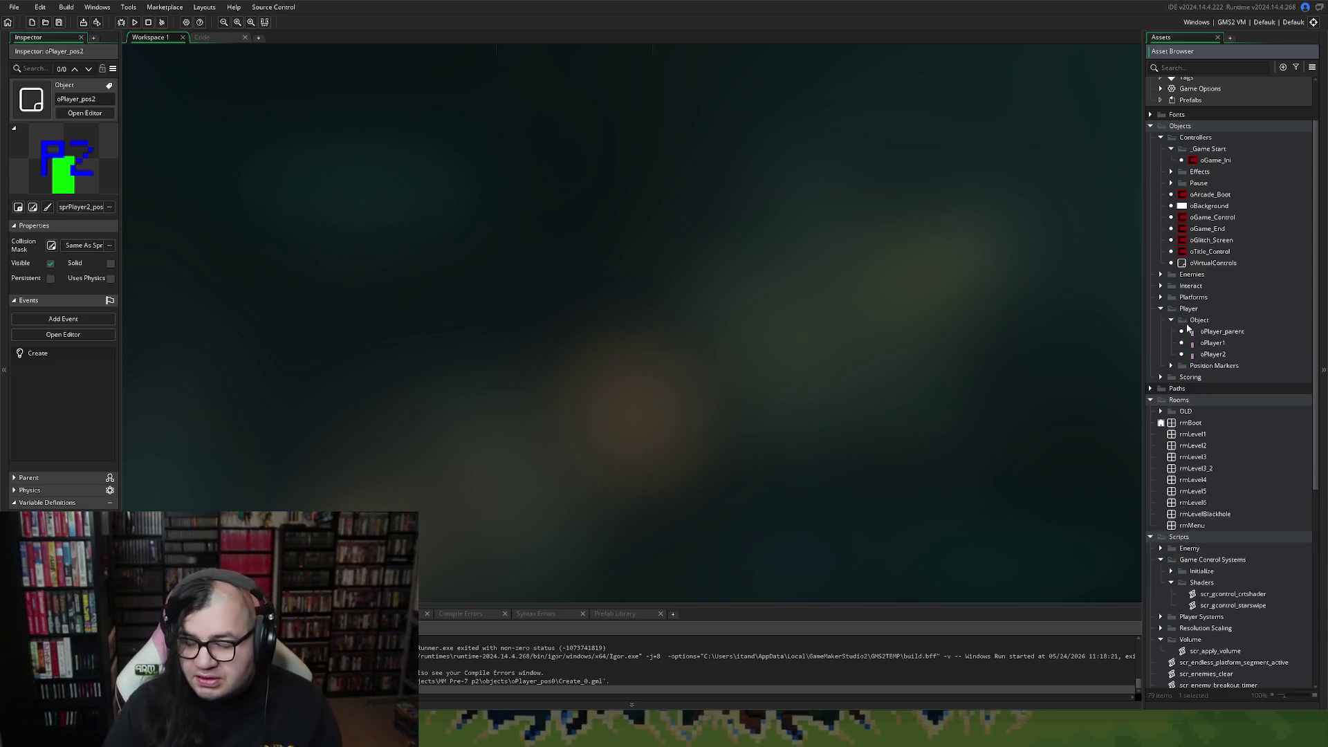
{"action": "scroll", "coordinate": [1219, 260], "scroll_direction": "up", "scroll_amount": 2}
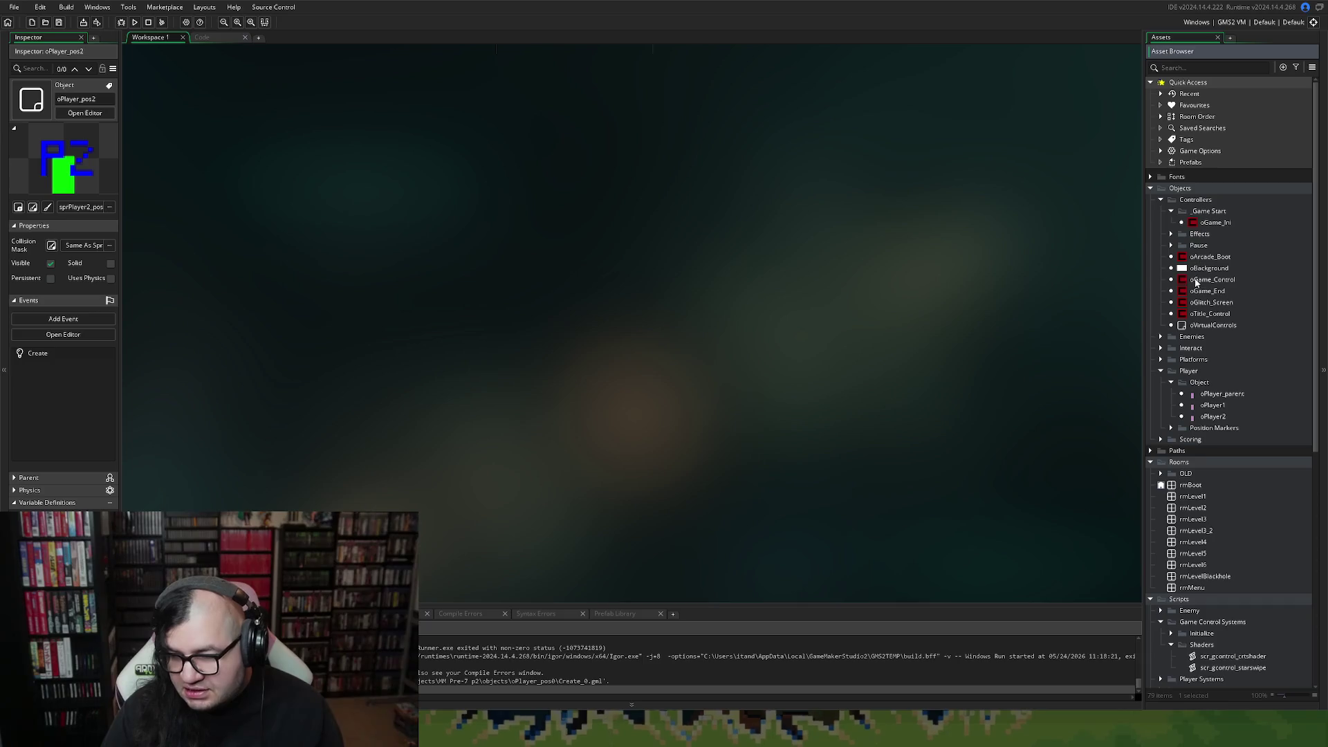
{"action": "left_click", "coordinate": [1191, 281]}
{"action": "double_click", "coordinate": [1190, 281]}
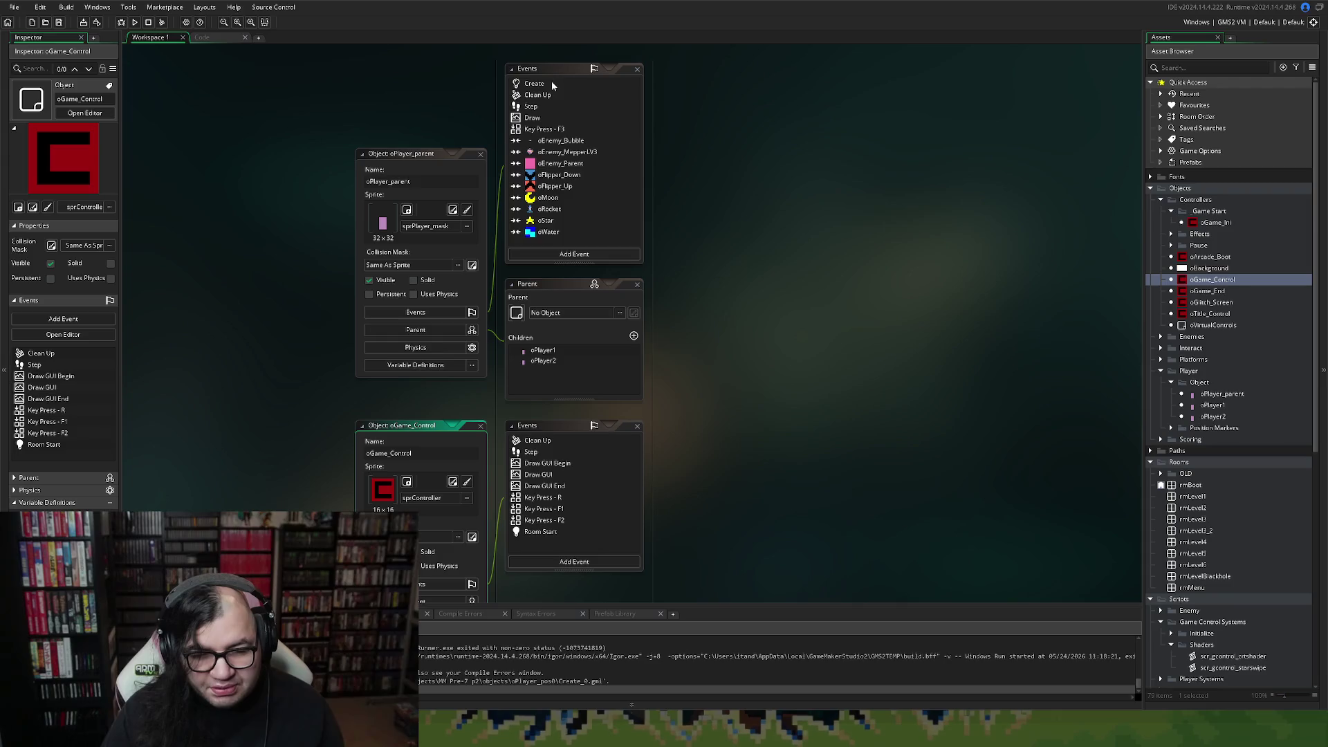
Open oGame_Control's Step event code full-size and scroll to the Stage Select block.
{"action": "double_click", "coordinate": [550, 84]}
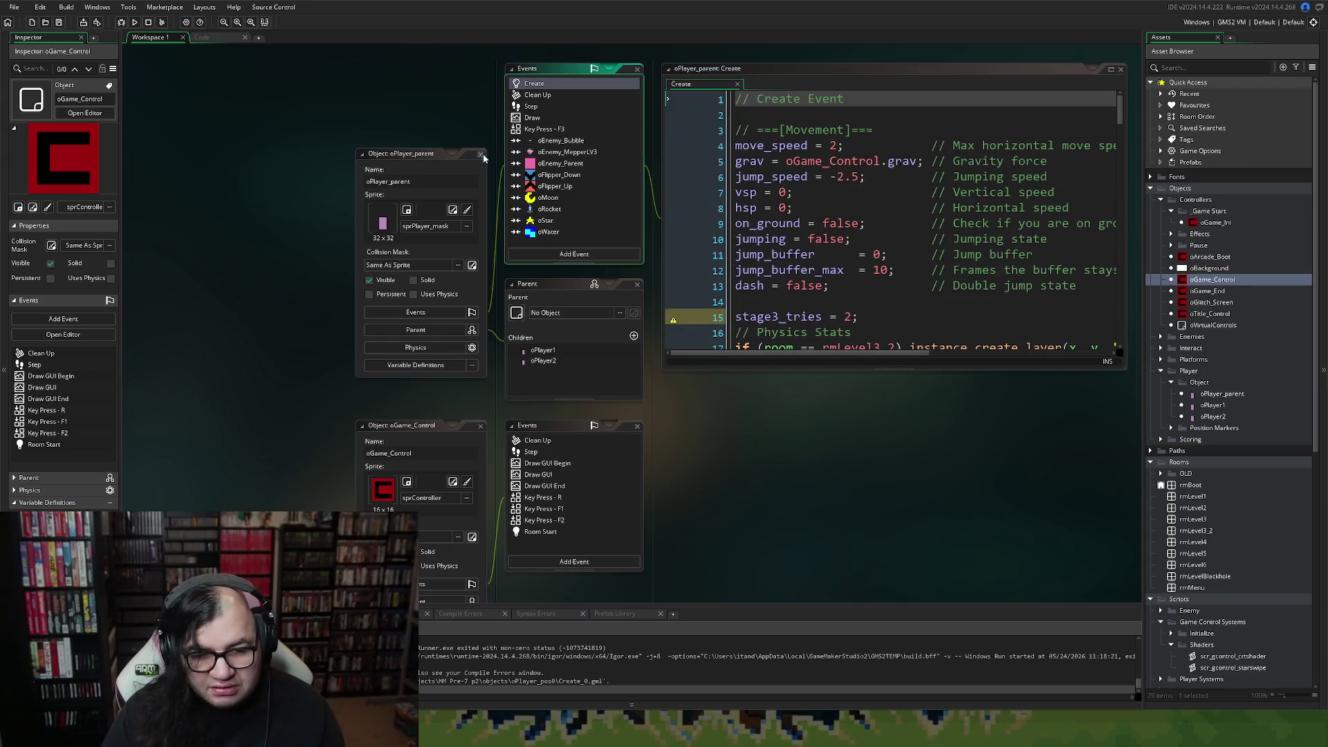
{"action": "left_click", "coordinate": [480, 153]}
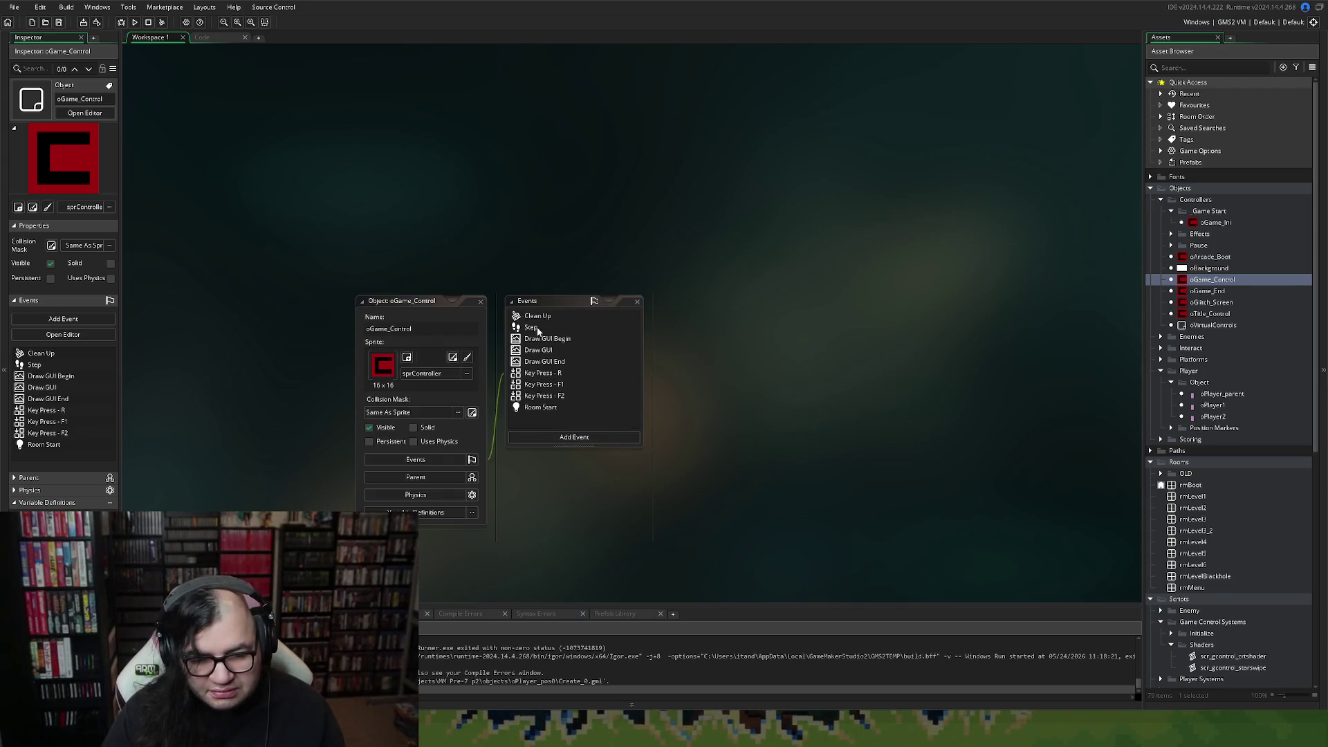
{"action": "double_click", "coordinate": [538, 327]}
{"action": "left_click", "coordinate": [1110, 302]}
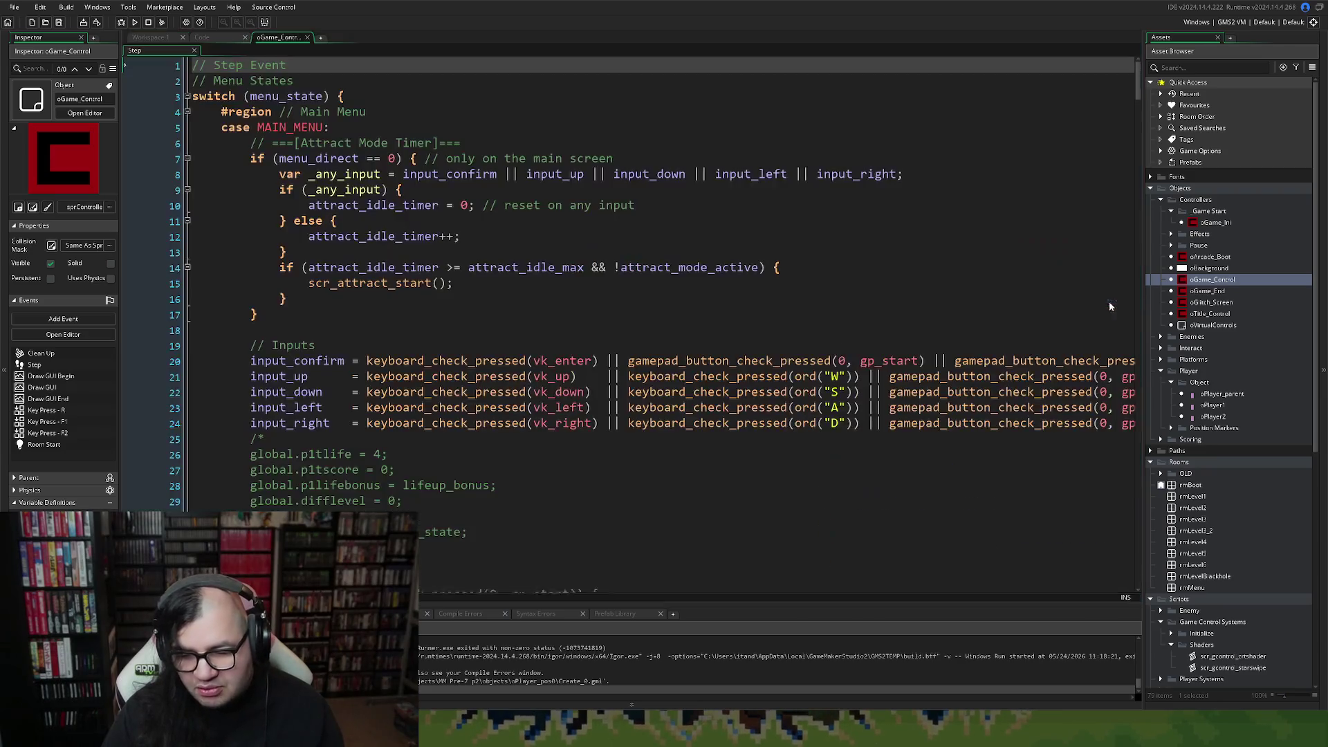
{"action": "scroll", "coordinate": [658, 271], "scroll_direction": "down", "scroll_amount": 10}
{"action": "scroll", "coordinate": [658, 271], "scroll_direction": "down", "scroll_amount": 20}
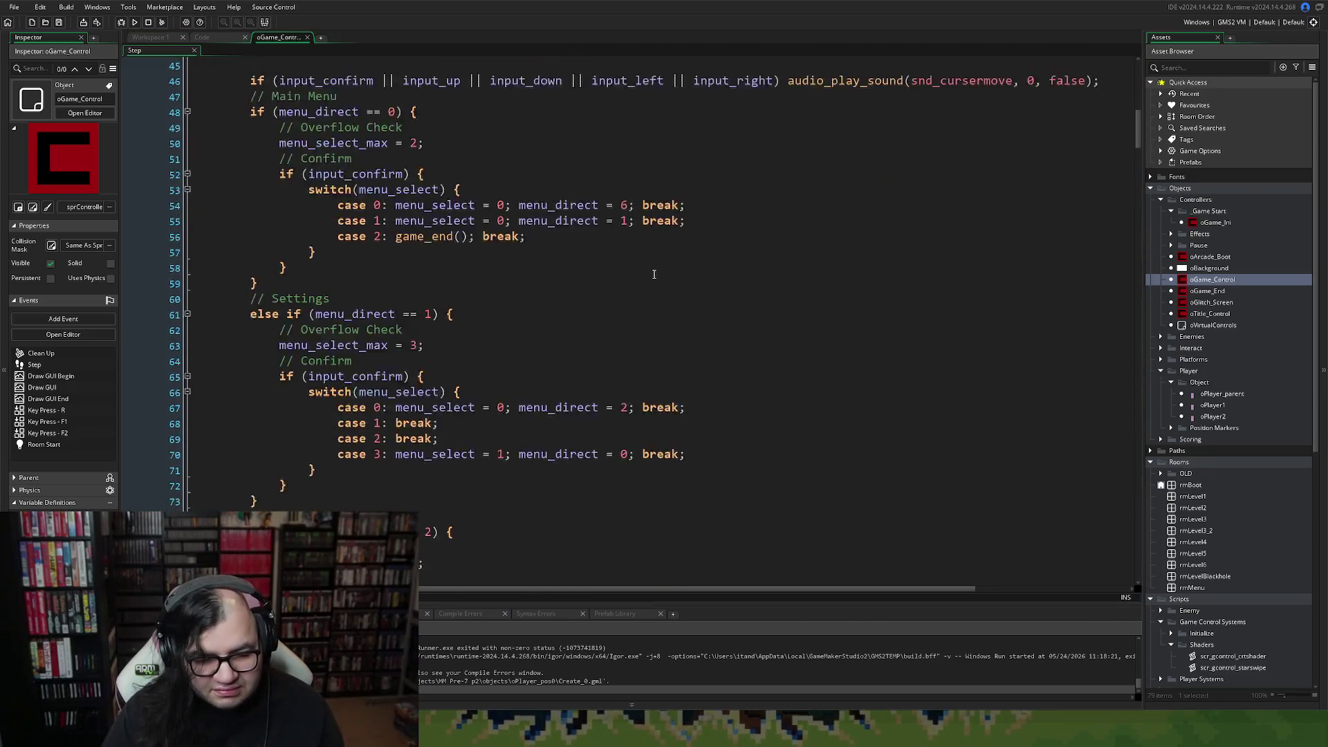
{"action": "scroll", "coordinate": [648, 277], "scroll_direction": "down", "scroll_amount": 4}
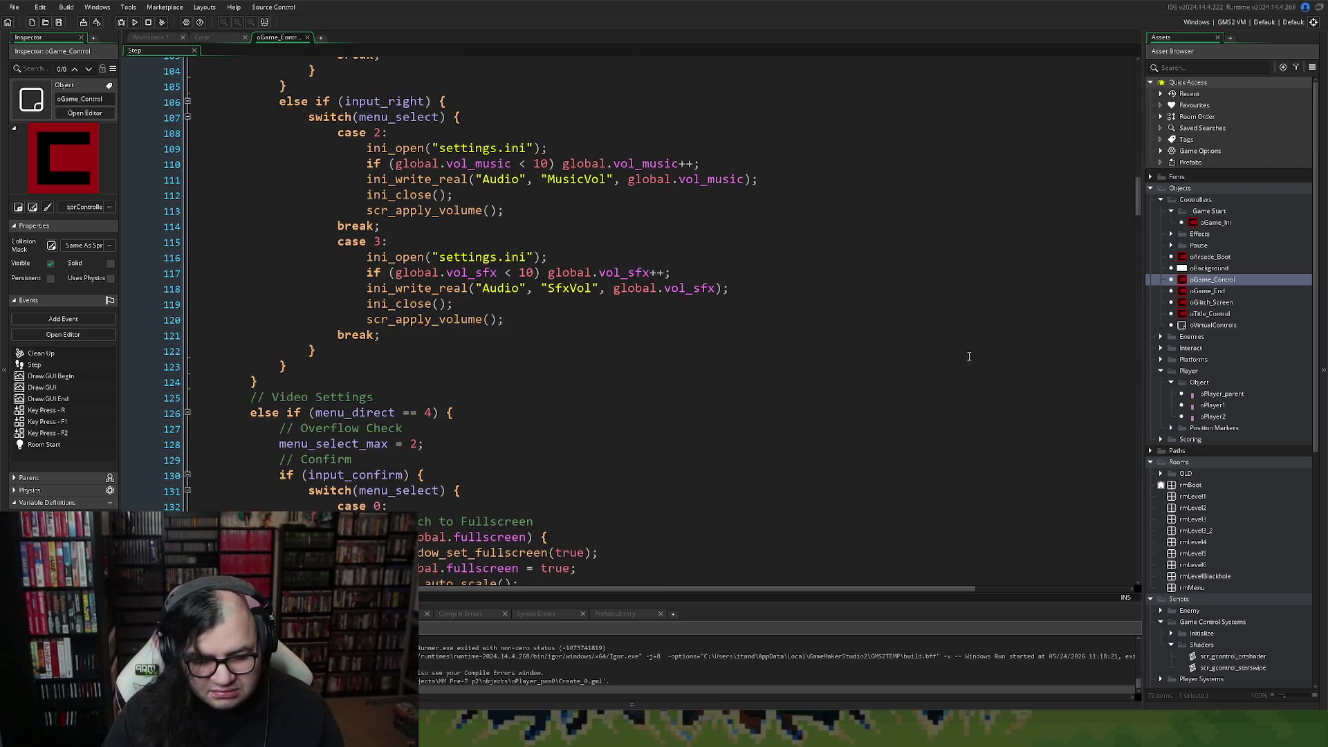
{"action": "mouse_move", "coordinate": [1138, 205]}
{"action": "left_mouse_down"}
{"action": "mouse_move", "coordinate": [1109, 322]}
{"action": "mouse_move", "coordinate": [1109, 278]}
{"action": "mouse_move", "coordinate": [1099, 297]}
{"action": "left_mouse_up"}
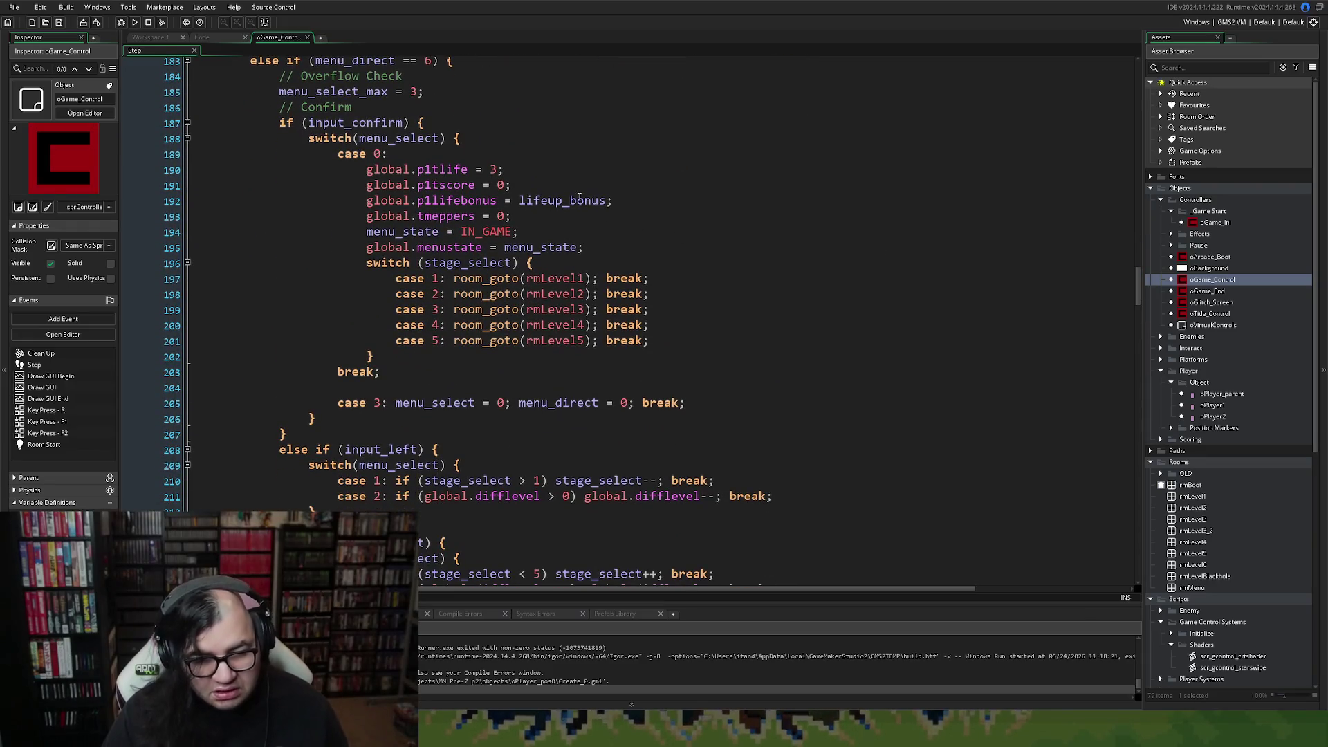
Insert an empty line after line 192, then remove it again.
{"action": "left_click", "coordinate": [616, 200]}
{"action": "left_click", "coordinate": [619, 209]}
{"action": "right_click", "coordinate": [619, 209]}
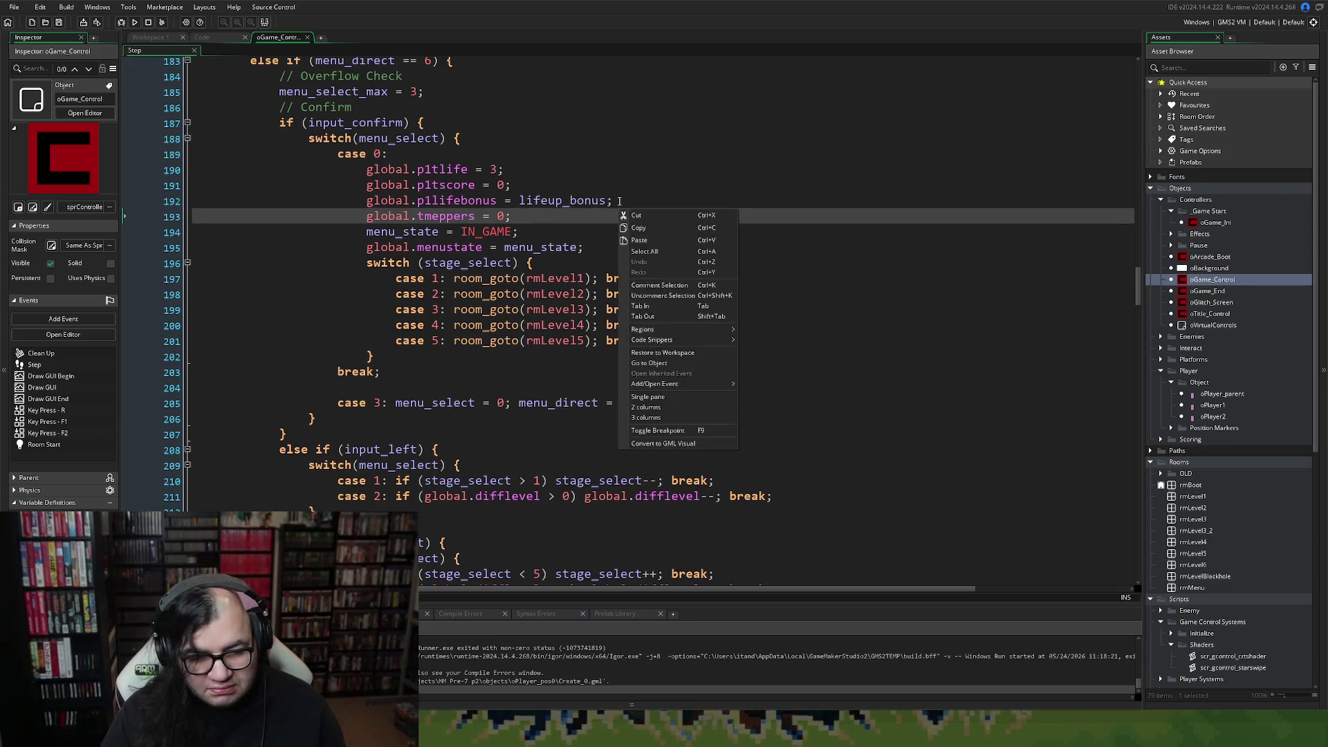
{"action": "left_click", "coordinate": [624, 200]}
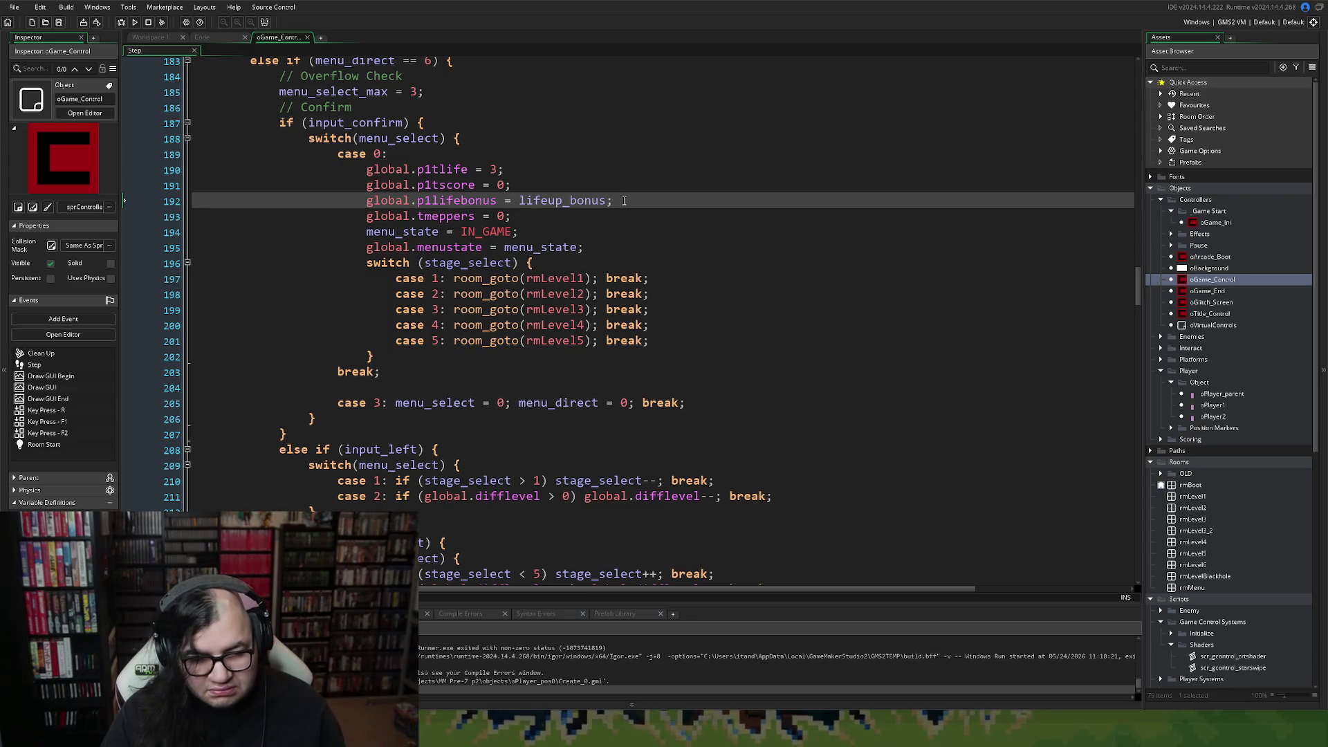
{"action": "key", "text": "Return"}
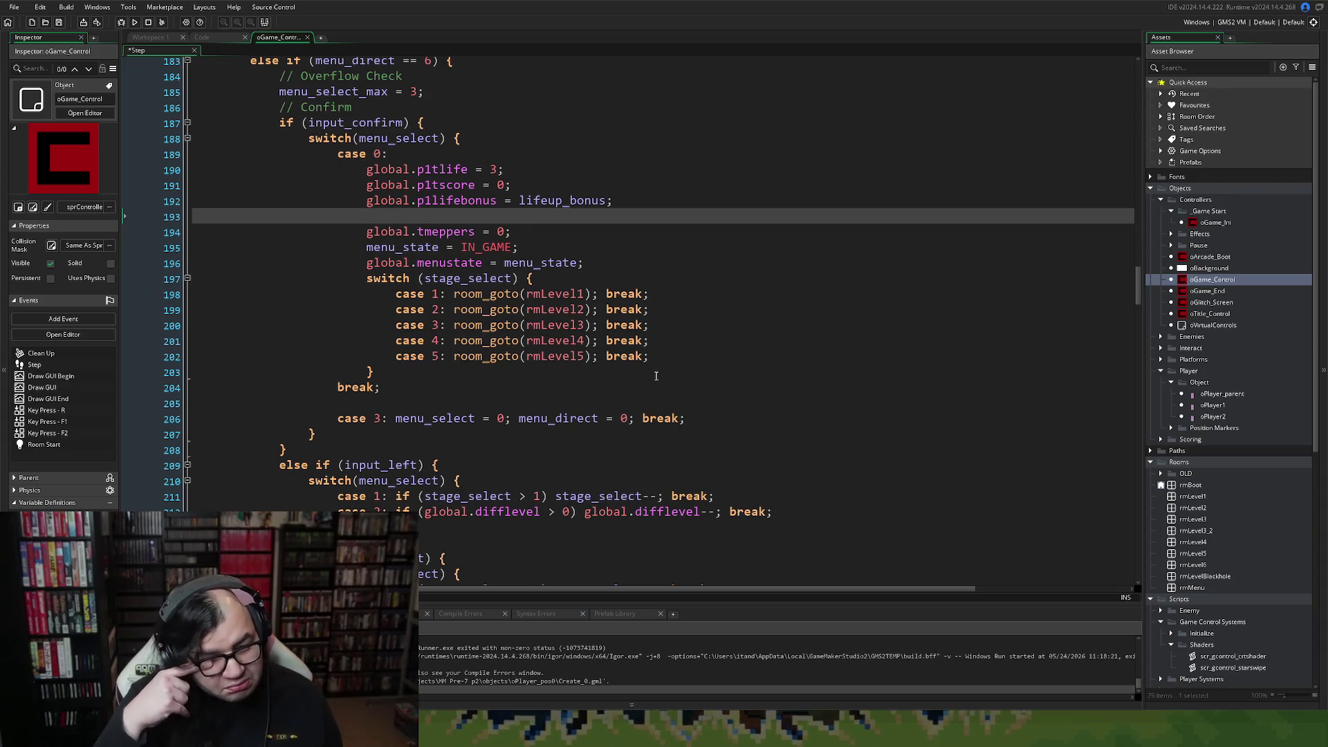
{"action": "key", "text": "BackSpace"}
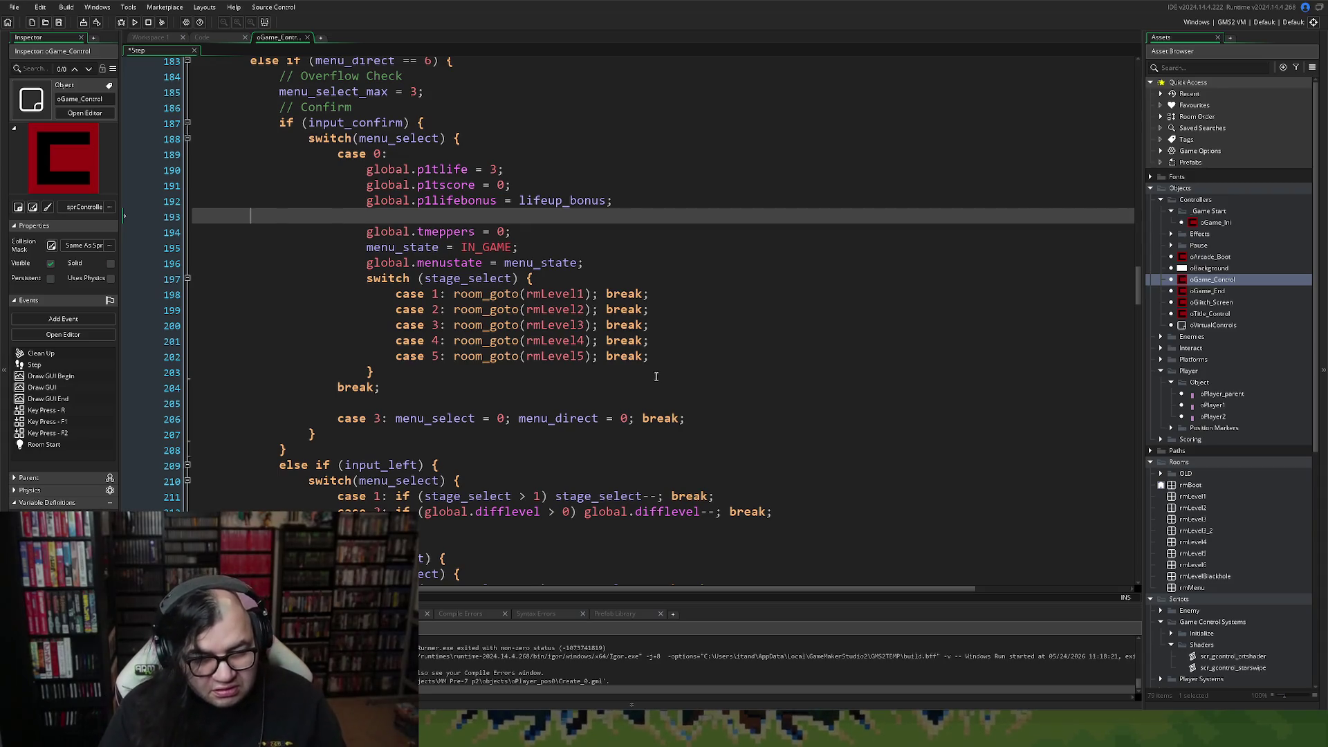
{"action": "key", "text": "BackSpace"}
{"action": "key", "text": "BackSpace"}
{"action": "key", "text": "BackSpace"}
Add 'global.p1active = true;' above global.p1tlife in case 0, then save and build.
{"action": "left_click", "coordinate": [378, 169]}
{"action": "key", "text": "Return"}
{"action": "key", "text": "Up"}
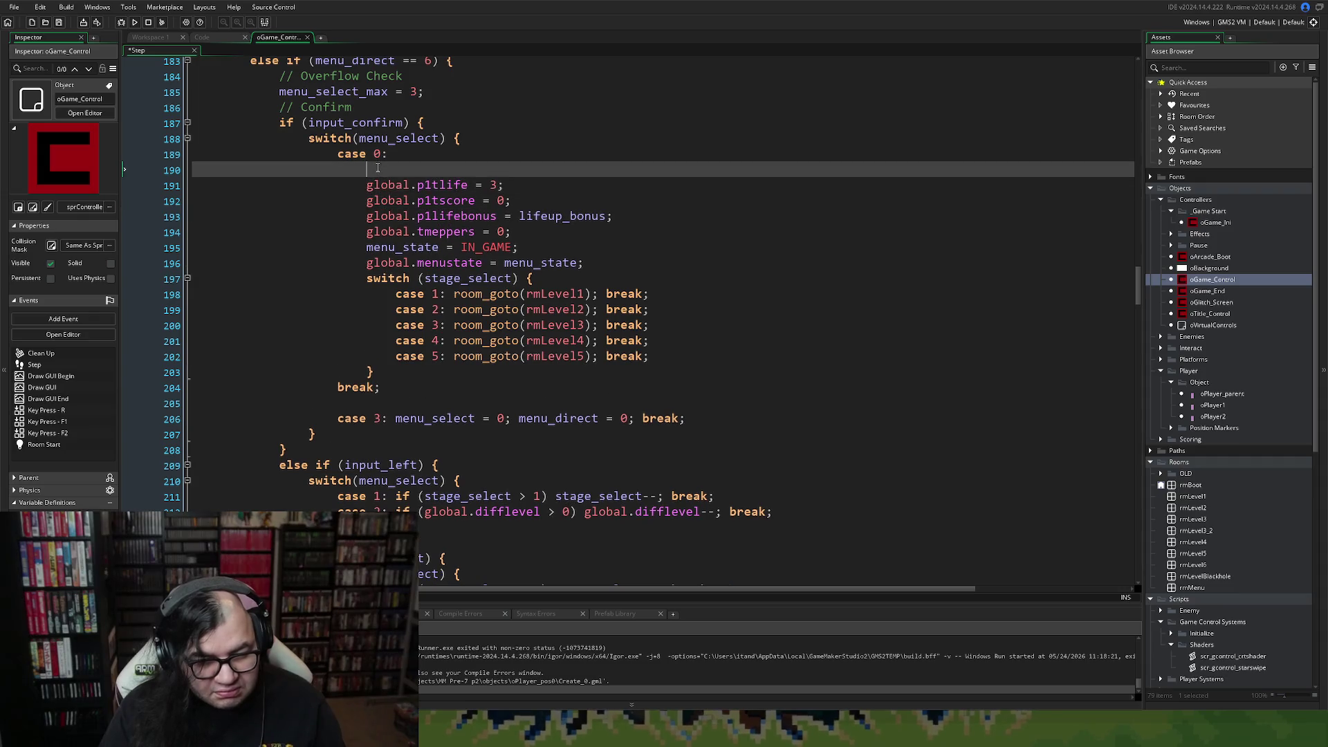
{"action": "type", "text": "global."}
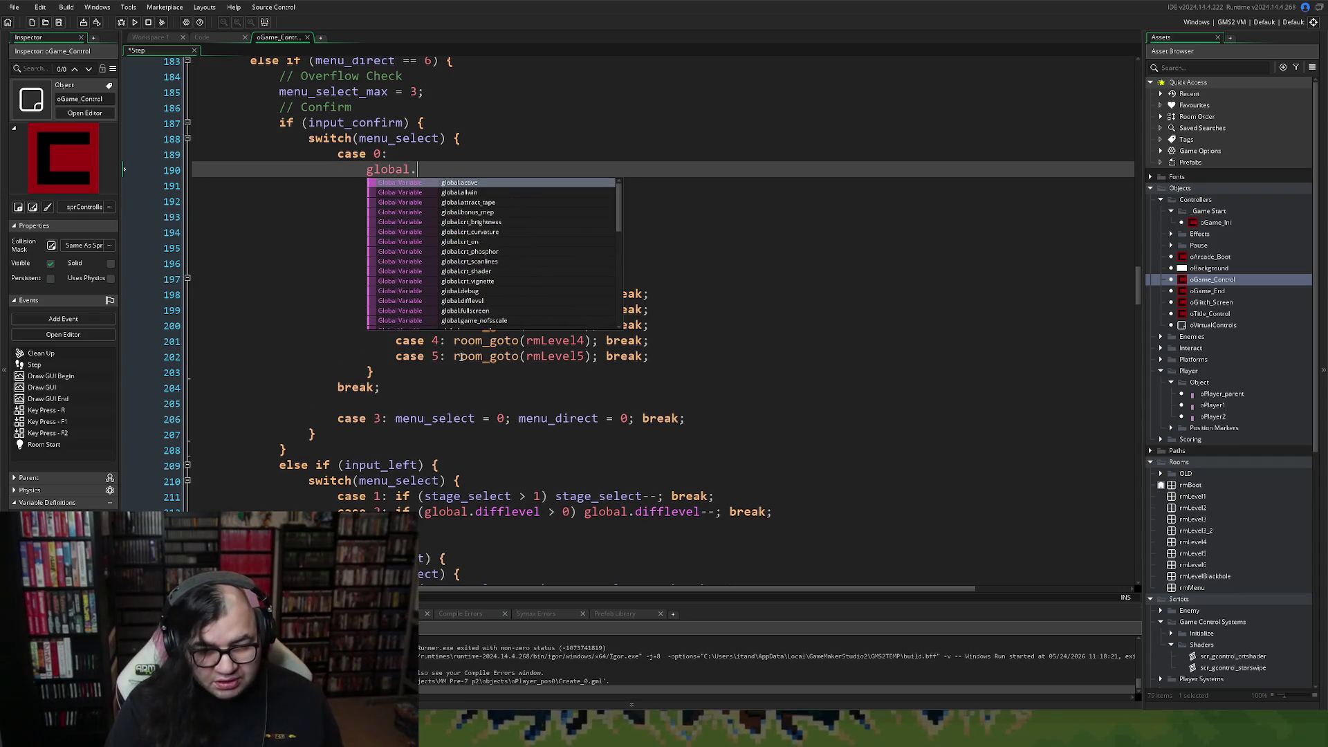
{"action": "type", "text": "p1ac"}
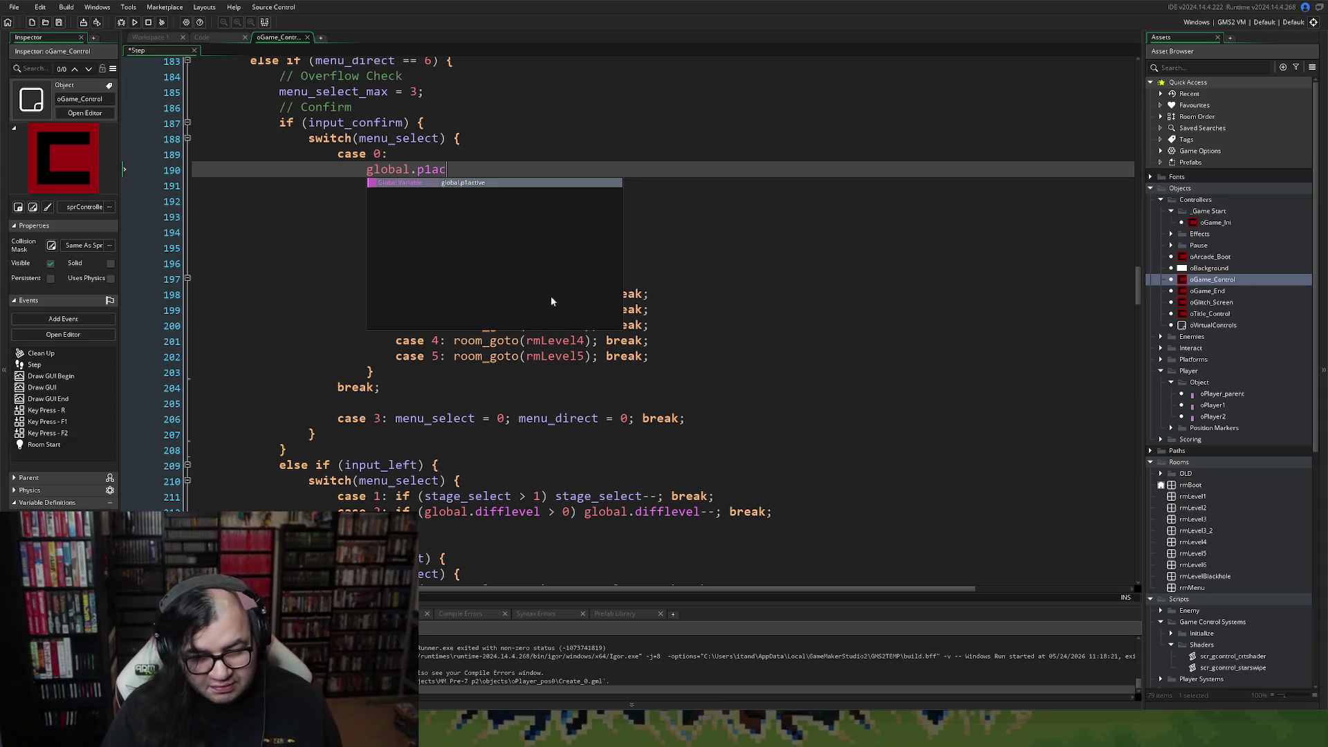
{"action": "key", "text": "Return"}
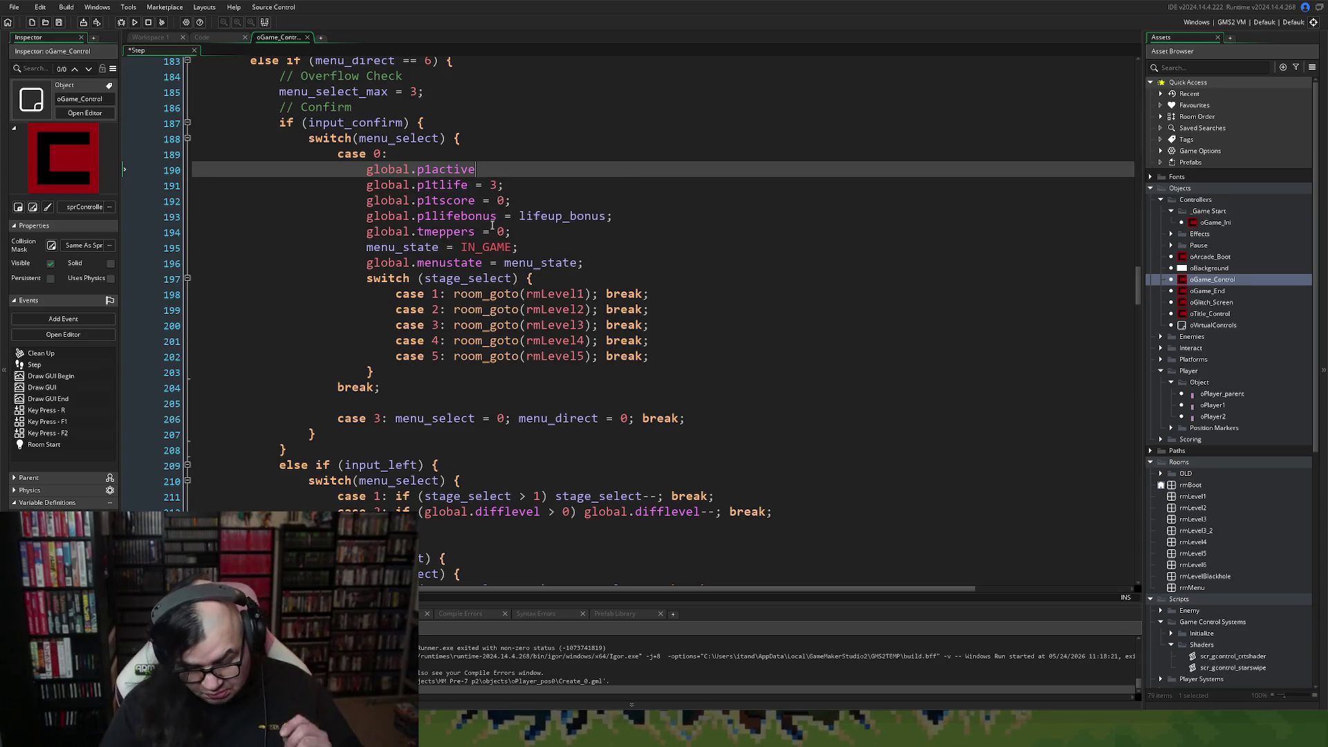
{"action": "type", "text": " = true;"}
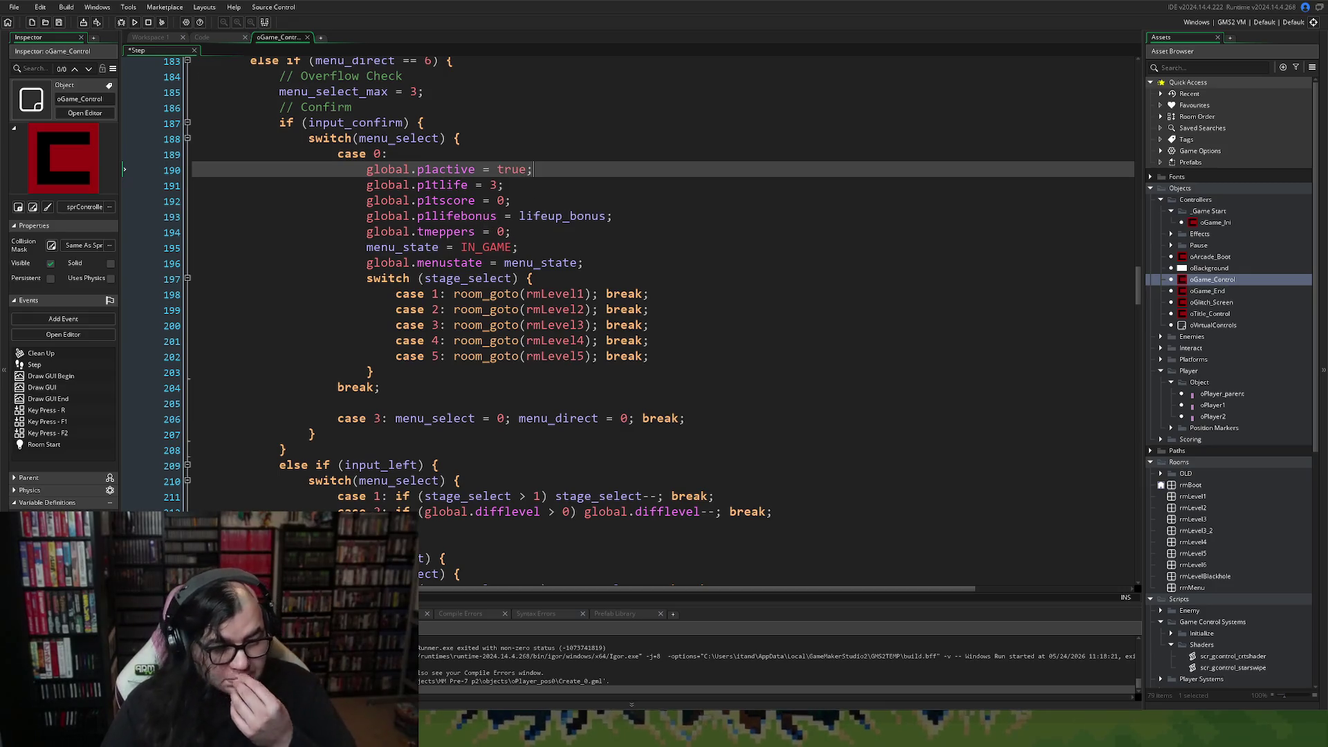
{"action": "left_click", "coordinate": [134, 22]}
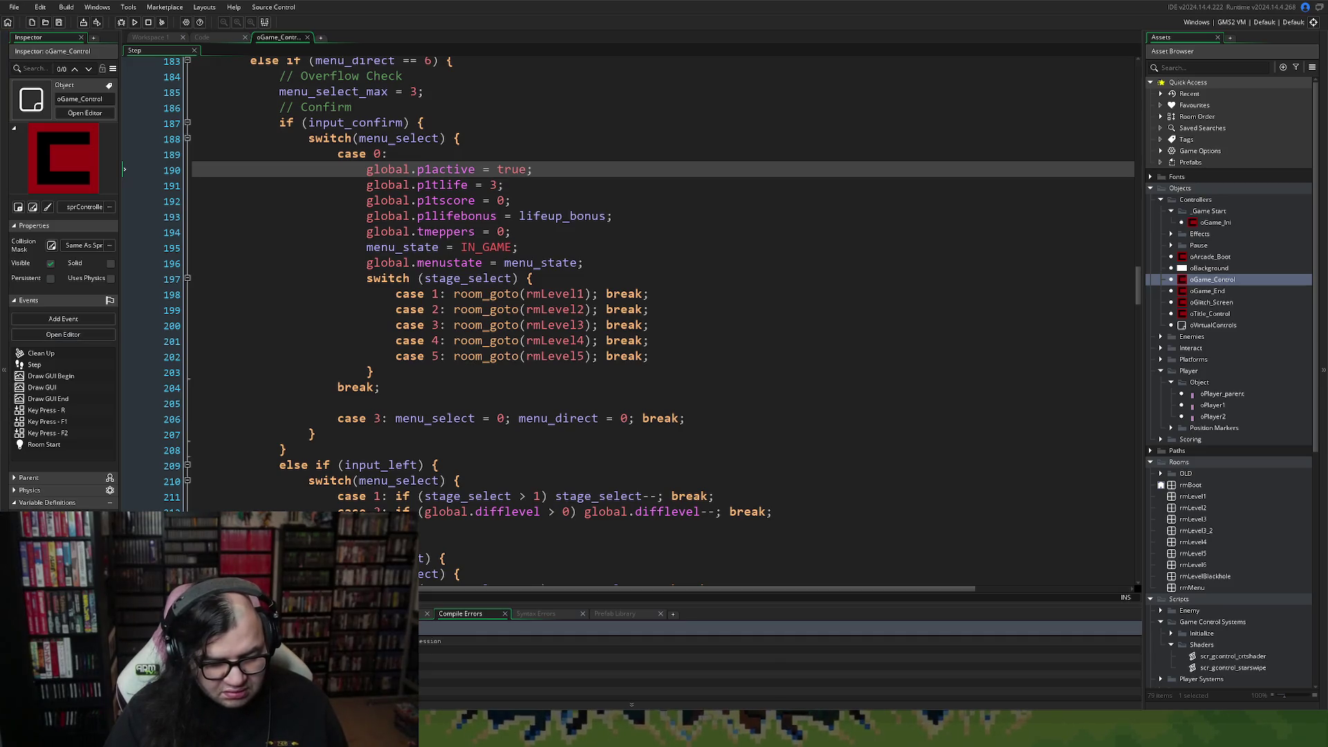
{"action": "scroll", "coordinate": [630, 322], "scroll_direction": "up", "scroll_amount": 4}
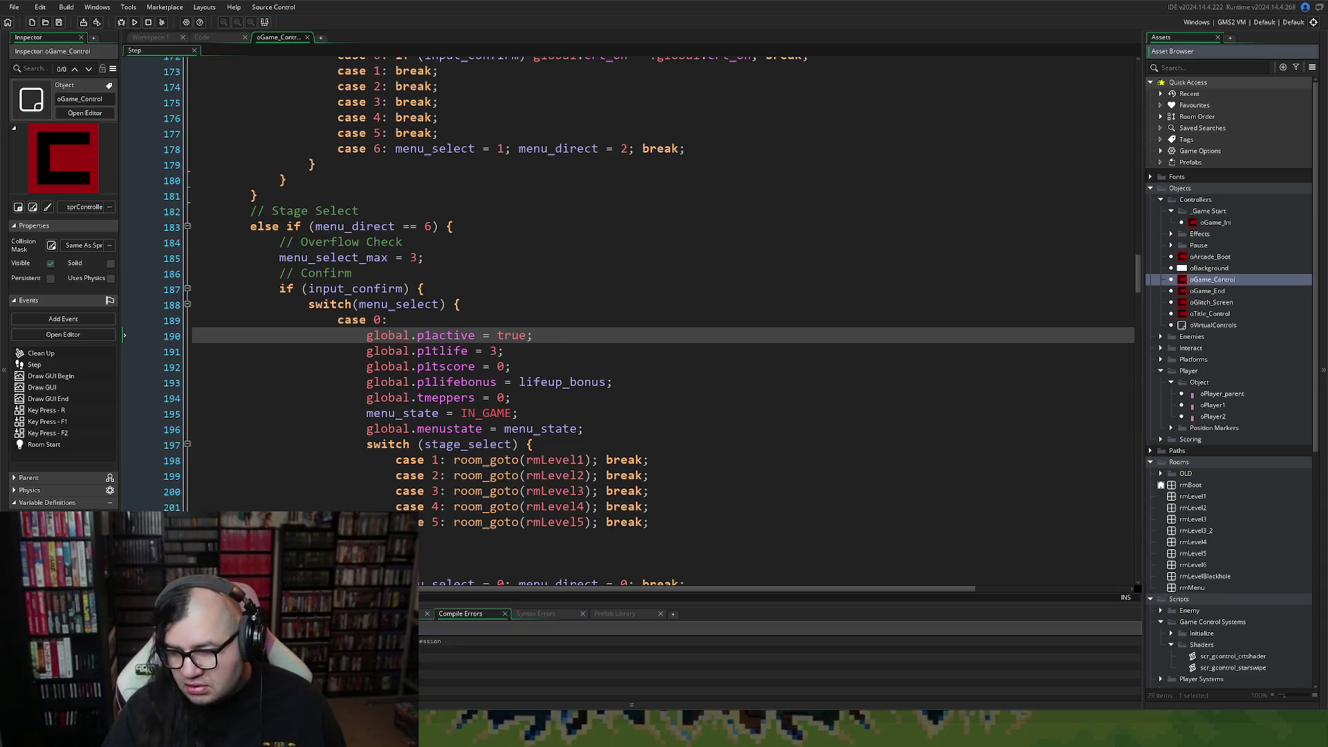
Open oGame_Control's Draw GUI event code in a maximized editor tab.
{"action": "double_click", "coordinate": [1212, 280]}
{"action": "double_click", "coordinate": [561, 350]}
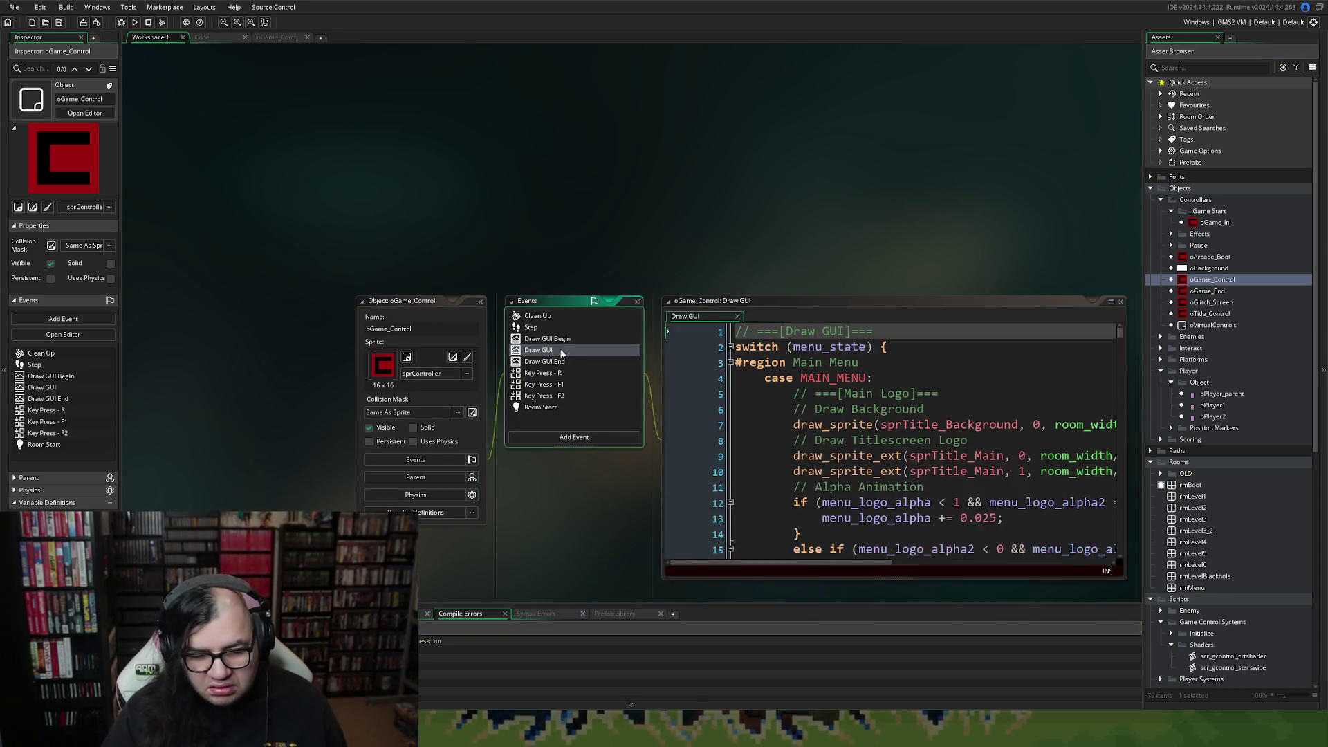
{"action": "left_click", "coordinate": [1110, 301]}
{"action": "scroll", "coordinate": [662, 344], "scroll_direction": "down", "scroll_amount": 3}
{"action": "scroll", "coordinate": [662, 344], "scroll_direction": "down", "scroll_amount": 15}
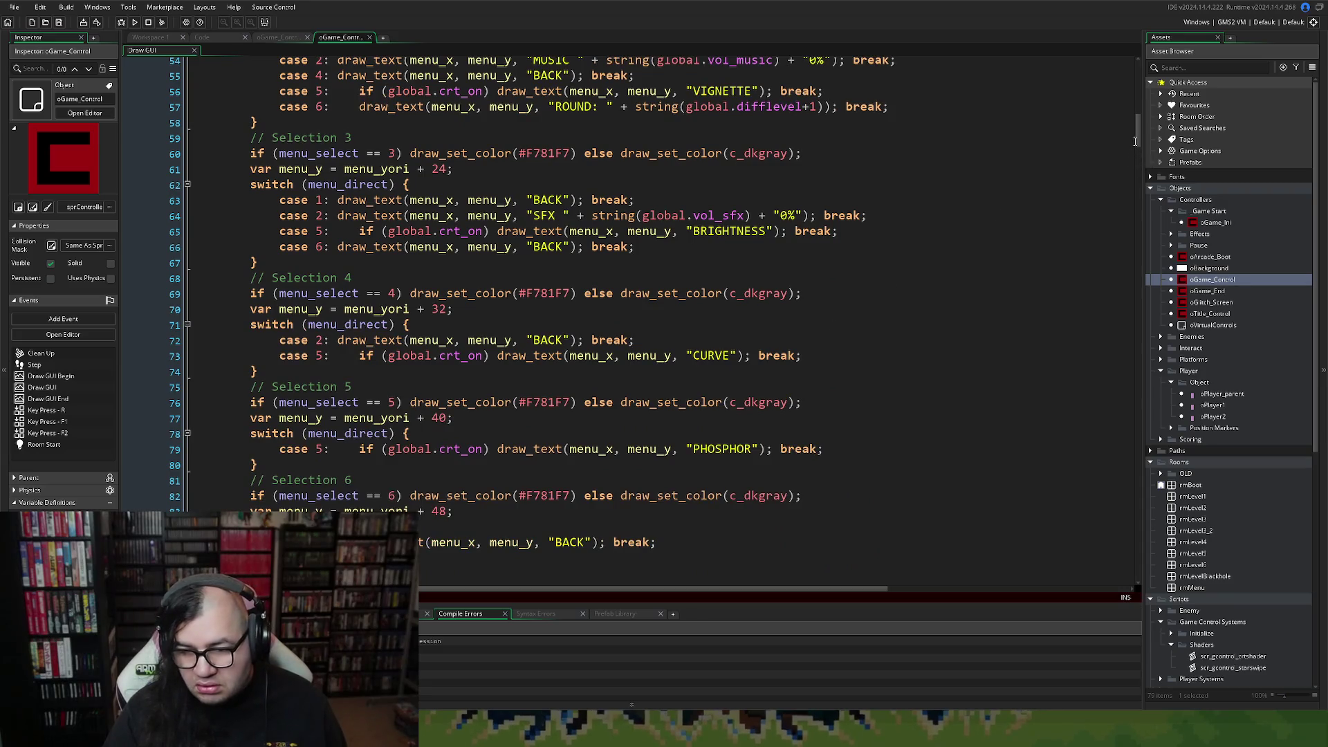
Scroll through the Draw GUI code to the LOAD_LOGO case around line 450.
{"action": "mouse_move", "coordinate": [1134, 141]}
{"action": "left_mouse_down"}
{"action": "mouse_move", "coordinate": [1107, 277]}
{"action": "mouse_move", "coordinate": [1134, 505]}
{"action": "mouse_move", "coordinate": [1033, 518]}
{"action": "left_mouse_up"}
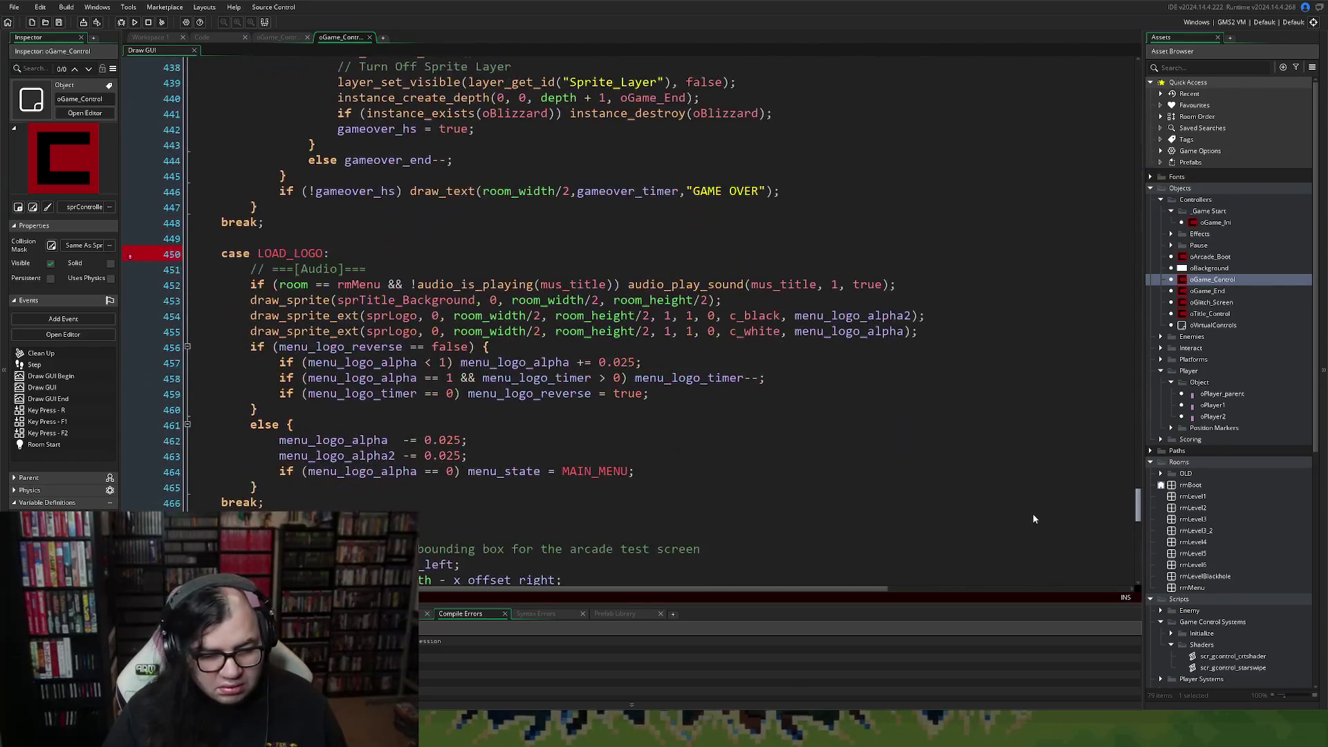
{"action": "scroll", "coordinate": [1031, 519], "scroll_direction": "down", "scroll_amount": 4}
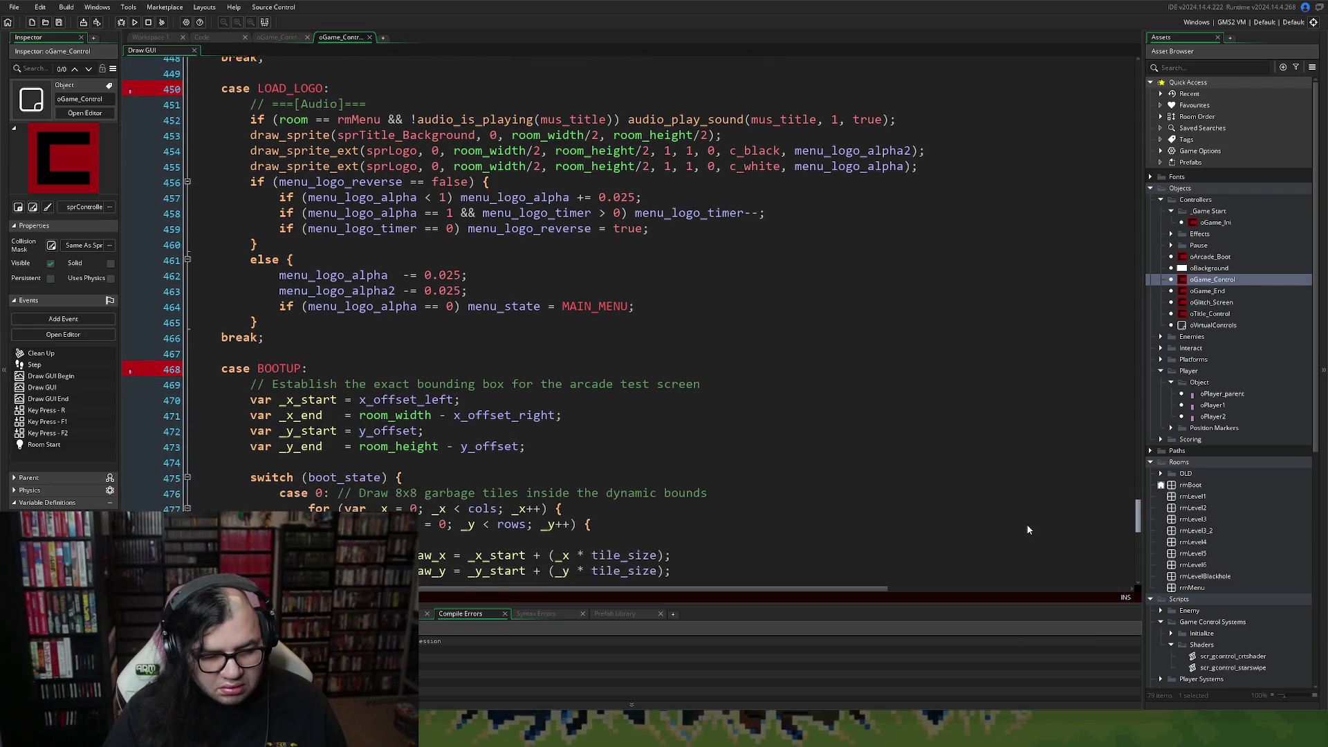
{"action": "scroll", "coordinate": [1027, 525], "scroll_direction": "up", "scroll_amount": 3}
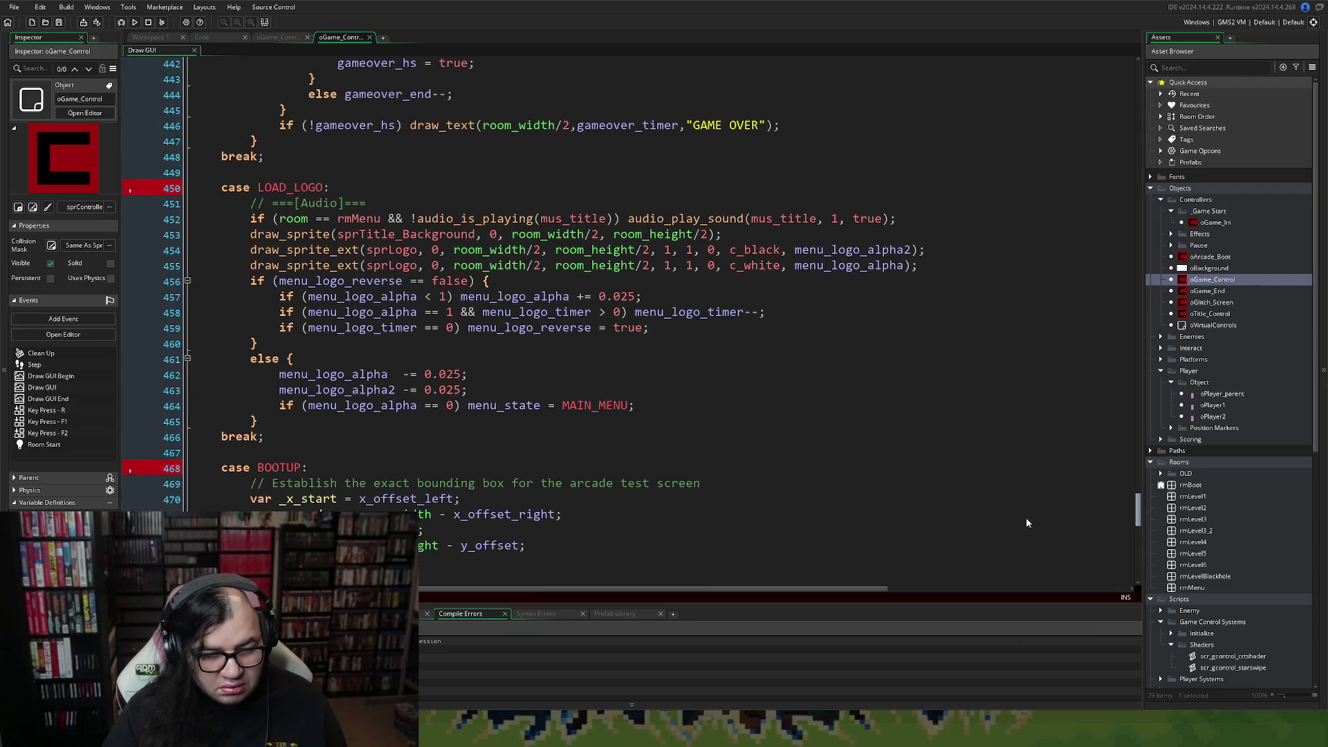
{"action": "scroll", "coordinate": [1026, 520], "scroll_direction": "up", "scroll_amount": 2}
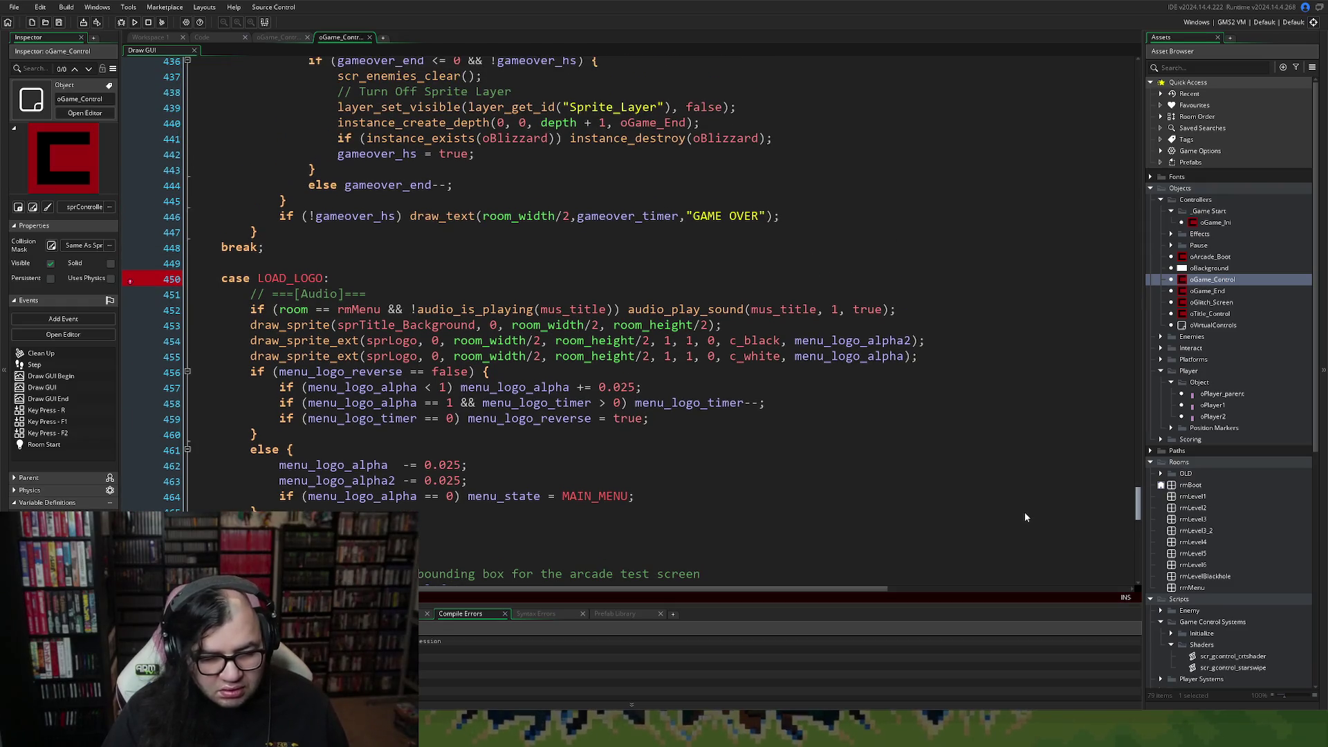
{"action": "scroll", "coordinate": [1025, 518], "scroll_direction": "down", "scroll_amount": 1}
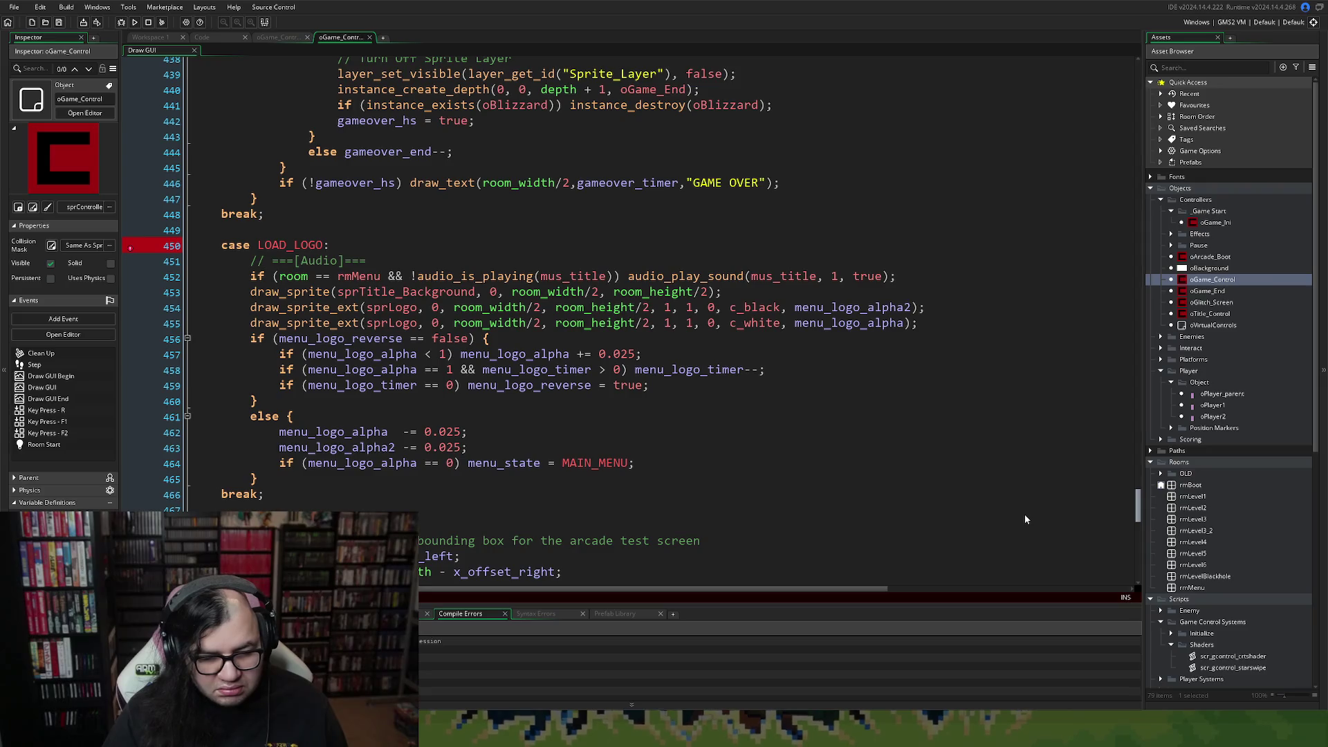
{"action": "scroll", "coordinate": [1024, 526], "scroll_direction": "down", "scroll_amount": 20}
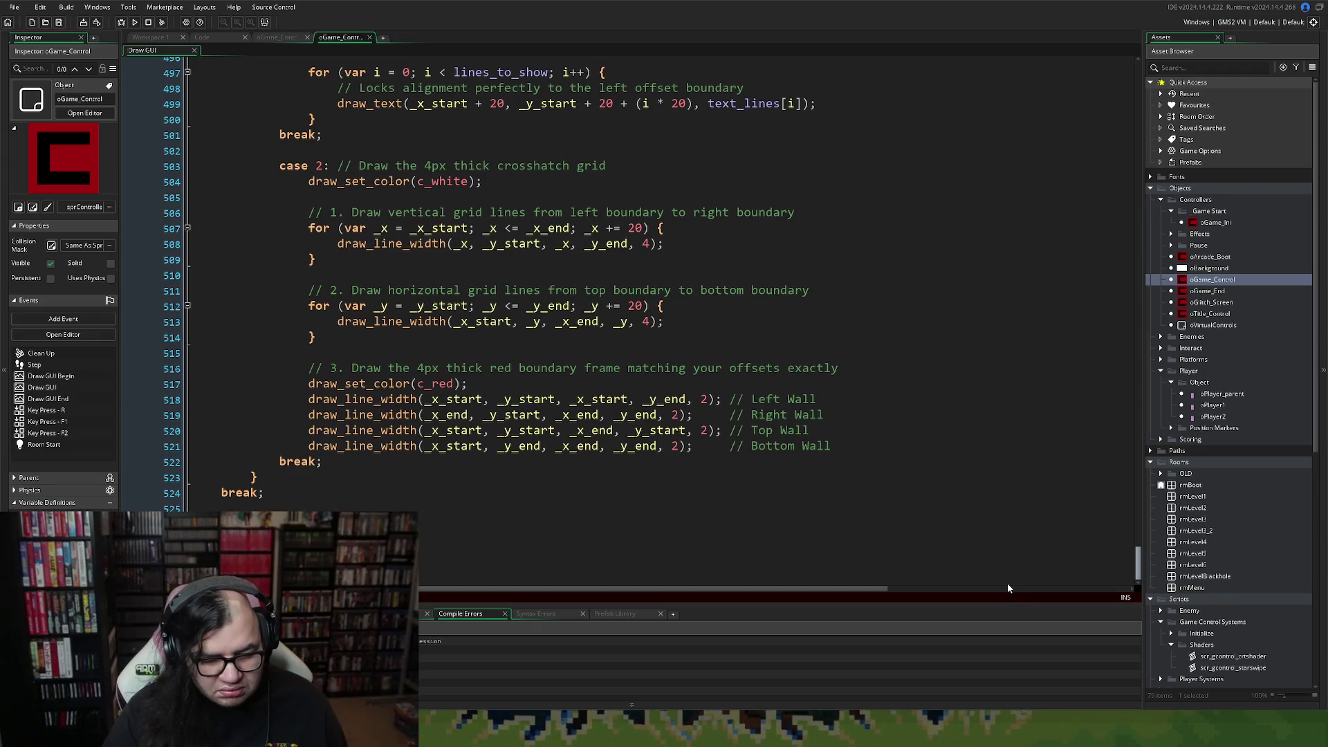
{"action": "scroll", "coordinate": [1013, 265], "scroll_direction": "up", "scroll_amount": 20}
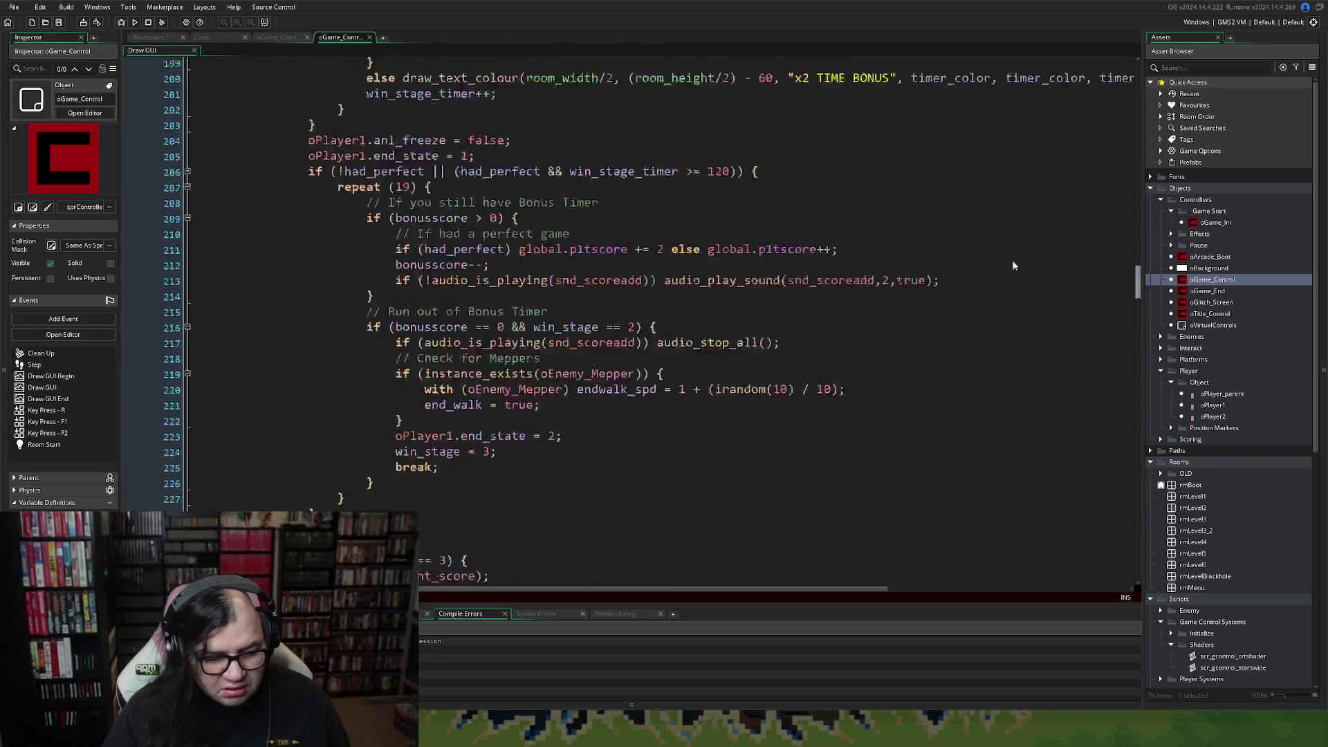
{"action": "scroll", "coordinate": [1010, 94], "scroll_direction": "up", "scroll_amount": 20}
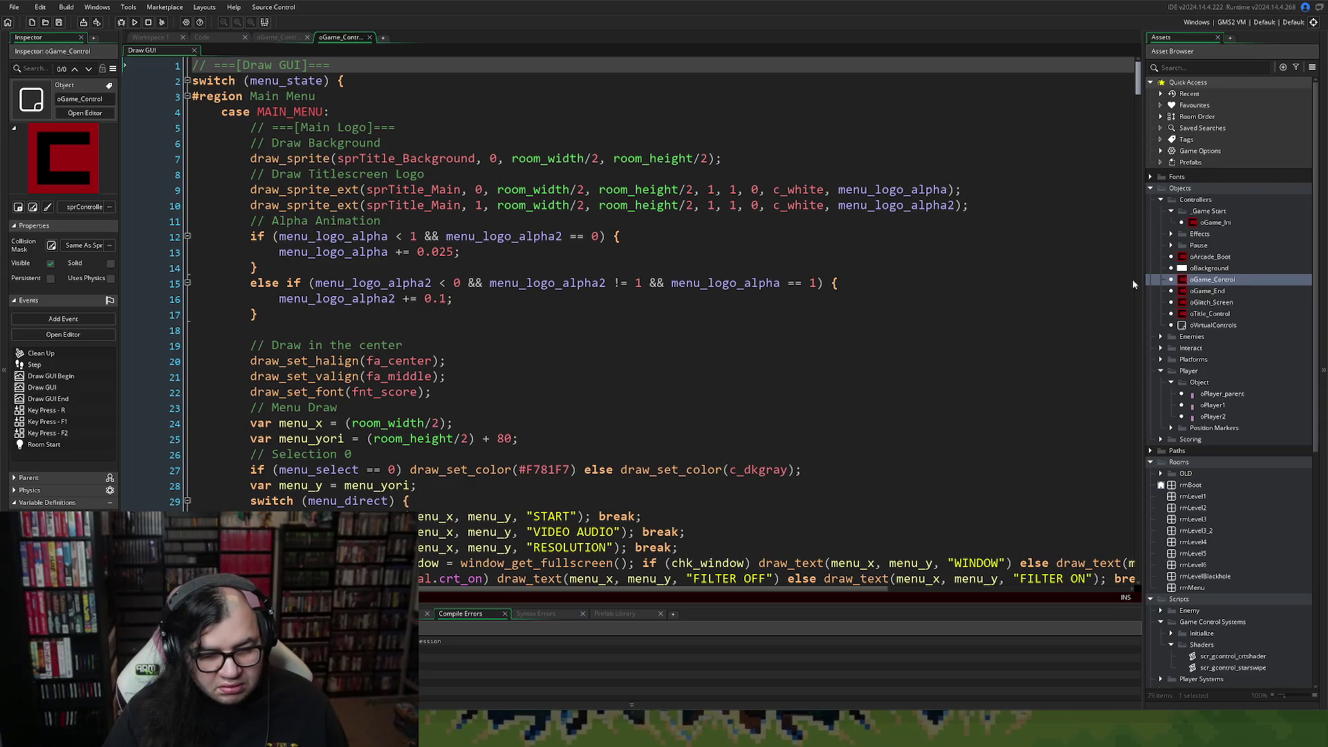
{"action": "mouse_move", "coordinate": [1137, 90]}
{"action": "left_mouse_down"}
{"action": "mouse_move", "coordinate": [1105, 262]}
{"action": "mouse_move", "coordinate": [1080, 345]}
{"action": "mouse_move", "coordinate": [1048, 392]}
{"action": "mouse_move", "coordinate": [1019, 514]}
{"action": "left_mouse_up"}
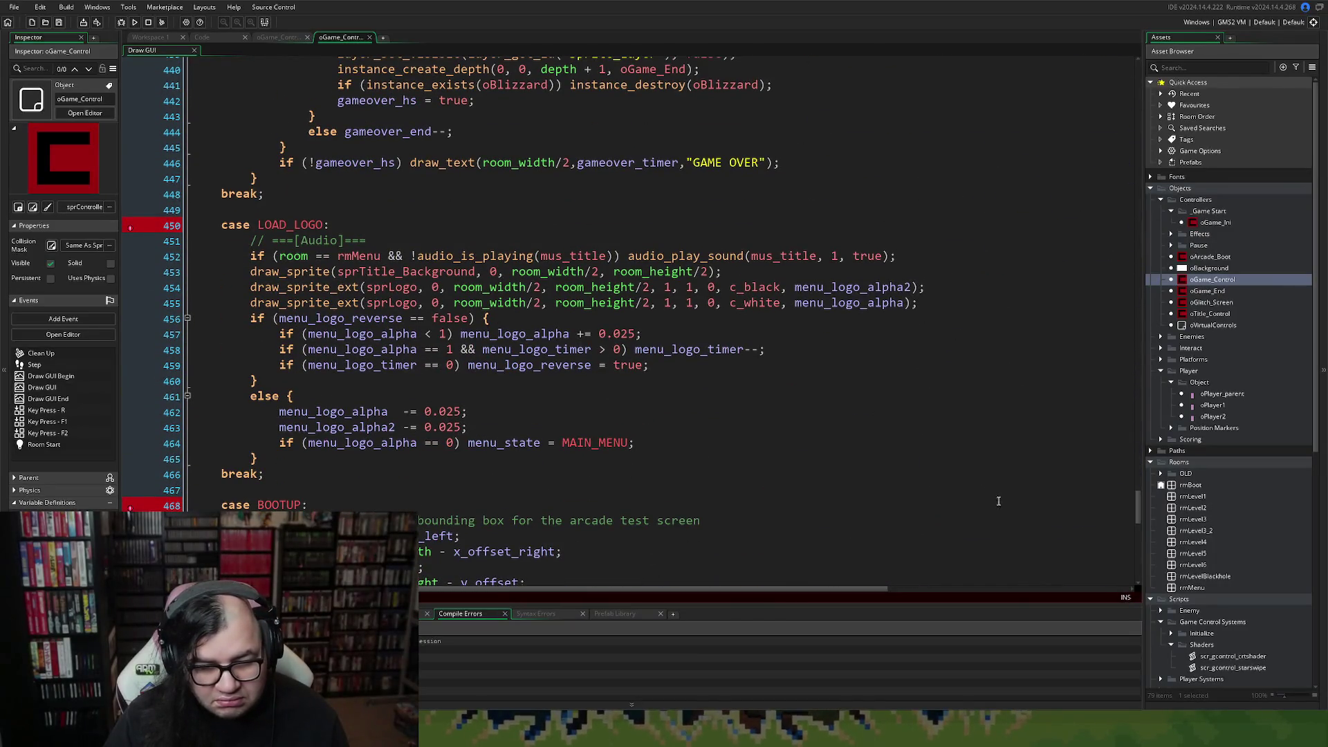
Check the rmMenu condition, closing braces and room_width/room_height arguments on lines 452–464.
{"action": "left_click", "coordinate": [385, 256]}
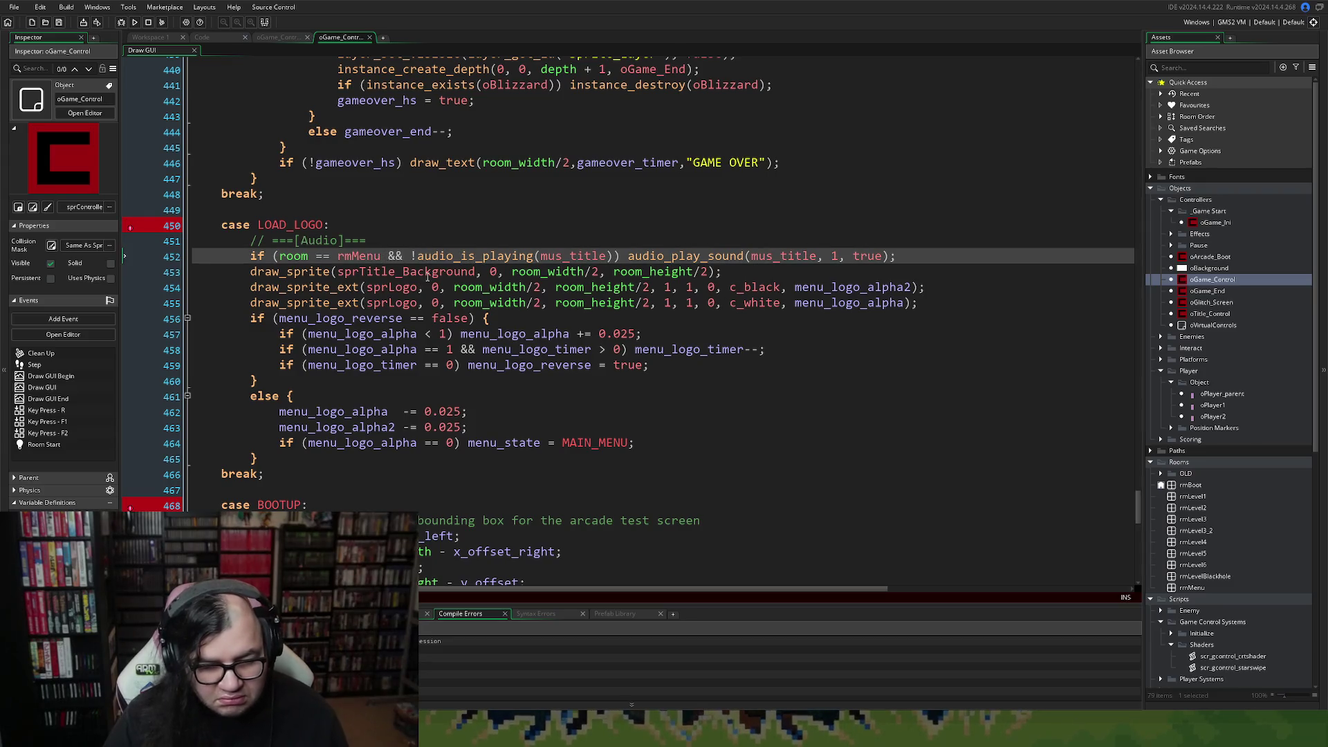
{"action": "left_click", "coordinate": [616, 255]}
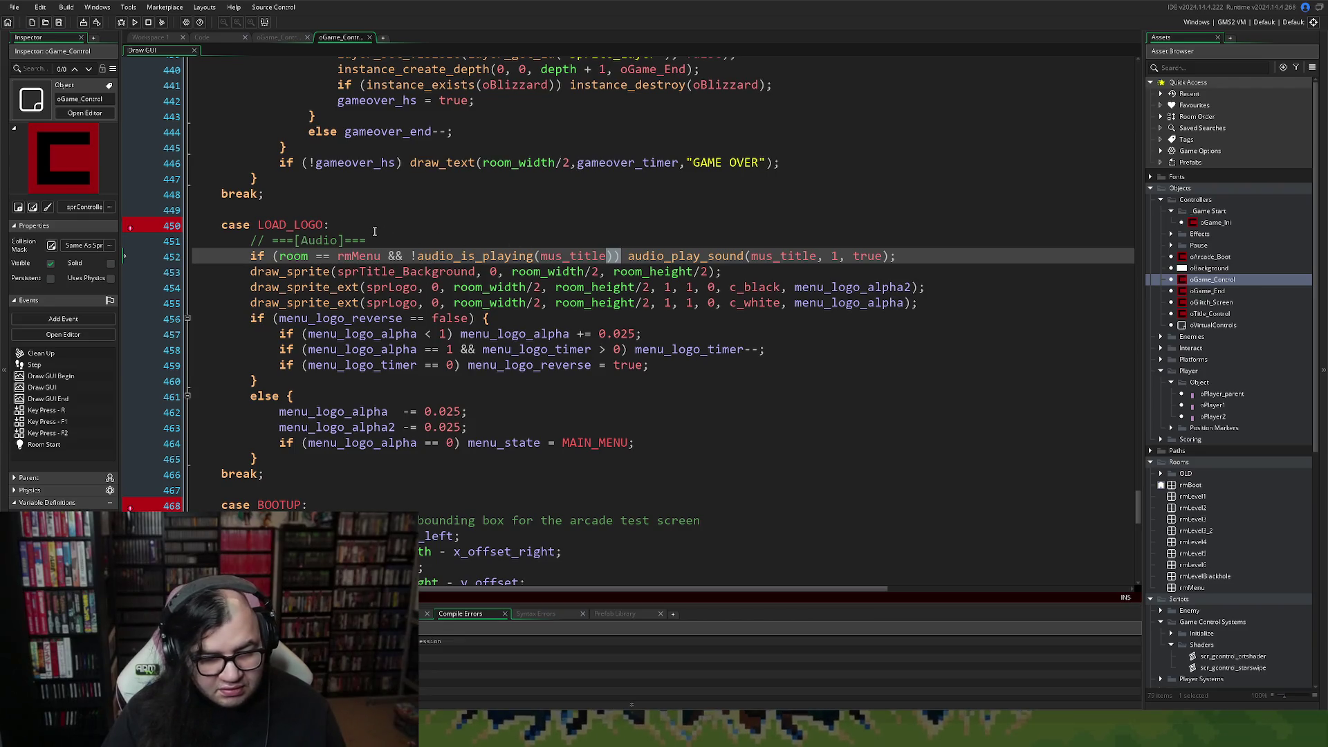
{"action": "left_click", "coordinate": [322, 258]}
{"action": "left_click", "coordinate": [298, 381]}
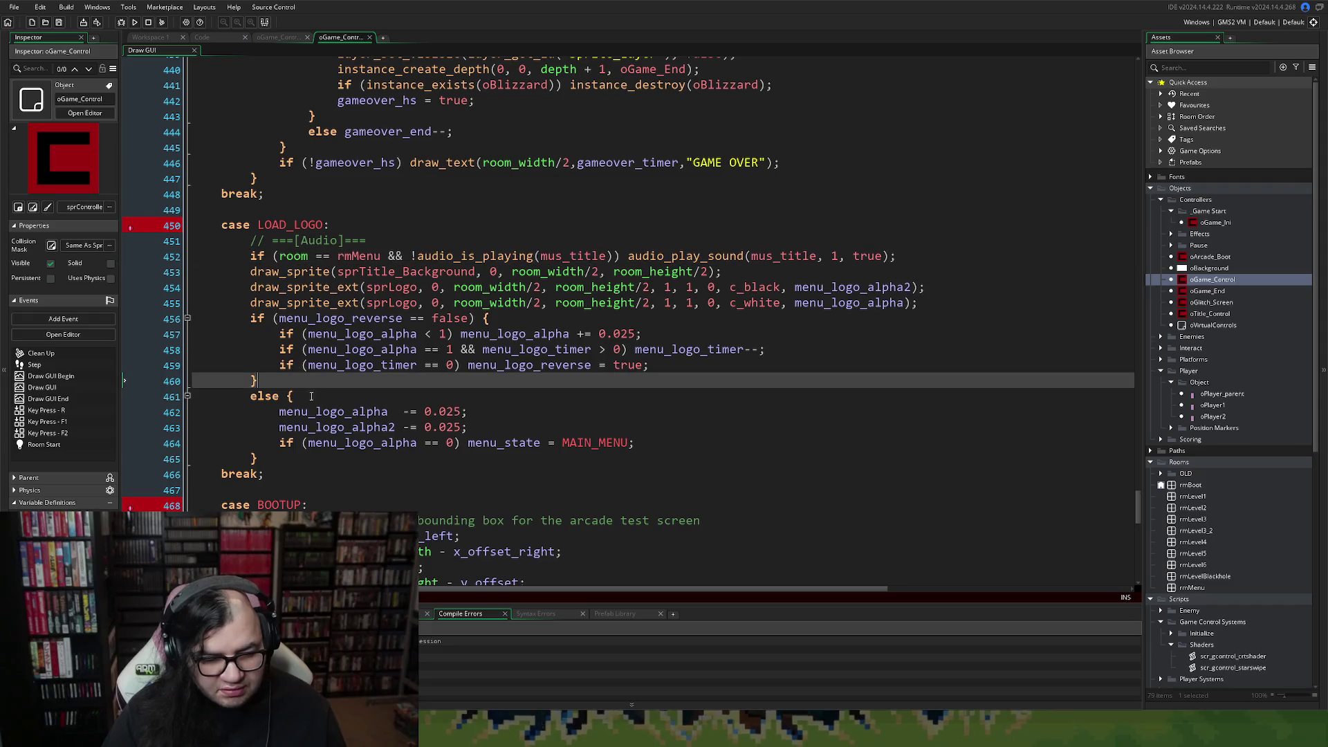
{"action": "left_click", "coordinate": [338, 443]}
{"action": "left_click", "coordinate": [325, 381]}
{"action": "left_click", "coordinate": [484, 287]}
{"action": "left_click", "coordinate": [595, 287]}
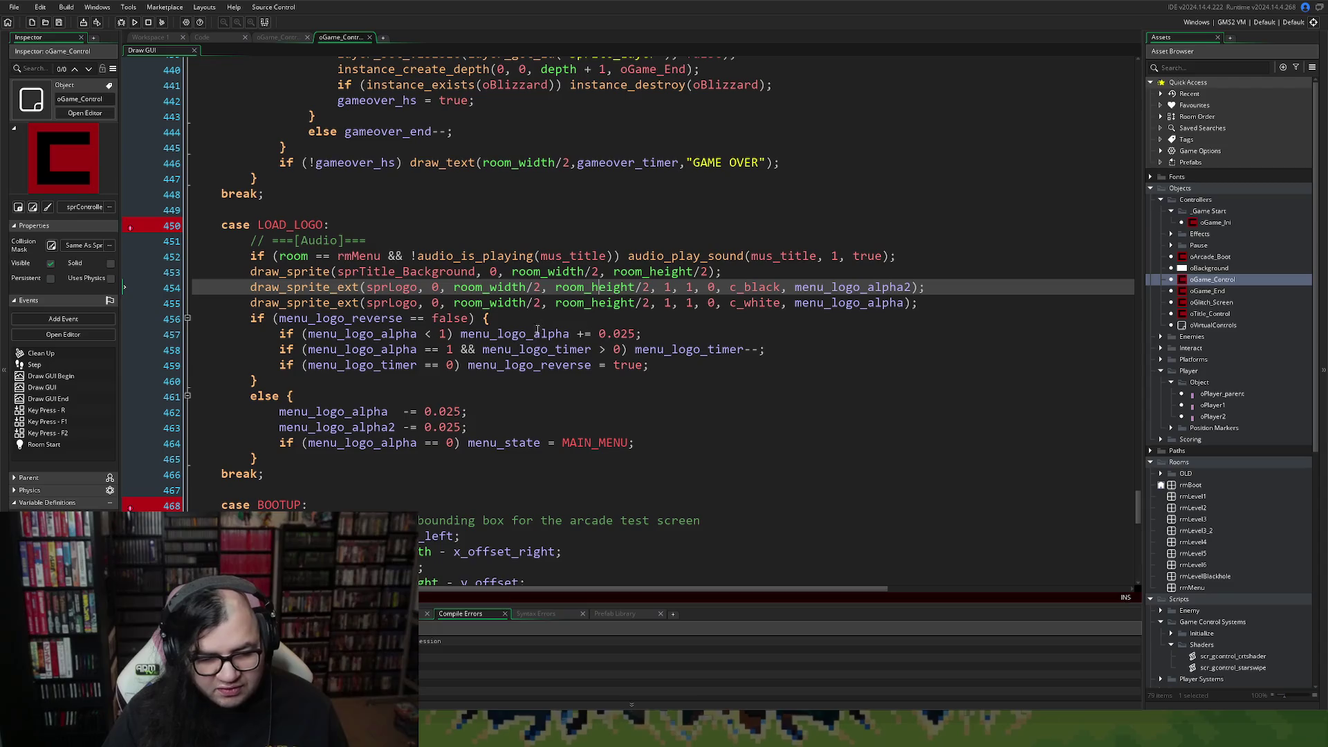
Go to the syntax error flagged on line 450, then jump to the code's end.
{"action": "scroll", "coordinate": [432, 364], "scroll_direction": "down", "scroll_amount": 3}
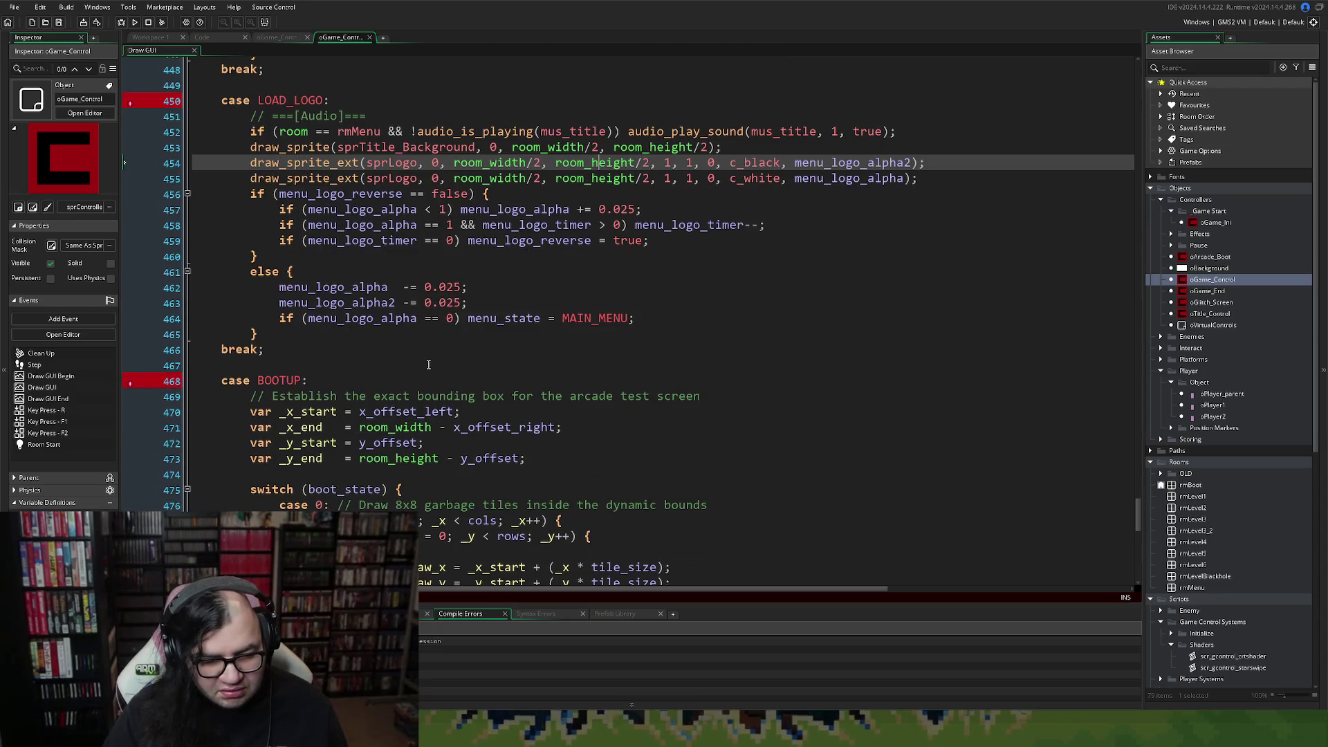
{"action": "scroll", "coordinate": [428, 364], "scroll_direction": "up", "scroll_amount": 2}
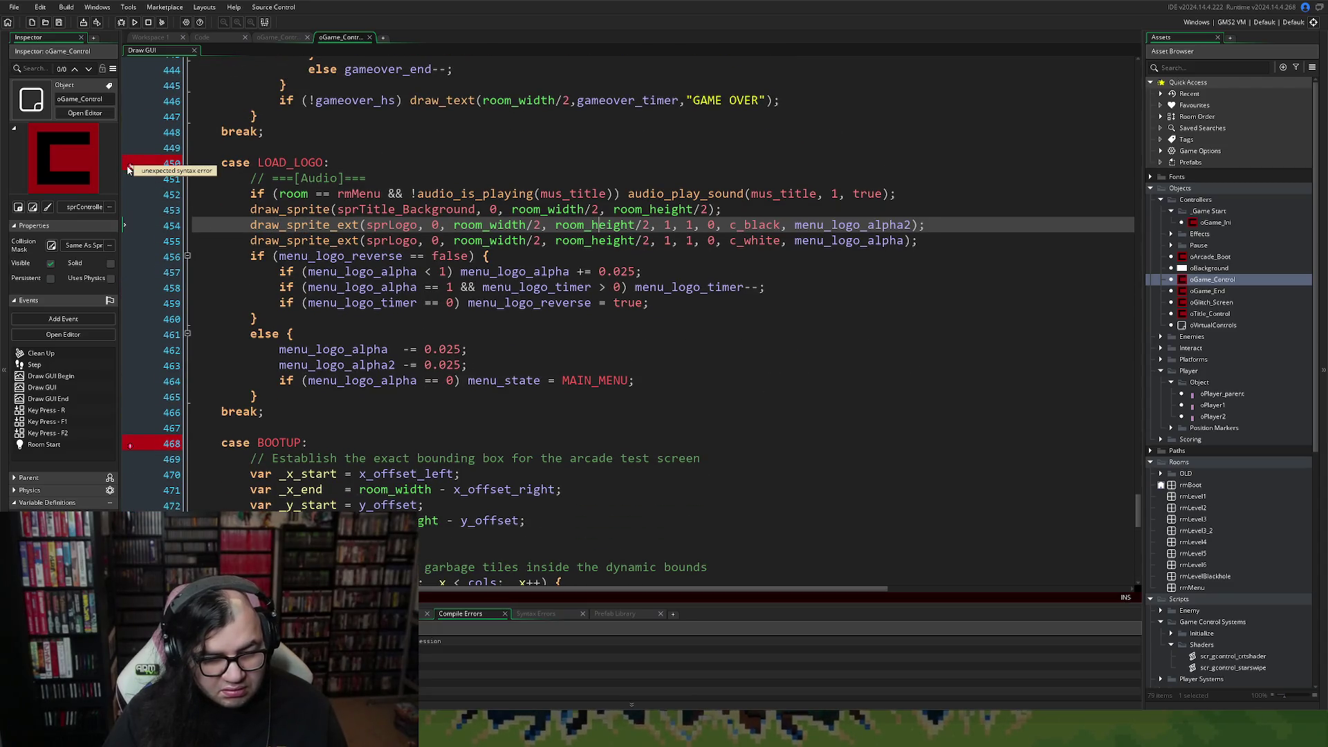
{"action": "left_click", "coordinate": [127, 169]}
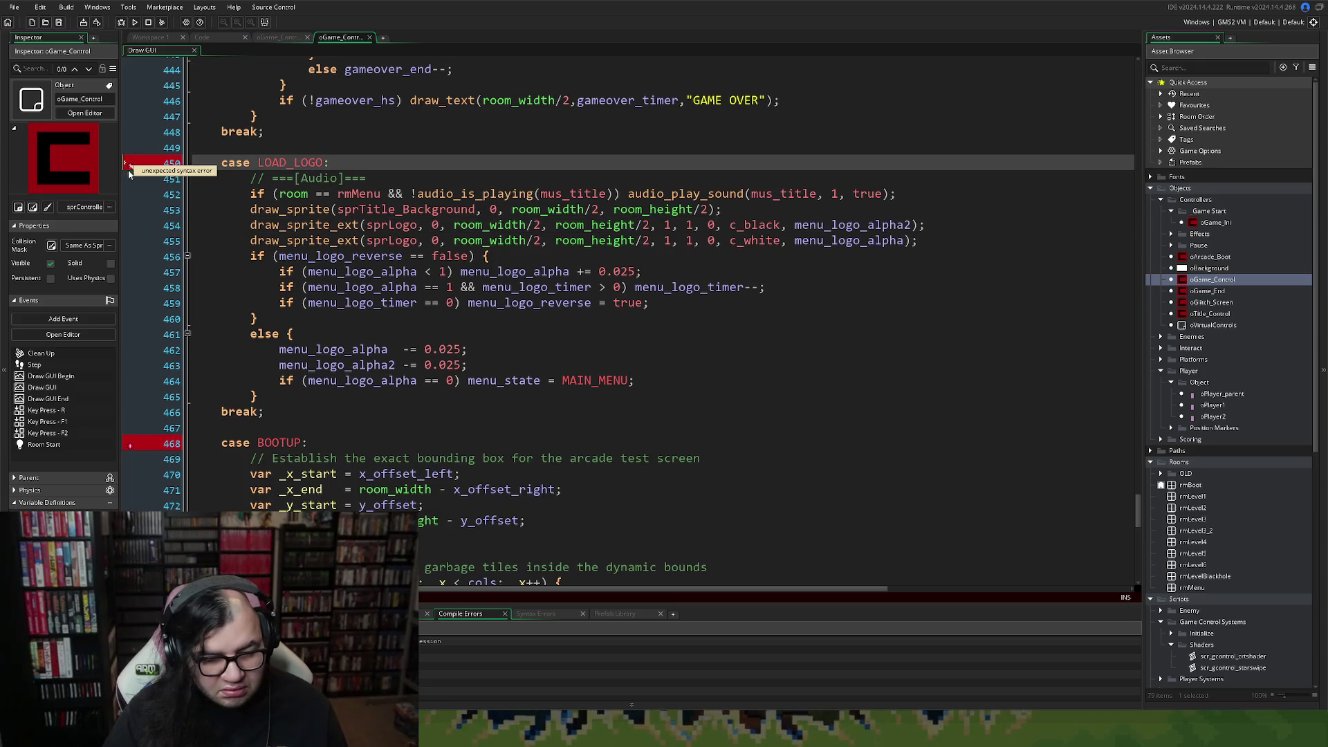
{"action": "key", "text": "ctrl+End"}
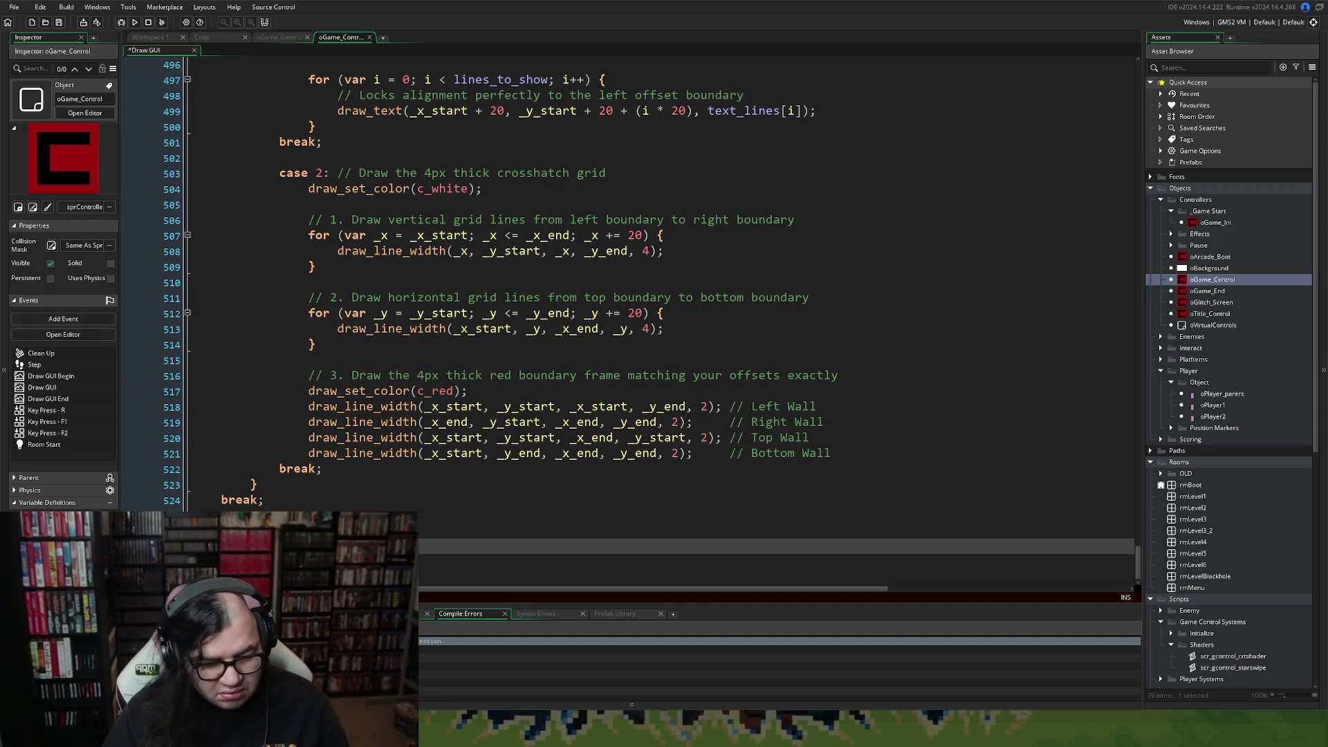
{"action": "scroll", "coordinate": [1135, 500], "scroll_direction": "up", "scroll_amount": 8}
{"action": "mouse_move", "coordinate": [1137, 546]}
{"action": "left_mouse_down"}
{"action": "mouse_move", "coordinate": [1119, 97]}
{"action": "mouse_move", "coordinate": [1132, 38]}
{"action": "left_mouse_up"}
{"action": "left_click", "coordinate": [353, 81]}
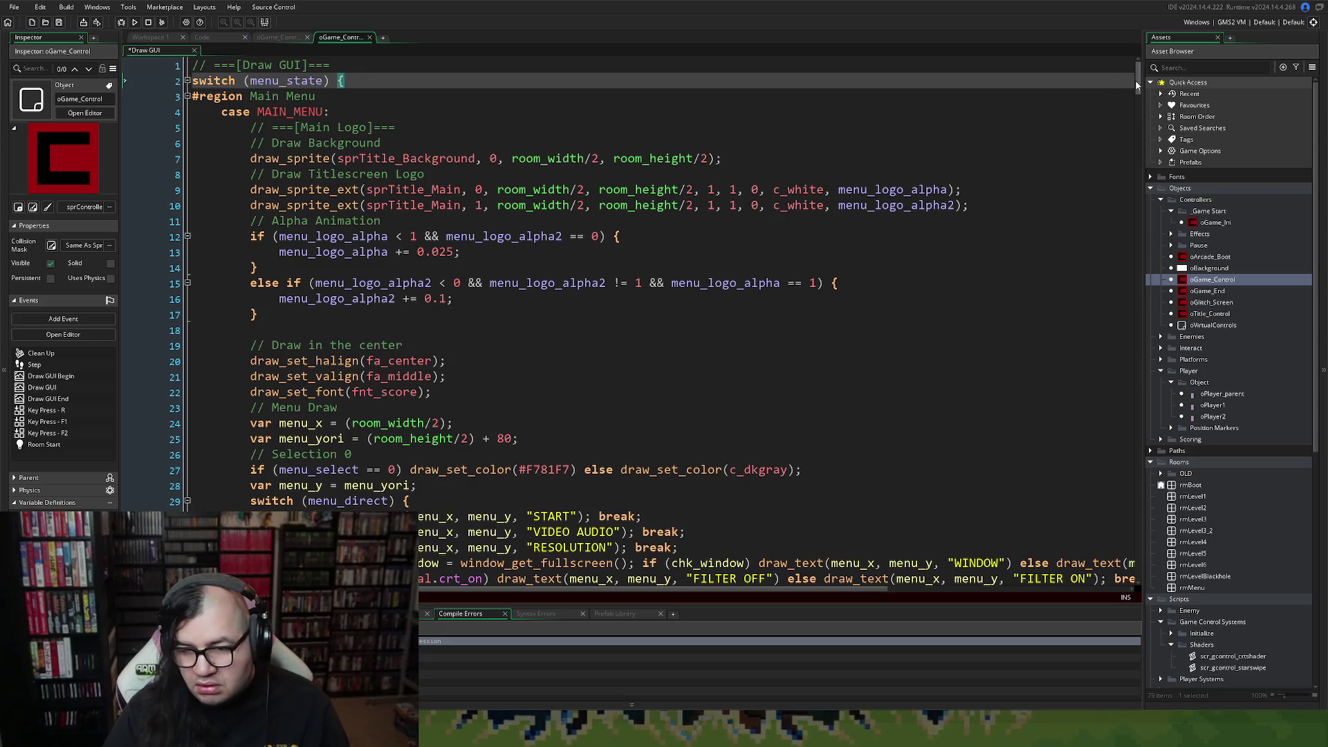
{"action": "mouse_move", "coordinate": [1137, 84]}
{"action": "left_mouse_down"}
{"action": "mouse_move", "coordinate": [1121, 311]}
{"action": "mouse_move", "coordinate": [1035, 595]}
{"action": "mouse_move", "coordinate": [1031, 531]}
{"action": "left_mouse_up"}
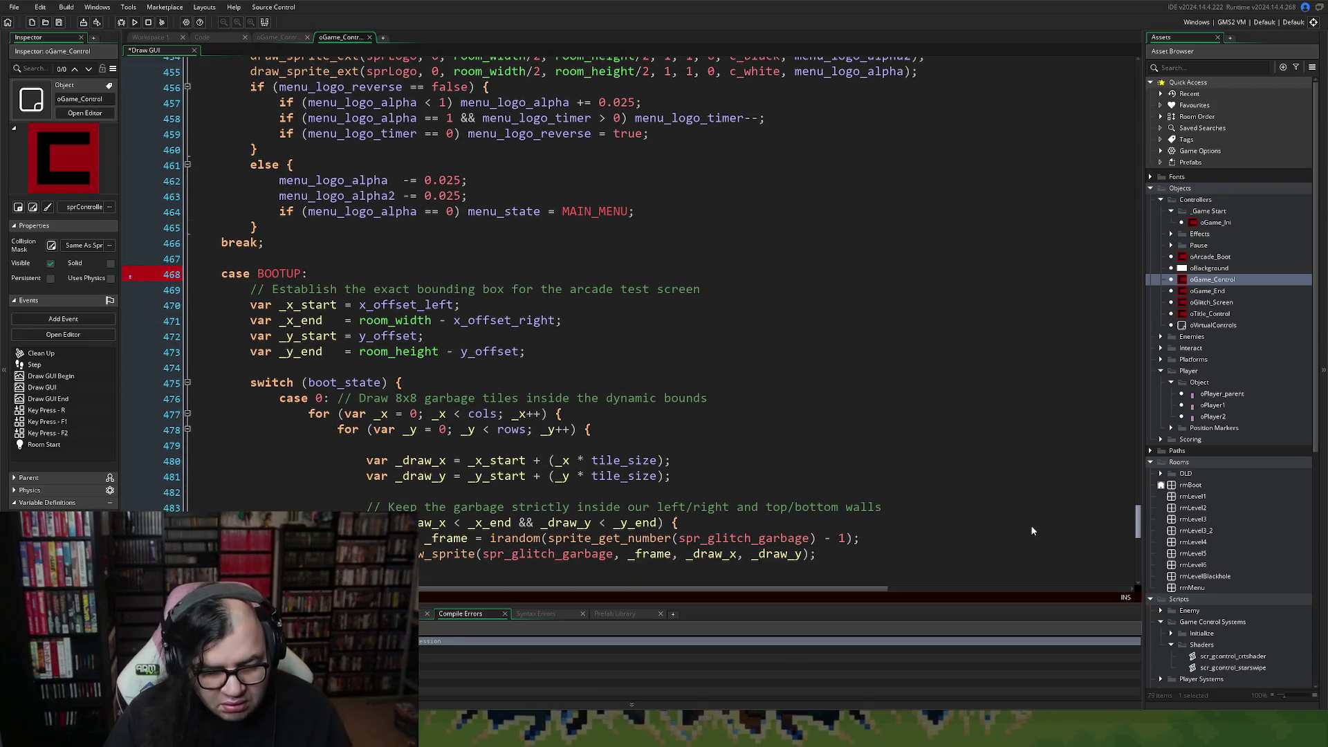
{"action": "scroll", "coordinate": [1030, 531], "scroll_direction": "down", "scroll_amount": 1}
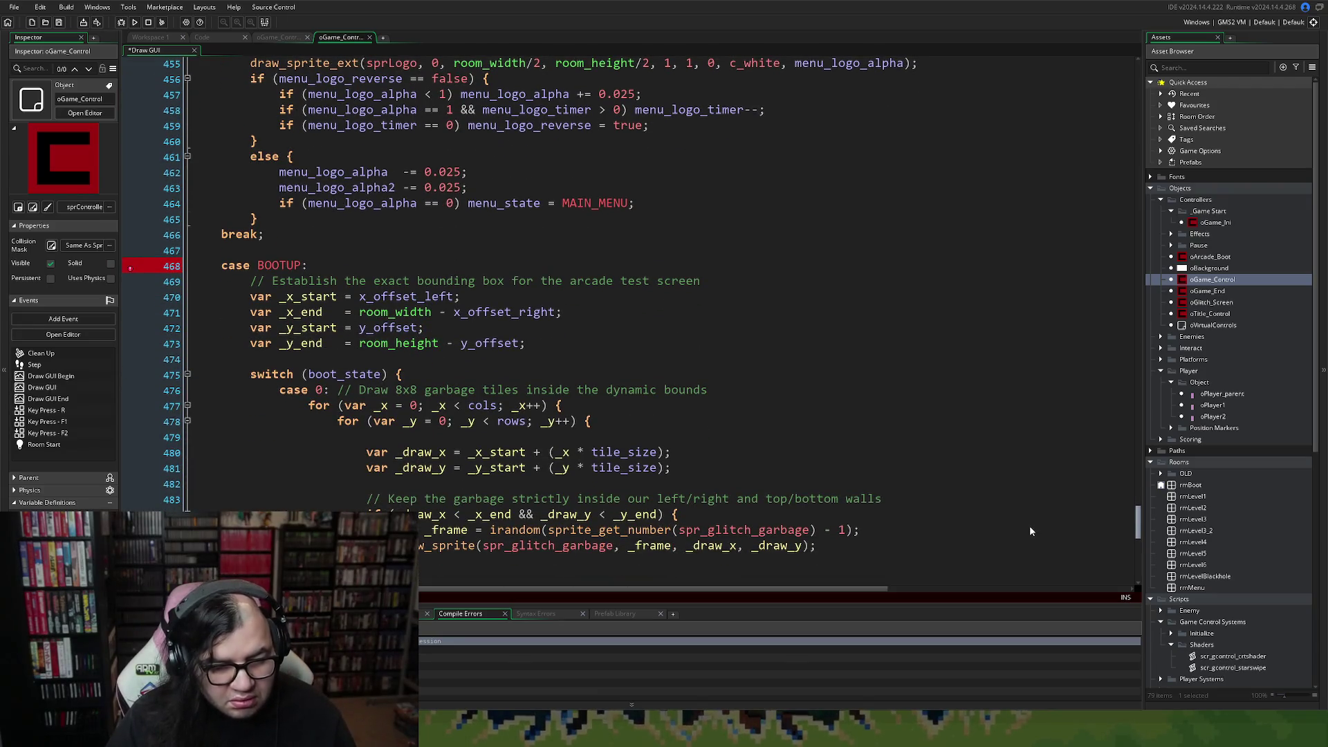
{"action": "scroll", "coordinate": [1029, 531], "scroll_direction": "down", "scroll_amount": 10}
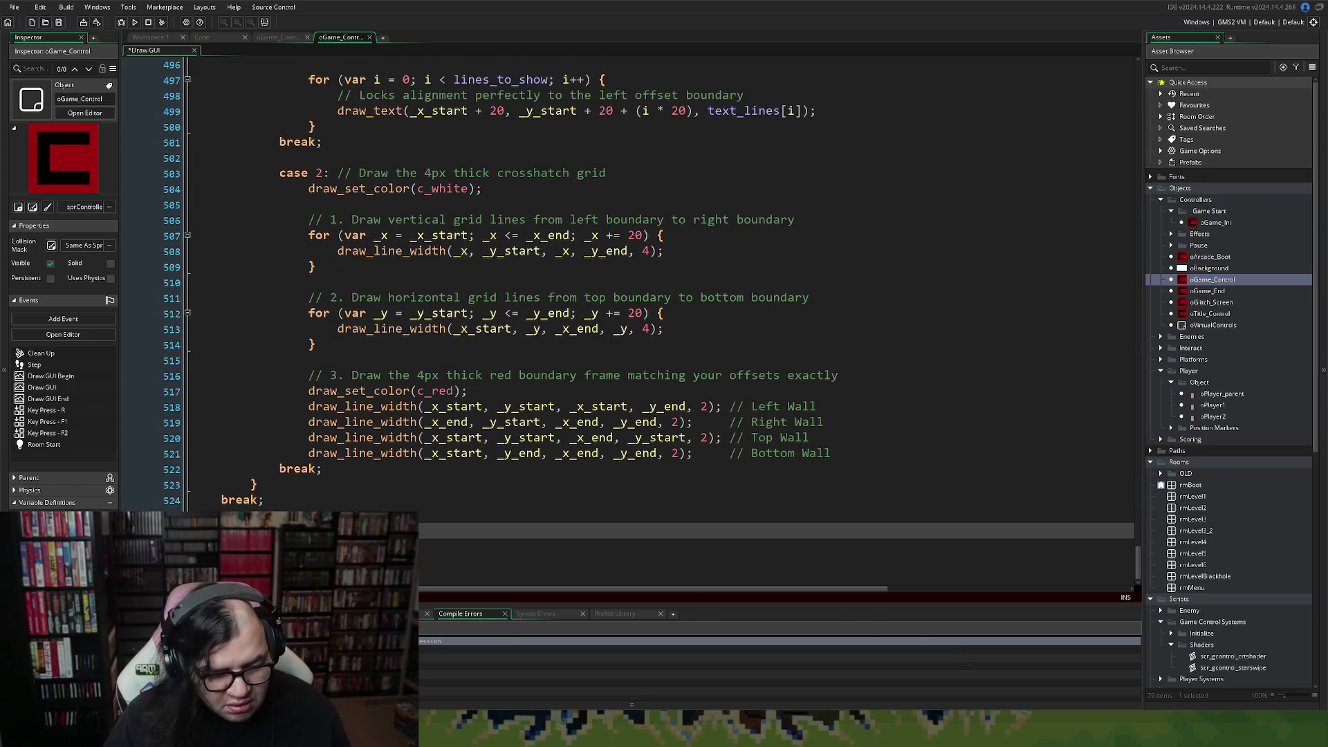
{"action": "key", "text": "Down"}
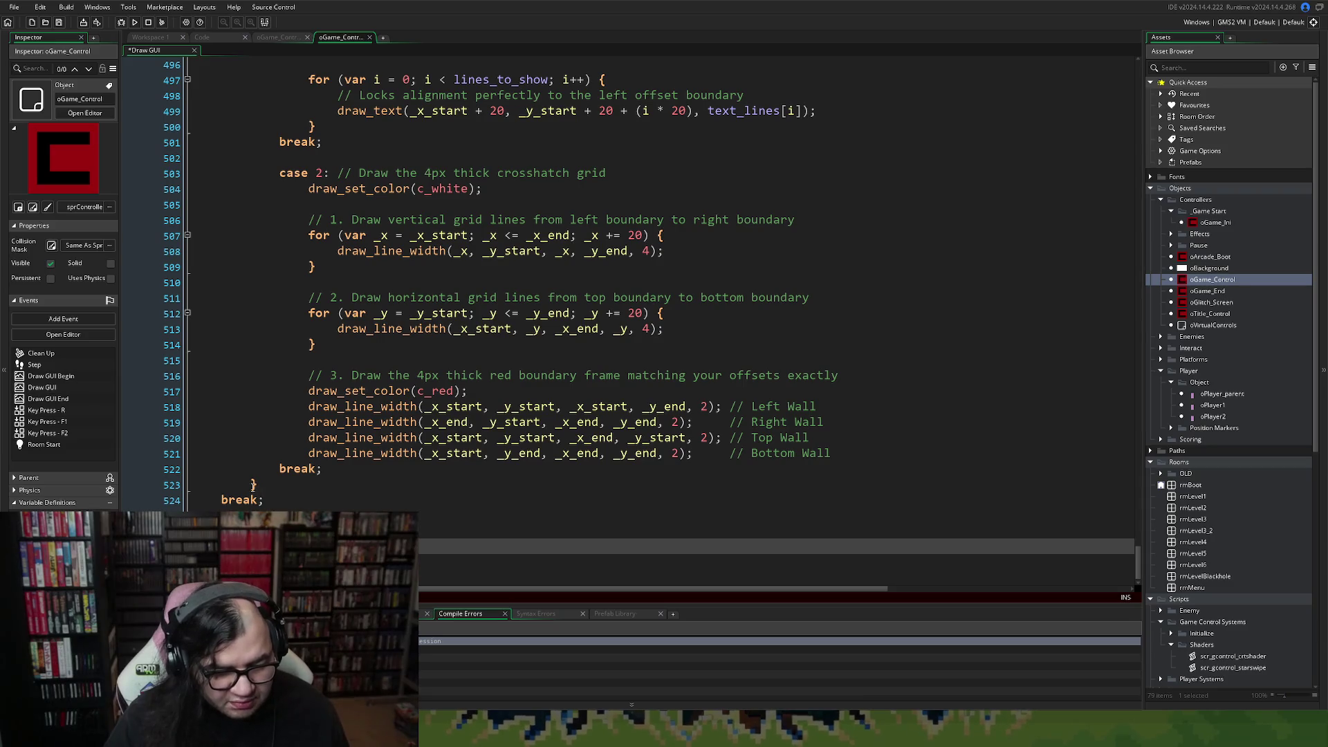
{"action": "left_click", "coordinate": [253, 486]}
{"action": "scroll", "coordinate": [337, 408], "scroll_direction": "up", "scroll_amount": 2}
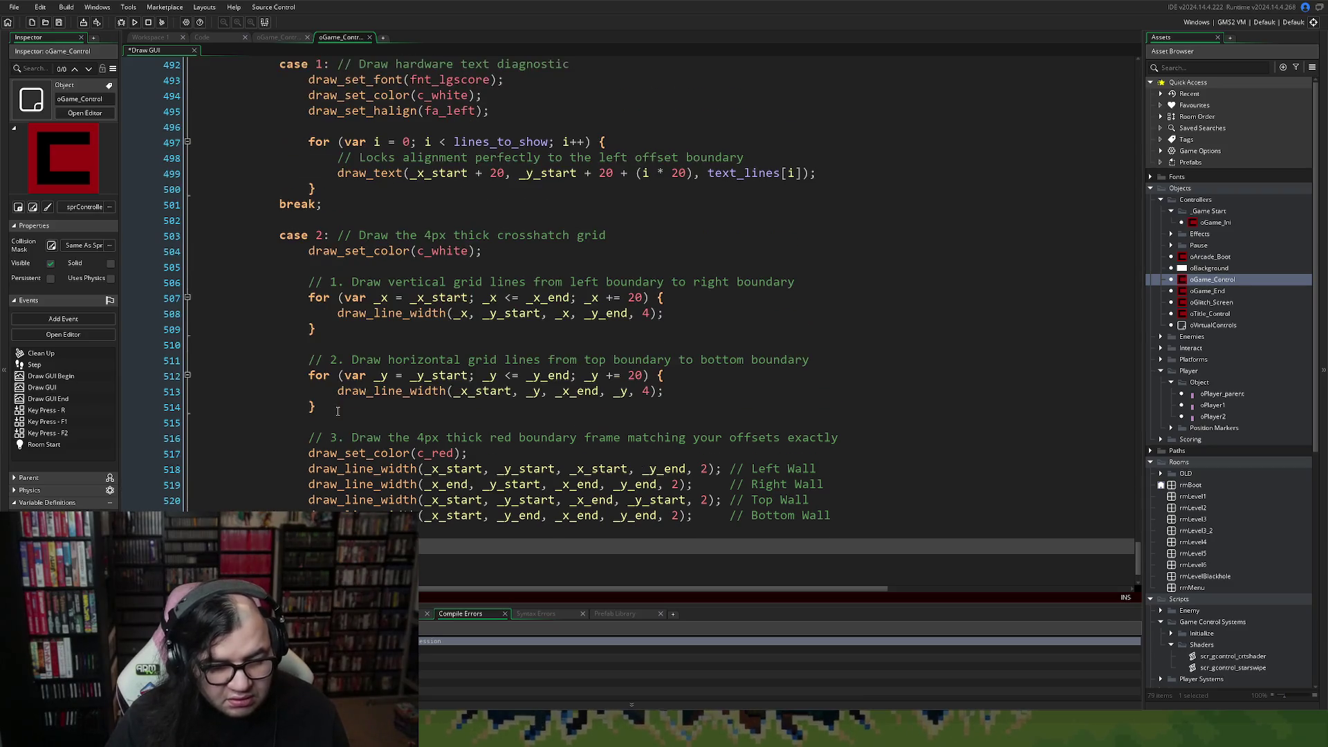
{"action": "scroll", "coordinate": [337, 410], "scroll_direction": "up", "scroll_amount": 12}
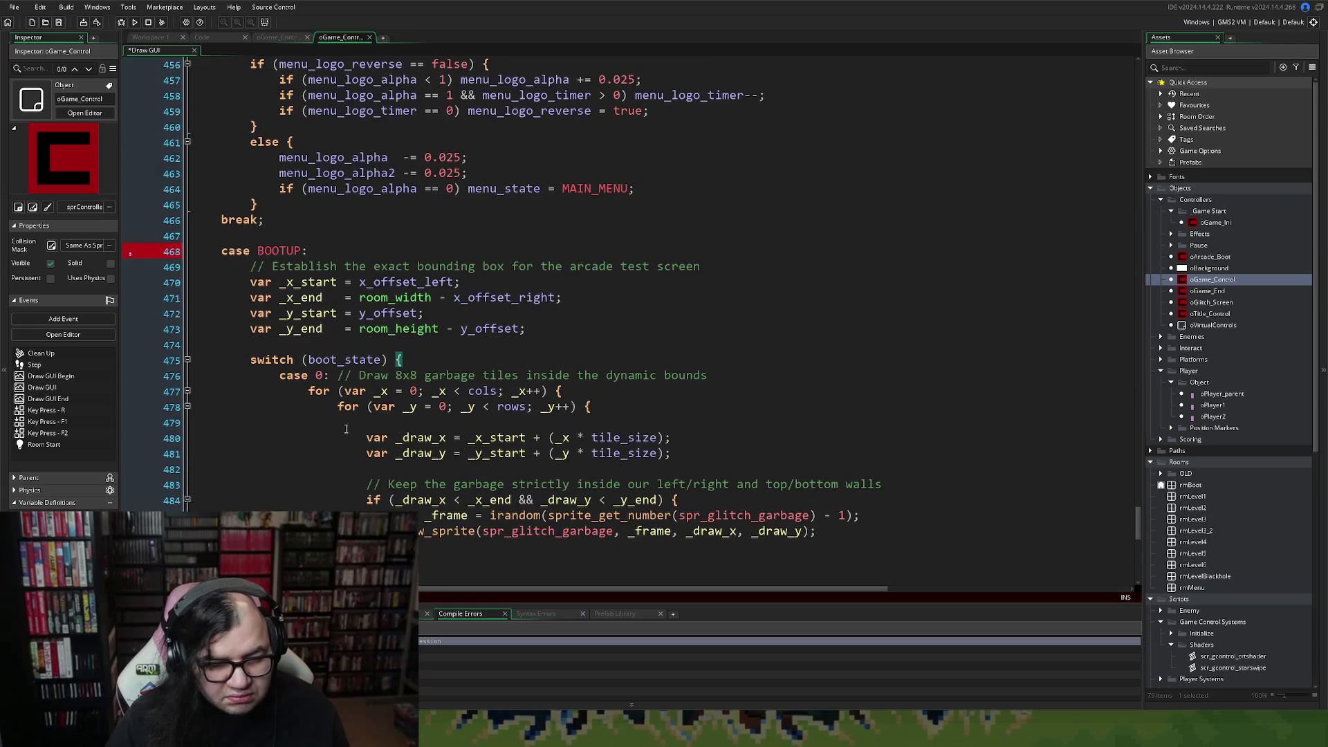
{"action": "scroll", "coordinate": [348, 349], "scroll_direction": "down", "scroll_amount": 2}
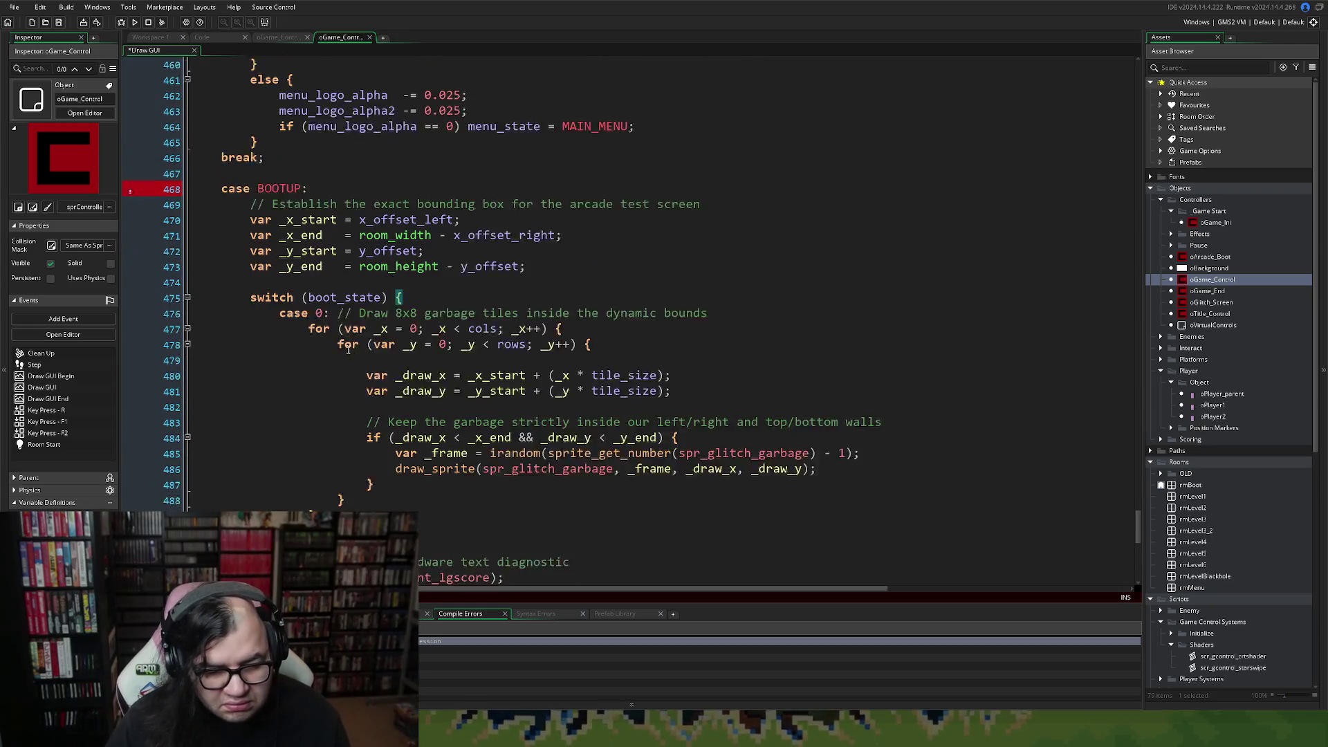
{"action": "scroll", "coordinate": [349, 349], "scroll_direction": "down", "scroll_amount": 1}
{"action": "left_click", "coordinate": [405, 277]}
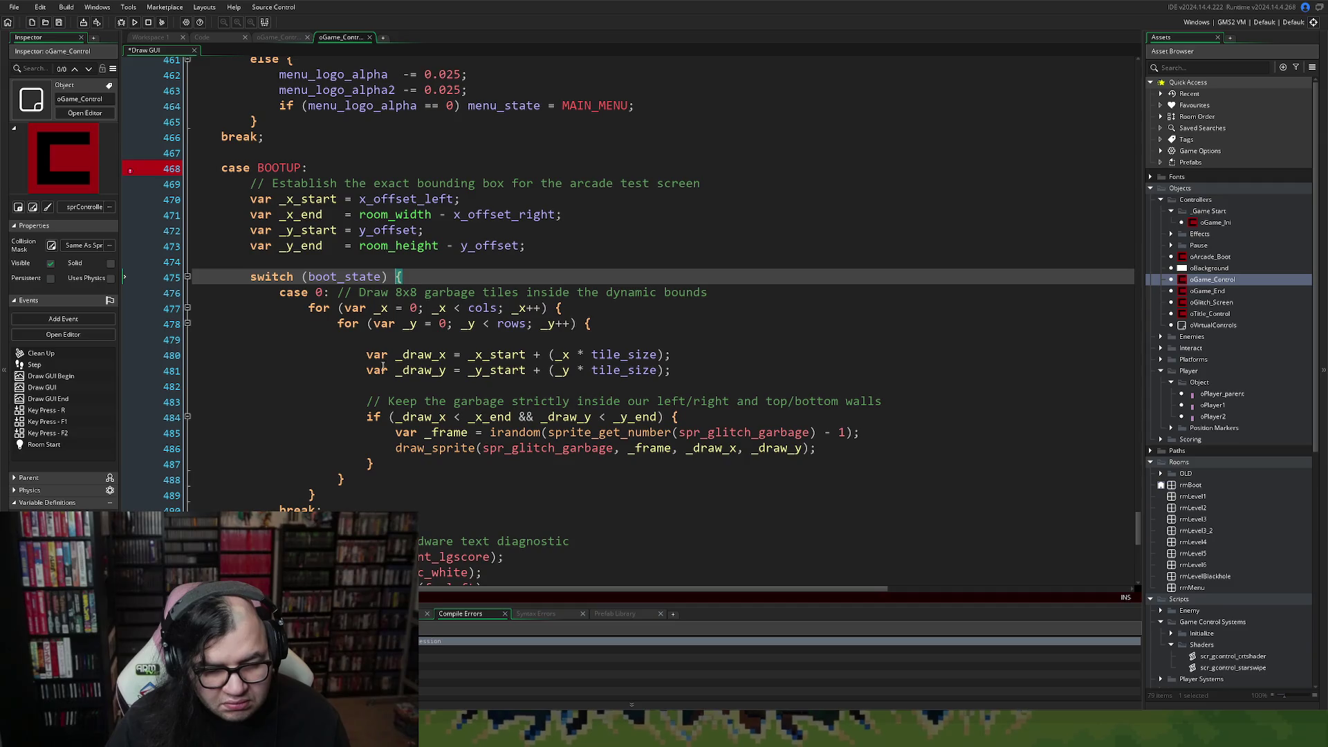
{"action": "left_click", "coordinate": [371, 463]}
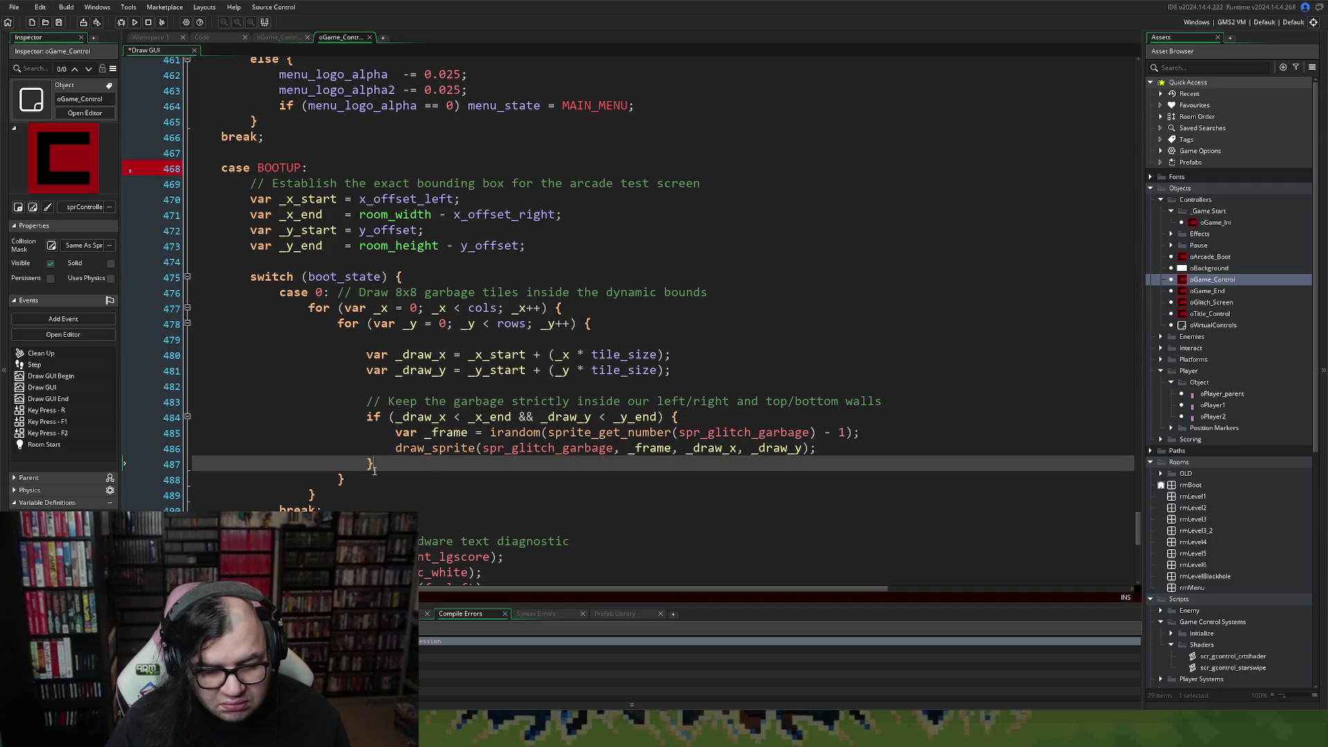
{"action": "left_click", "coordinate": [557, 309]}
{"action": "left_click", "coordinate": [586, 324]}
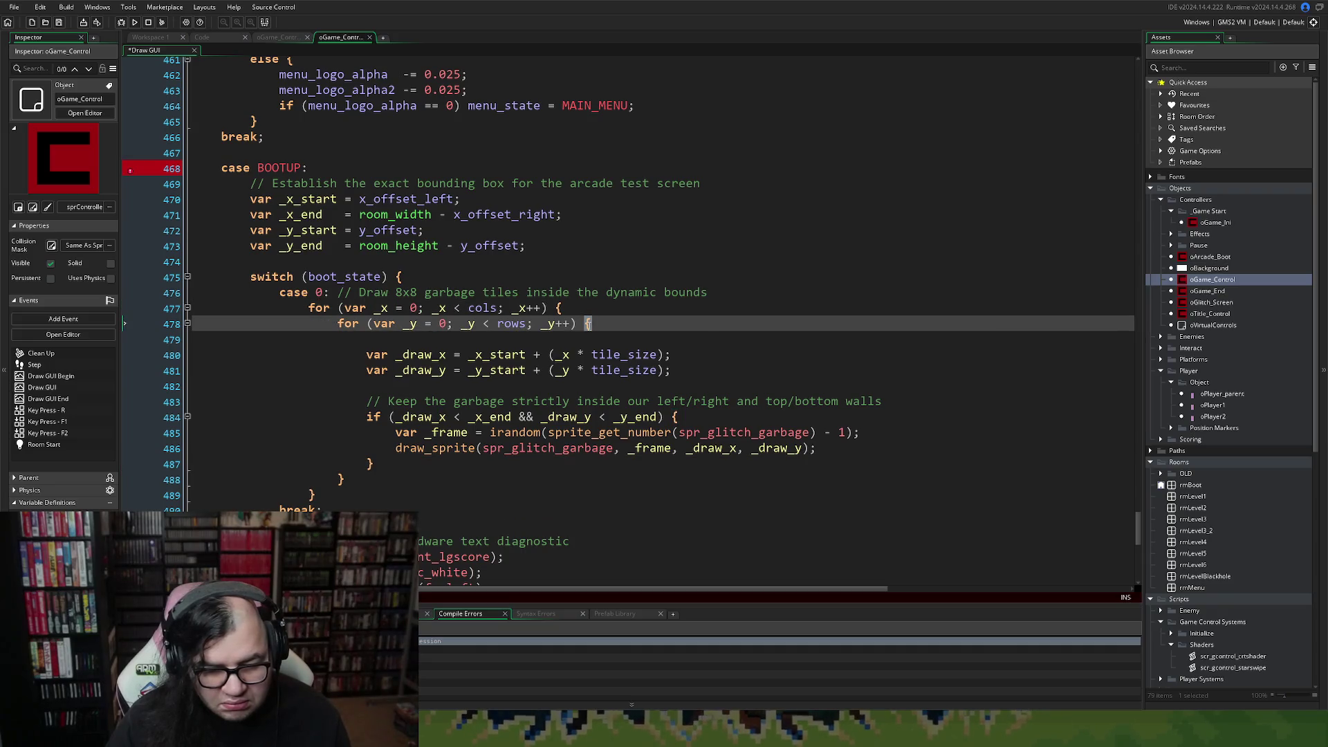
{"action": "right_click", "coordinate": [586, 324]}
{"action": "key", "text": "Escape"}
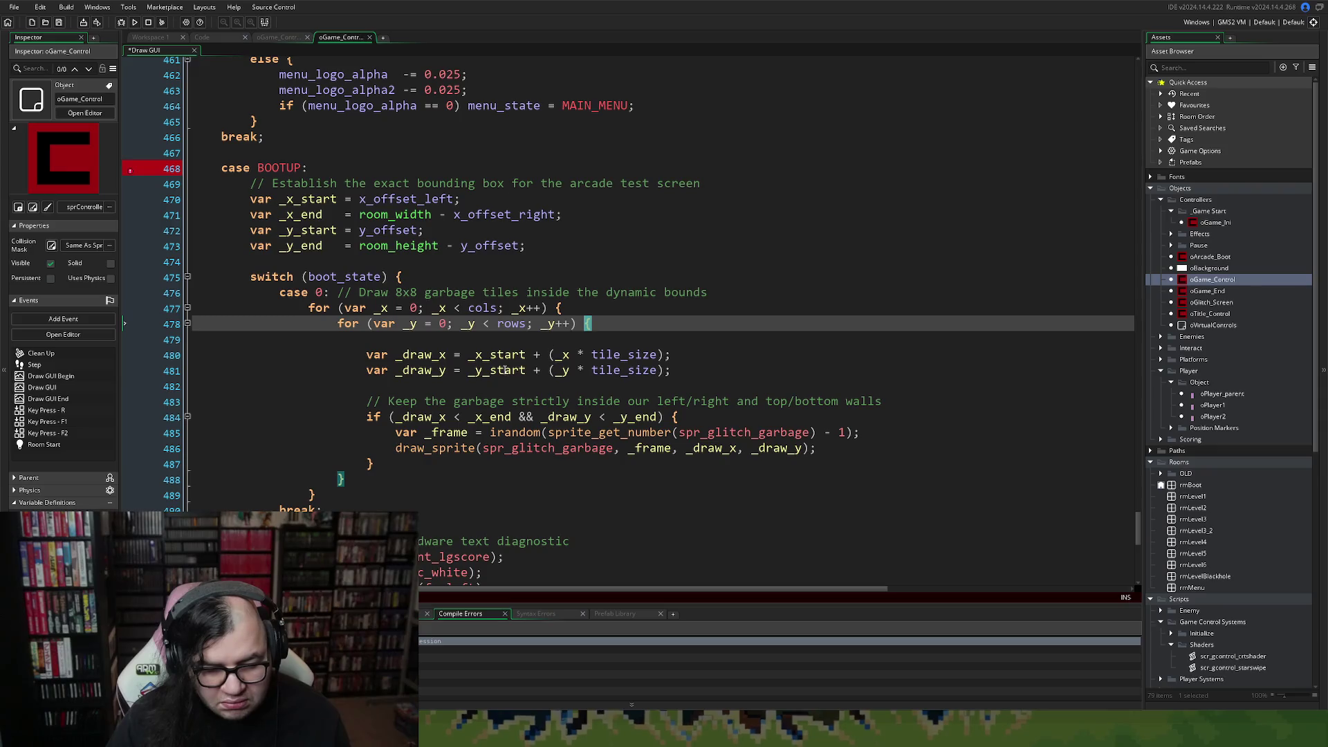
{"action": "scroll", "coordinate": [415, 400], "scroll_direction": "down", "scroll_amount": 2}
{"action": "left_click", "coordinate": [312, 411]}
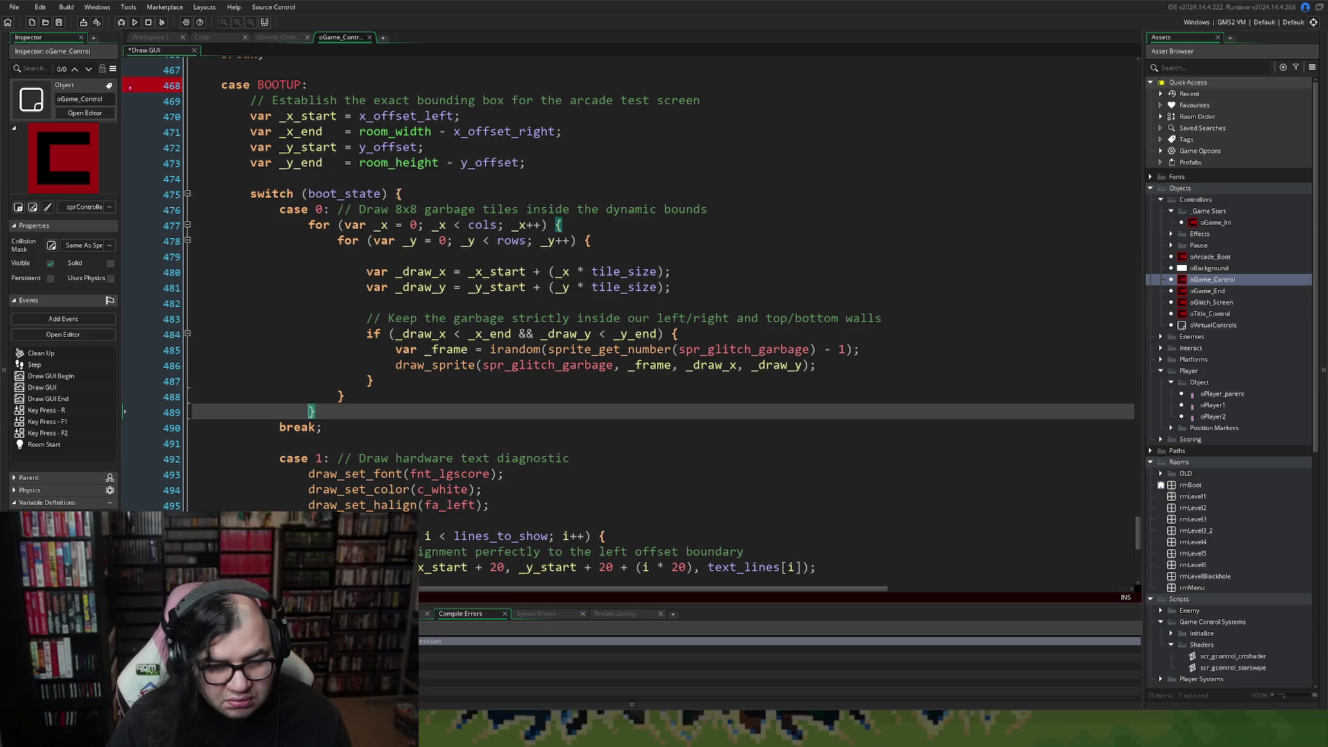
{"action": "left_click", "coordinate": [401, 194]}
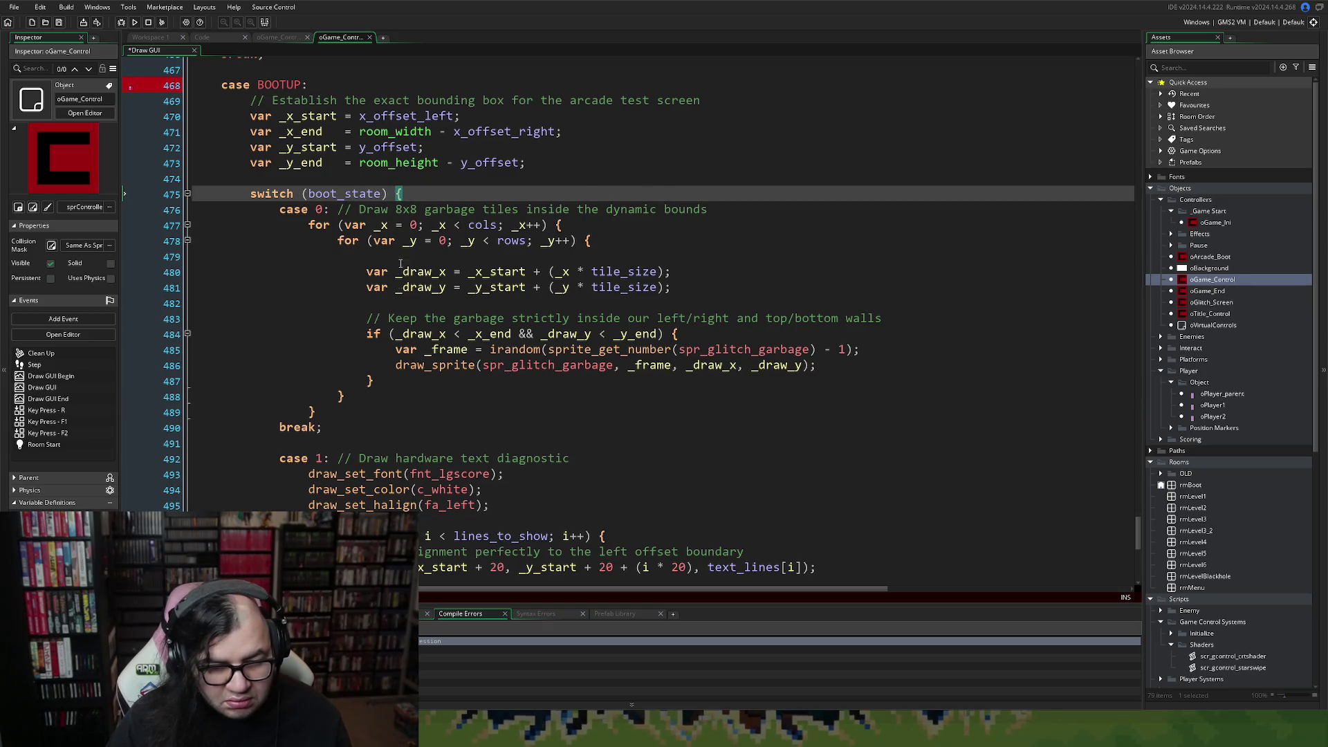
{"action": "scroll", "coordinate": [399, 263], "scroll_direction": "down", "scroll_amount": 7}
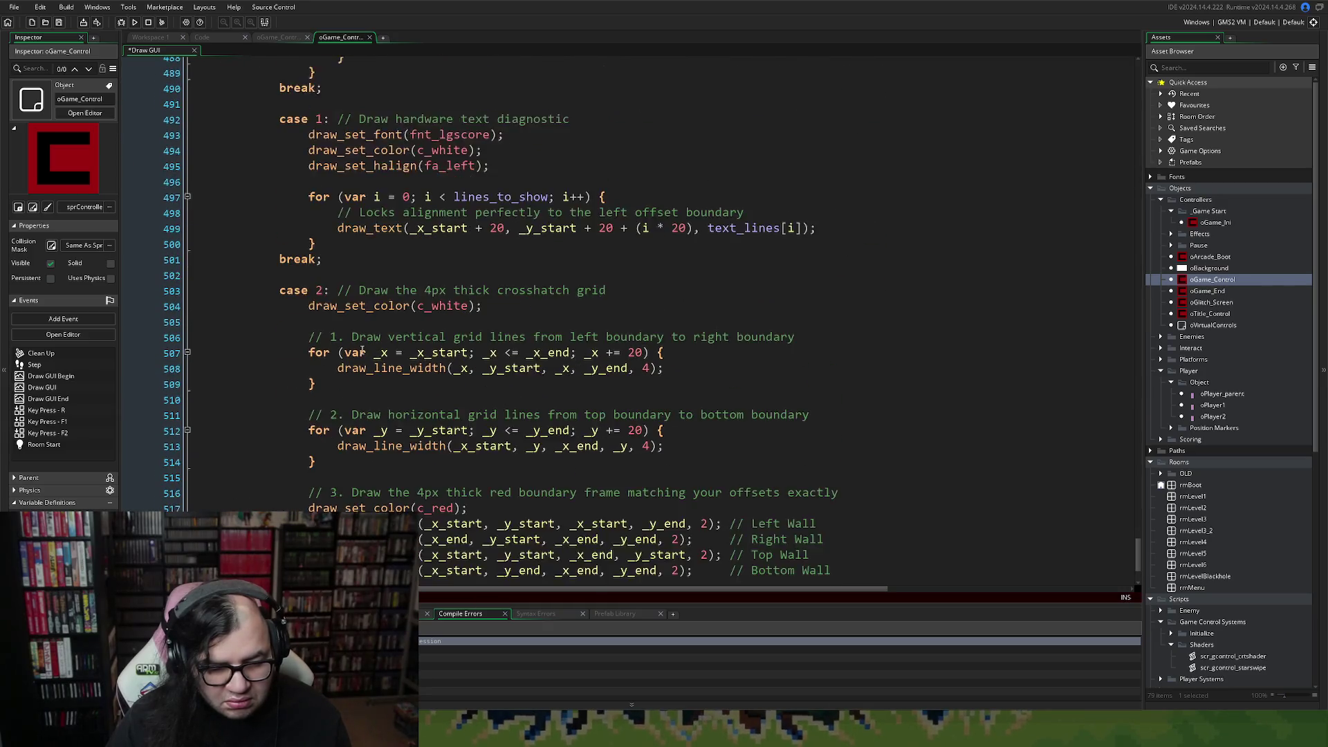
{"action": "scroll", "coordinate": [362, 351], "scroll_direction": "up", "scroll_amount": 7}
{"action": "scroll", "coordinate": [370, 368], "scroll_direction": "down", "scroll_amount": 10}
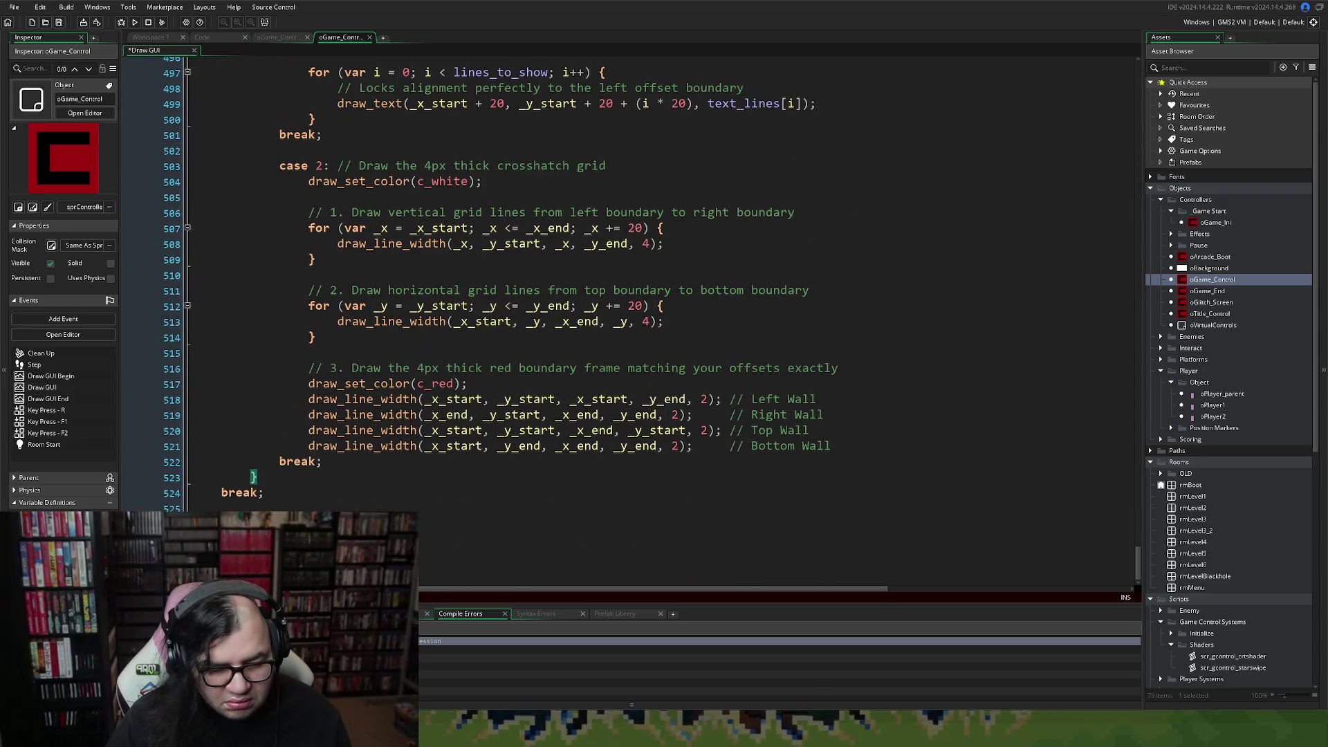
{"action": "scroll", "coordinate": [236, 489], "scroll_direction": "up", "scroll_amount": 12}
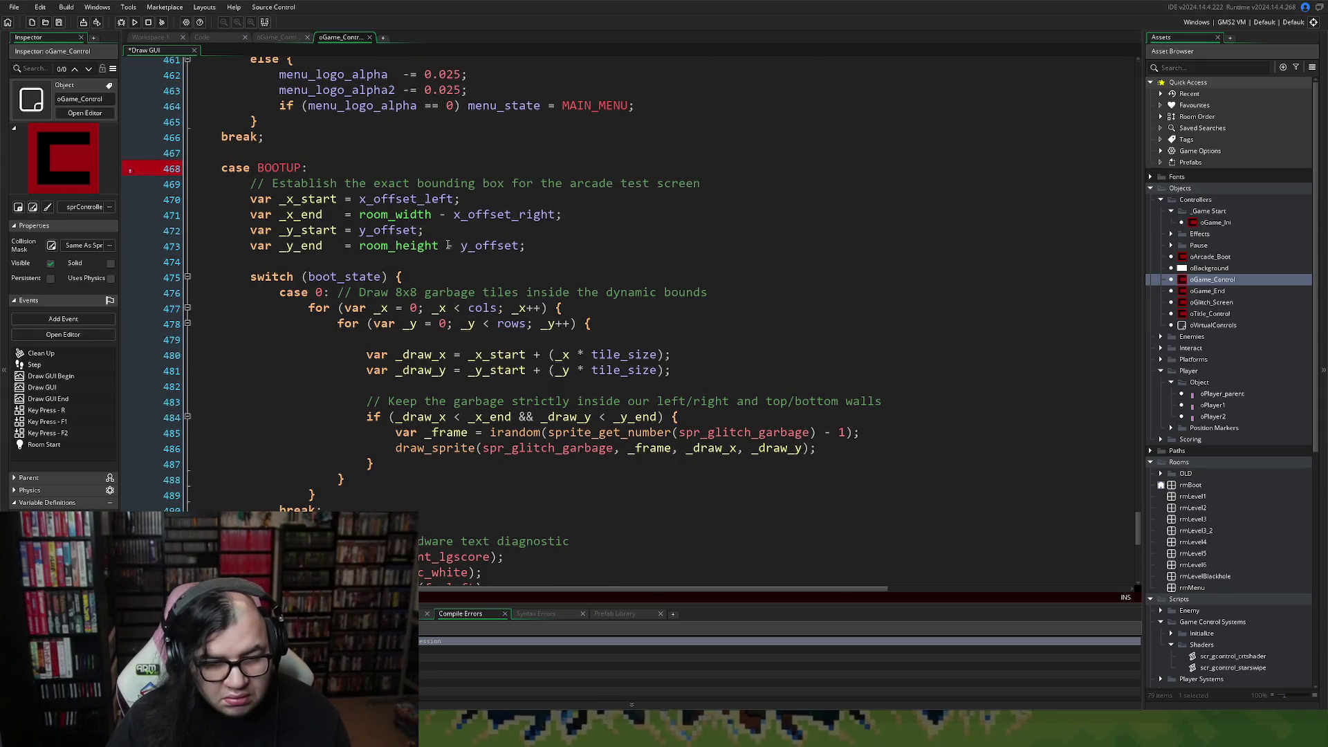
{"action": "left_click", "coordinate": [408, 274]}
{"action": "scroll", "coordinate": [303, 402], "scroll_direction": "down", "scroll_amount": 12}
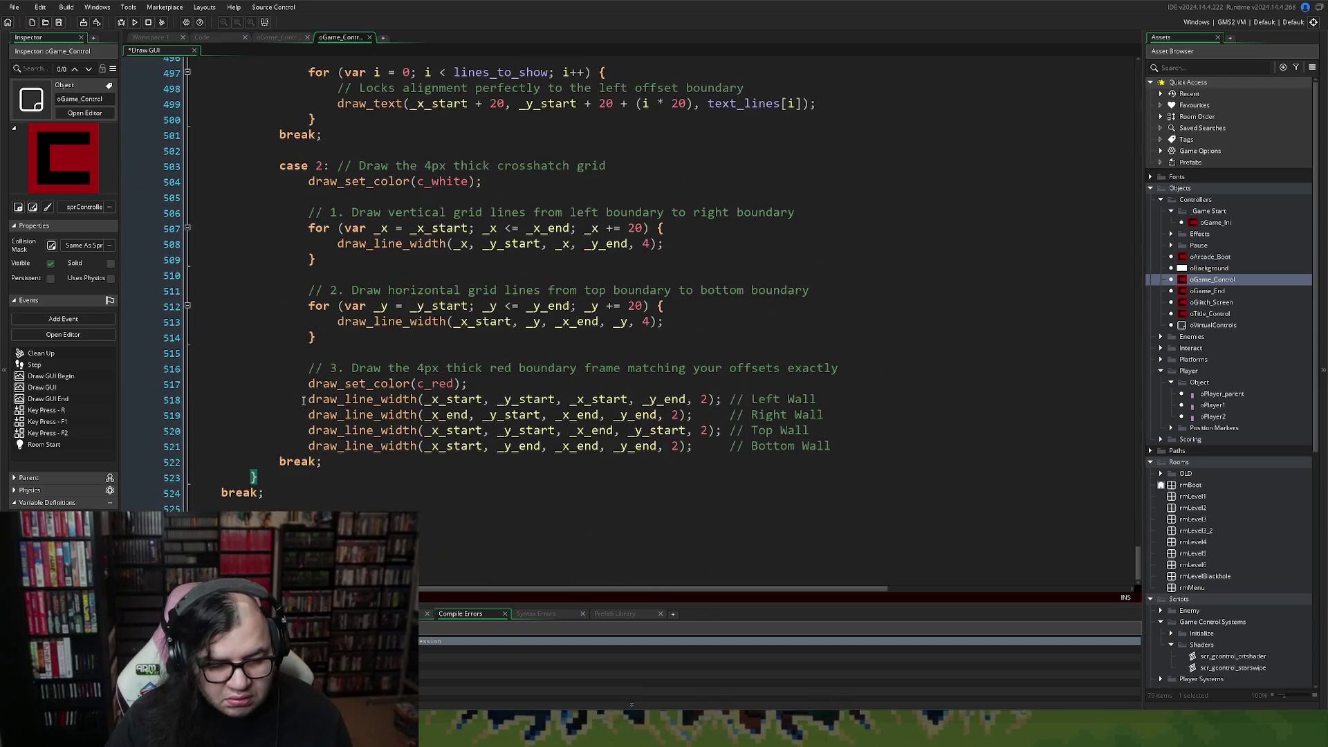
{"action": "scroll", "coordinate": [301, 401], "scroll_direction": "up", "scroll_amount": 15}
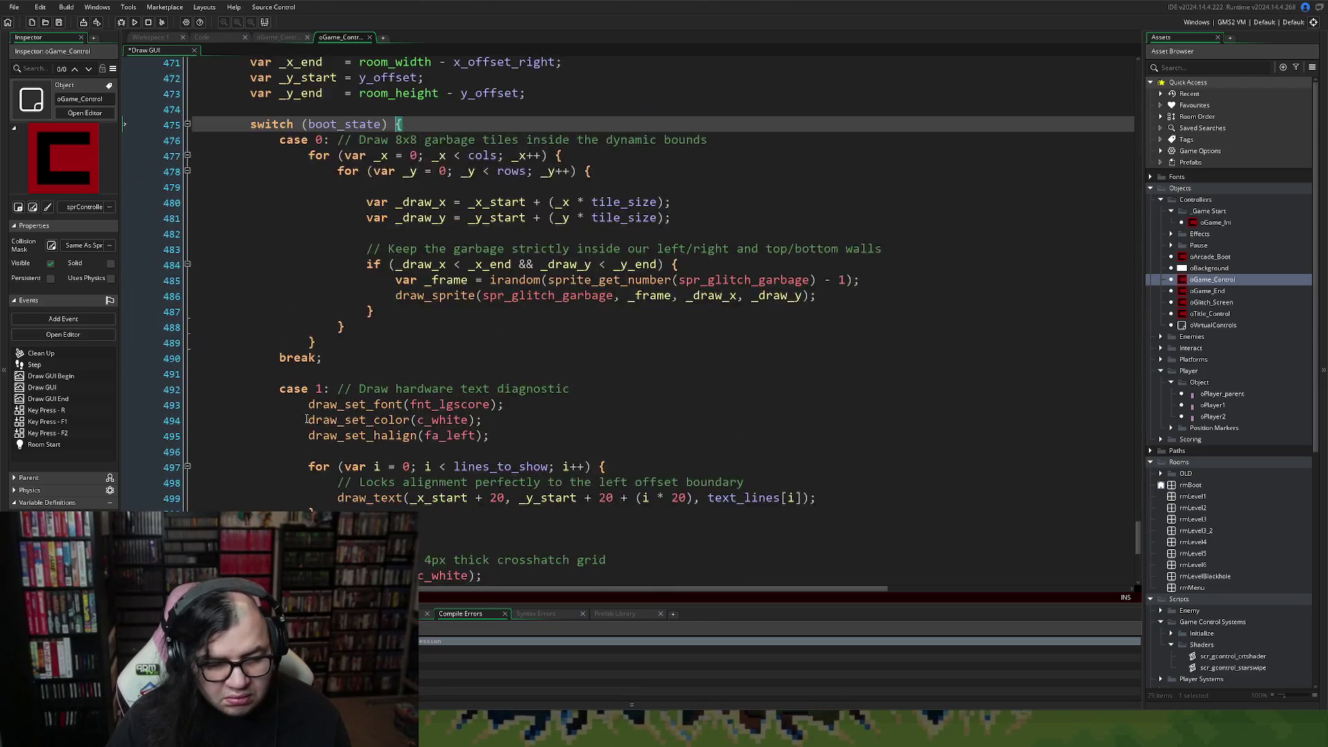
{"action": "scroll", "coordinate": [309, 413], "scroll_direction": "up", "scroll_amount": 2}
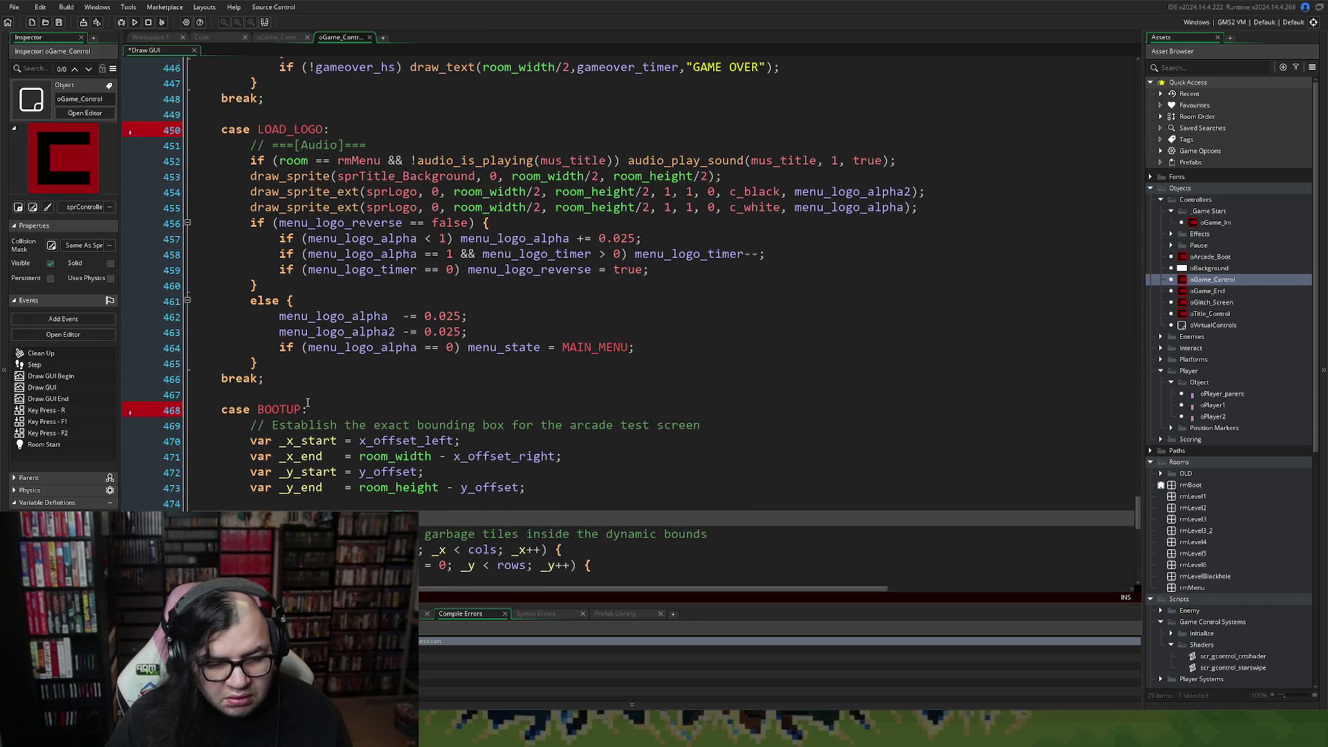
{"action": "left_click", "coordinate": [253, 364]}
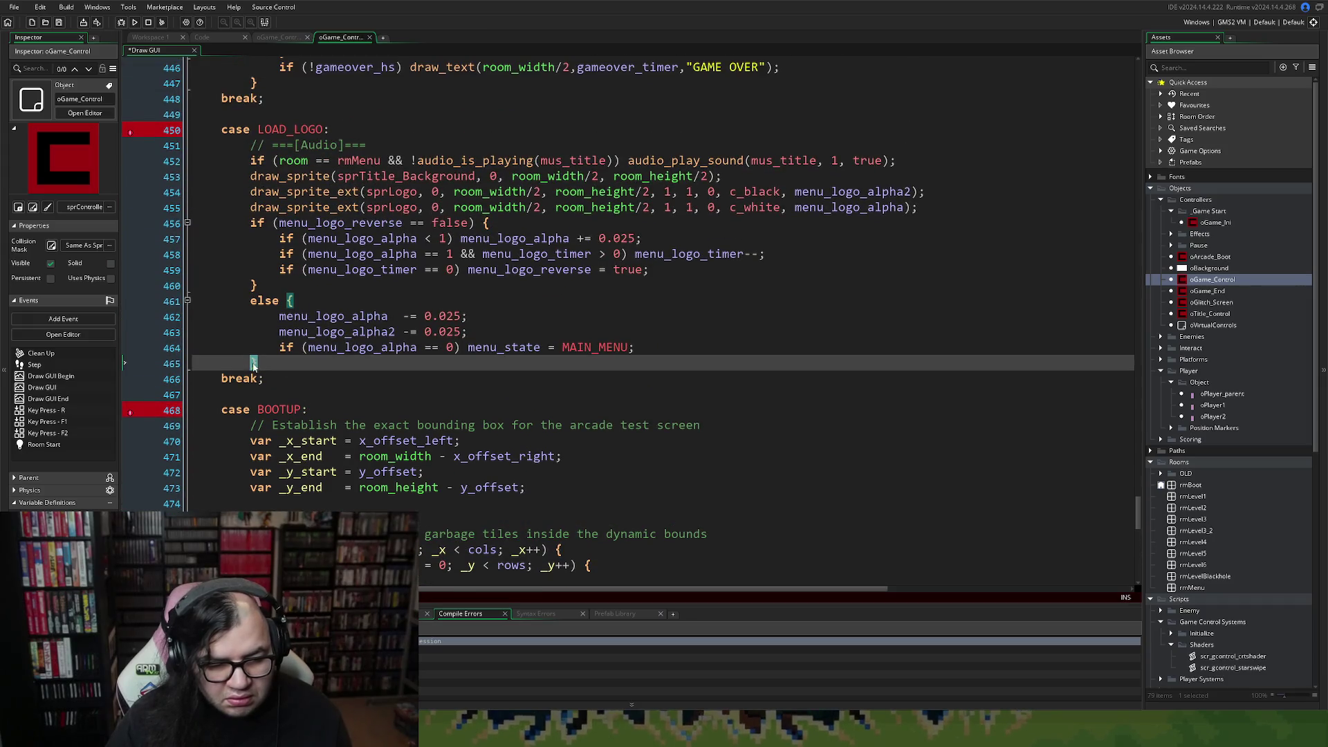
{"action": "left_click", "coordinate": [253, 284]}
{"action": "scroll", "coordinate": [354, 293], "scroll_direction": "up", "scroll_amount": 1}
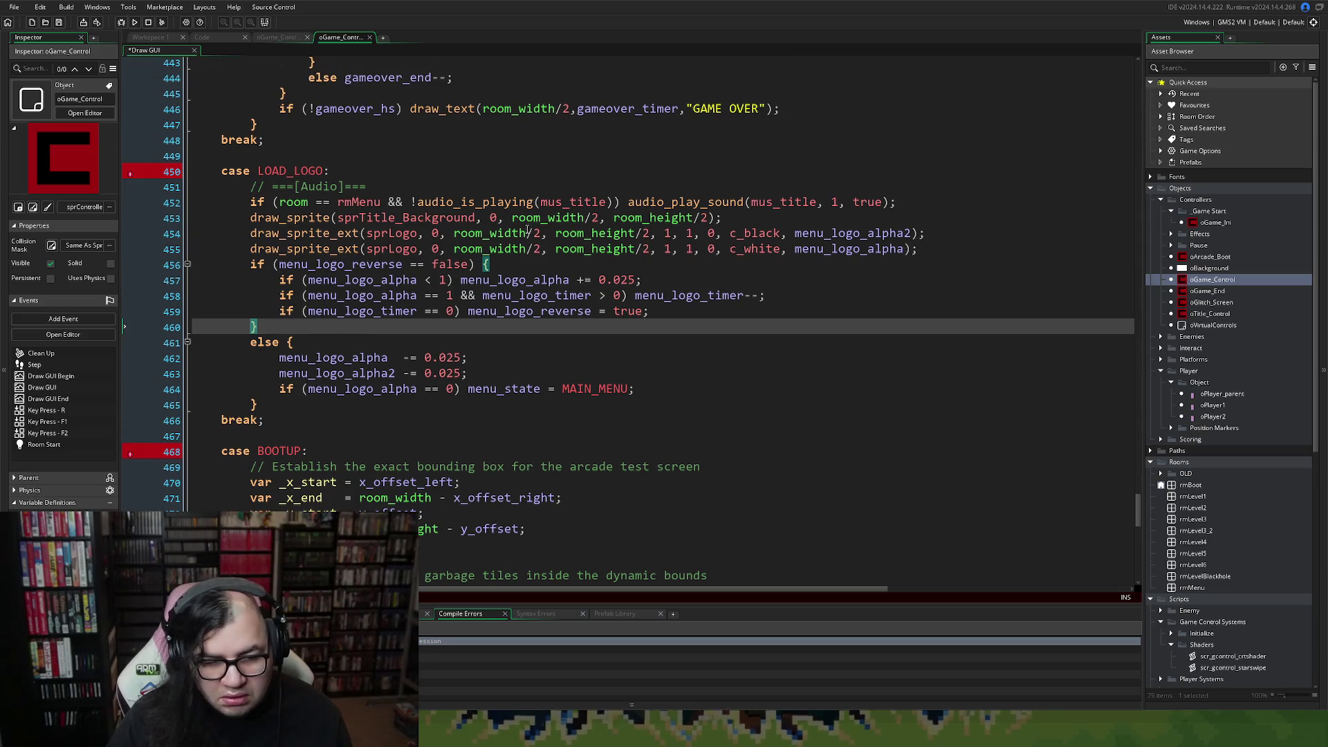
{"action": "scroll", "coordinate": [567, 250], "scroll_direction": "up", "scroll_amount": 4}
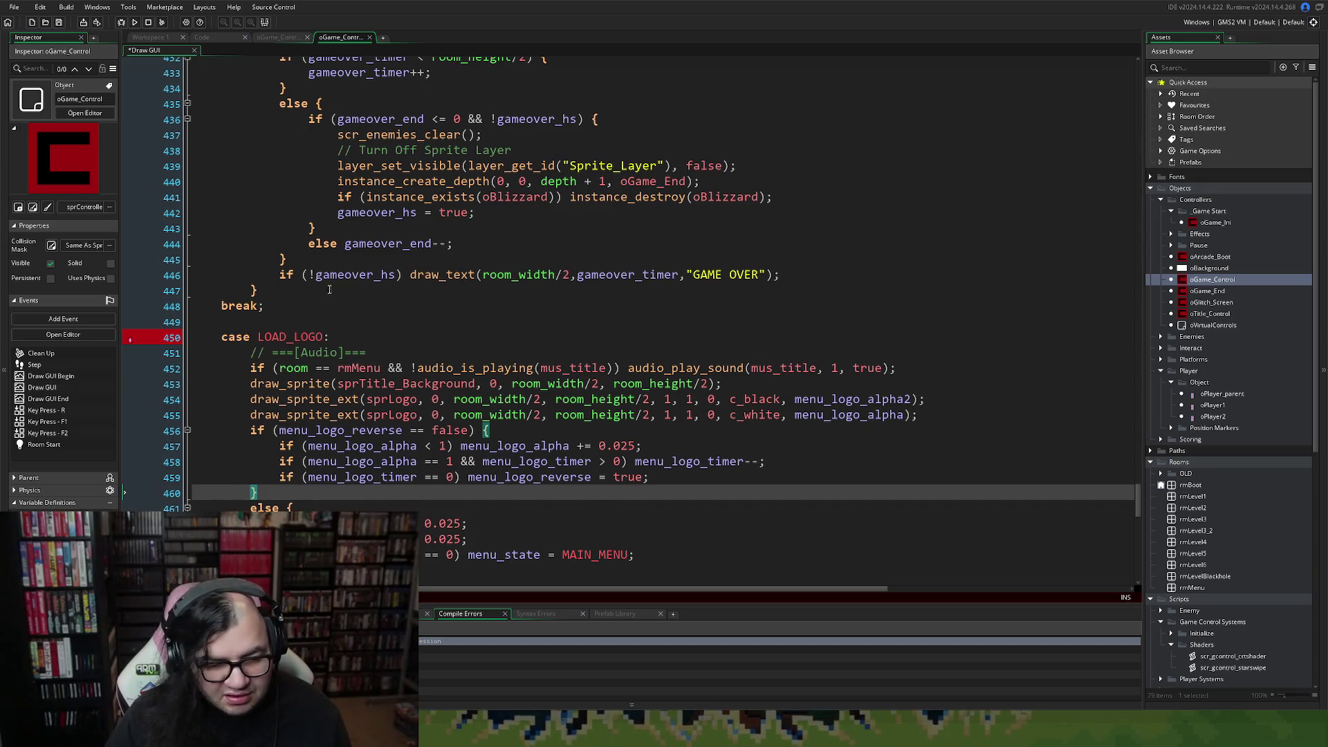
{"action": "scroll", "coordinate": [369, 316], "scroll_direction": "up", "scroll_amount": 2}
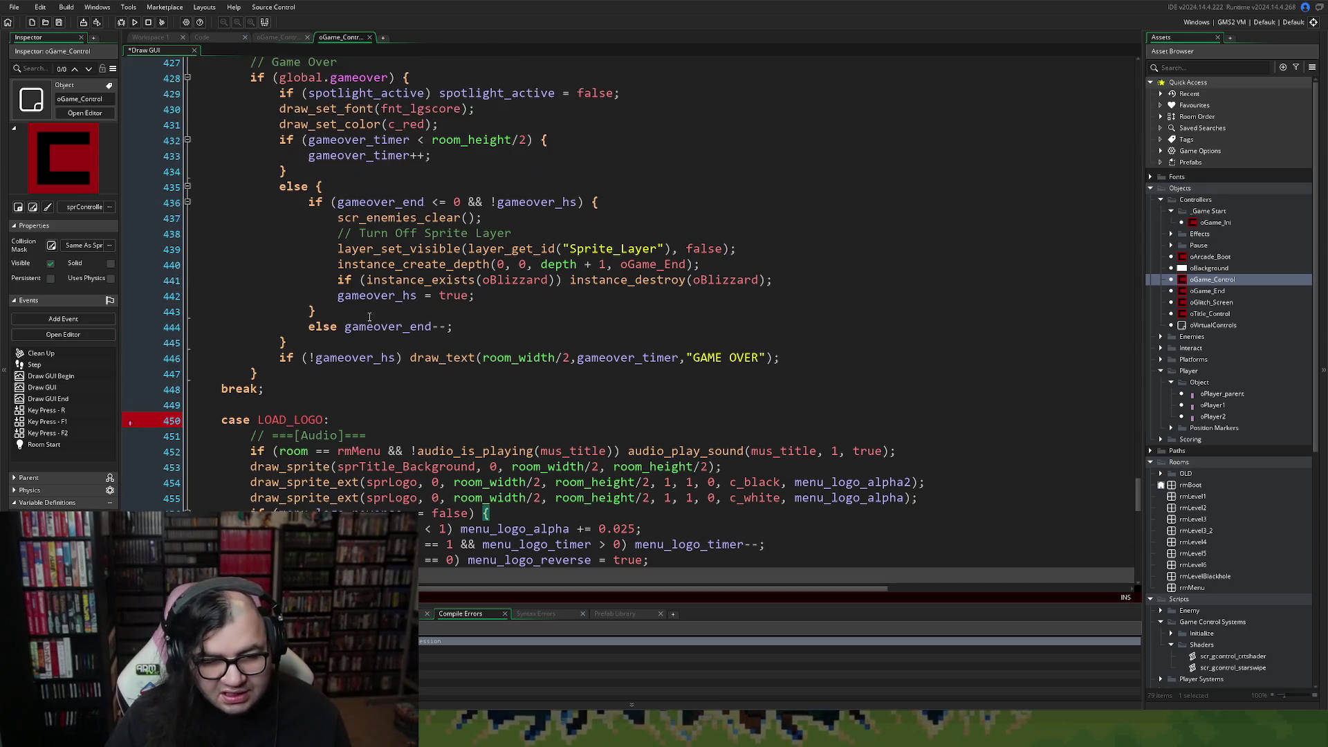
{"action": "left_click", "coordinate": [593, 202]}
{"action": "scroll", "coordinate": [428, 342], "scroll_direction": "up", "scroll_amount": 2}
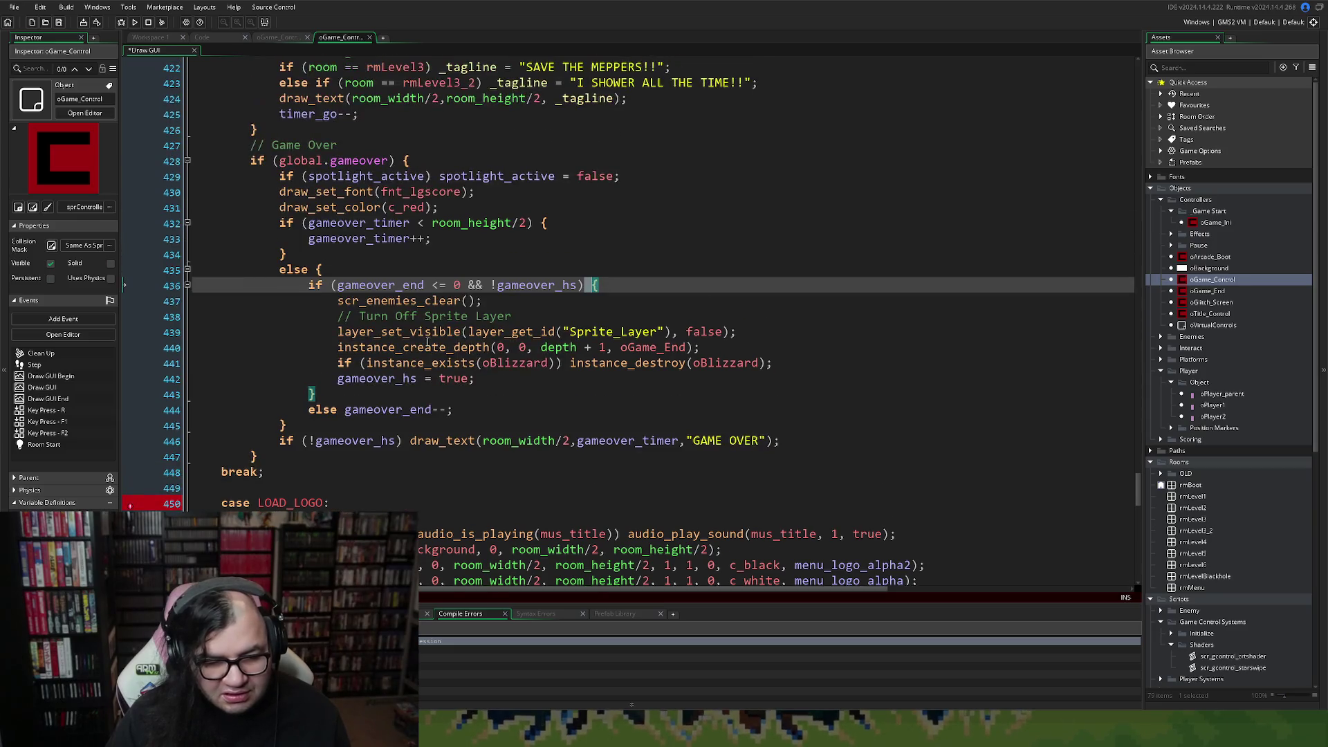
{"action": "left_click", "coordinate": [256, 456]}
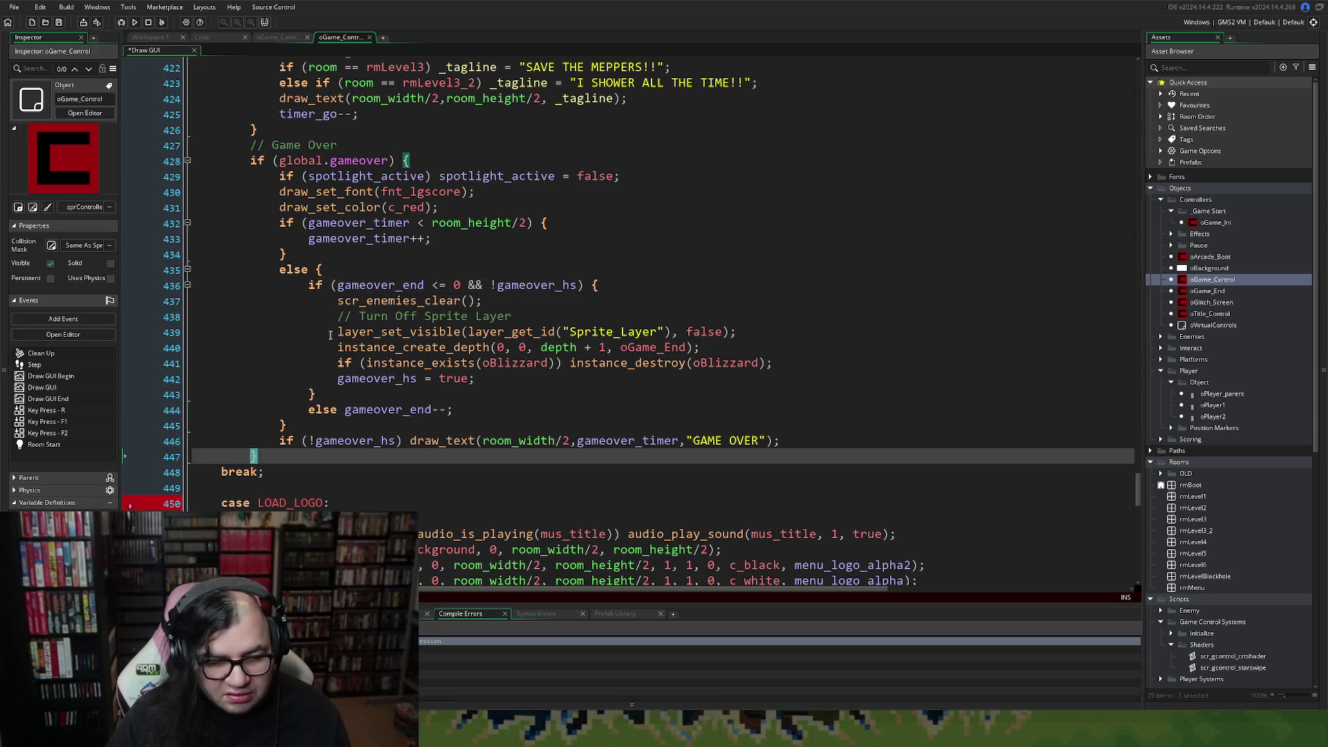
{"action": "left_click", "coordinate": [283, 254]}
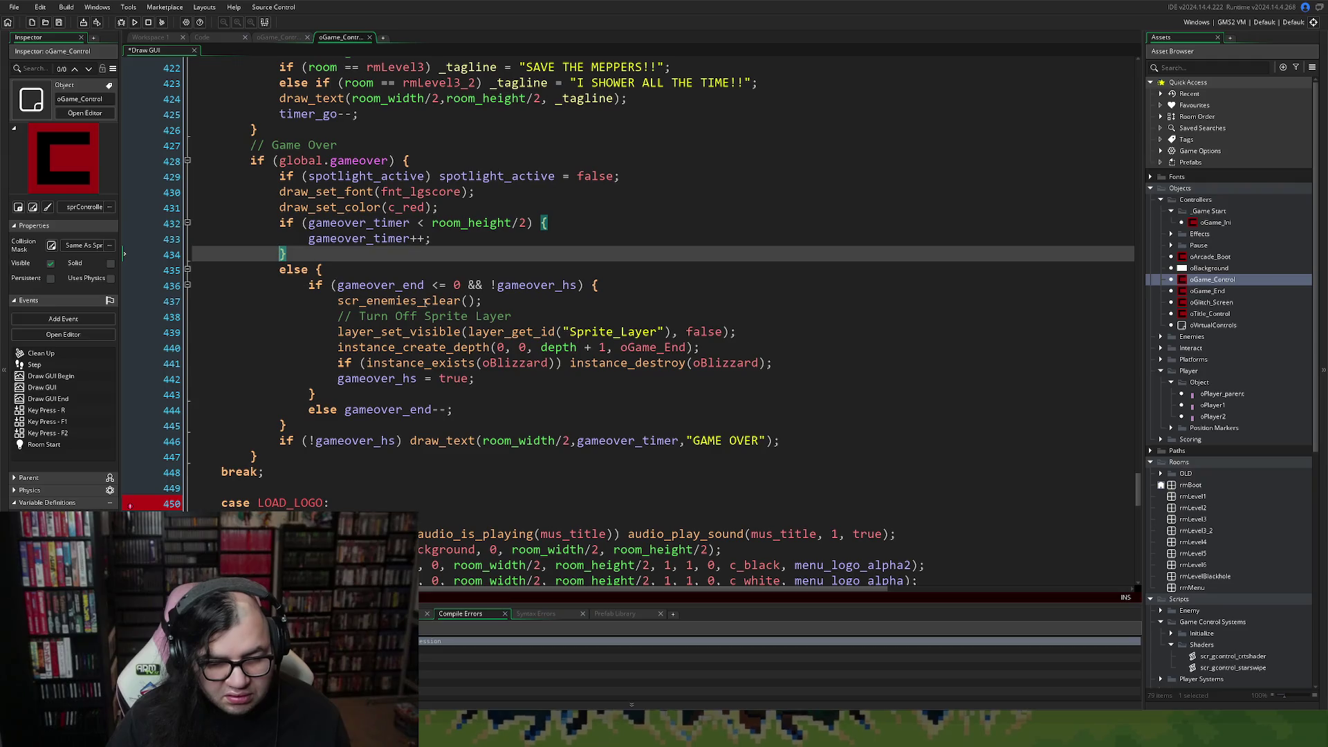
{"action": "left_click", "coordinate": [318, 269]}
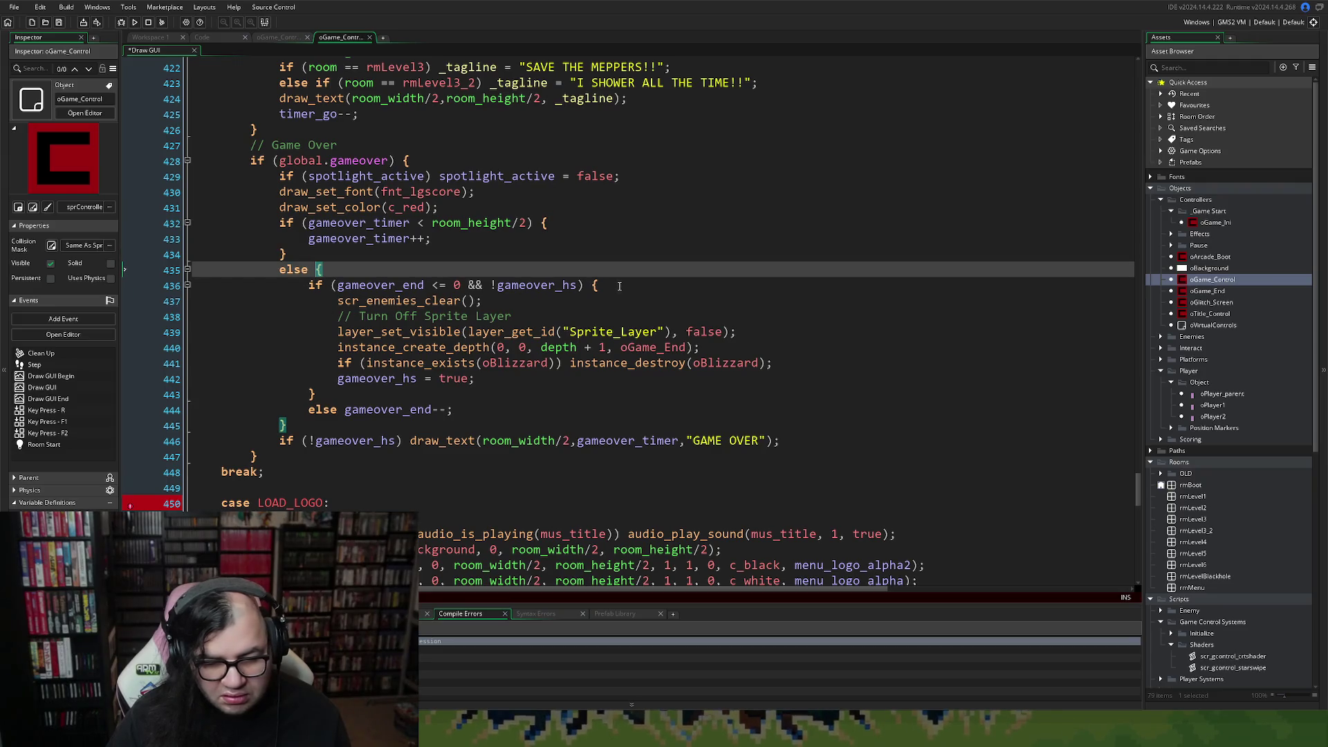
{"action": "left_click", "coordinate": [598, 285]}
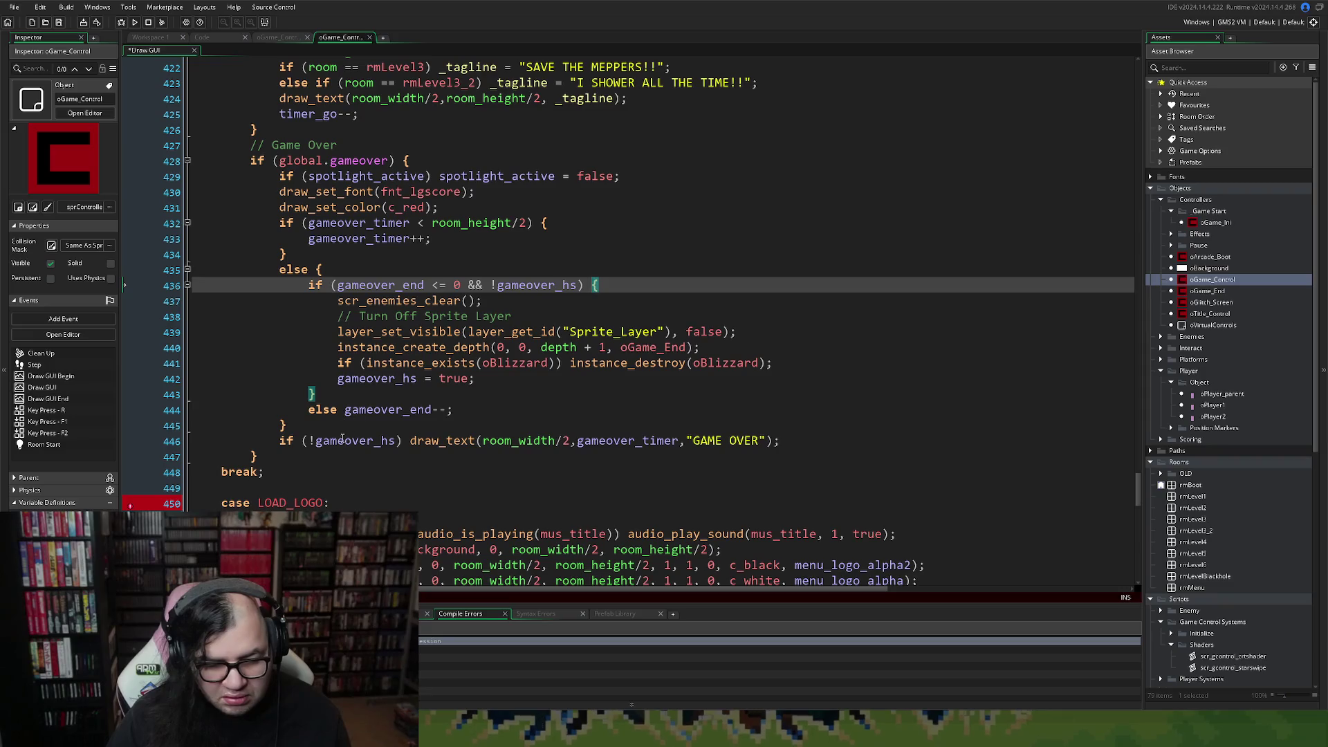
{"action": "scroll", "coordinate": [400, 434], "scroll_direction": "up", "scroll_amount": 5}
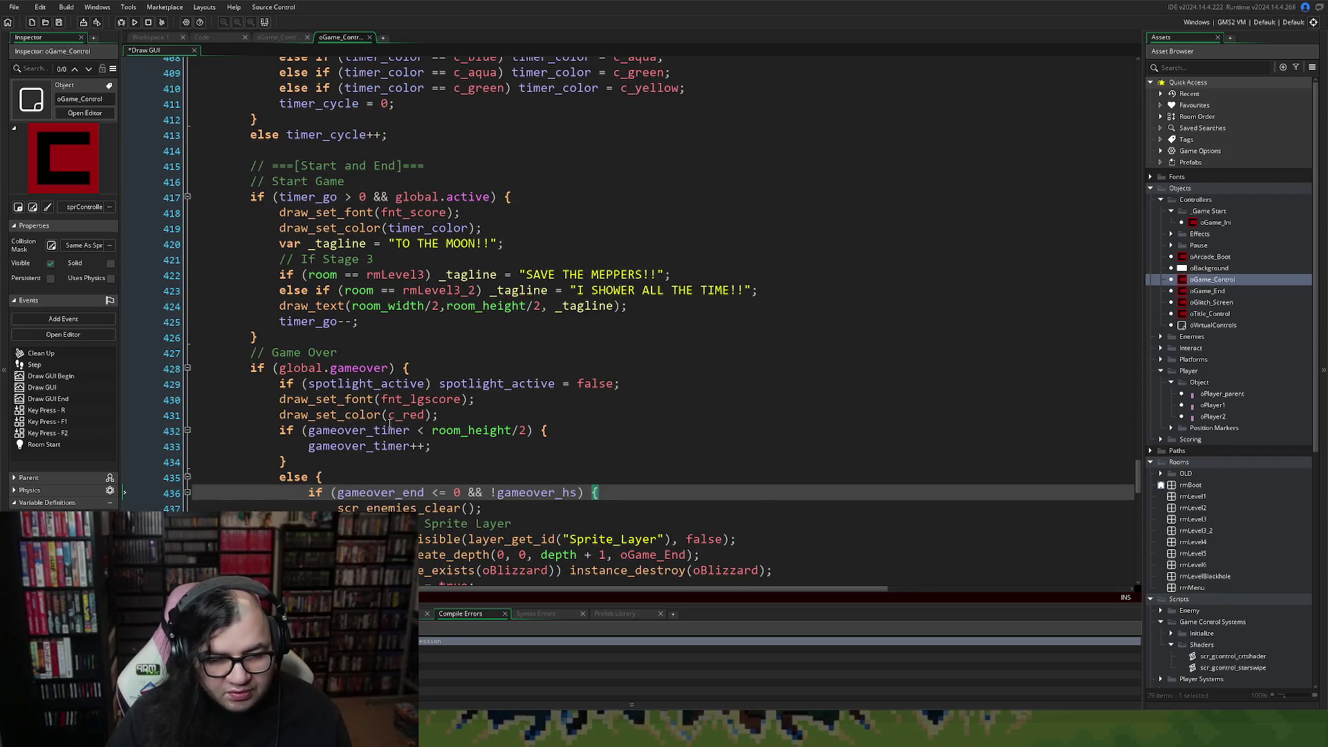
{"action": "scroll", "coordinate": [389, 424], "scroll_direction": "up", "scroll_amount": 20}
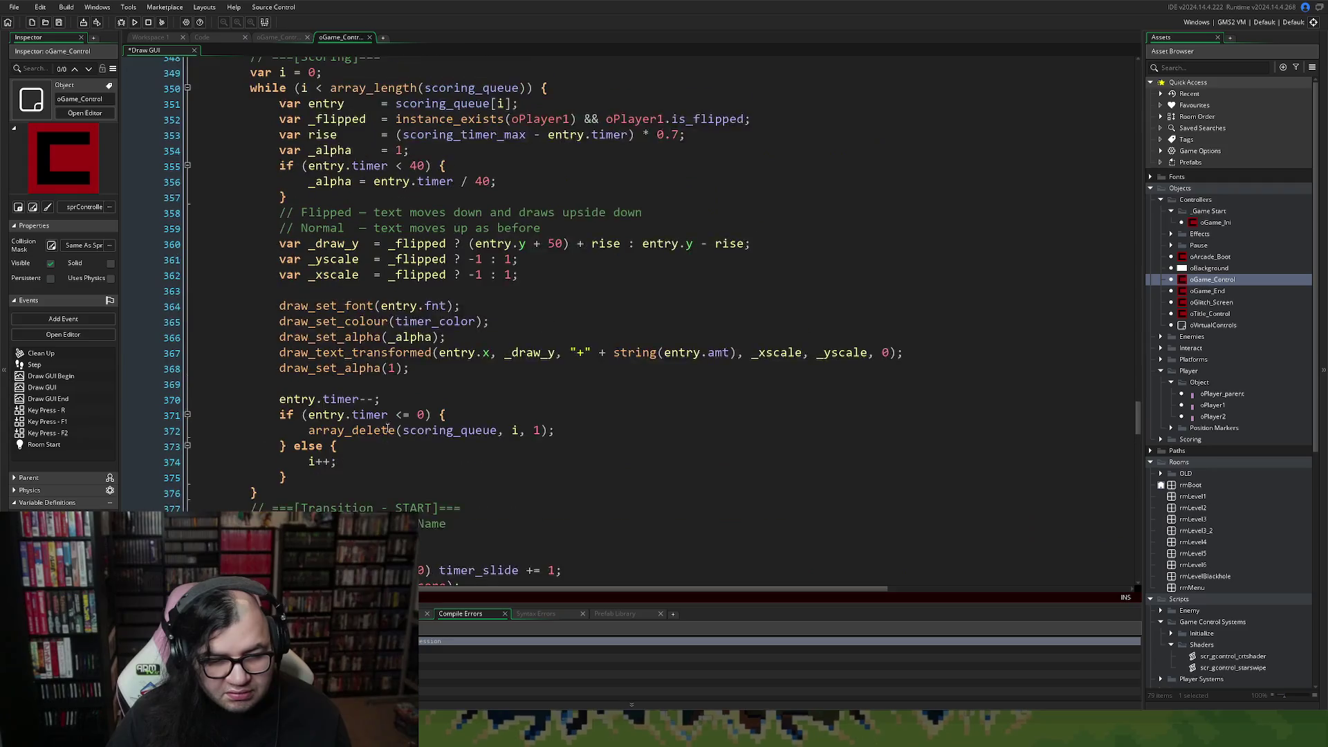
{"action": "scroll", "coordinate": [388, 430], "scroll_direction": "up", "scroll_amount": 17}
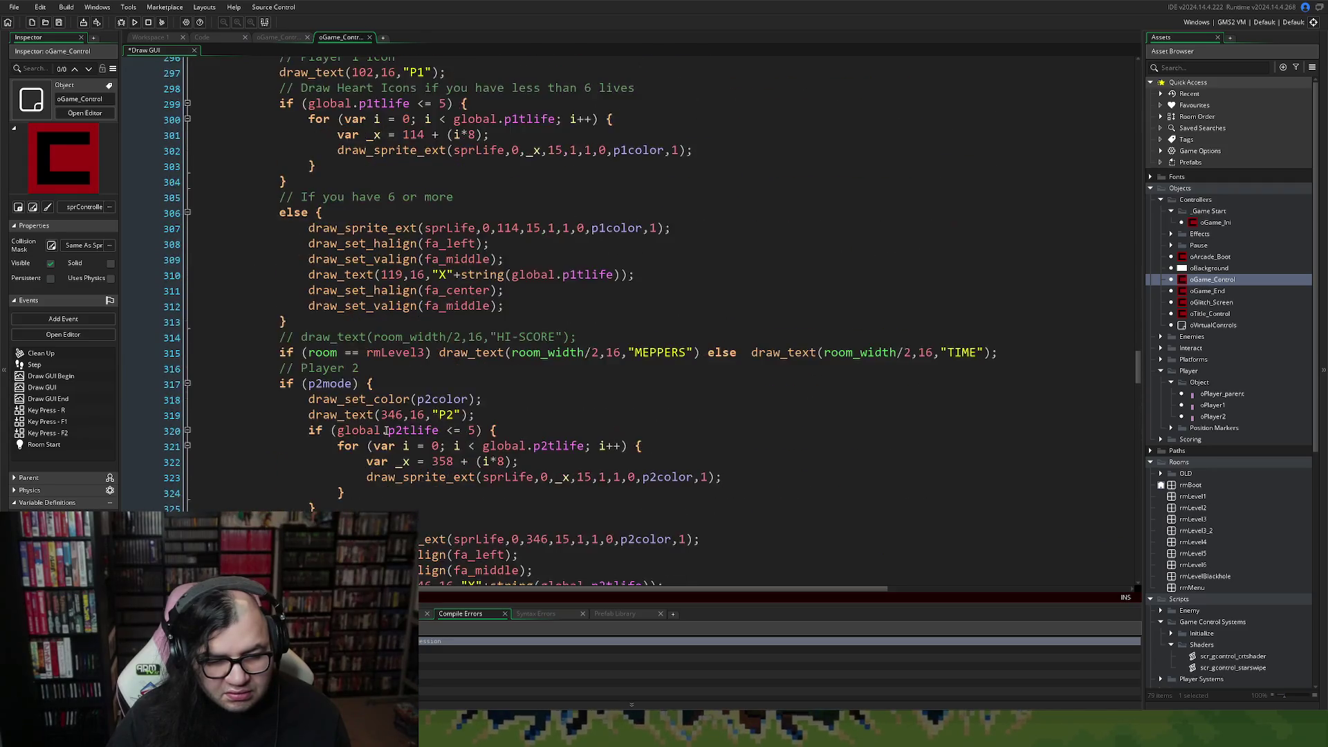
{"action": "scroll", "coordinate": [387, 430], "scroll_direction": "up", "scroll_amount": 10}
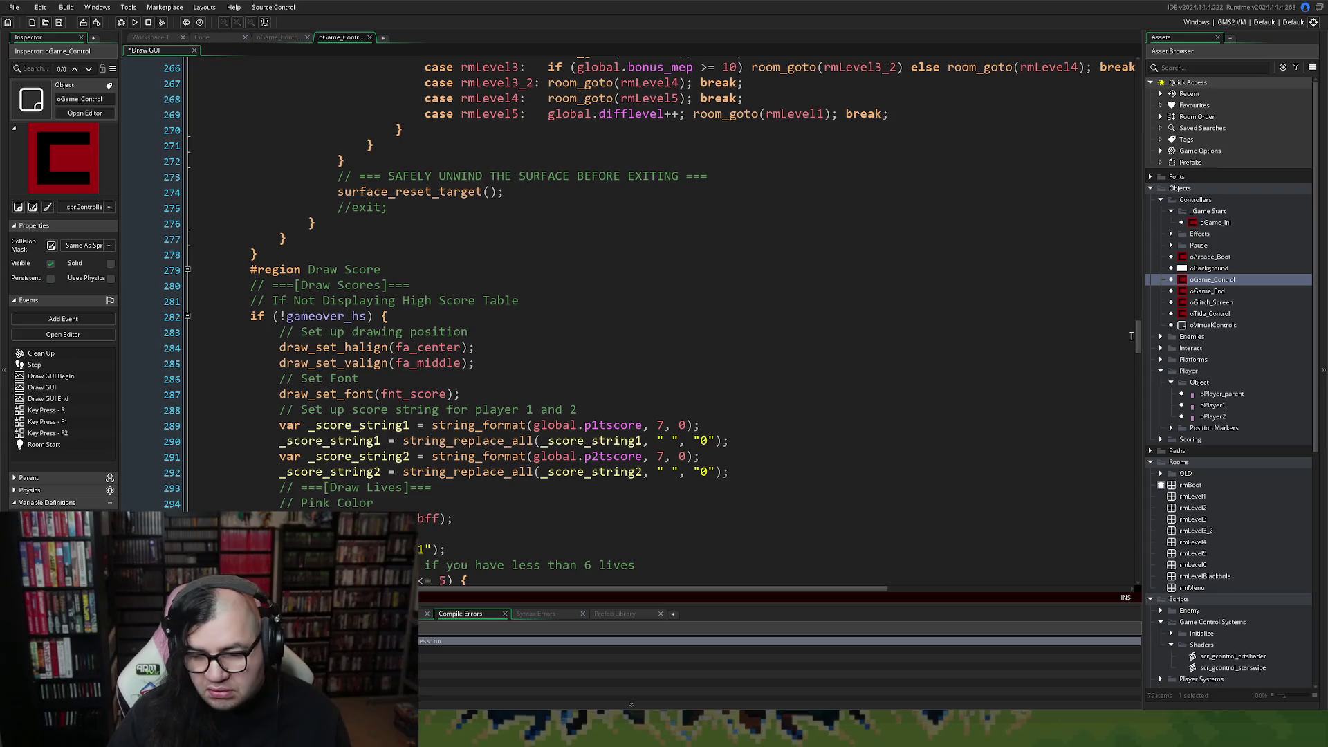
{"action": "mouse_move", "coordinate": [1132, 336]}
{"action": "left_mouse_down"}
{"action": "mouse_move", "coordinate": [1150, 80]}
{"action": "mouse_move", "coordinate": [1085, 74]}
{"action": "mouse_move", "coordinate": [1056, 152]}
{"action": "left_mouse_up"}
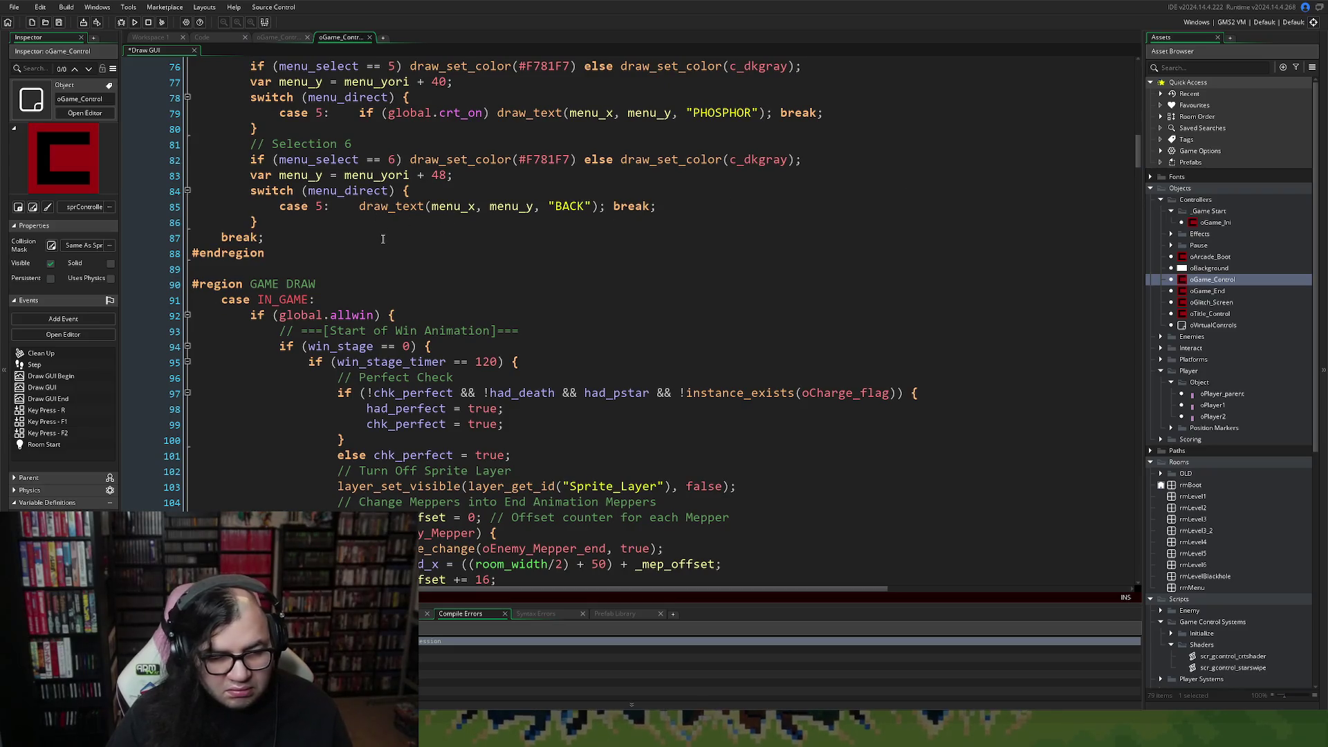
{"action": "scroll", "coordinate": [383, 240], "scroll_direction": "up", "scroll_amount": 19}
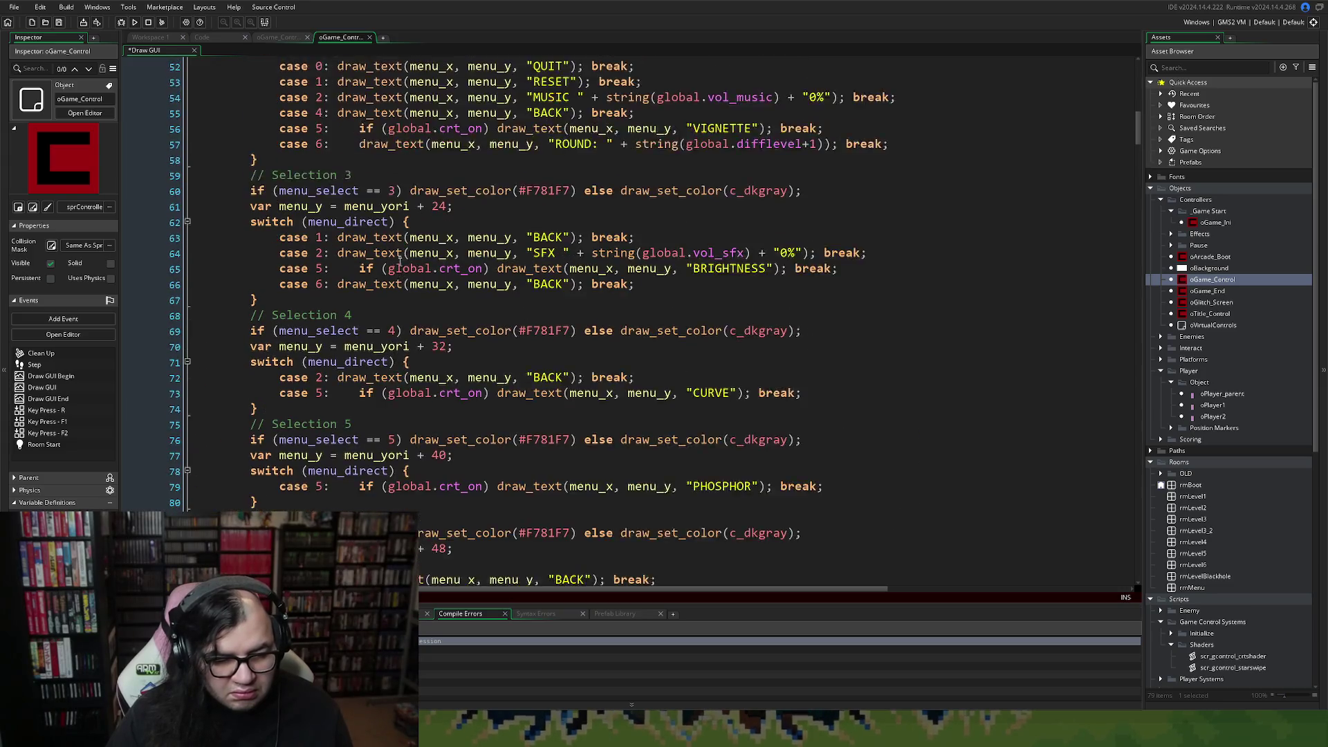
{"action": "scroll", "coordinate": [408, 296], "scroll_direction": "up", "scroll_amount": 6}
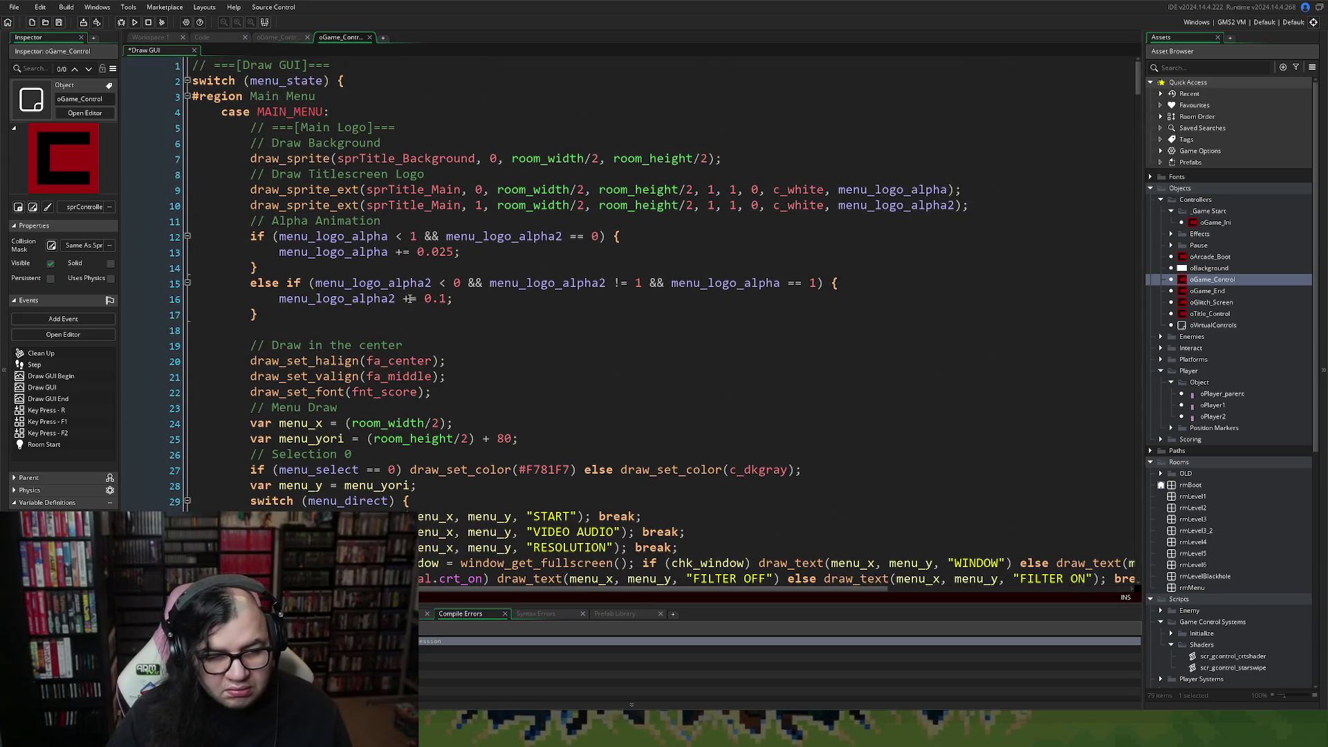
{"action": "left_click", "coordinate": [398, 283]}
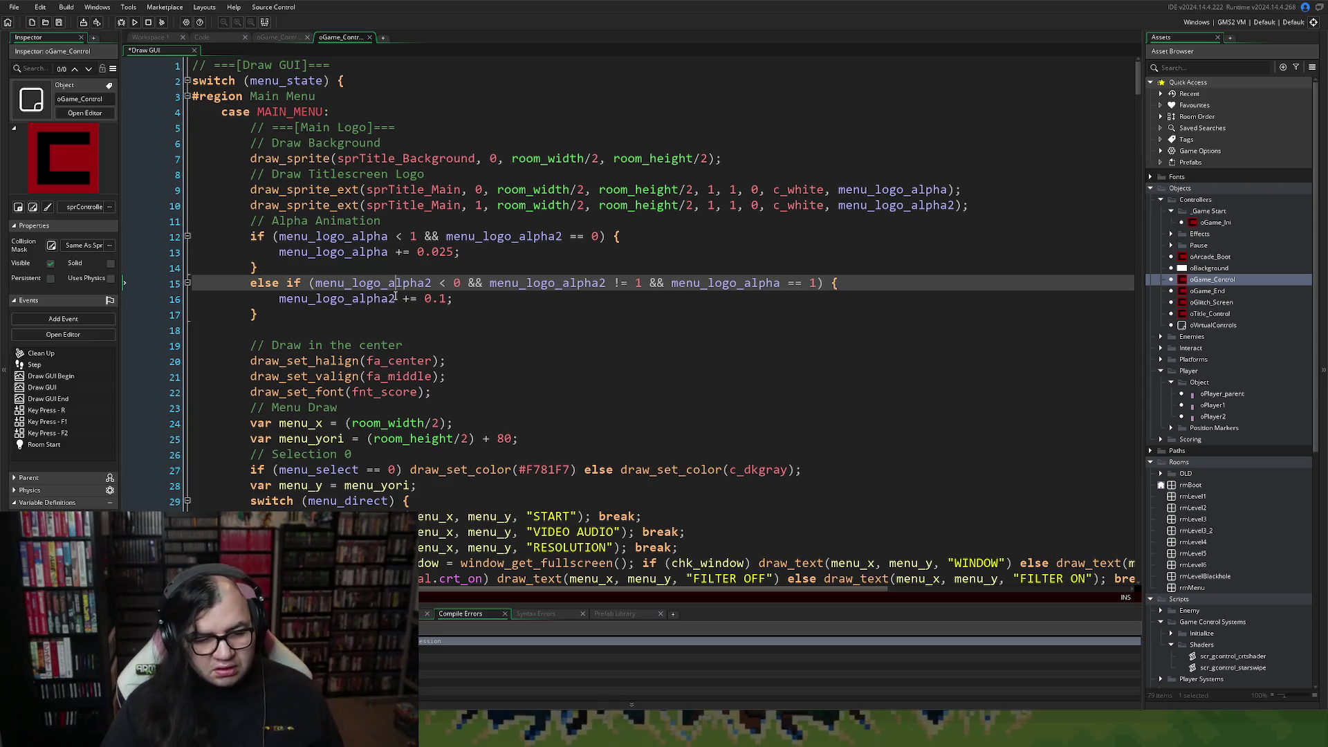
{"action": "key", "text": "ctrl+a"}
{"action": "left_click", "coordinate": [362, 360]}
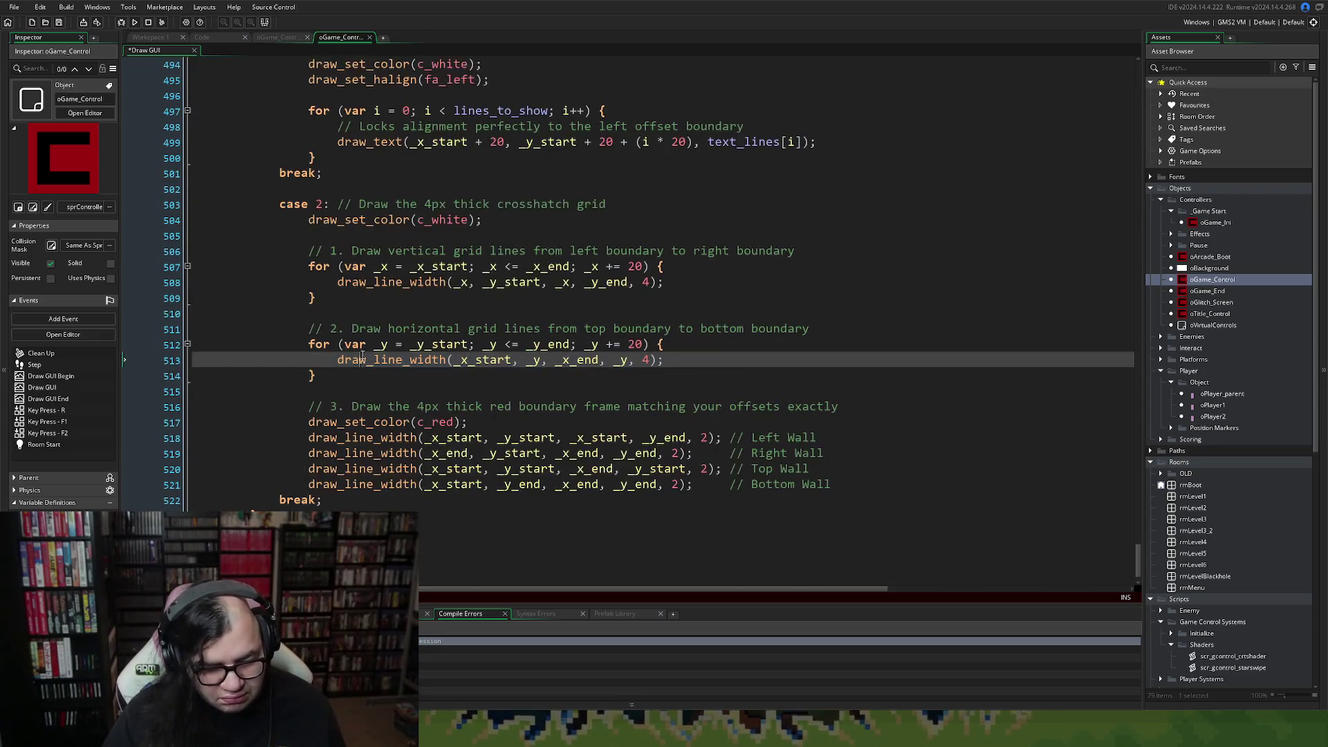
{"action": "scroll", "coordinate": [362, 360], "scroll_direction": "down", "scroll_amount": 1}
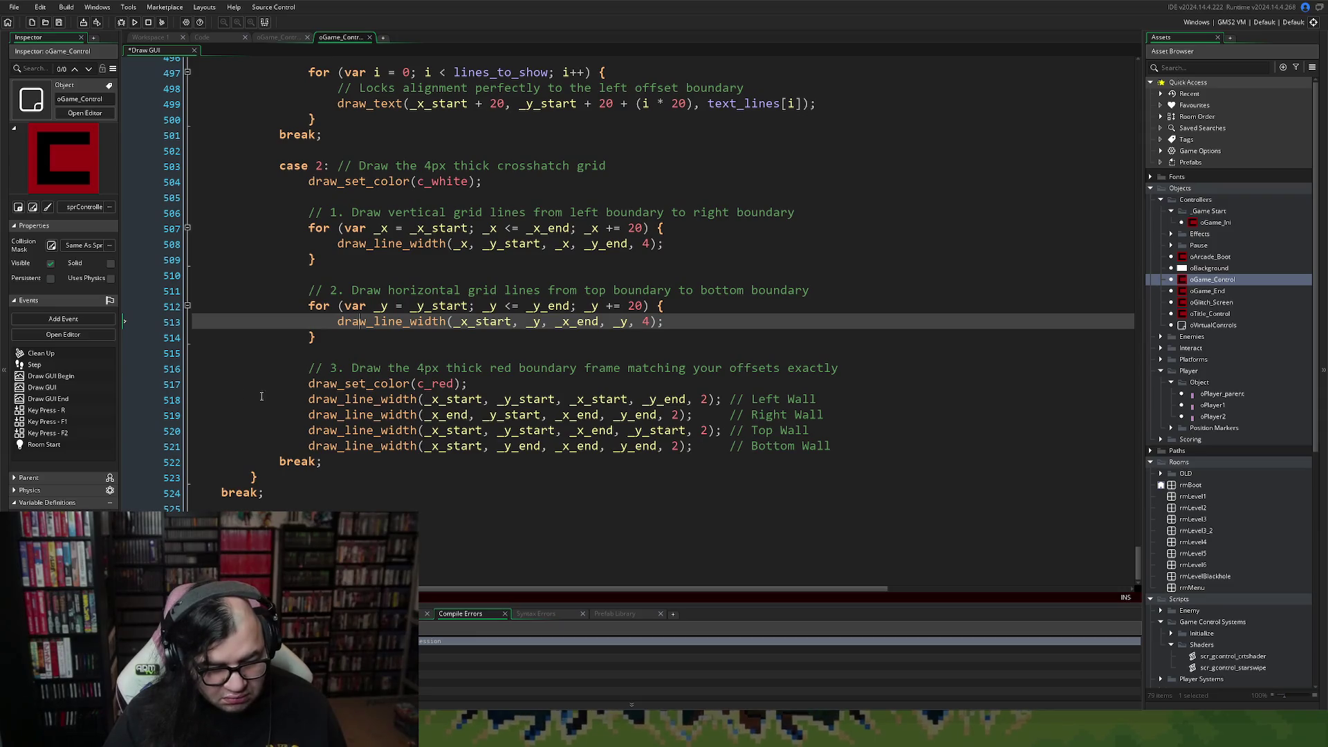